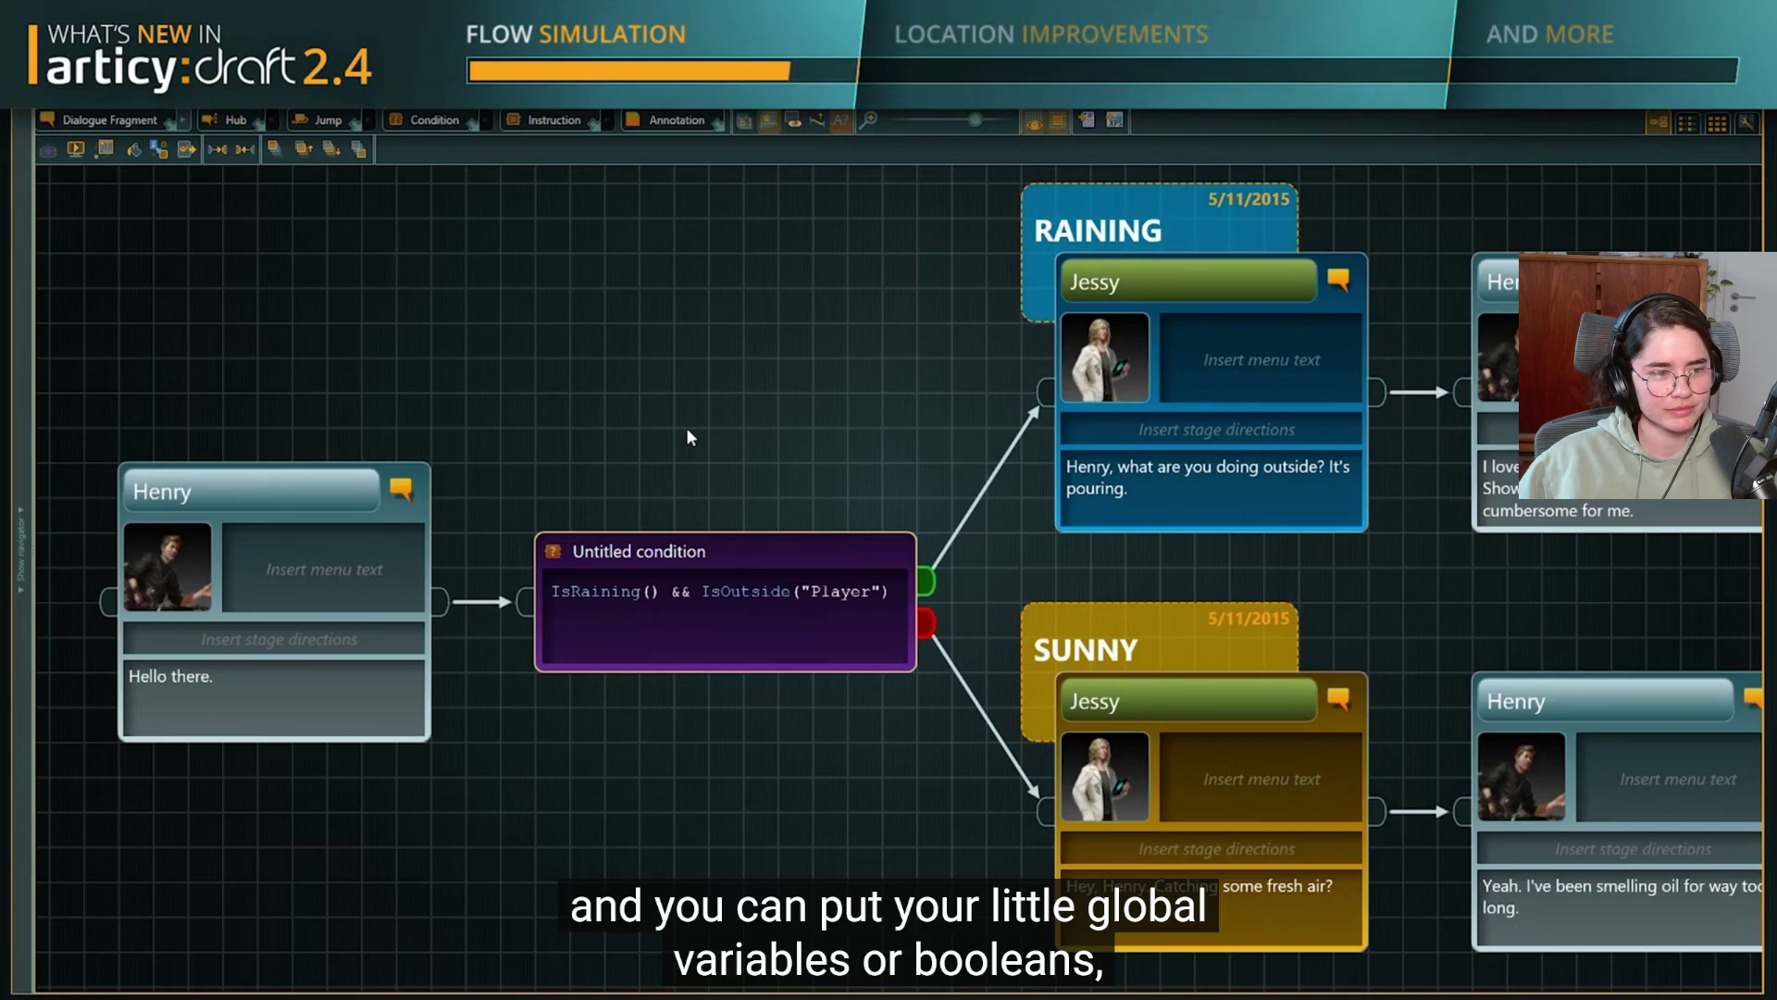
# Pause the Disco Elysium making-of video at 10:05 and exit full screen to the watch page.
pyautogui.click(648, 445)
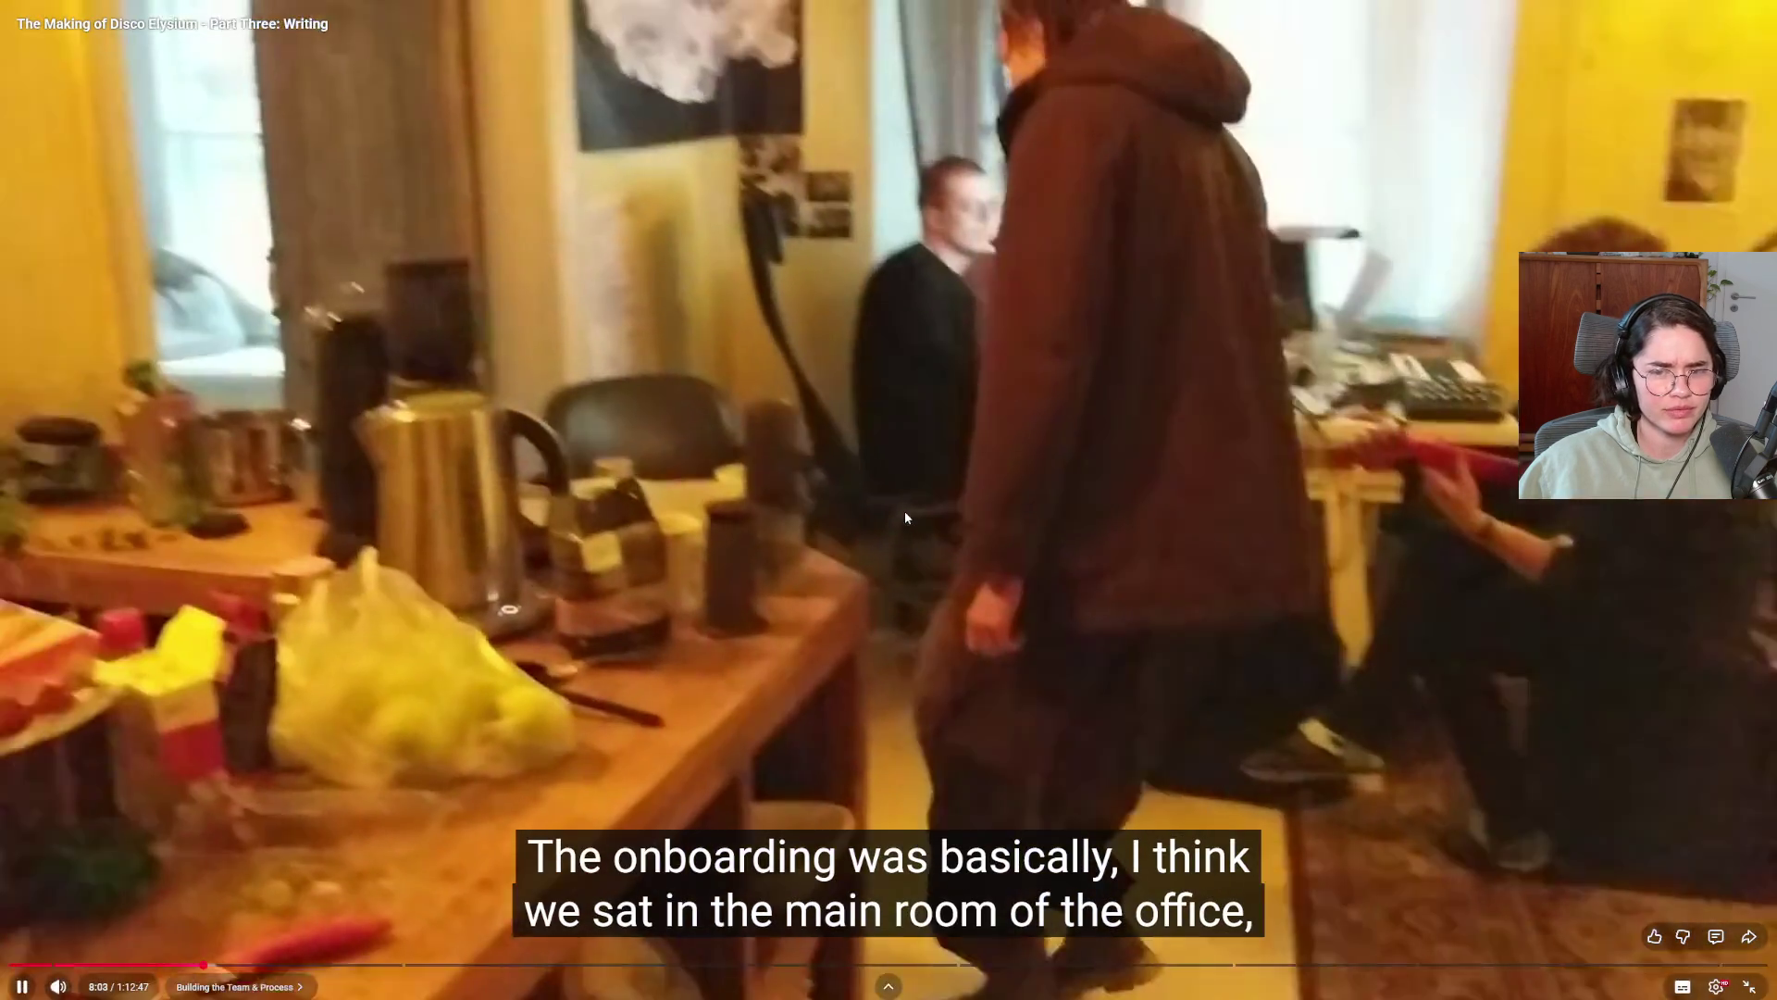
pyautogui.click(904, 511)
pyautogui.click(904, 515)
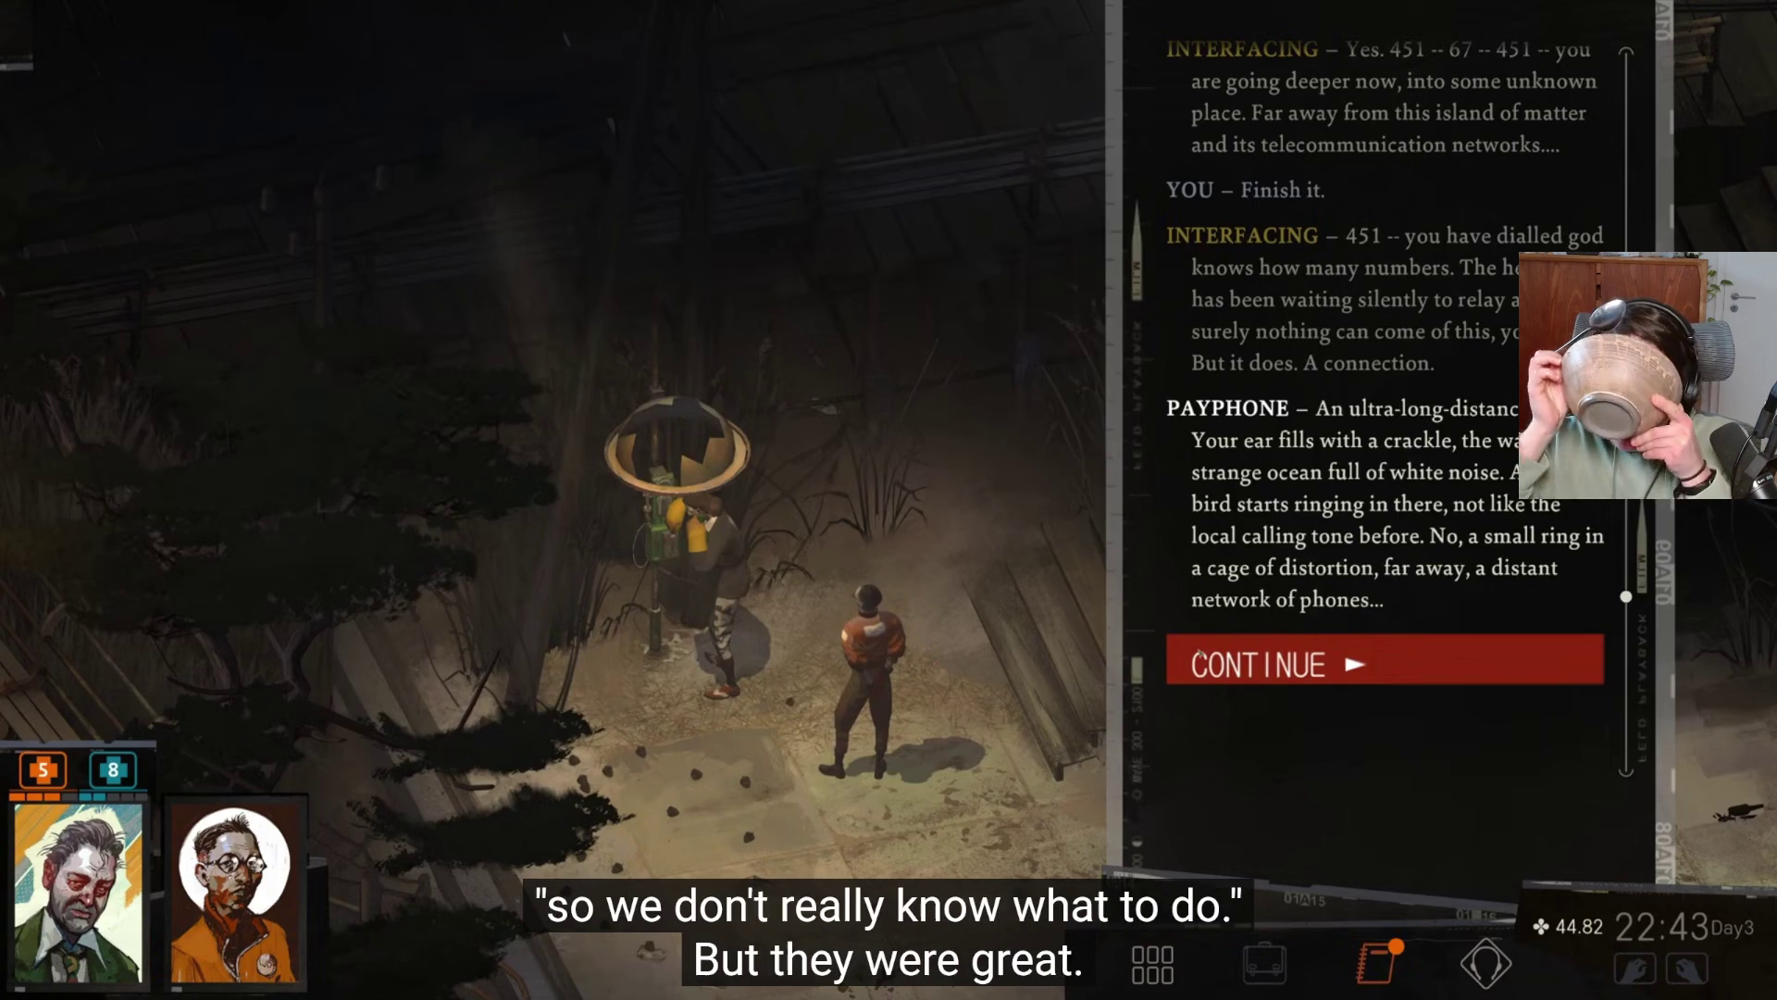
pyautogui.click(1198, 653)
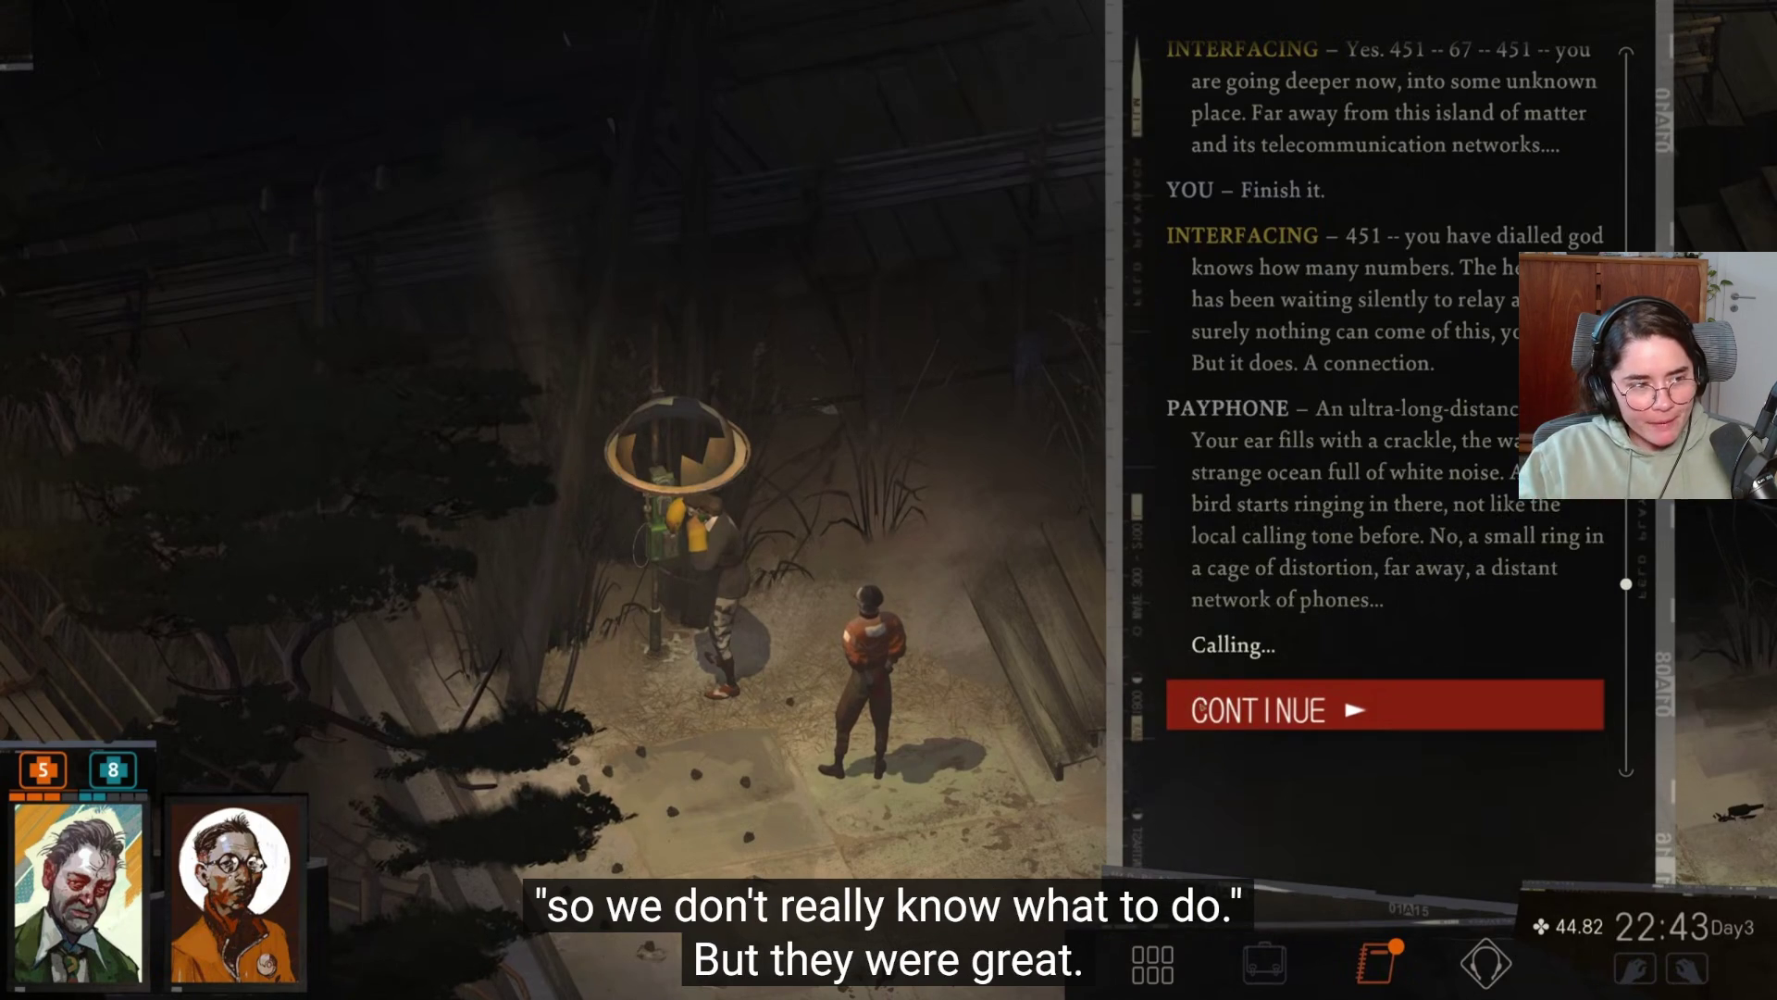
pyautogui.click(1198, 667)
pyautogui.click(1206, 677)
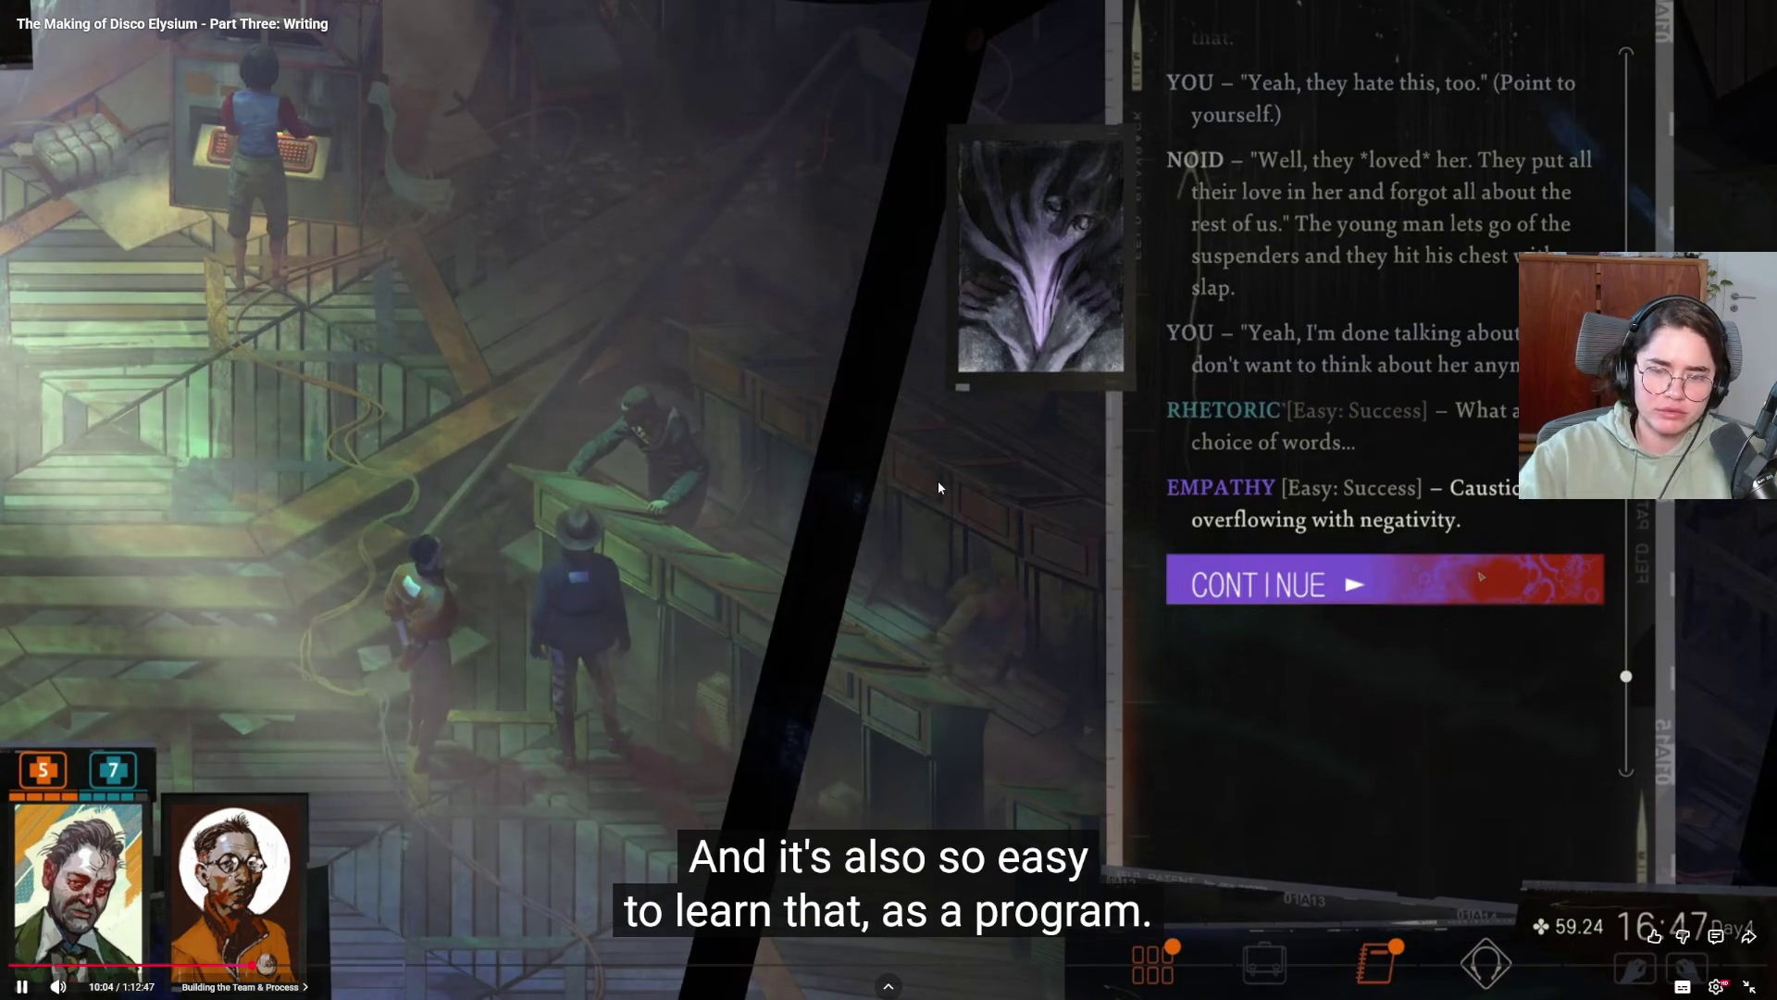
pyautogui.press('space')
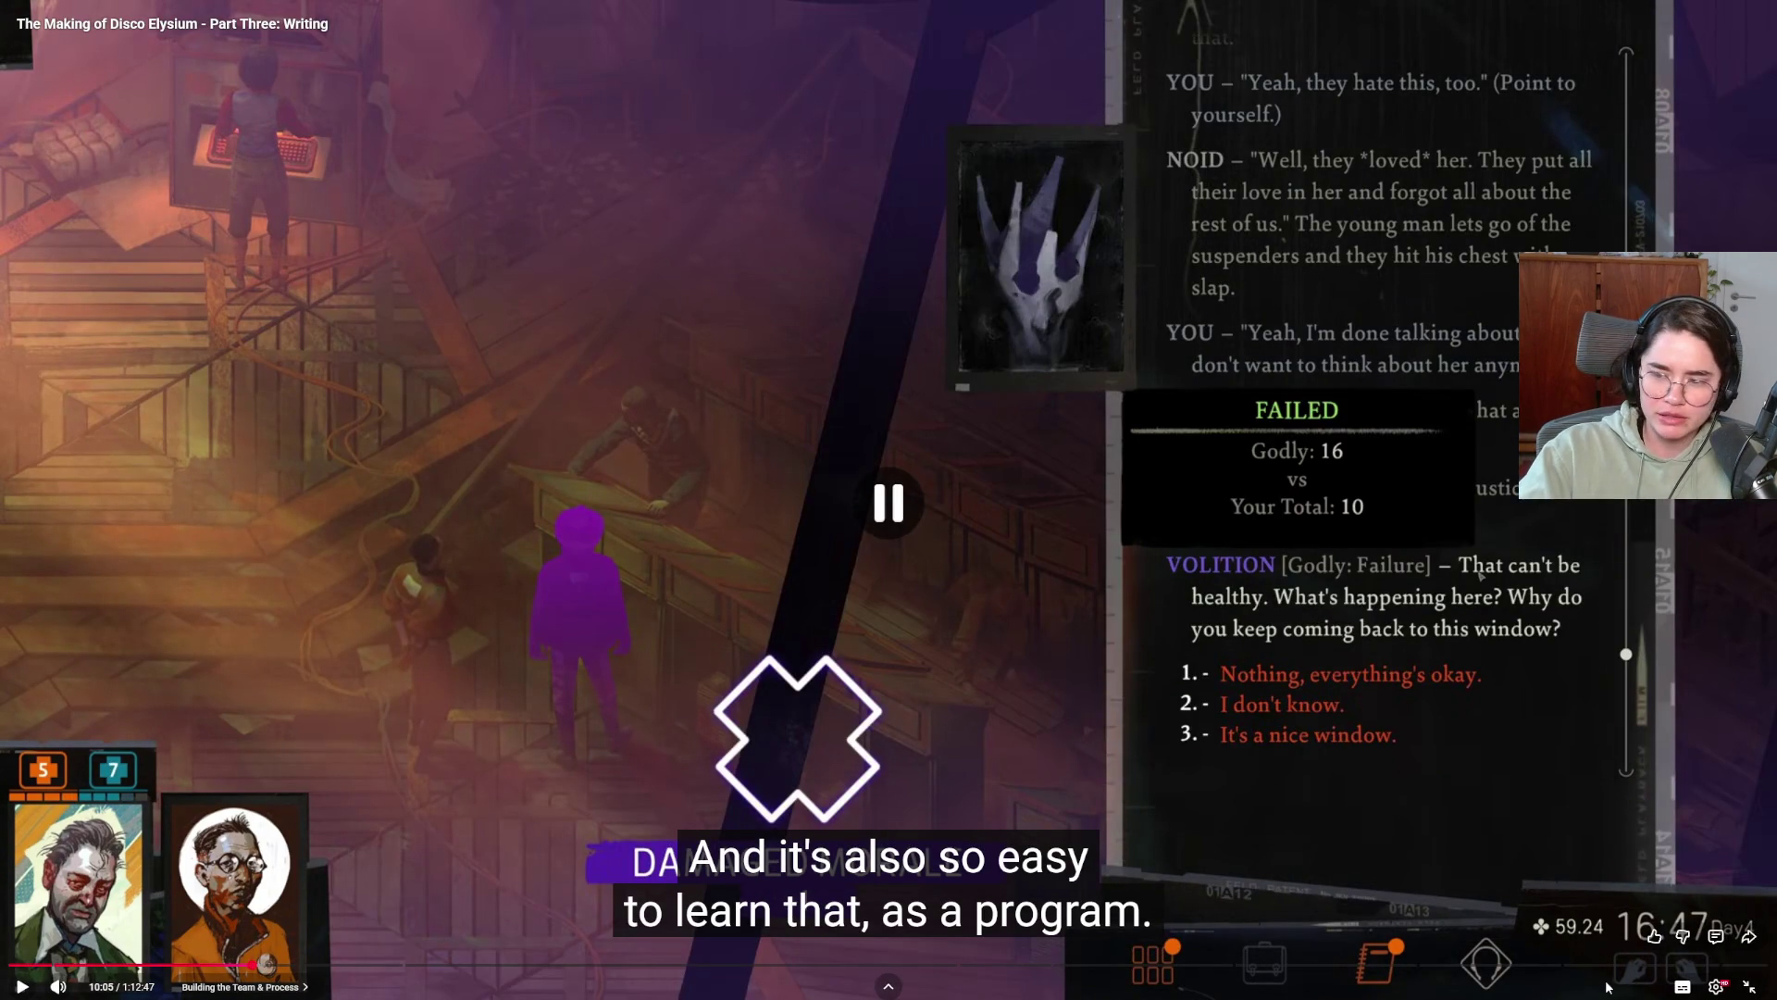
pyautogui.click(1747, 987)
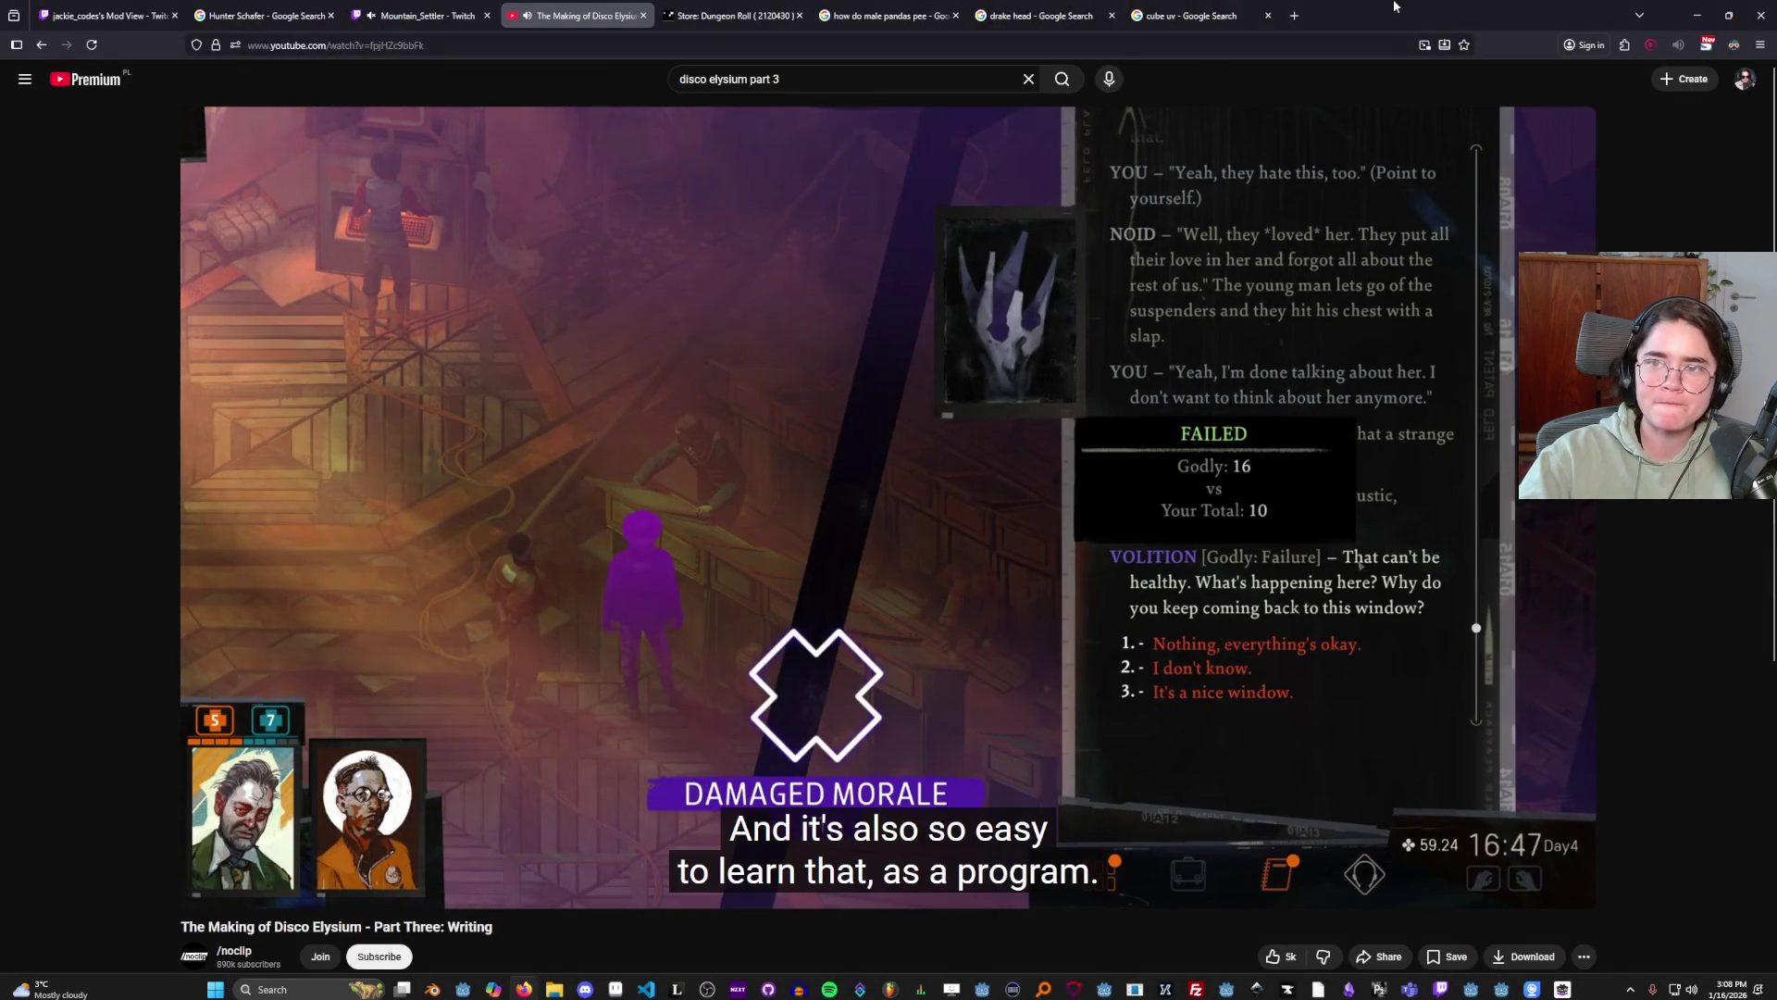
# Decline the cookie banner on the articy.com site and scroll the page.
pyautogui.hotkey('alt', 'Tab')
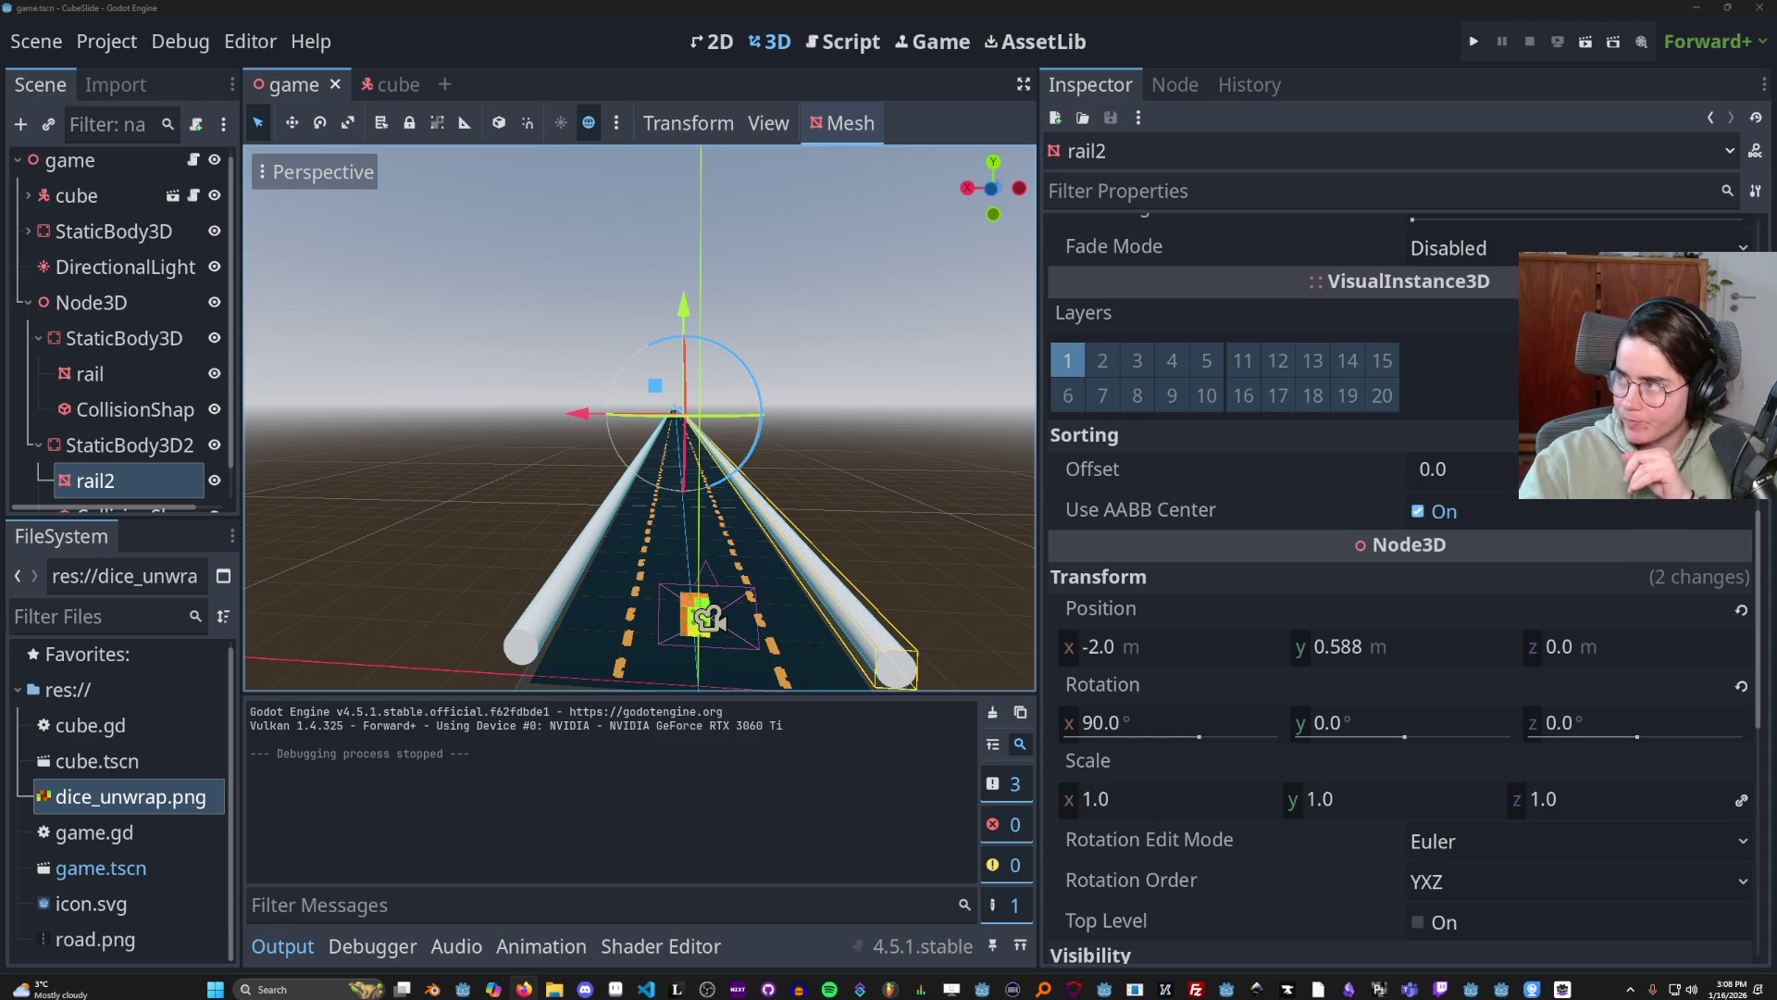
pyautogui.hotkey('alt', 'Tab')
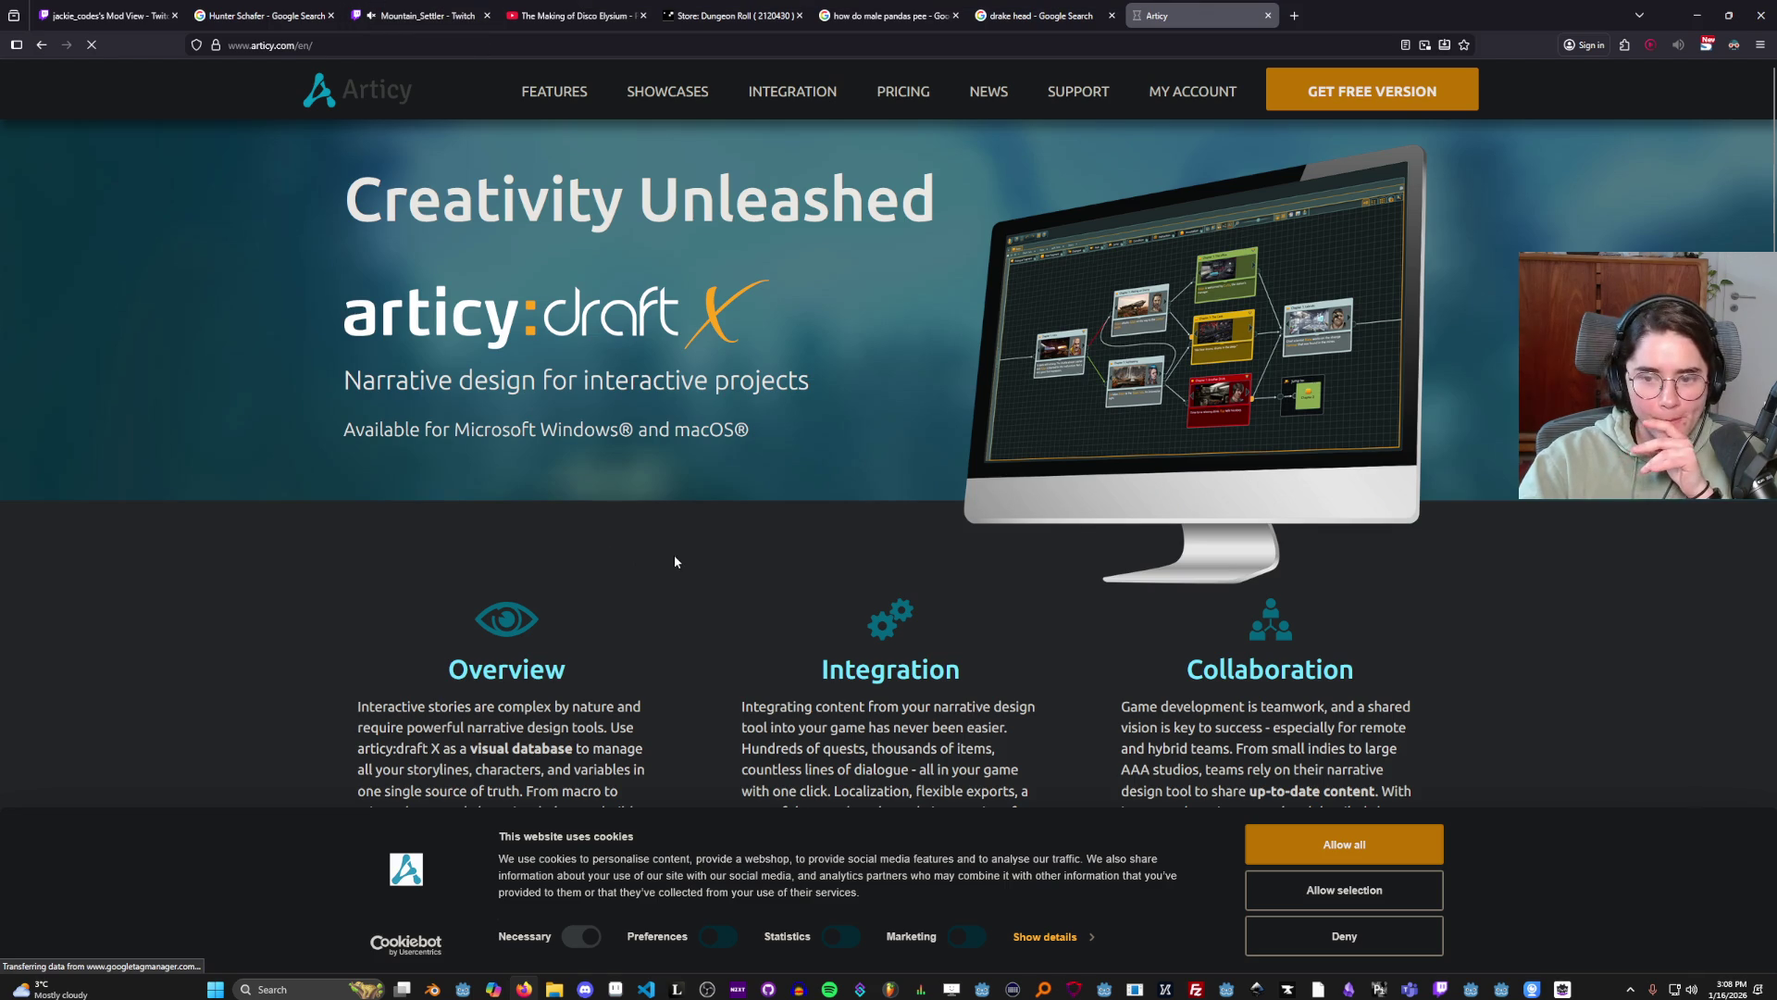
pyautogui.scroll(-2, 663, 551)
pyautogui.click(1333, 951)
pyautogui.scroll(-5, 1052, 766)
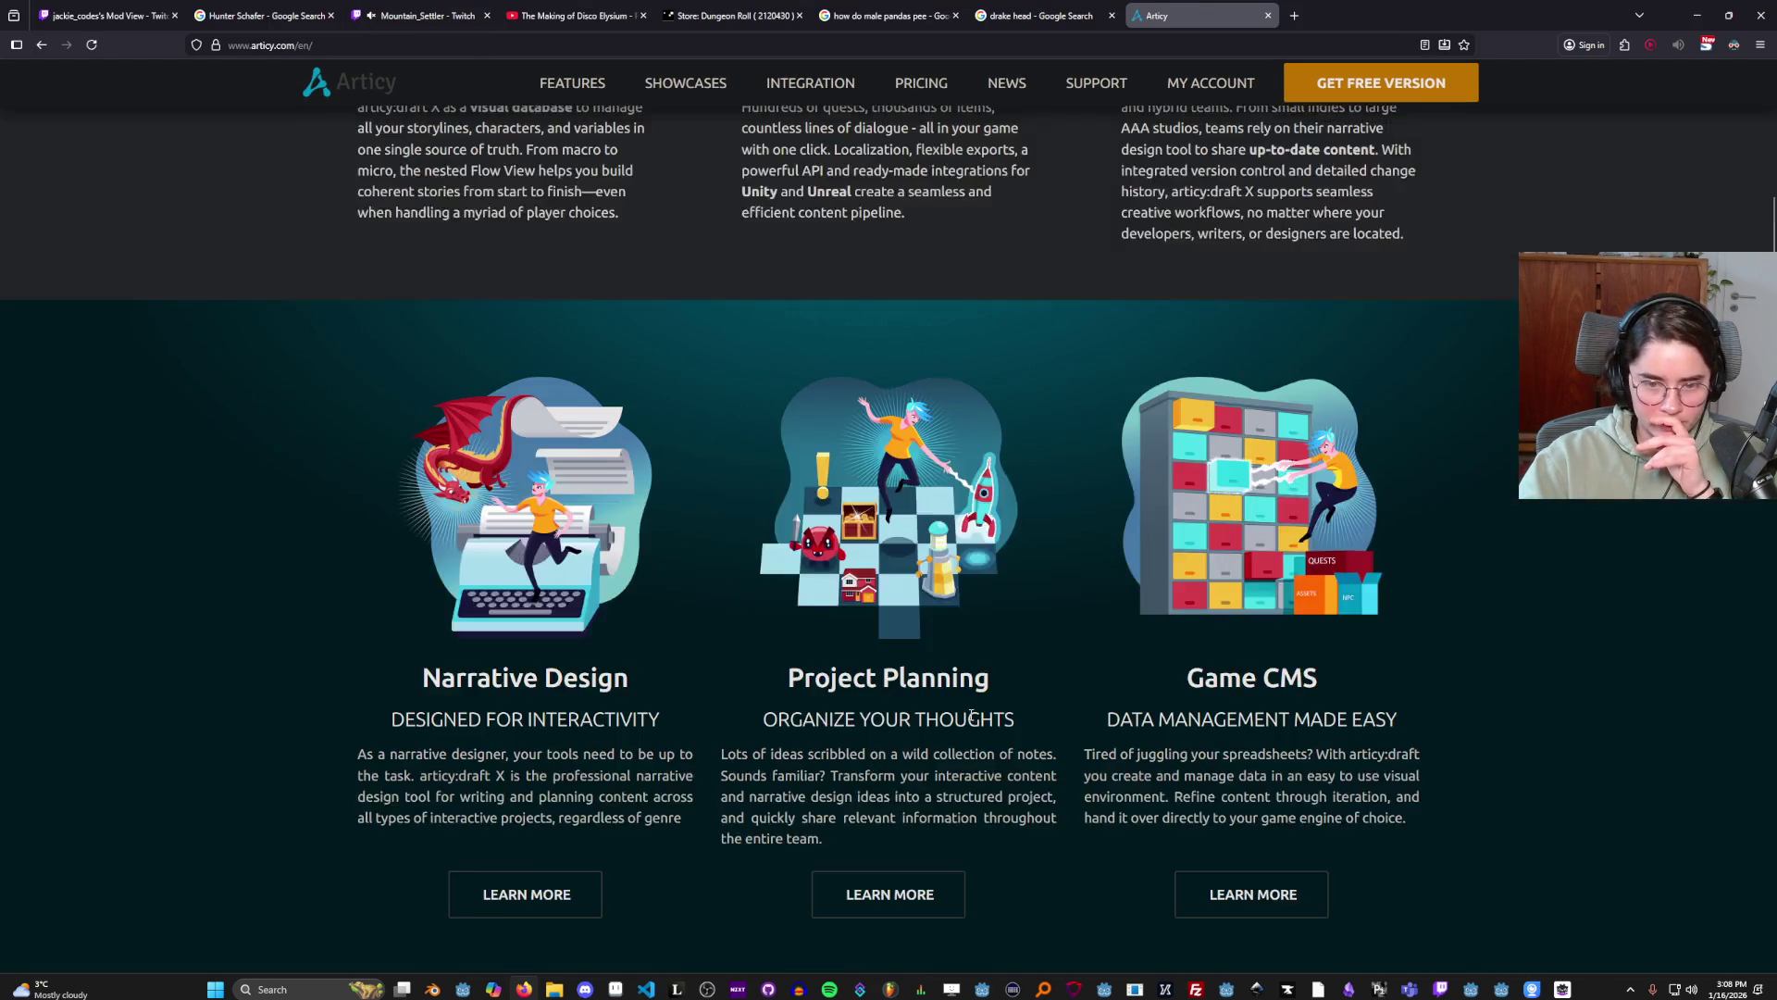
pyautogui.scroll(8, 1240, 393)
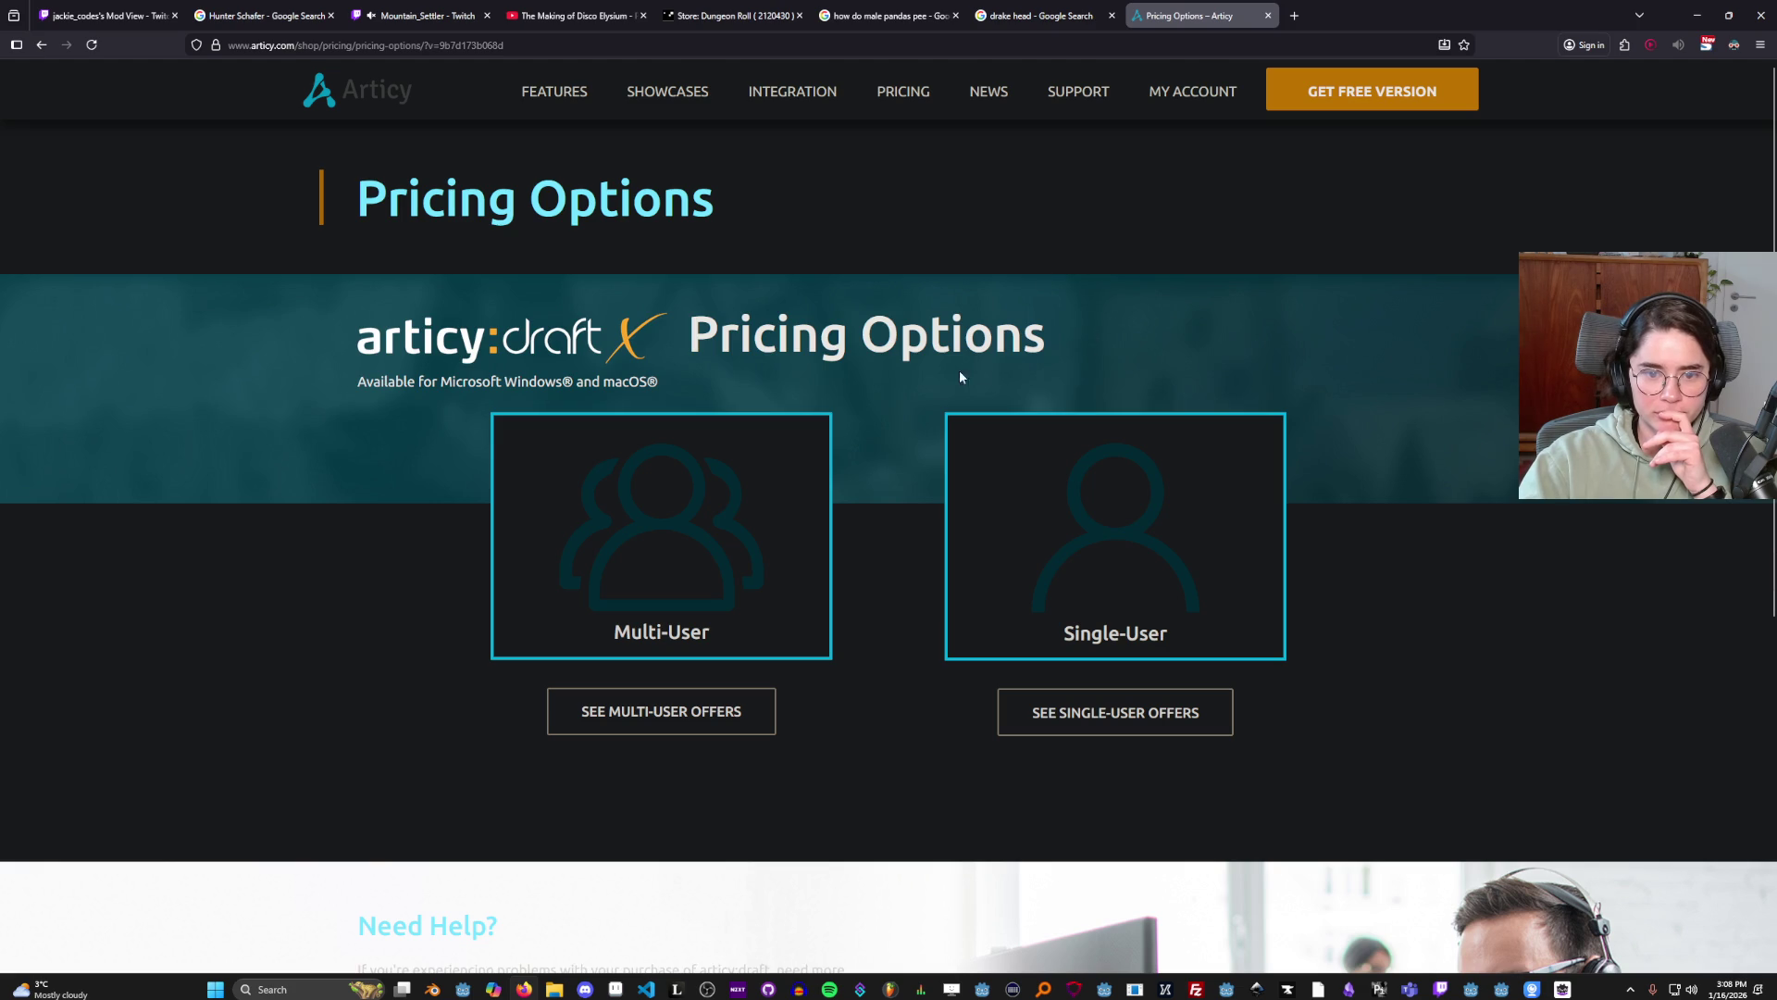
# Review the articy:draft X single-user plans (7.98€/month), then return to the YouTube video.
pyautogui.hotkey('alt', 'Tab')
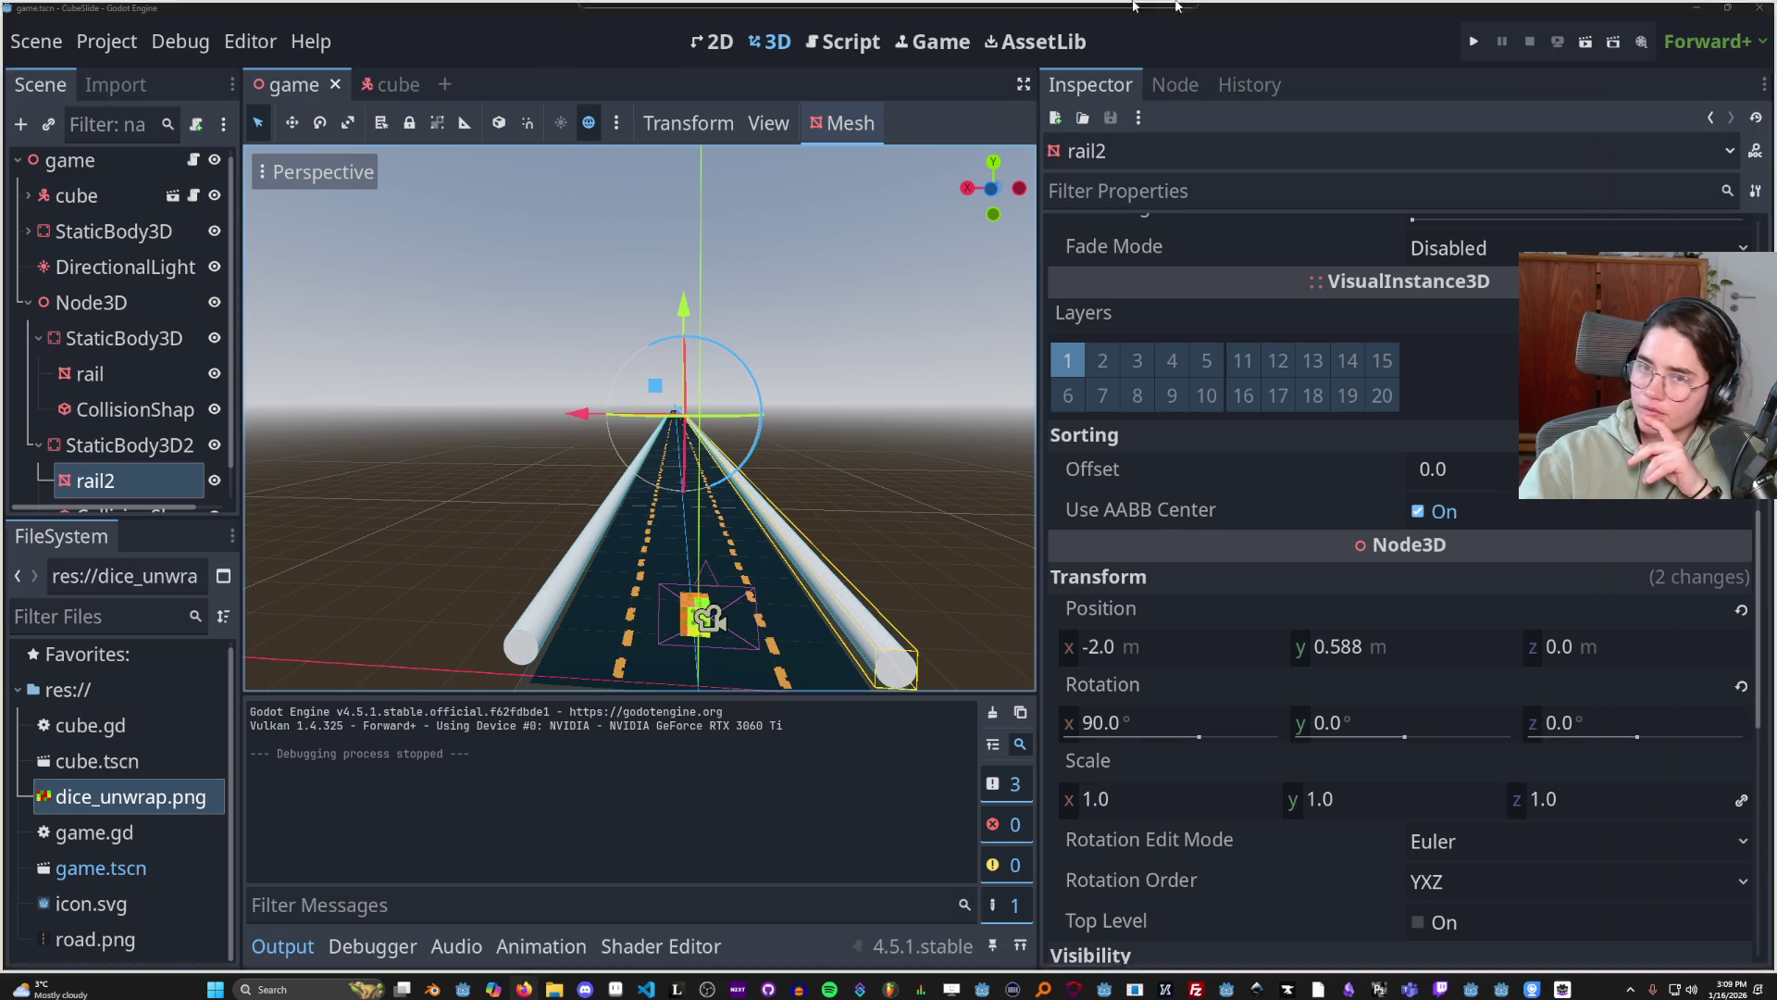
pyautogui.hotkey('alt', 'Tab')
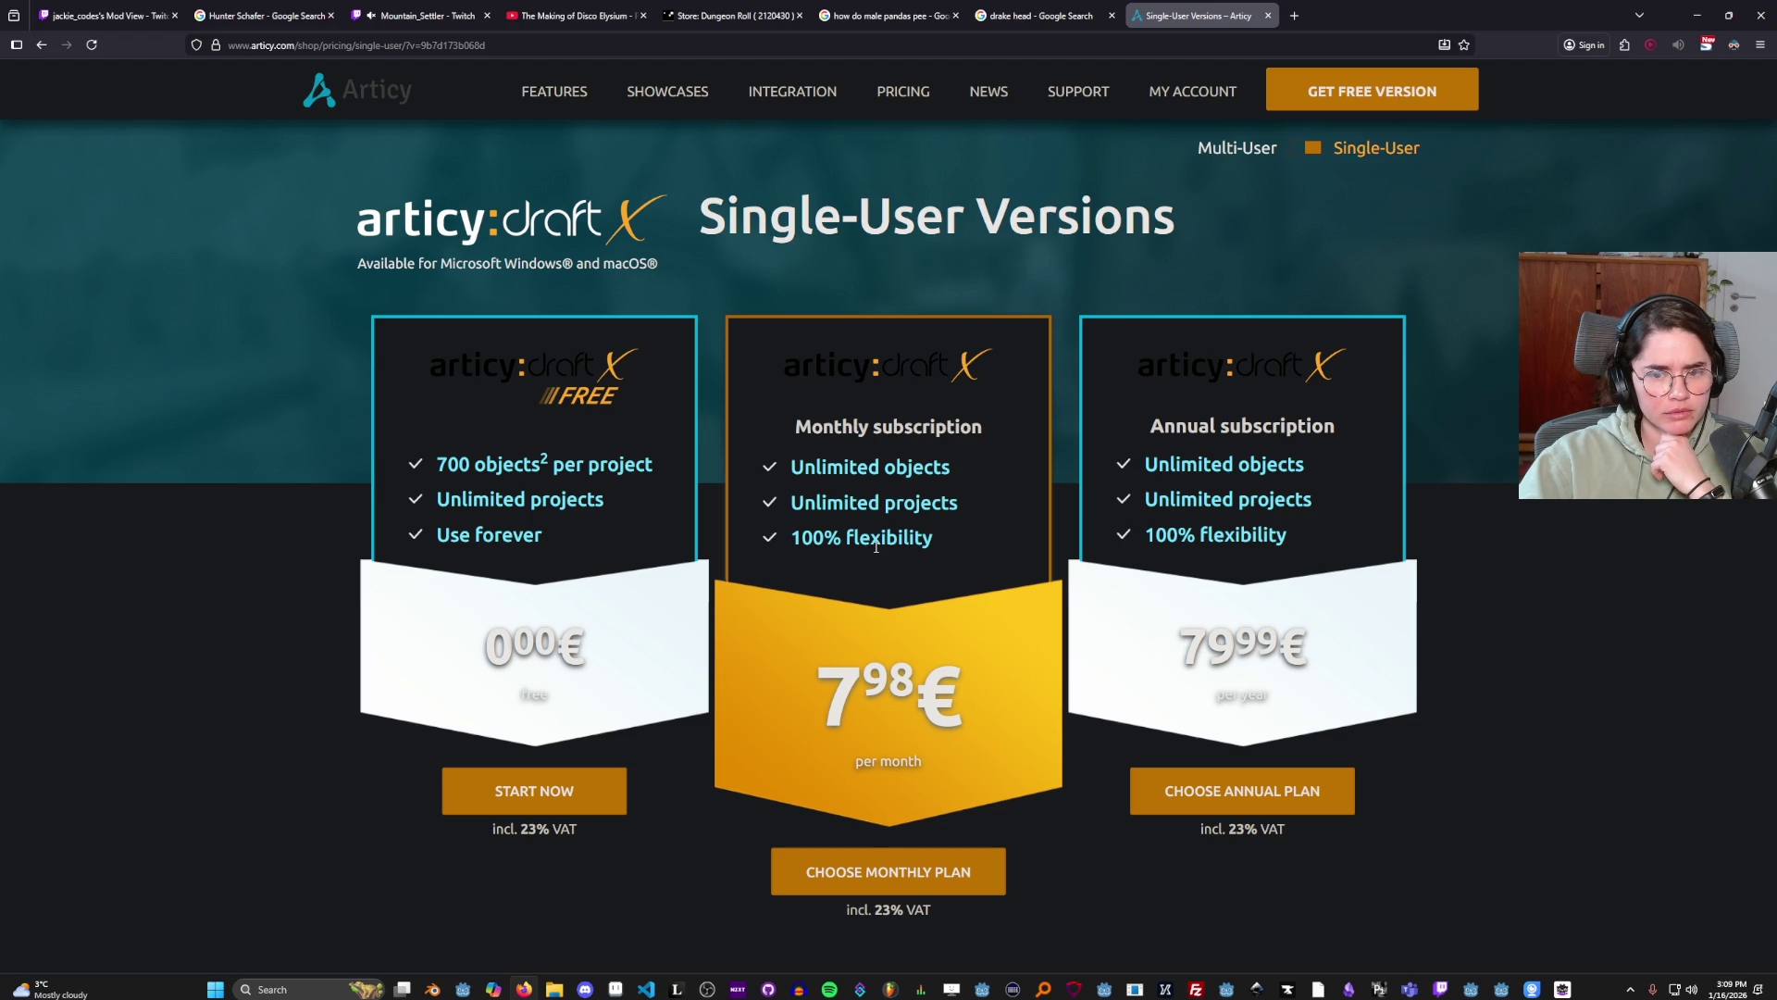
pyautogui.scroll(-5, 950, 493)
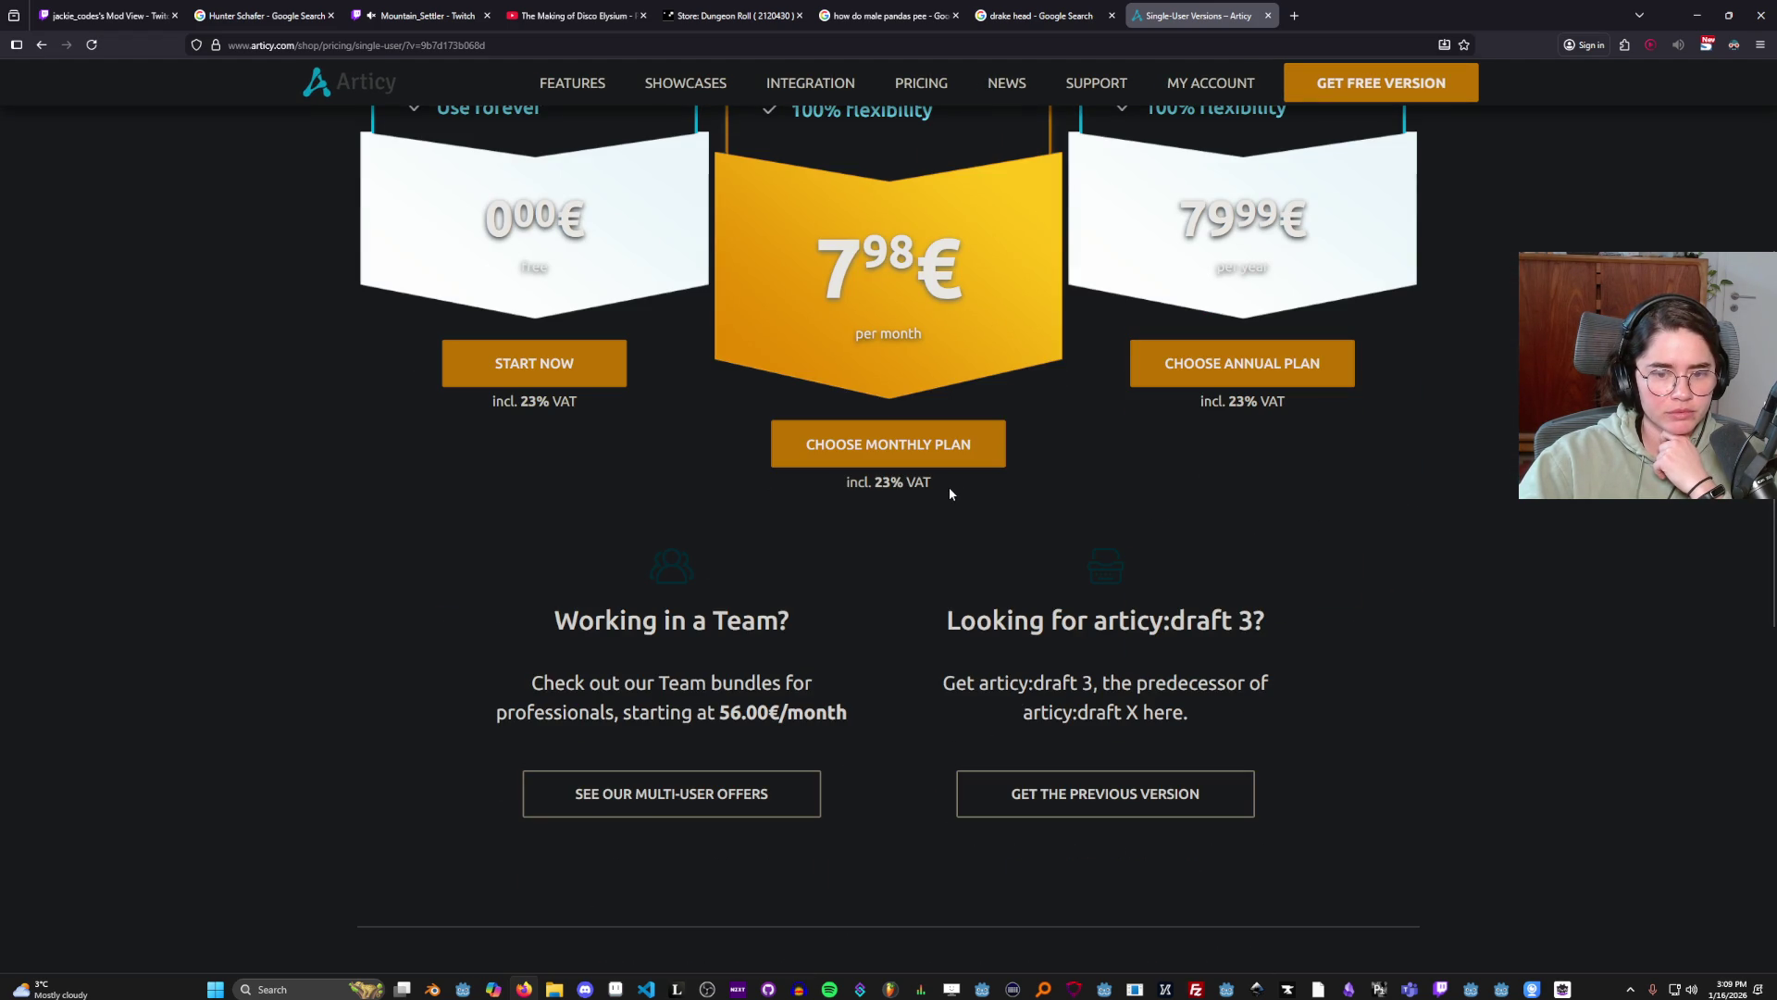
pyautogui.scroll(4, 1000, 518)
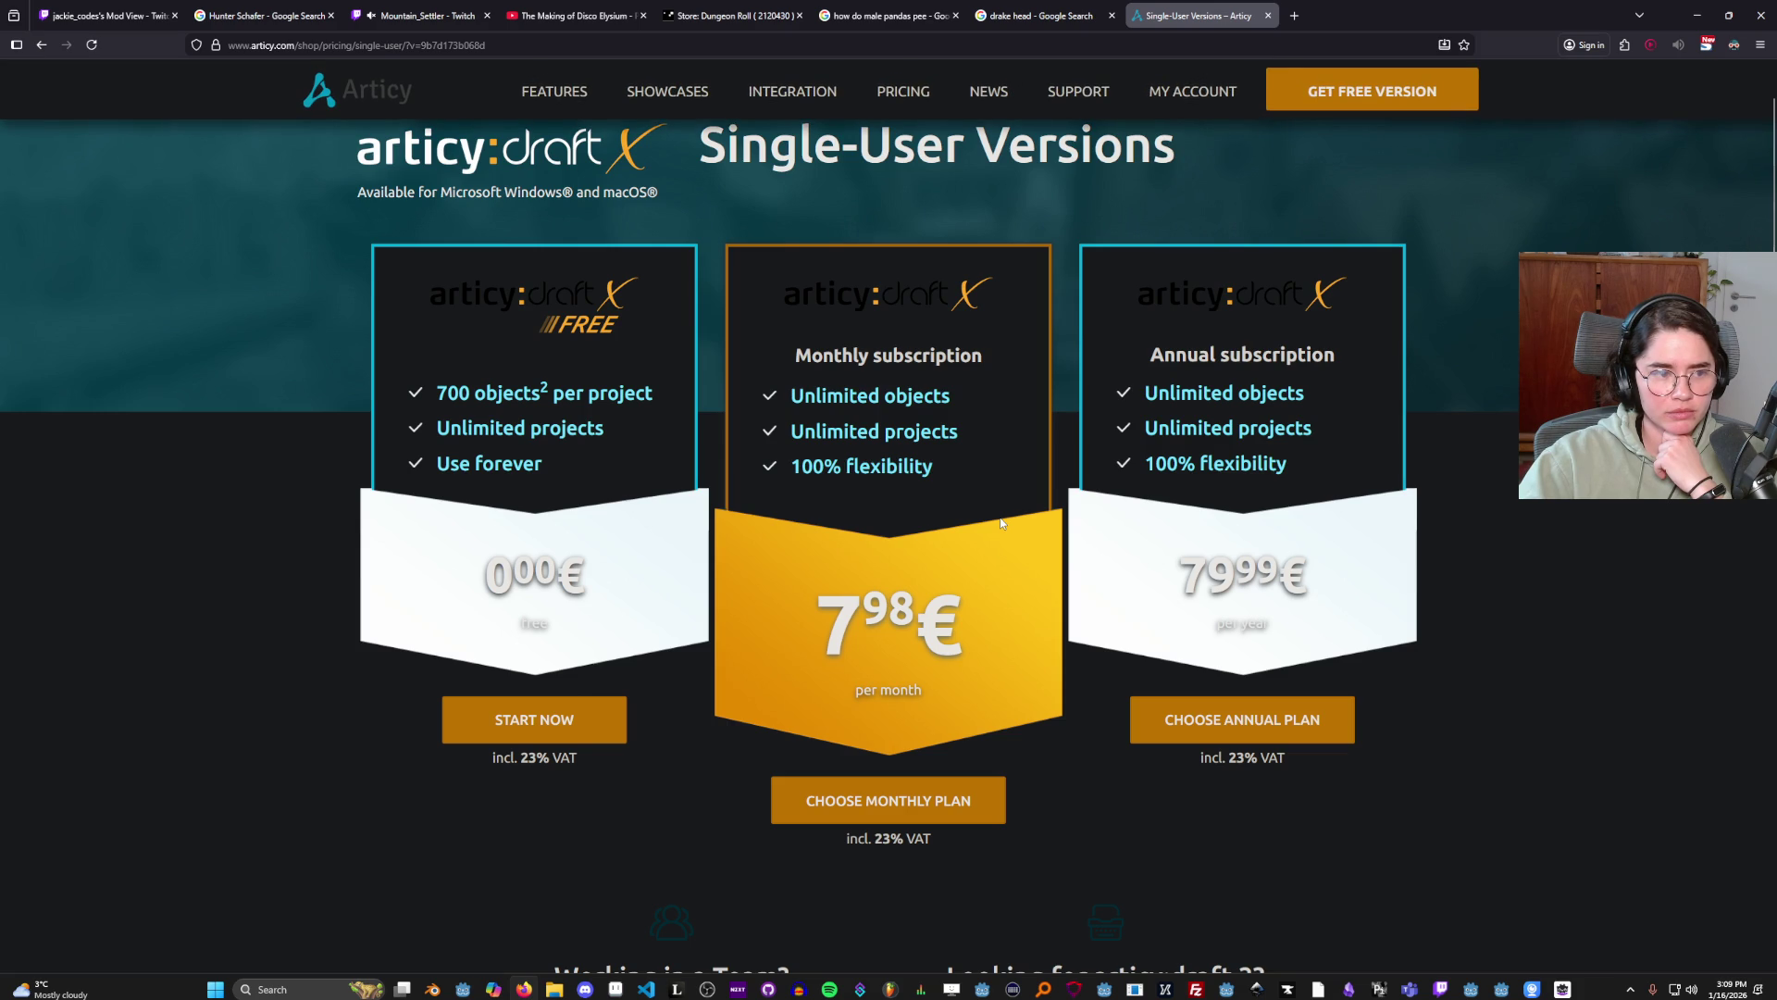
pyautogui.scroll(-5, 999, 523)
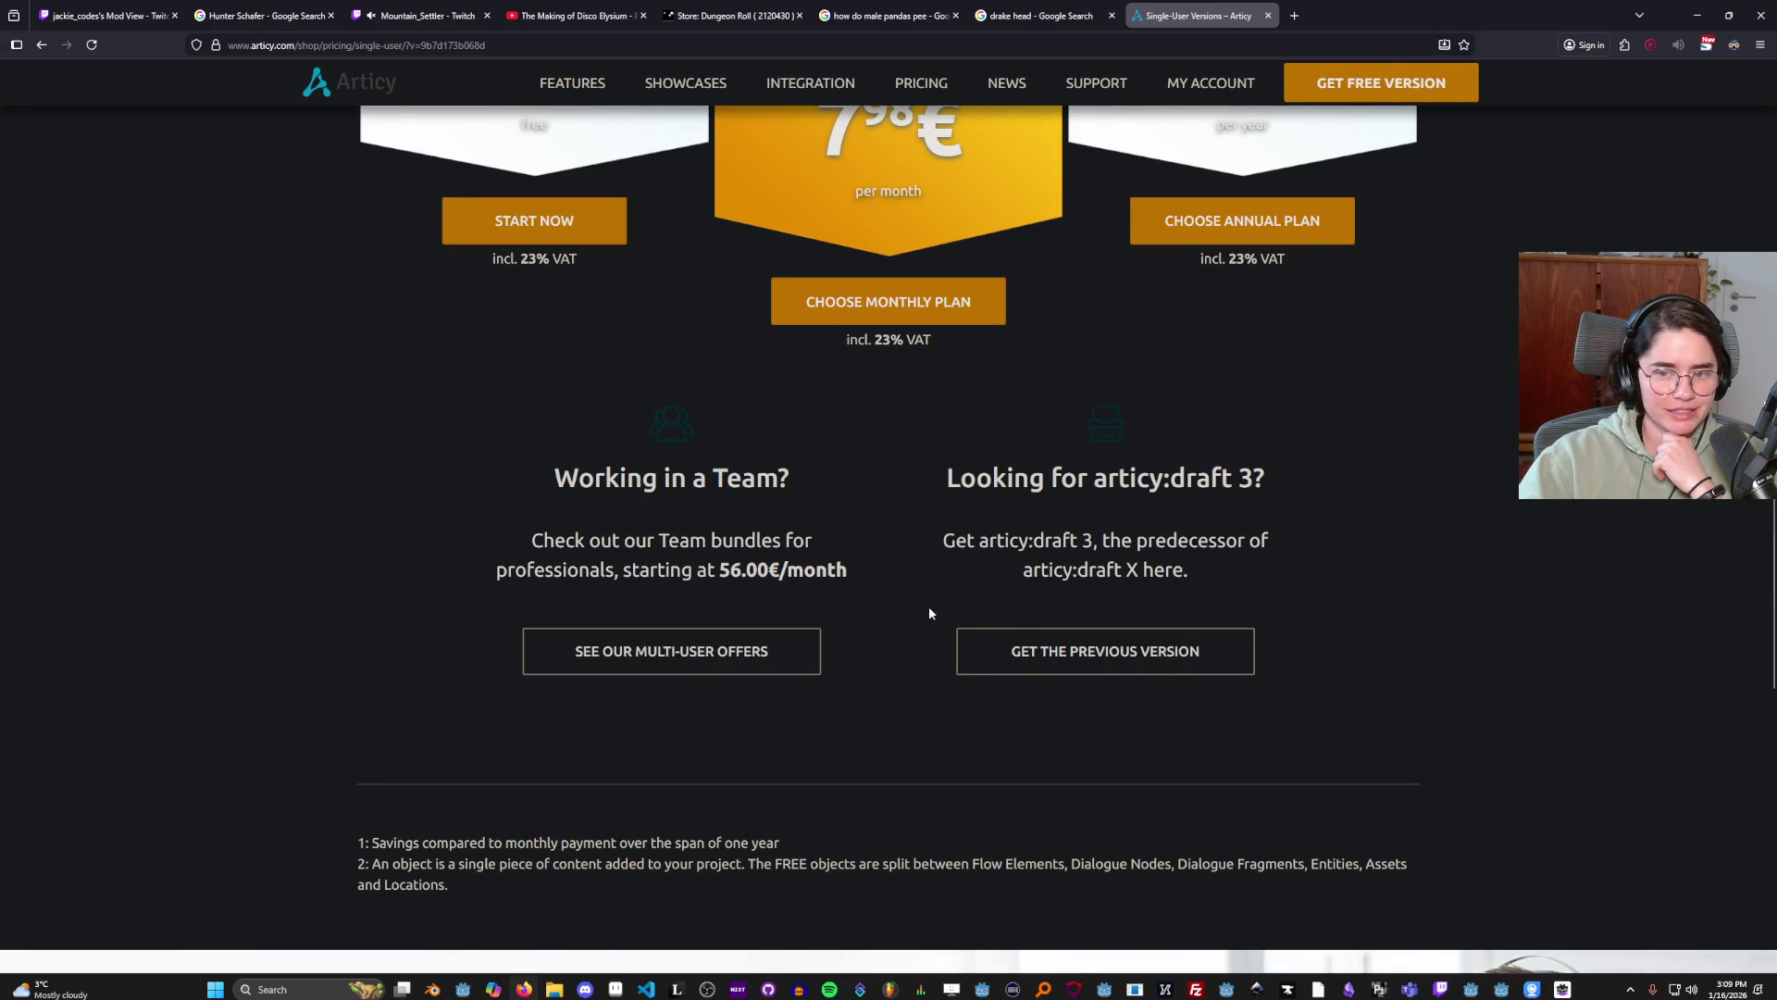
pyautogui.scroll(6, 918, 612)
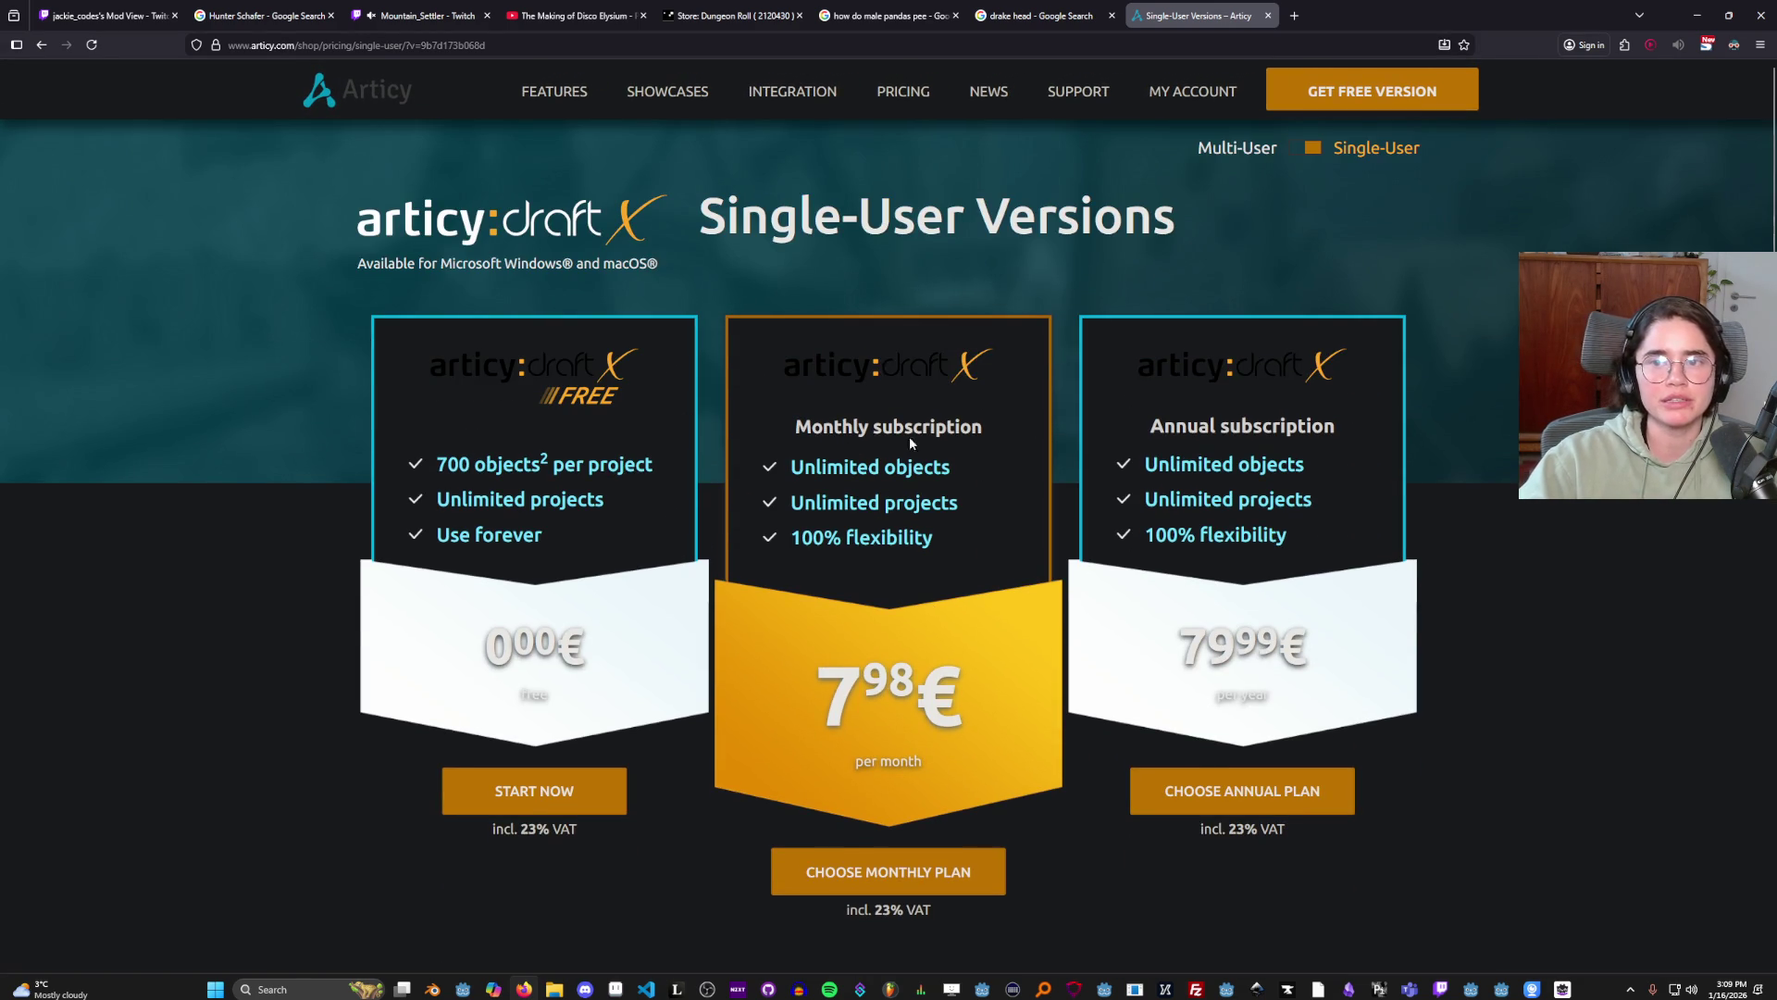
pyautogui.hotkey('alt', 'Tab')
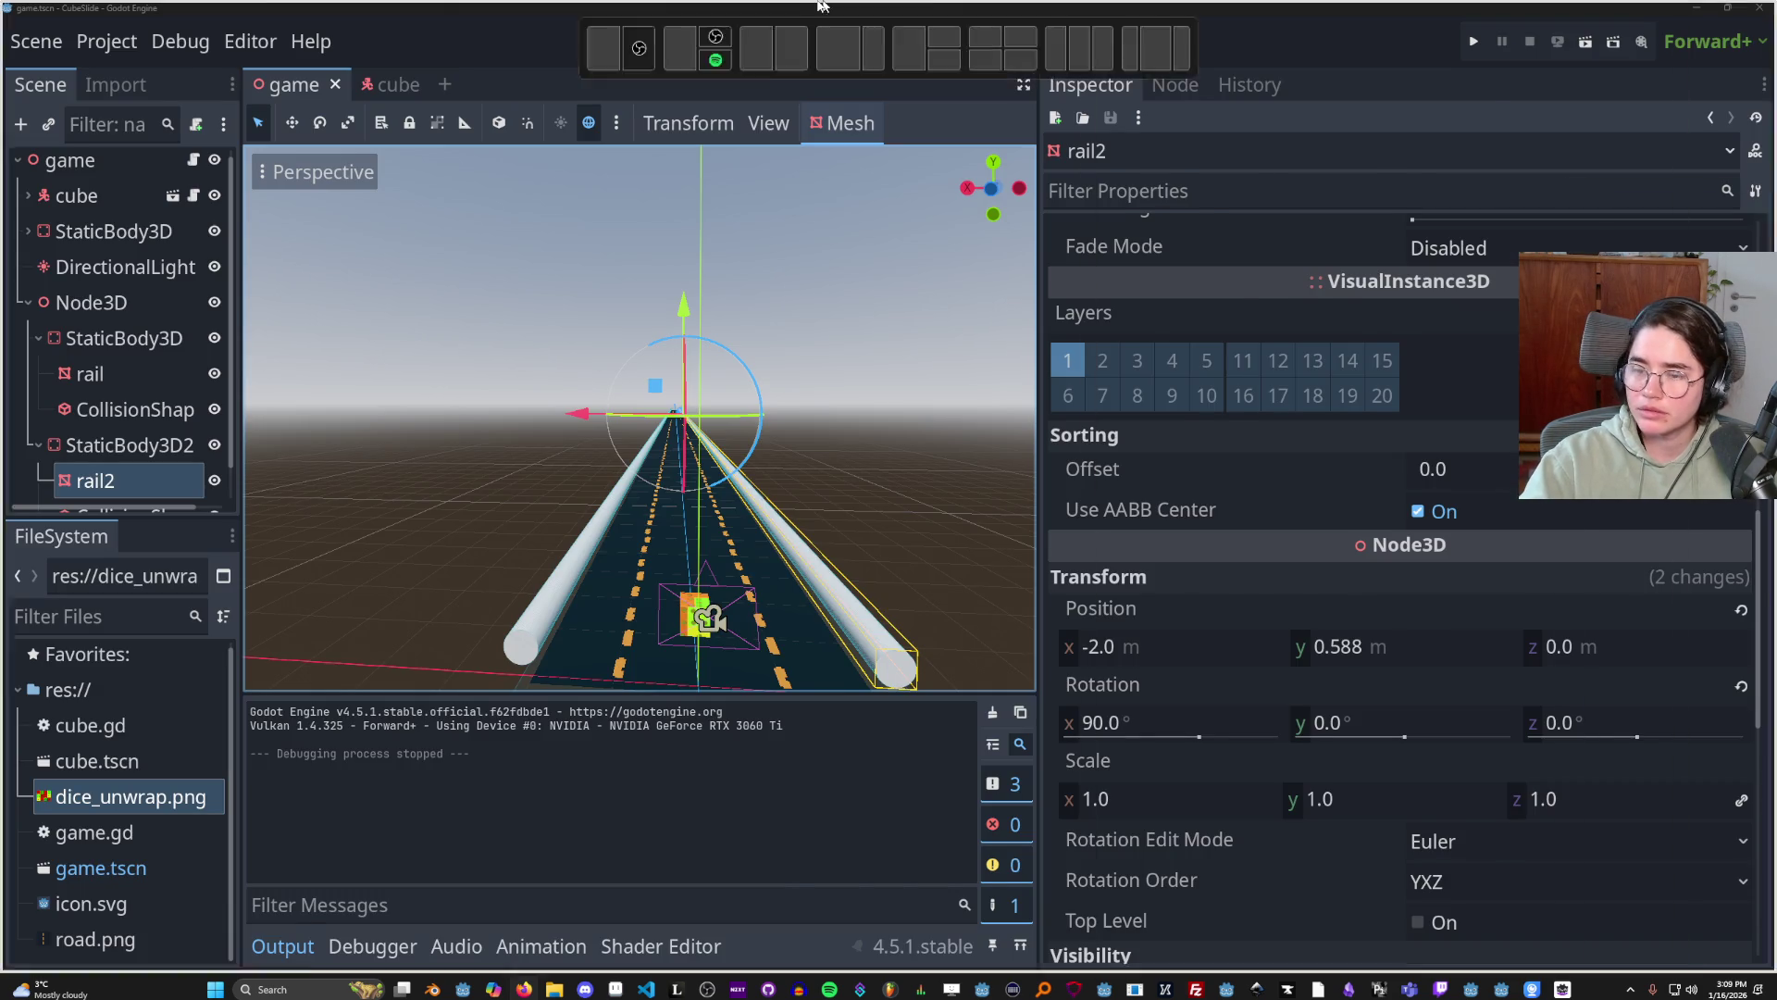
pyautogui.hotkey('alt', 'Tab')
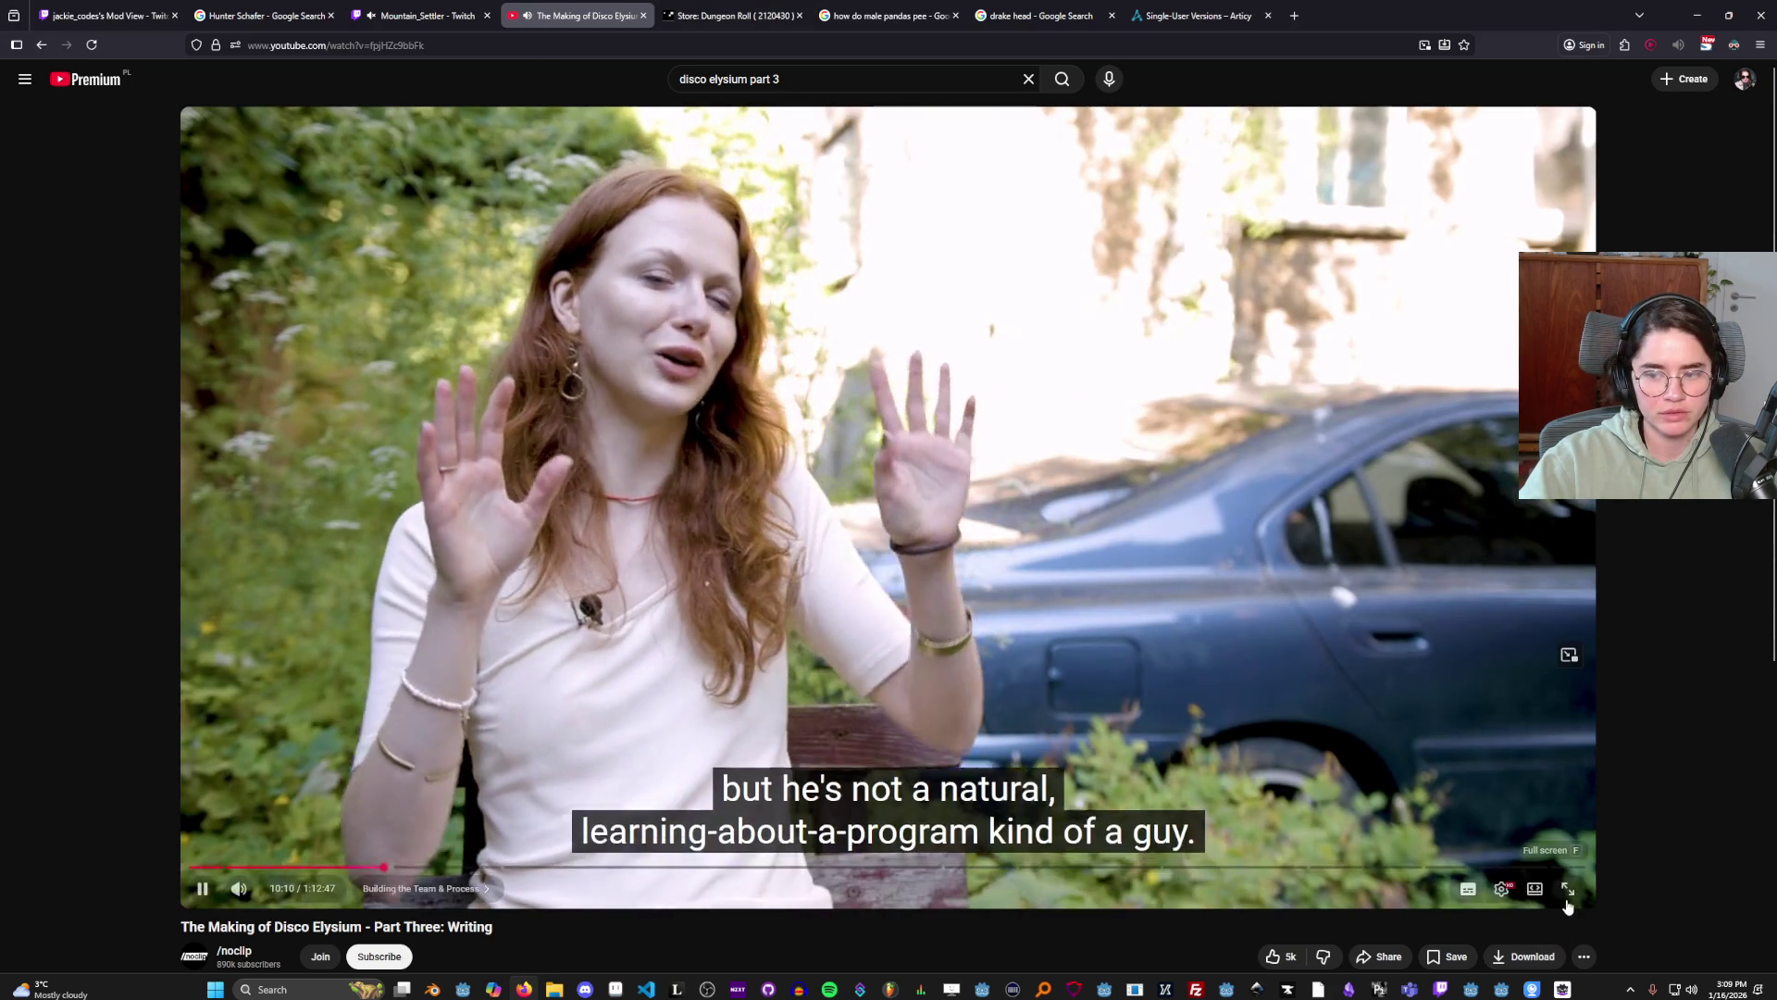
# Watch the making-of video full screen, stopping on the group writing session around 10:43.
pyautogui.click(1568, 898)
pyautogui.click(762, 557)
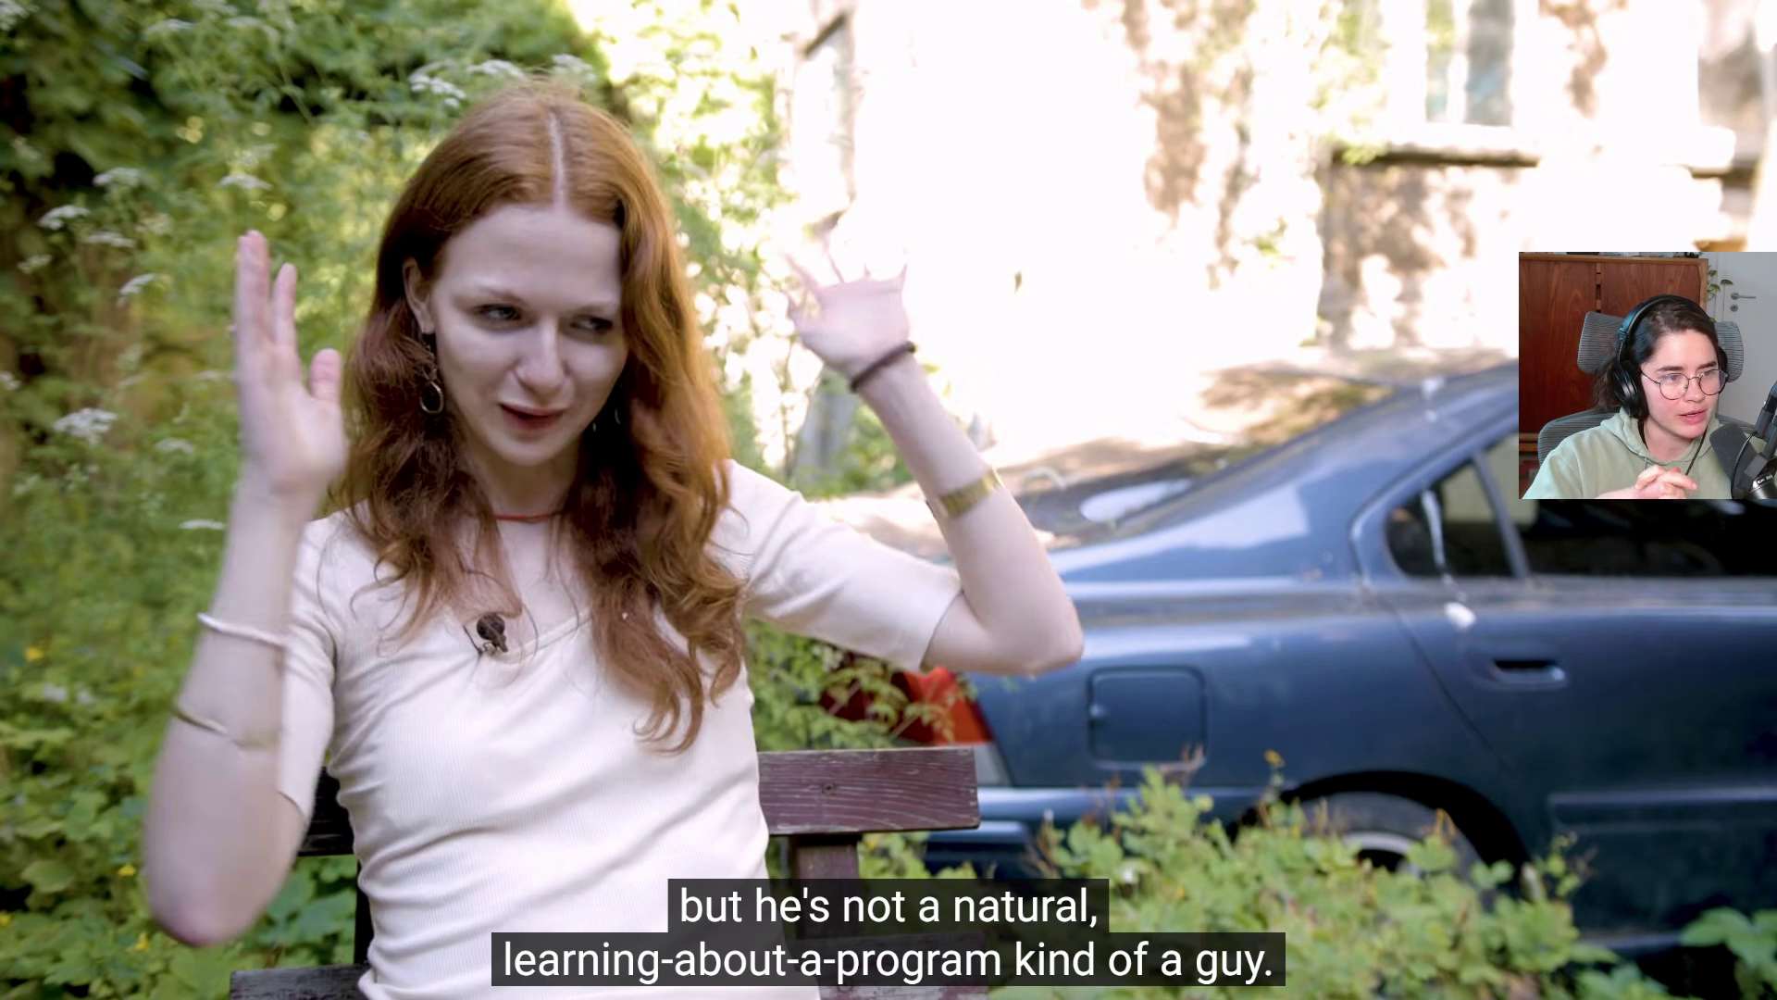
pyautogui.moveTo(667, 674)
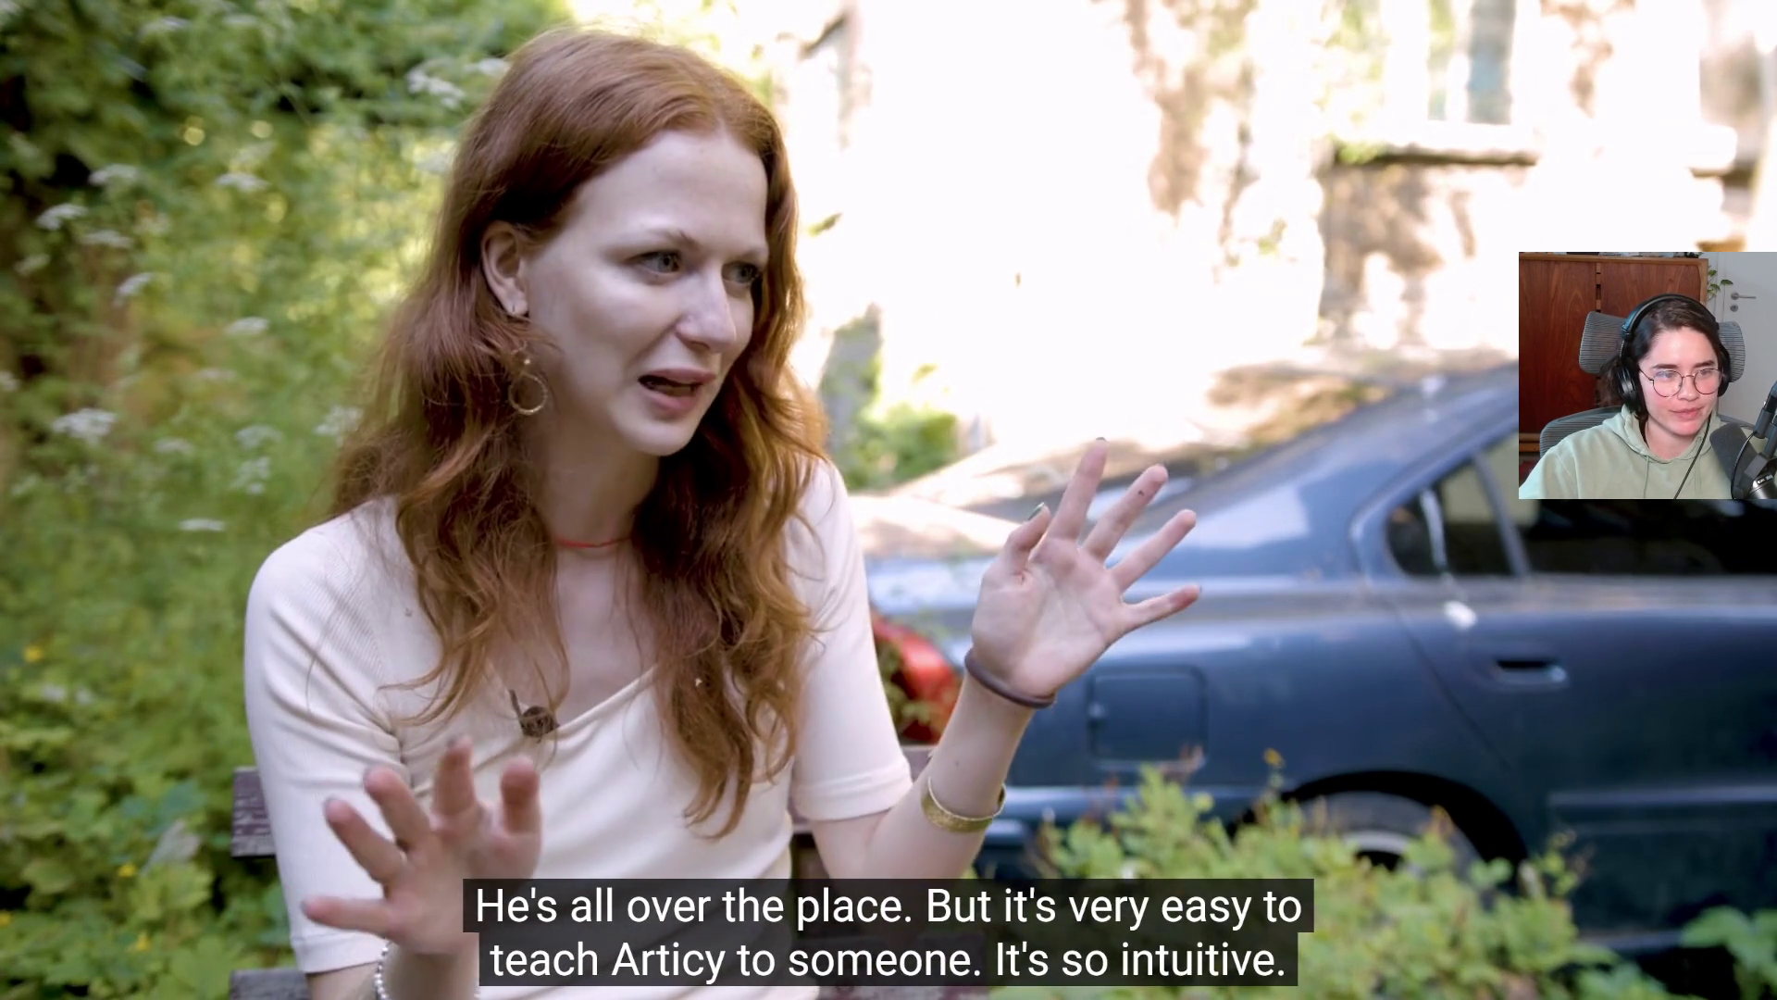
pyautogui.moveTo(629, 709)
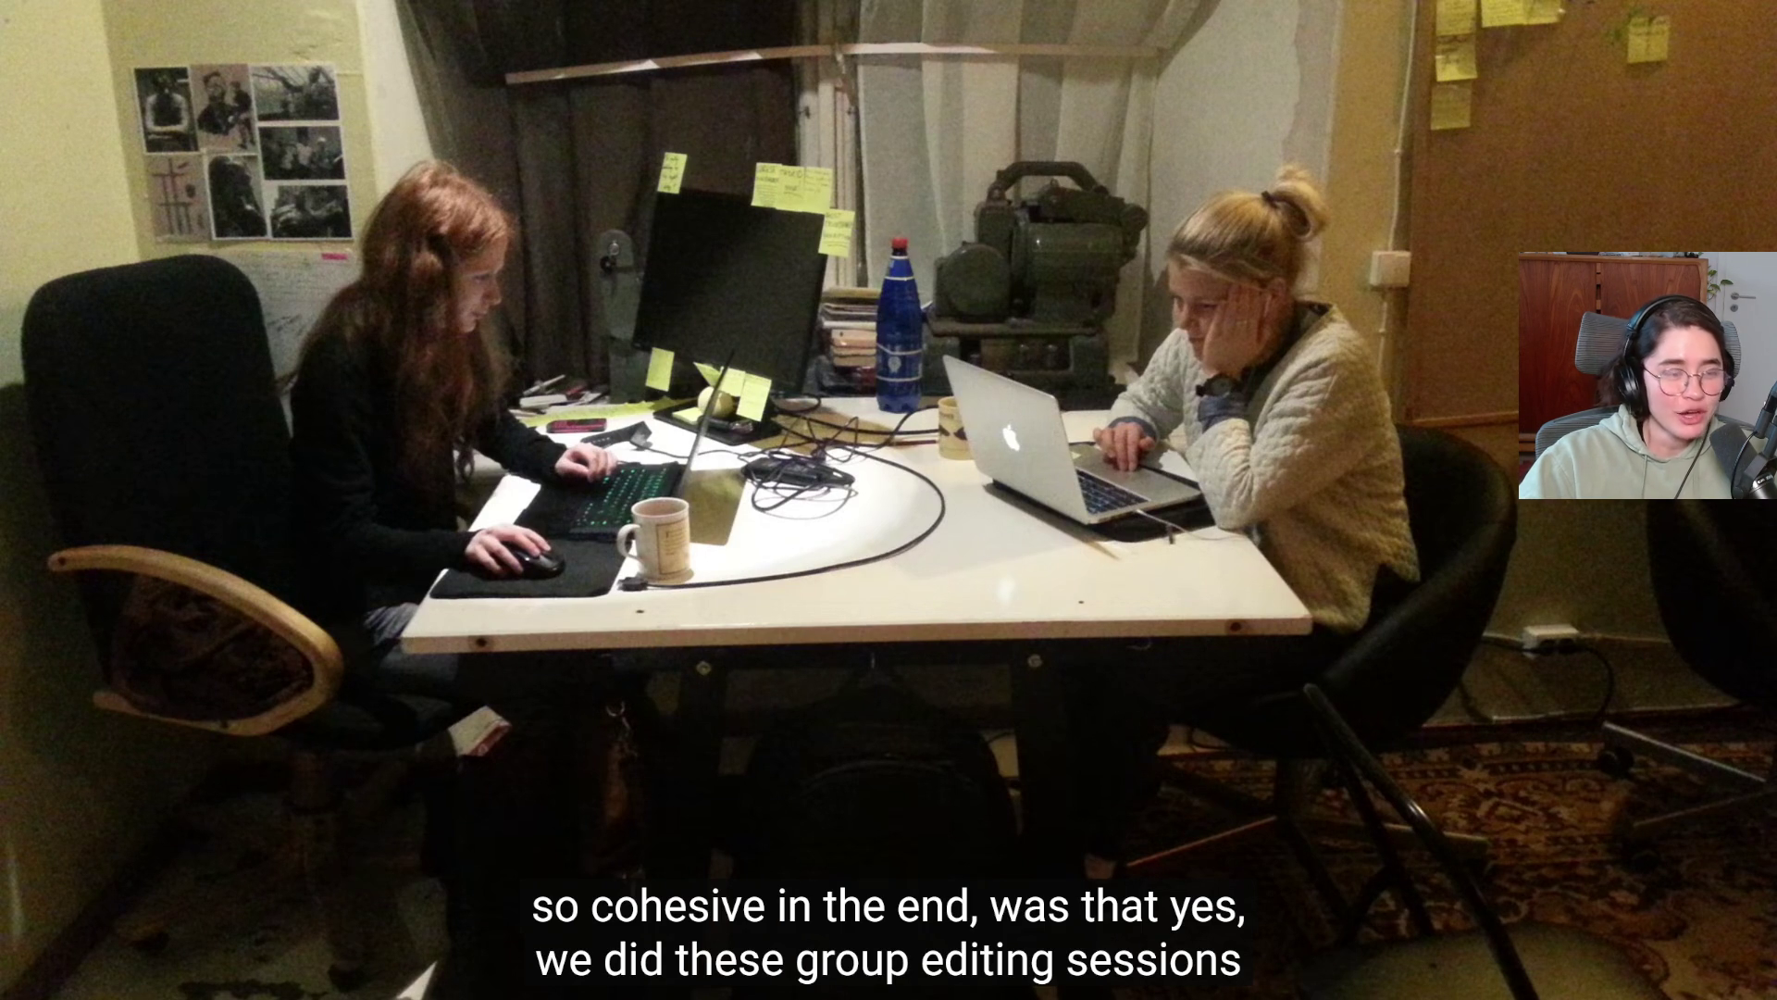
pyautogui.click(620, 592)
pyautogui.click(621, 592)
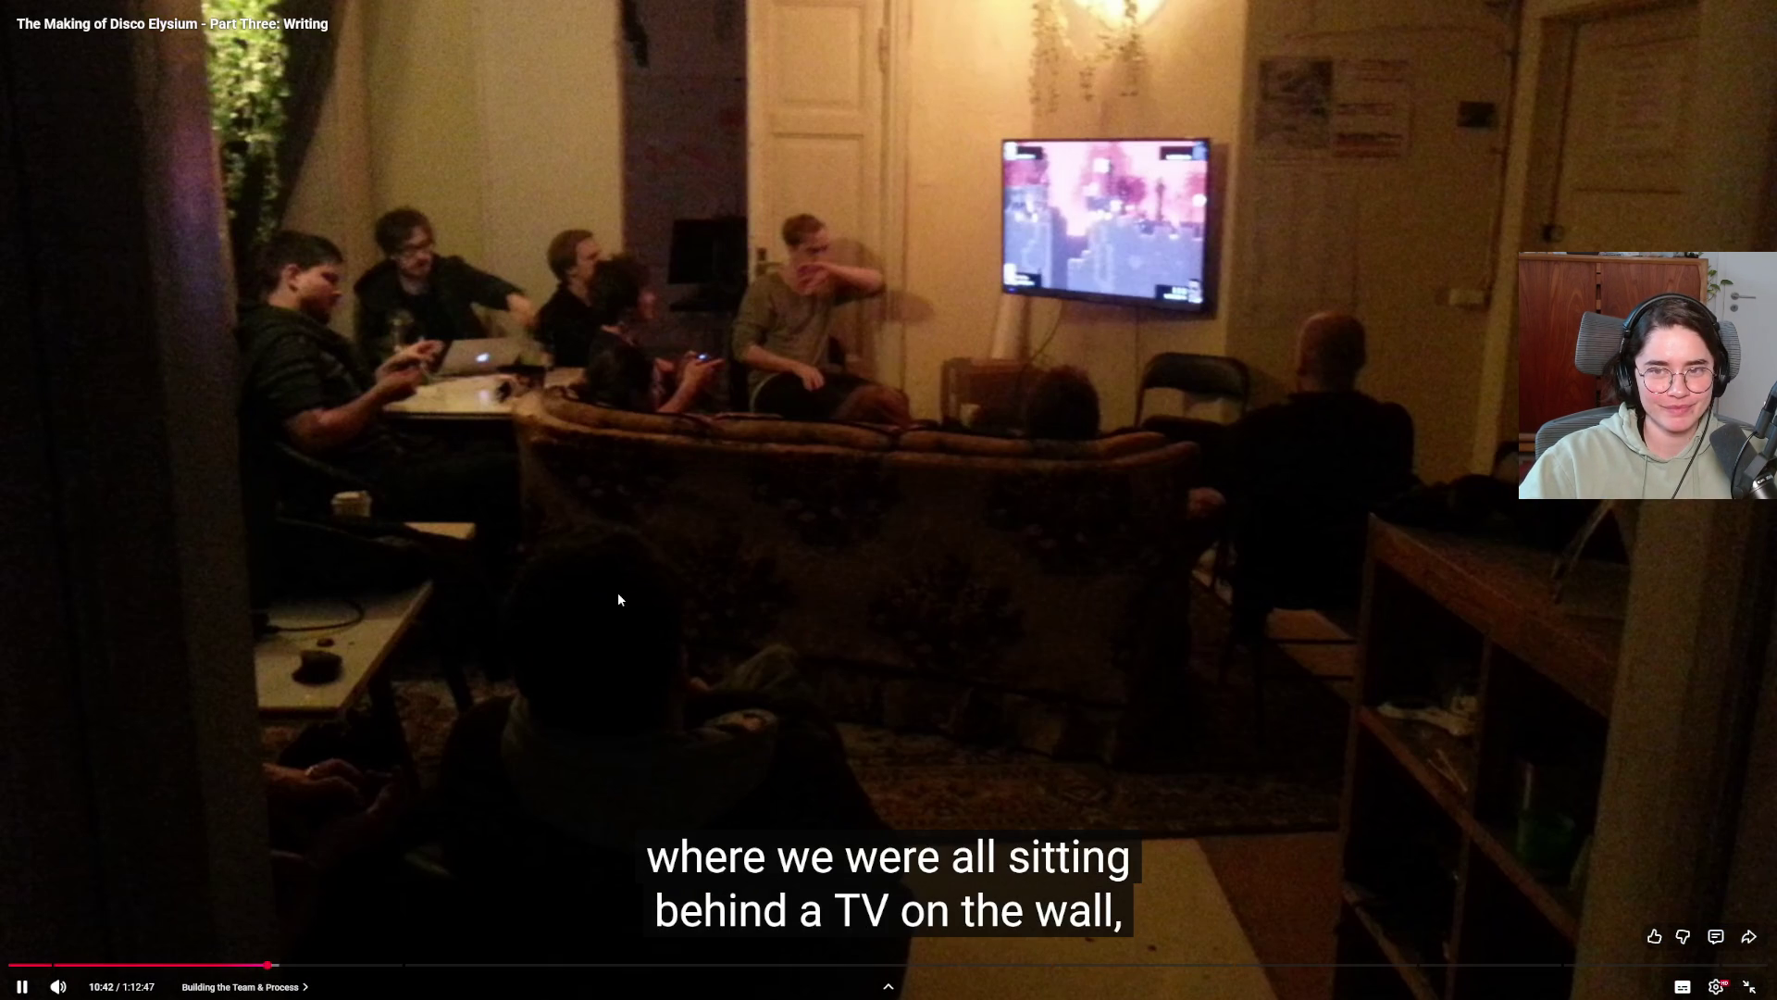
pyautogui.click(1102, 235)
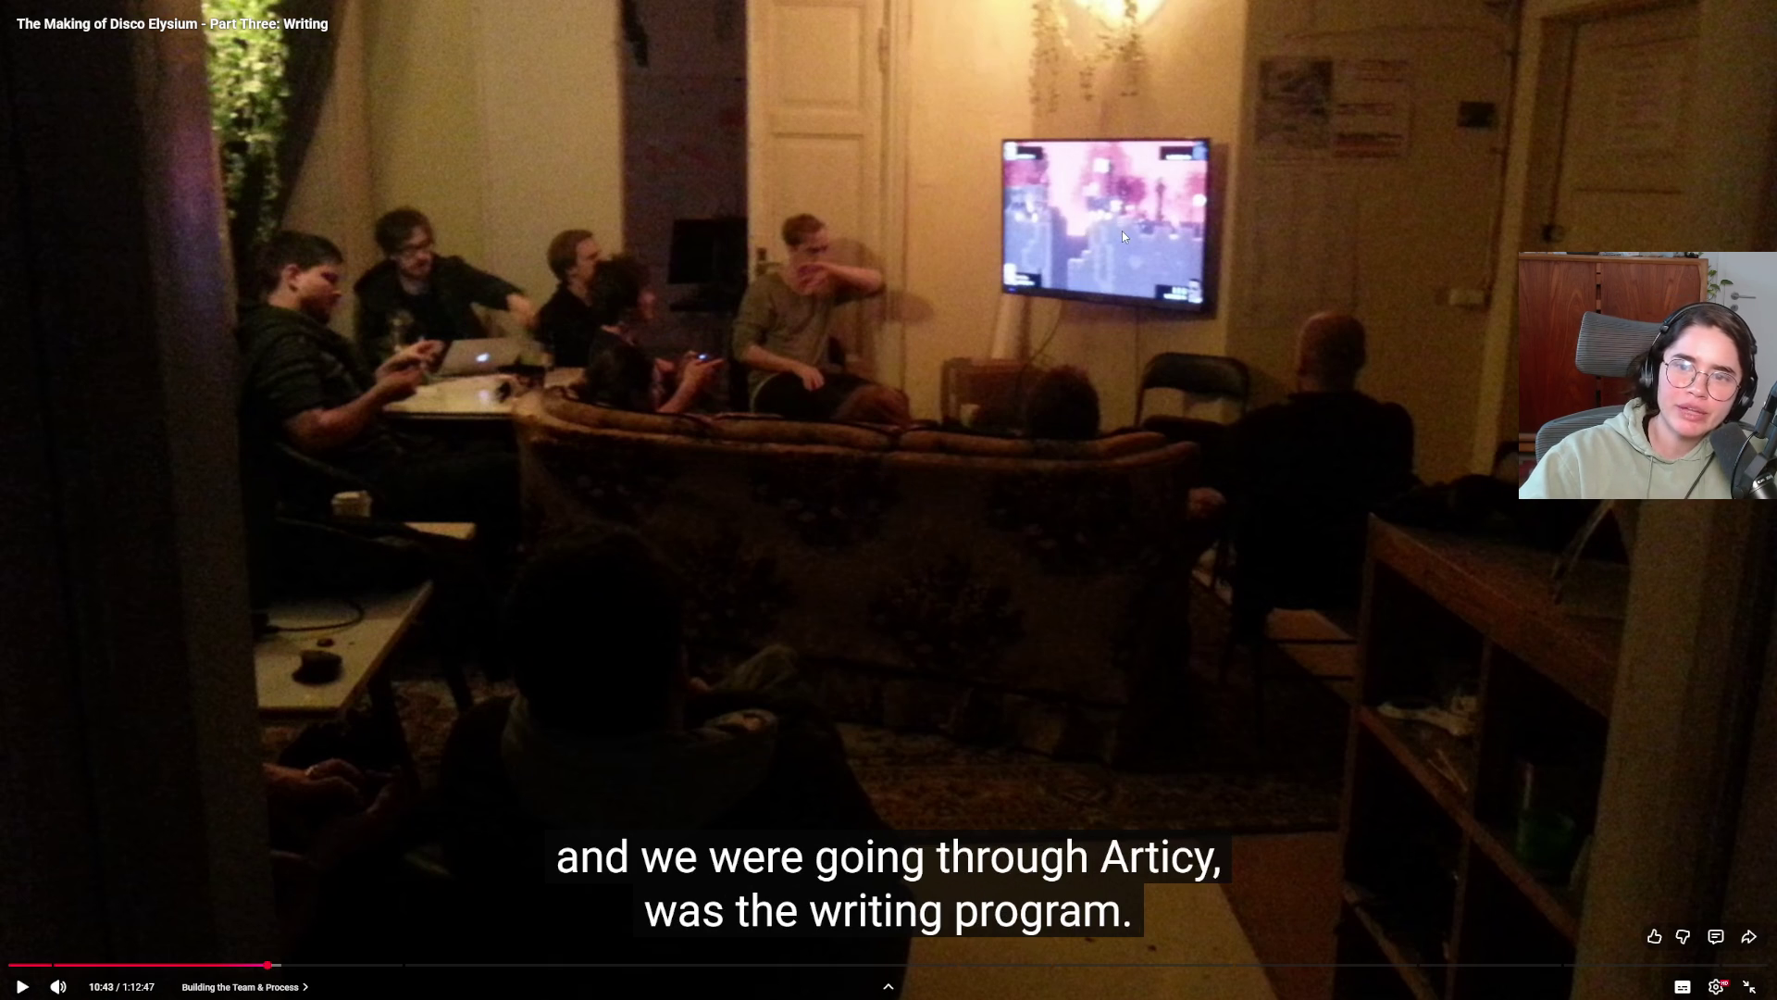
pyautogui.click(1002, 380)
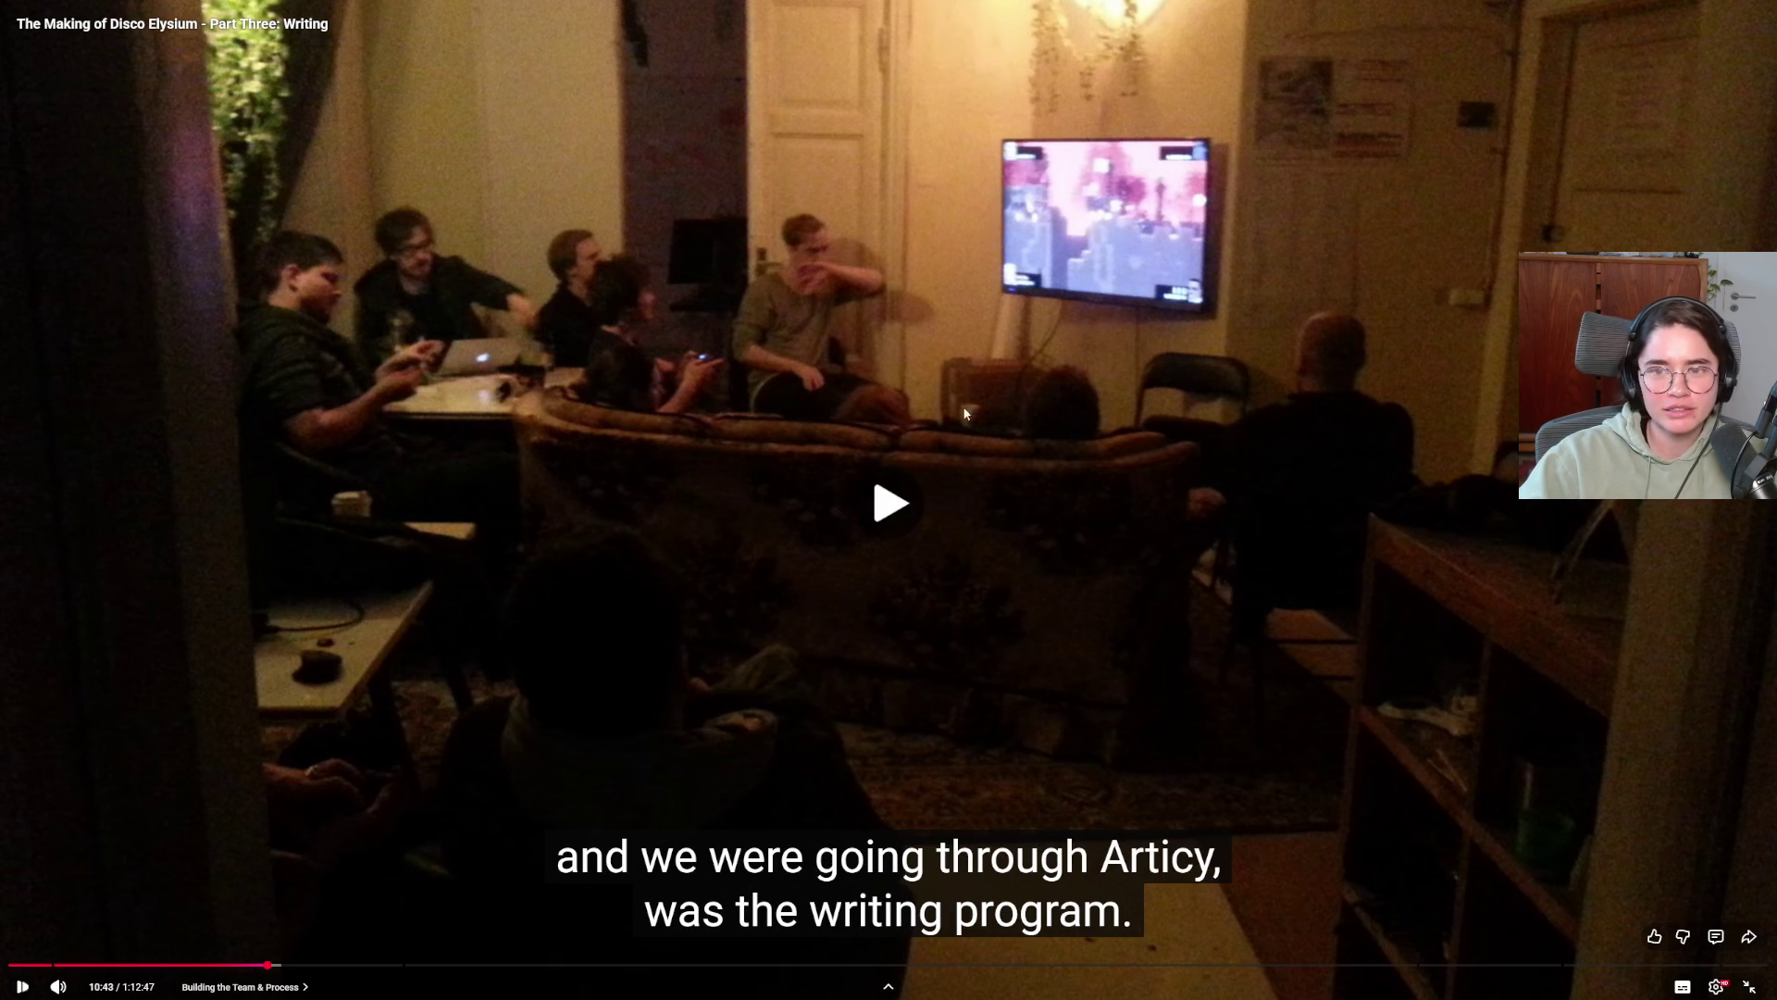
pyautogui.click(841, 485)
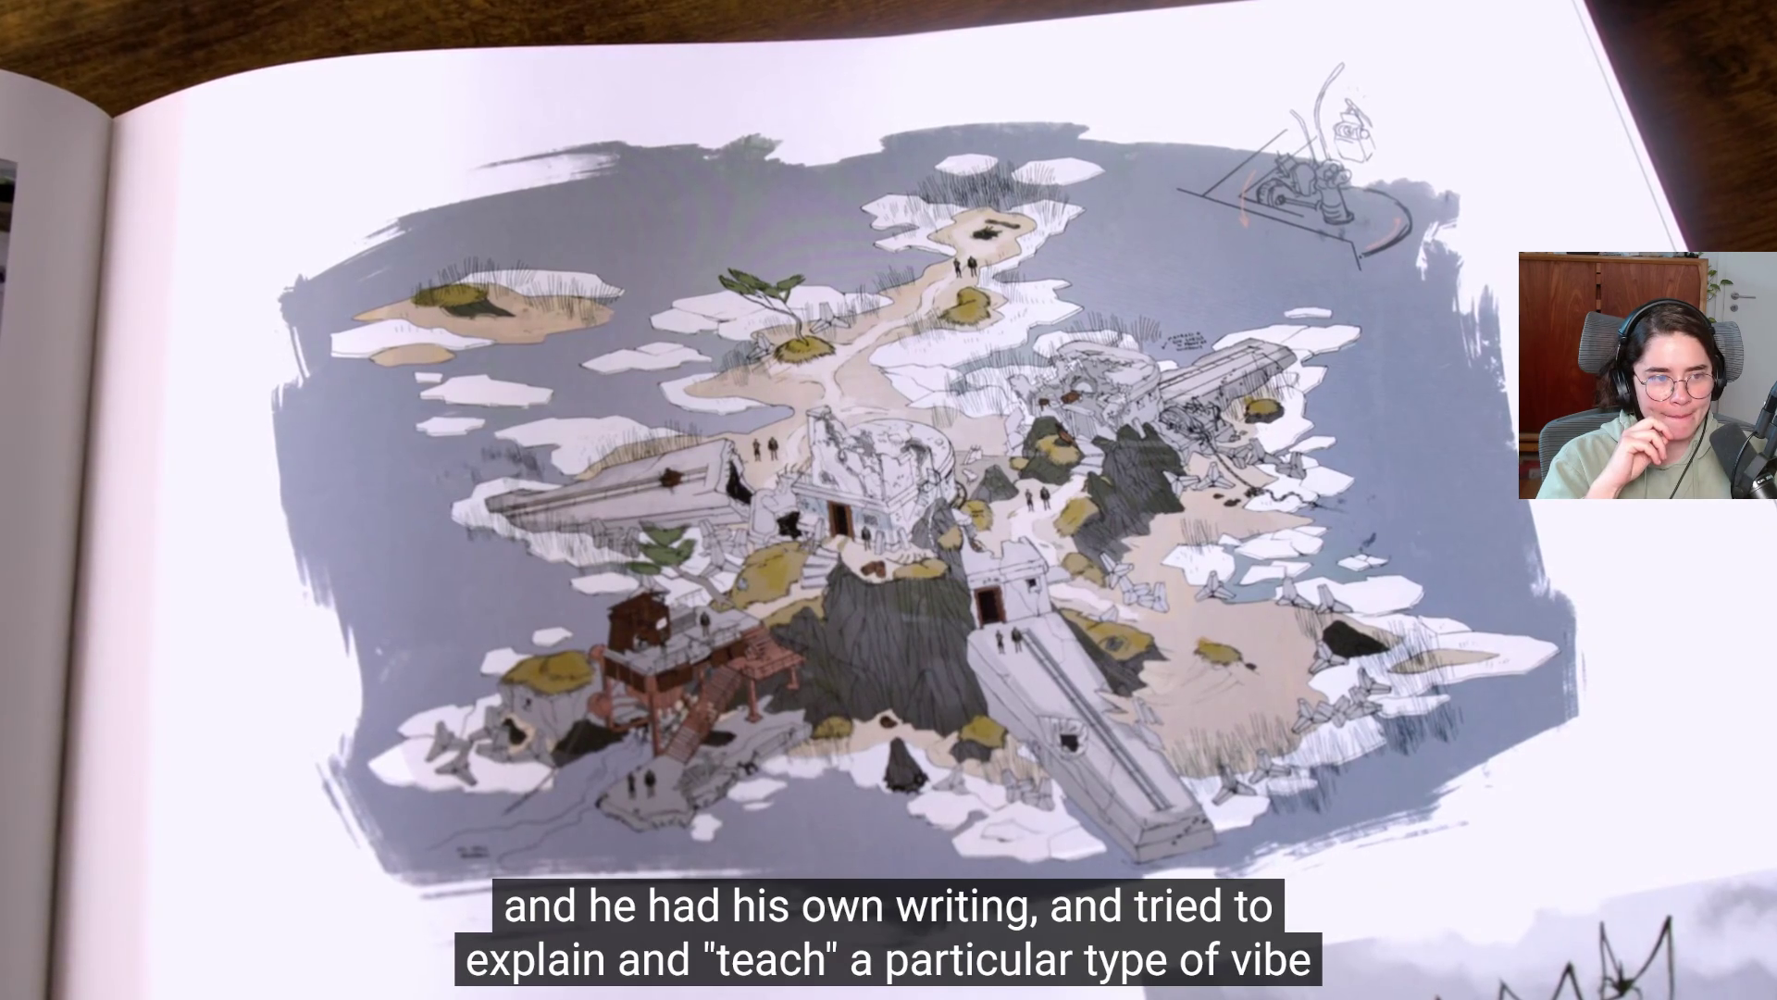
pyautogui.click(956, 434)
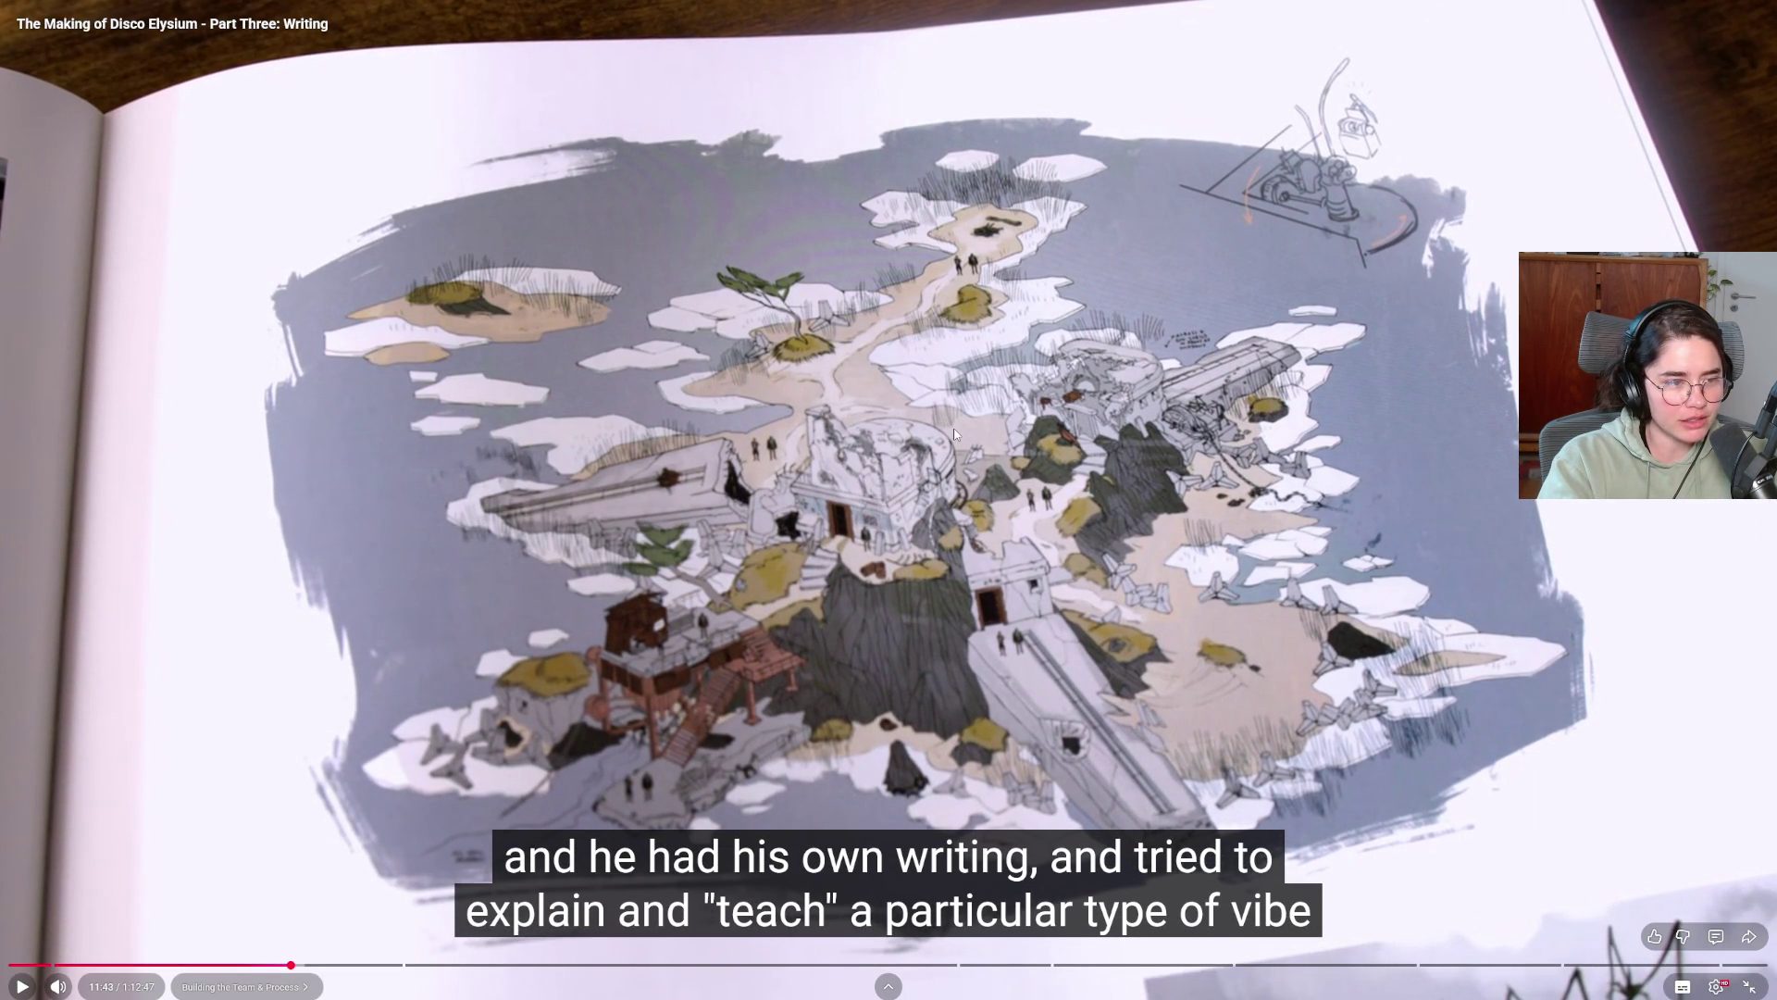
pyautogui.press('space')
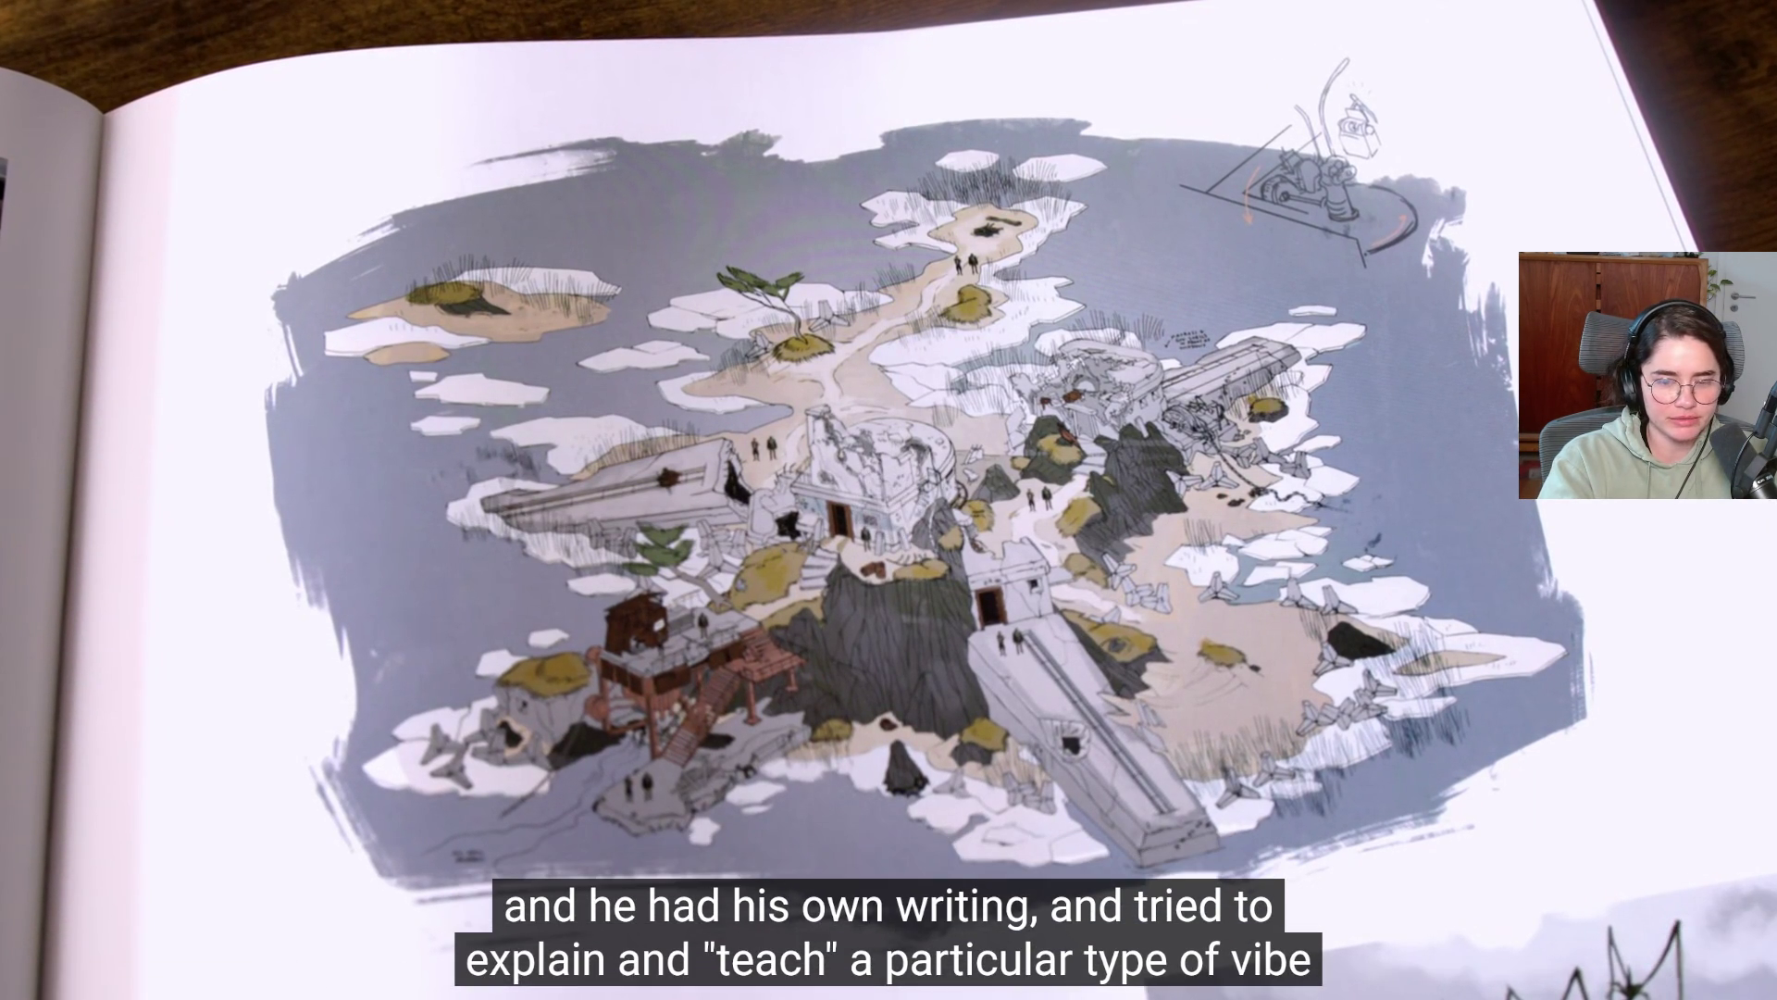
pyautogui.click(954, 429)
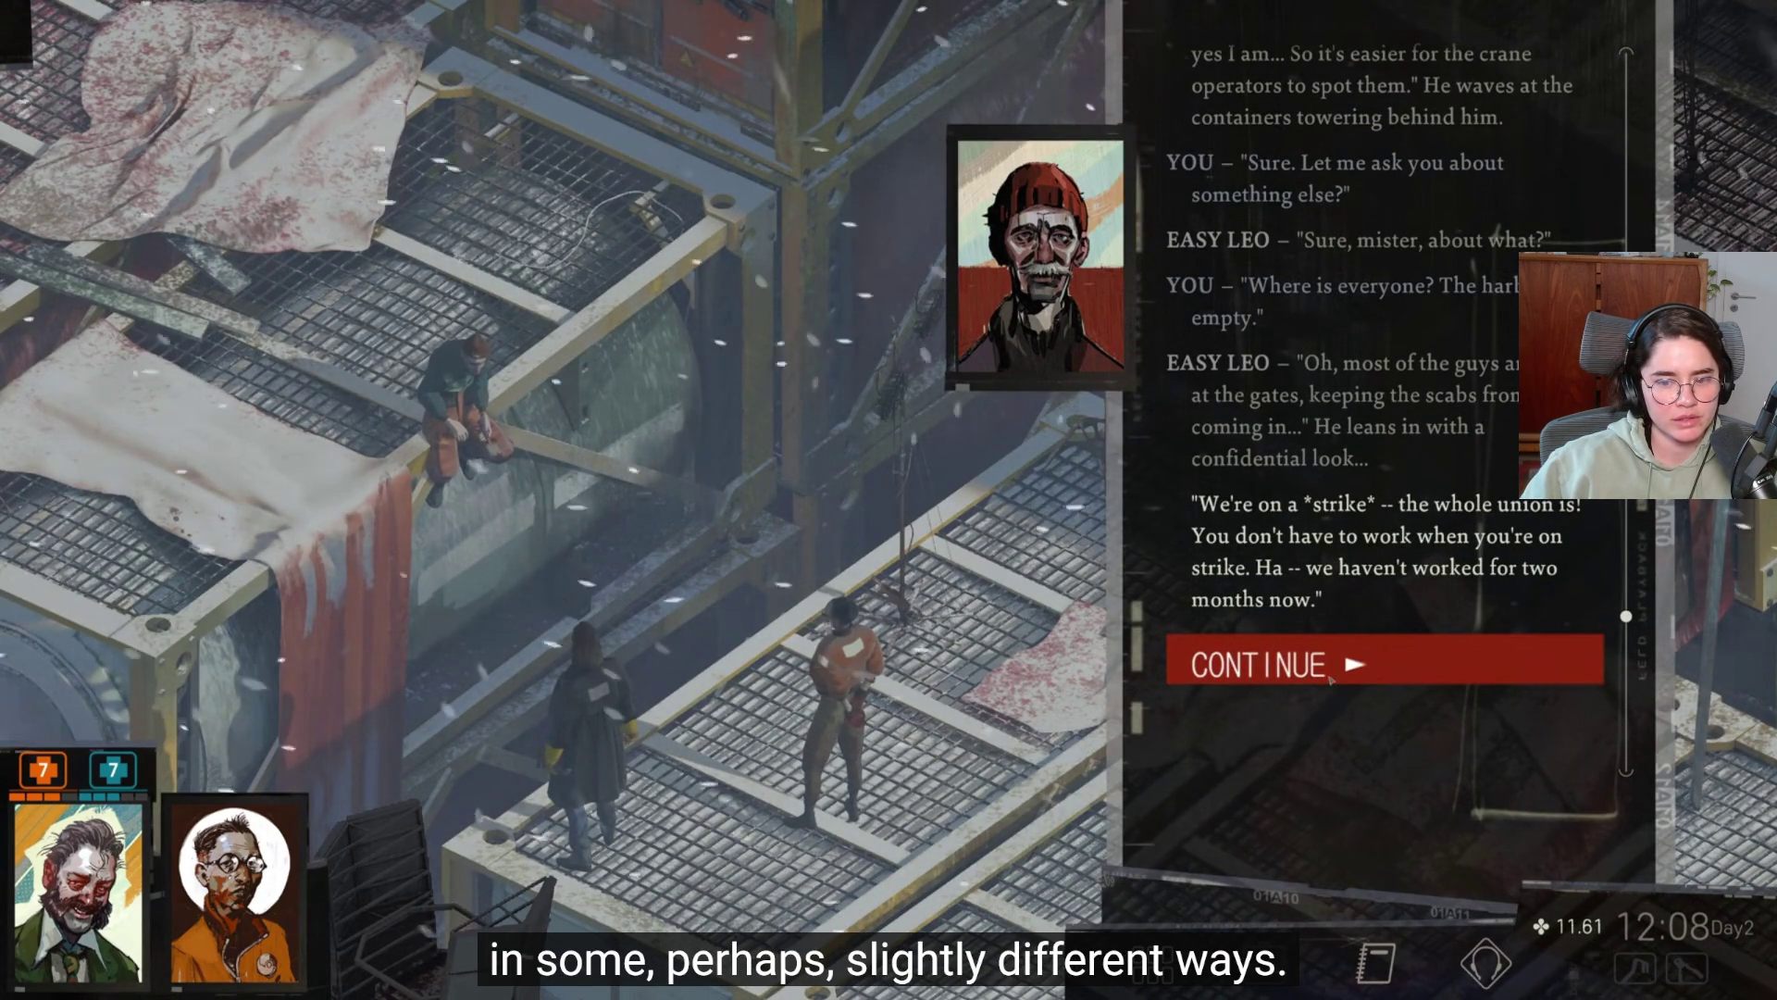
pyautogui.click(953, 426)
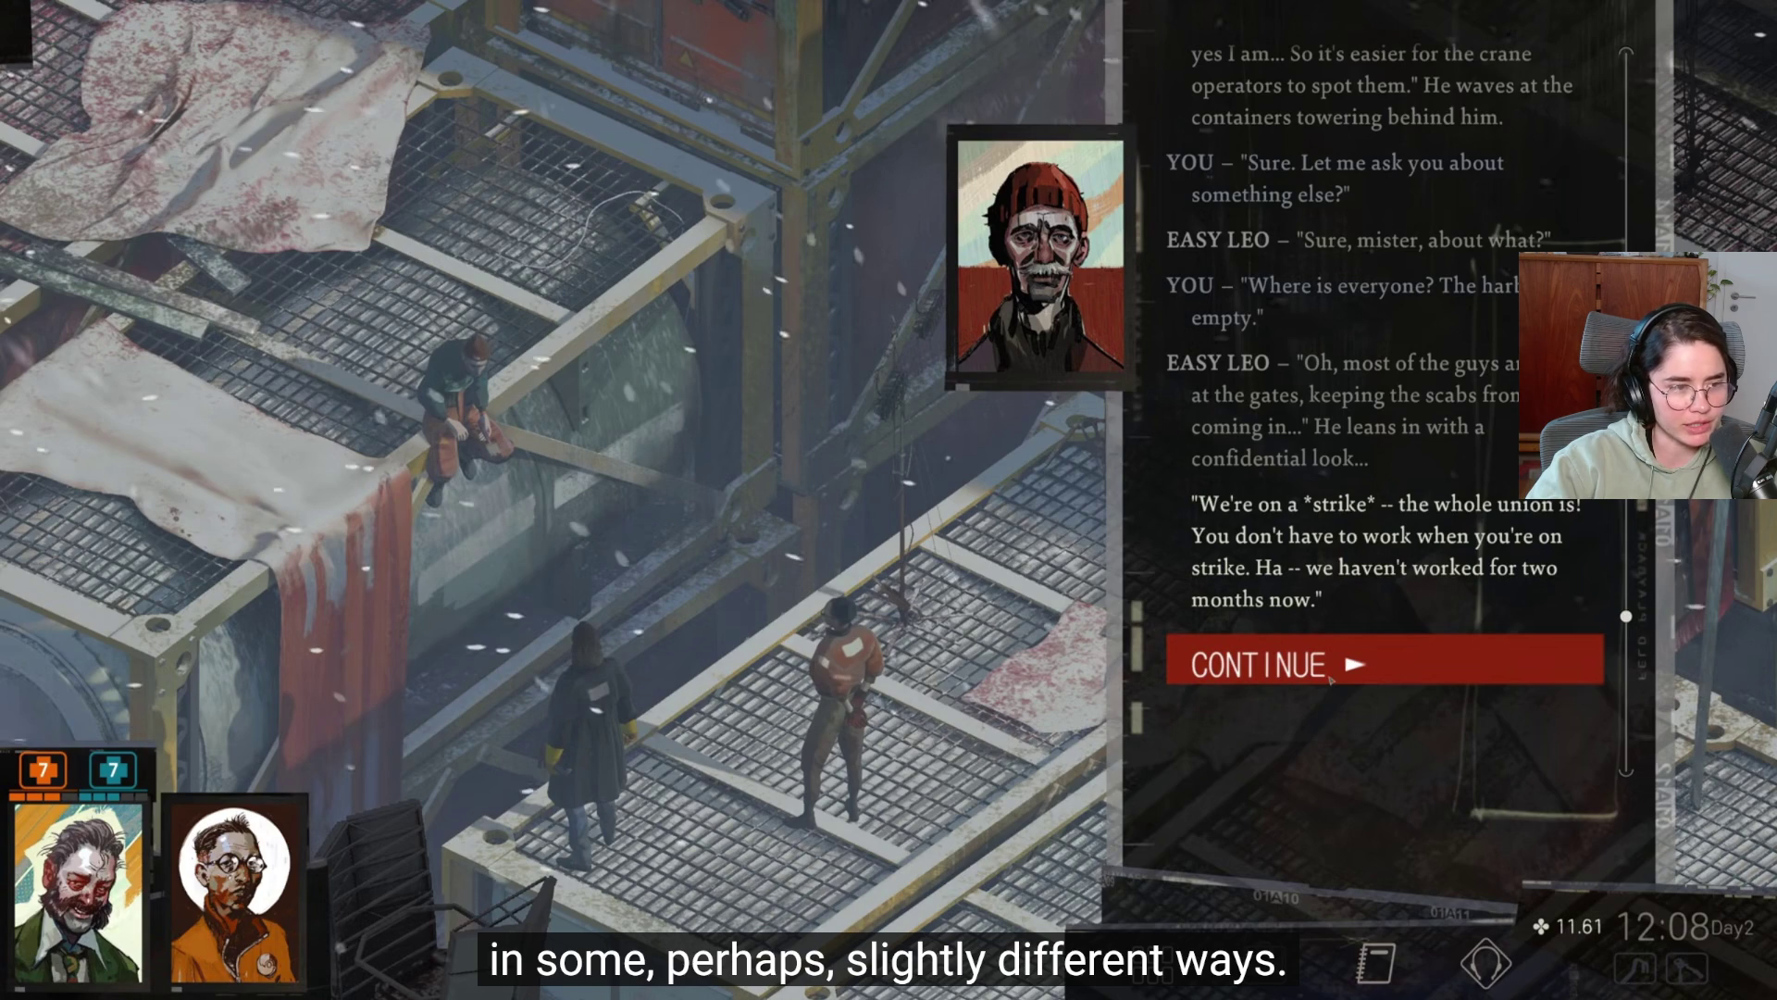
pyautogui.click(954, 425)
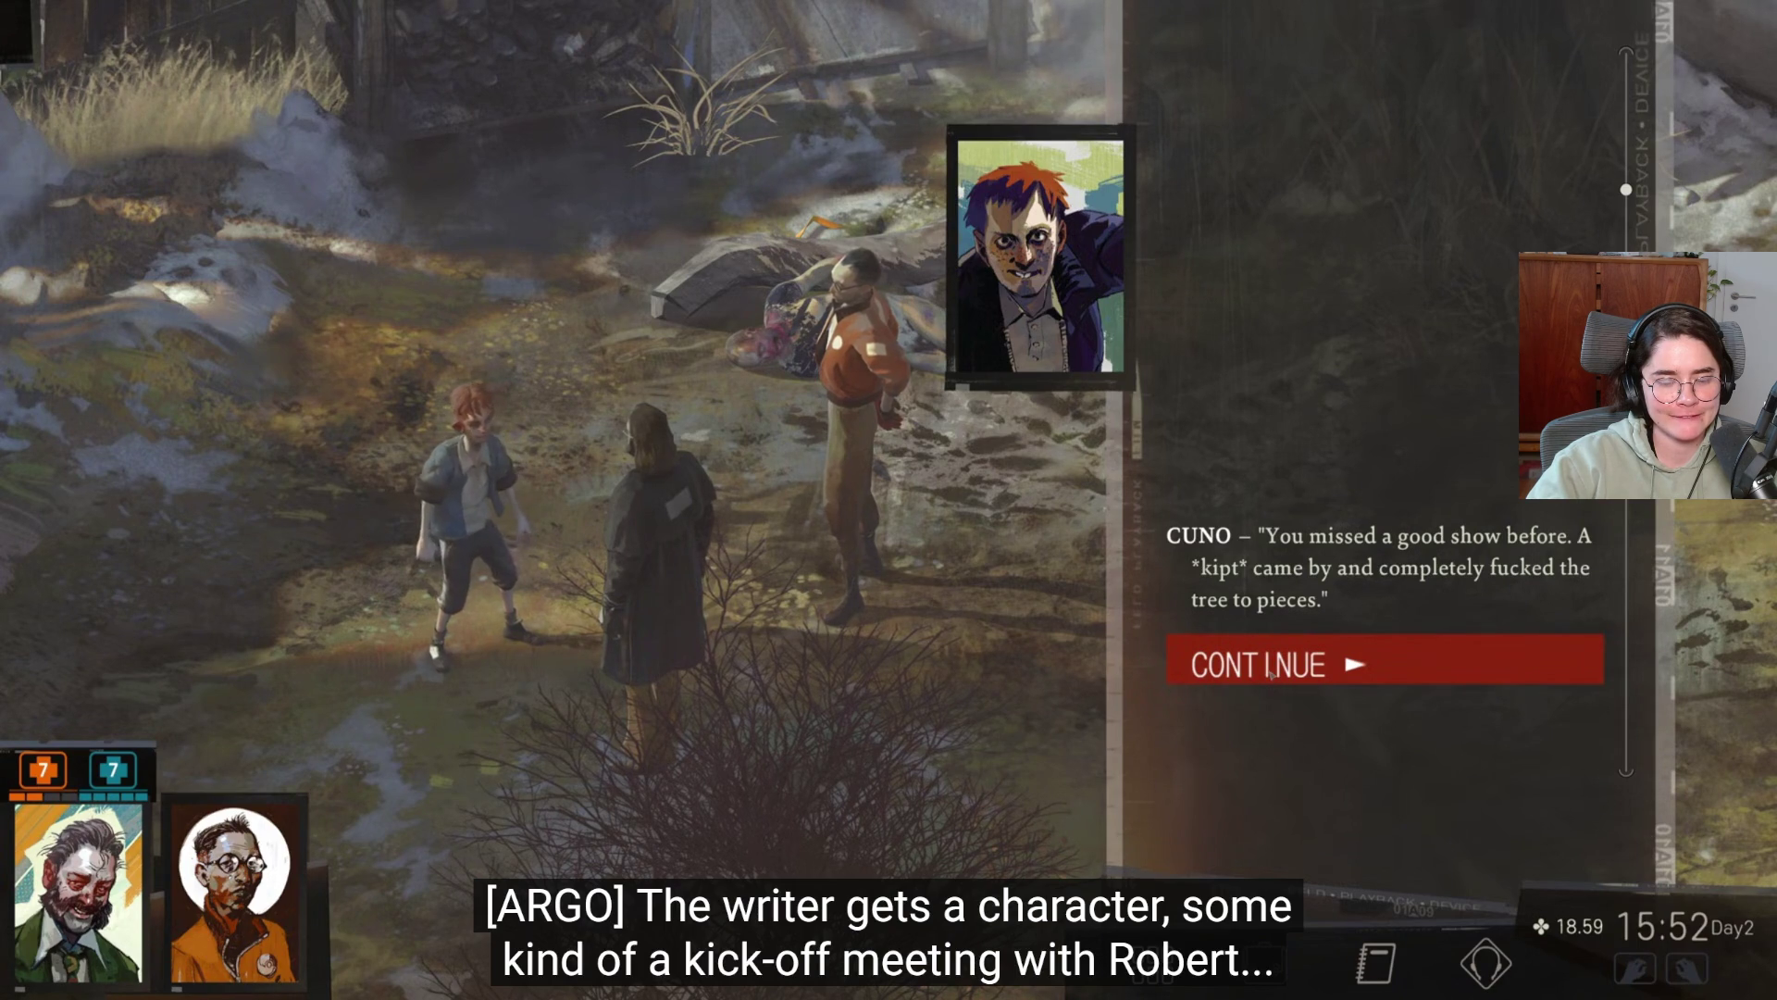
pyautogui.click(1271, 673)
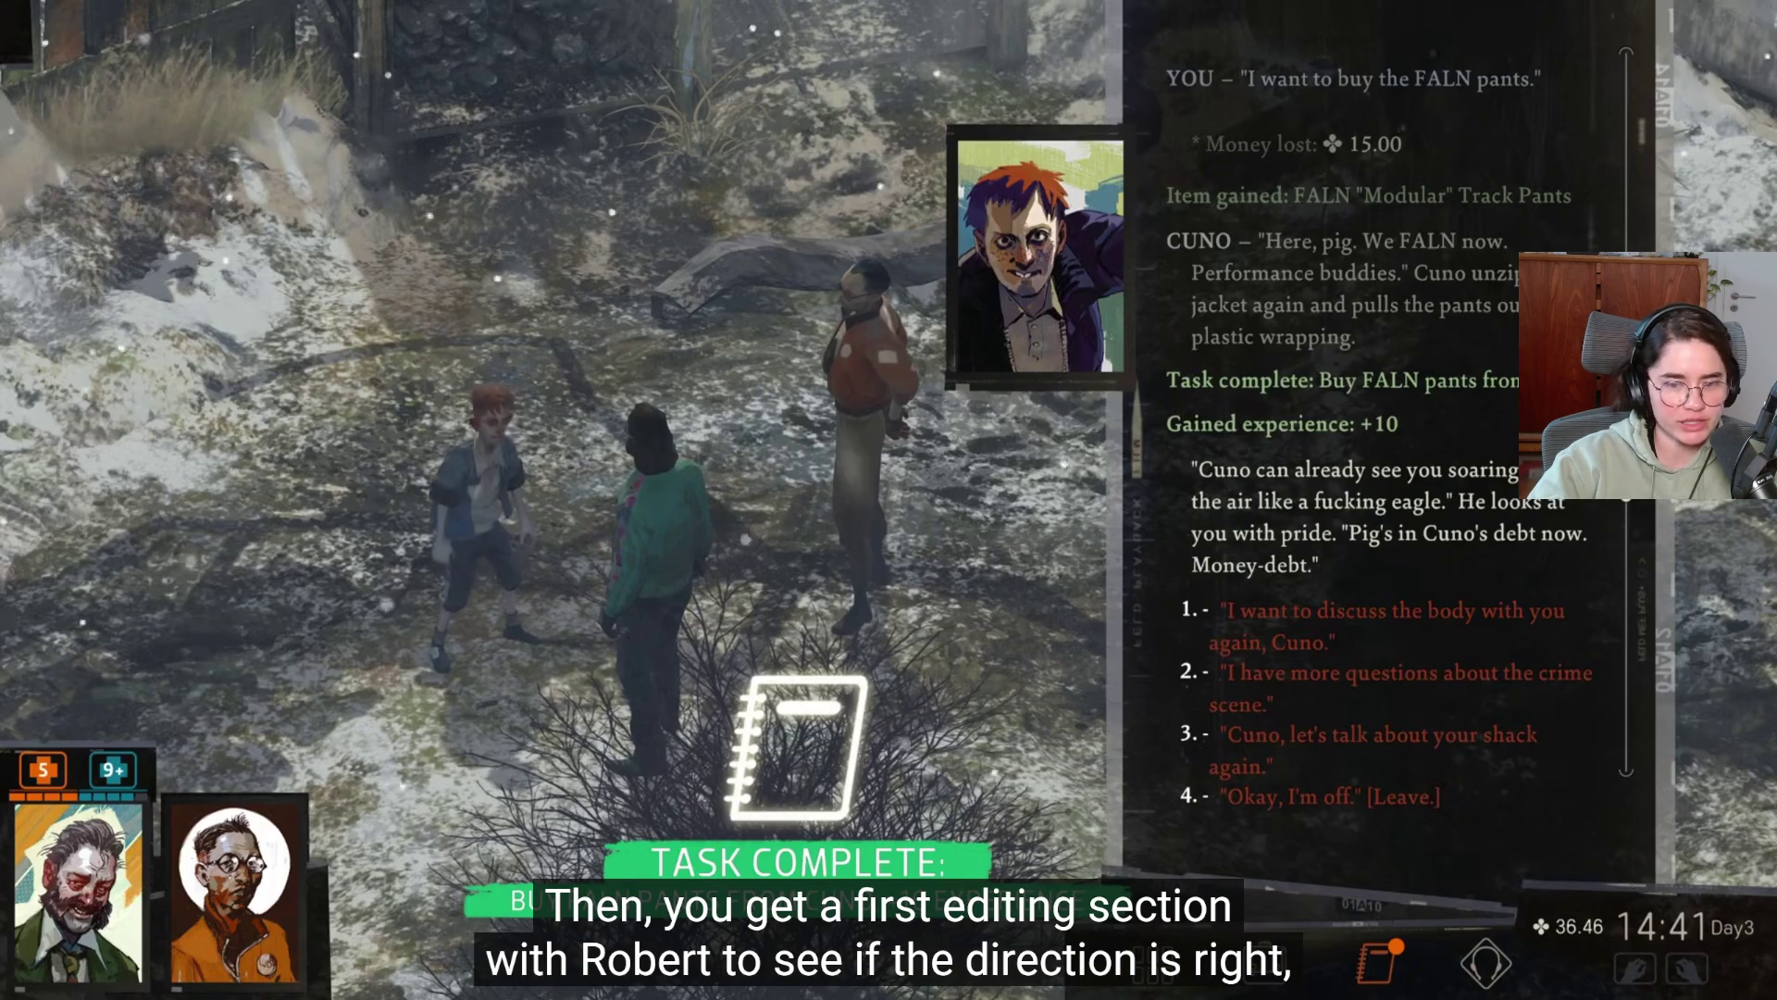
# Resume the documentary and set its playback speed to 1.5.
pyautogui.moveTo(954, 428)
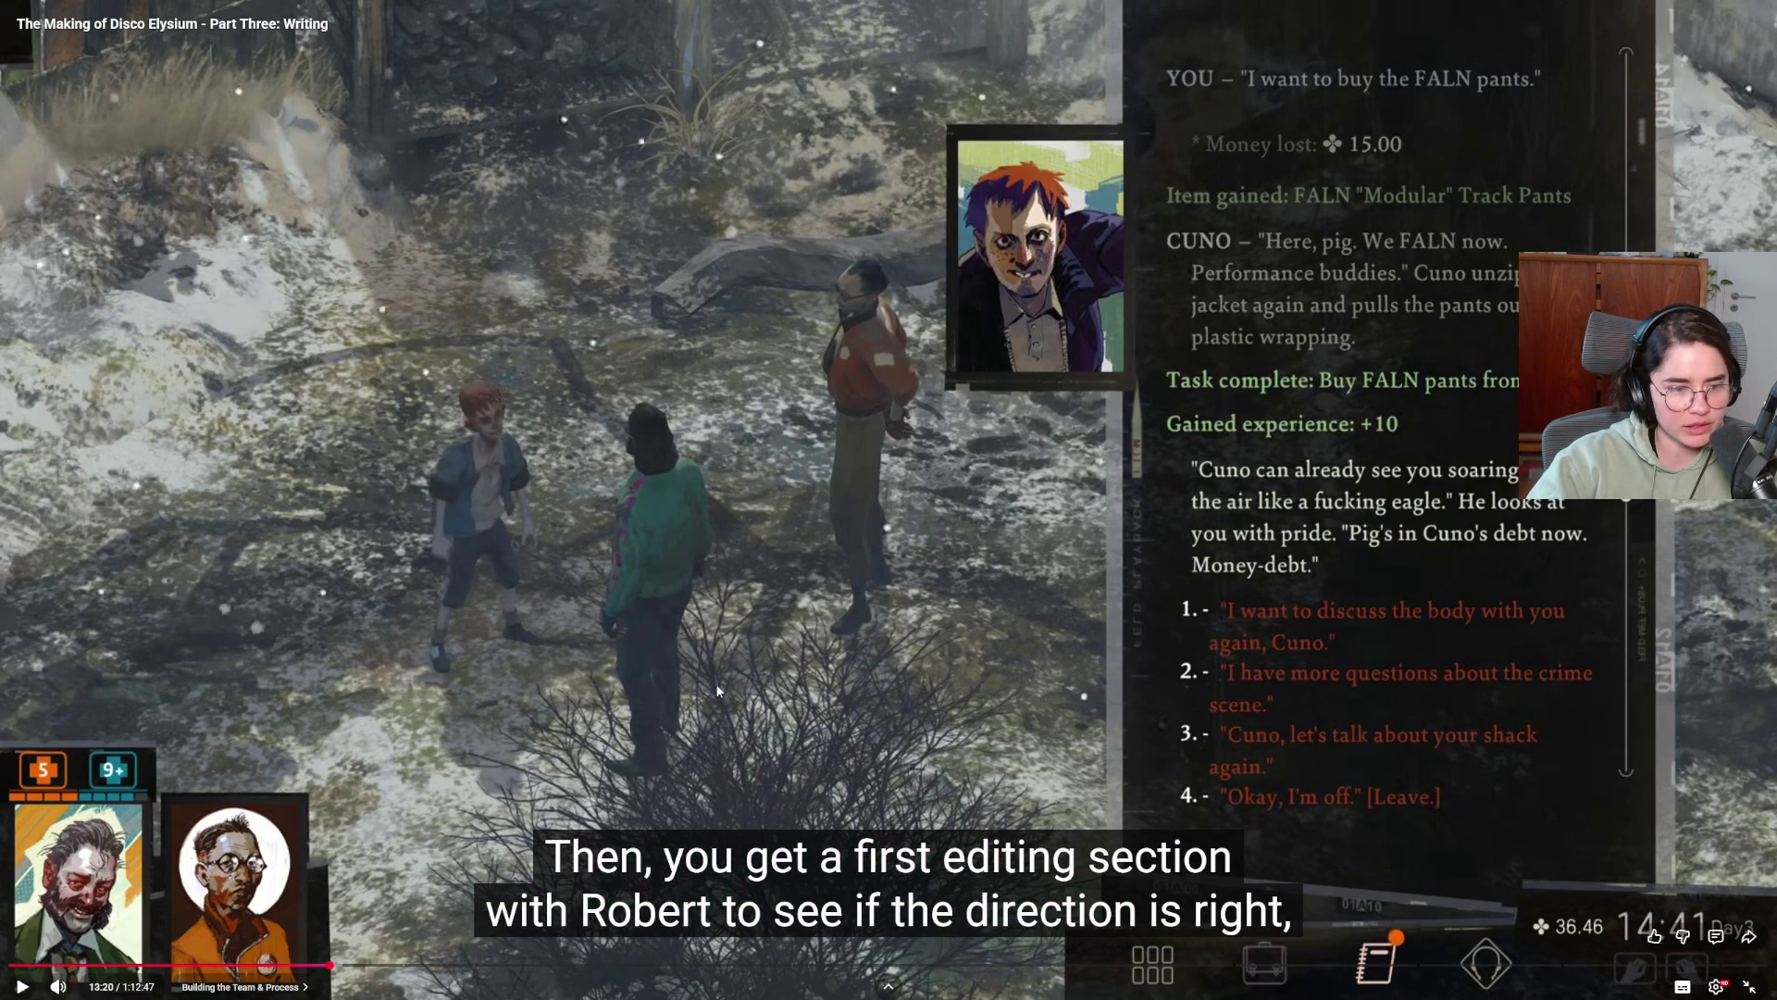
pyautogui.click(848, 667)
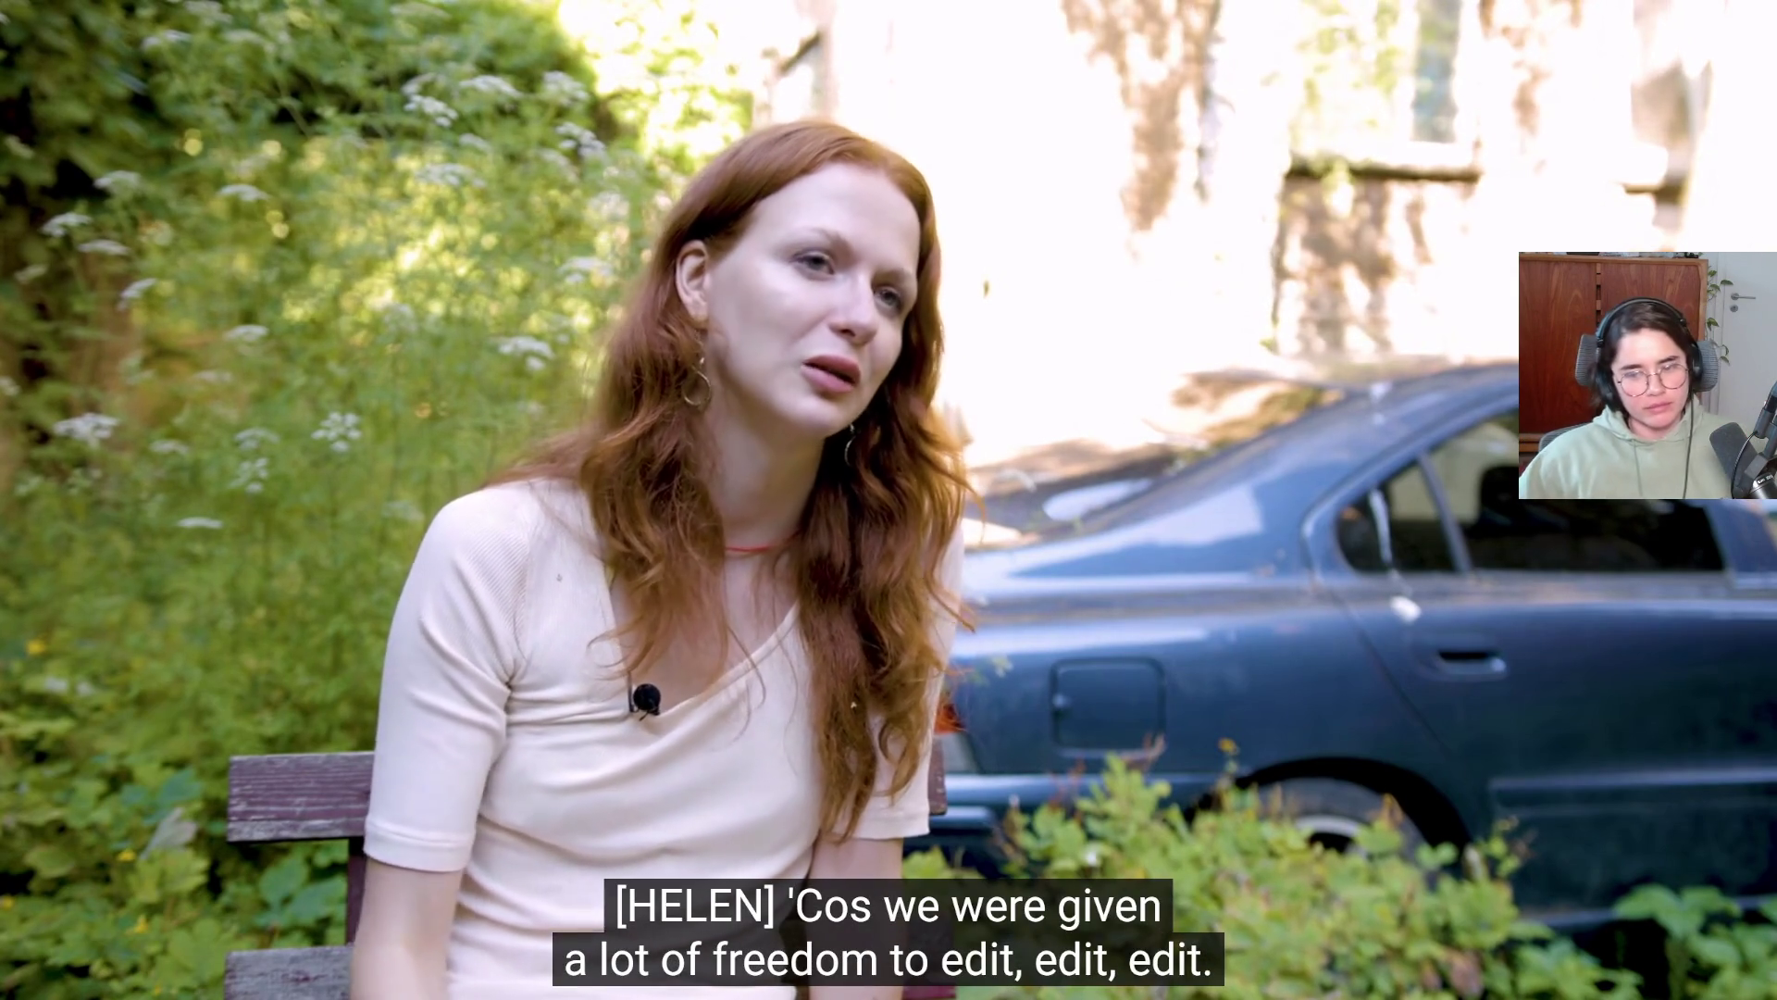
pyautogui.moveTo(864, 807)
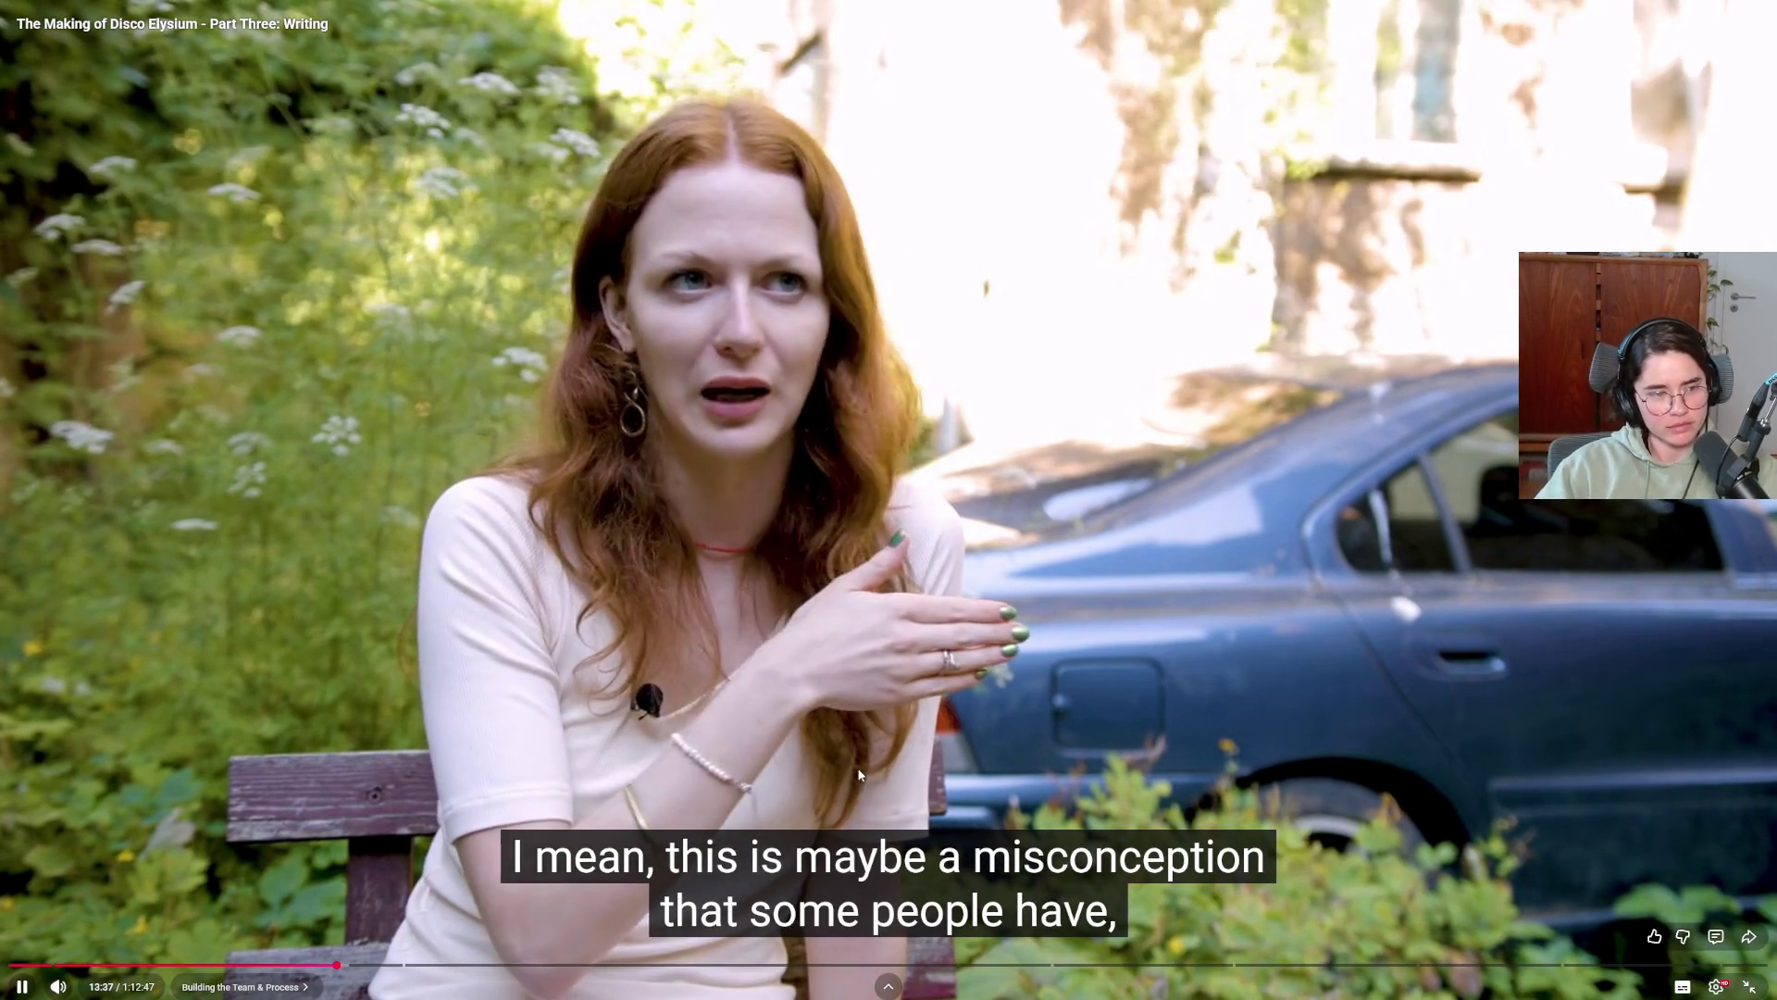
pyautogui.click(876, 754)
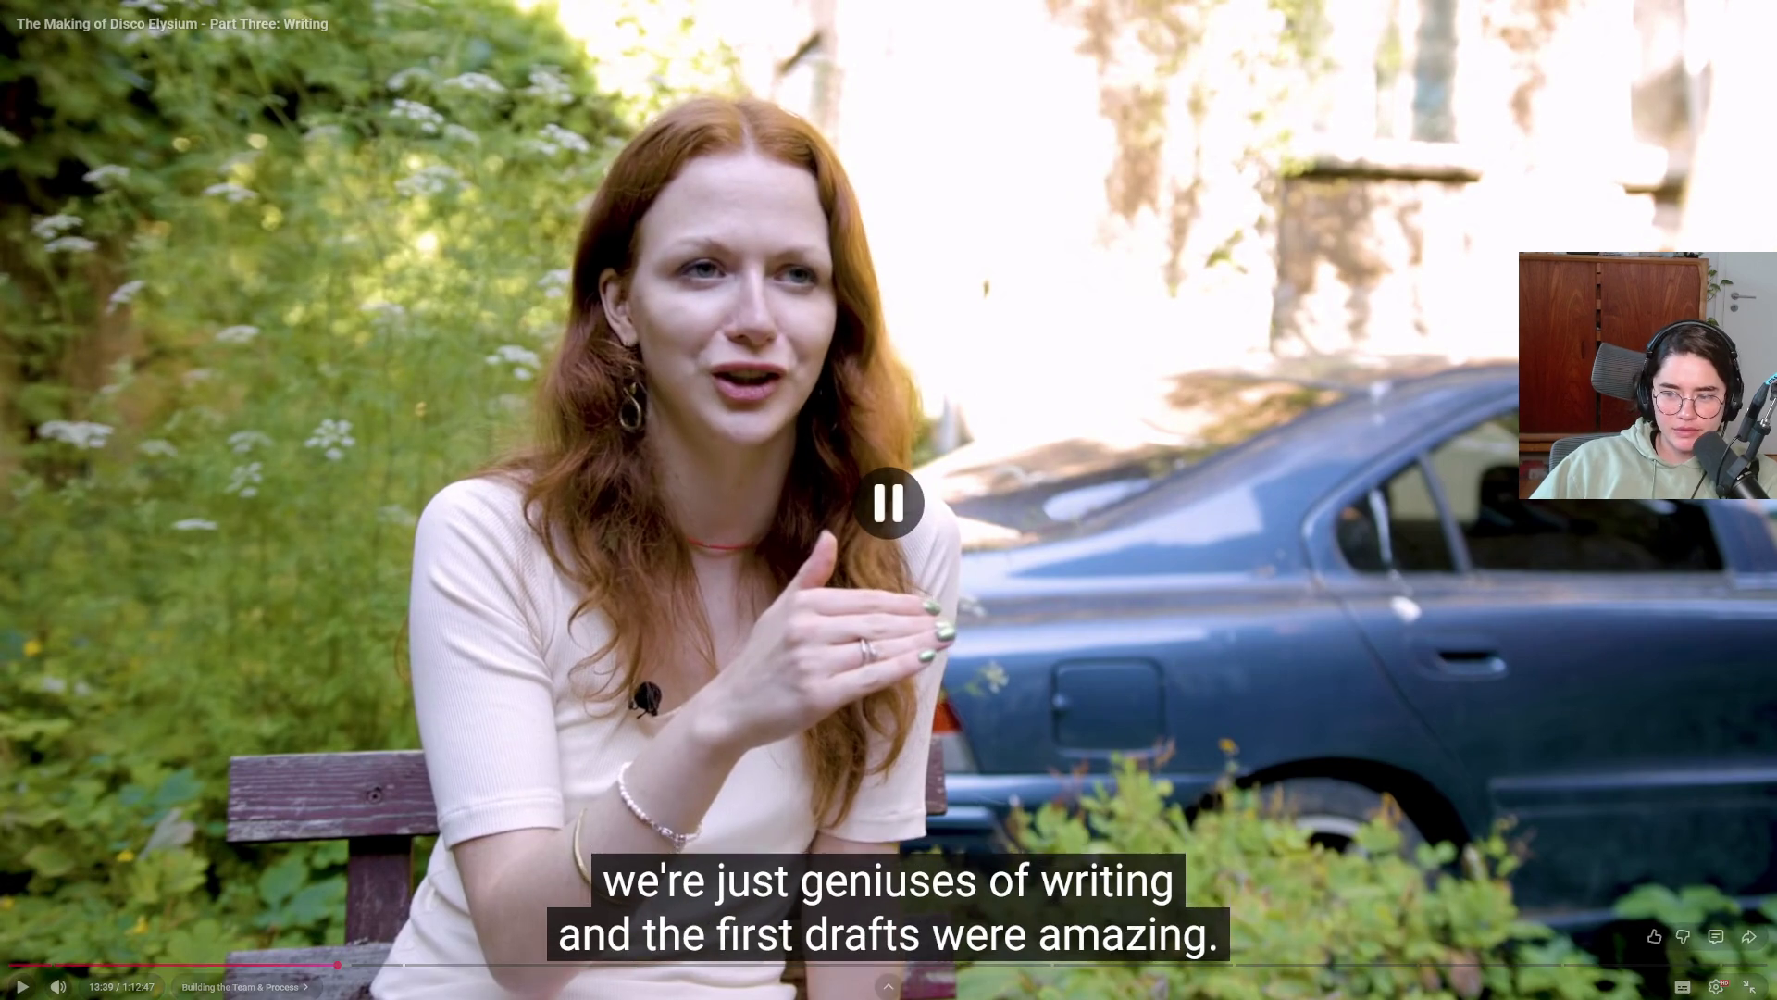
pyautogui.click(1717, 987)
pyautogui.click(1633, 905)
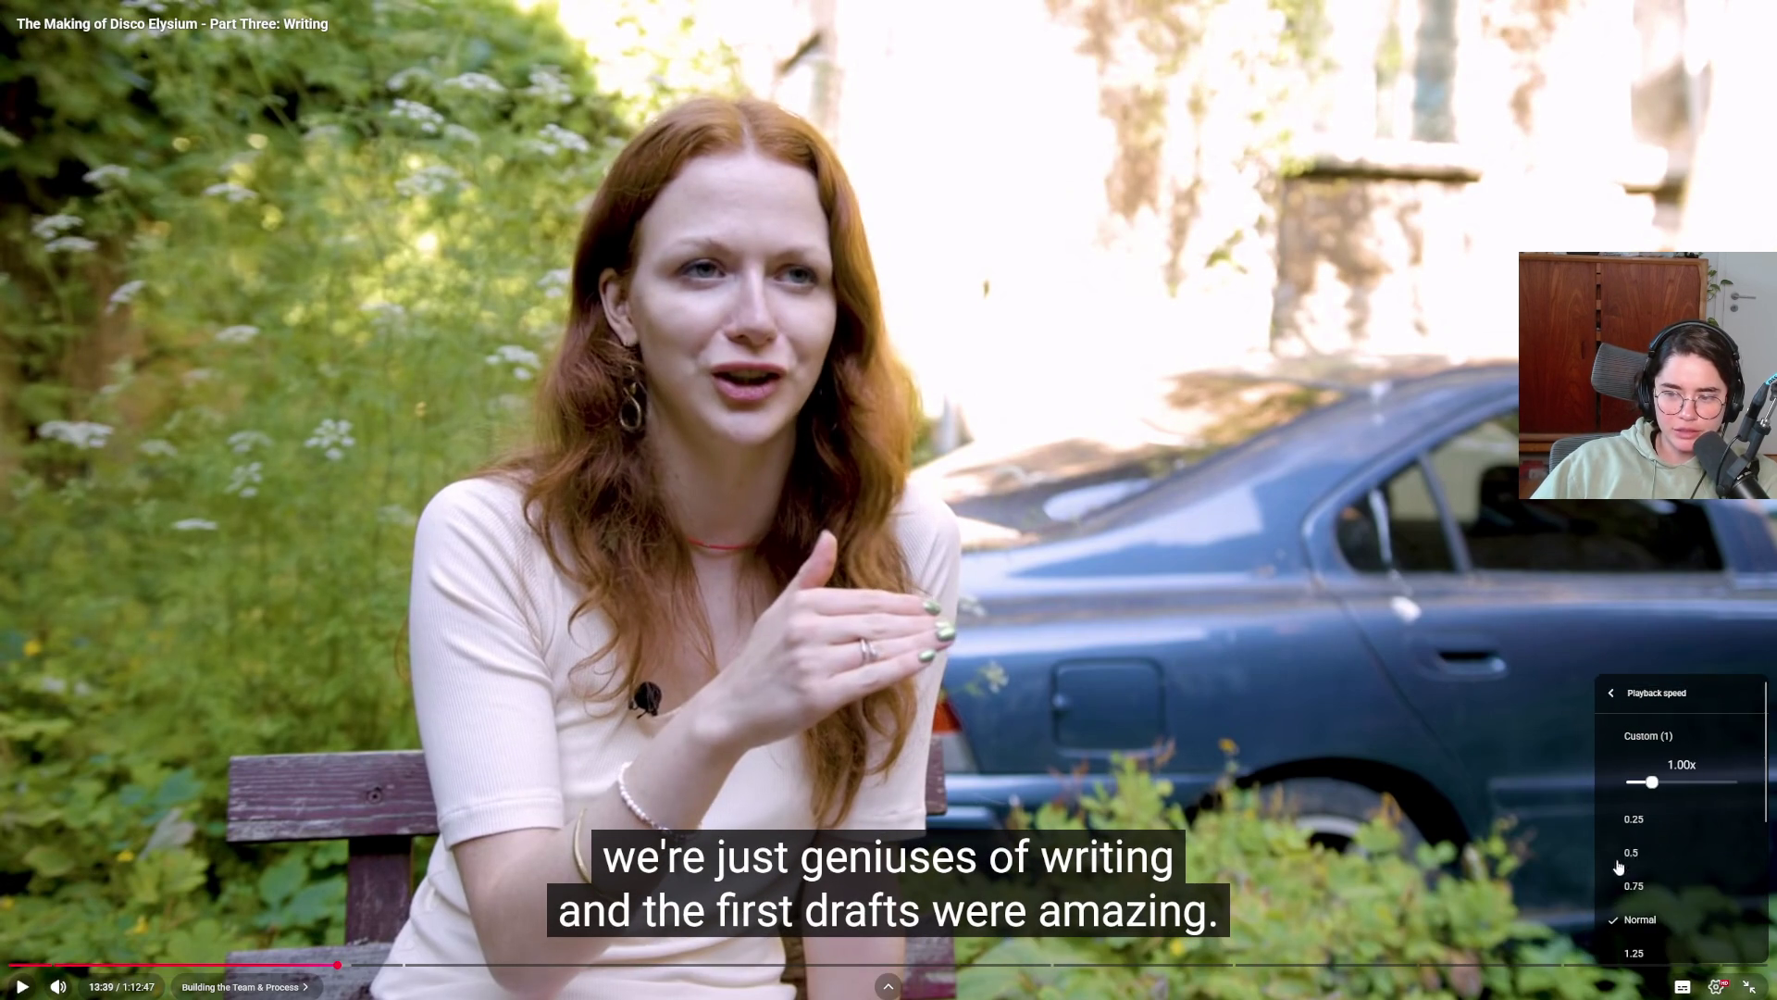
pyautogui.click(1645, 926)
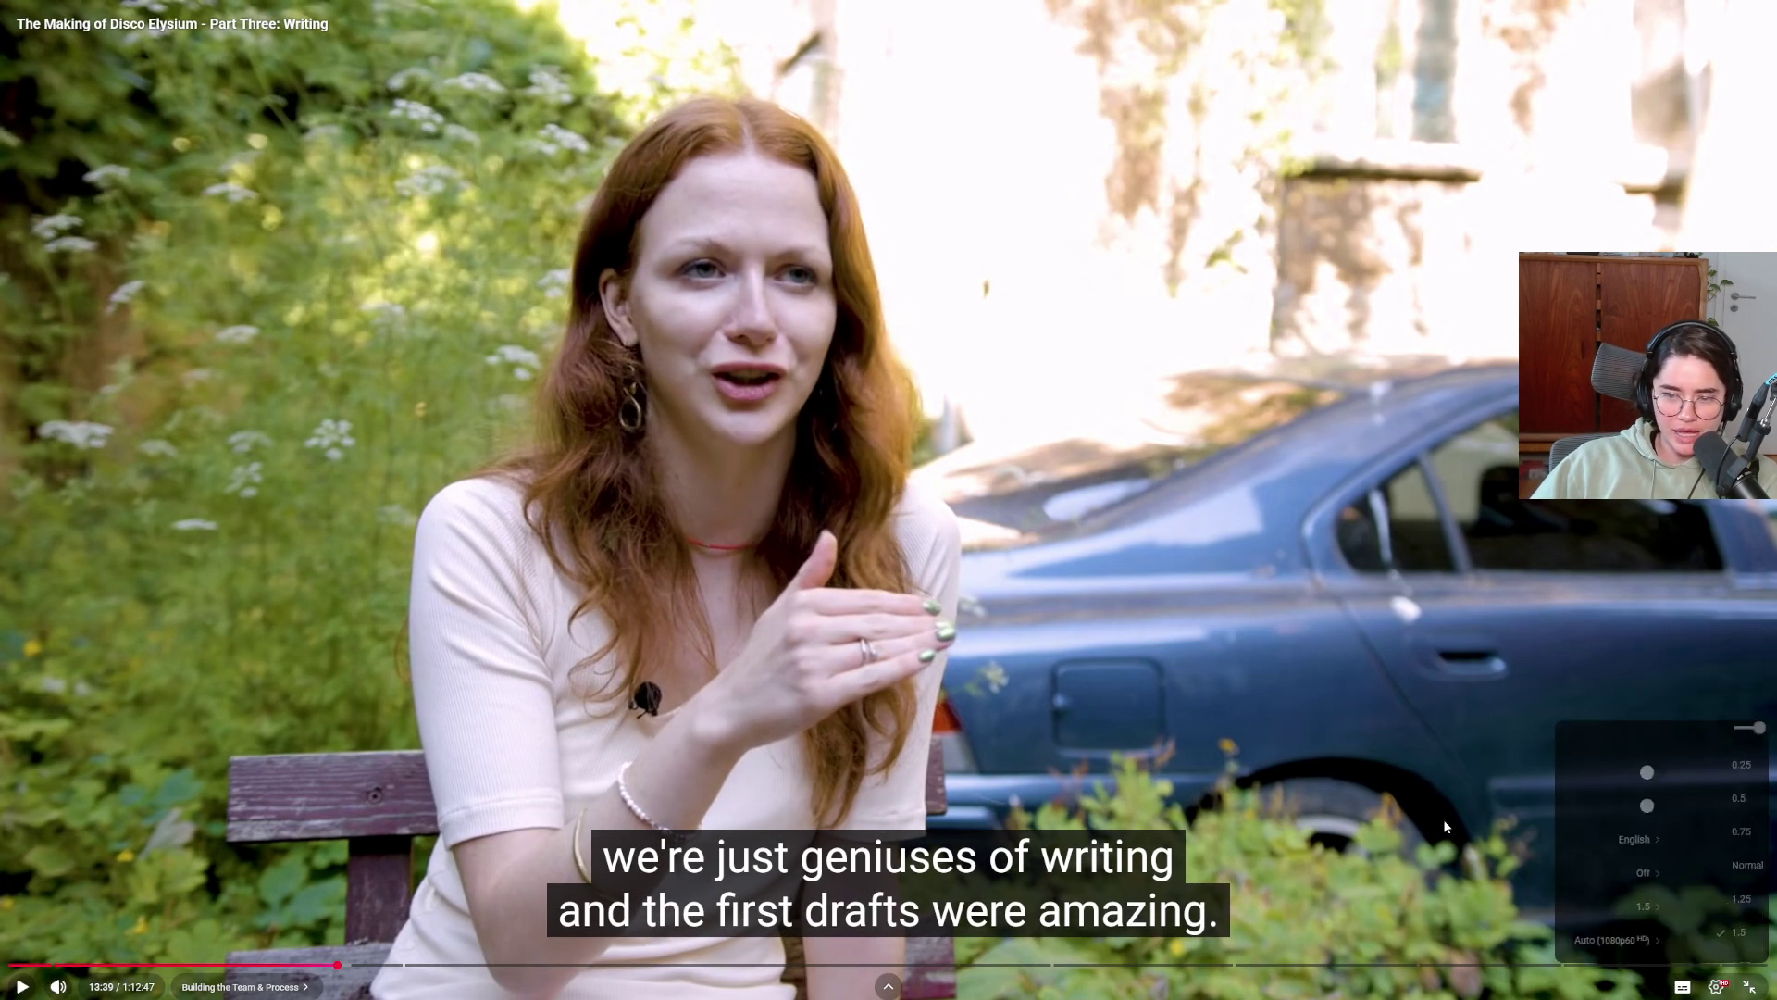
# Watch on, then pick a different playback speed and resume the documentary.
pyautogui.click(1276, 735)
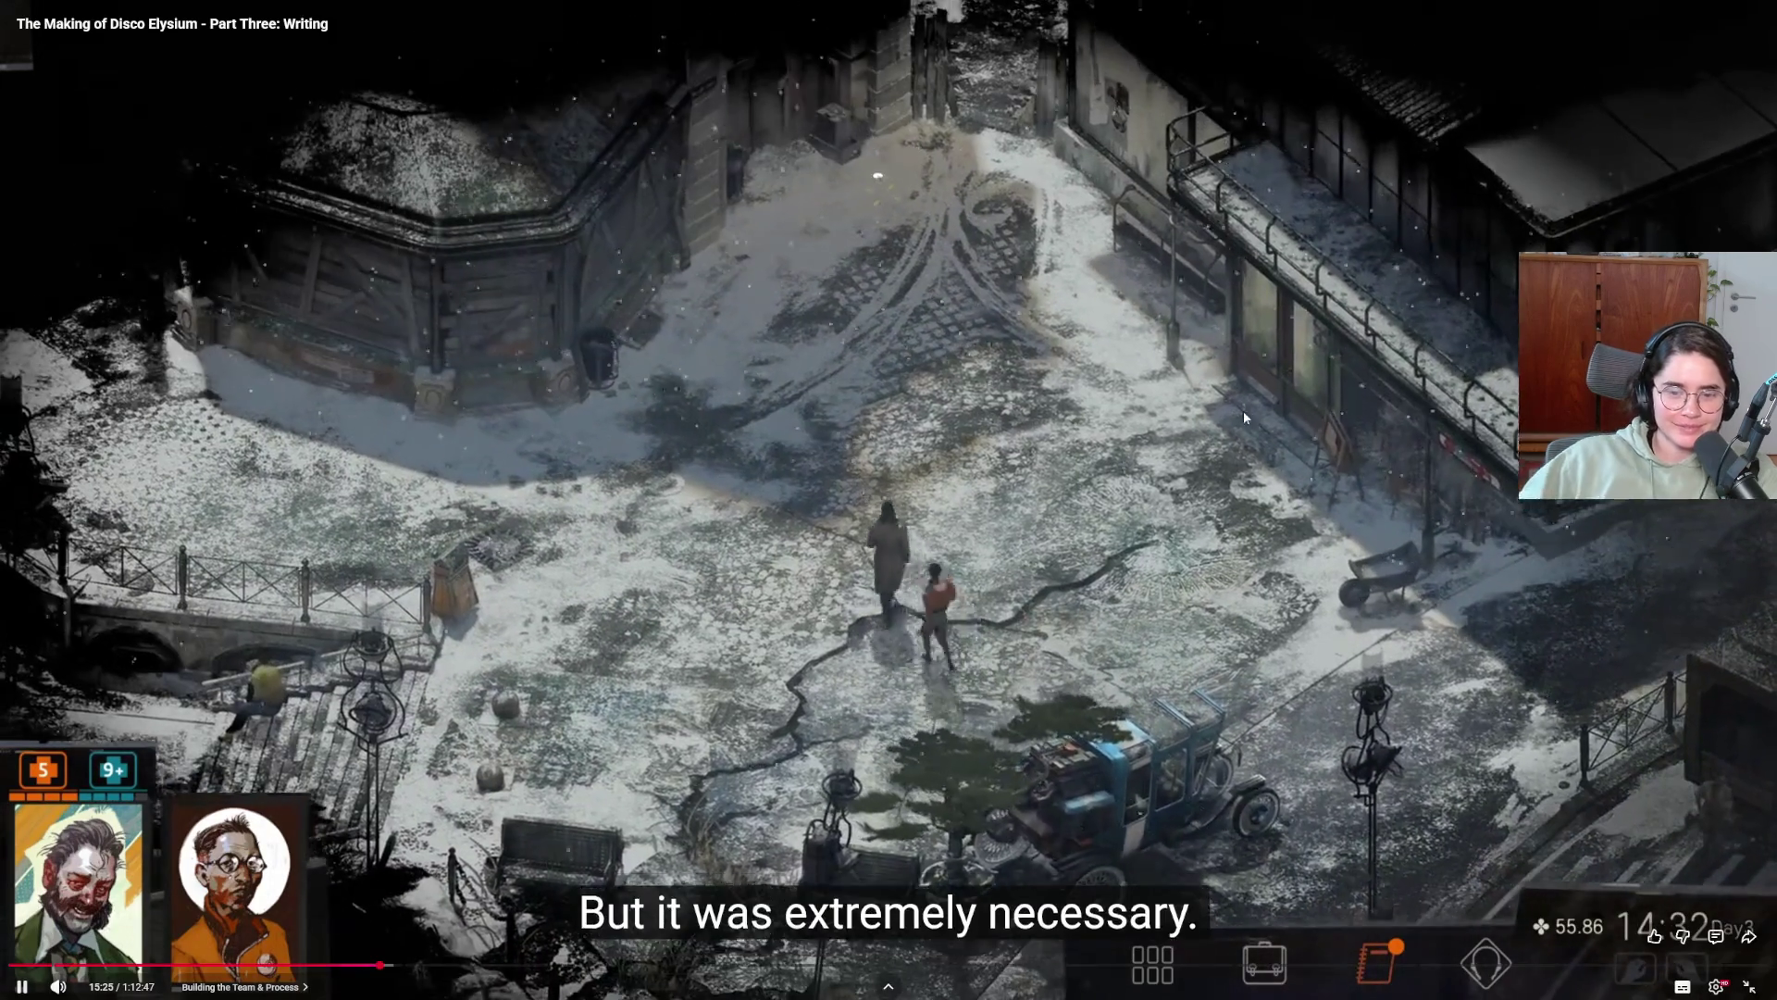
pyautogui.press('space')
pyautogui.click(1720, 988)
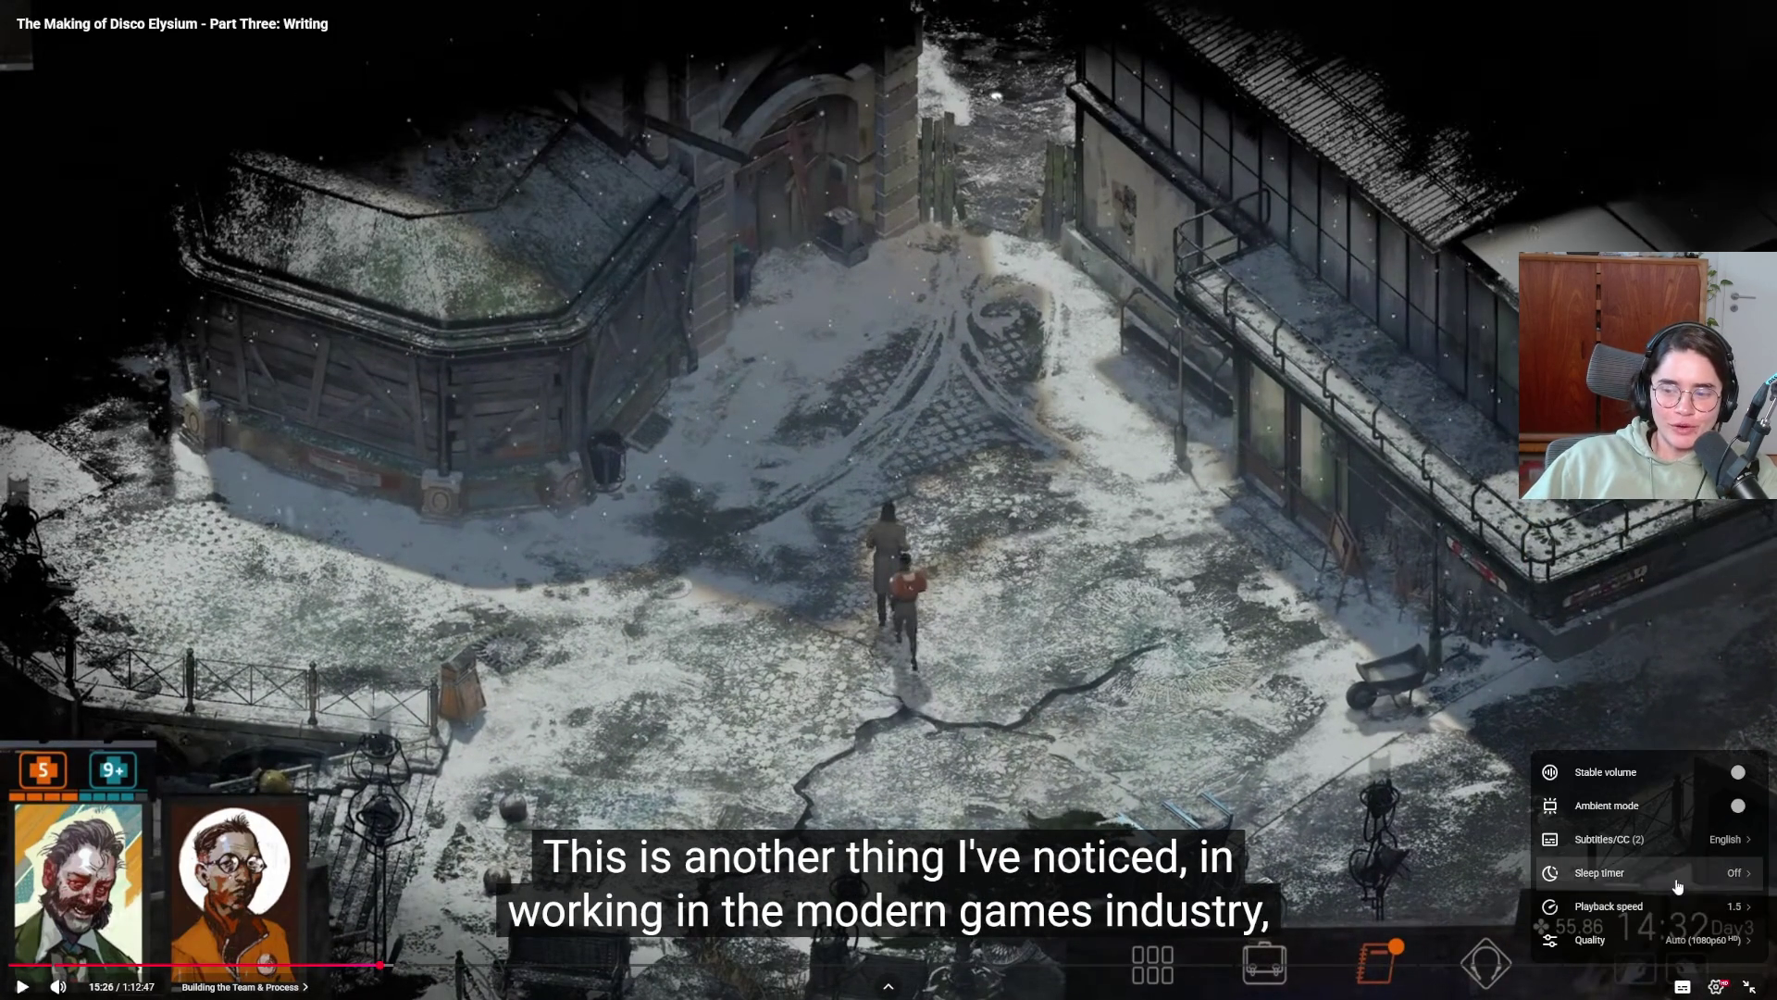
pyautogui.click(1683, 915)
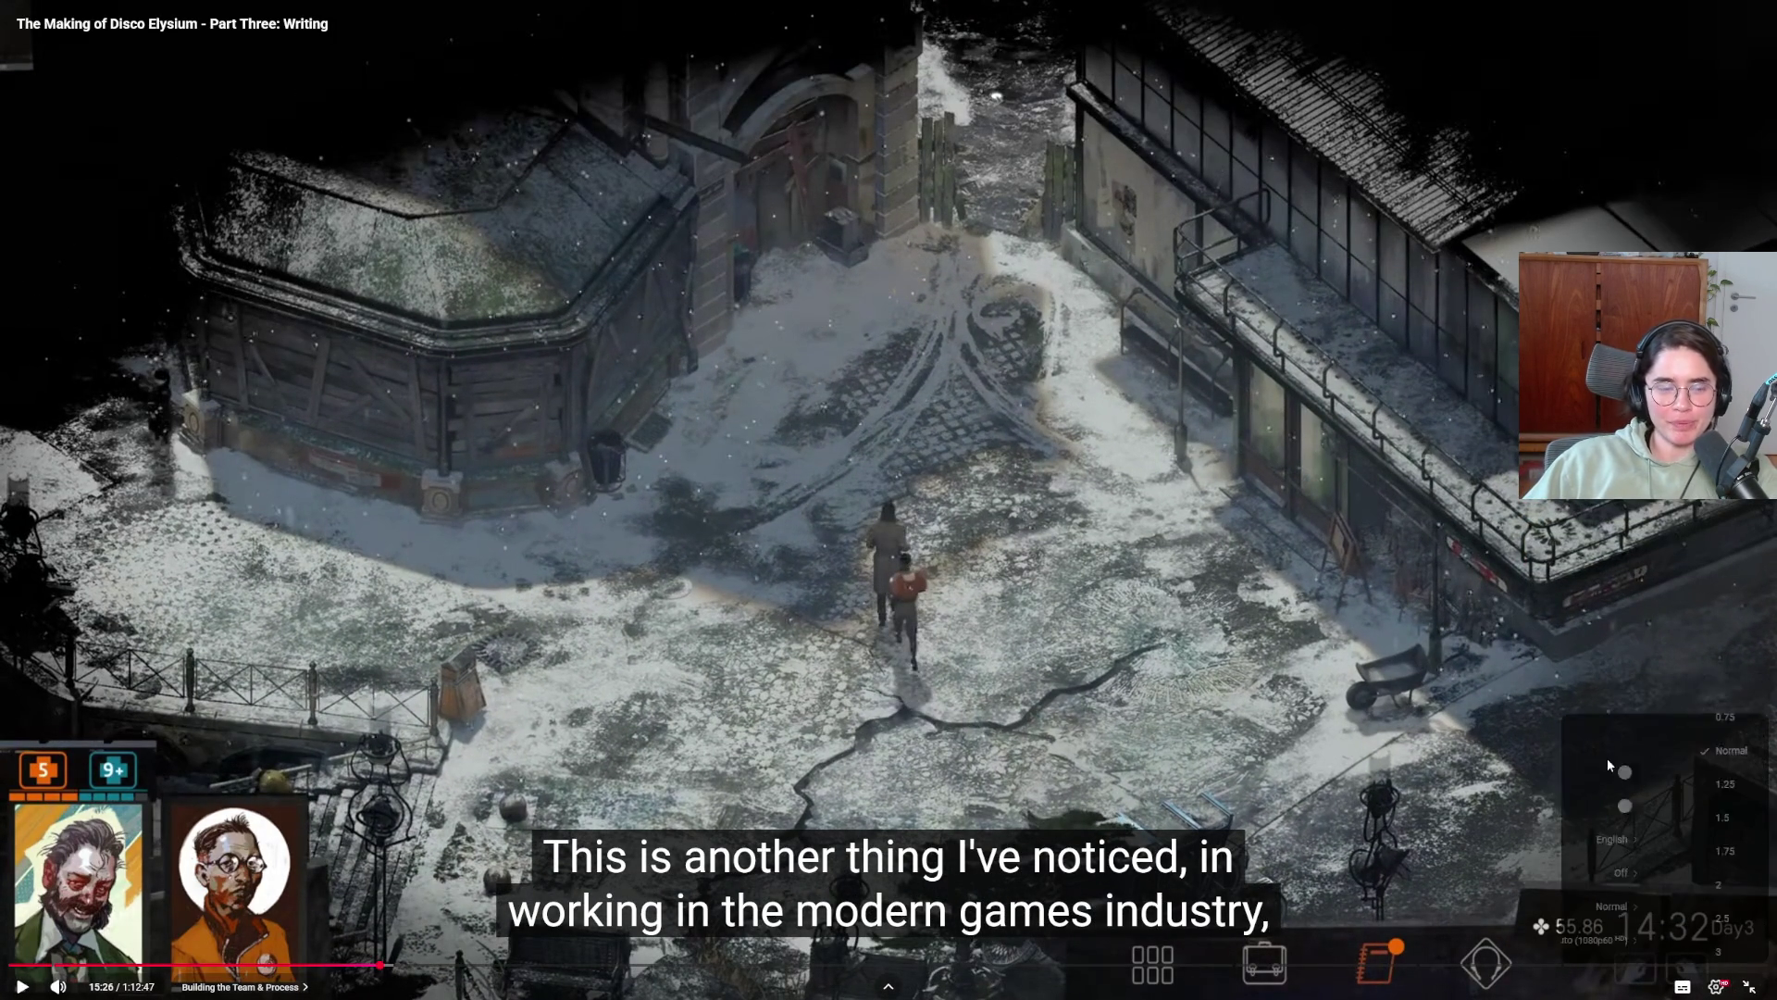
pyautogui.click(967, 593)
pyautogui.click(967, 593)
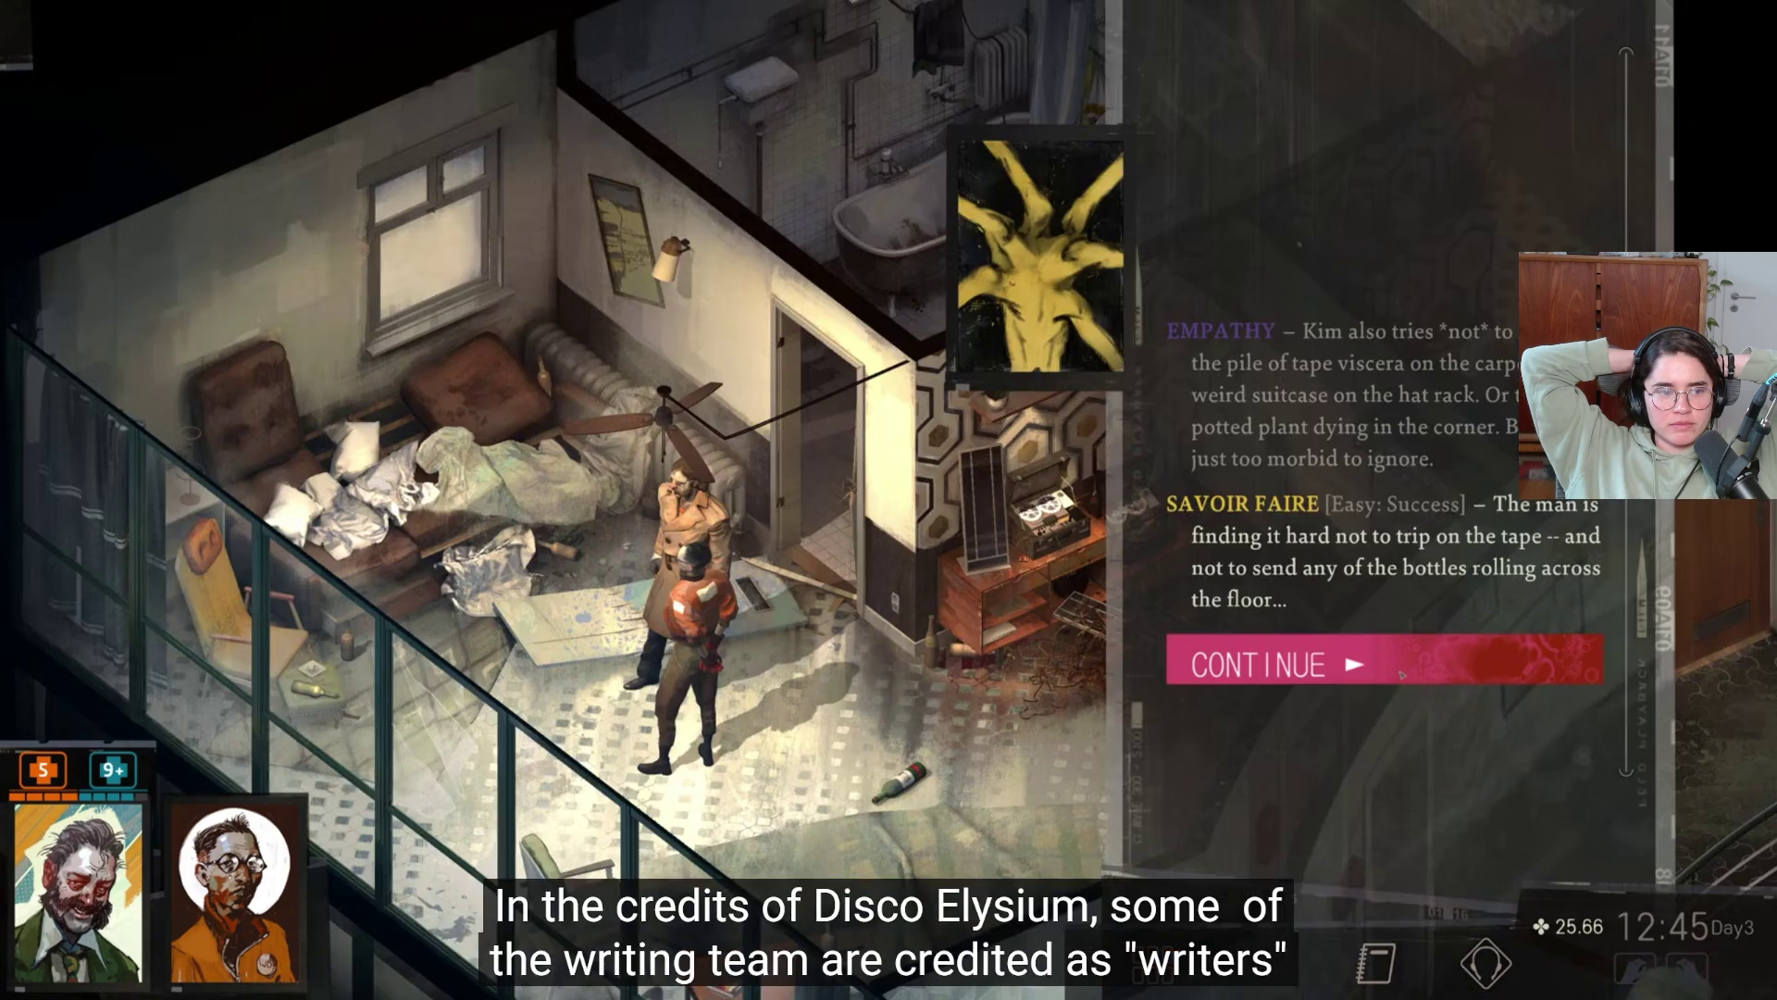
pyautogui.click(1402, 675)
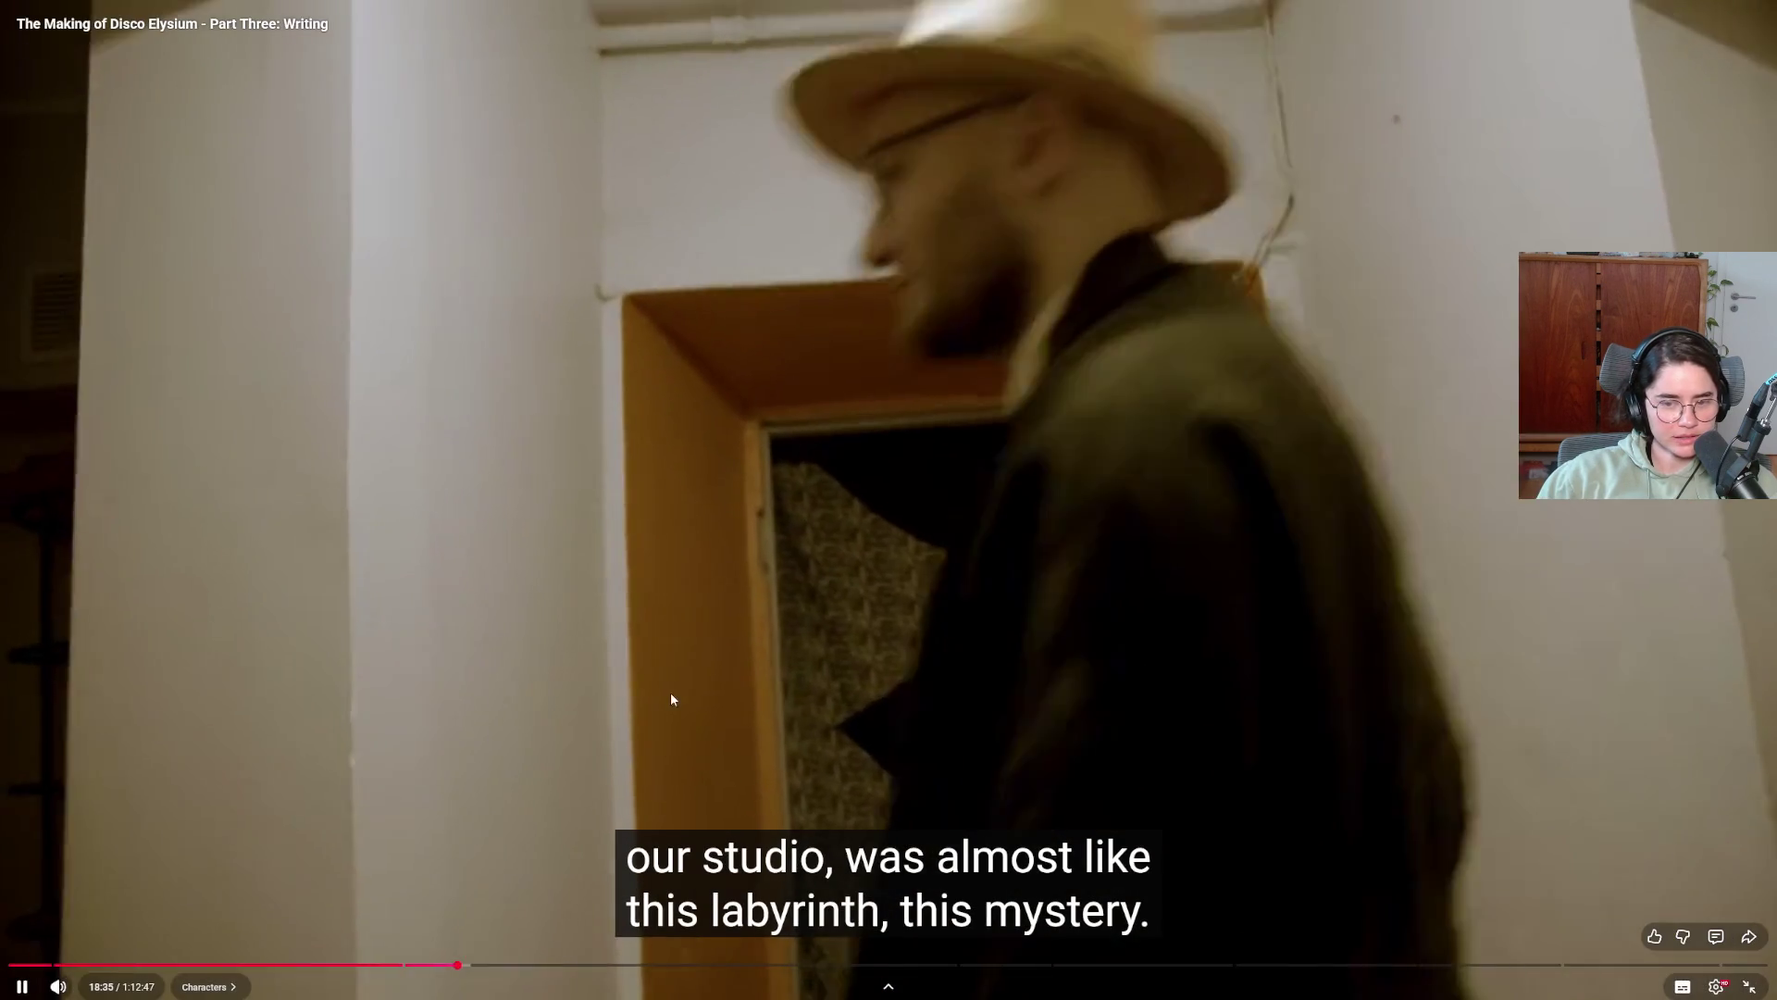
pyautogui.click(663, 697)
pyautogui.click(663, 705)
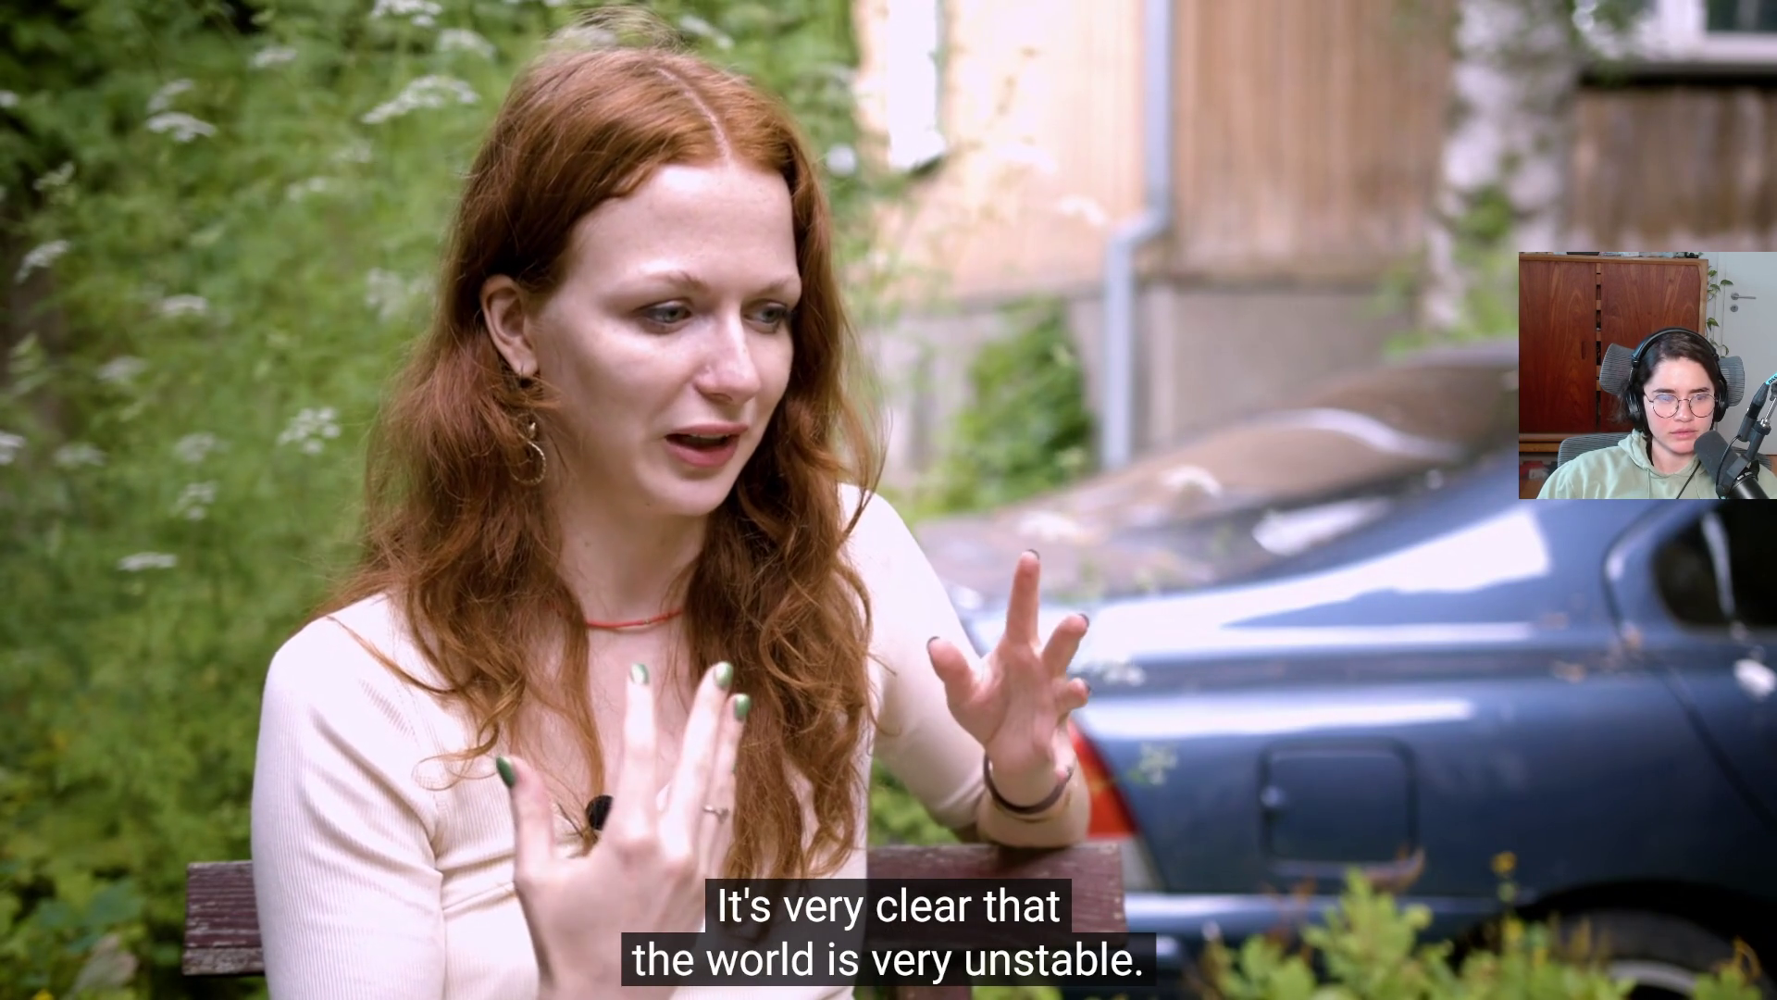
pyautogui.moveTo(681, 703)
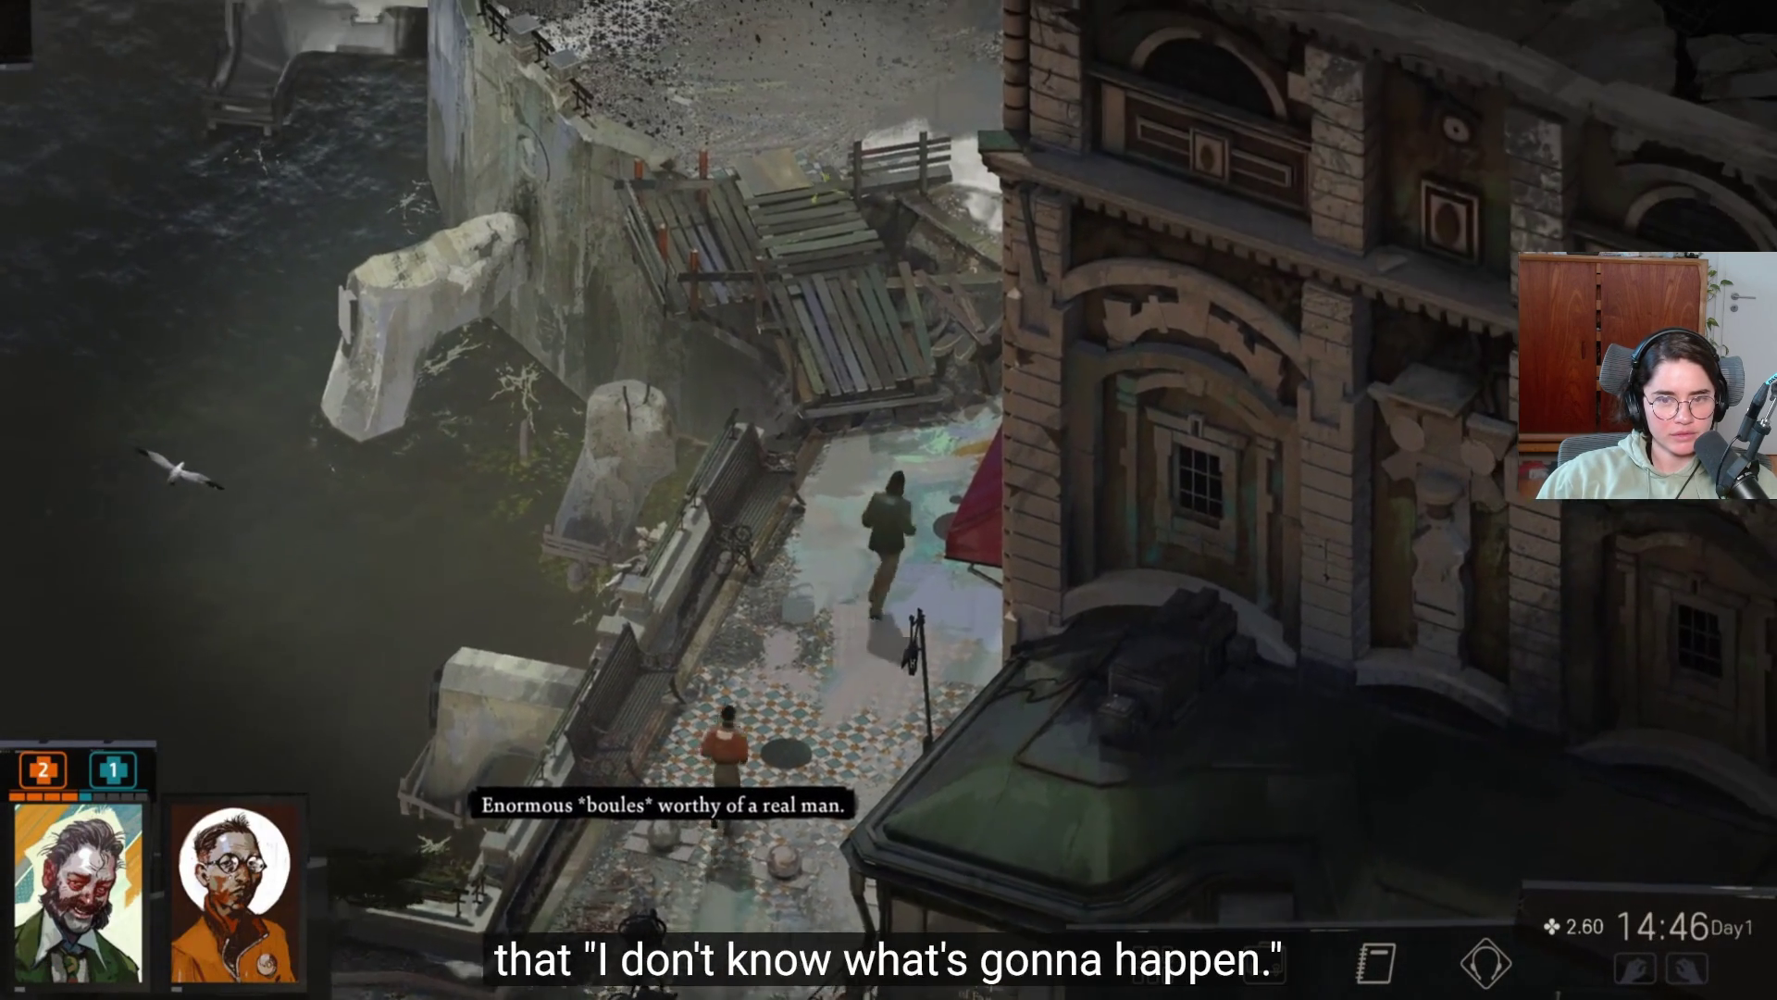
# Keep the documentary playing full screen until the cannon ball-launch game appears.
pyautogui.moveTo(563, 673)
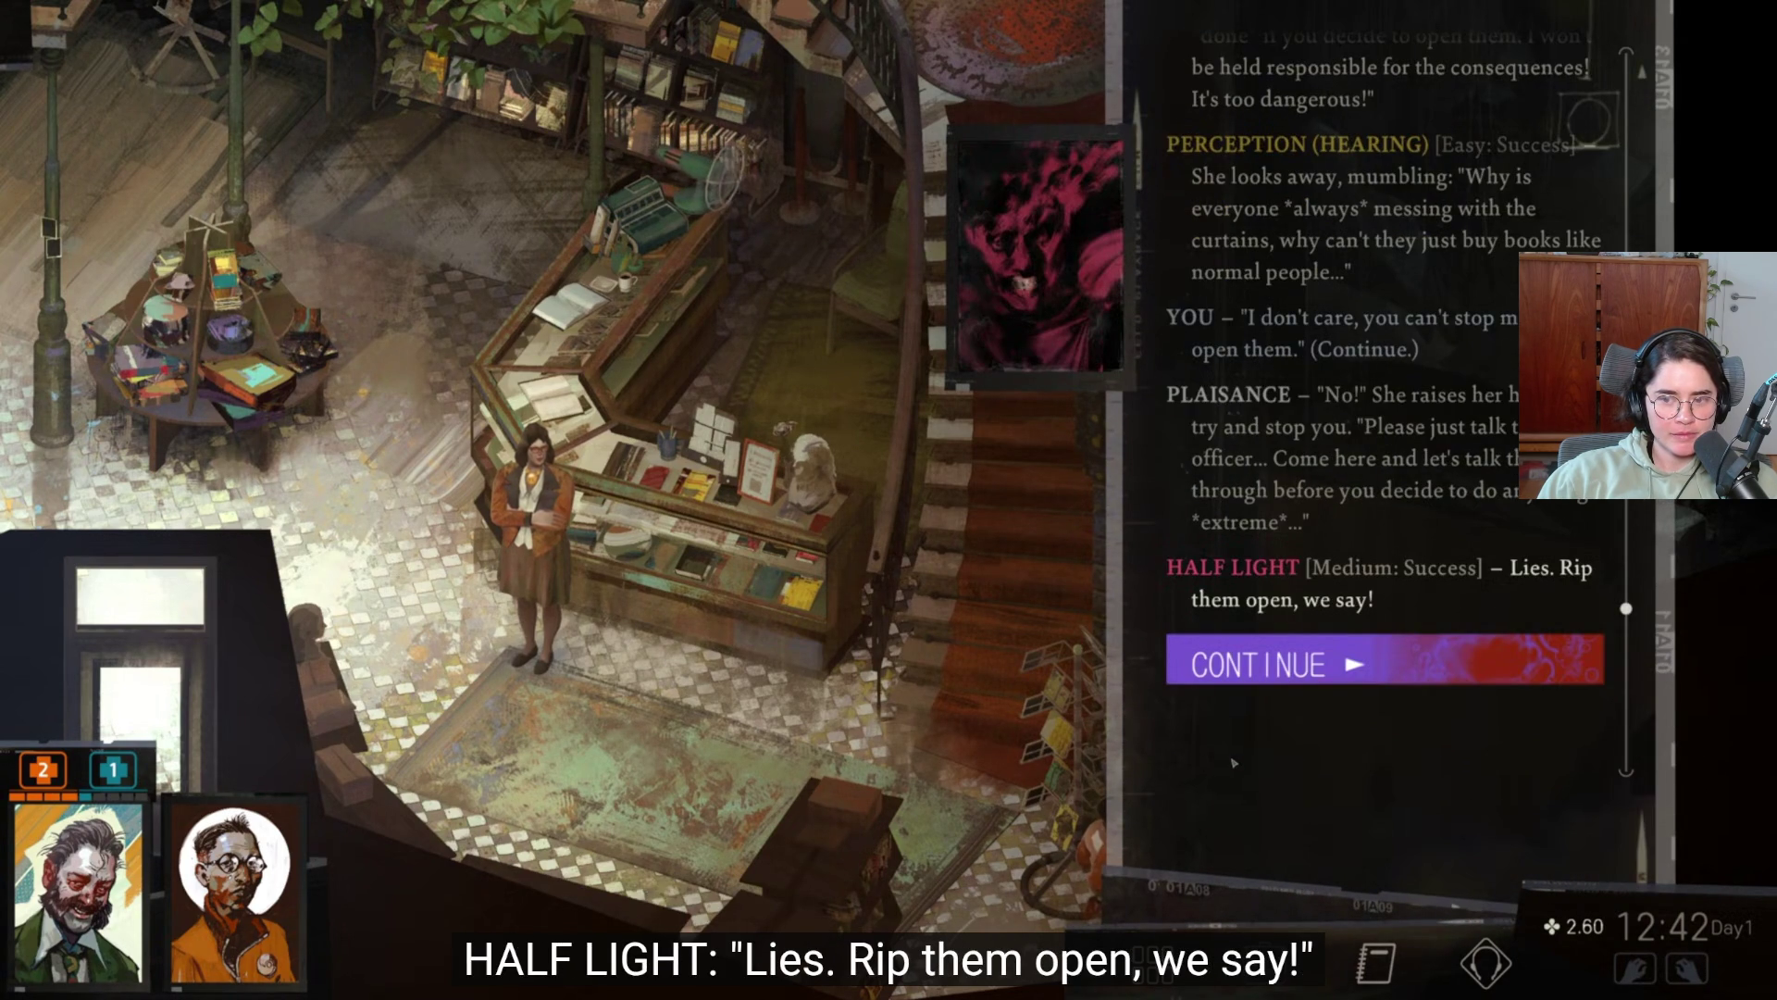
pyautogui.moveTo(635, 688)
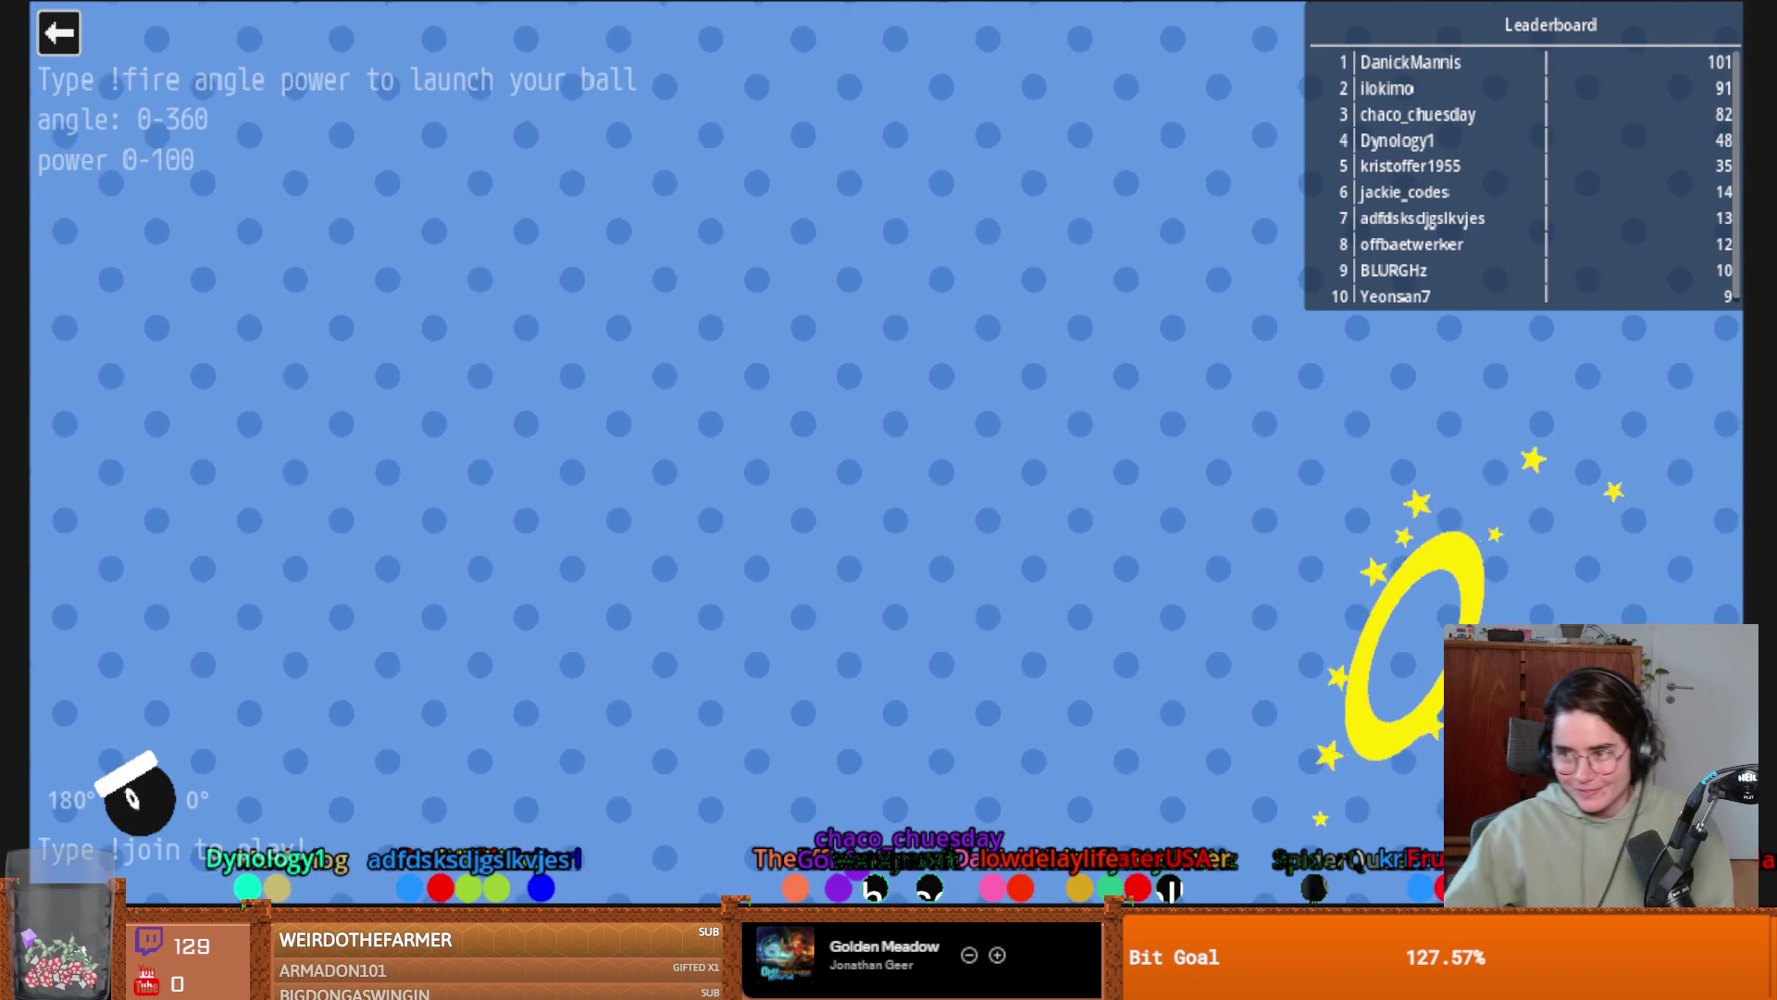
# Exit the cannon ball-launch game with its top-left back arrow to return to the documentary.
pyautogui.click(53, 53)
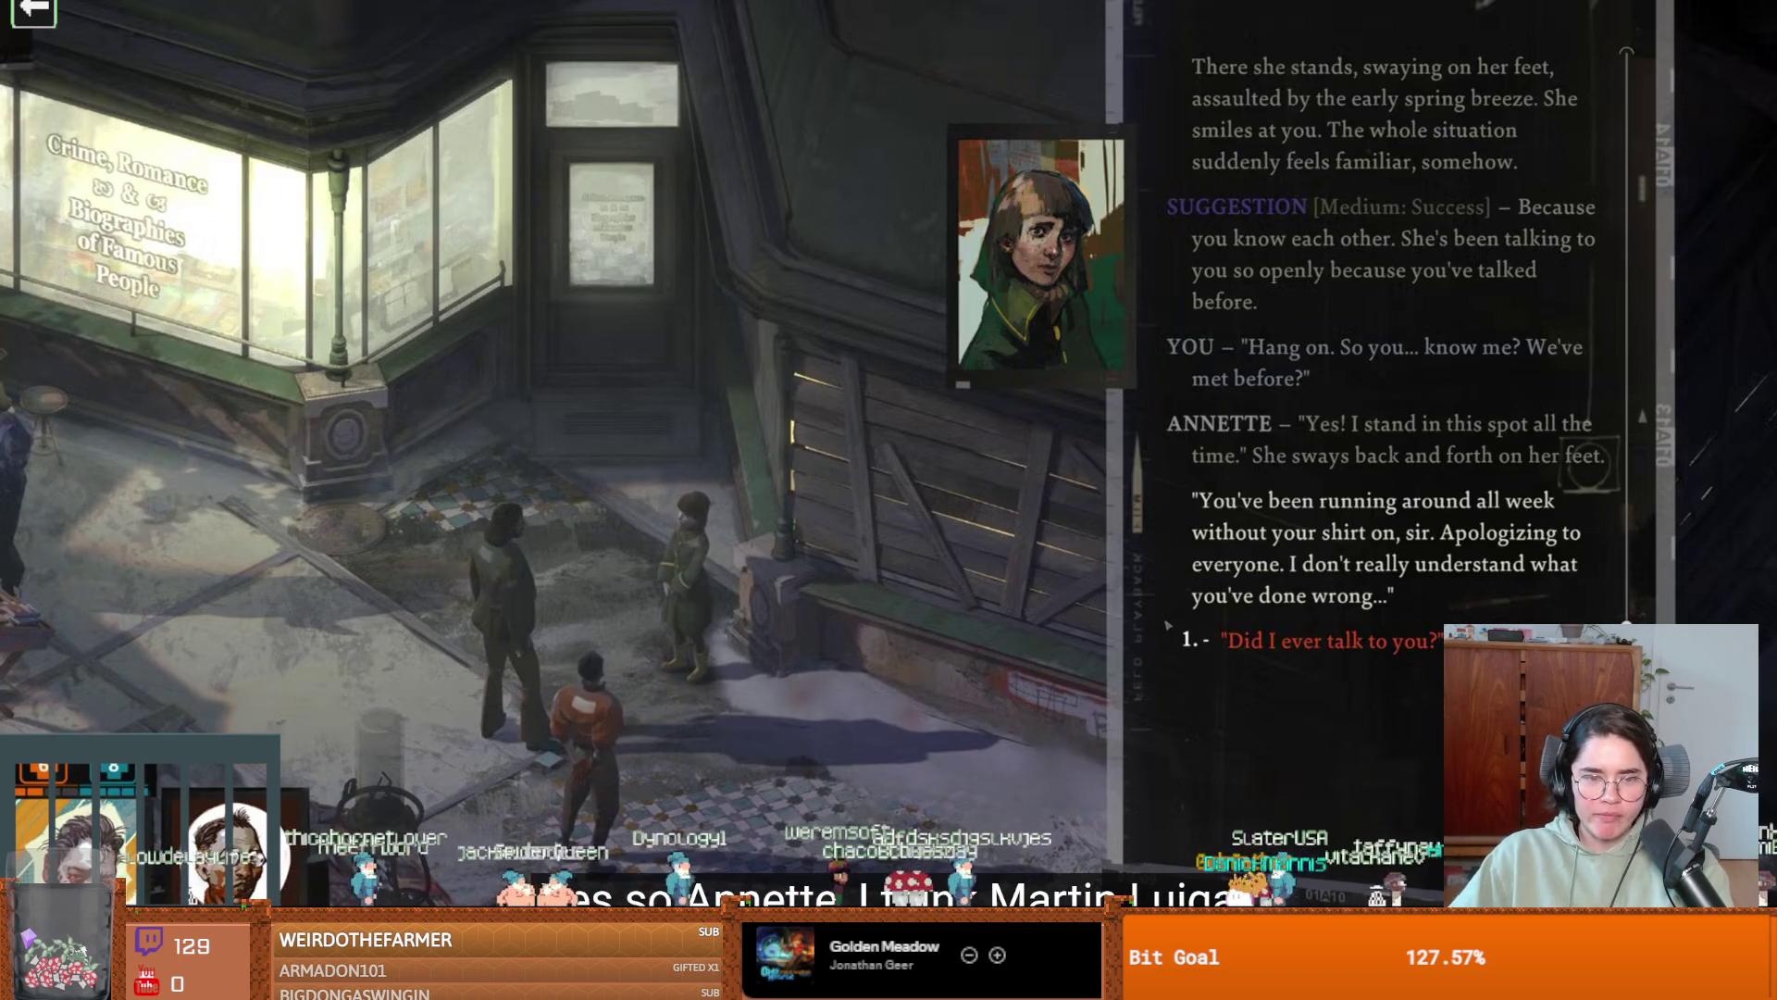
pyautogui.moveTo(282, 505)
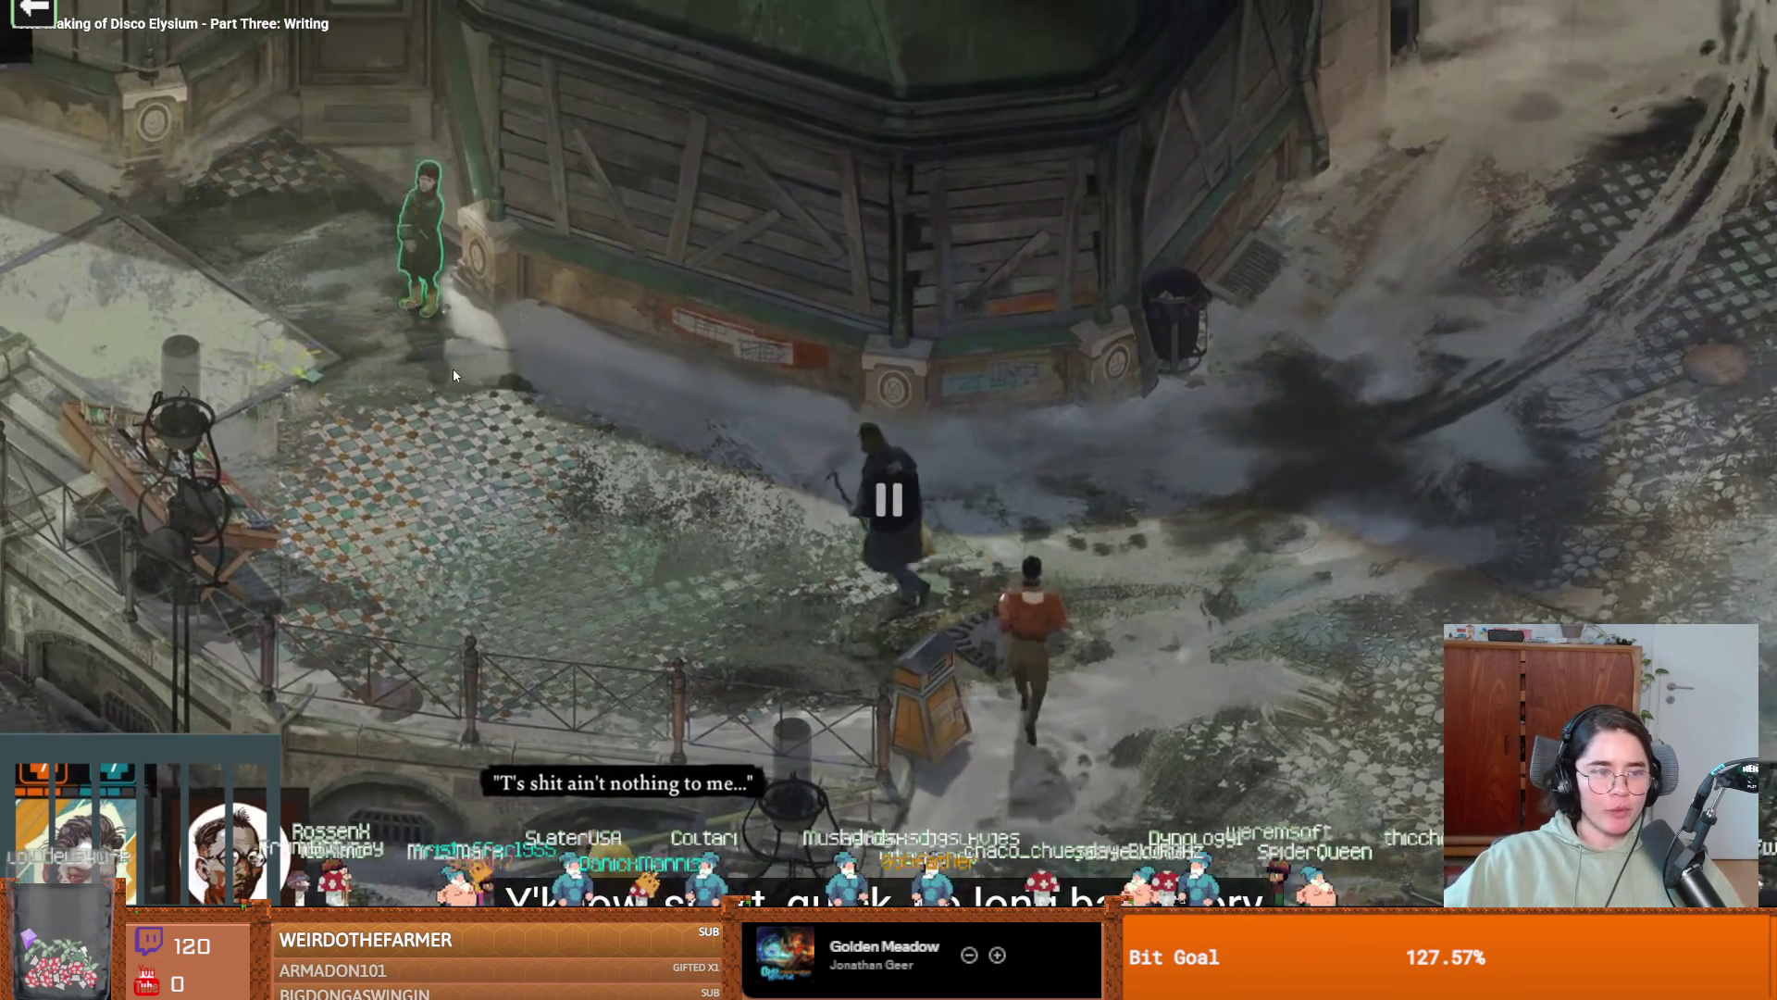
# Pause the making-of video, leave full screen, and switch to the Godot editor.
pyautogui.click(453, 371)
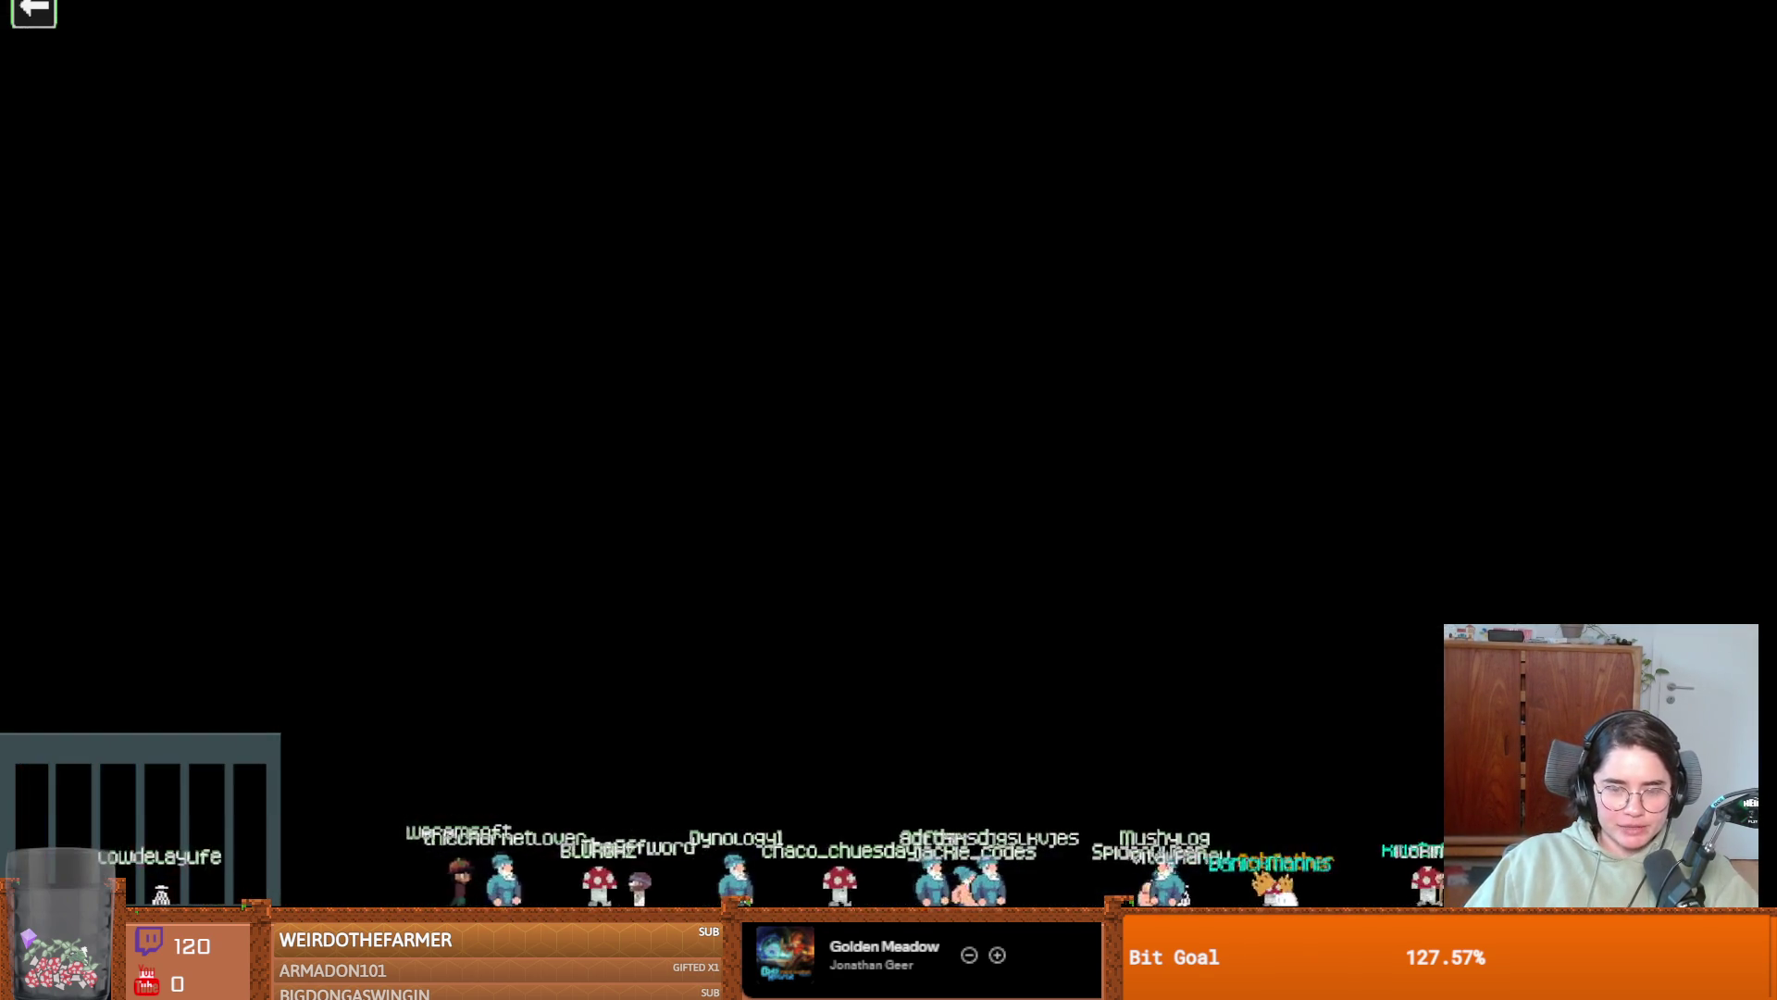
pyautogui.press('Escape')
pyautogui.click(809, 397)
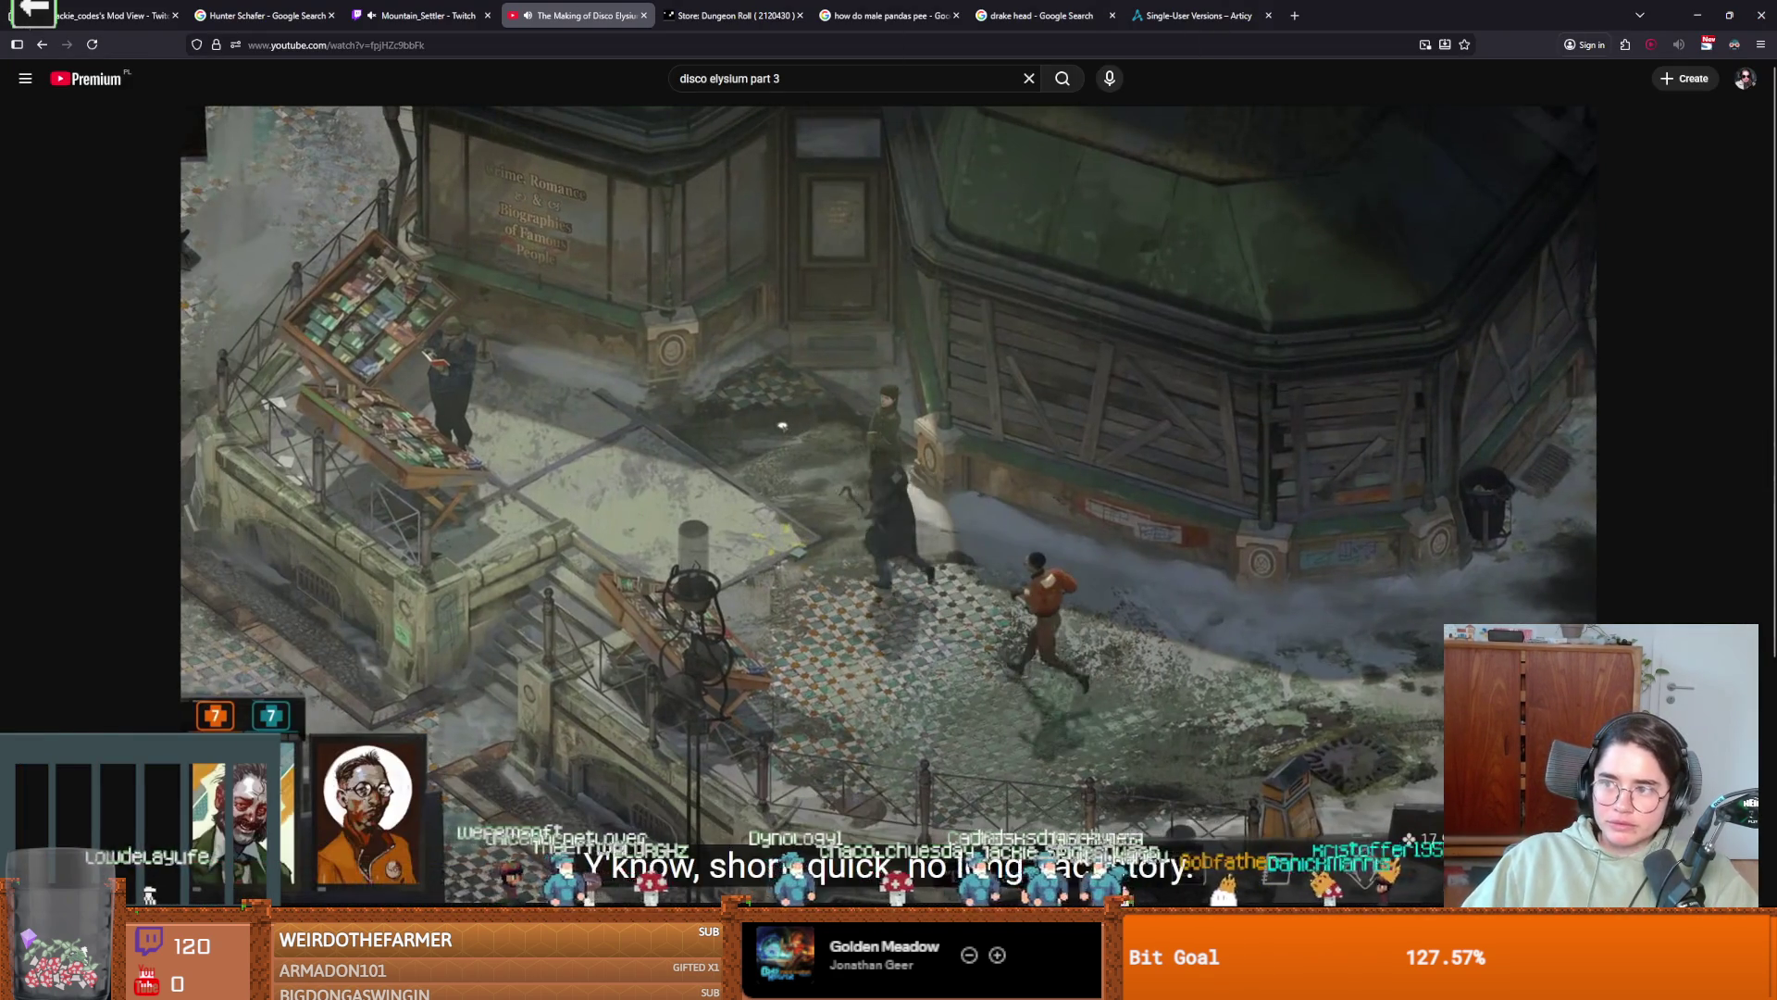
pyautogui.hotkey('alt', 'Tab')
# Orbit down the road, test-run CubeSlide to check the dice cube, then close the game window.
pyautogui.scroll(4, 815, 651)
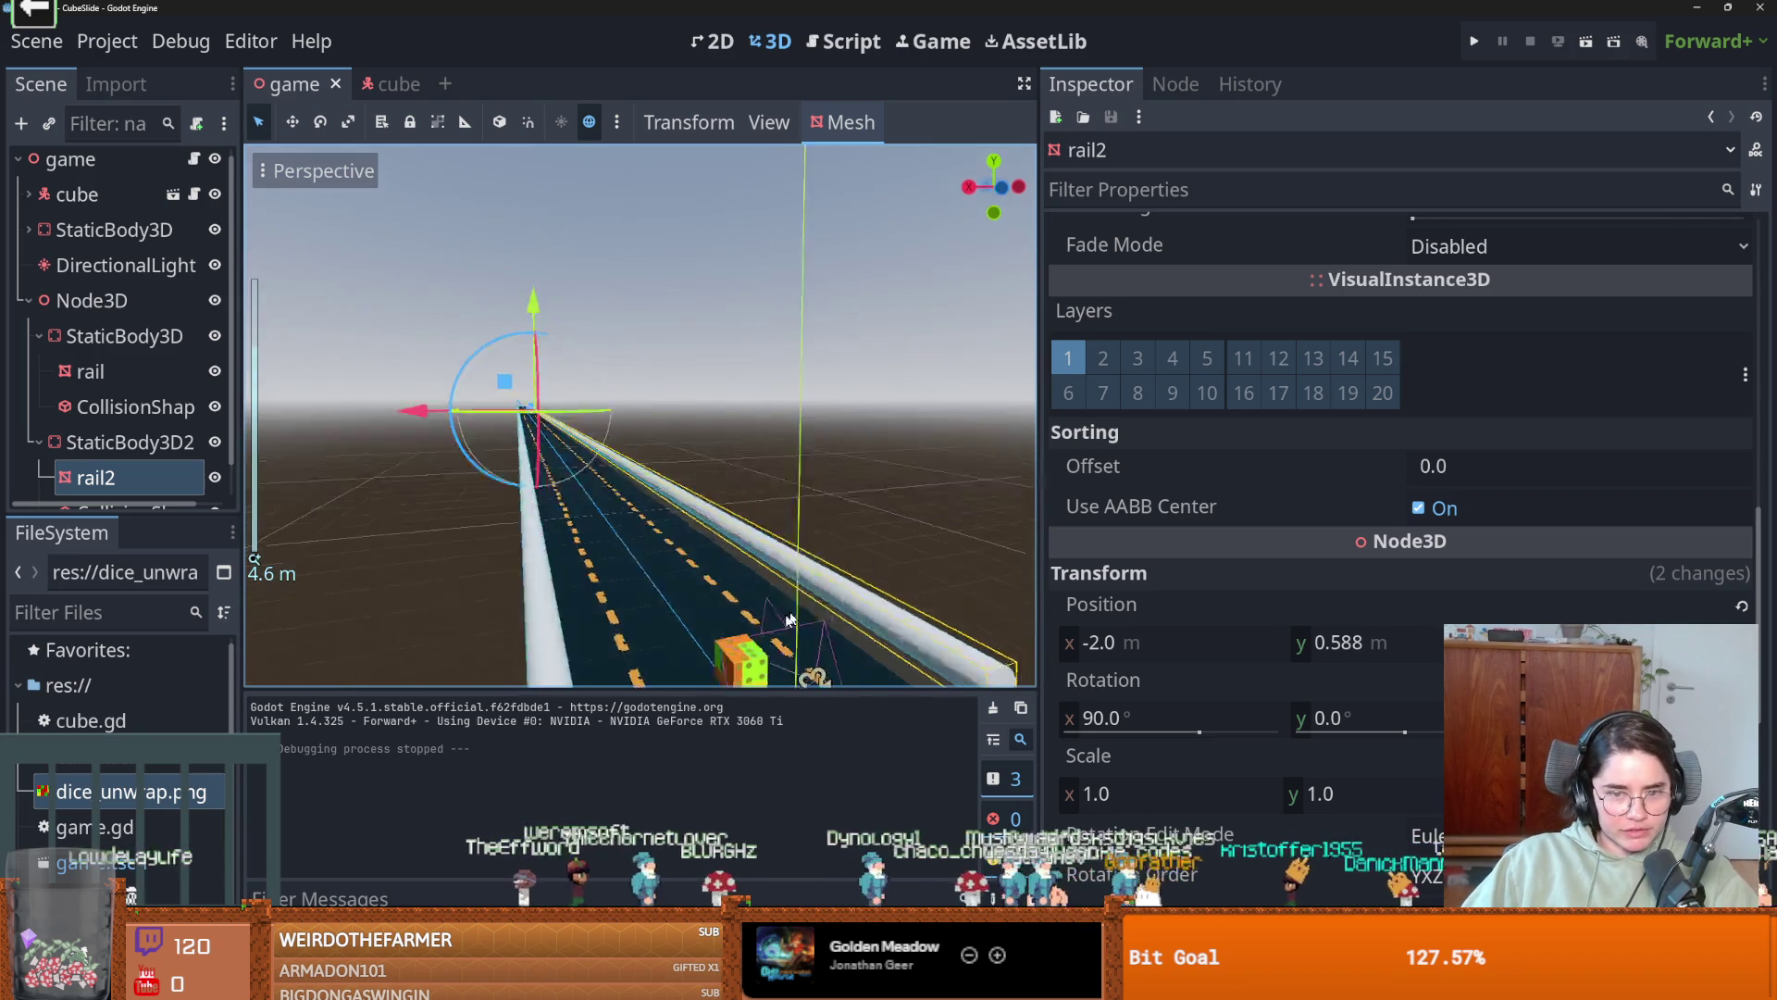
pyautogui.scroll(-3, 846, 636)
pyautogui.scroll(3, 769, 576)
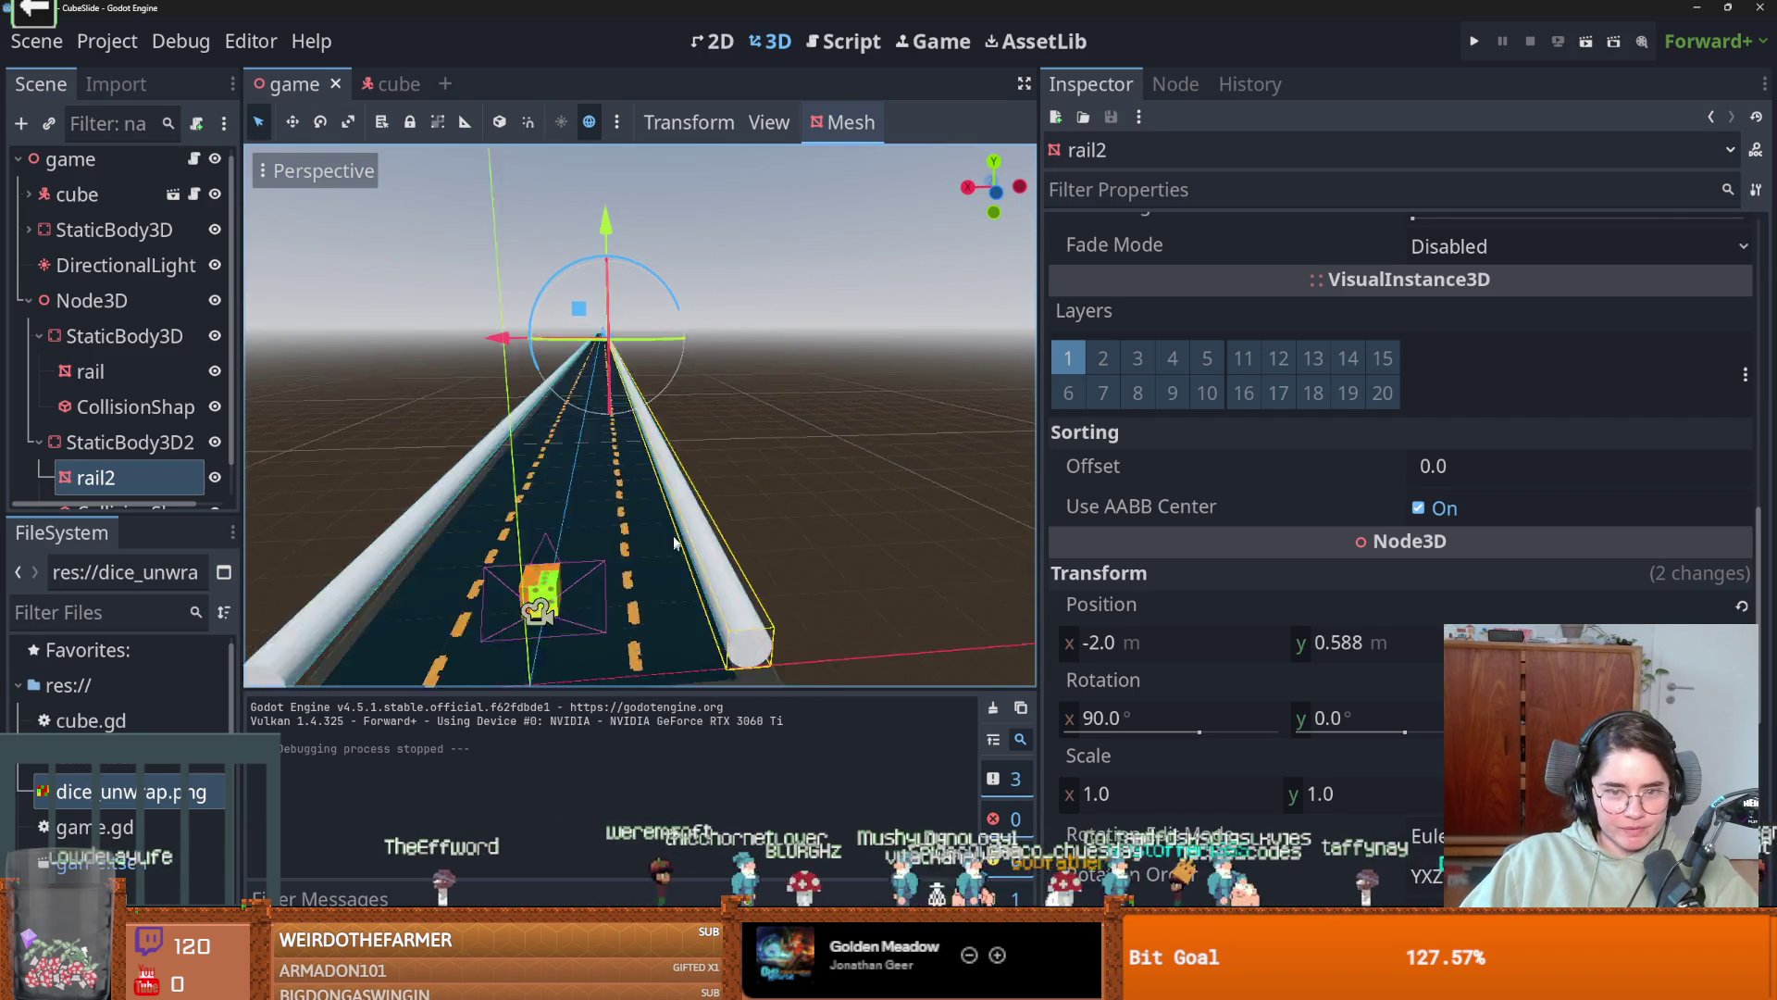
pyautogui.moveTo(674, 544); pyautogui.dragTo(730, 468)
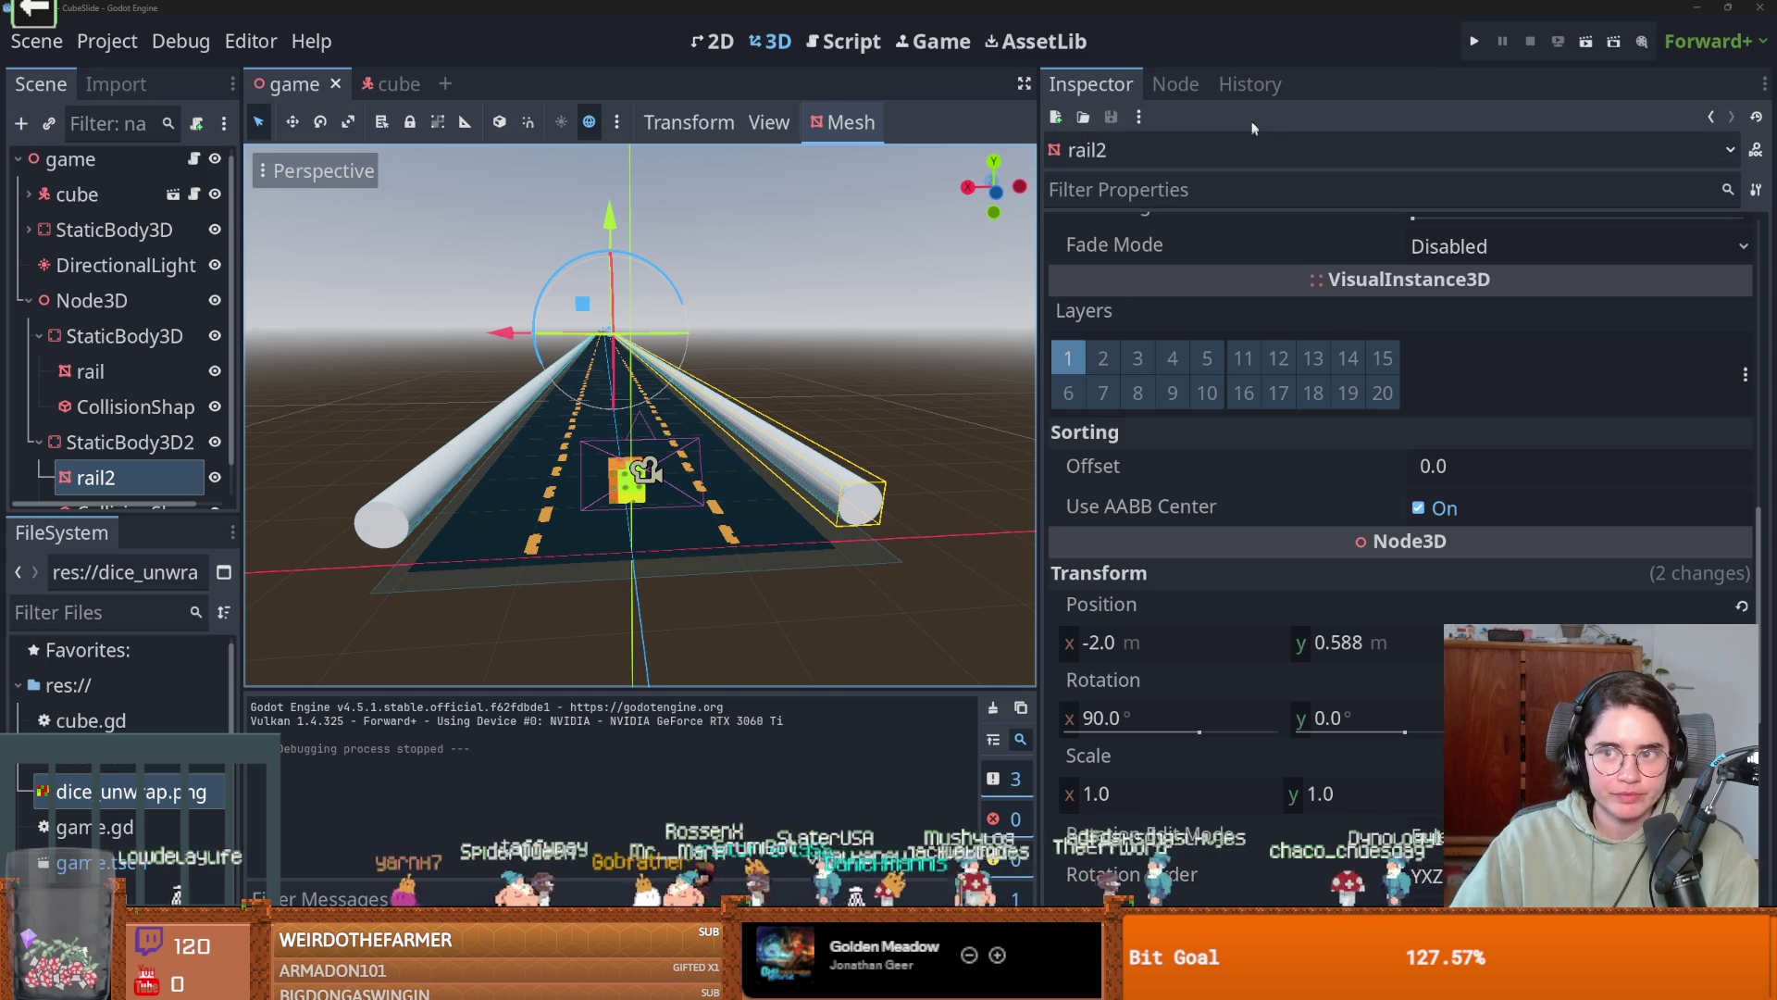
pyautogui.click(1473, 42)
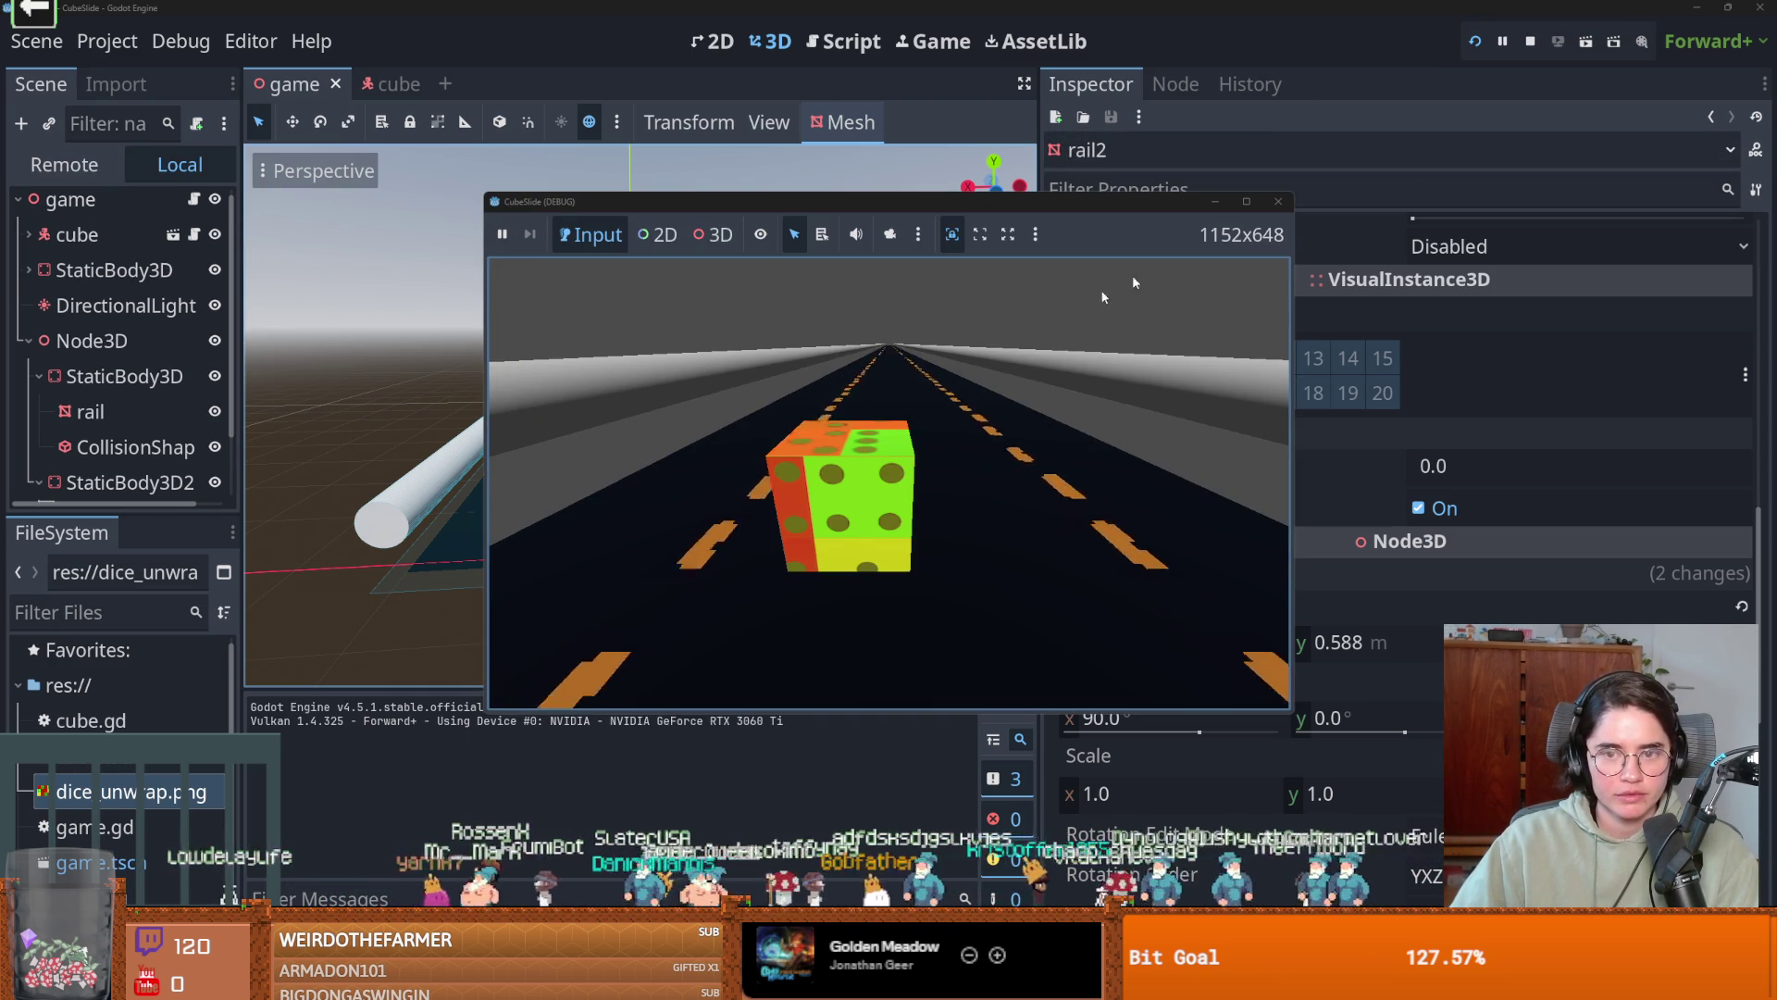
pyautogui.click(1278, 201)
pyautogui.click(106, 41)
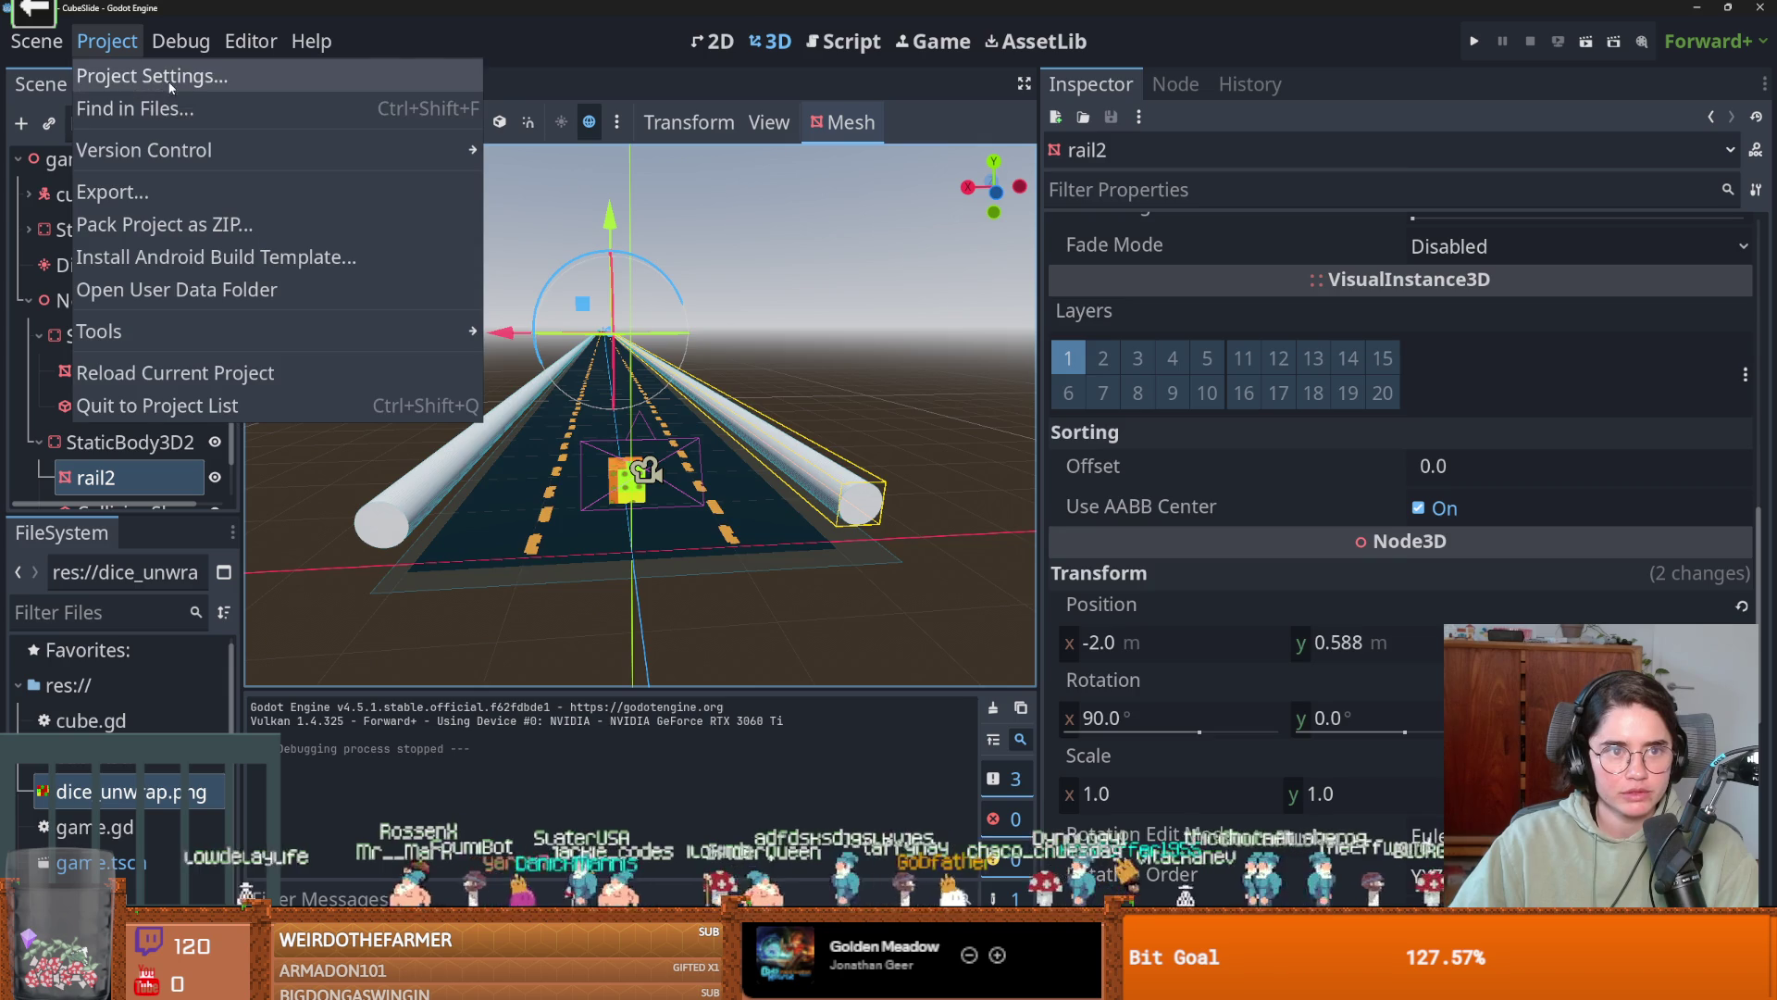
# In the Project Settings Input Map, bind the A key to the built-in ui_left action.
pyautogui.click(148, 68)
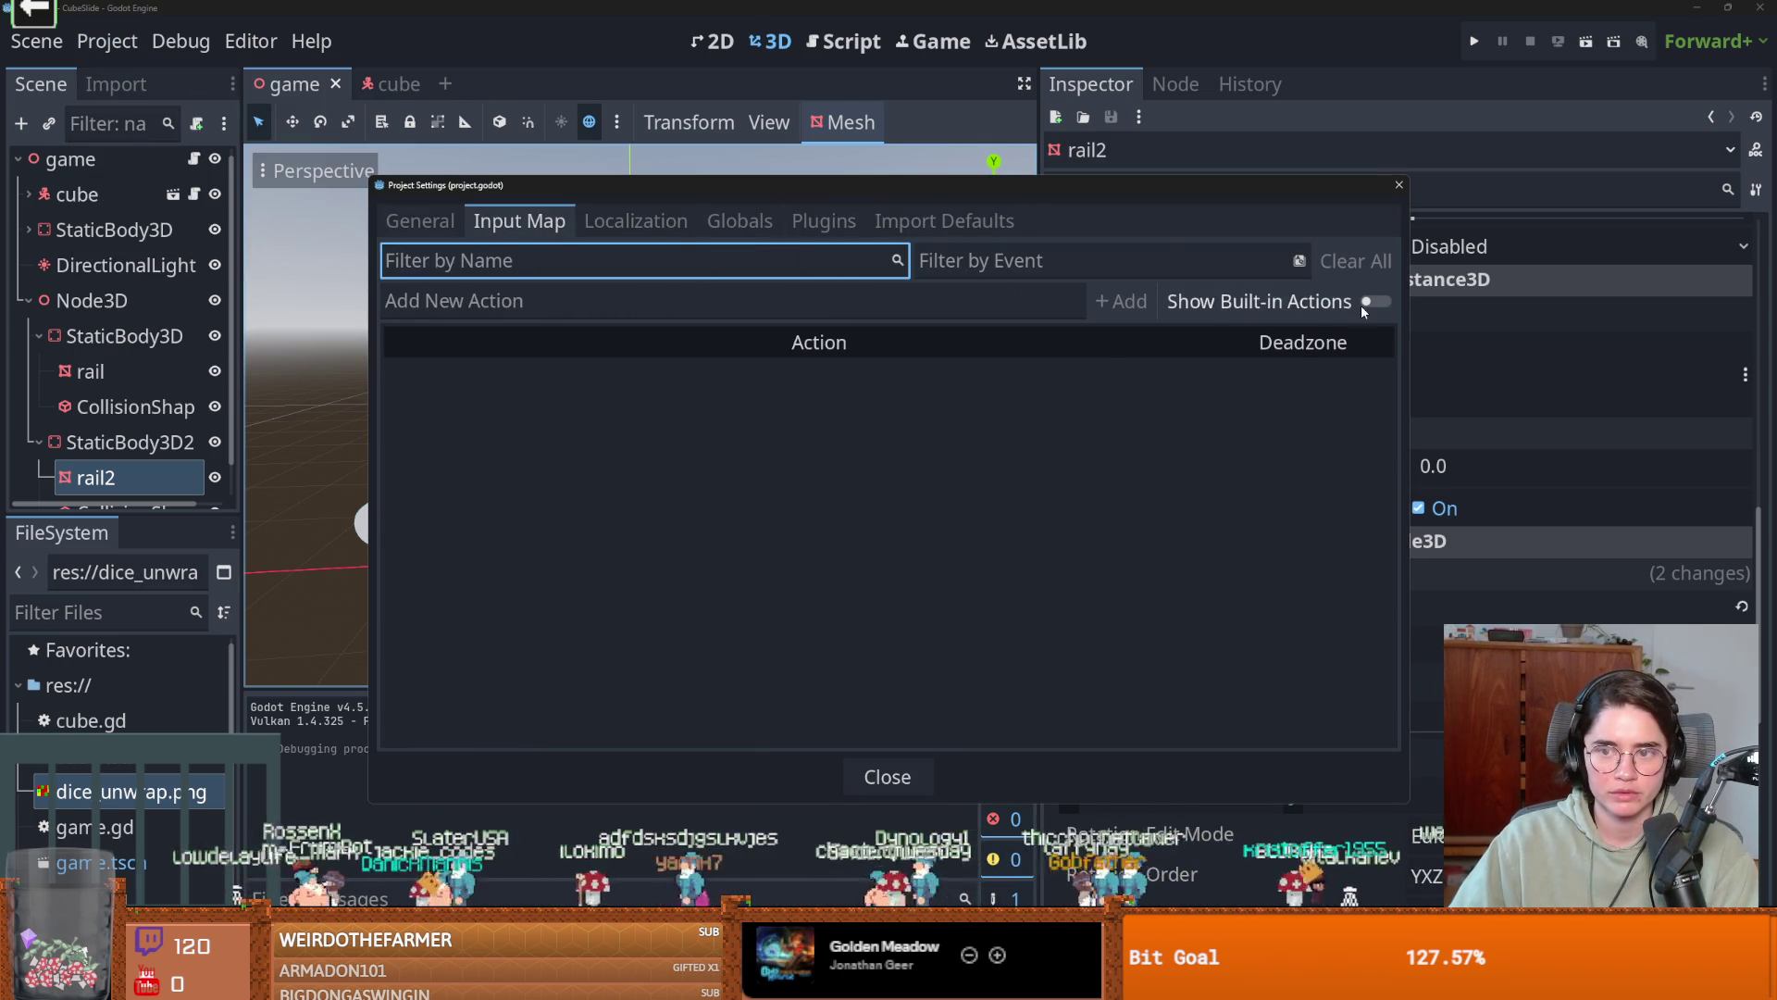
pyautogui.click(1372, 302)
pyautogui.write('left')
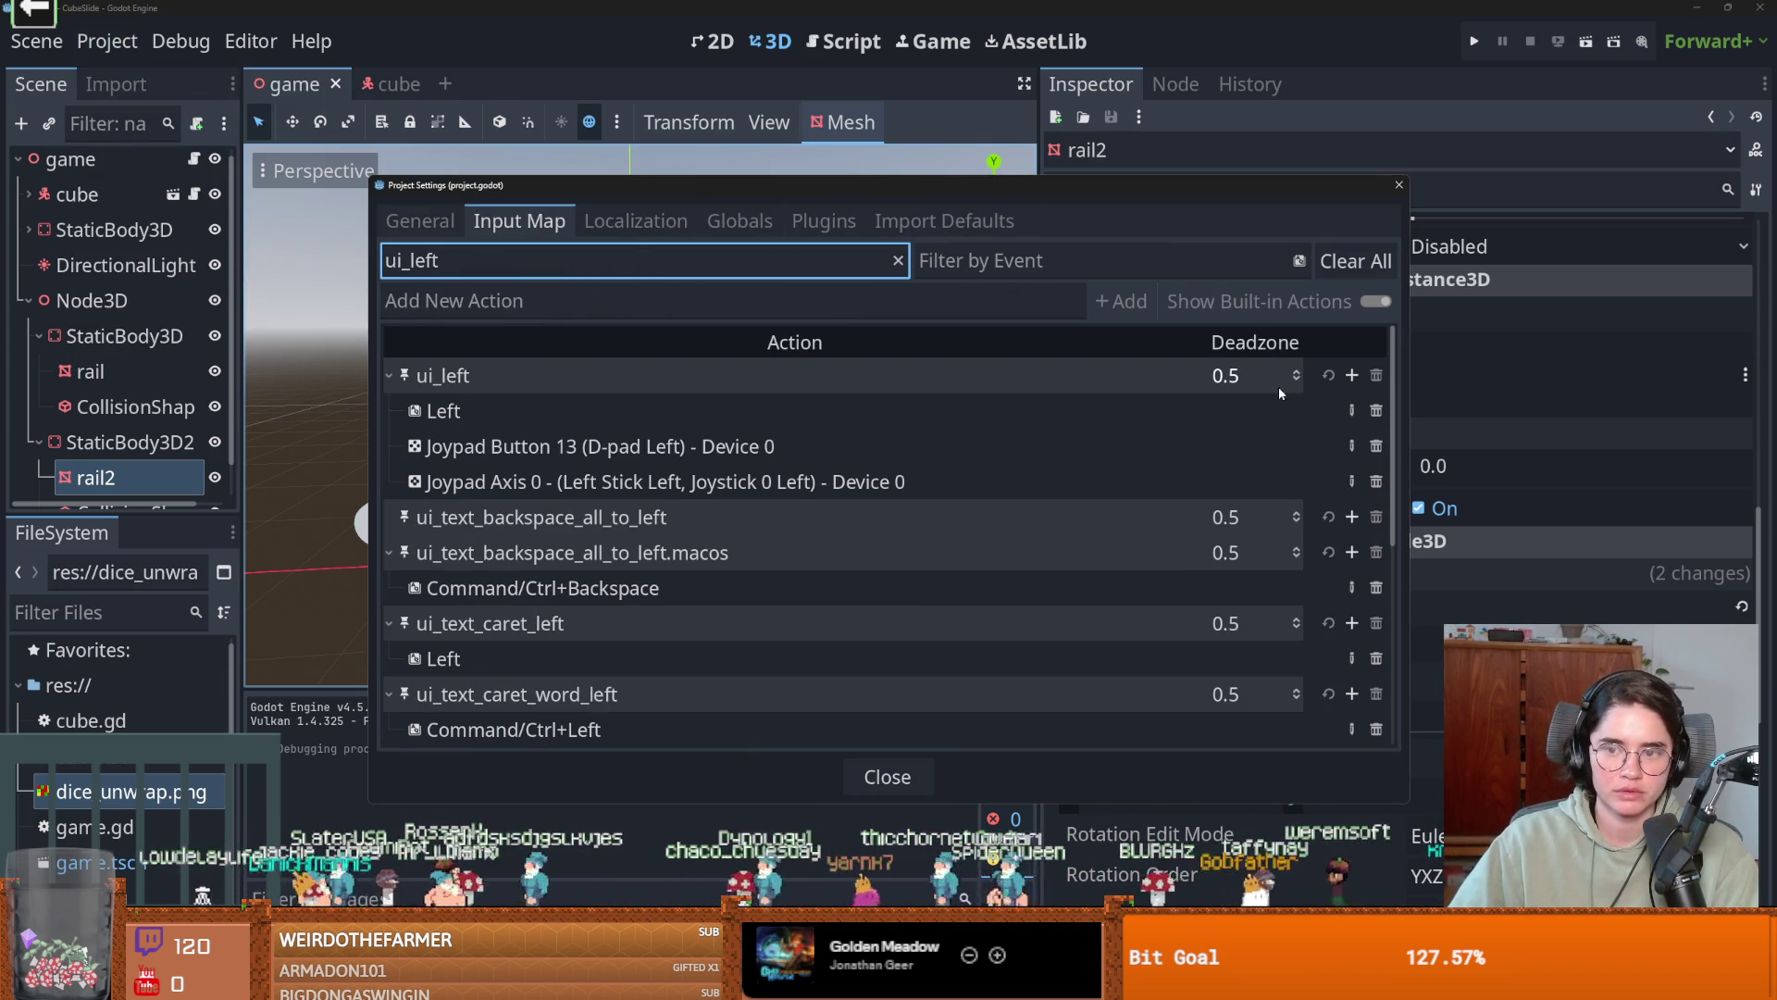
pyautogui.click(1351, 375)
pyautogui.press('a')
pyautogui.click(793, 642)
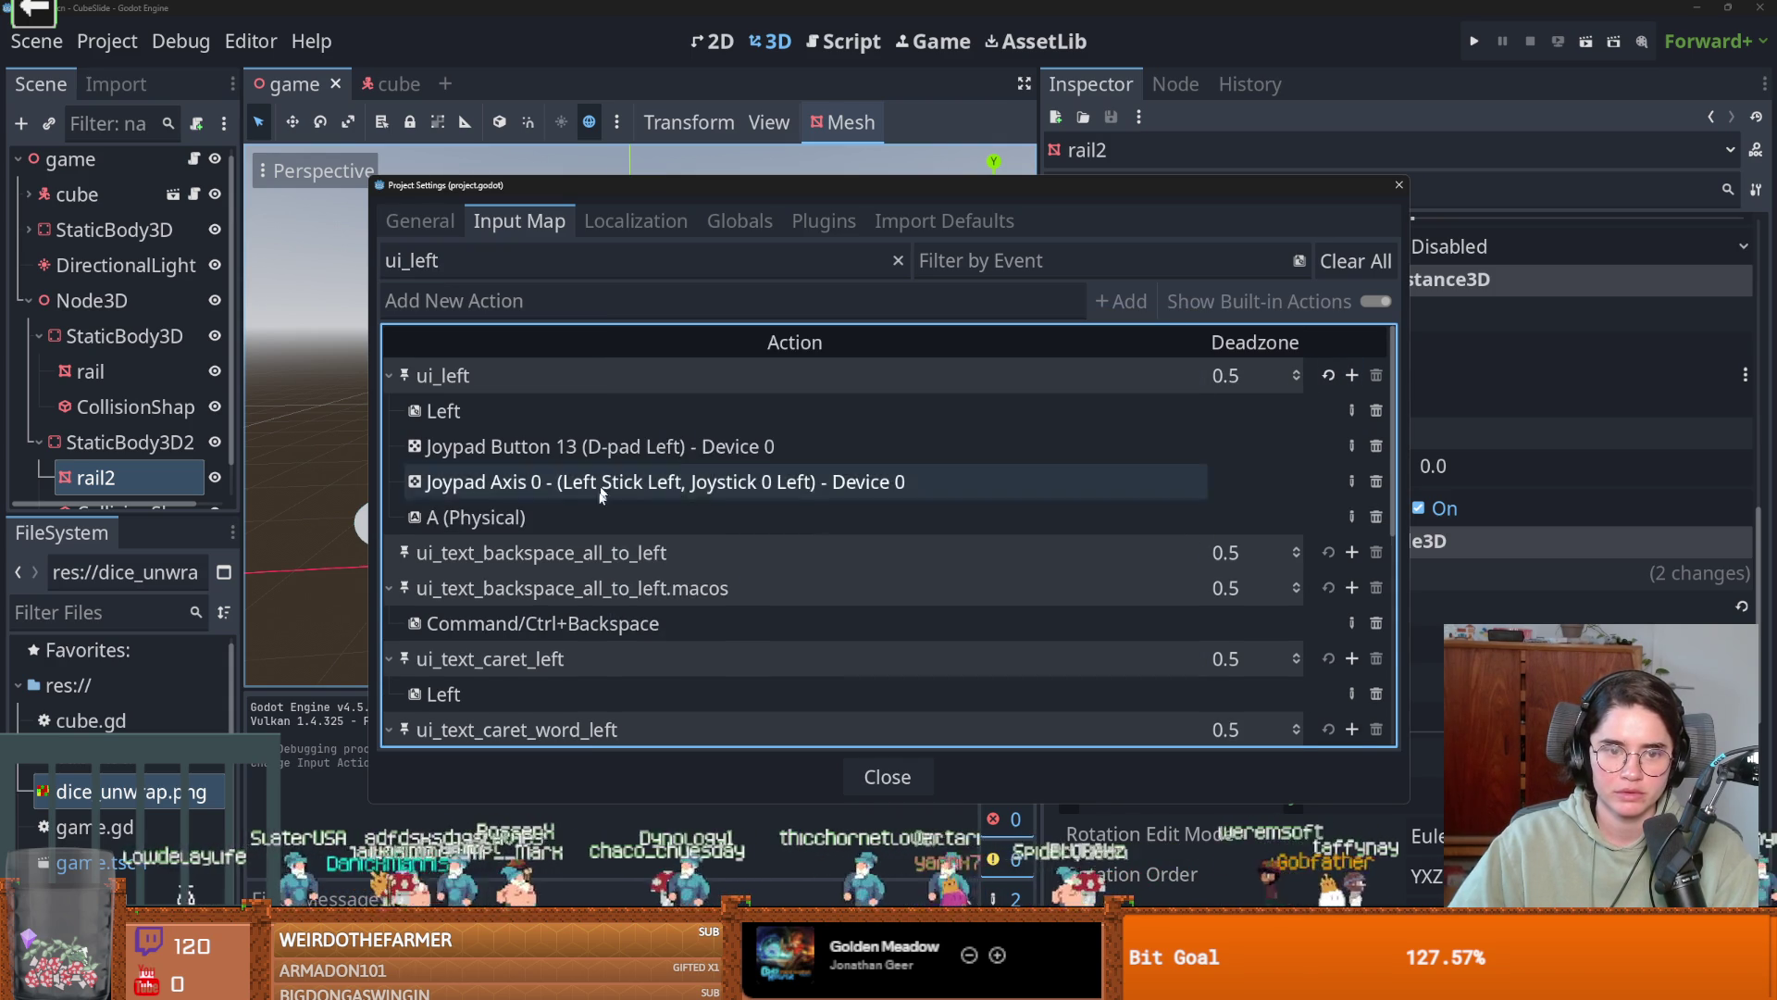
pyautogui.scroll(-1, 622, 580)
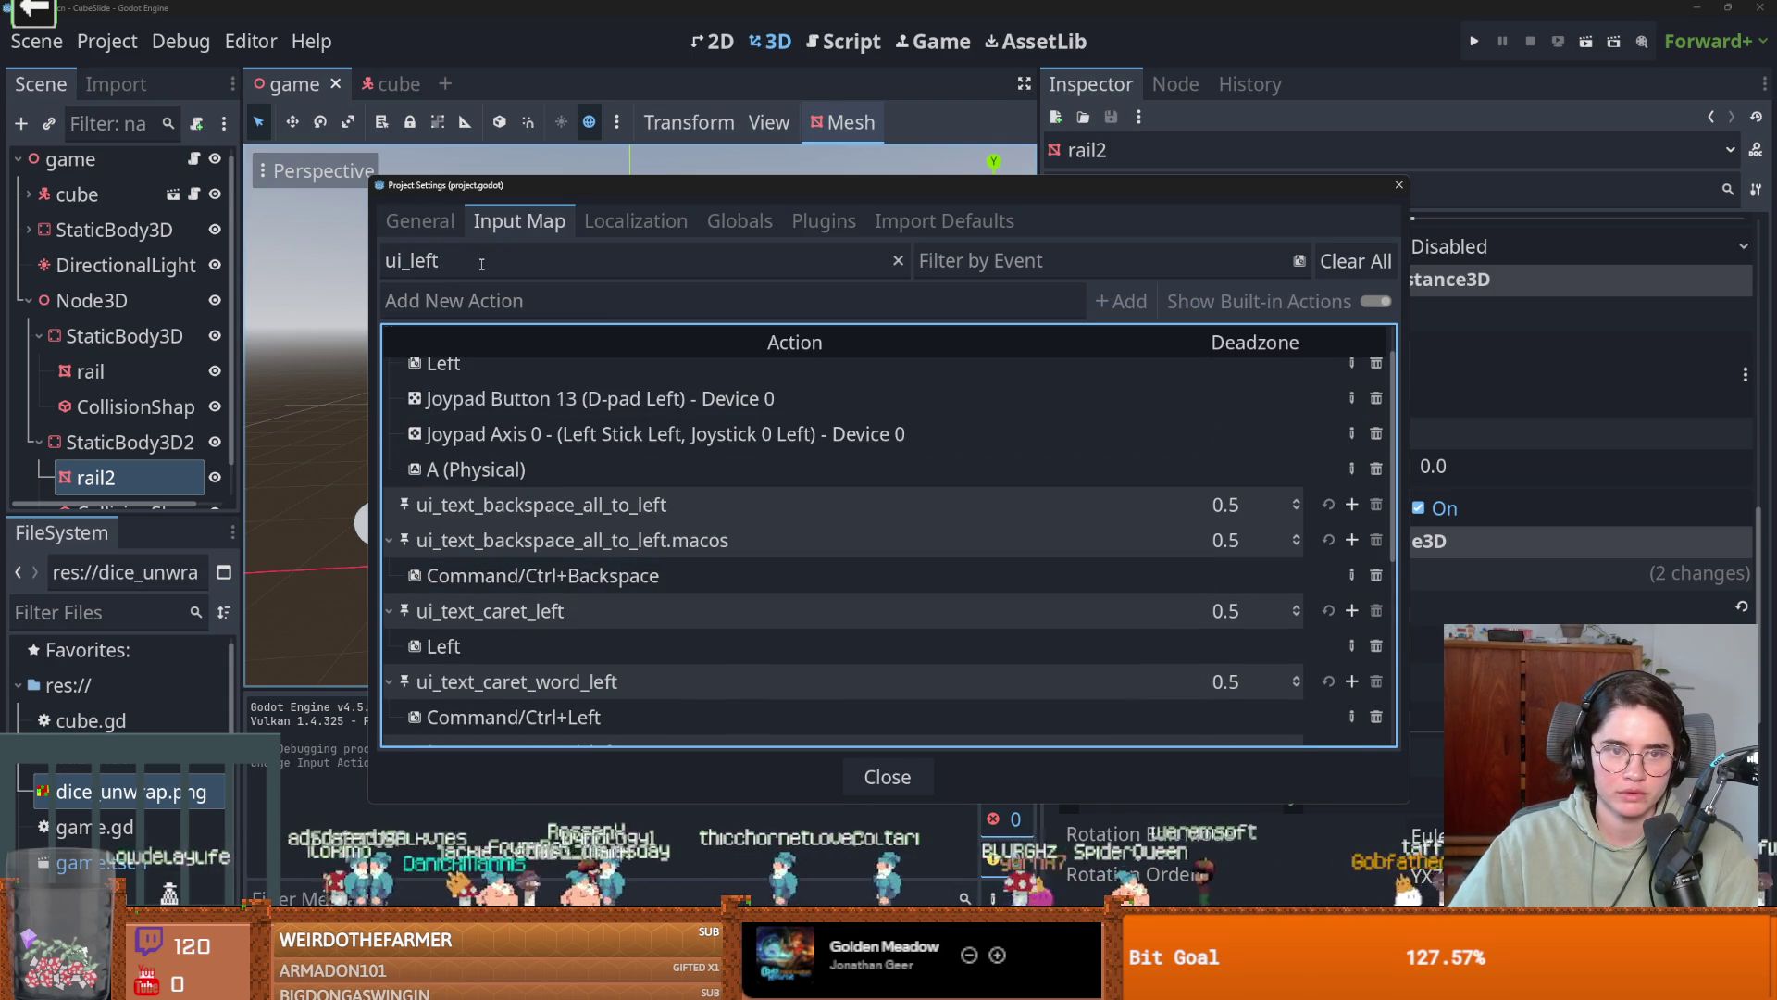
# Bind the D key to the ui_right action.
pyautogui.press('BackSpace')
pyautogui.press('BackSpace')
pyautogui.press('BackSpace')
pyautogui.write('rig')
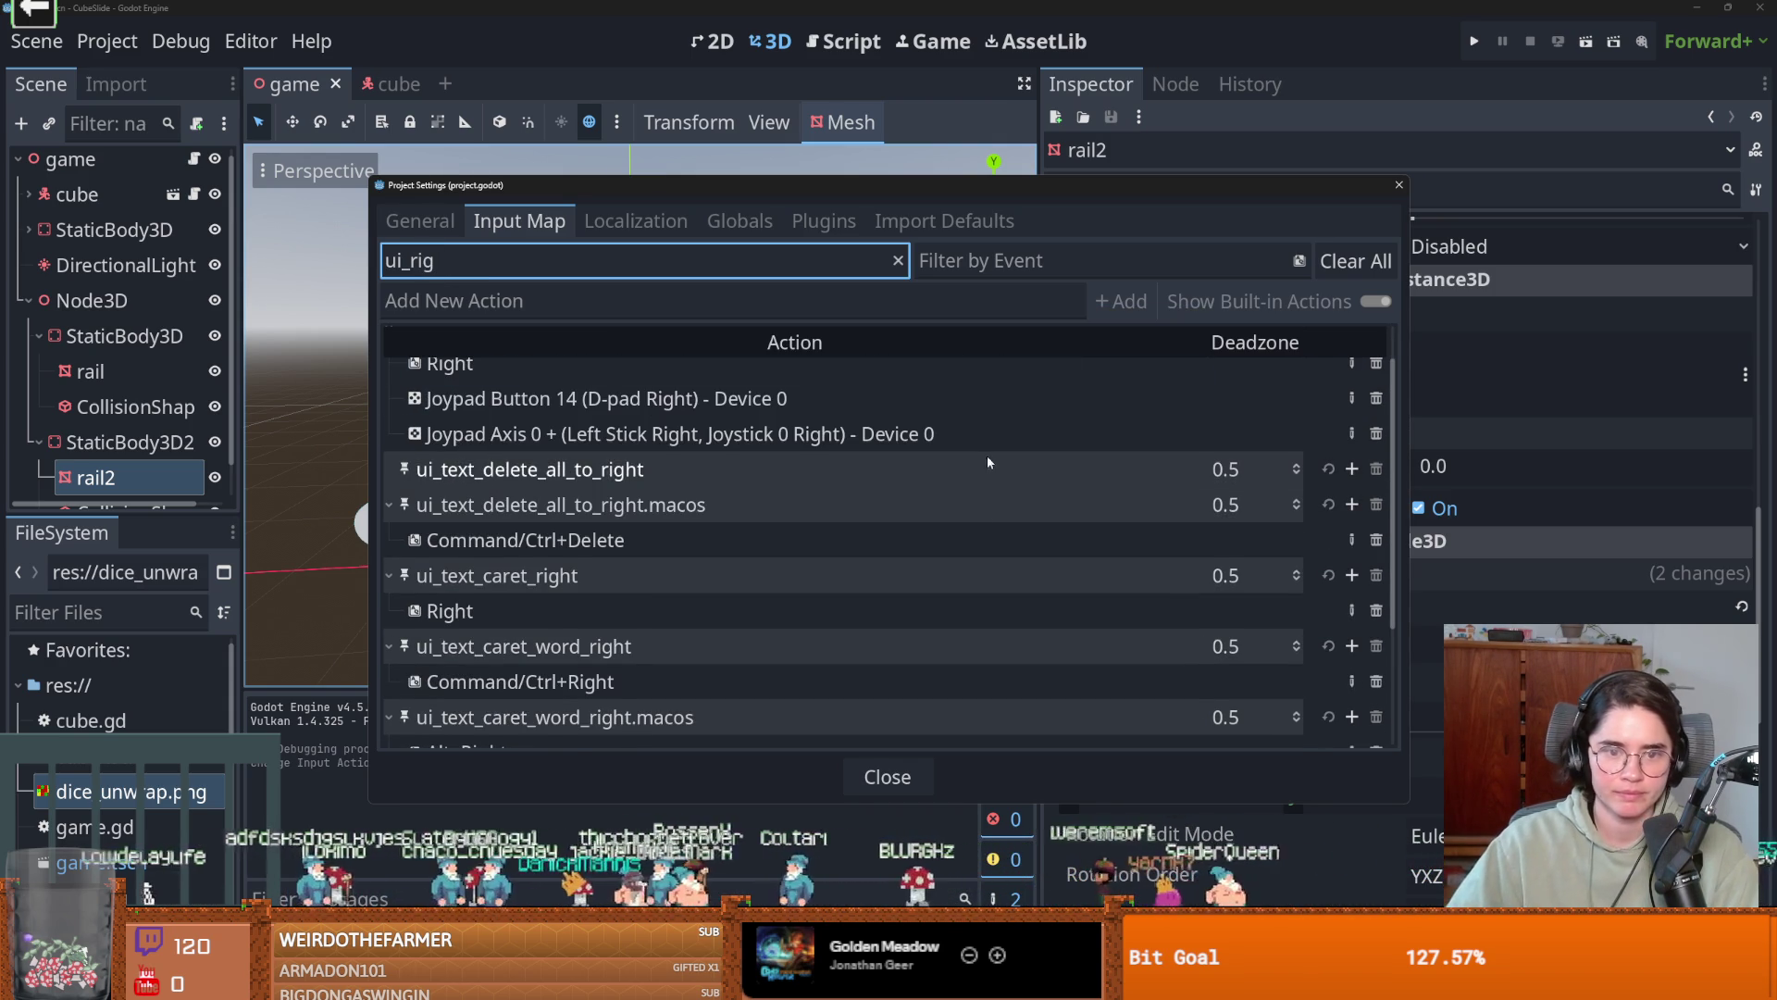
pyautogui.scroll(1, 983, 526)
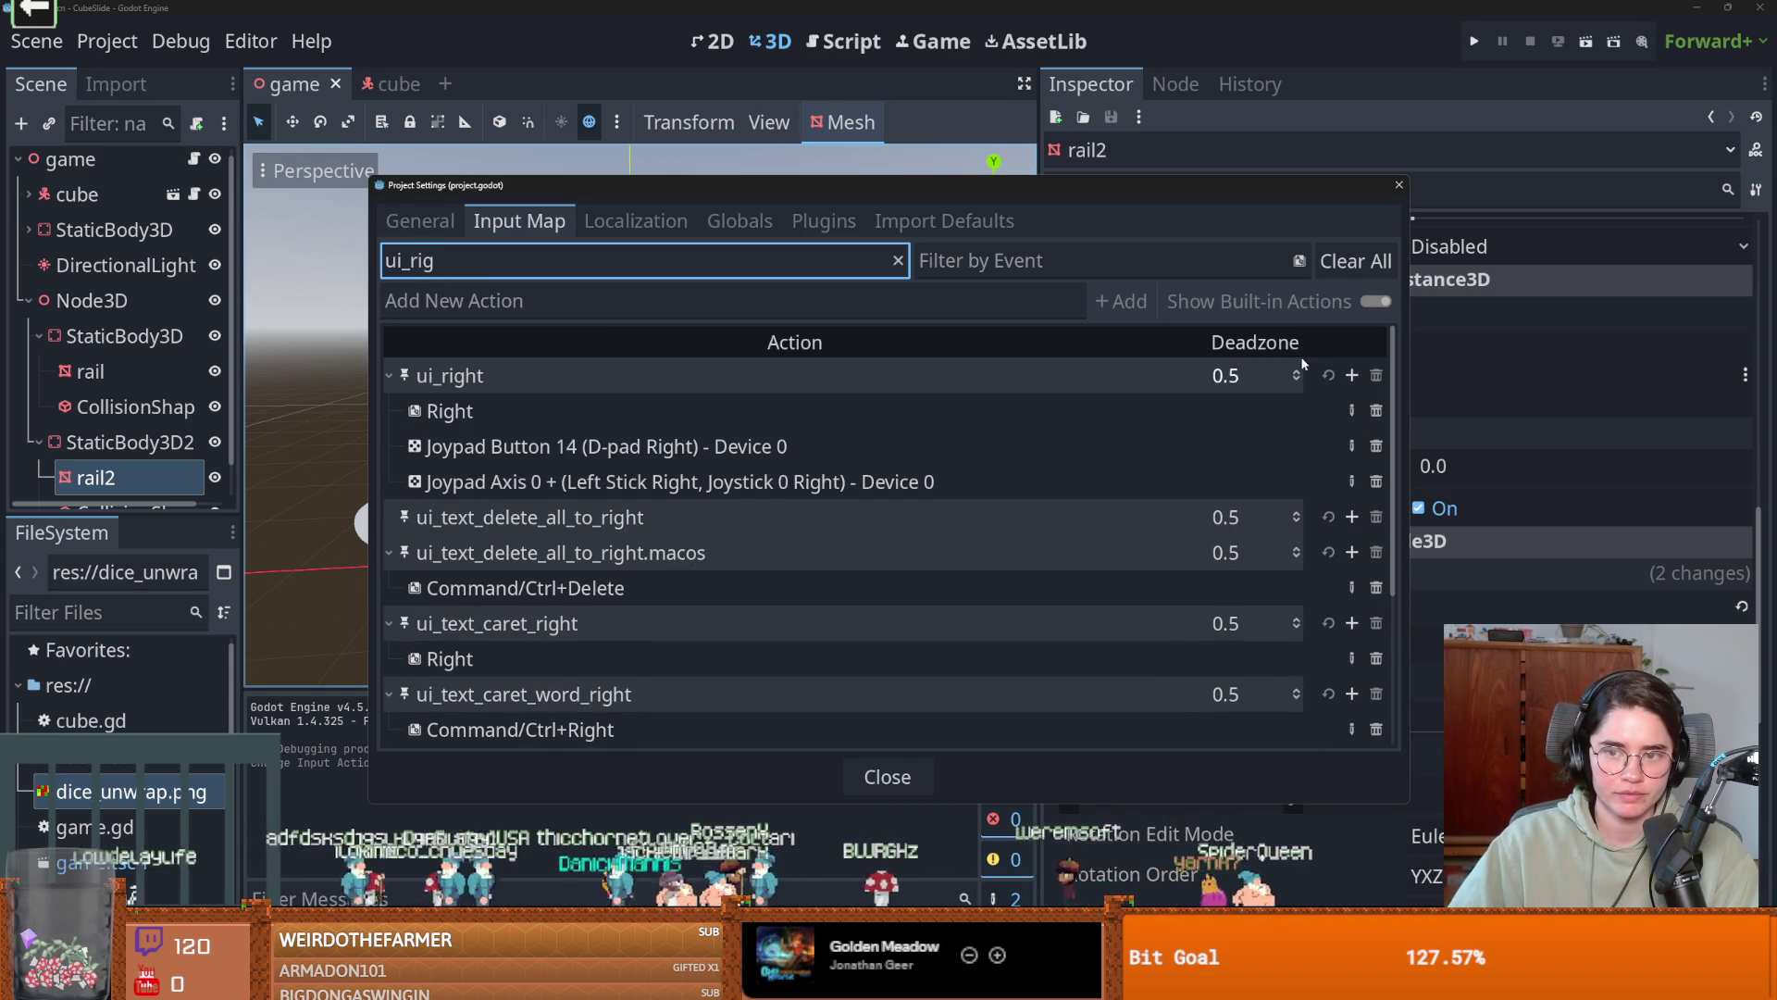
pyautogui.click(1349, 375)
pyautogui.press('d')
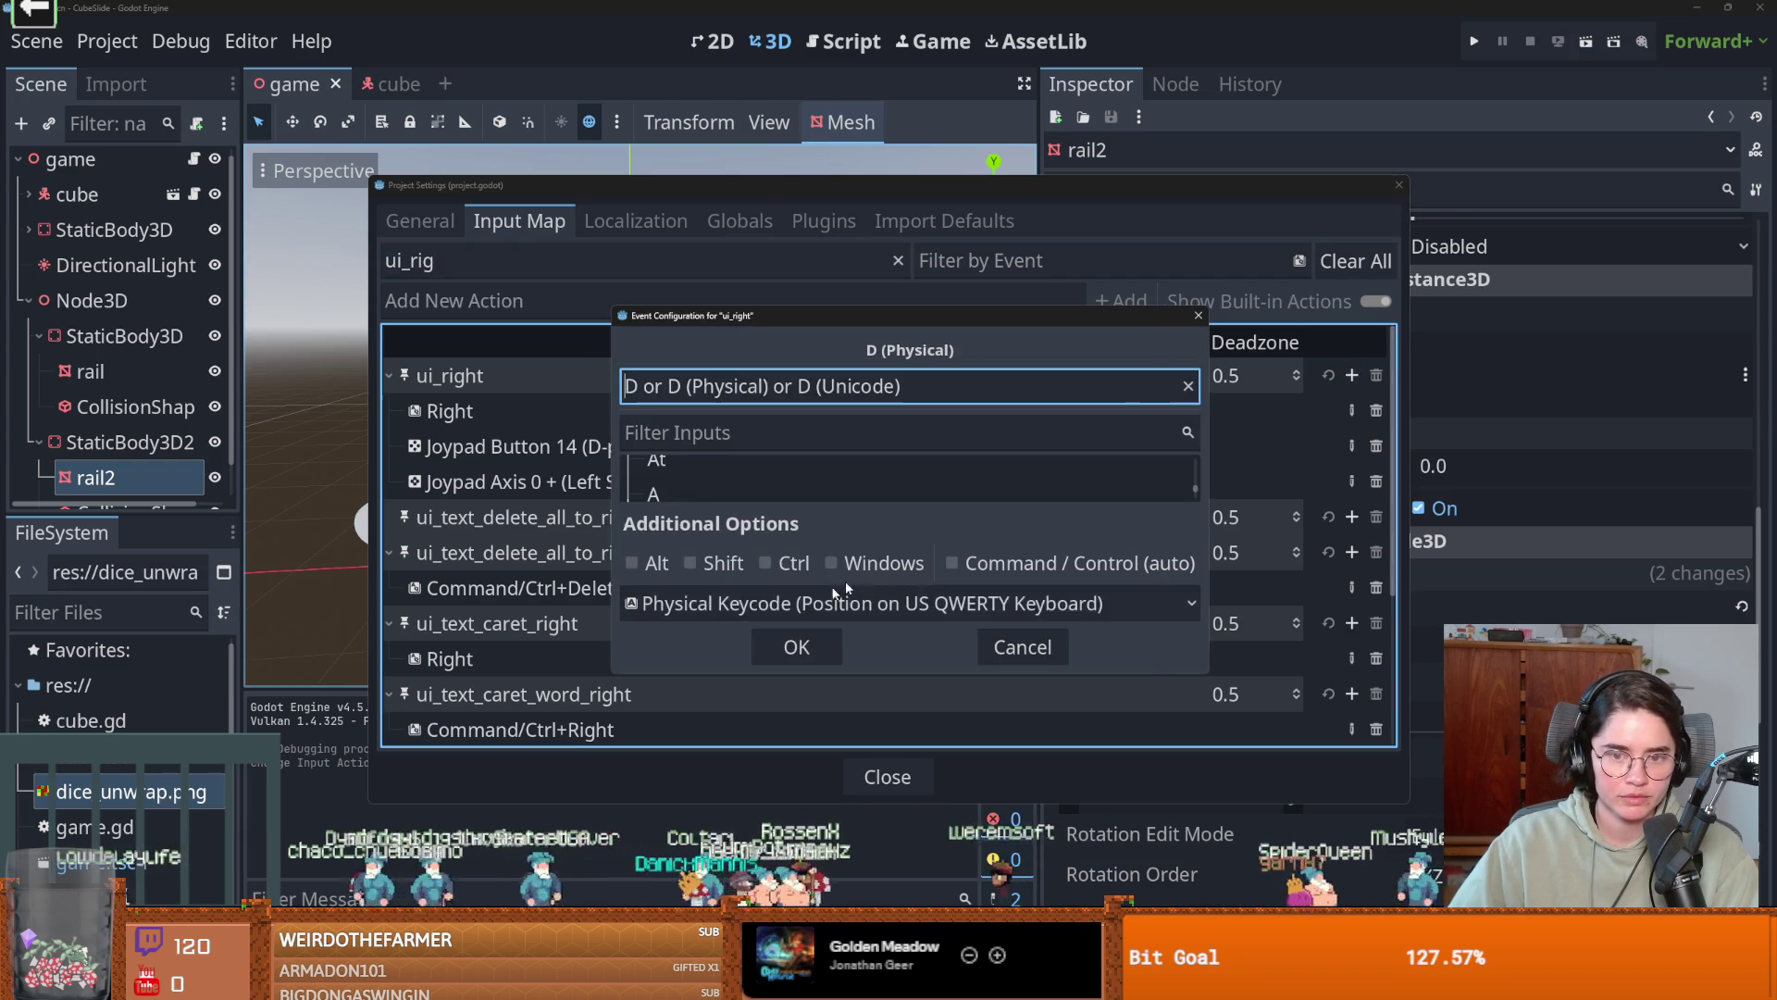
pyautogui.click(785, 646)
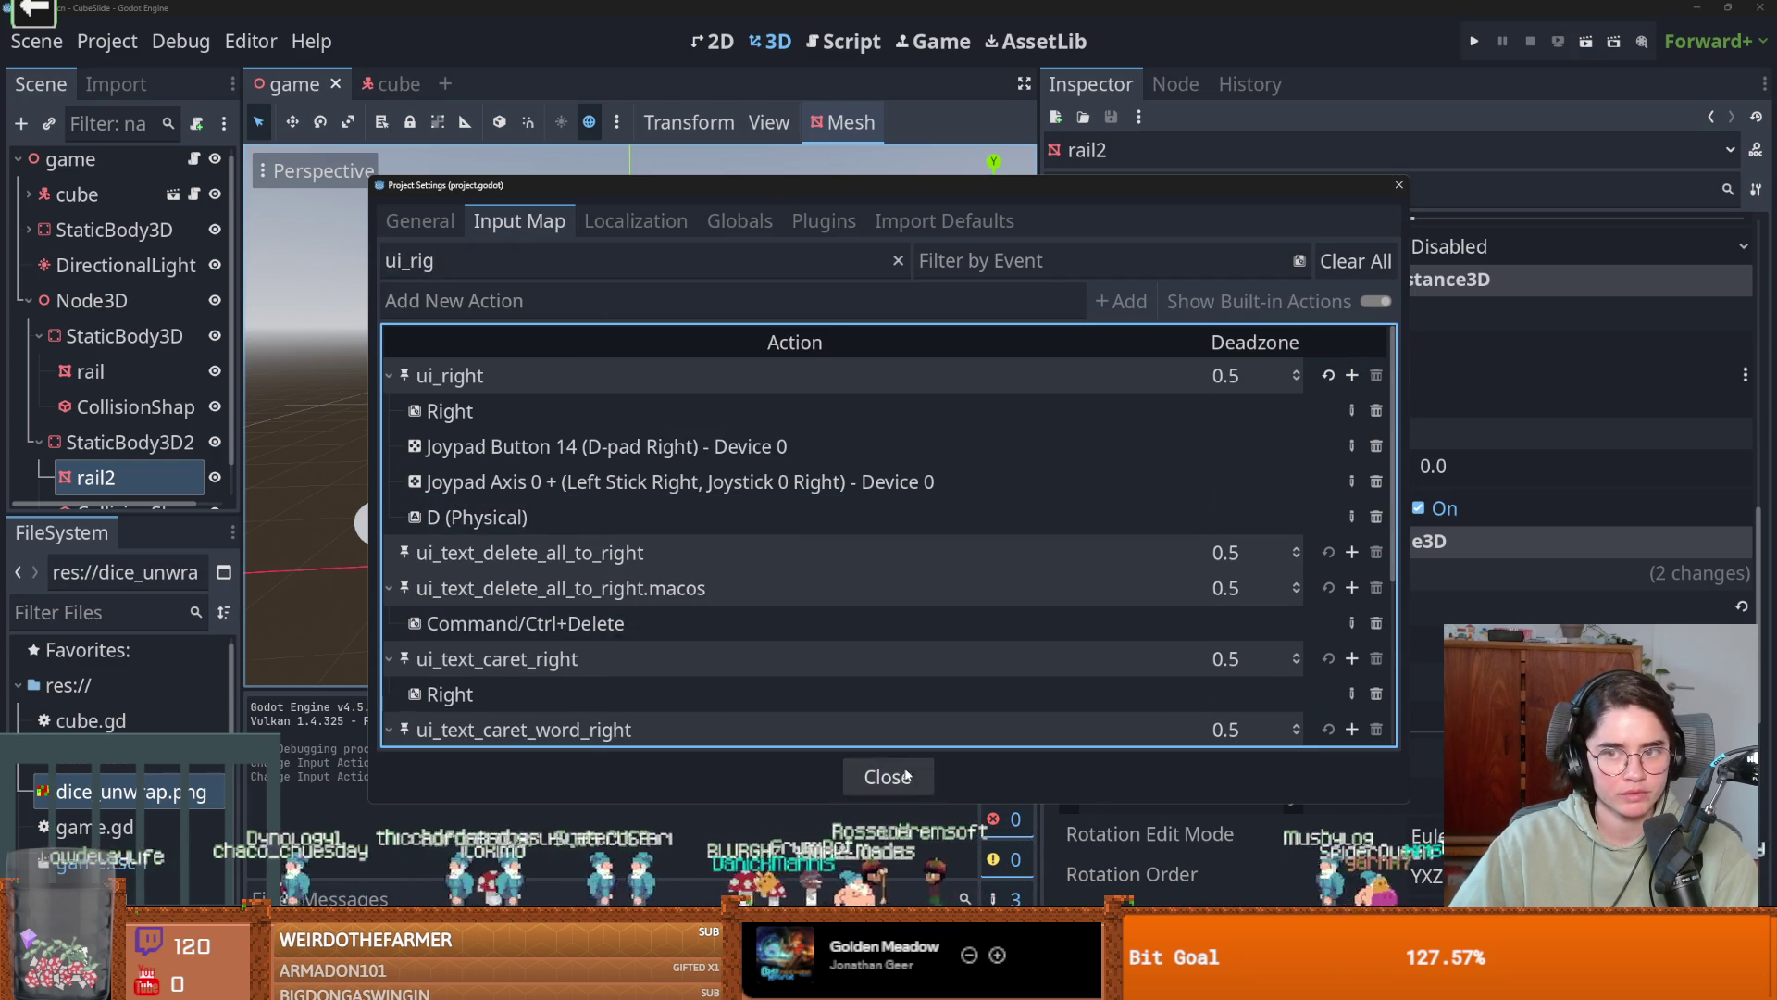
# Close the settings, save the scene, and run the game to test the new keys.
pyautogui.press('Escape')
pyautogui.hotkey('ctrl', 's')
pyautogui.moveTo(601, 495); pyautogui.dragTo(656, 528)
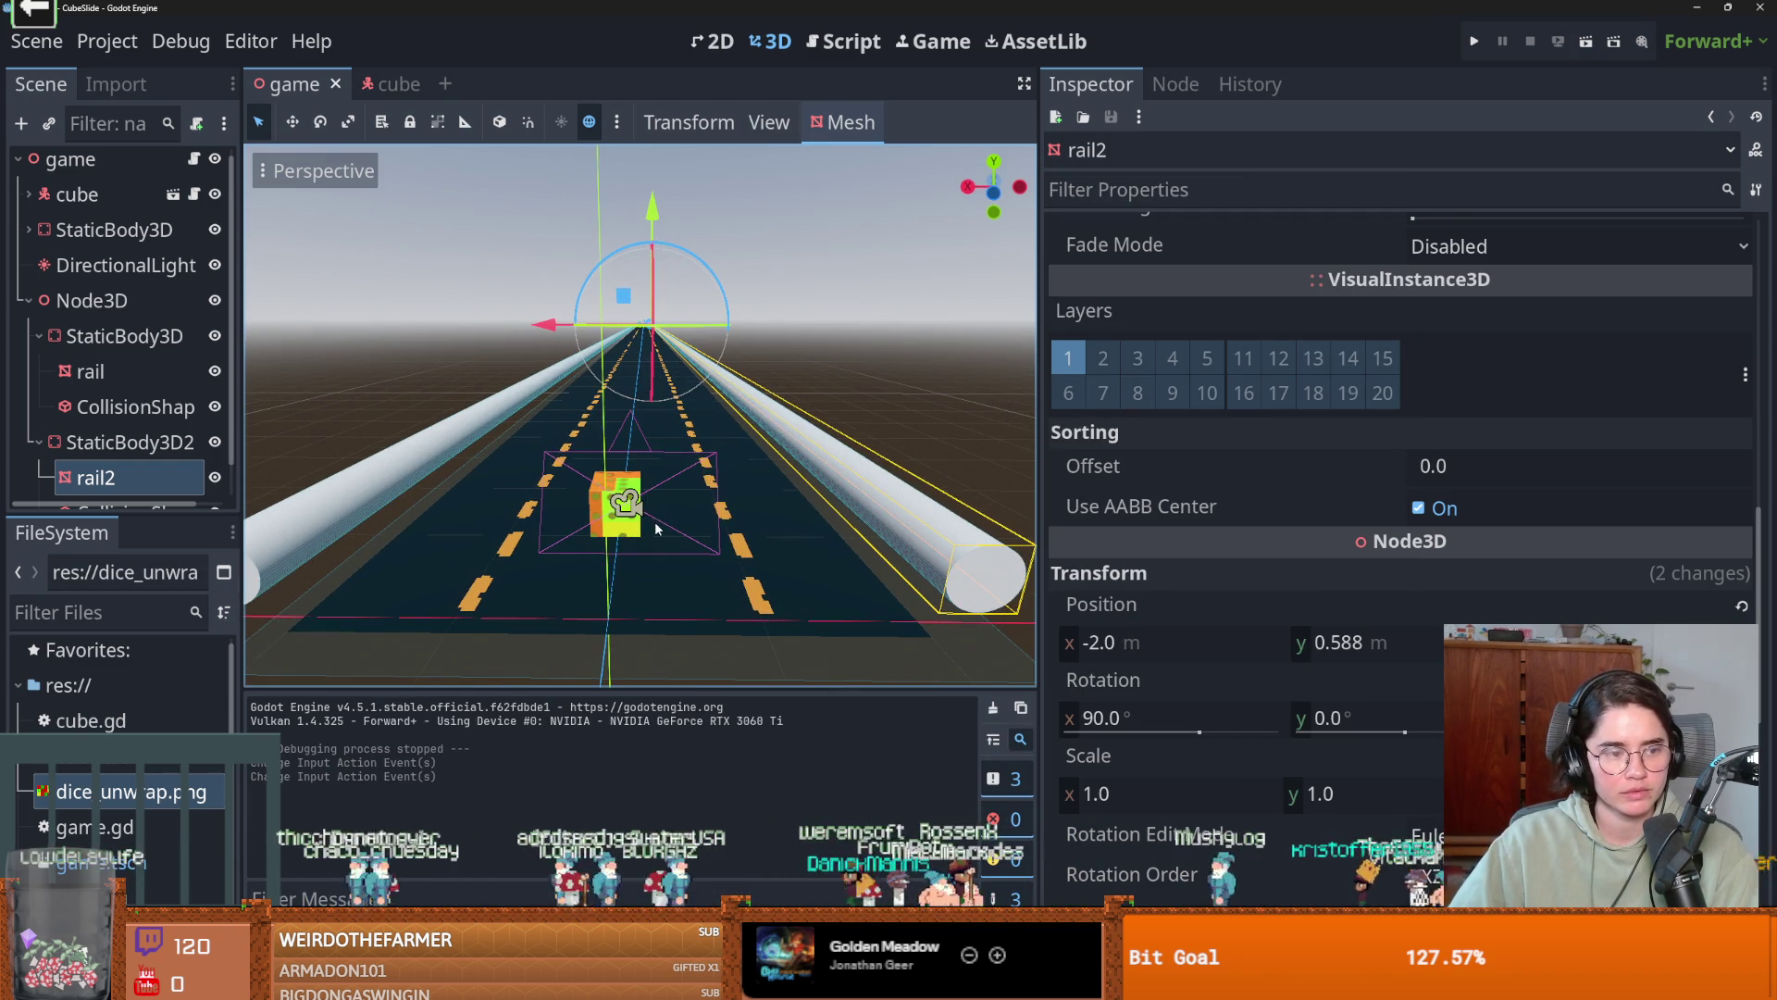
pyautogui.click(1475, 43)
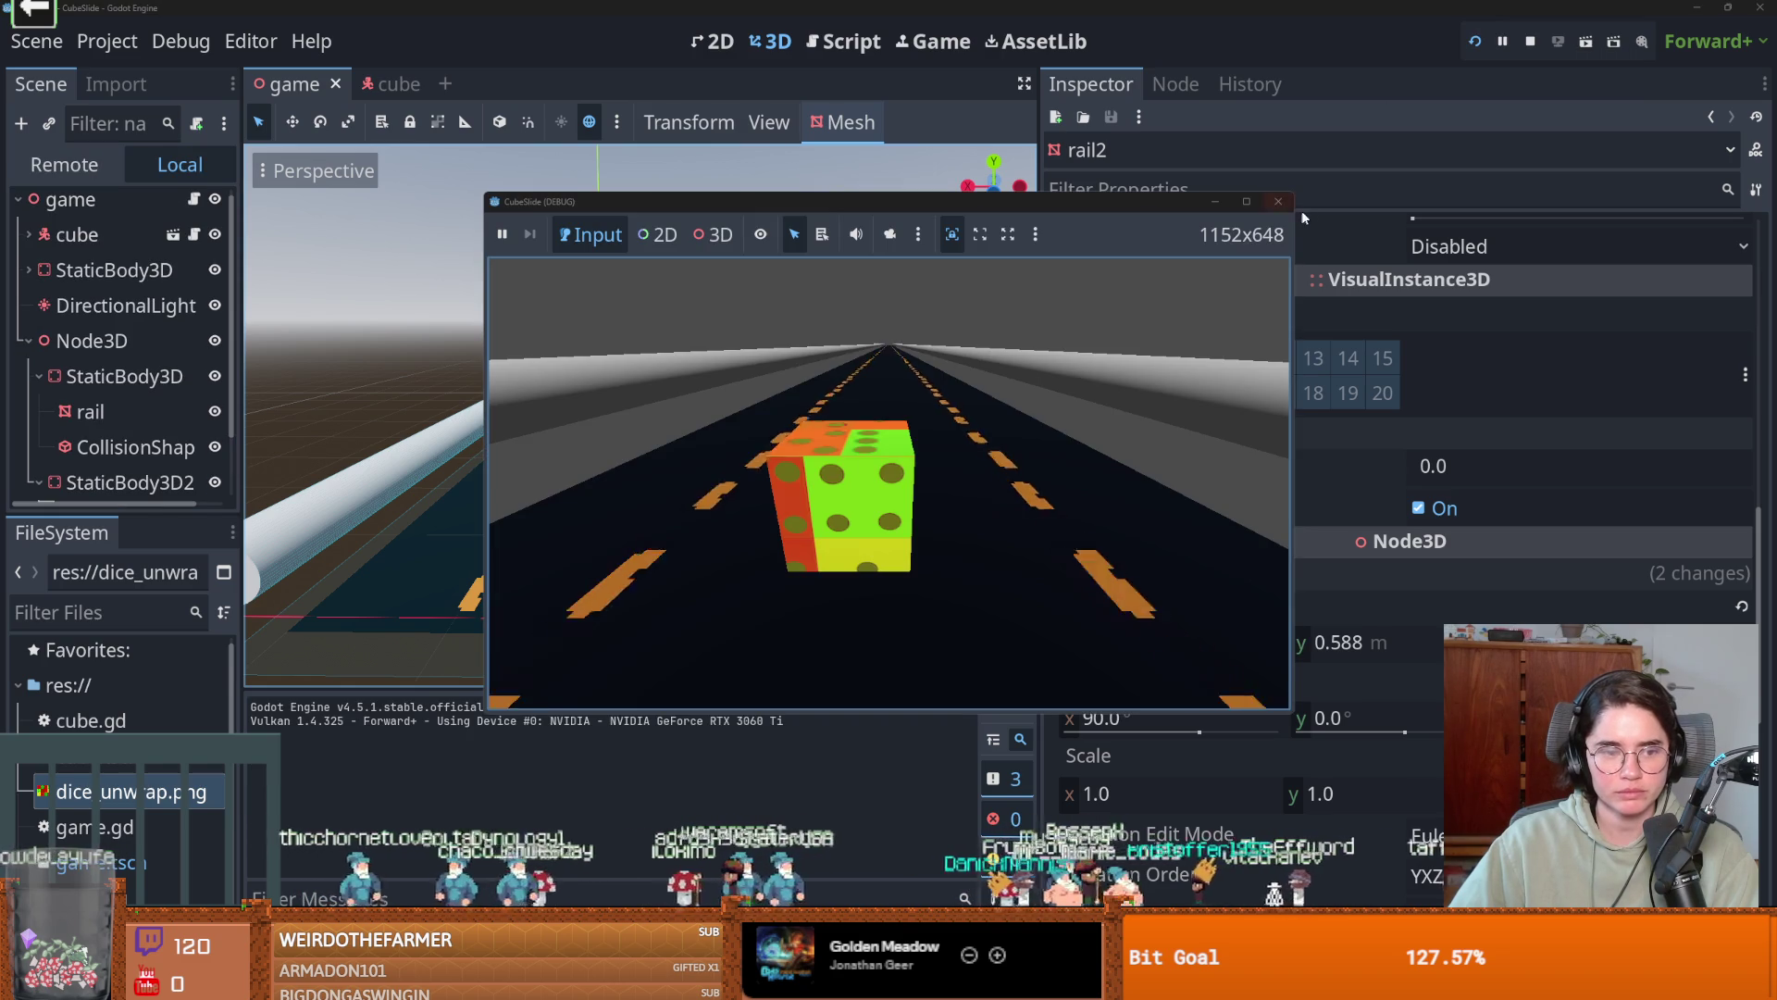
# Test-run CubeSlide with the new A/D bindings, close it, and reopen the Project Settings Input Map.
pyautogui.click(1256, 202)
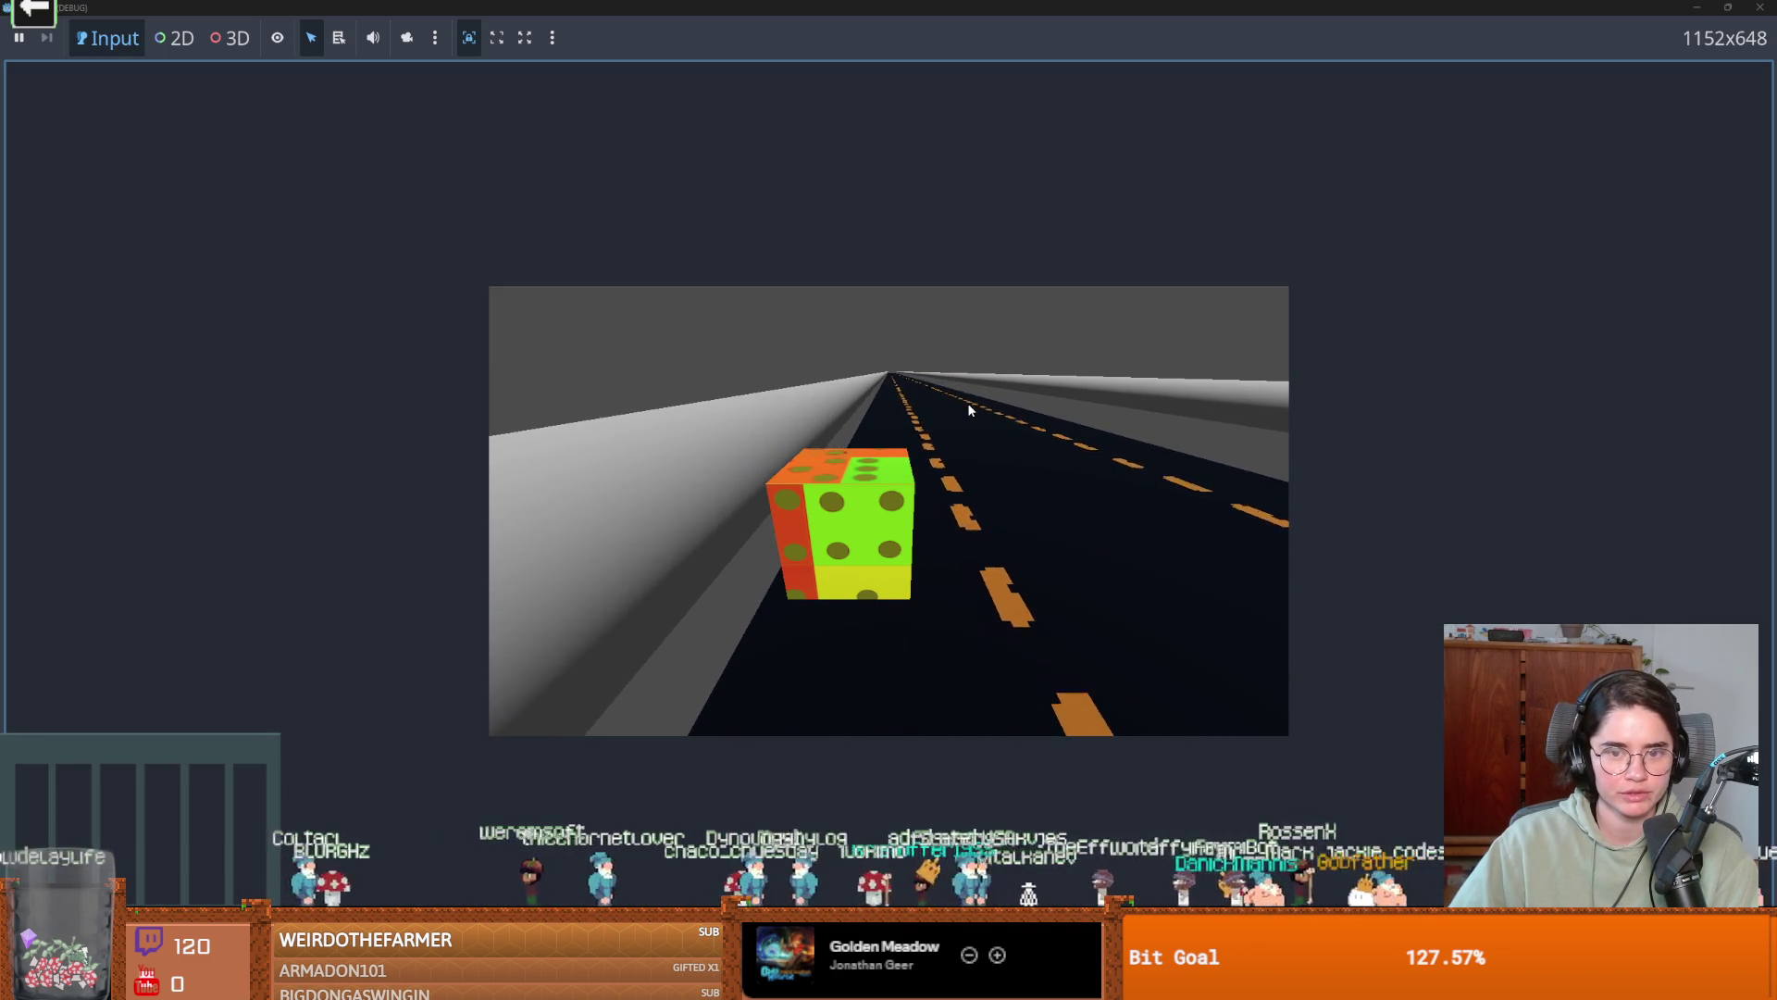
pyautogui.moveTo(1389, 8); pyautogui.dragTo(1163, 287)
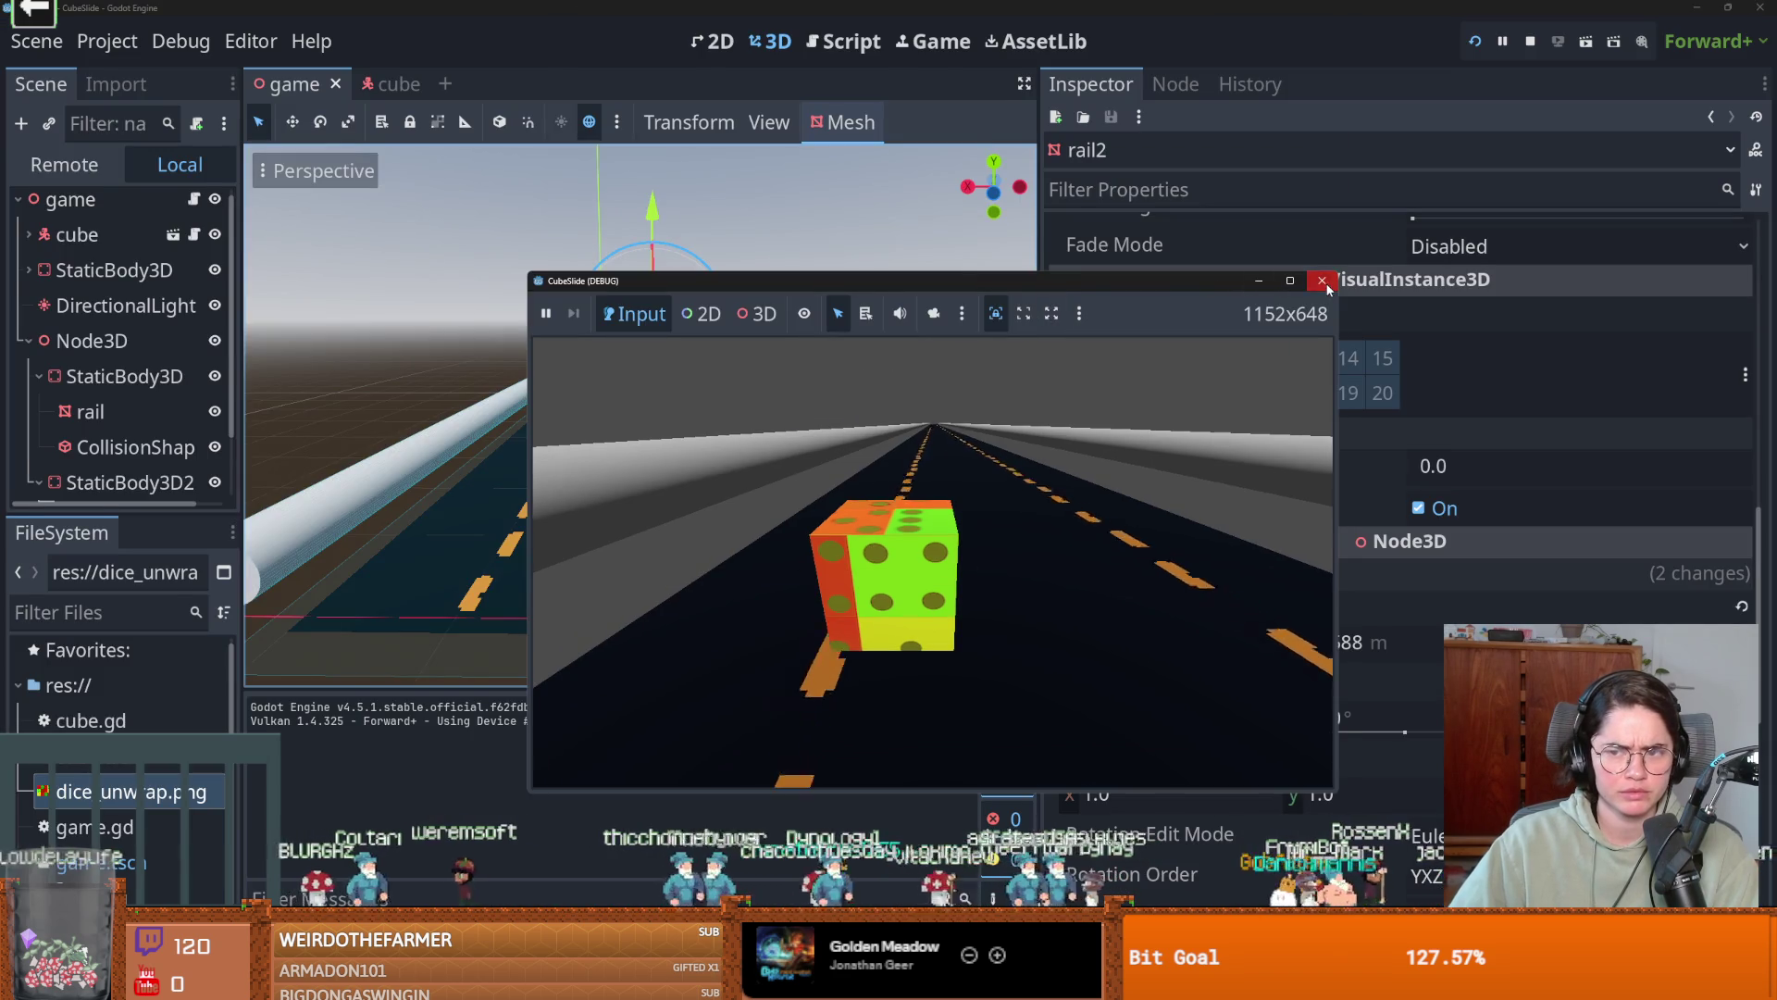
pyautogui.click(1322, 281)
pyautogui.click(107, 41)
pyautogui.click(139, 72)
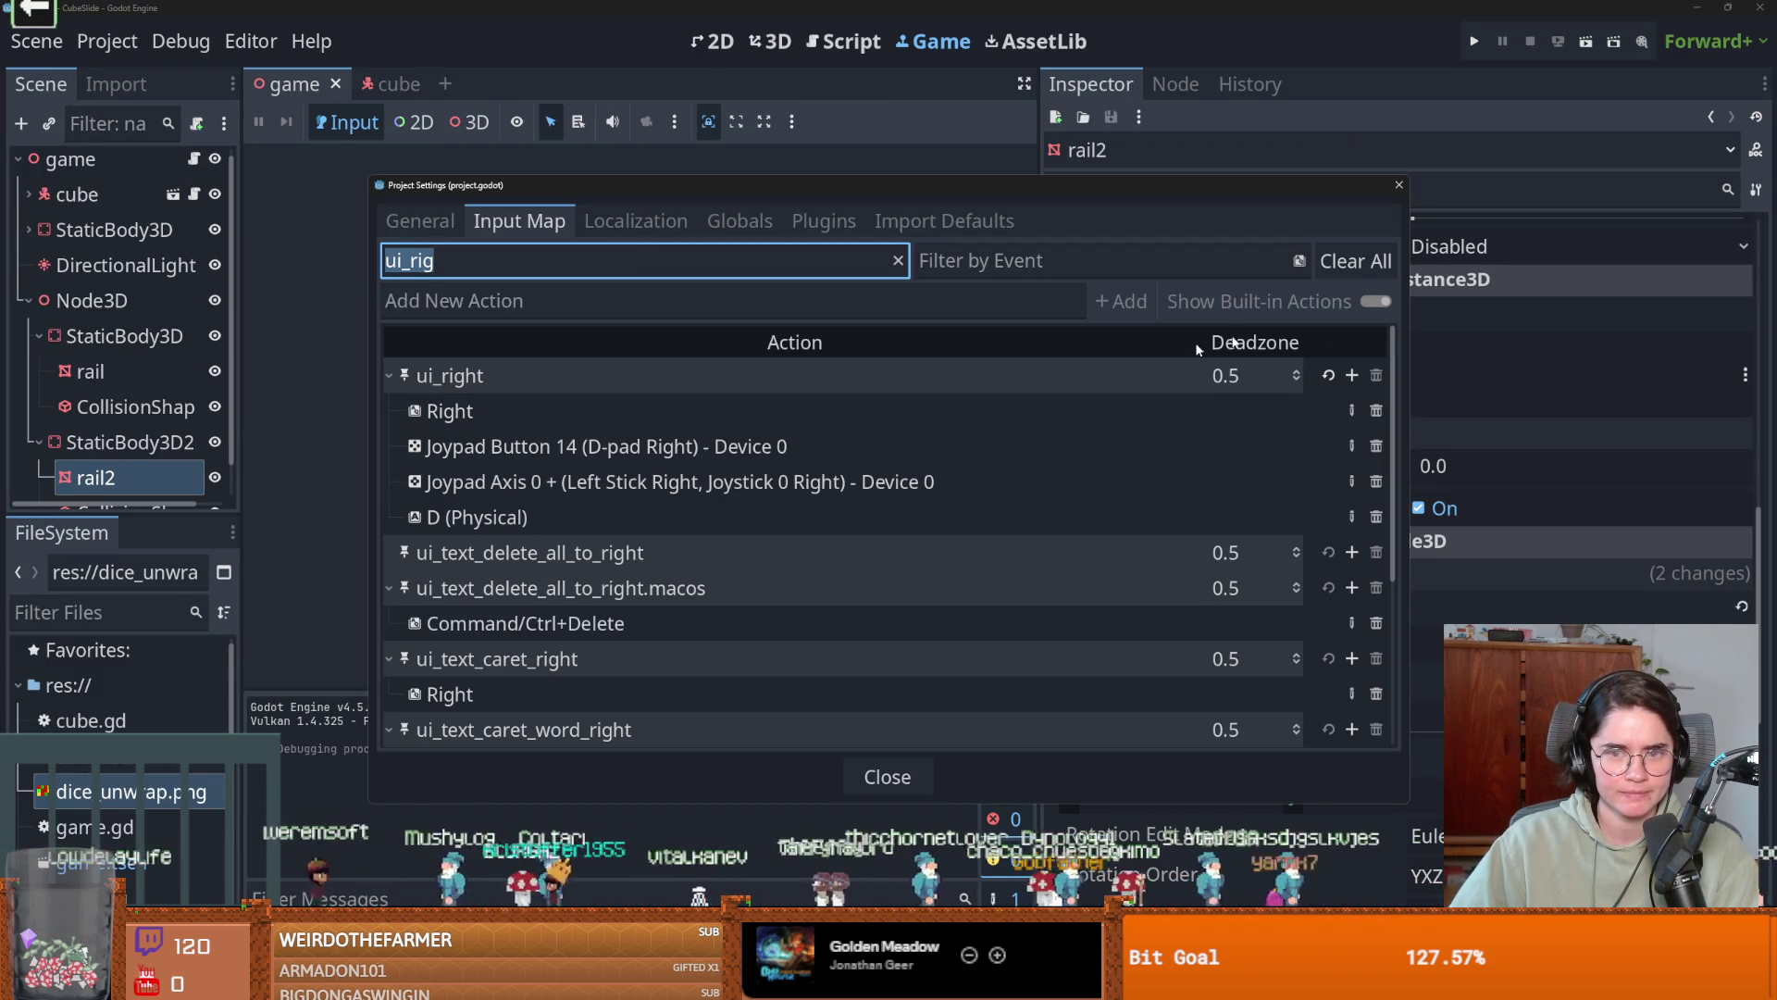
# In cube.gd line 18, reorder the get_vector arguments so "ui_right" comes before "ui_left".
pyautogui.click(1399, 186)
pyautogui.click(392, 86)
pyautogui.click(202, 168)
pyautogui.scroll(-4, 808, 443)
pyautogui.hscroll(3, 808, 442)
pyautogui.scroll(1, 808, 442)
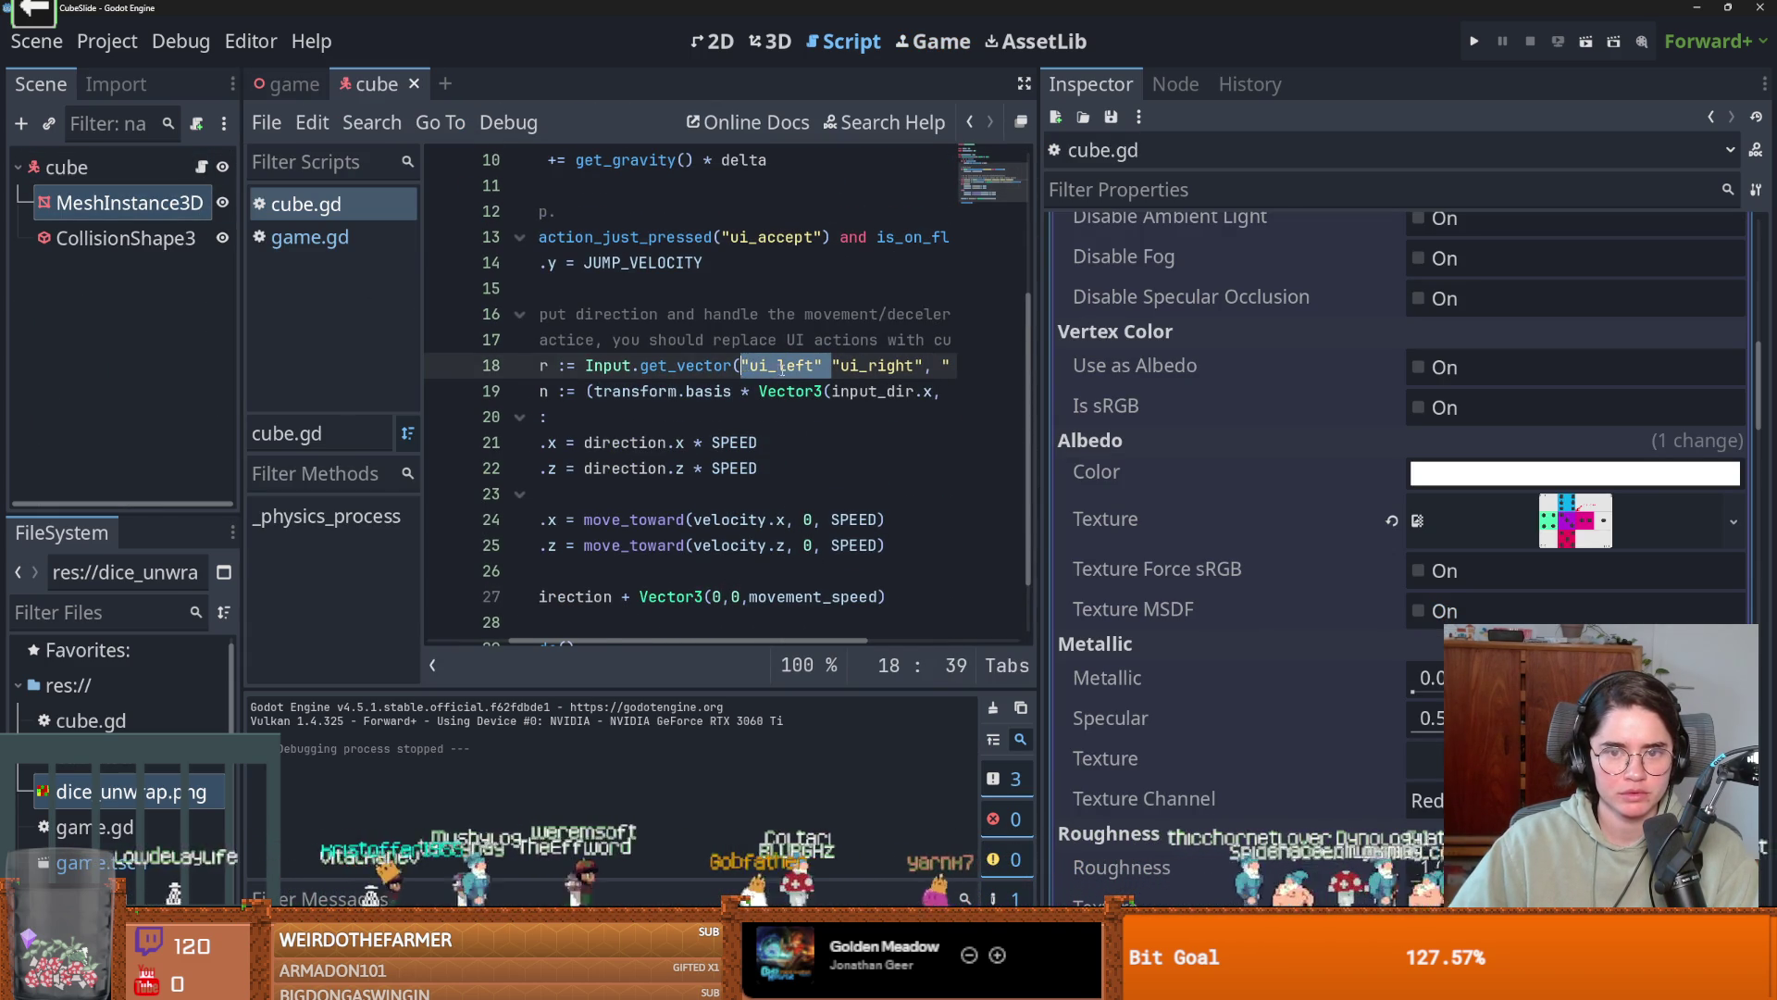
pyautogui.press('BackSpace')
pyautogui.write('"ui_left" ,"u')
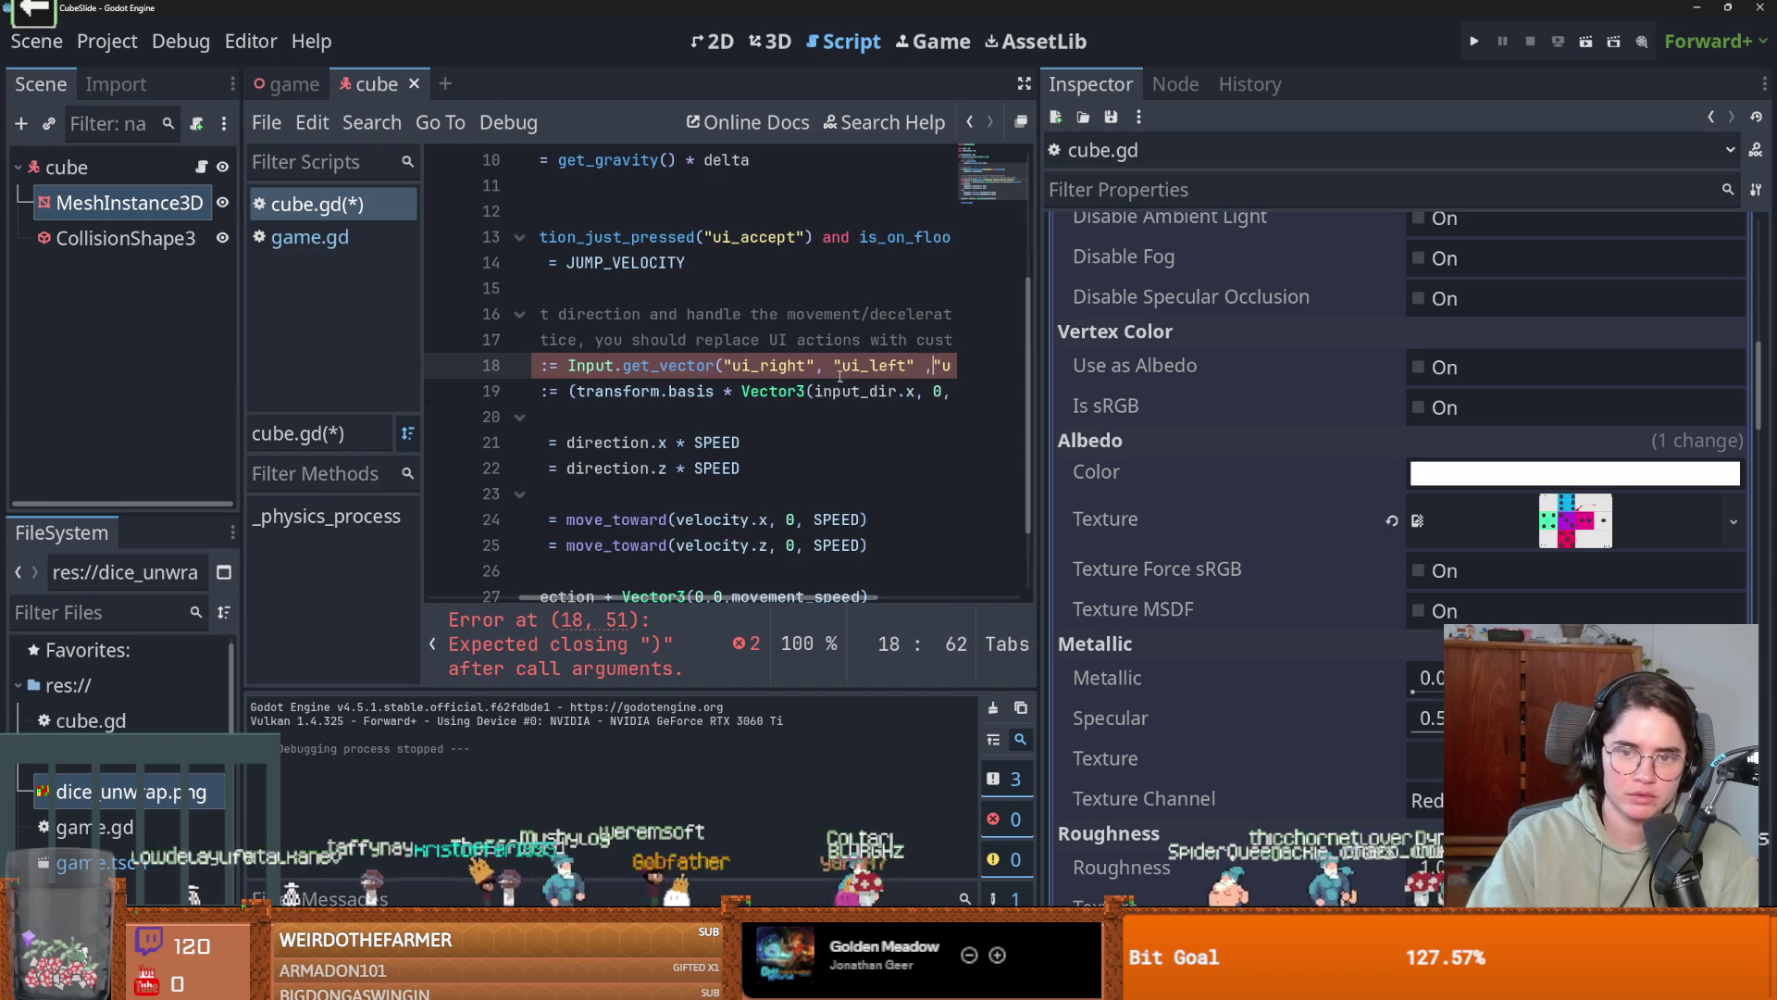
# Run the game, steer the cube right and left to verify, then stop it and return to the script.
pyautogui.click(1474, 41)
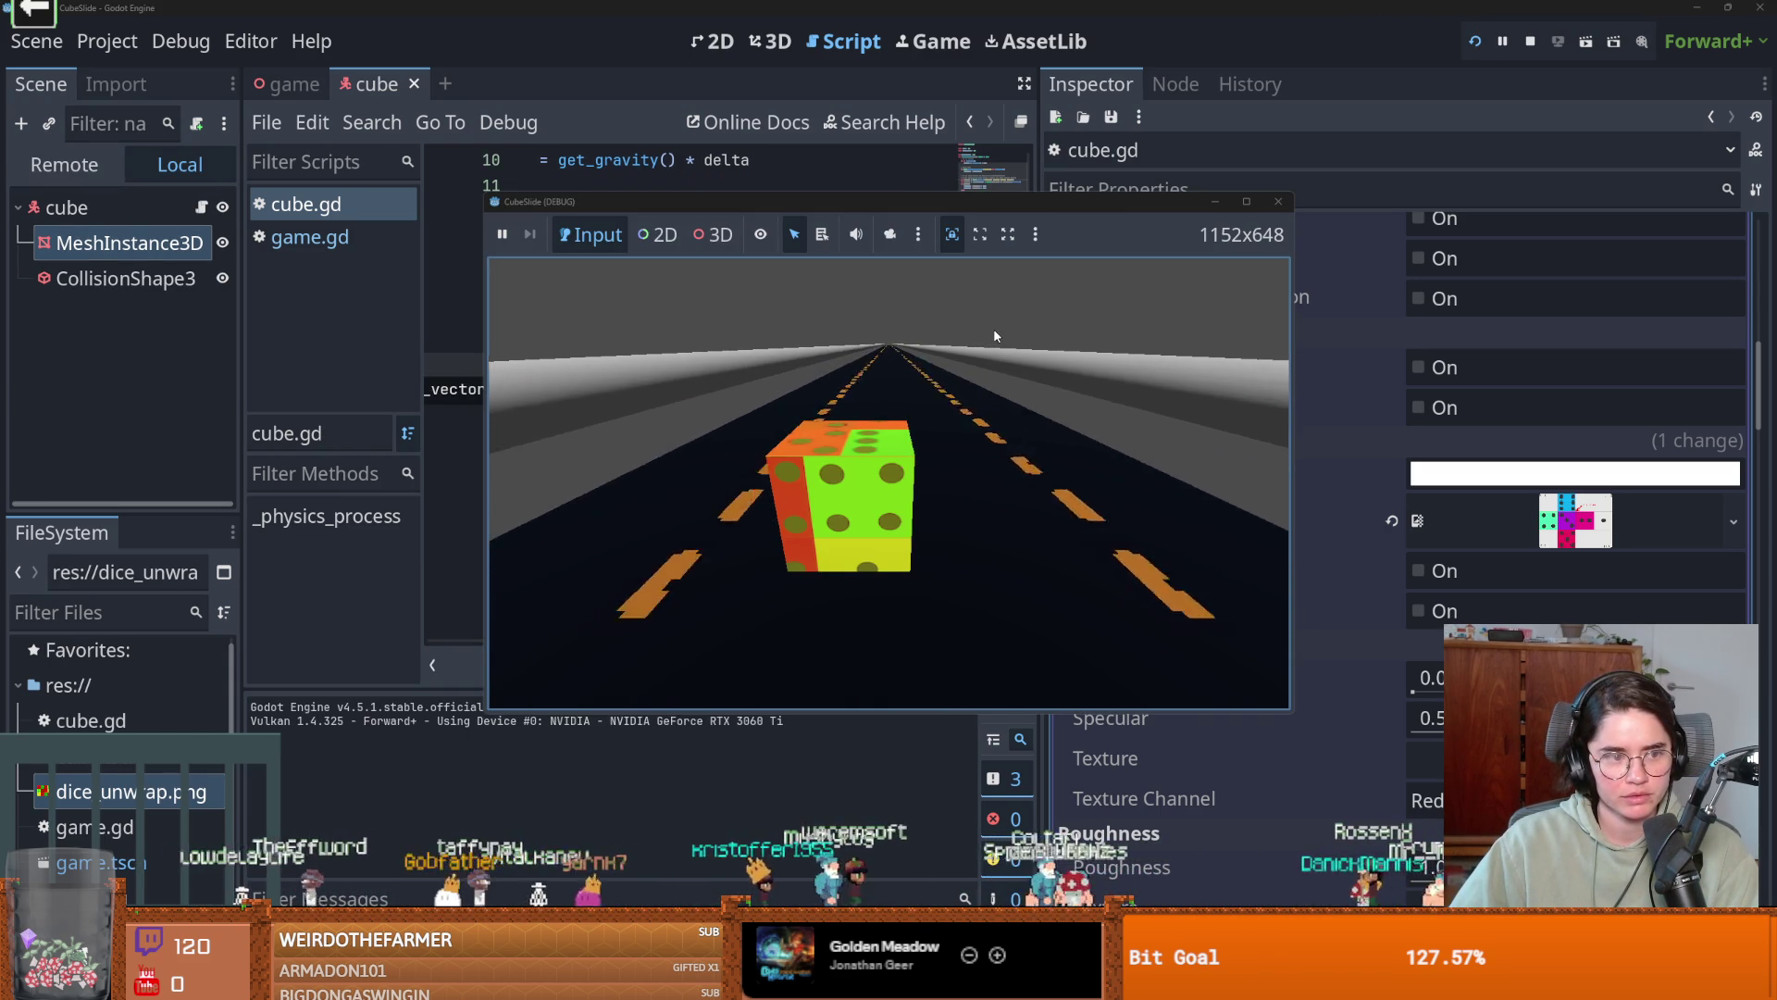
pyautogui.press('Right')
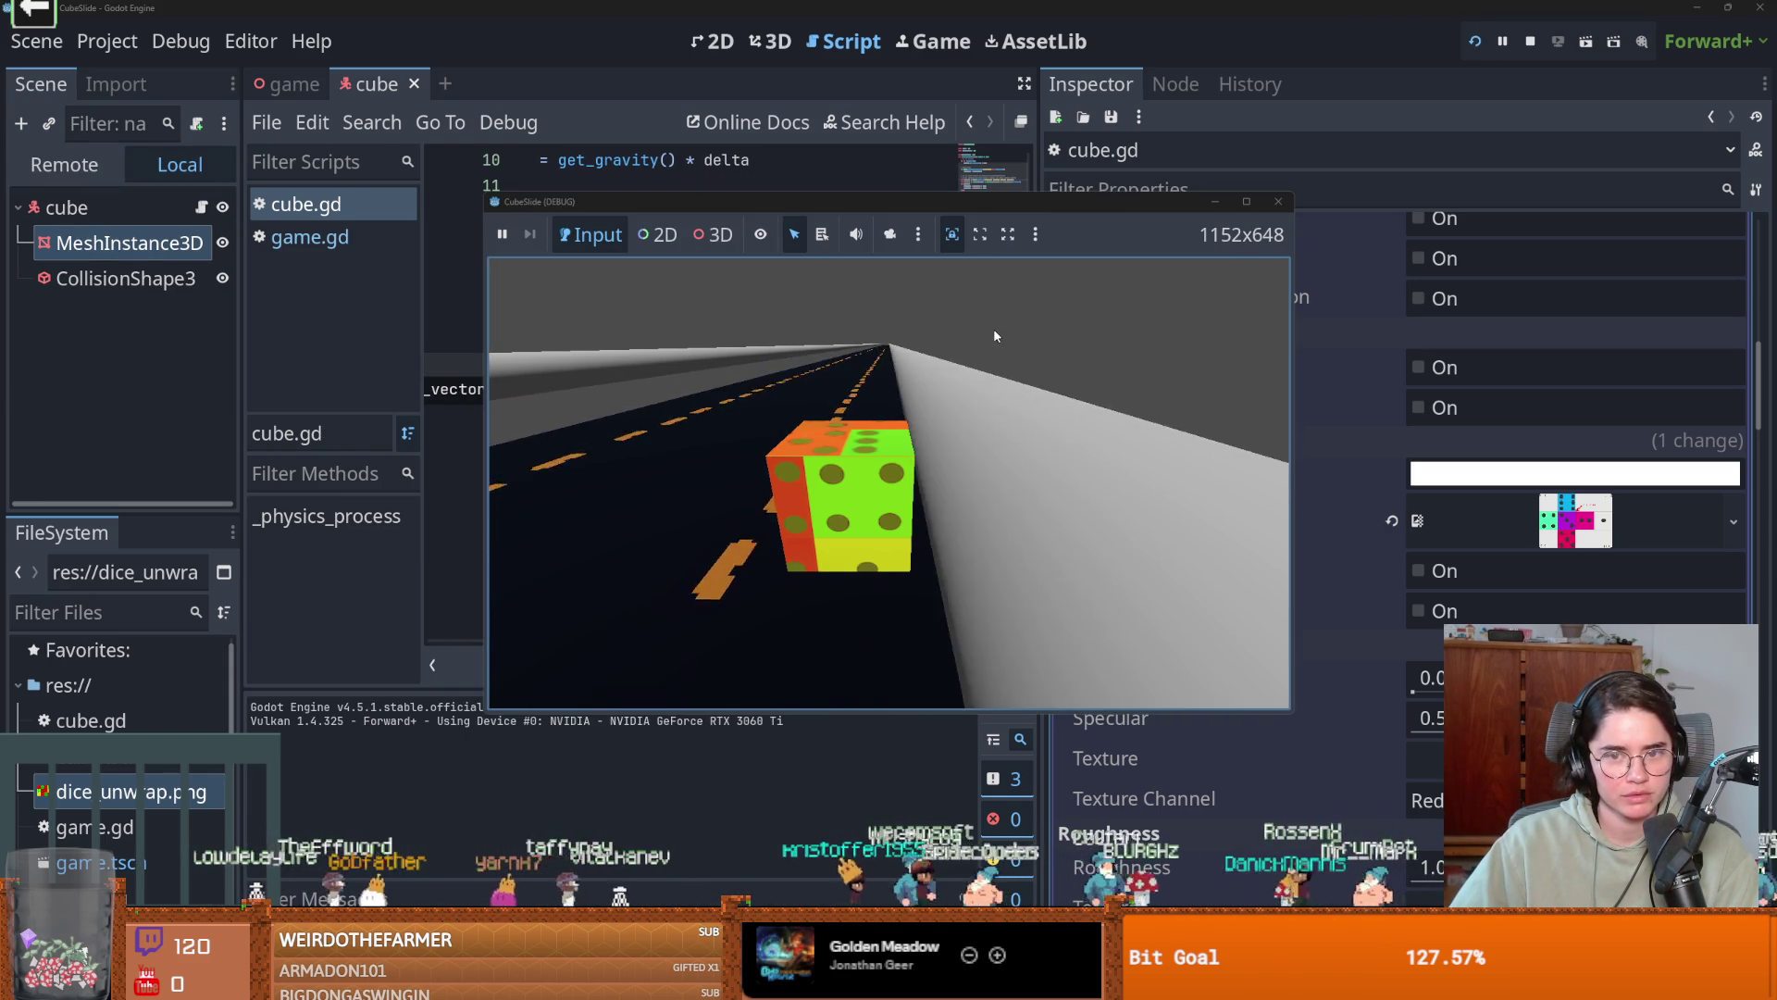
pyautogui.press('Left')
pyautogui.click(1272, 198)
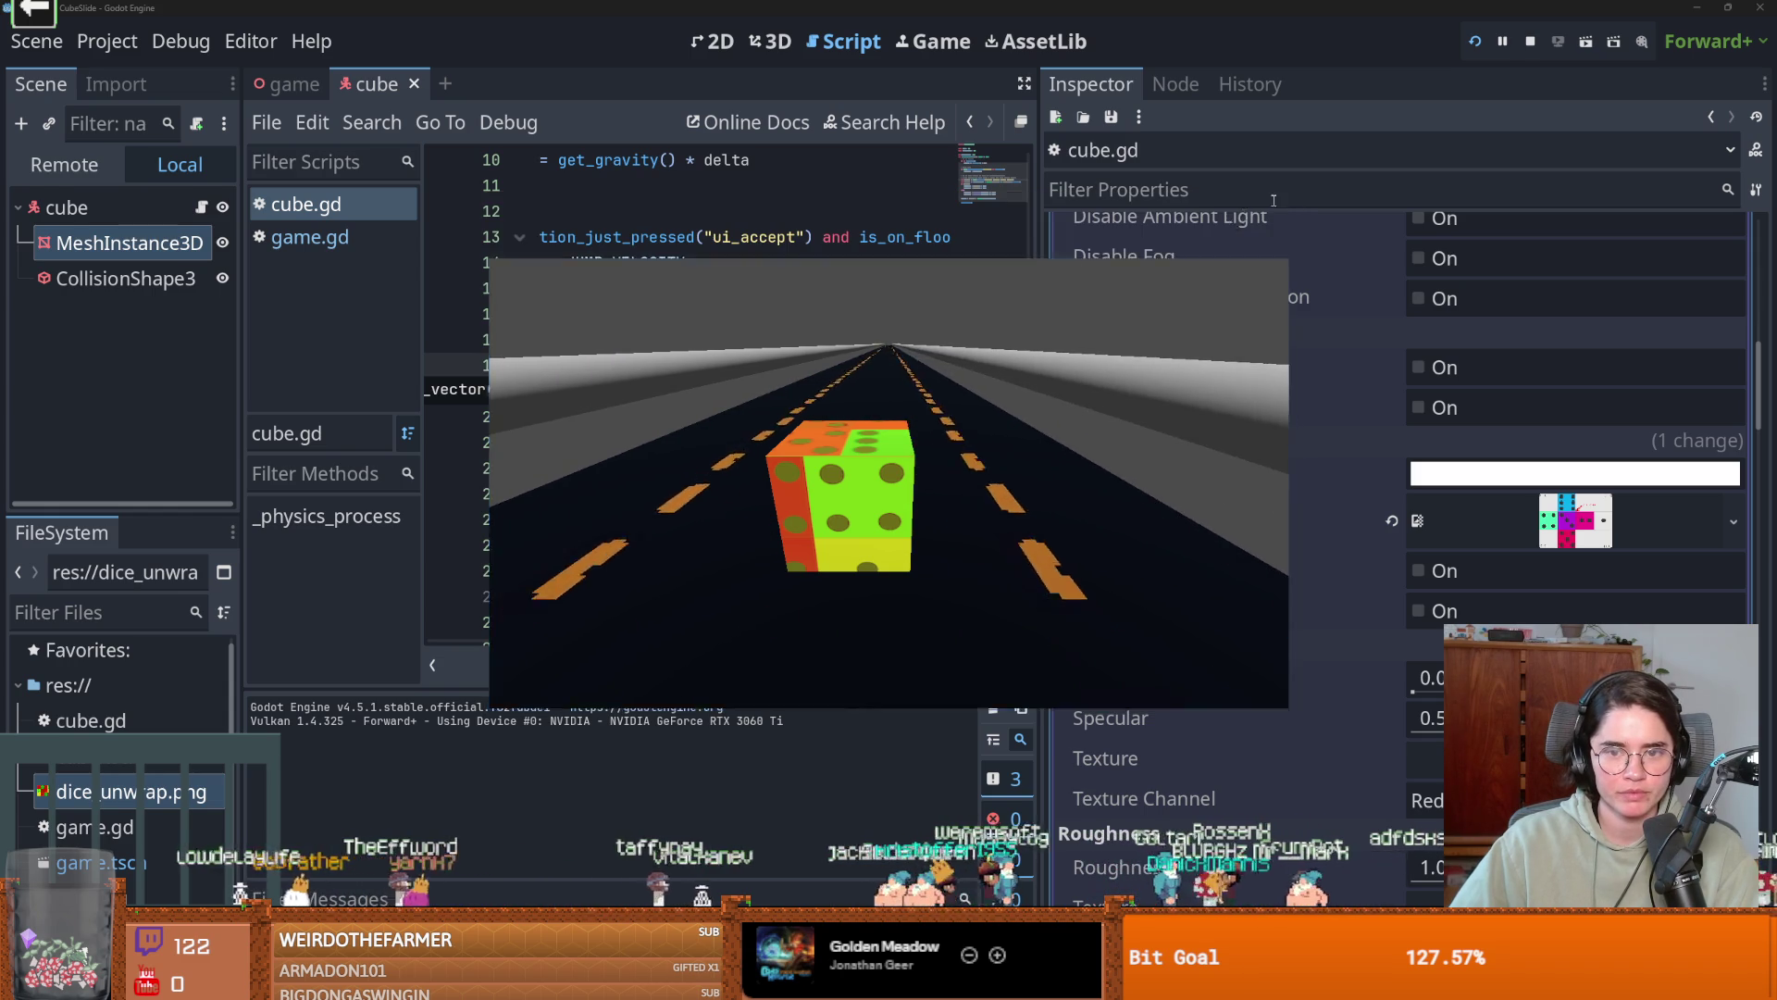
pyautogui.press('F8')
pyautogui.click(752, 314)
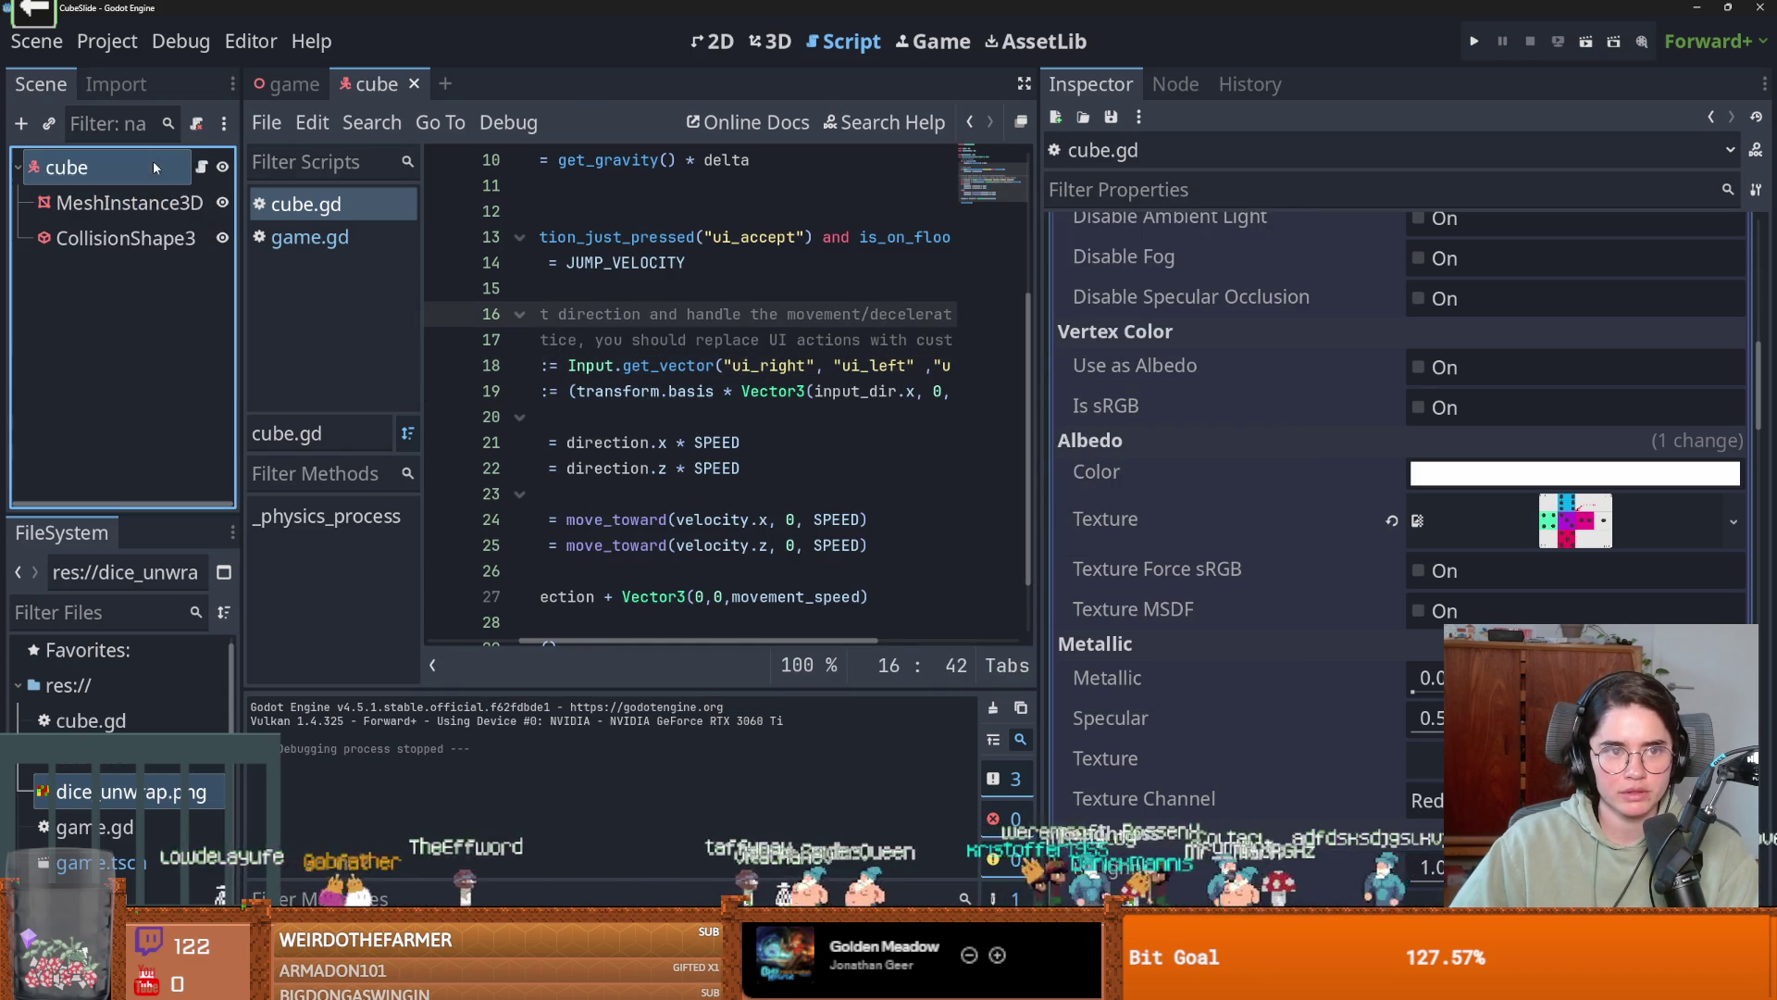
# Show the cube scene in the 3D workspace and bring up the cube node's context menu.
pyautogui.click(155, 167)
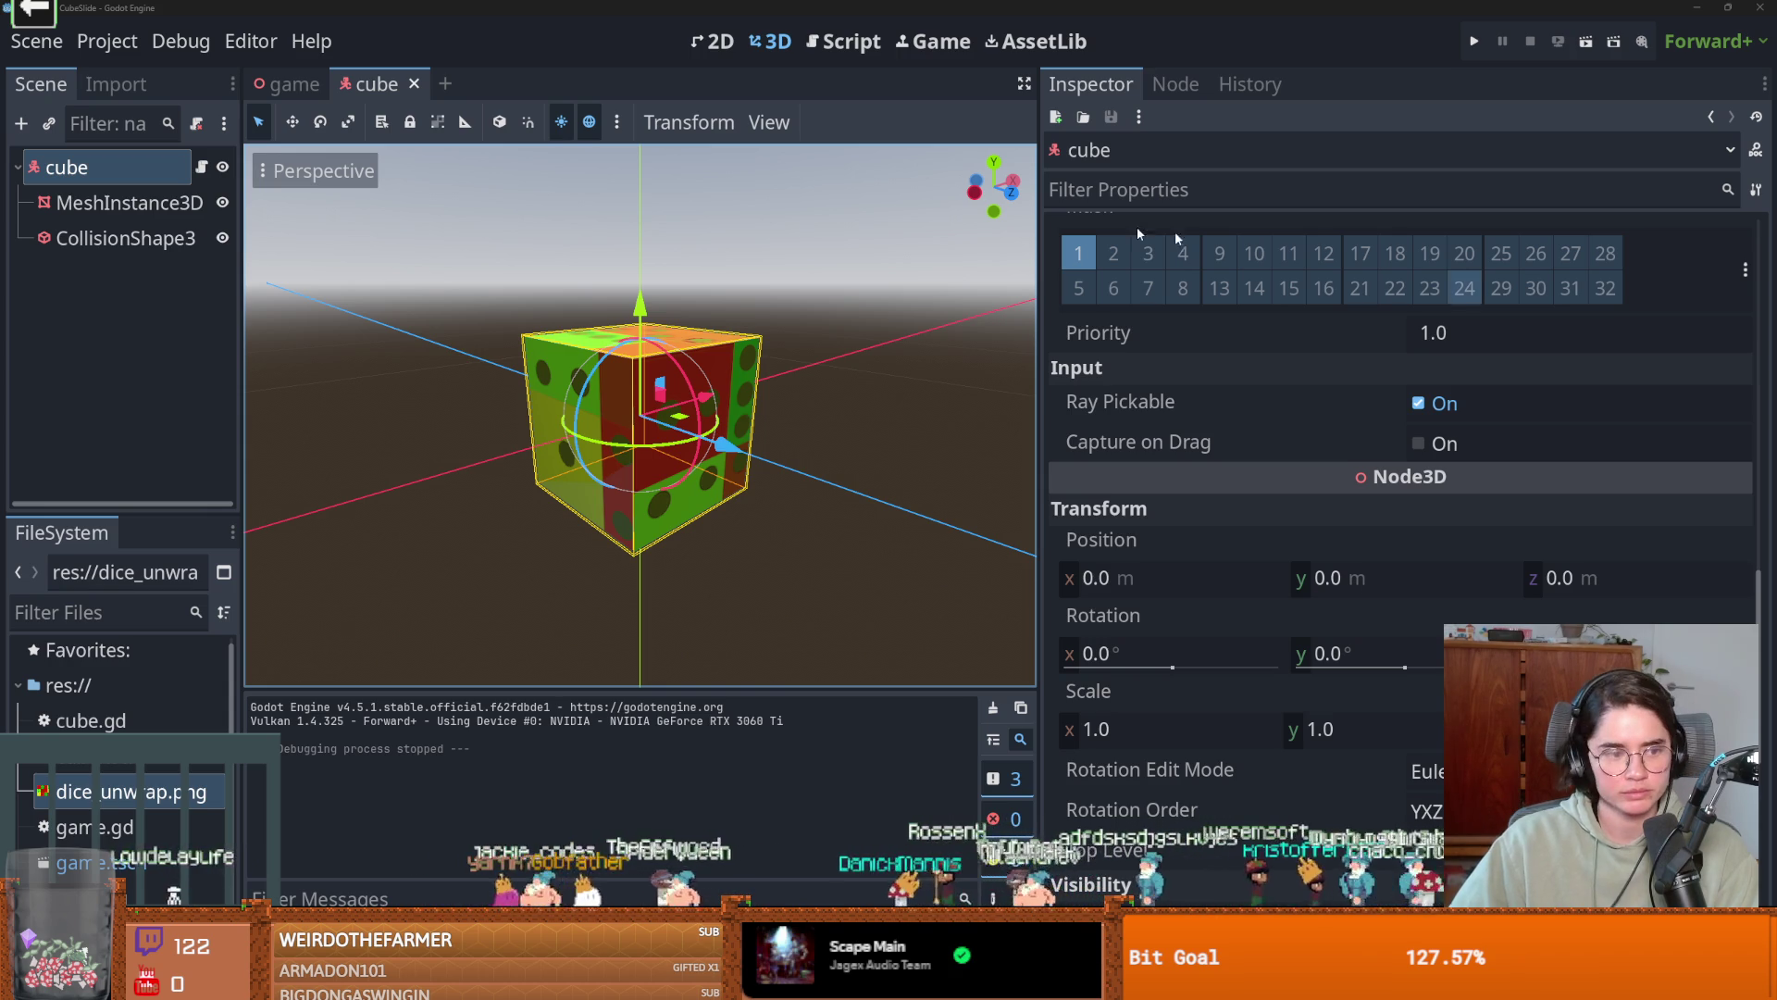
pyautogui.rightClick(121, 178)
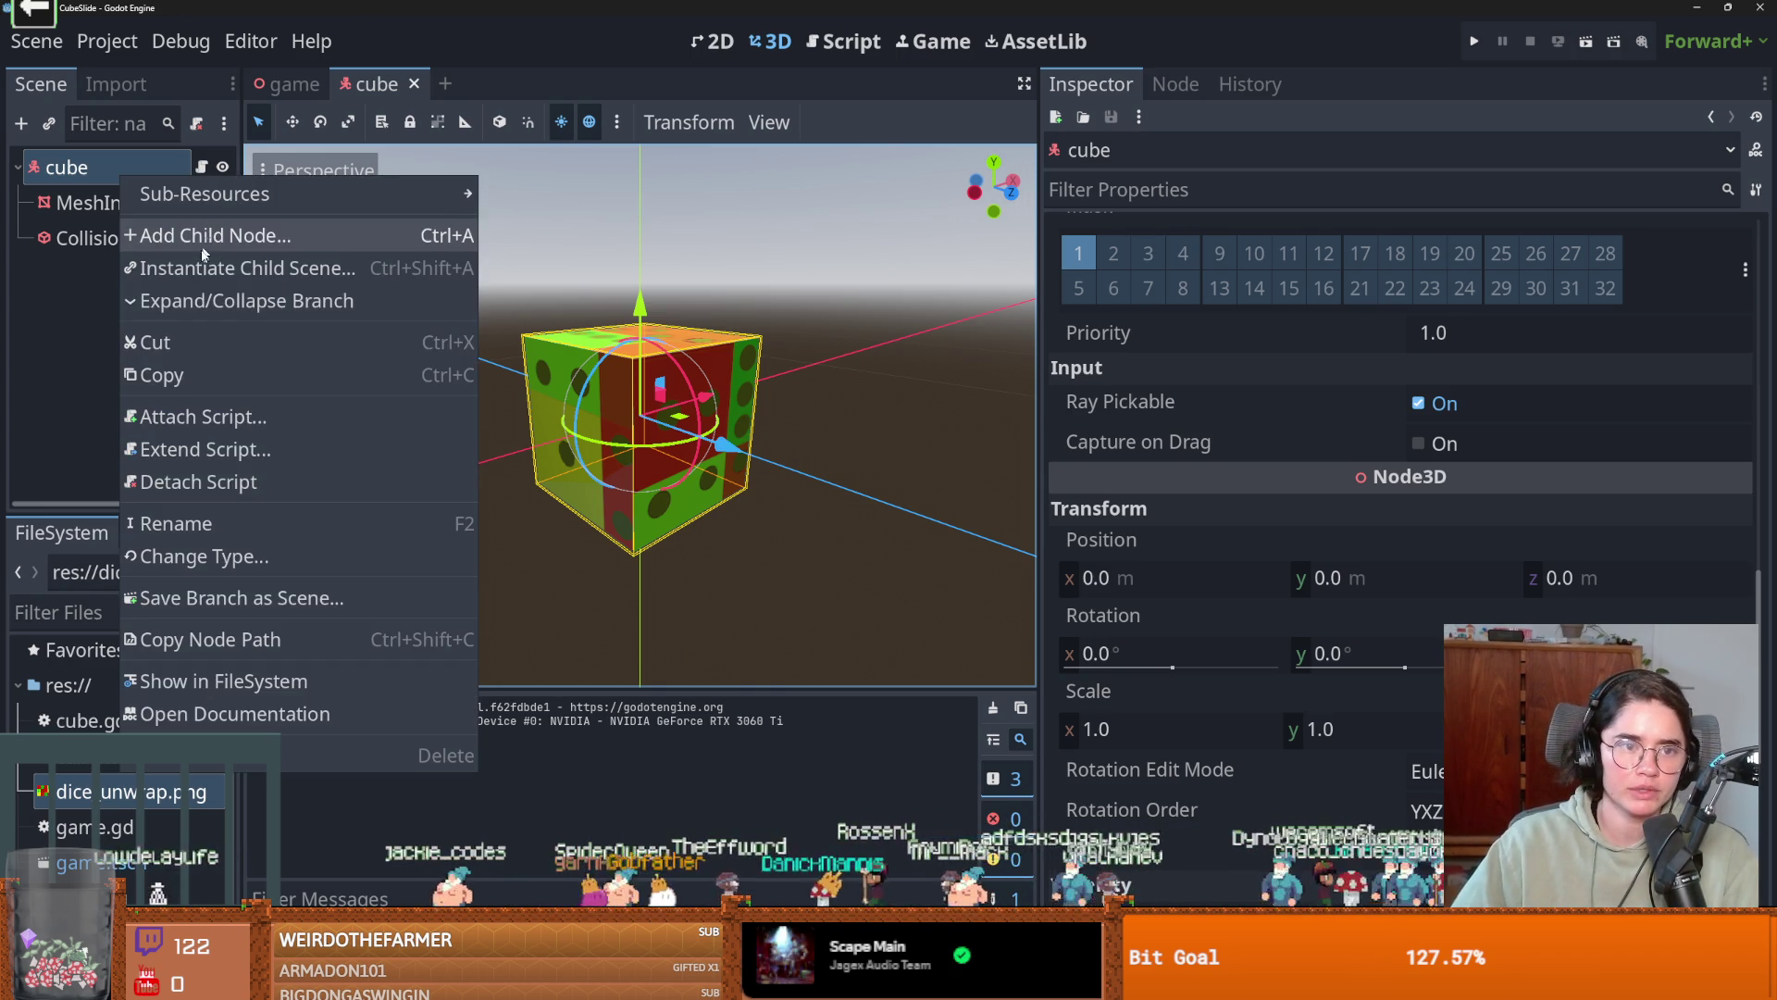
# Cancel adding a child node, then switch to the Unity tutorial and skip to its Game Engines chapter at 0:52.
pyautogui.click(251, 237)
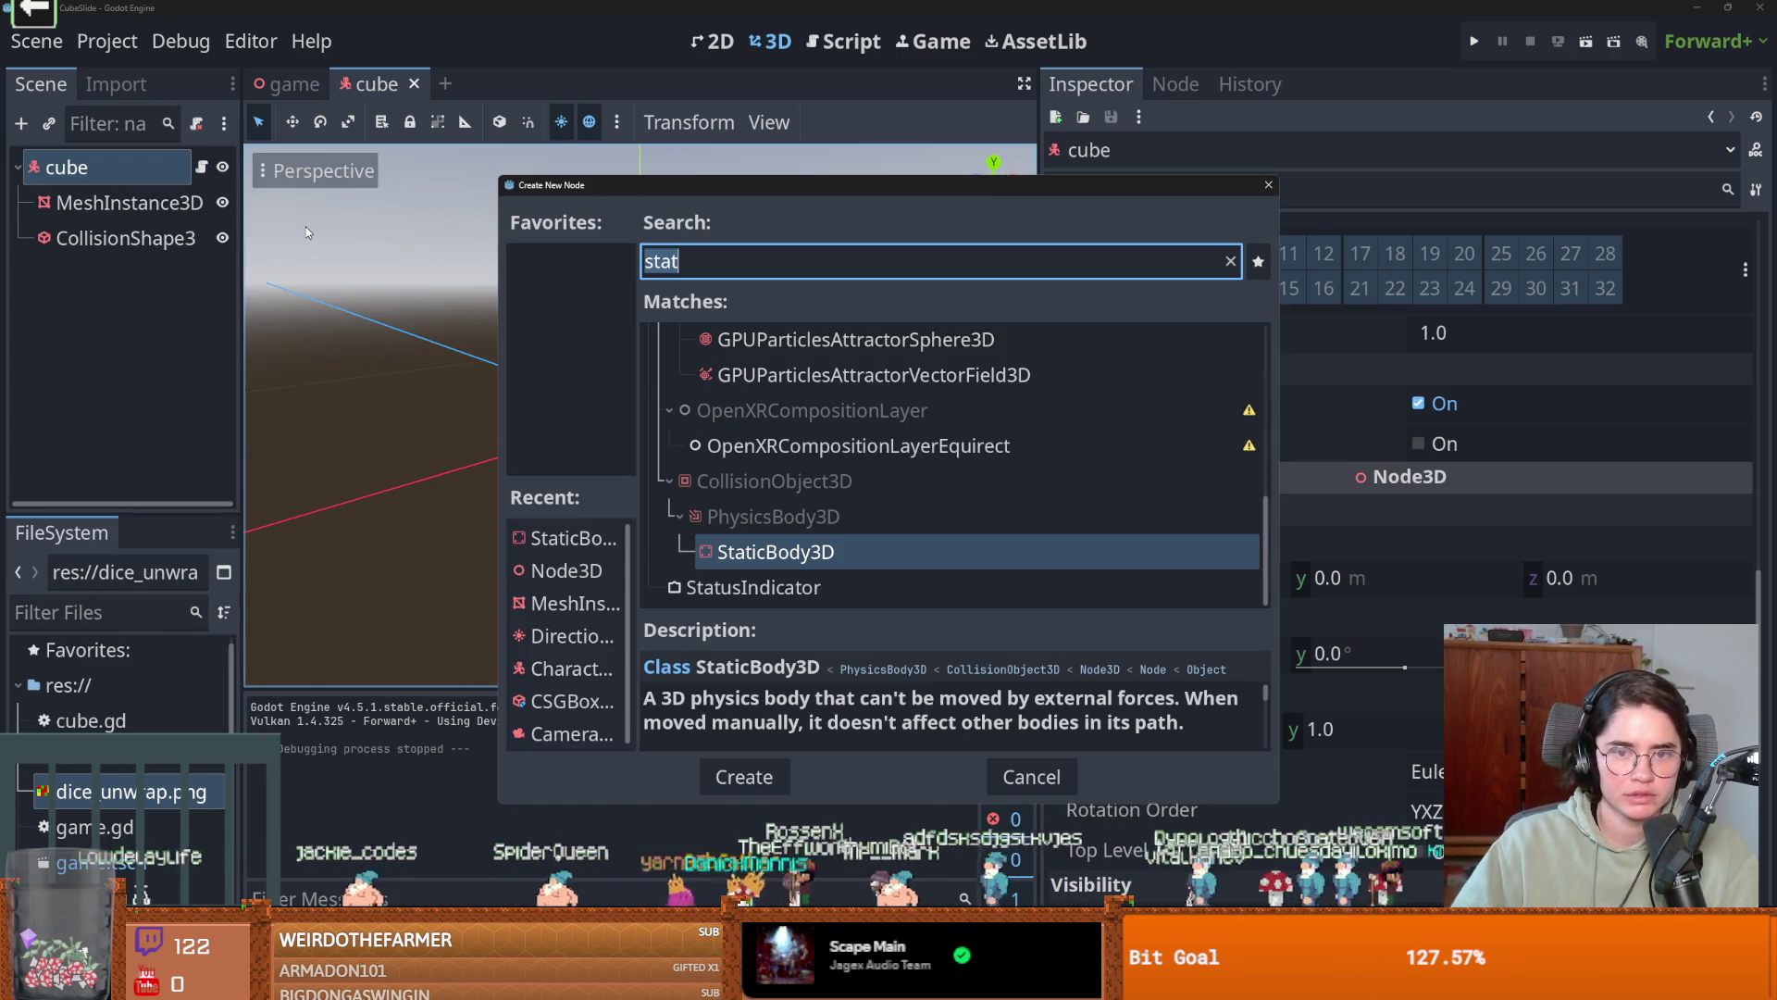
pyautogui.press('Escape')
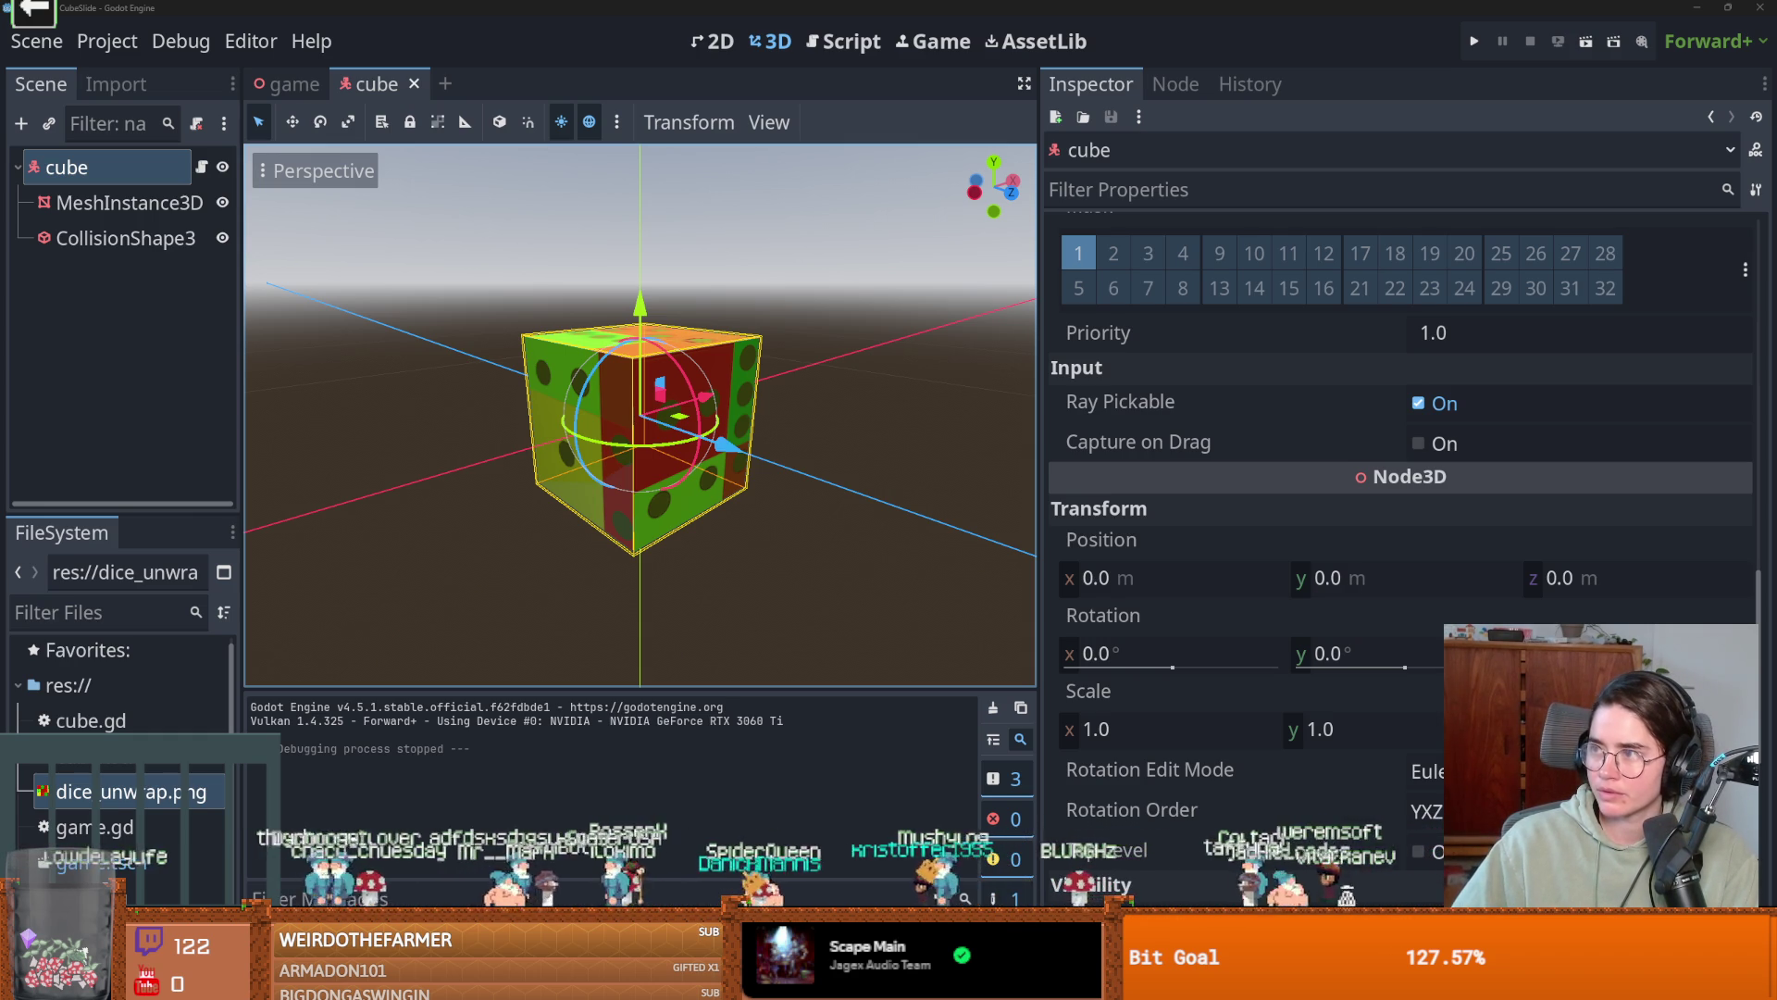
pyautogui.hotkey('alt', 'Tab')
pyautogui.moveTo(231, 861); pyautogui.dragTo(560, 861)
pyautogui.scroll(-3, 616, 770)
# Advance to the next playlist video and skim it past the PlayerMat material part to near the end.
pyautogui.scroll(2, 617, 773)
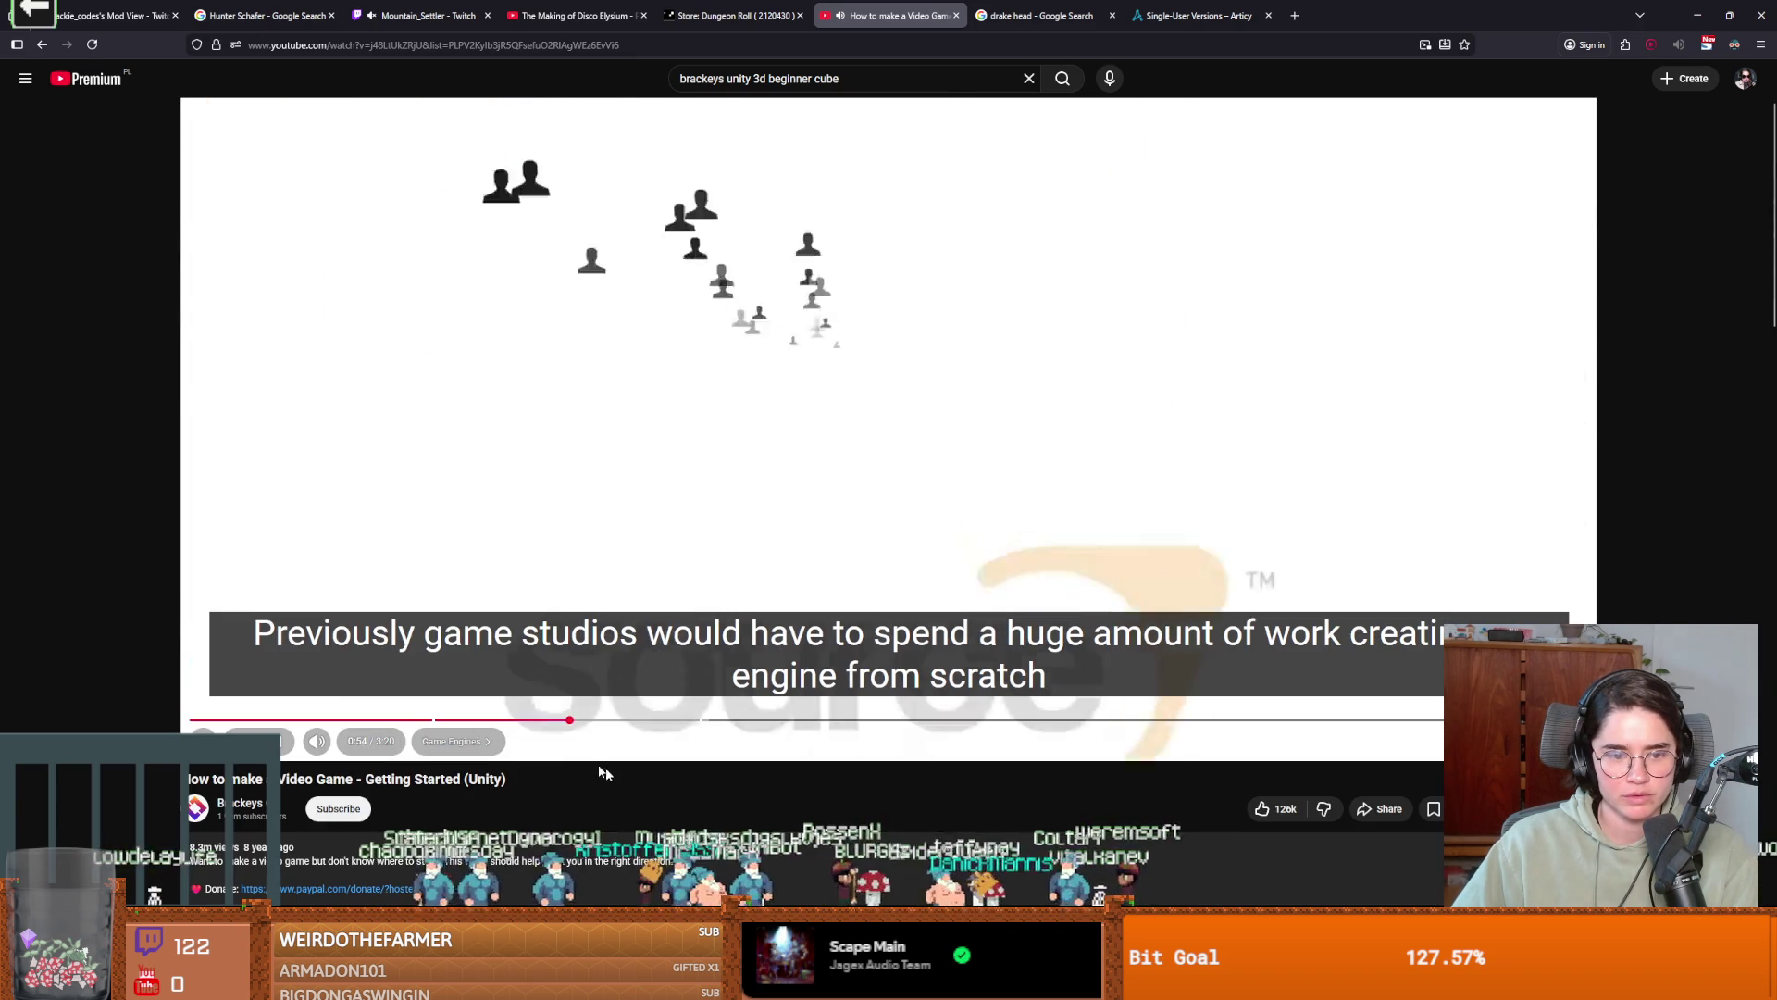
pyautogui.scroll(1, 617, 773)
pyautogui.hotkey('shift', 'n')
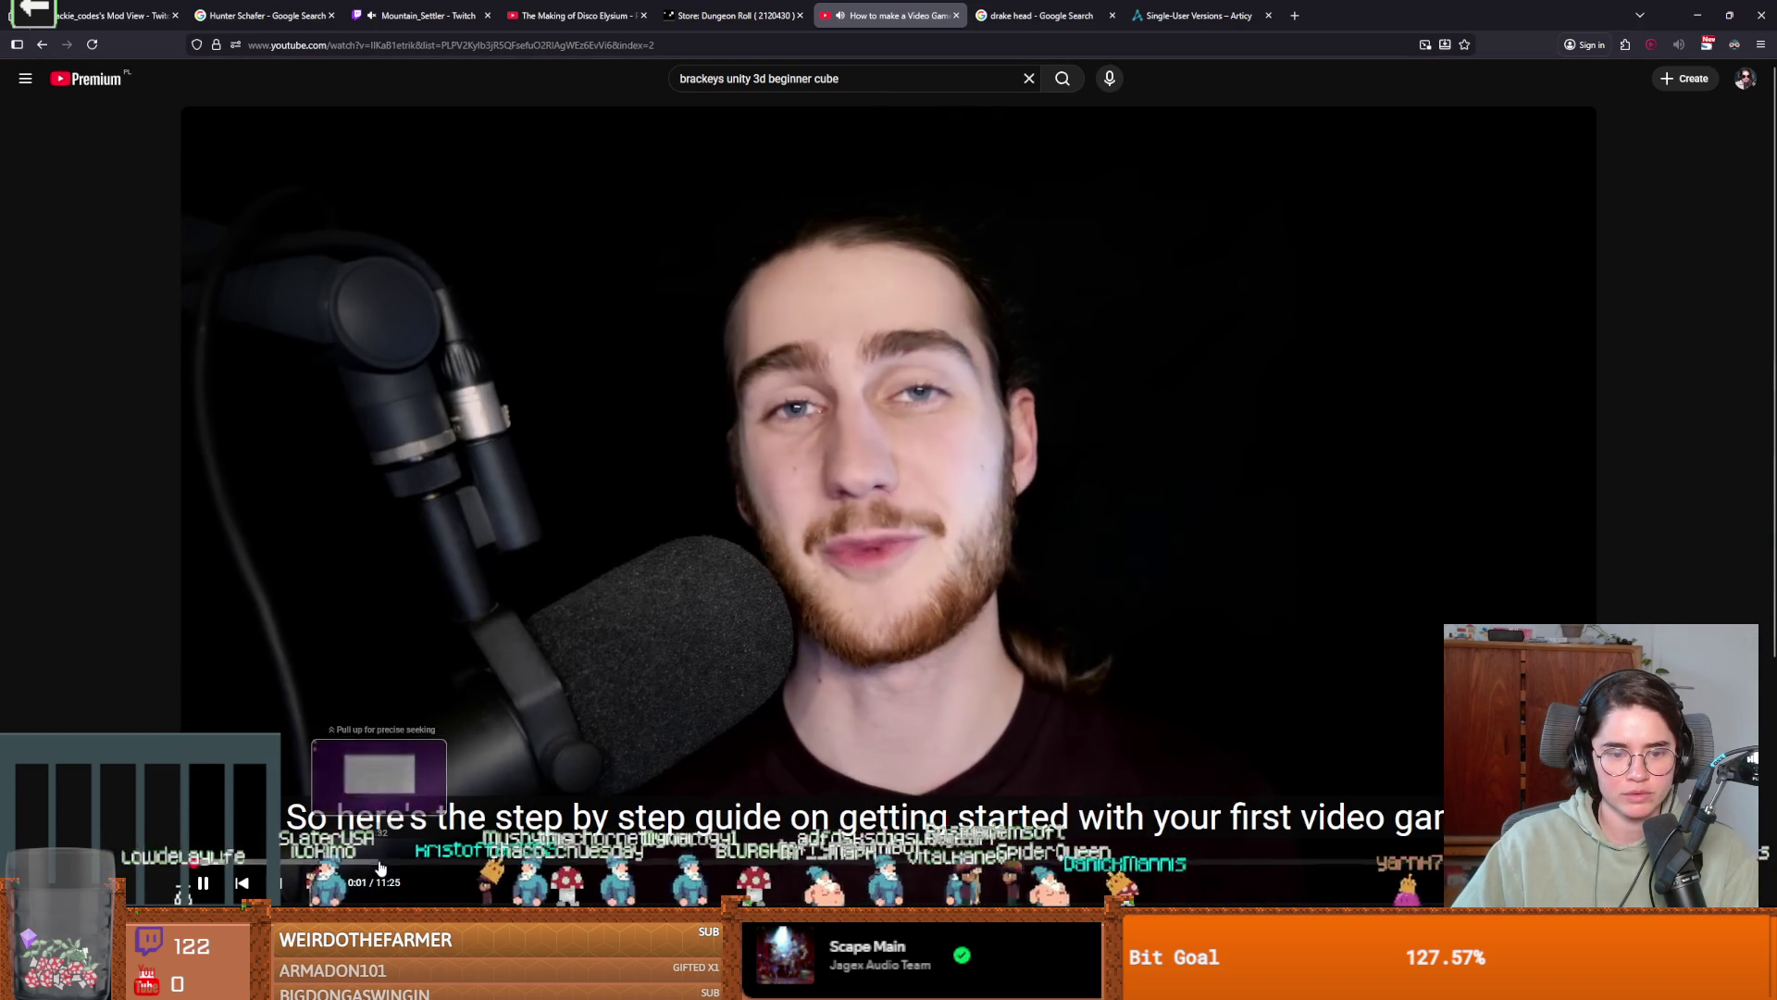
pyautogui.click(382, 861)
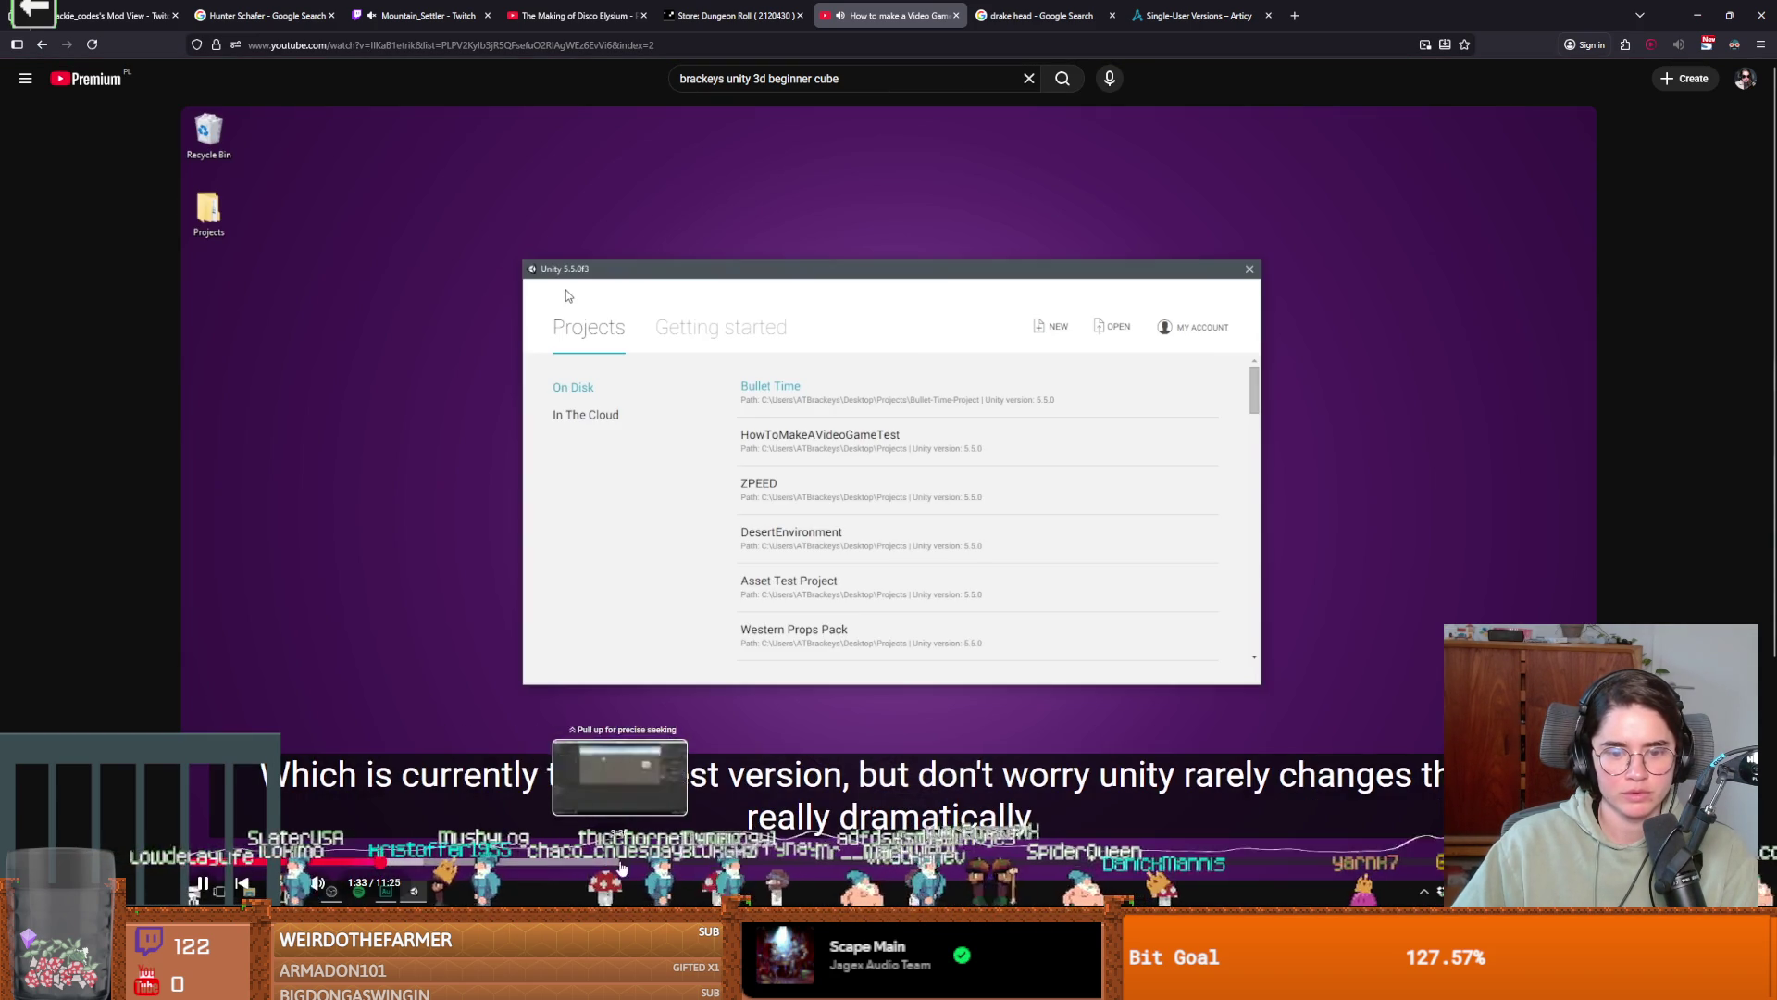
pyautogui.click(652, 861)
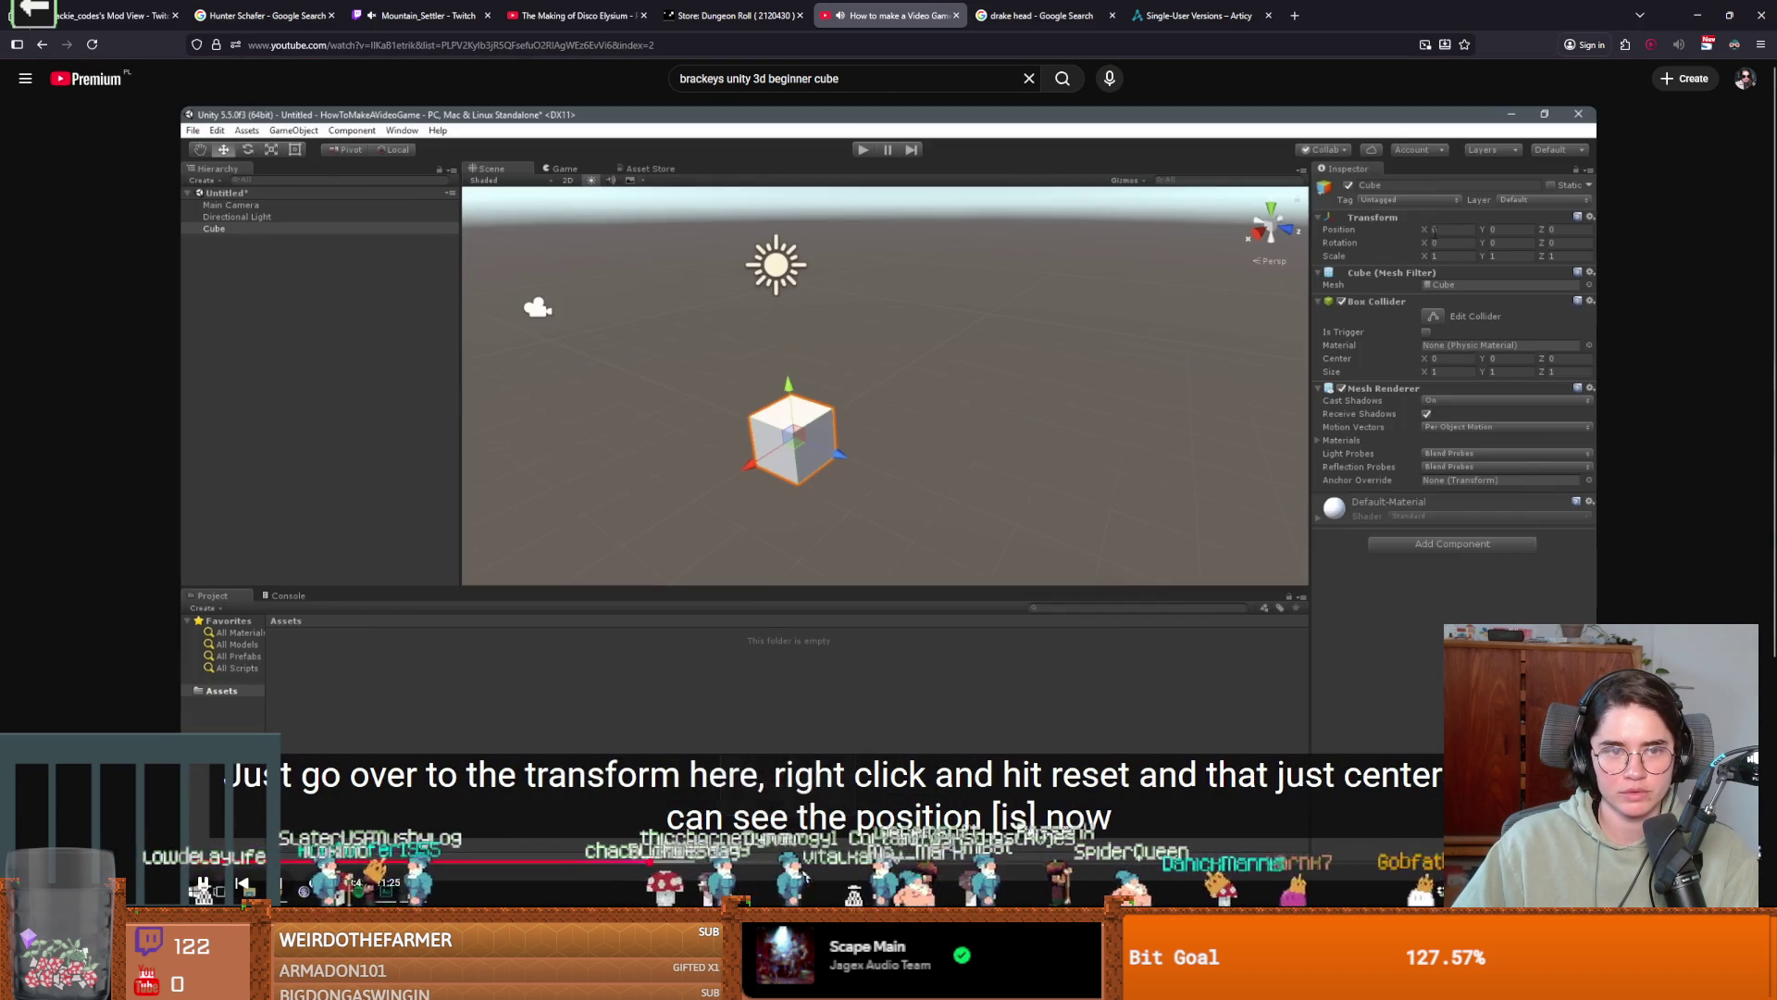
pyautogui.click(1048, 861)
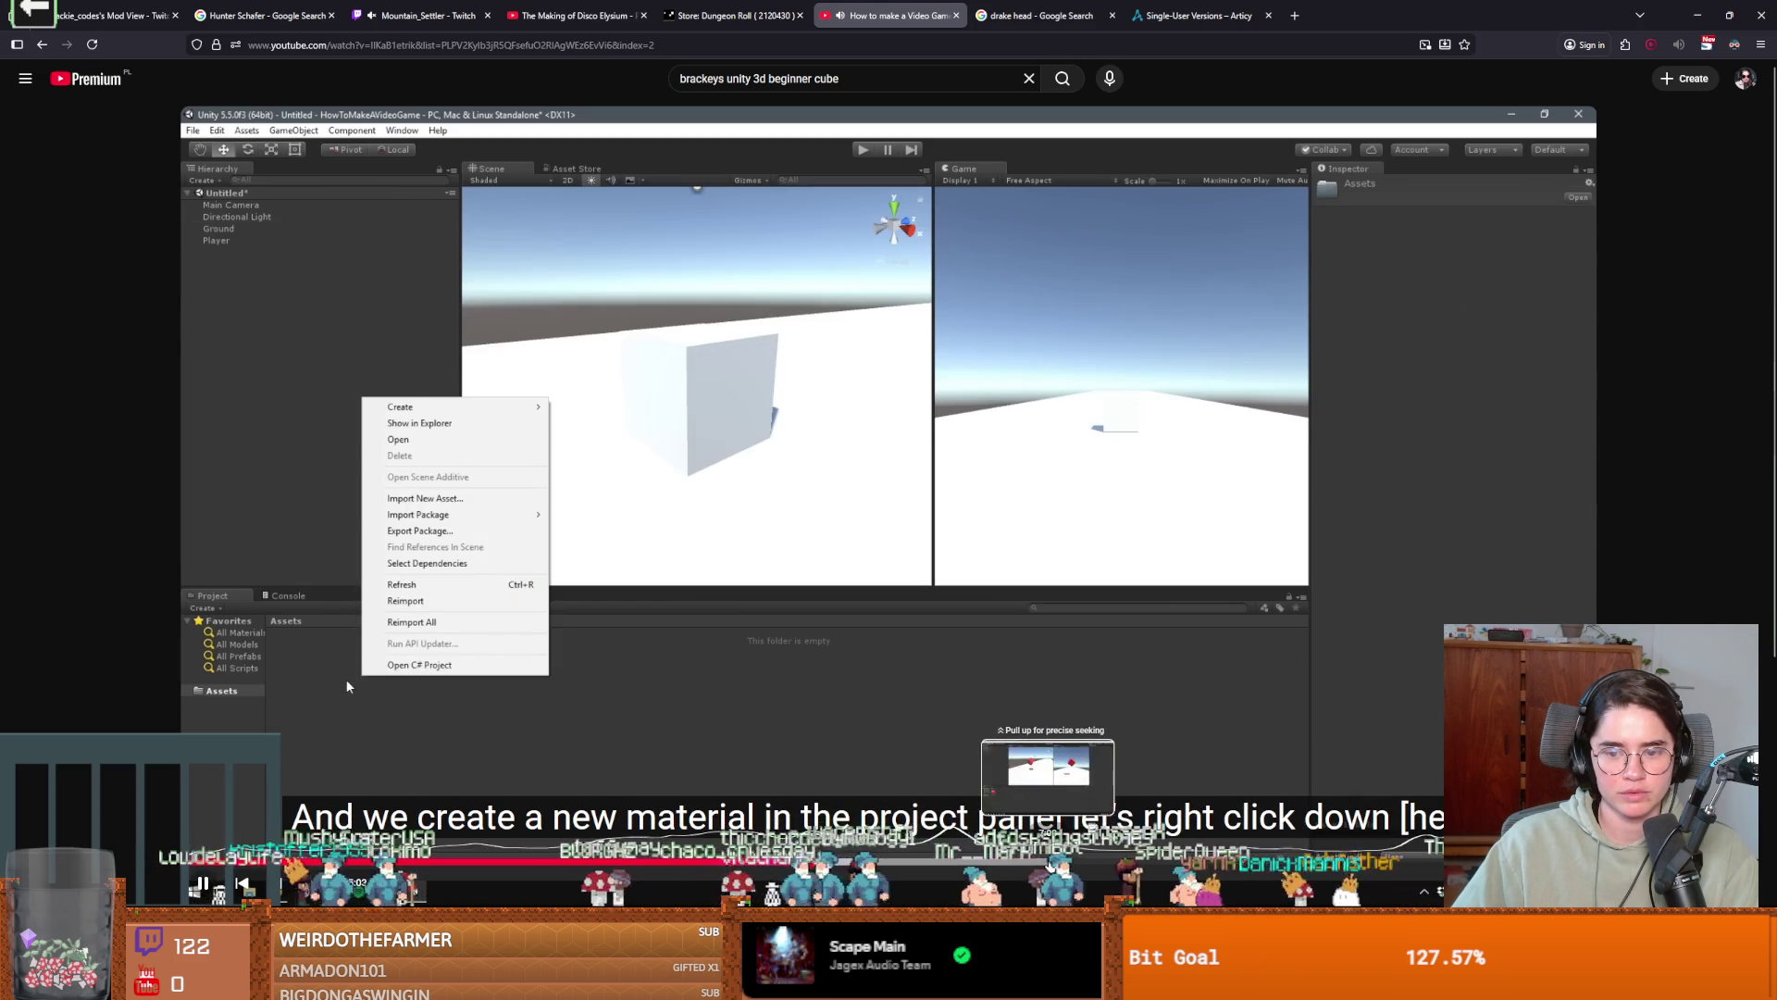
pyautogui.click(1047, 861)
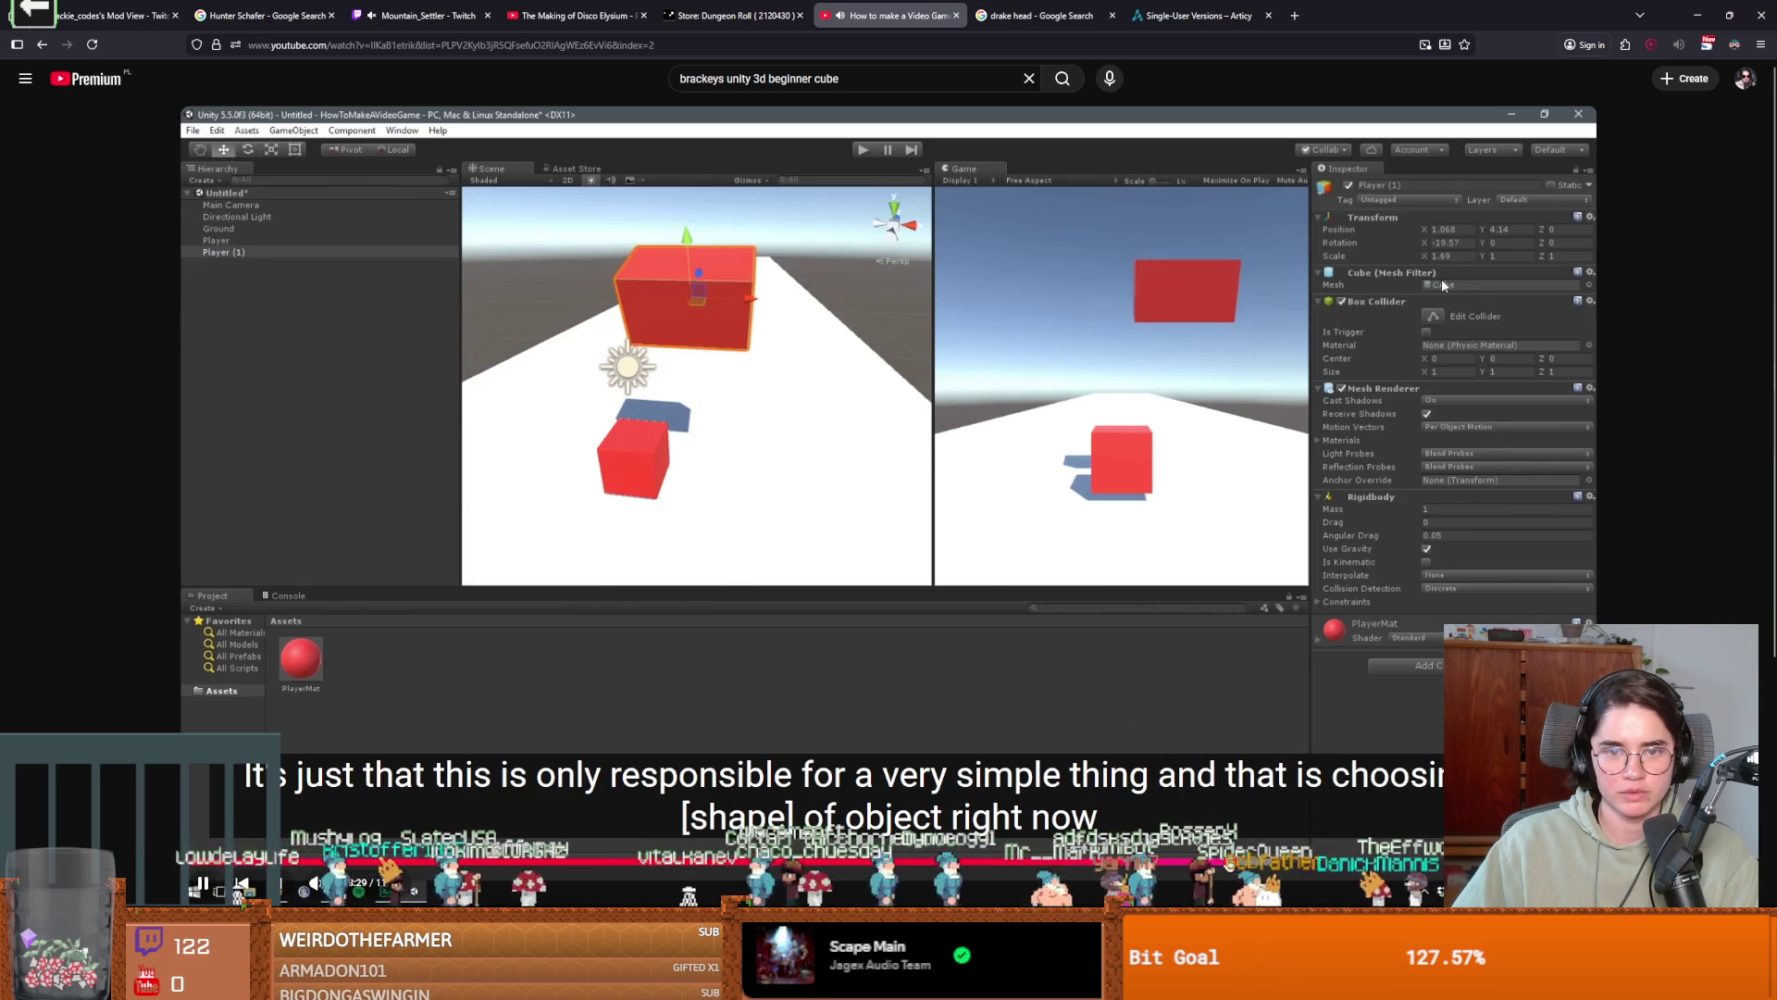
pyautogui.click(1393, 861)
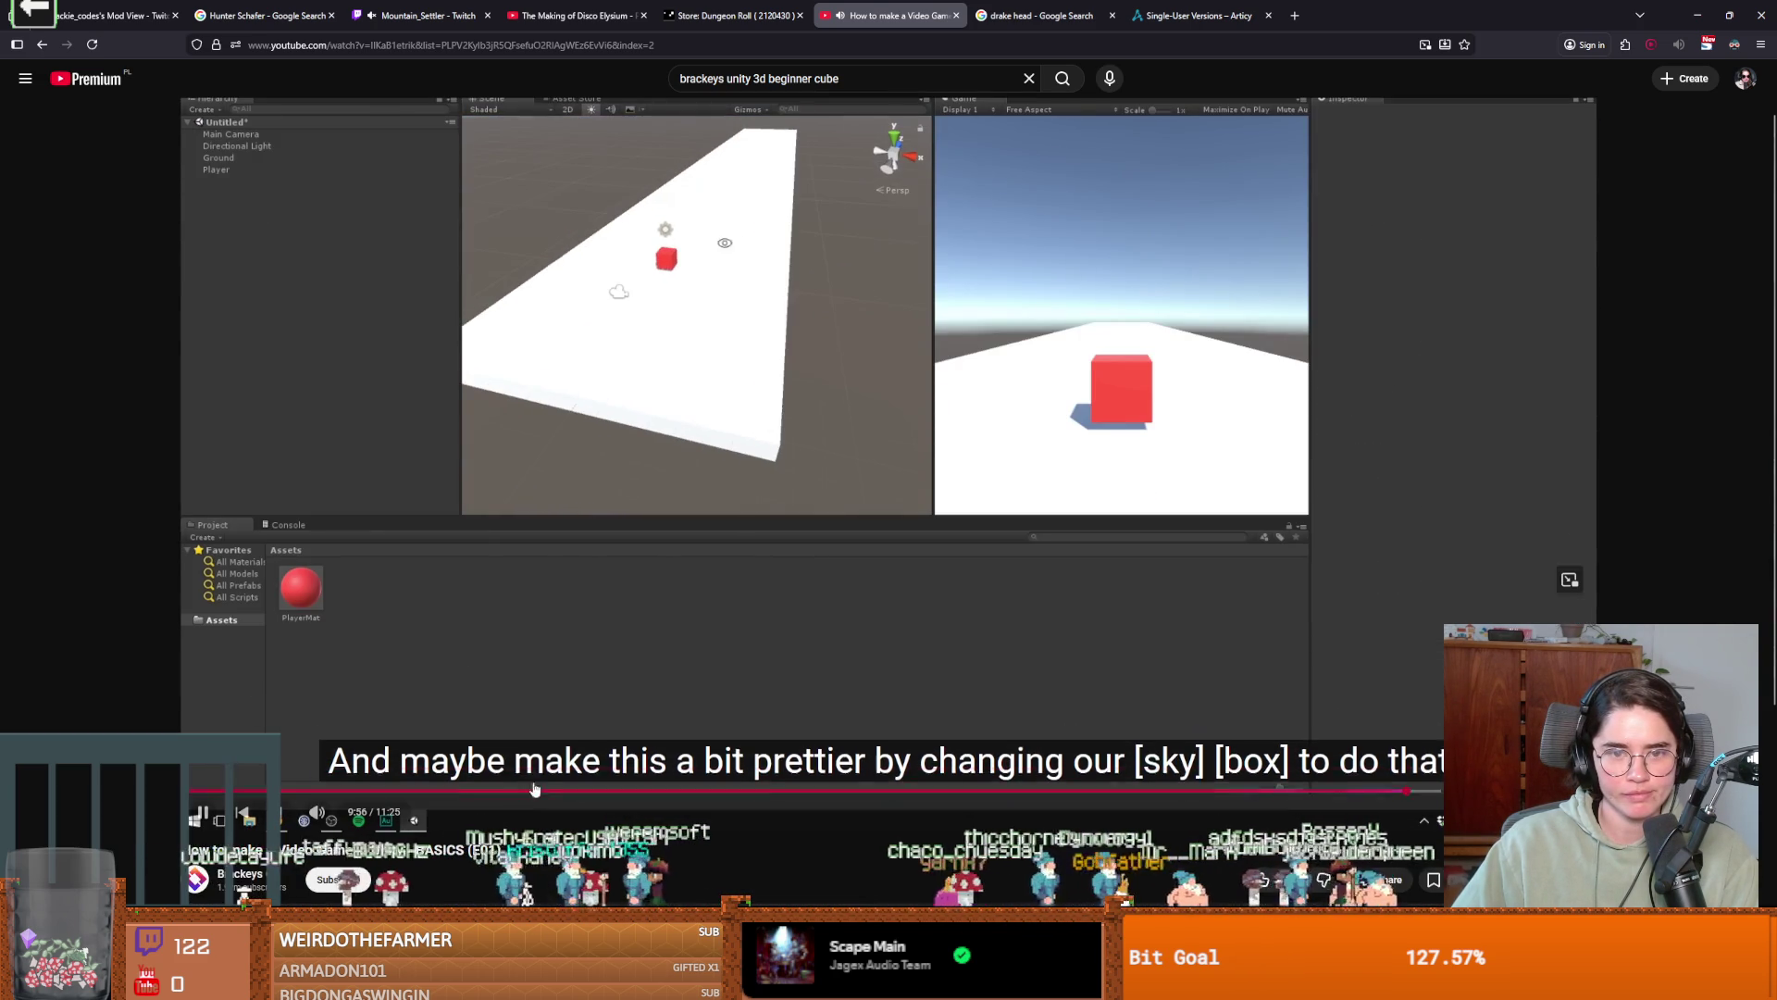
# Advance to the next episode and skim its movement and FixedUpdate code to the editor at 7:11.
pyautogui.hotkey('shift', 'n')
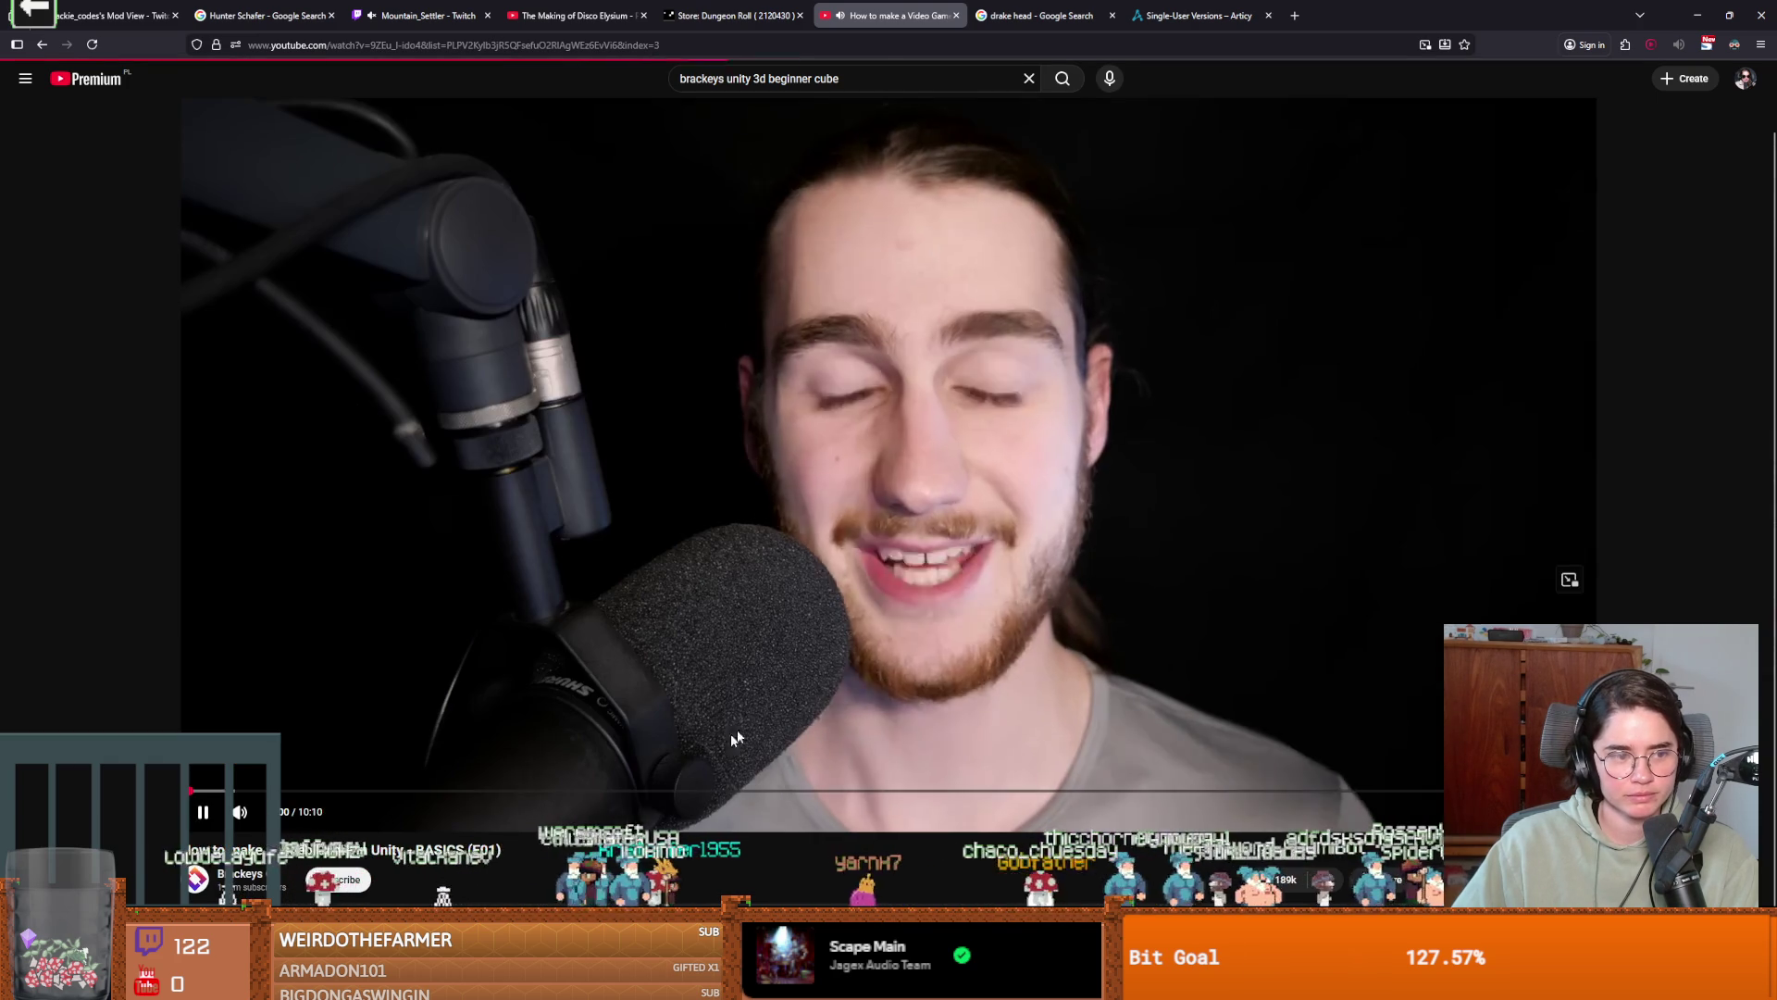
pyautogui.click(923, 865)
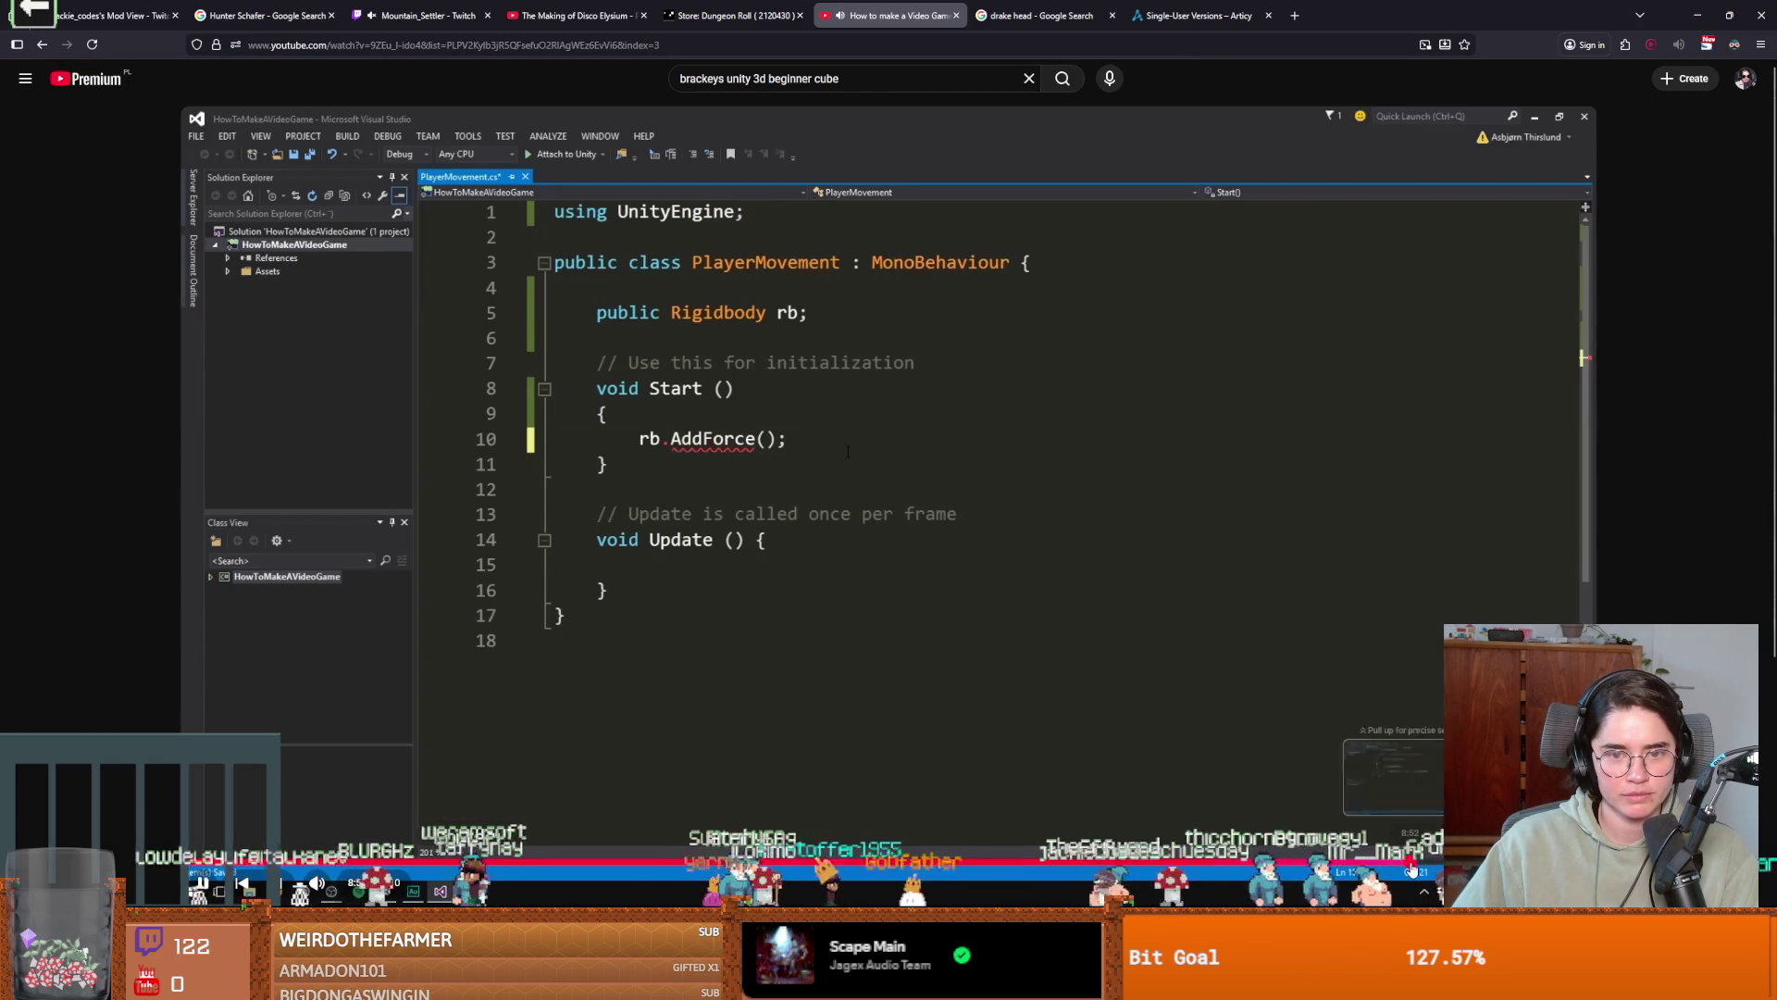
pyautogui.click(1412, 868)
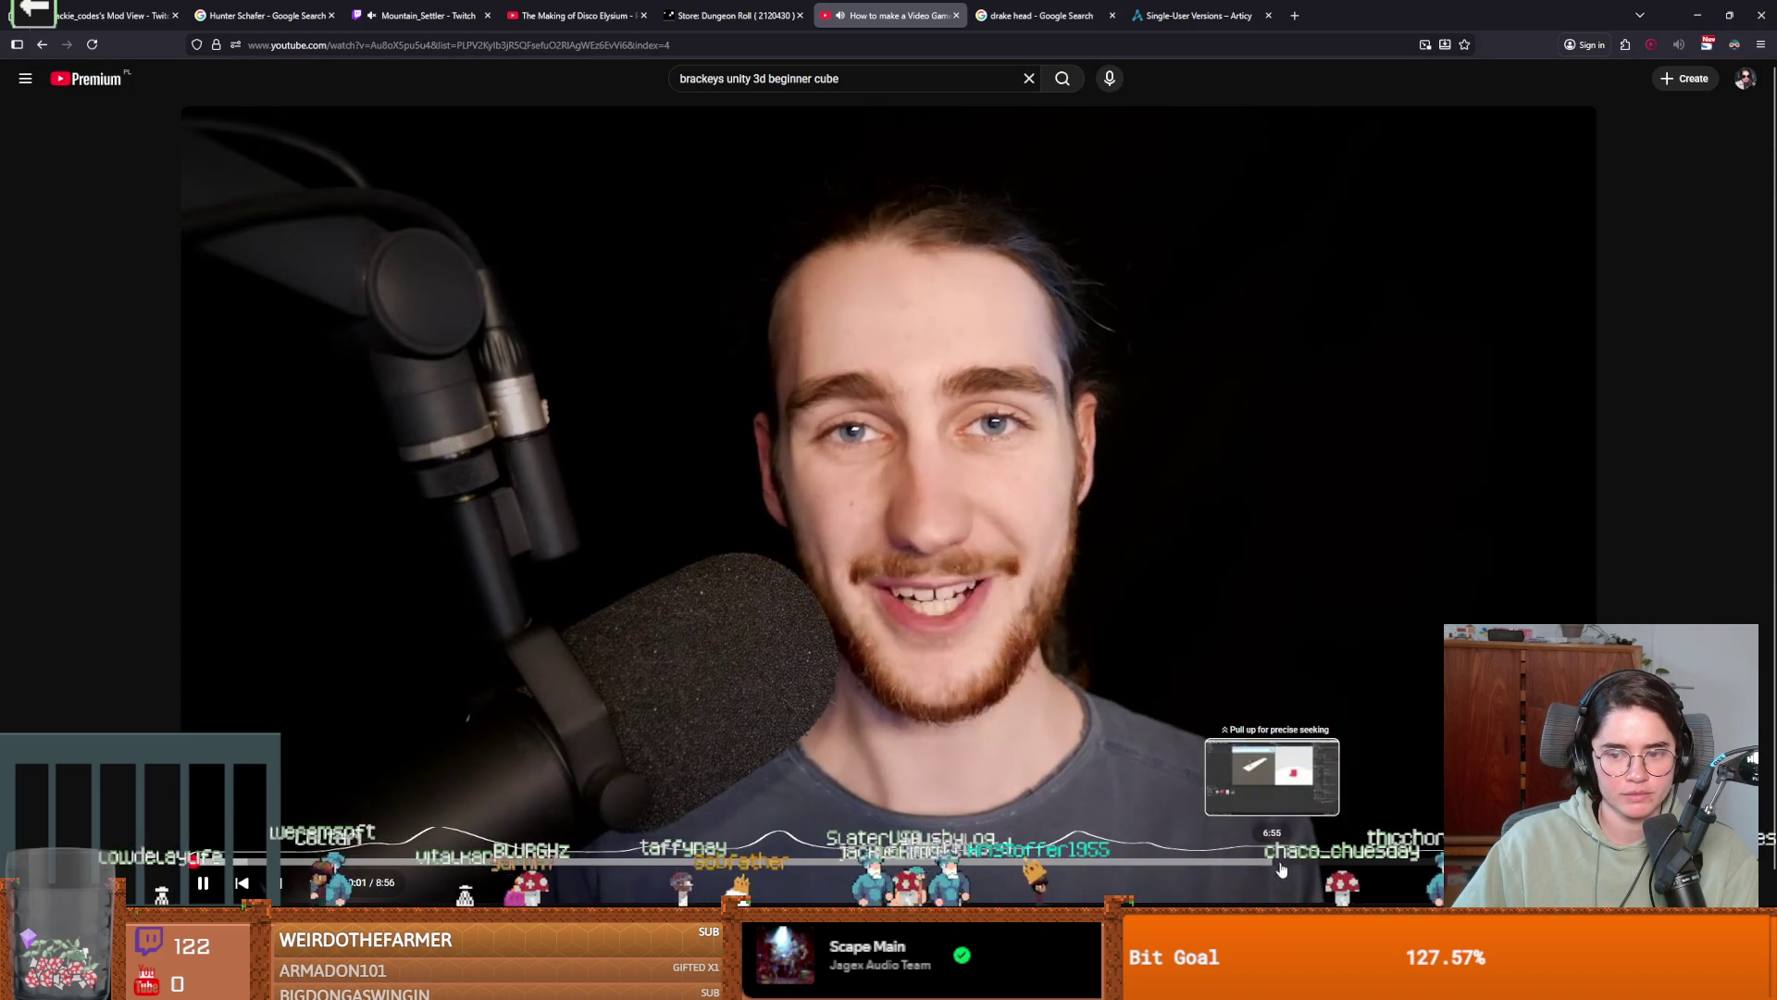
pyautogui.click(1314, 865)
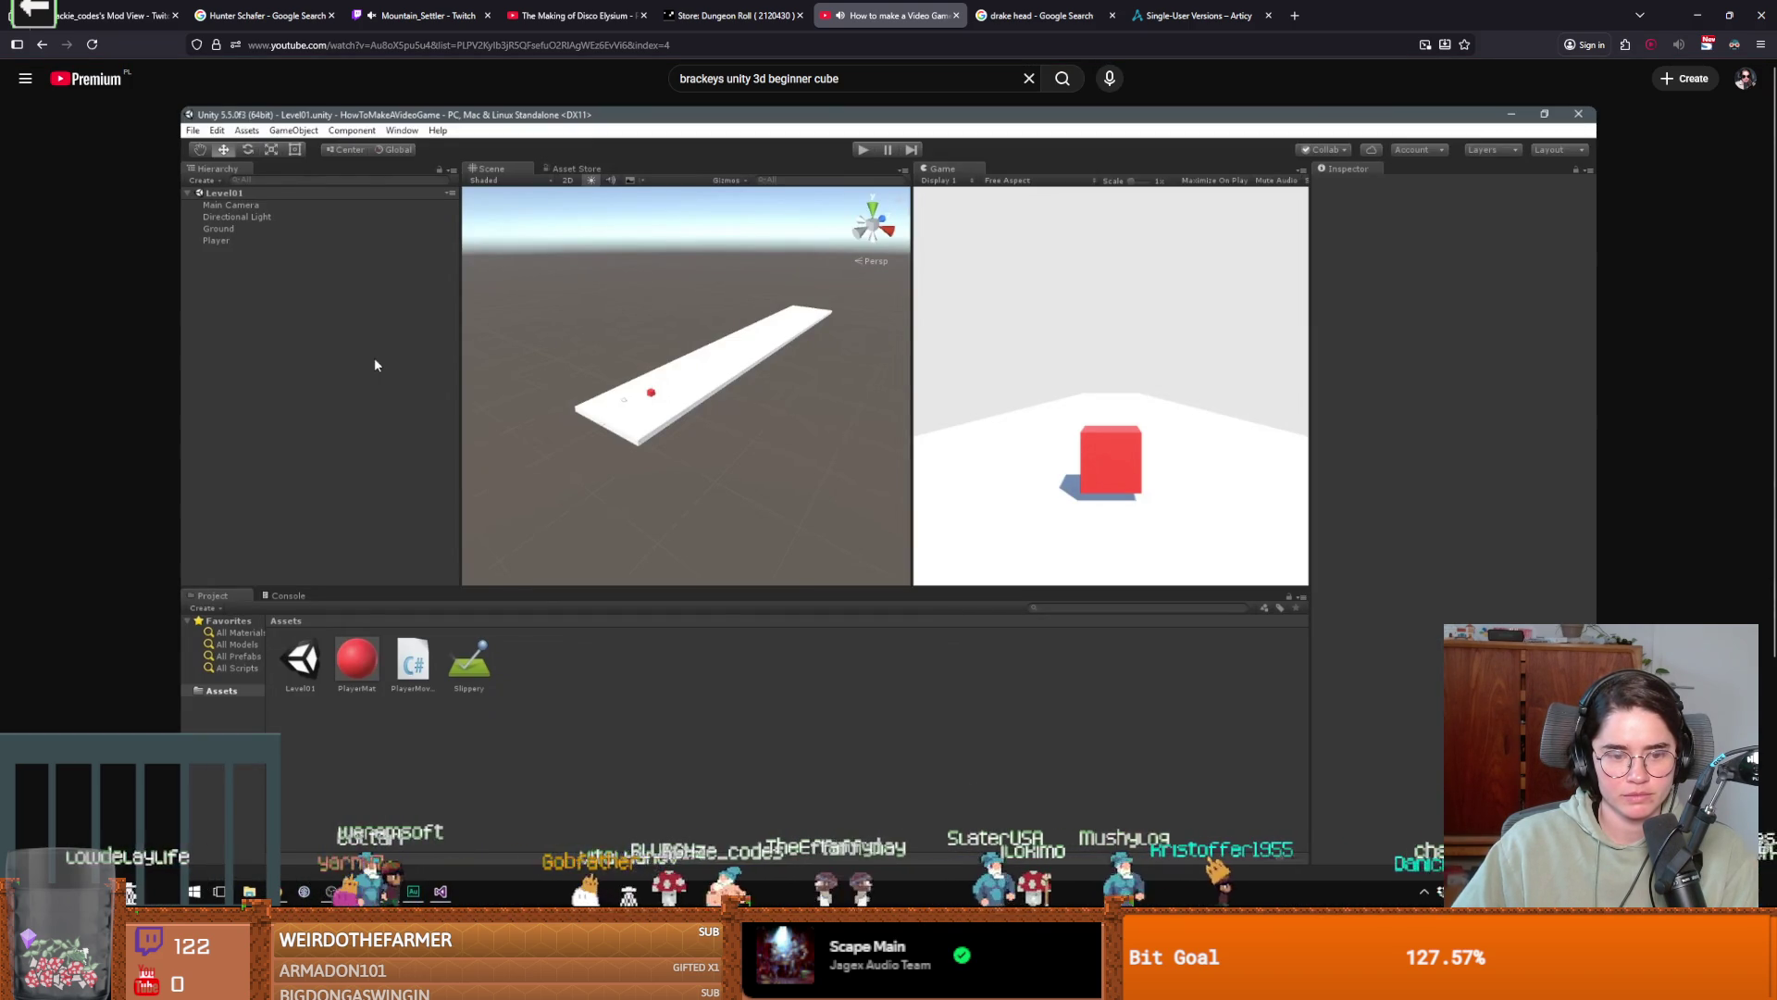
# Skim the CAMERA FOLLOW (E04) episode to its editor result at 5:35, then start the next video.
pyautogui.click(280, 882)
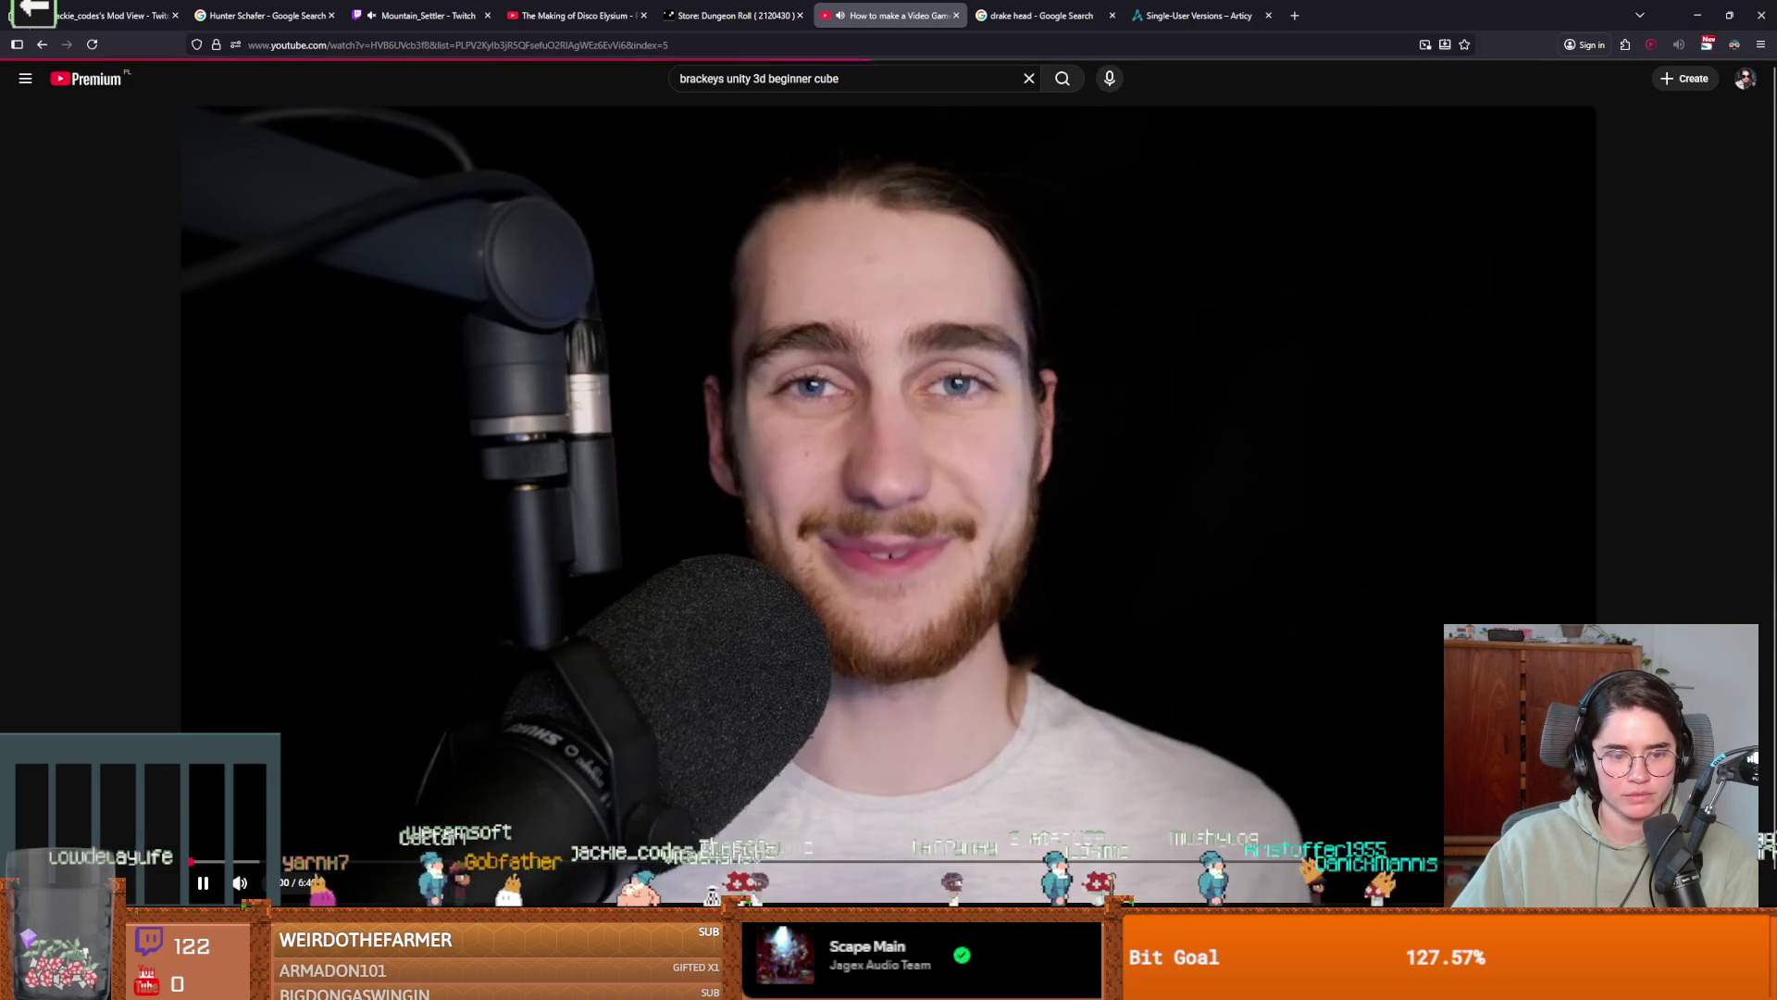
pyautogui.click(592, 861)
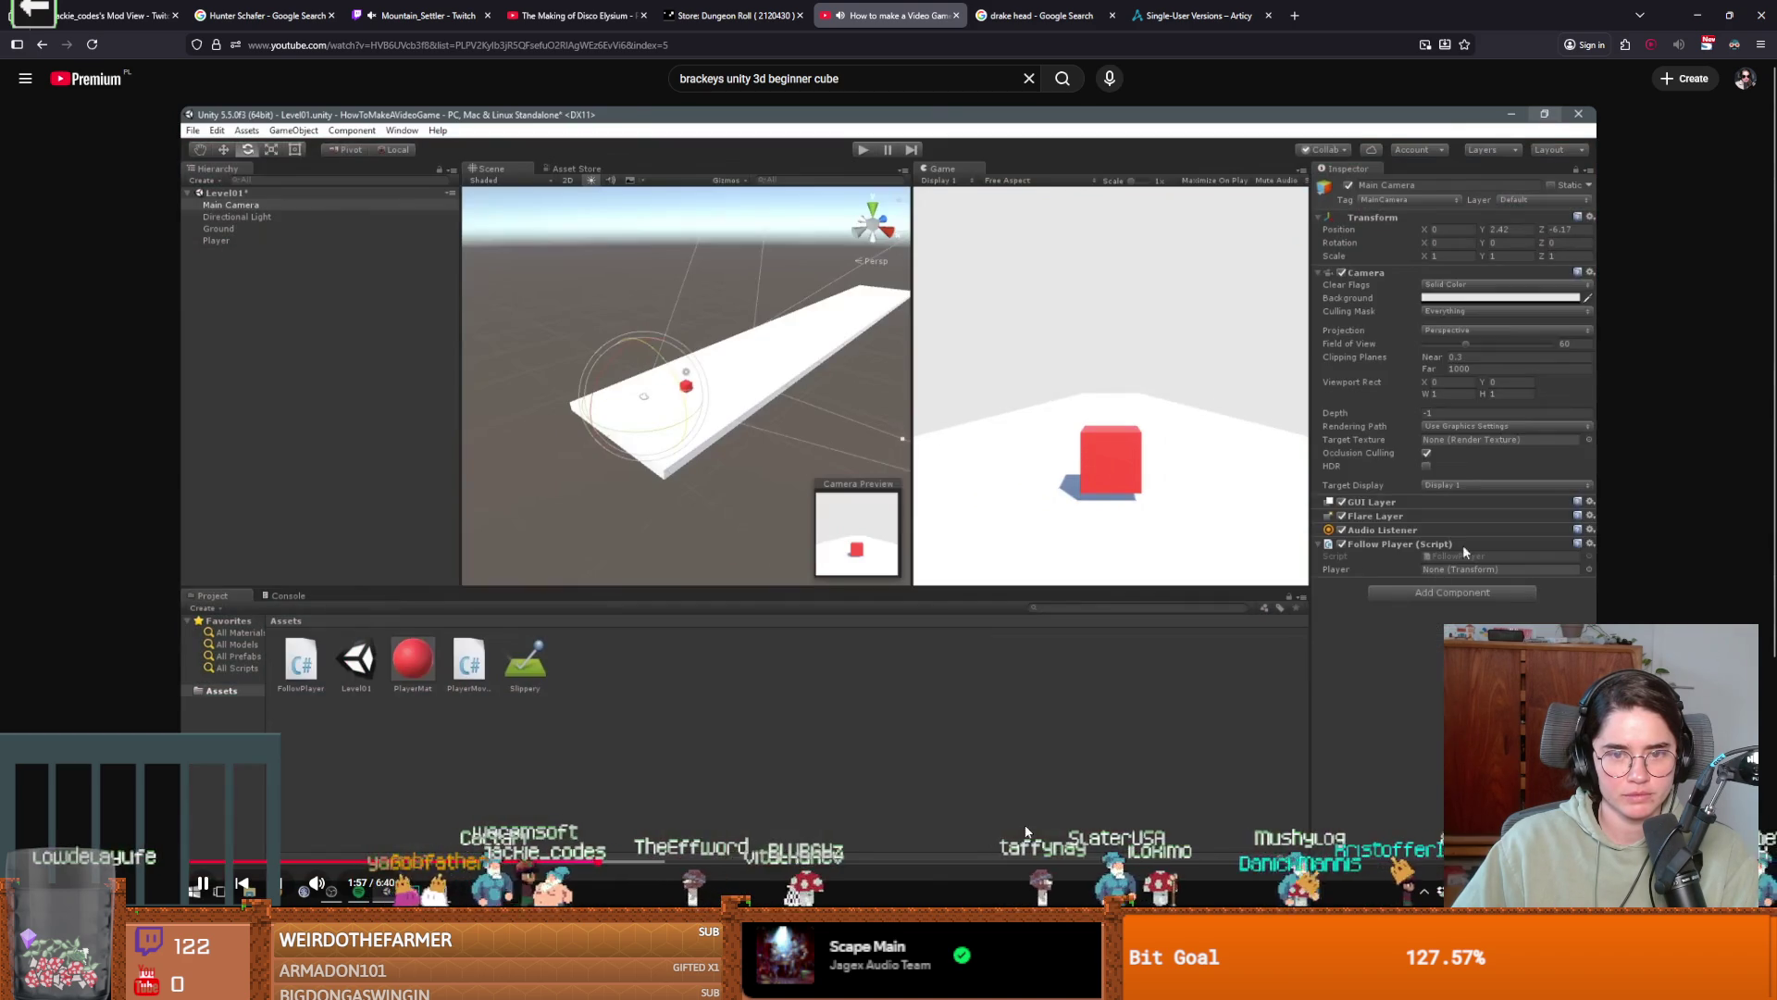
pyautogui.scroll(-2, 1301, 443)
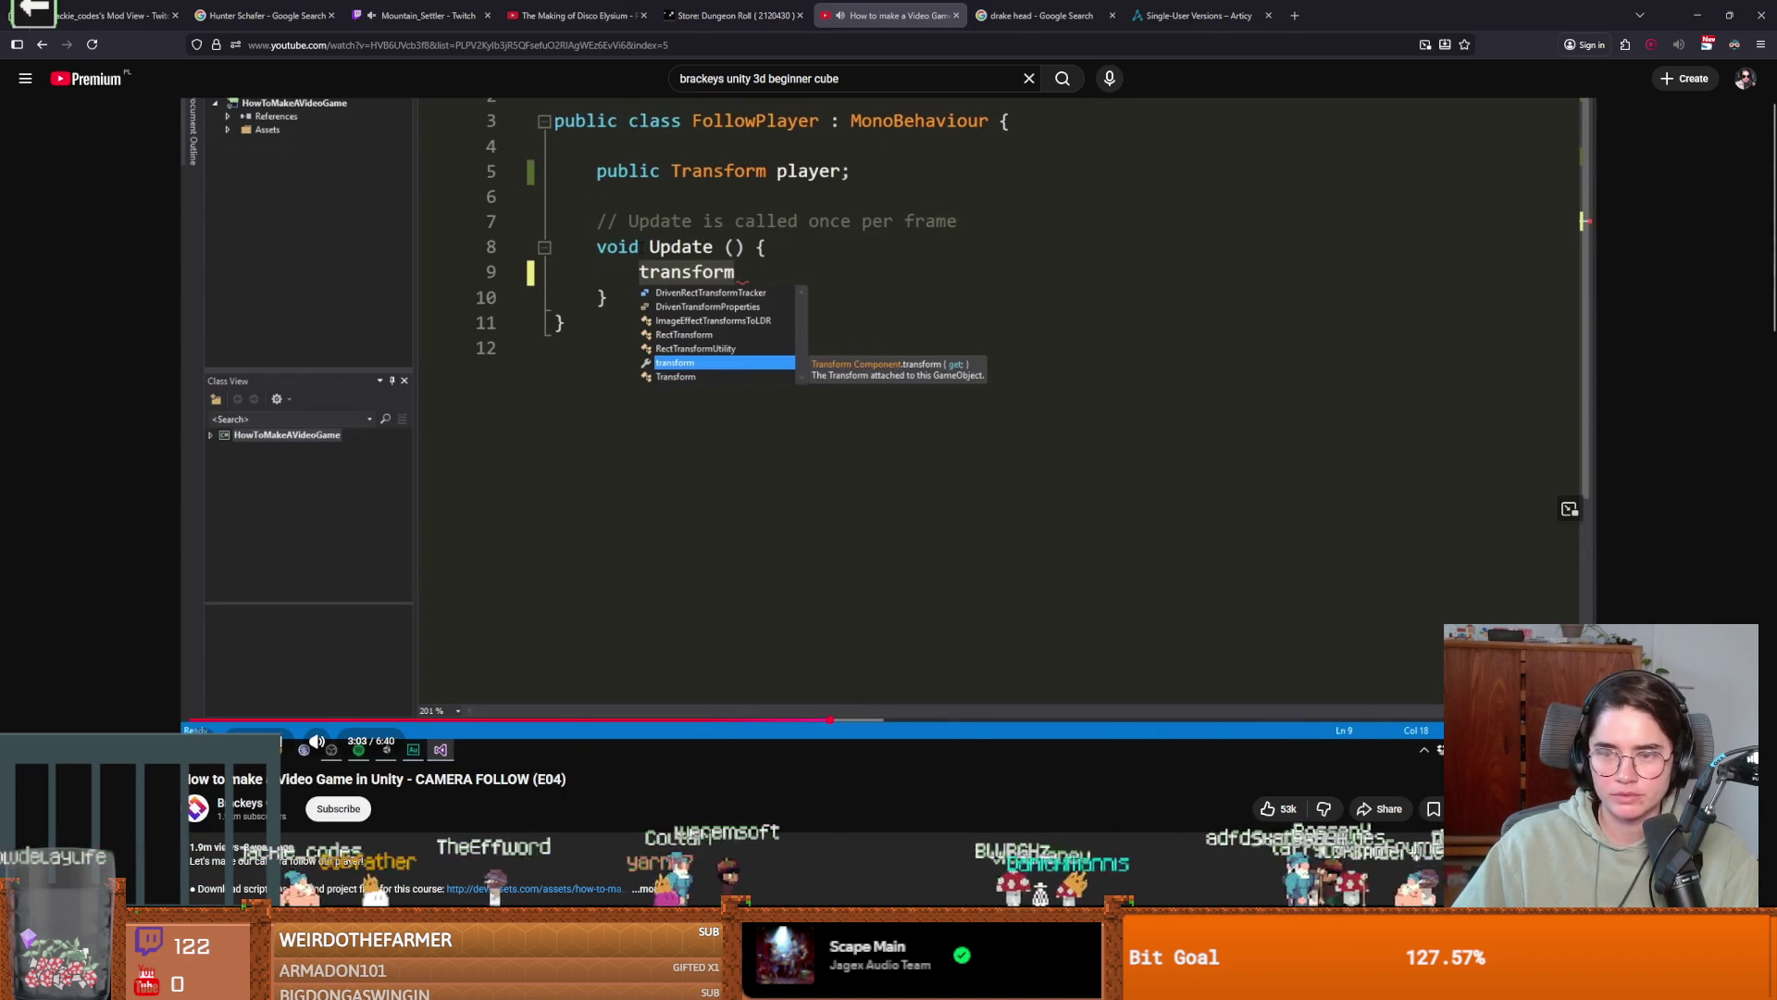
pyautogui.click(1204, 729)
pyautogui.click(1222, 626)
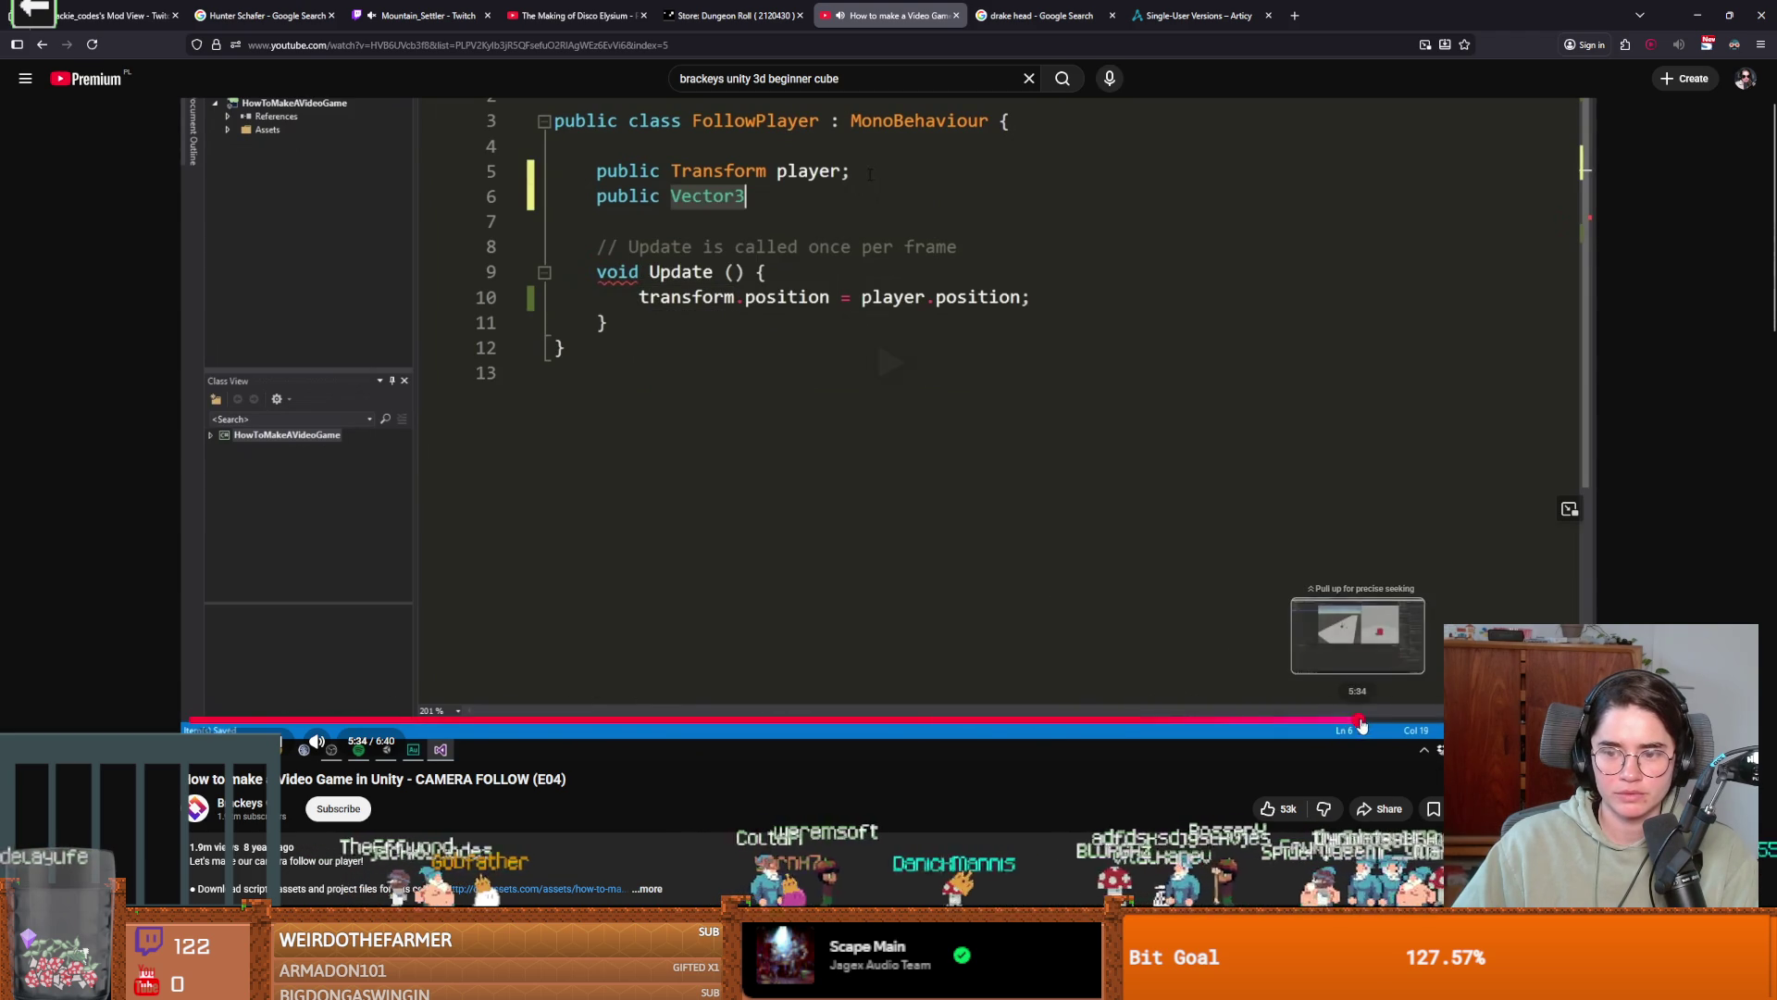
pyautogui.click(1359, 719)
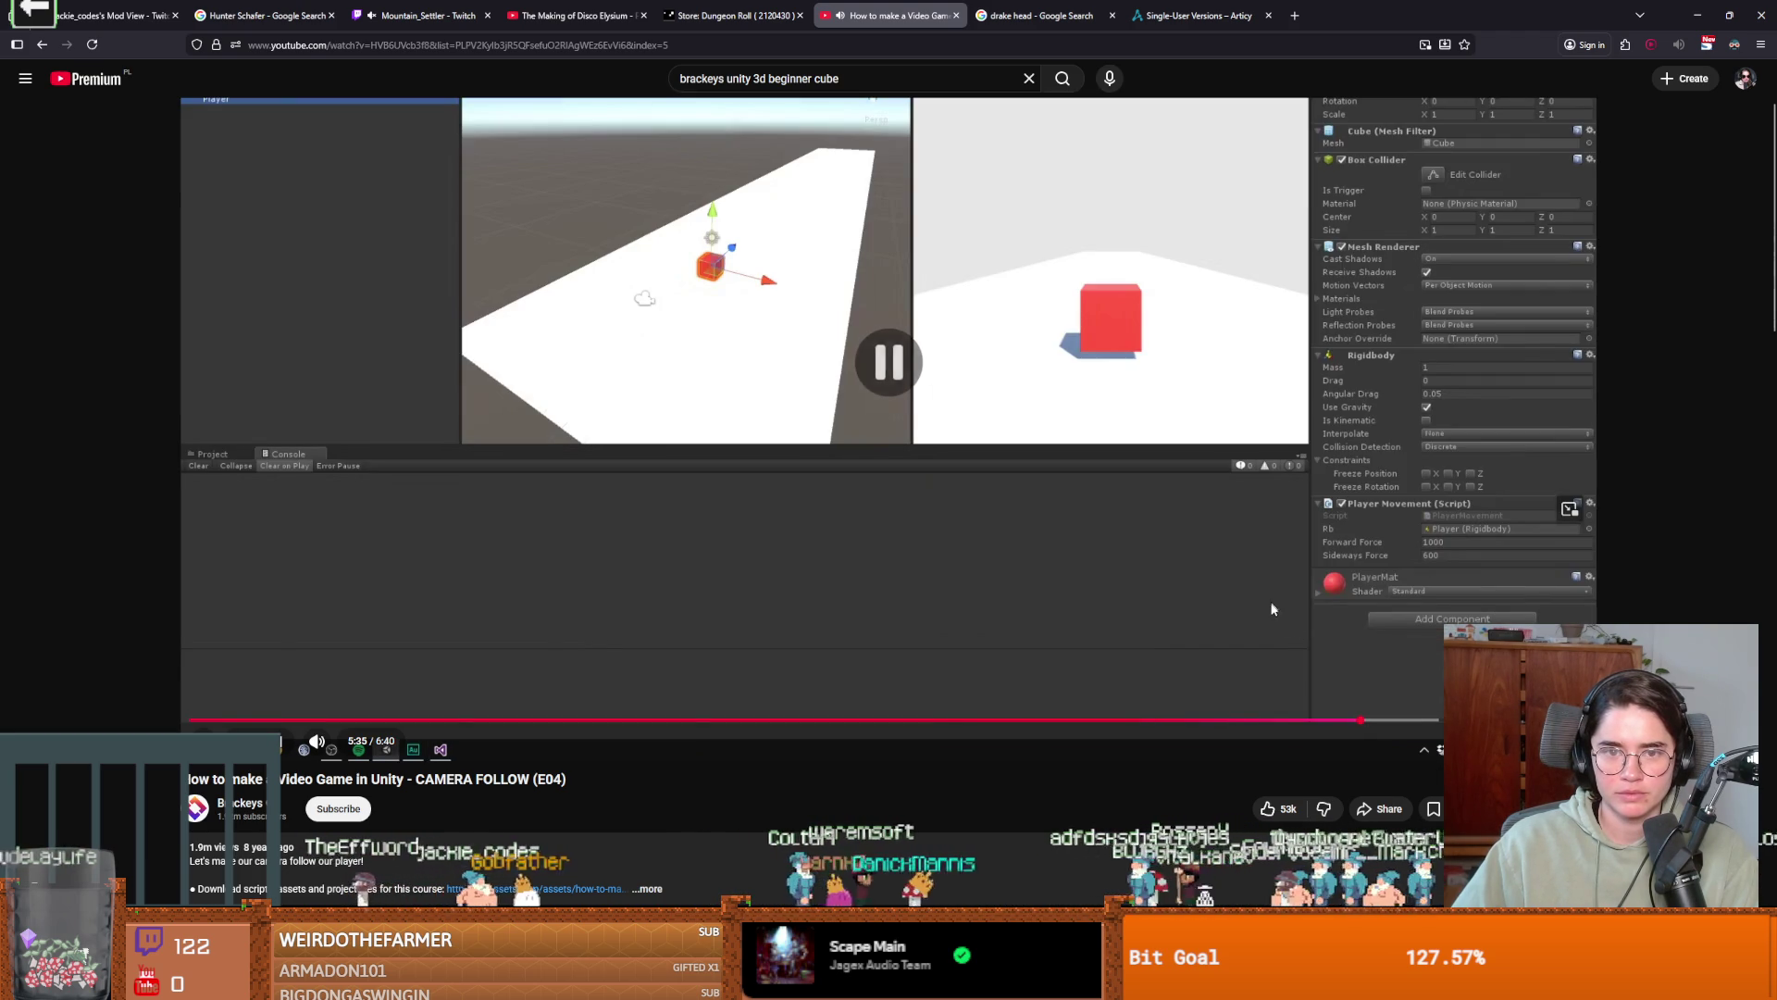
pyautogui.click(508, 719)
pyautogui.press('space')
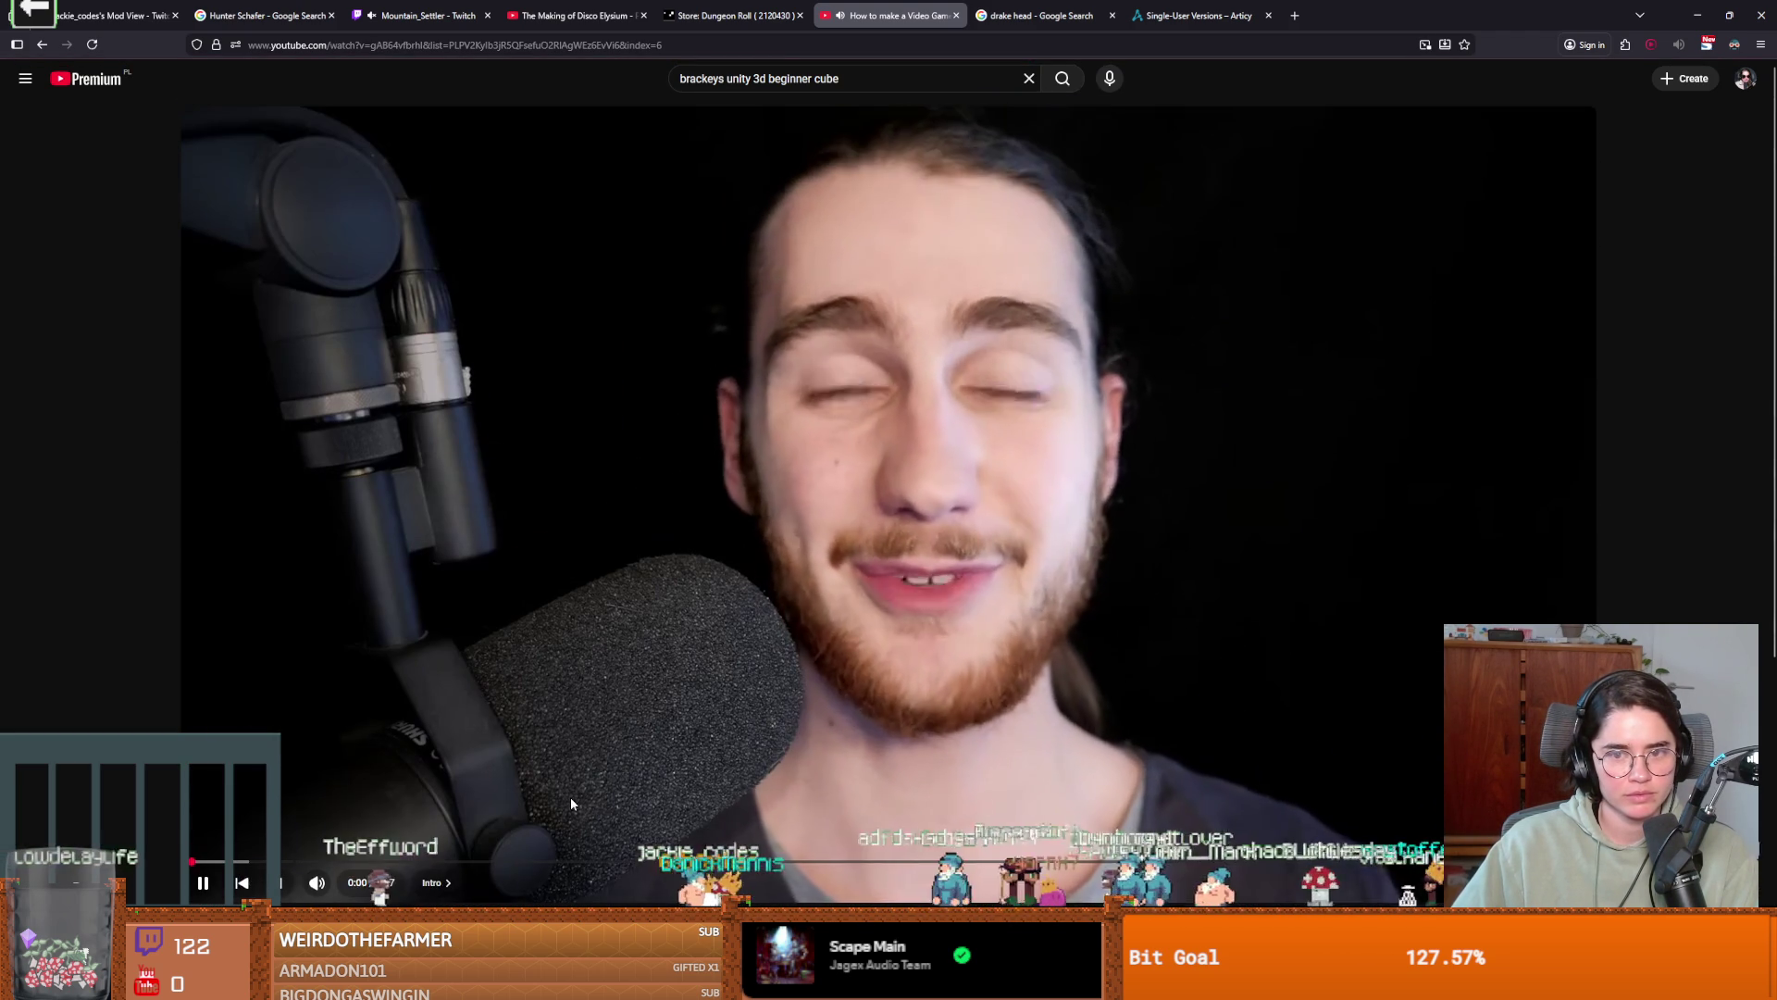
# Skim the collision episode from 2:21 through the collision code at 4:02 and editor at 5:12 toward its end.
pyautogui.click(613, 862)
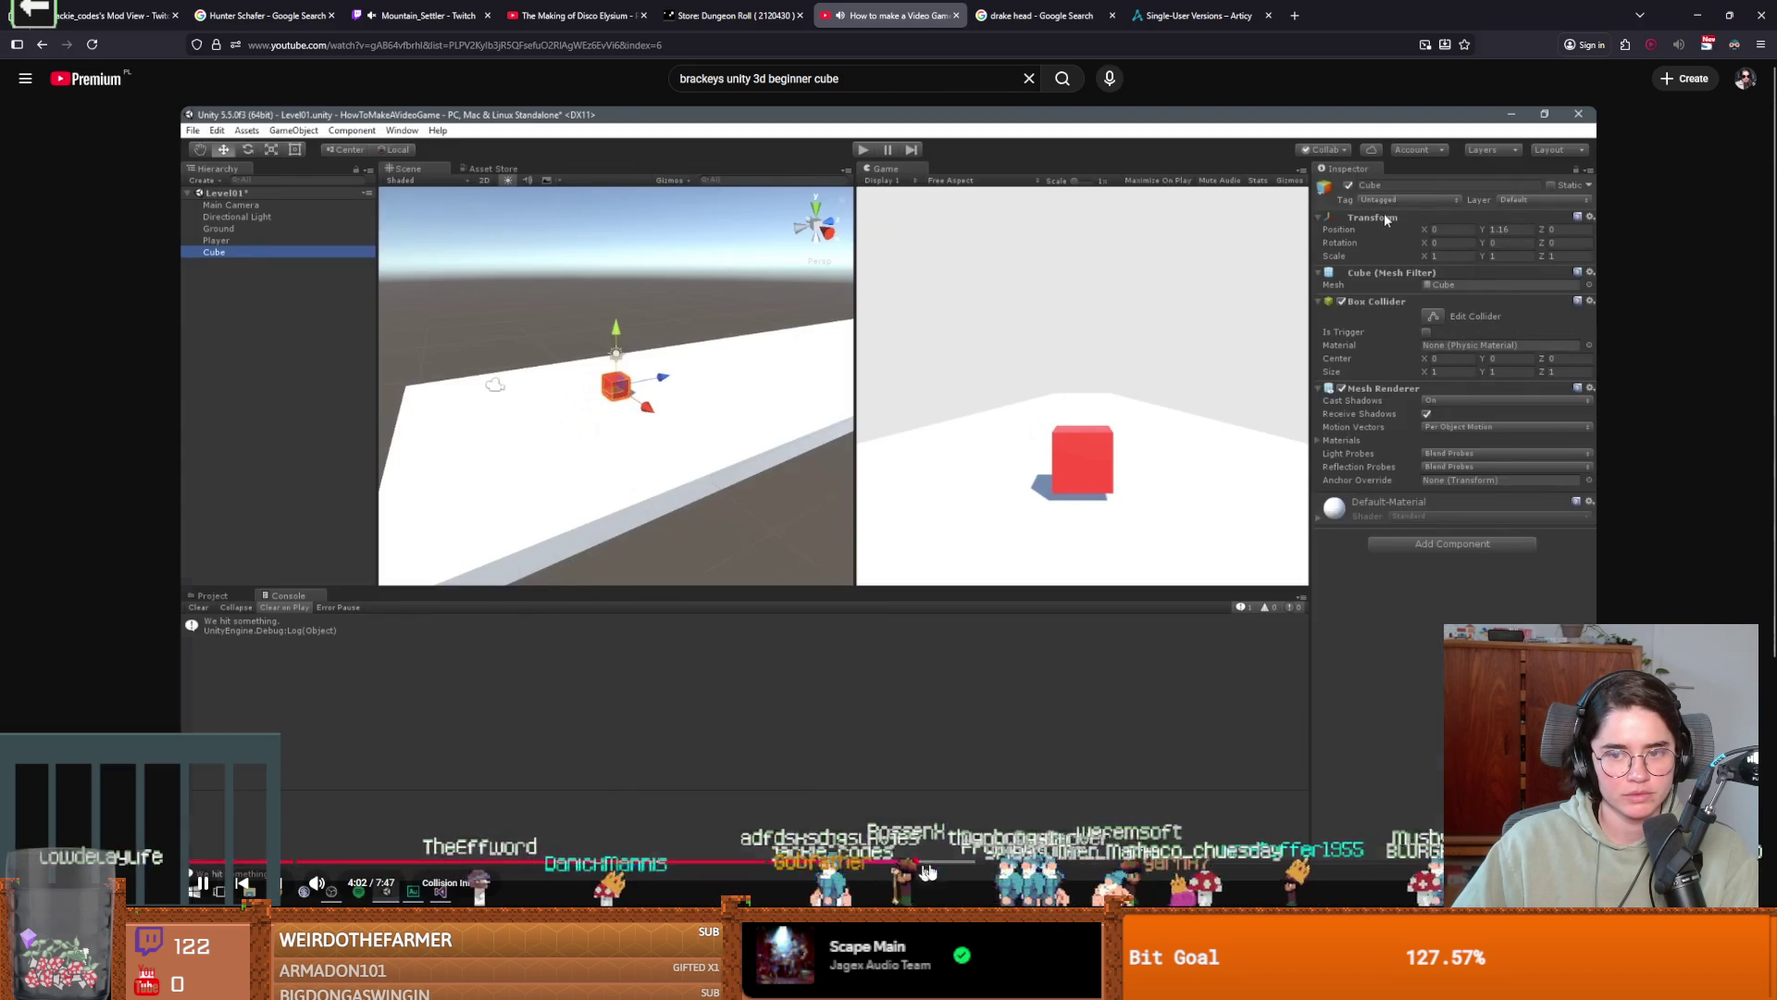
pyautogui.click(921, 862)
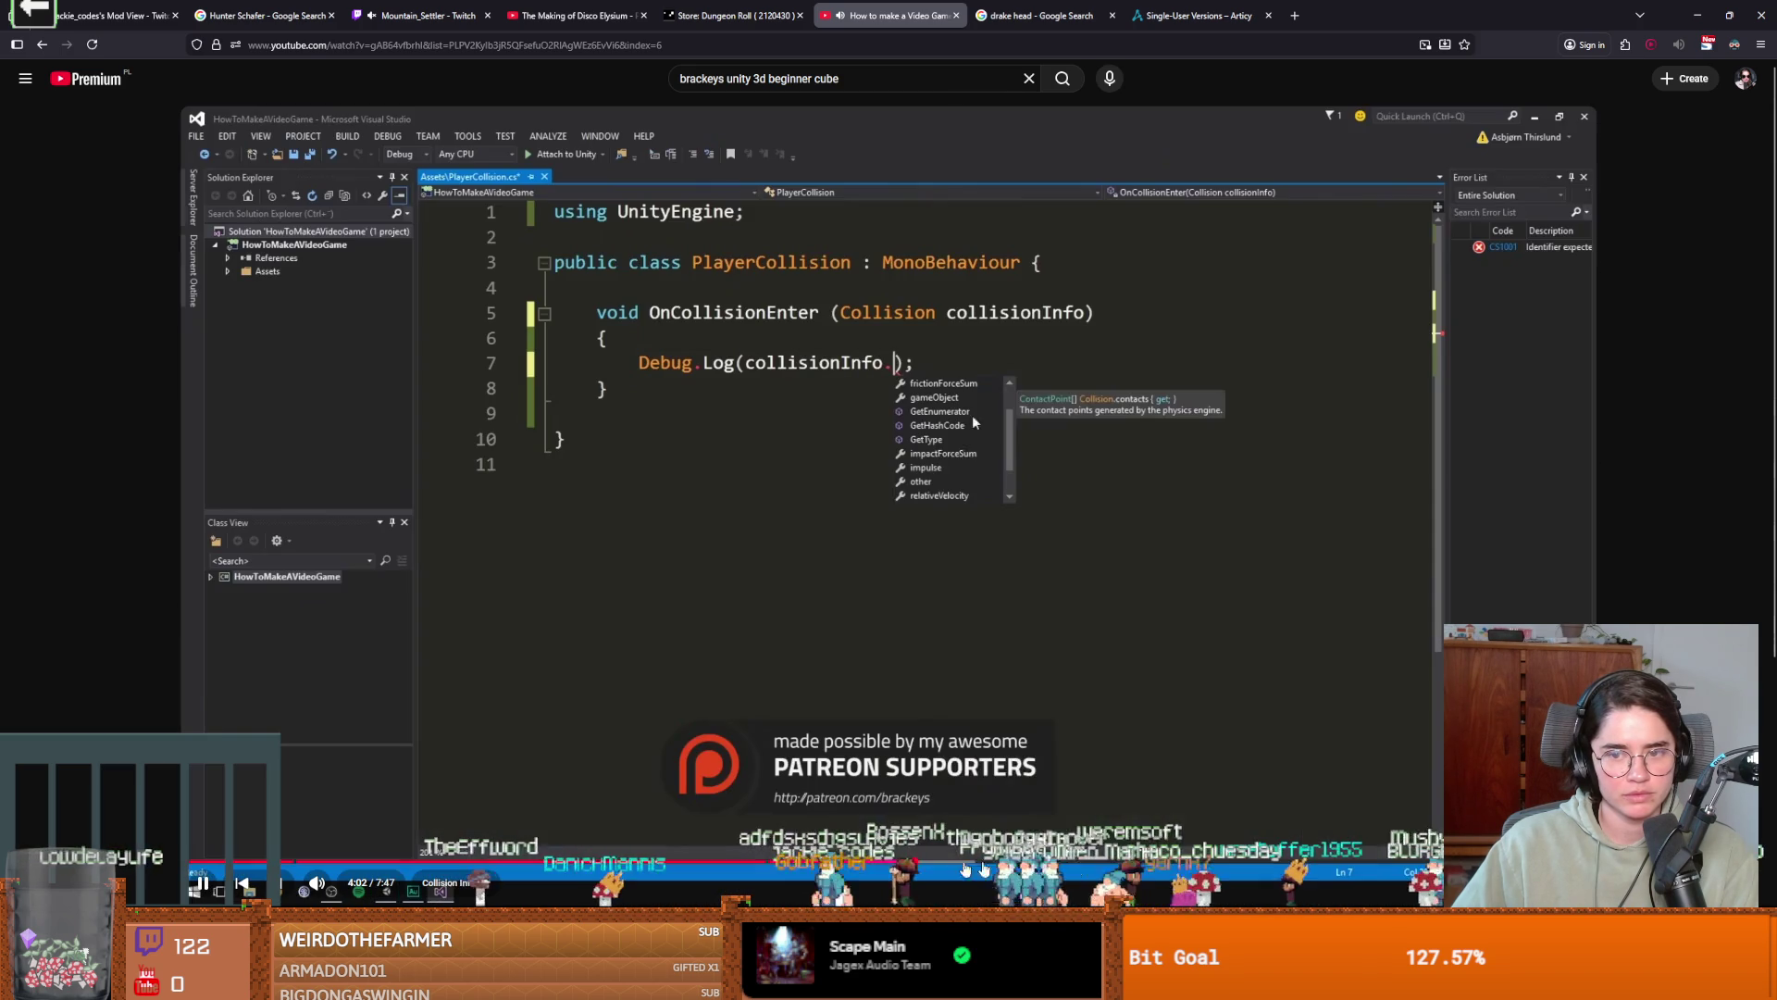
pyautogui.click(1132, 863)
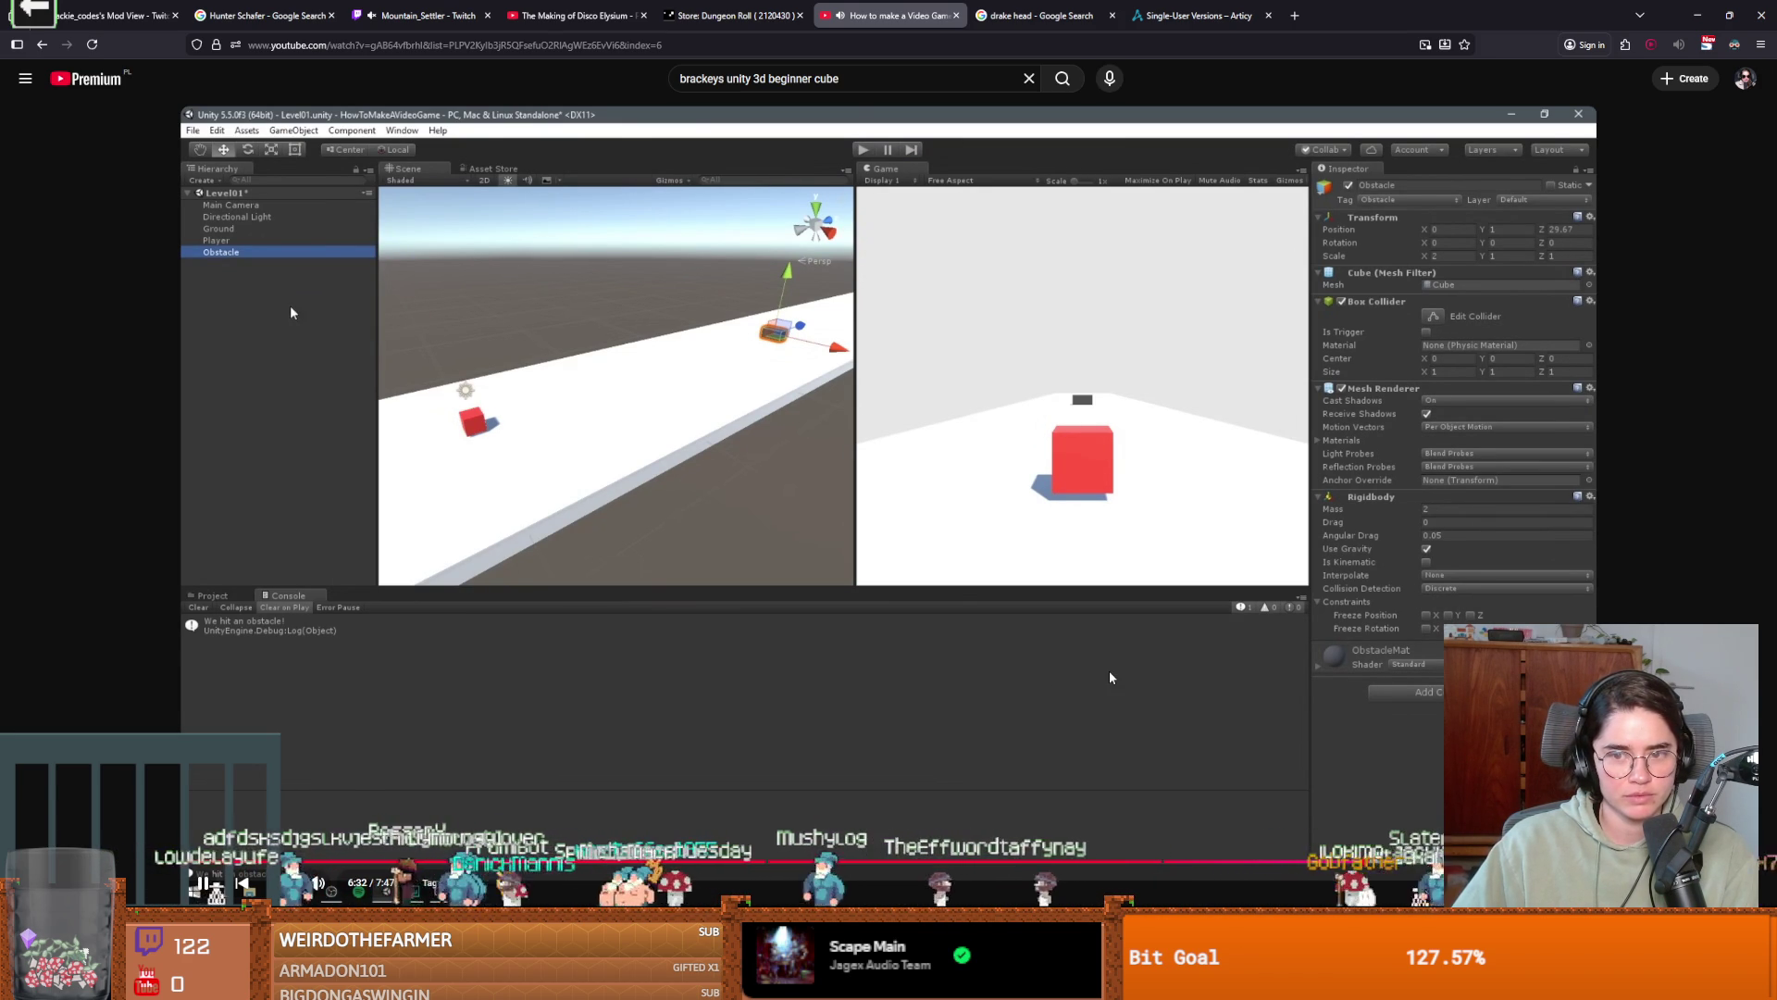
pyautogui.press('Right')
pyautogui.press('Right')
pyautogui.press('Right')
pyautogui.press('Right')
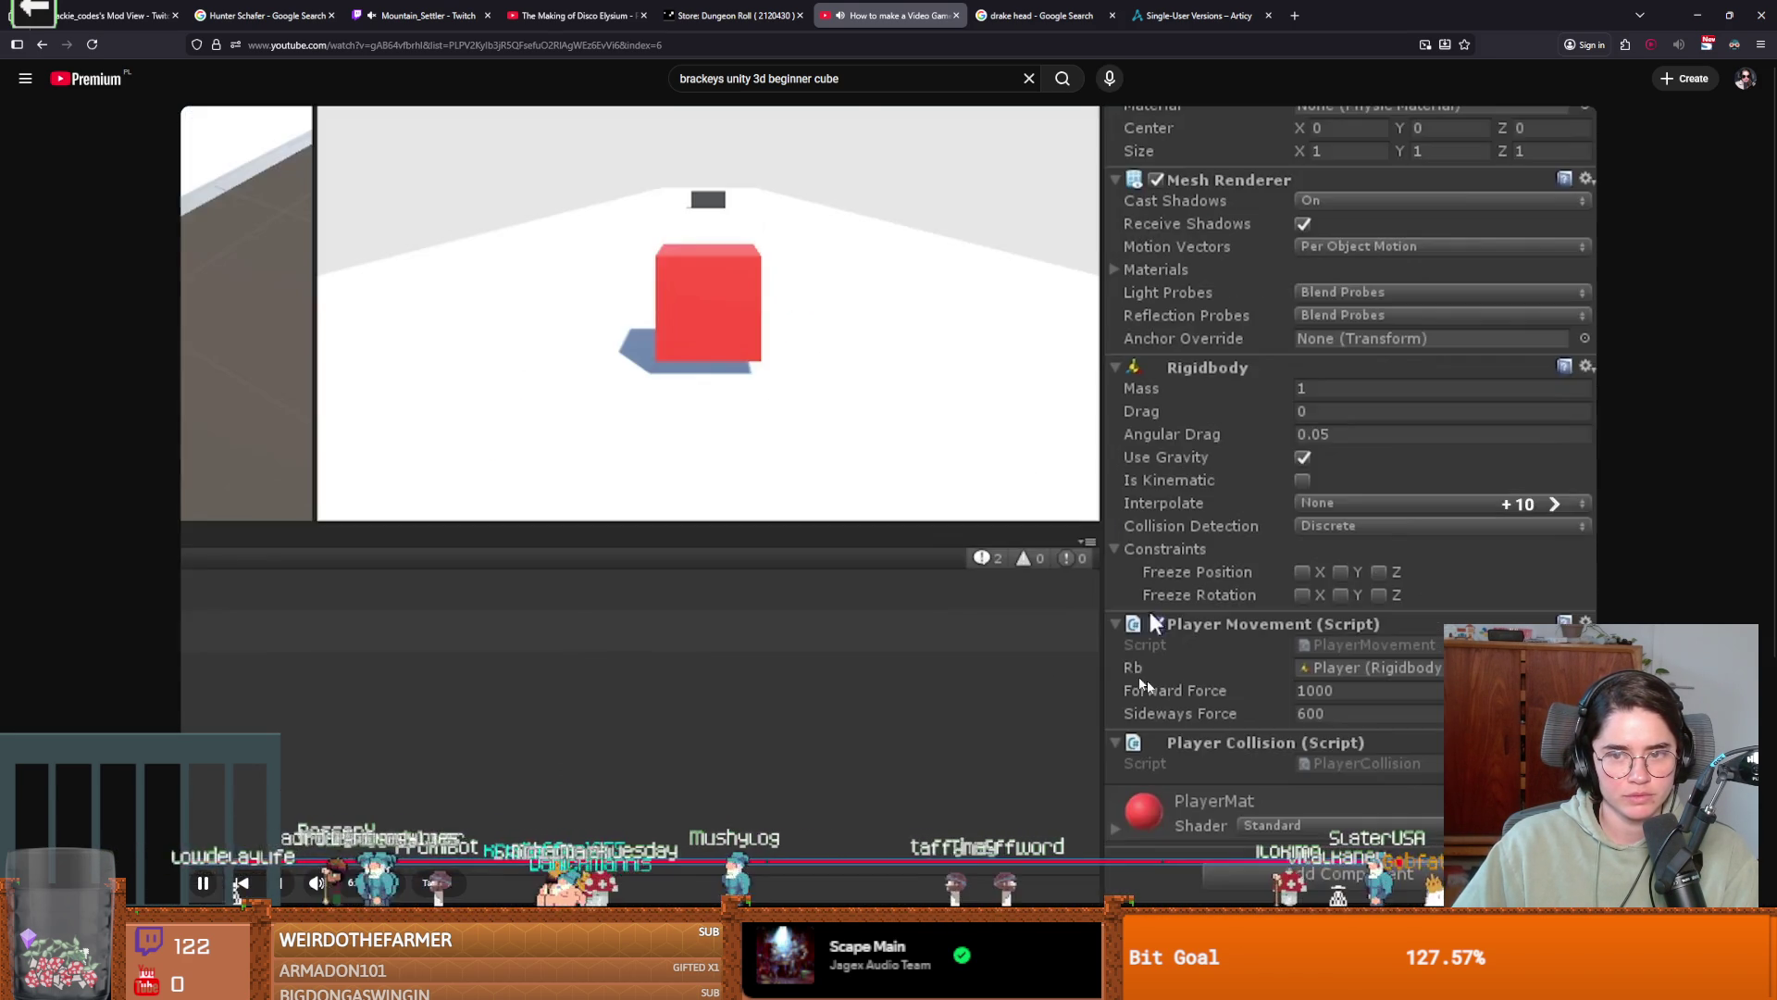
pyautogui.press('Right')
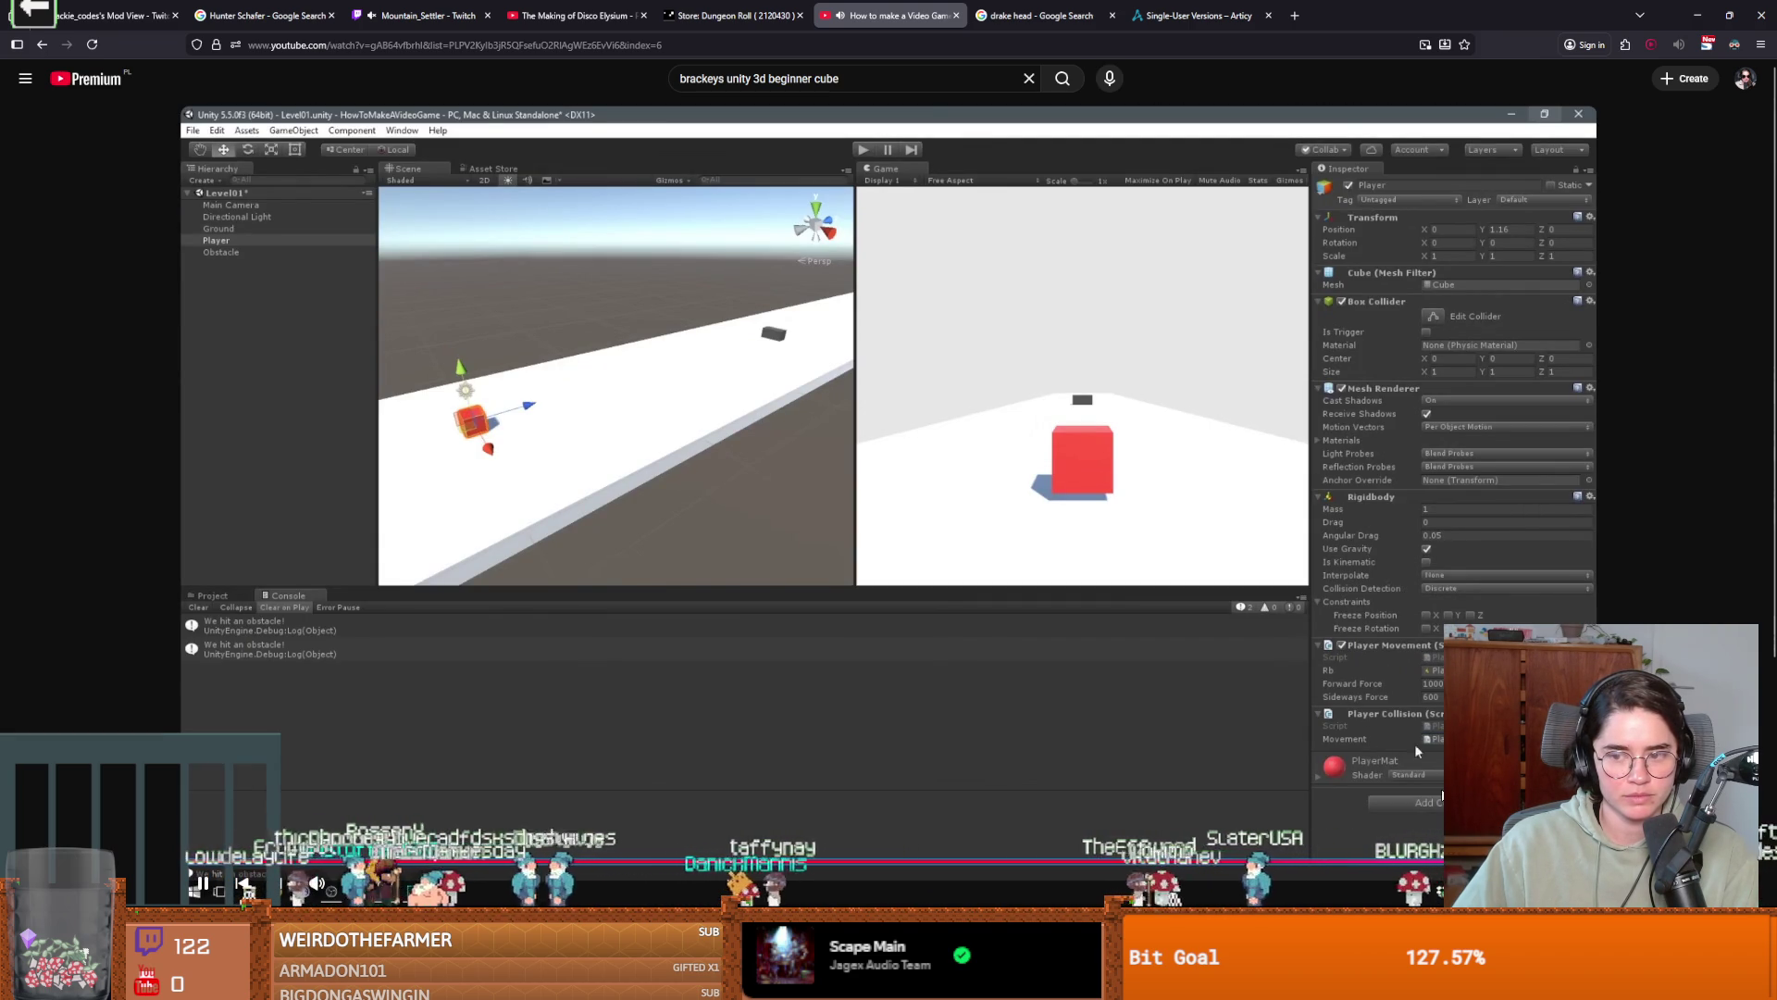
pyautogui.press('Right')
pyautogui.press('Right')
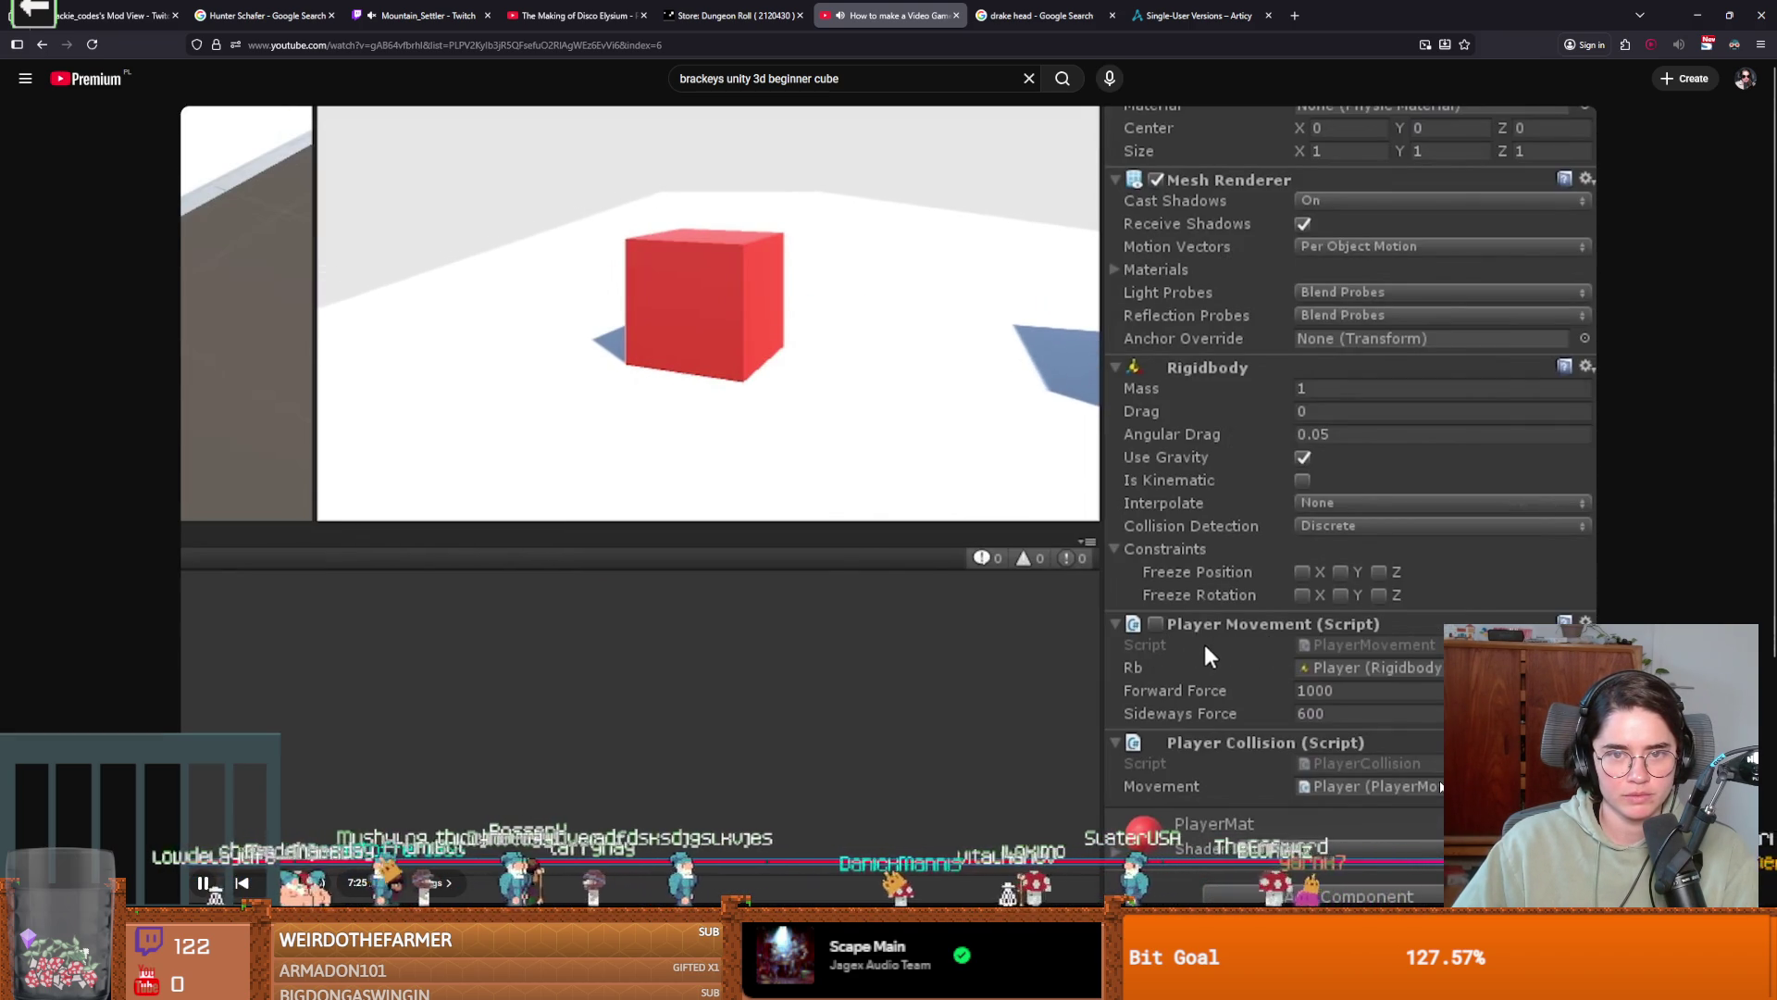
pyautogui.press('Right')
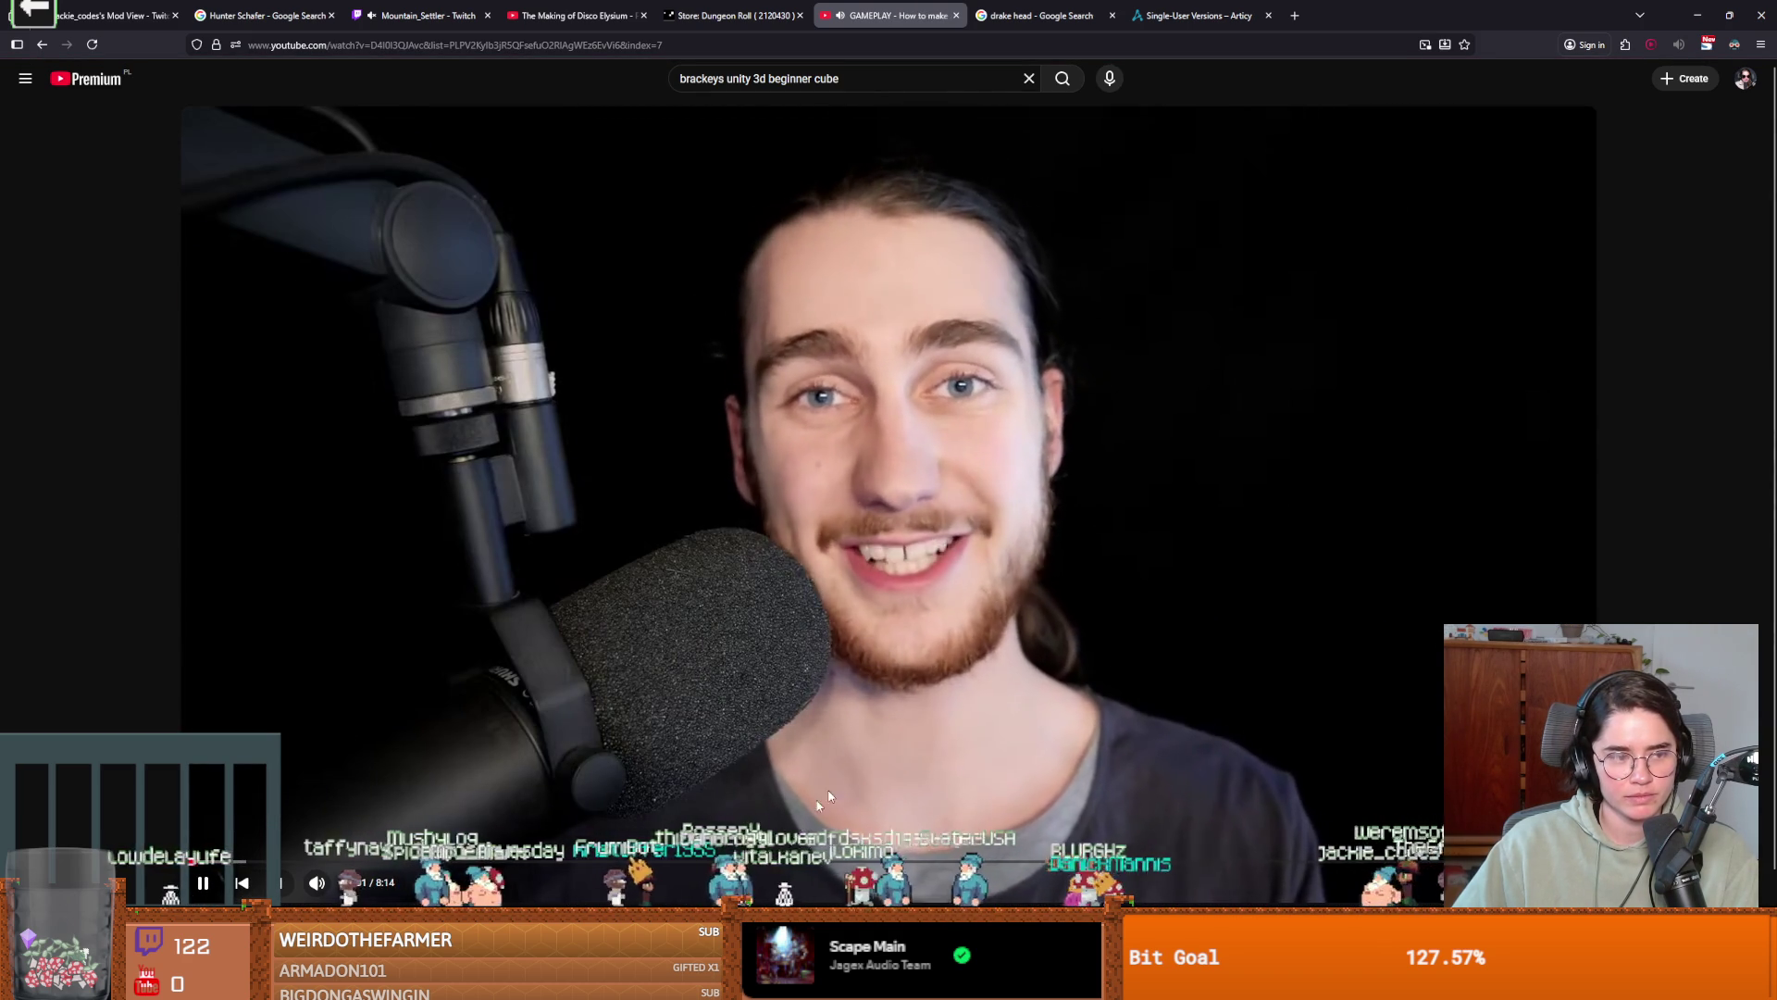
# Skim the current tutorial from the 2:48 gameplay demo to its Unity editor section.
pyautogui.click(666, 861)
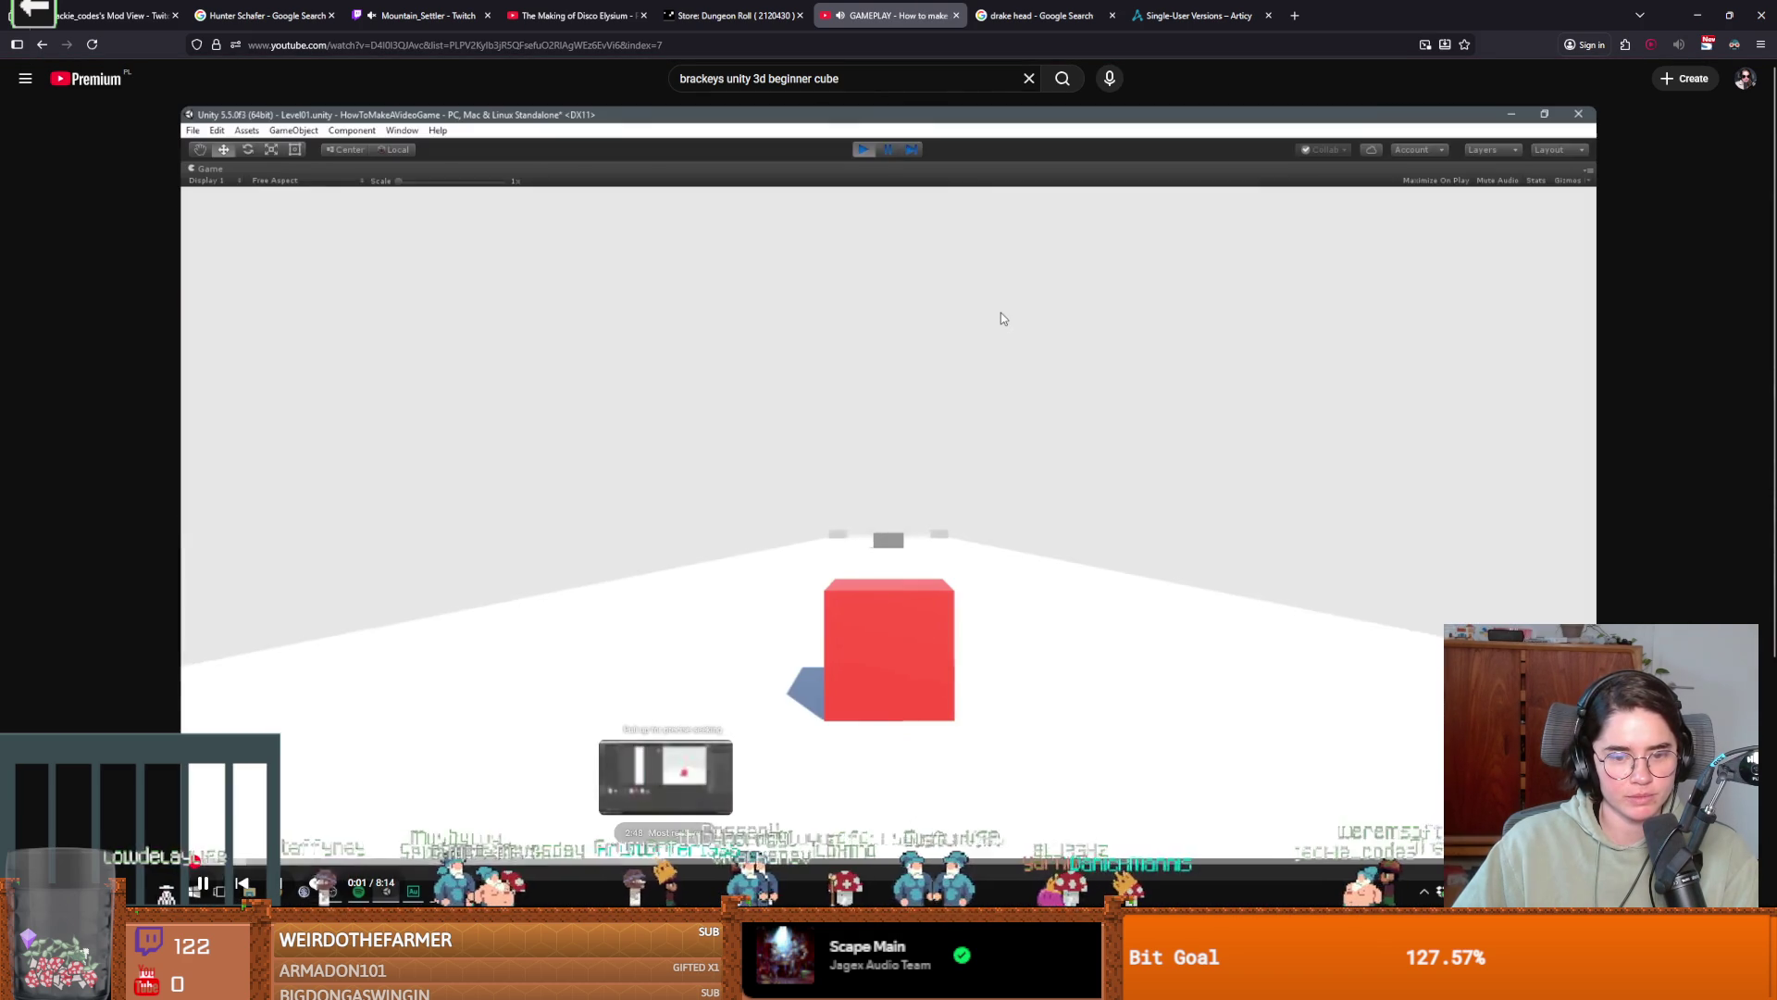
pyautogui.press('Left')
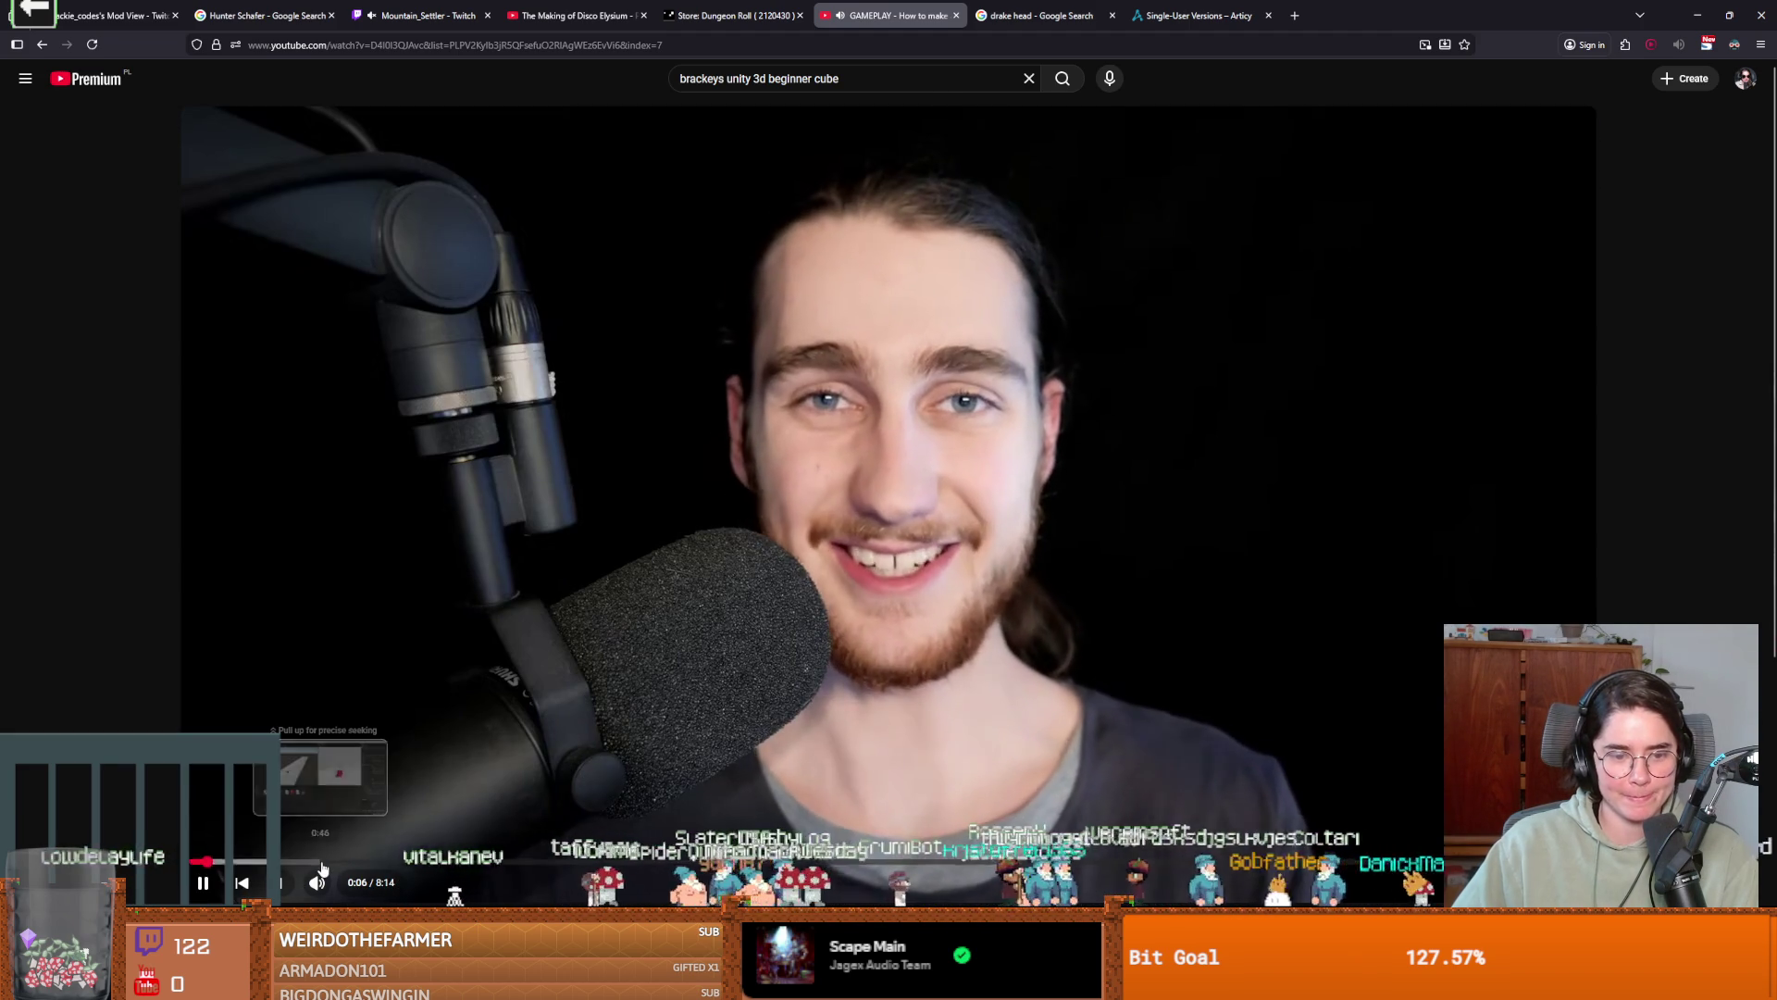
pyautogui.press('l')
pyautogui.press('l')
pyautogui.press('l')
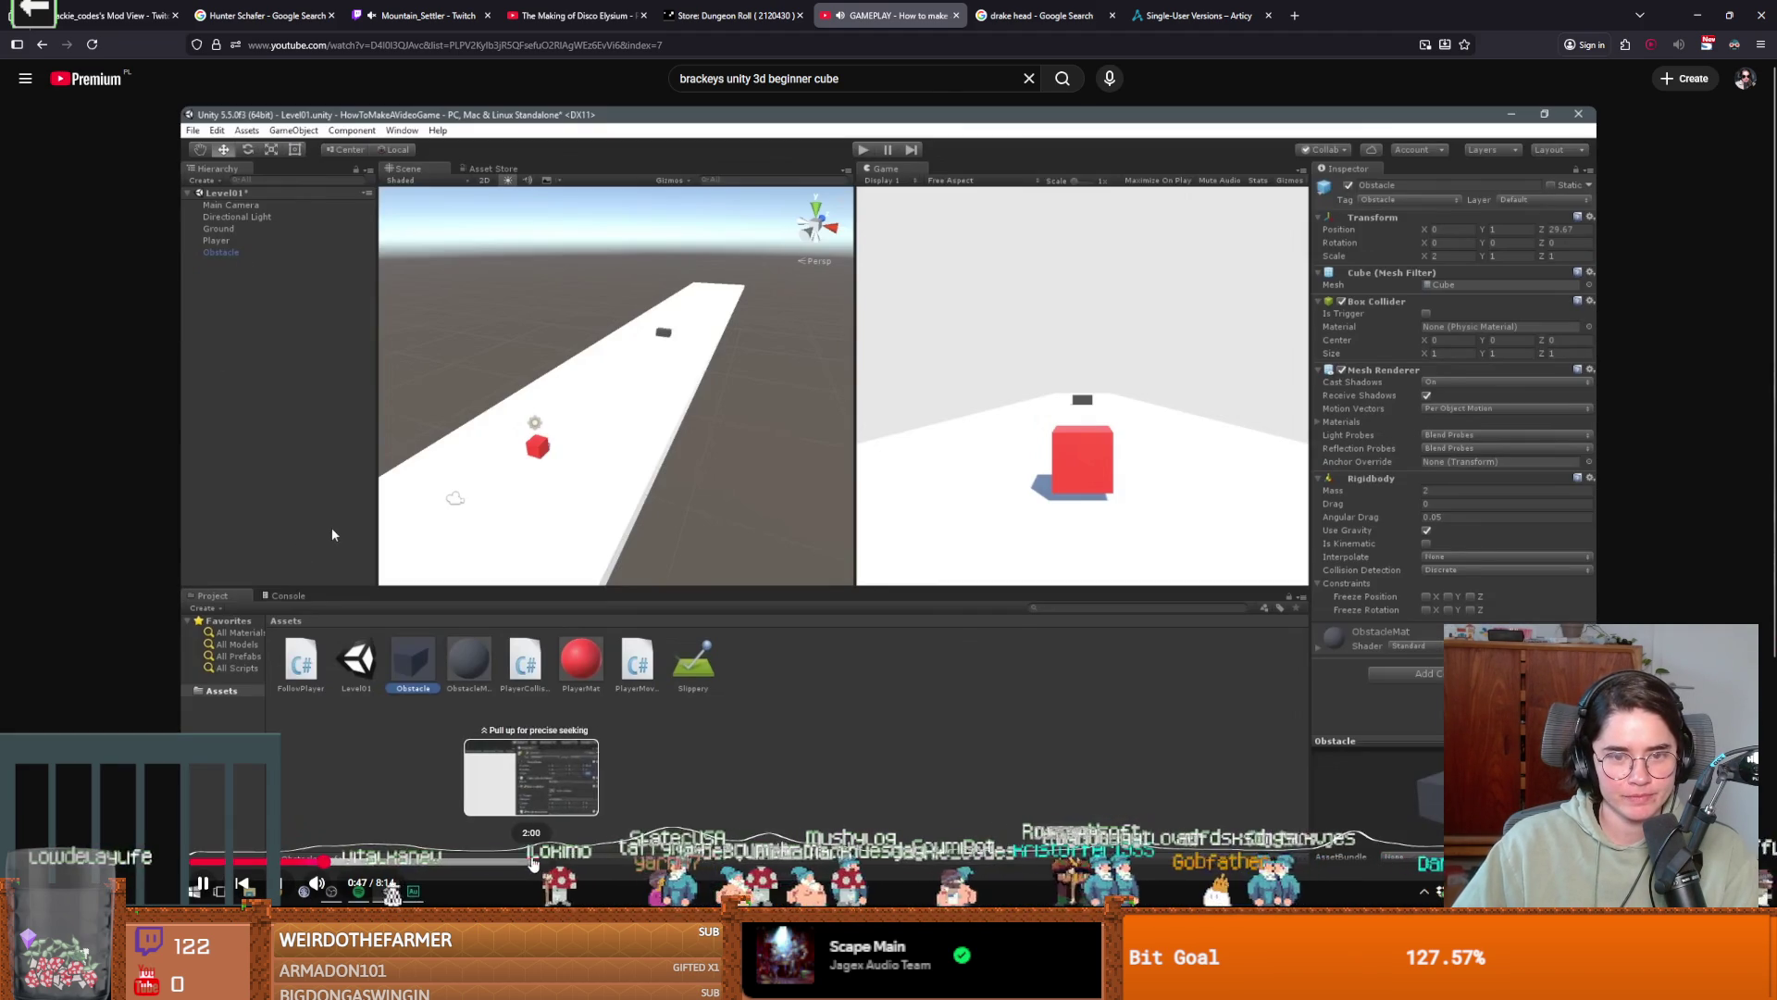
pyautogui.click(534, 861)
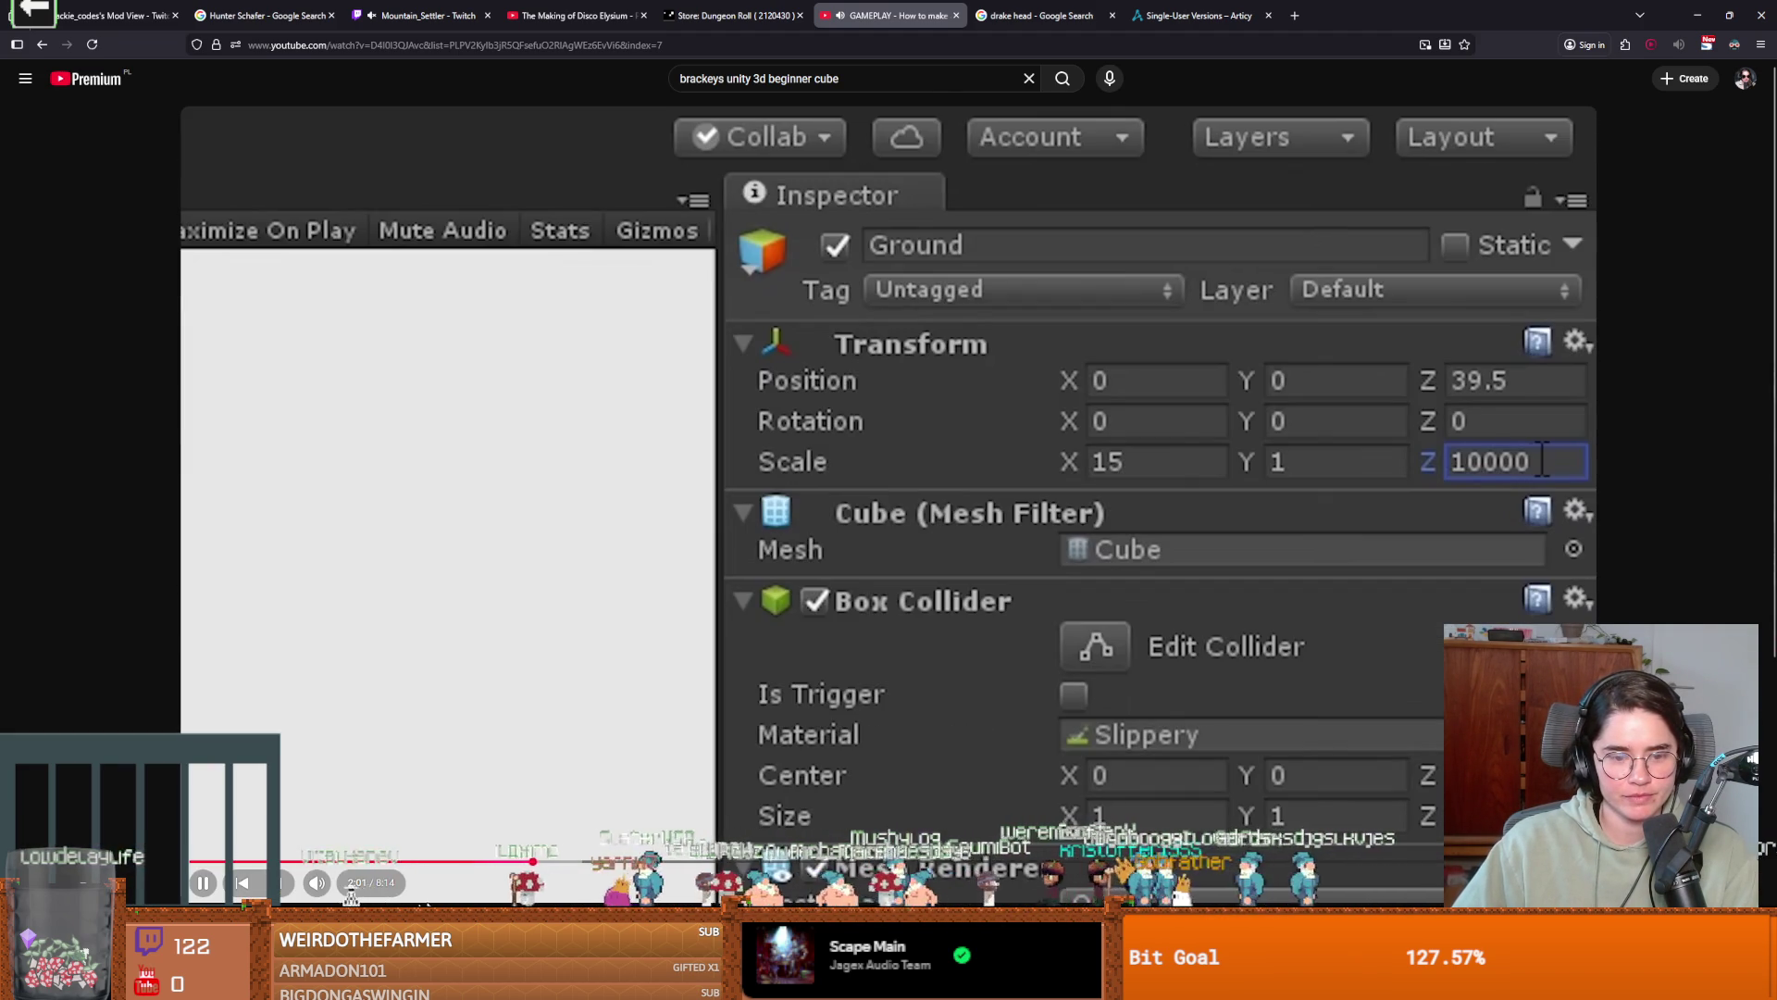
# Start the next playlist tutorial and pause it on the Unity editor view around 0:40.
pyautogui.click(283, 886)
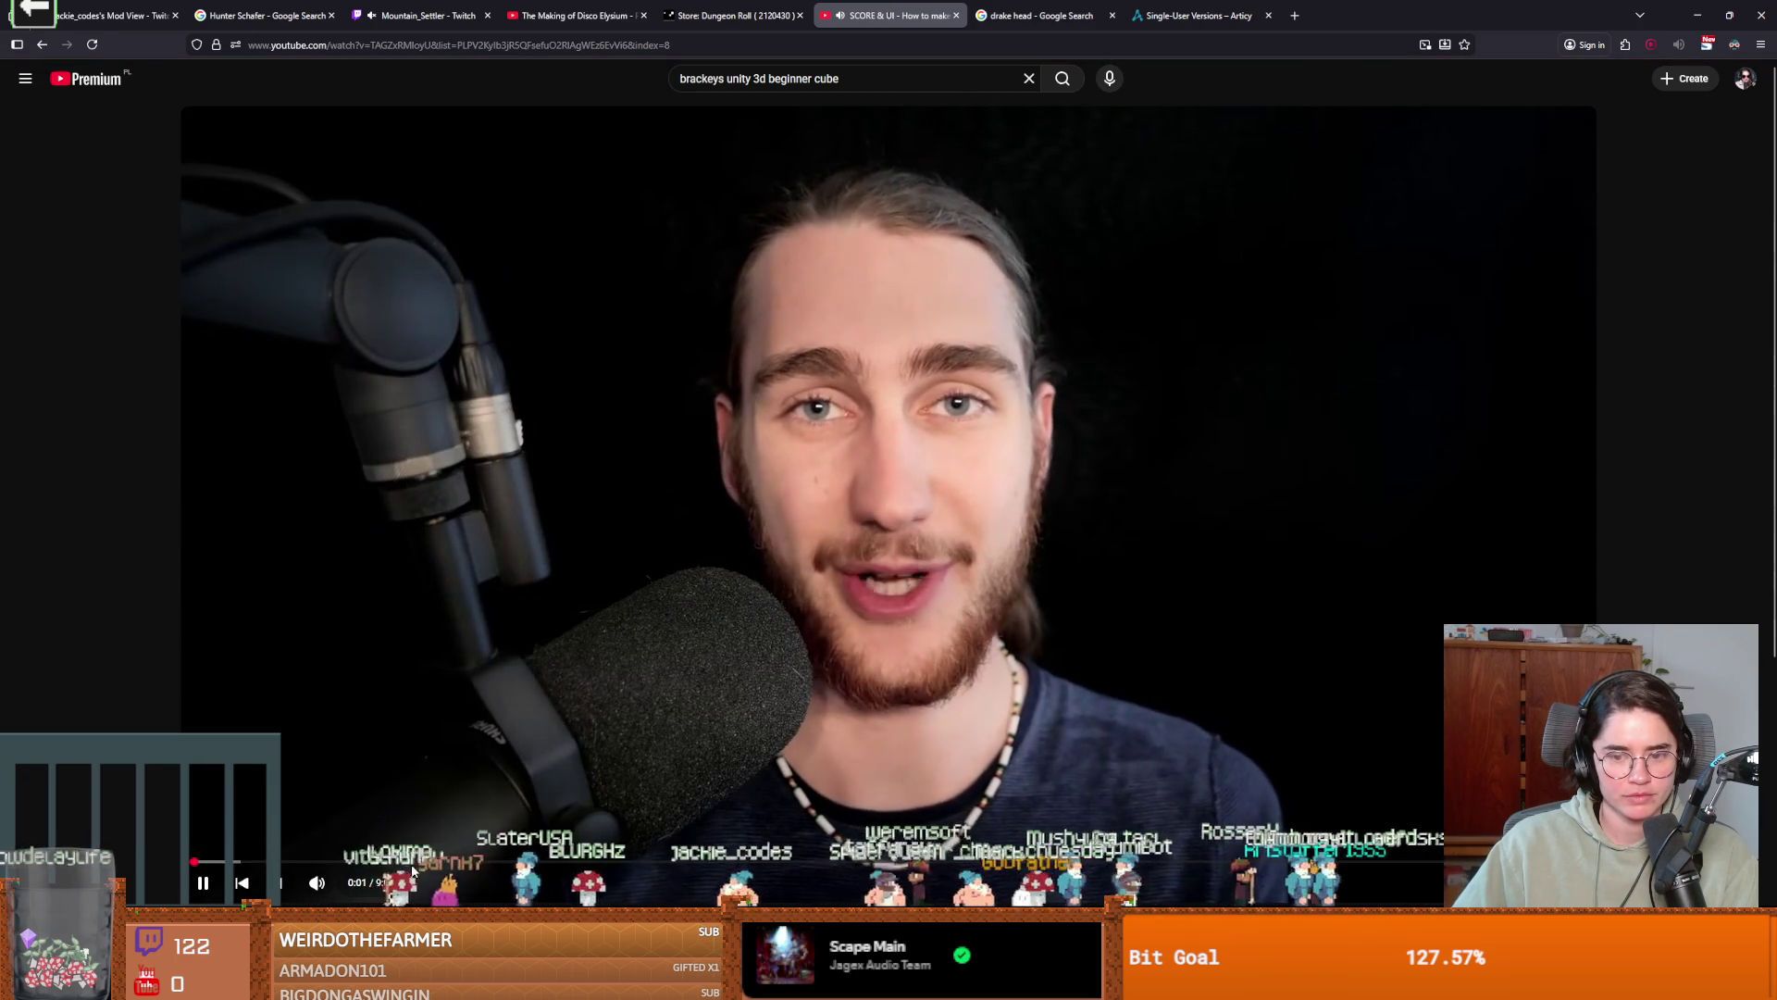
pyautogui.click(527, 695)
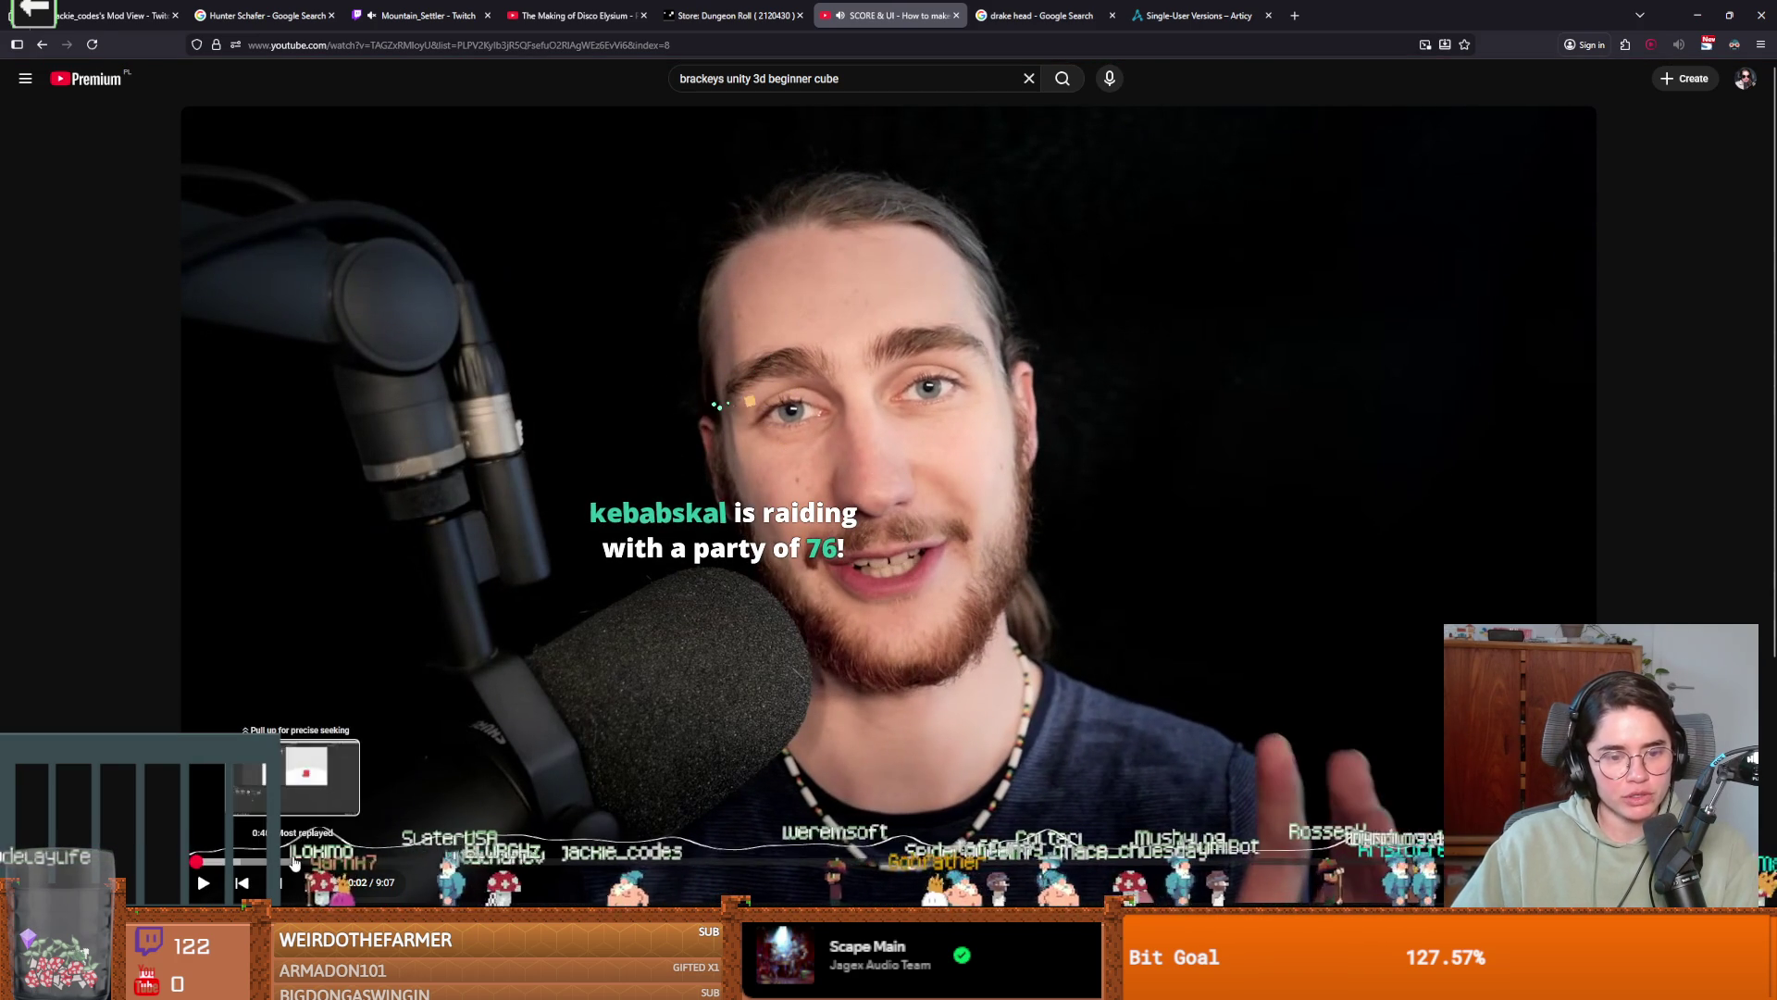
pyautogui.click(294, 860)
pyautogui.click(455, 738)
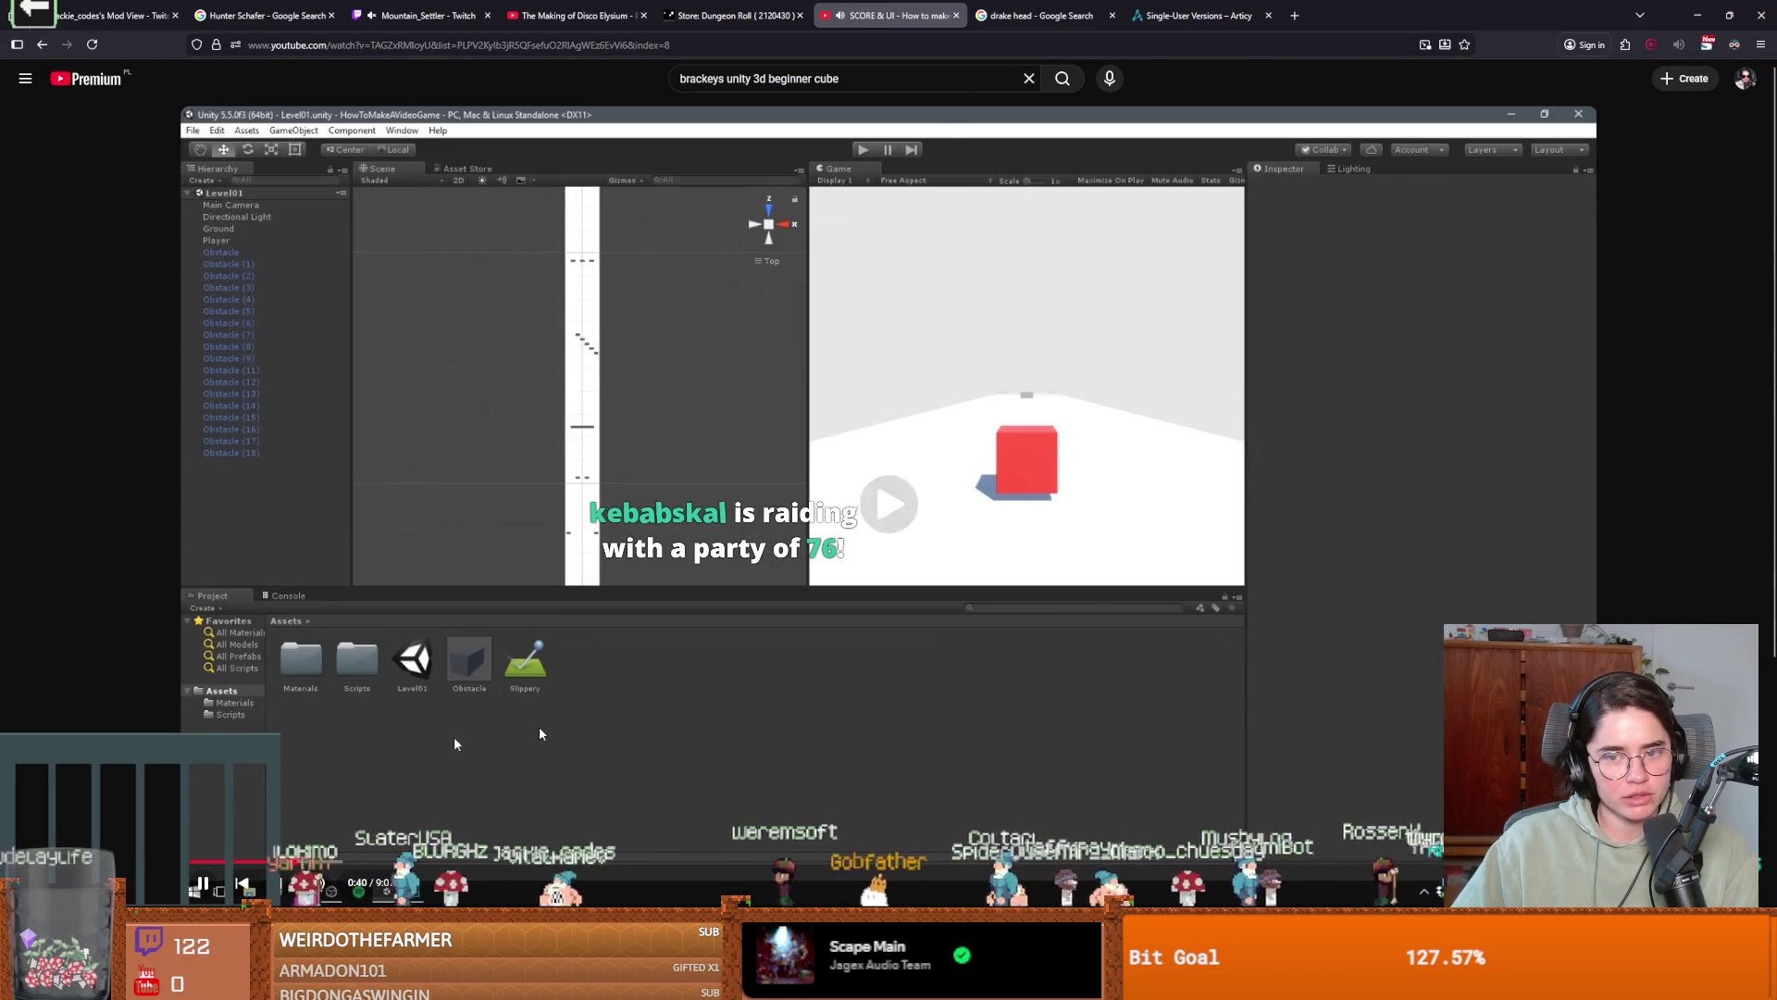
pyautogui.click(453, 742)
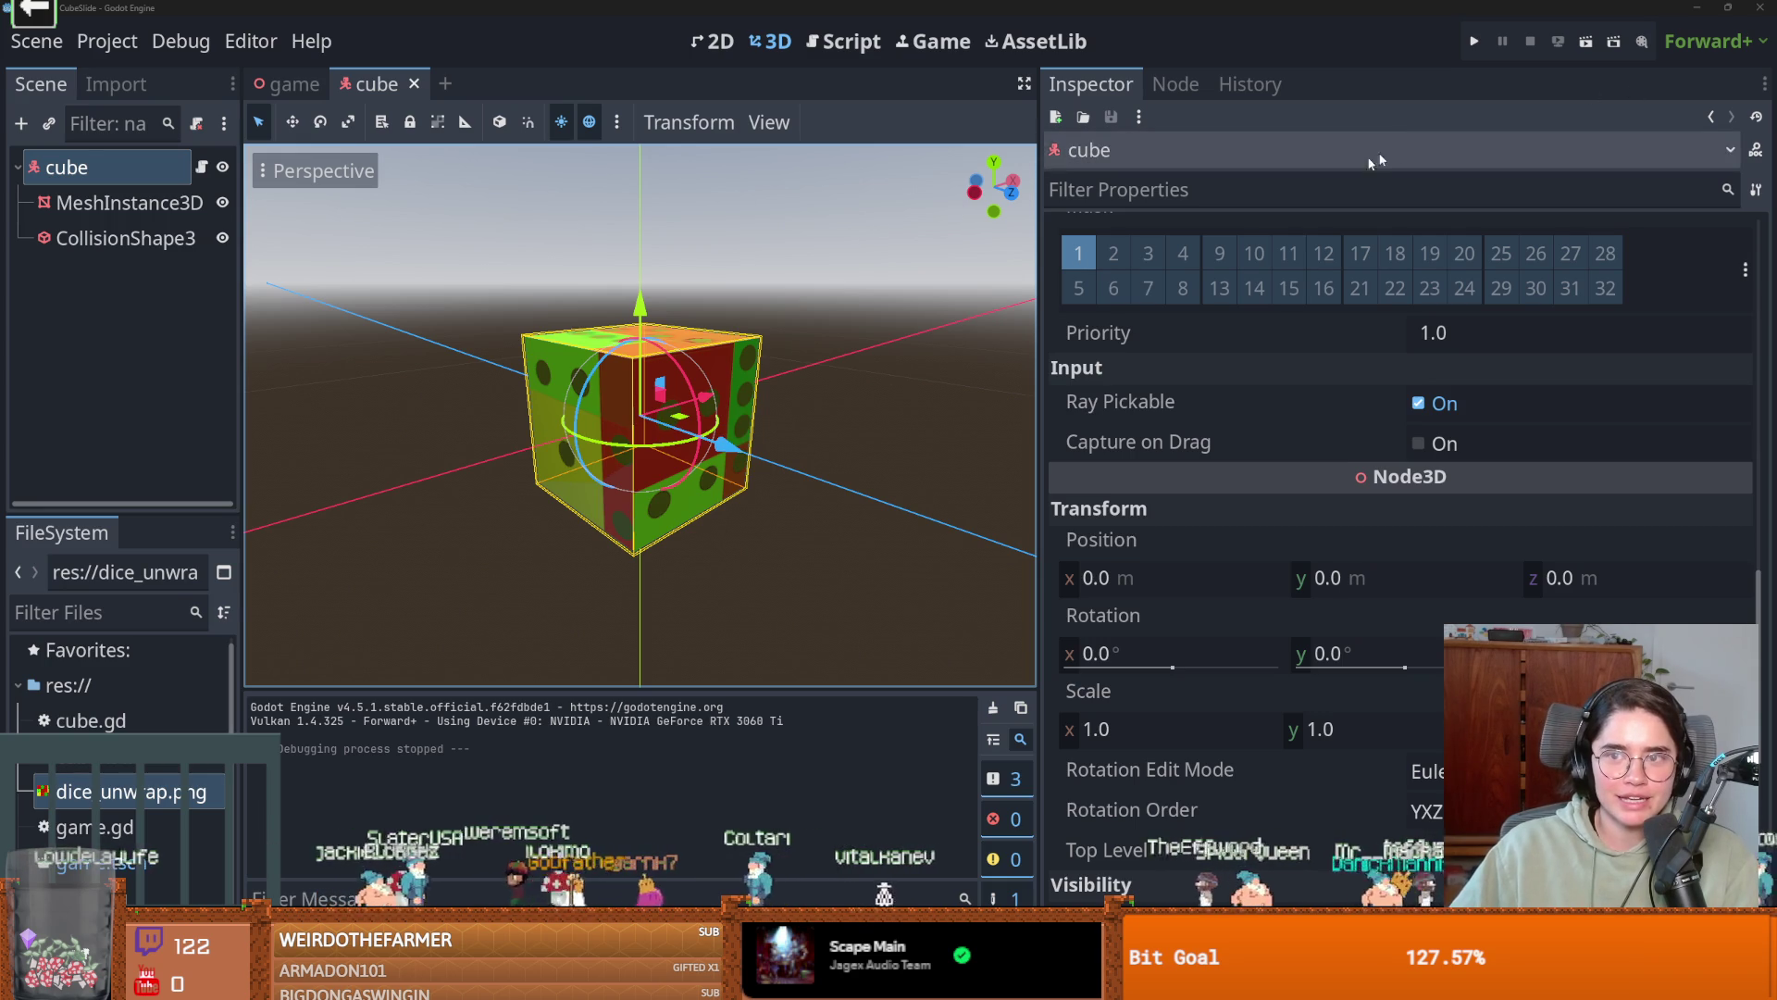
# Test-run CubeSlide briefly, then close the game window.
pyautogui.click(1475, 40)
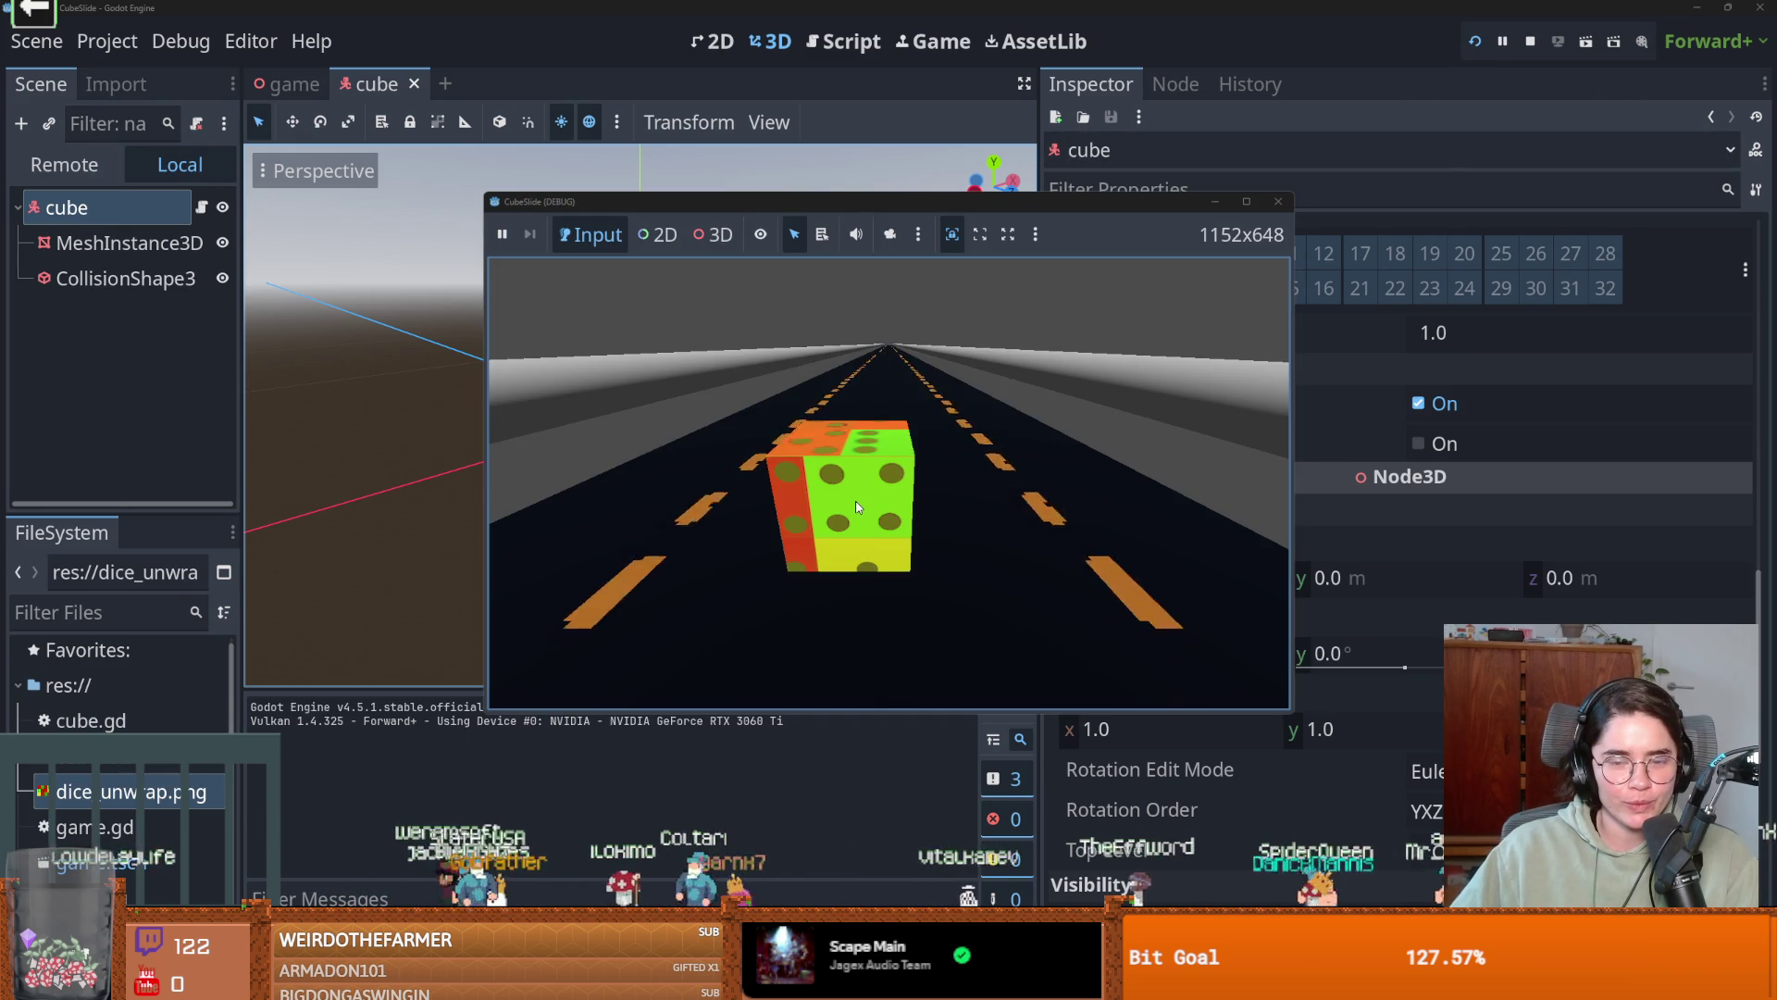
pyautogui.click(1278, 201)
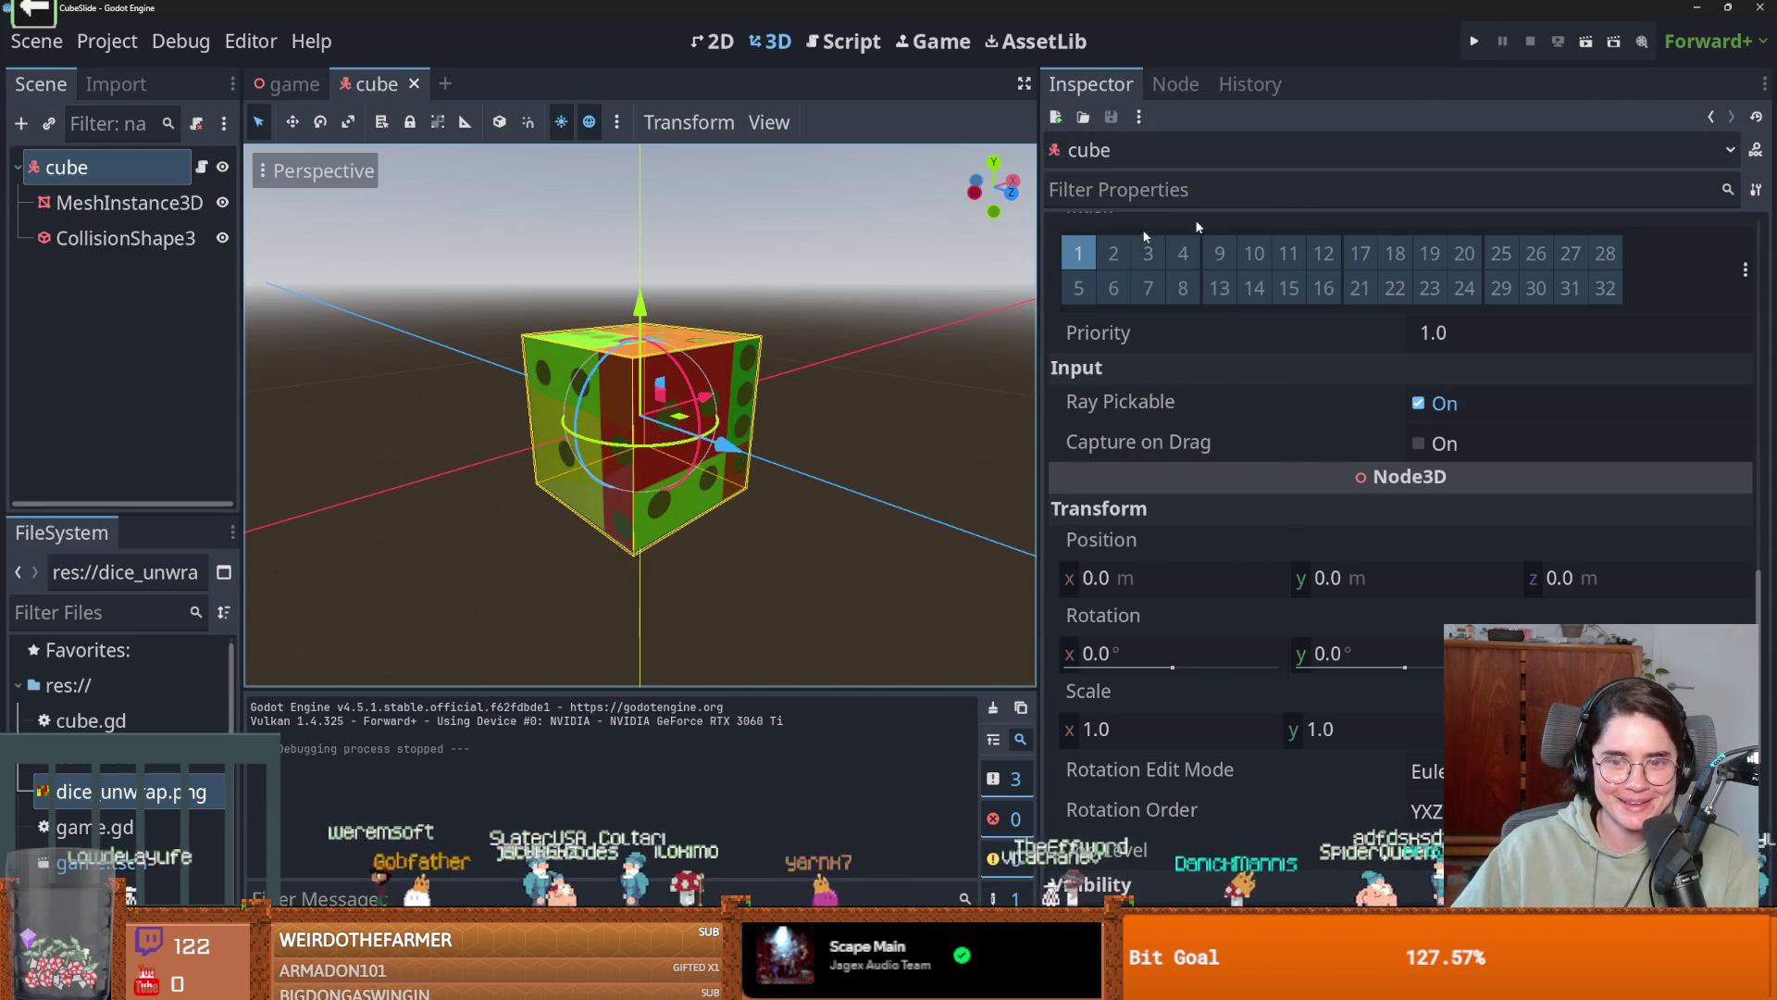
pyautogui.scroll(-4, 691, 463)
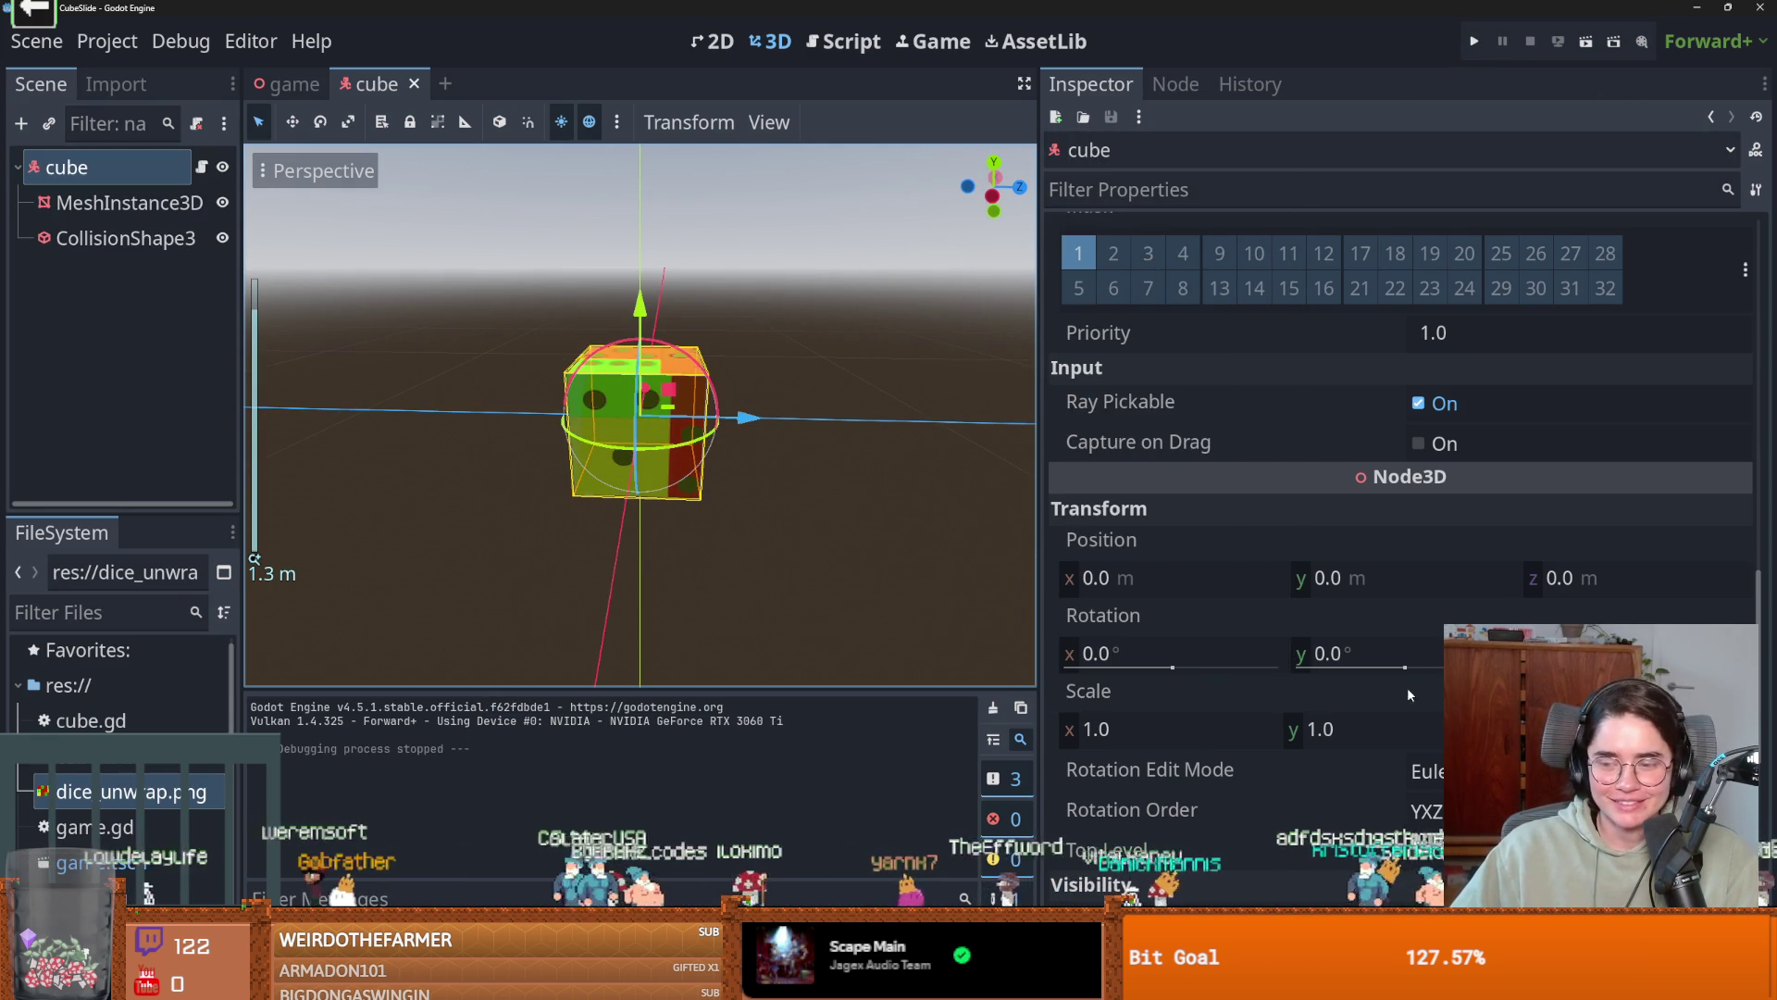
pyautogui.hotkey('alt', 'Tab')
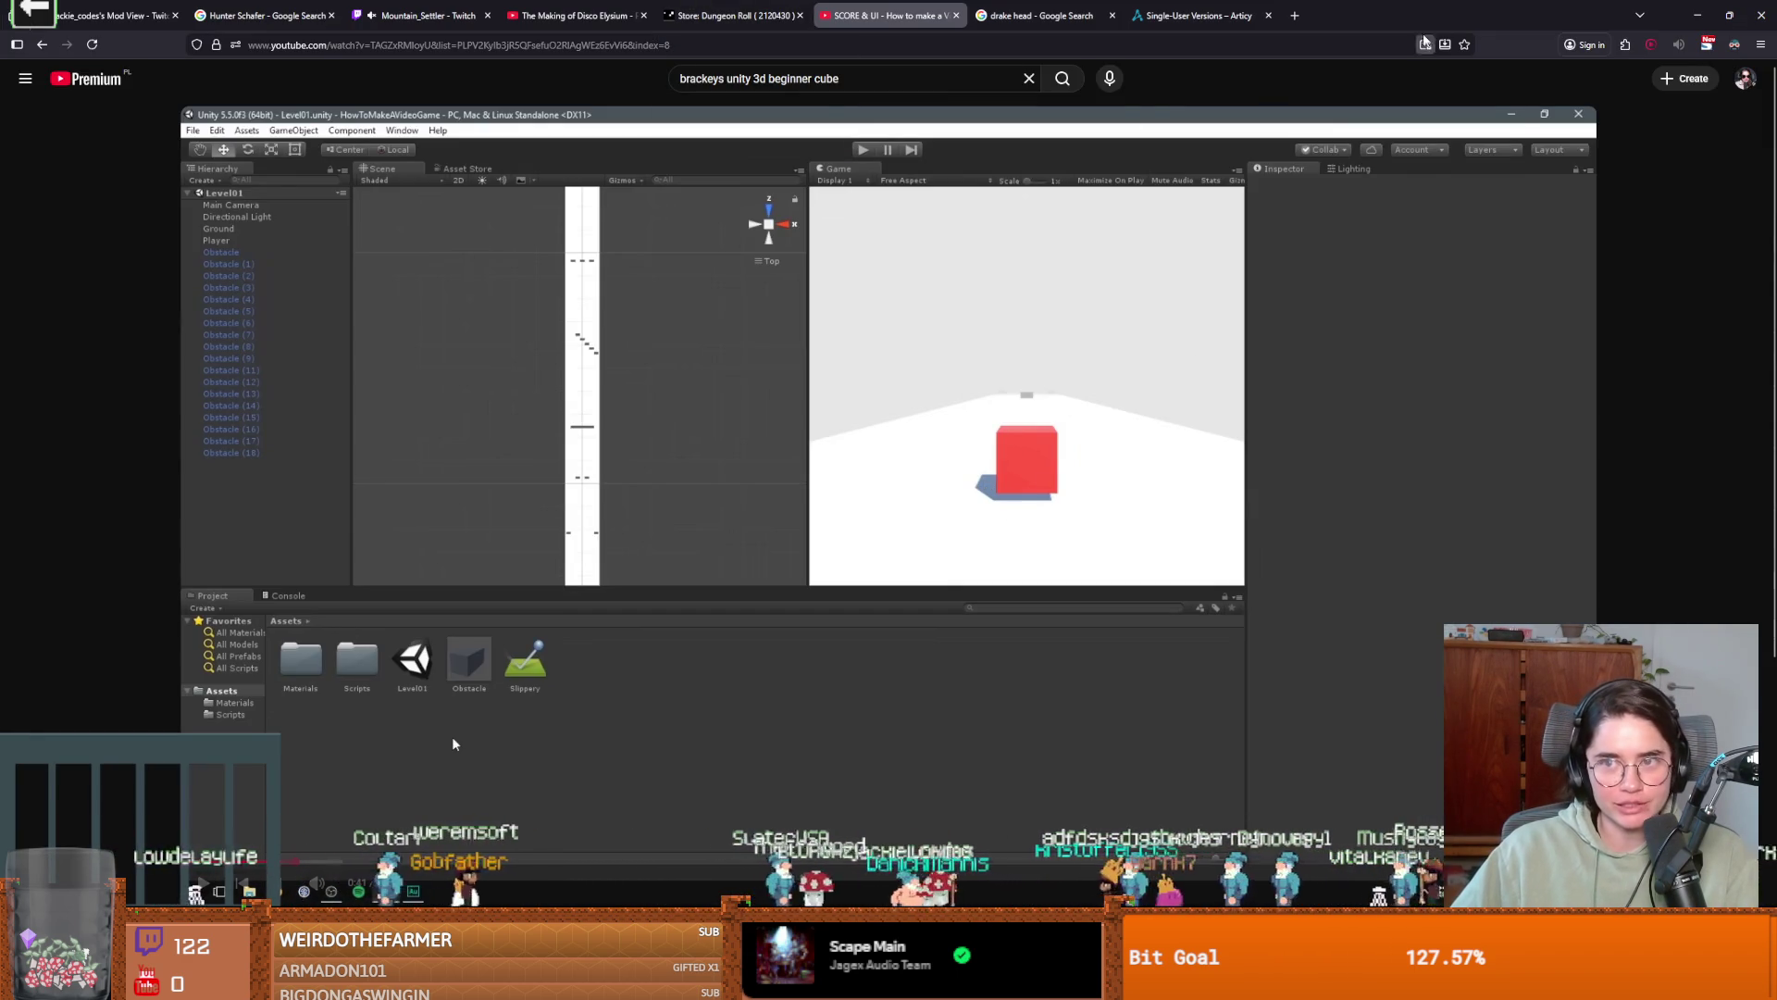
pyautogui.hotkey('alt', 'Tab')
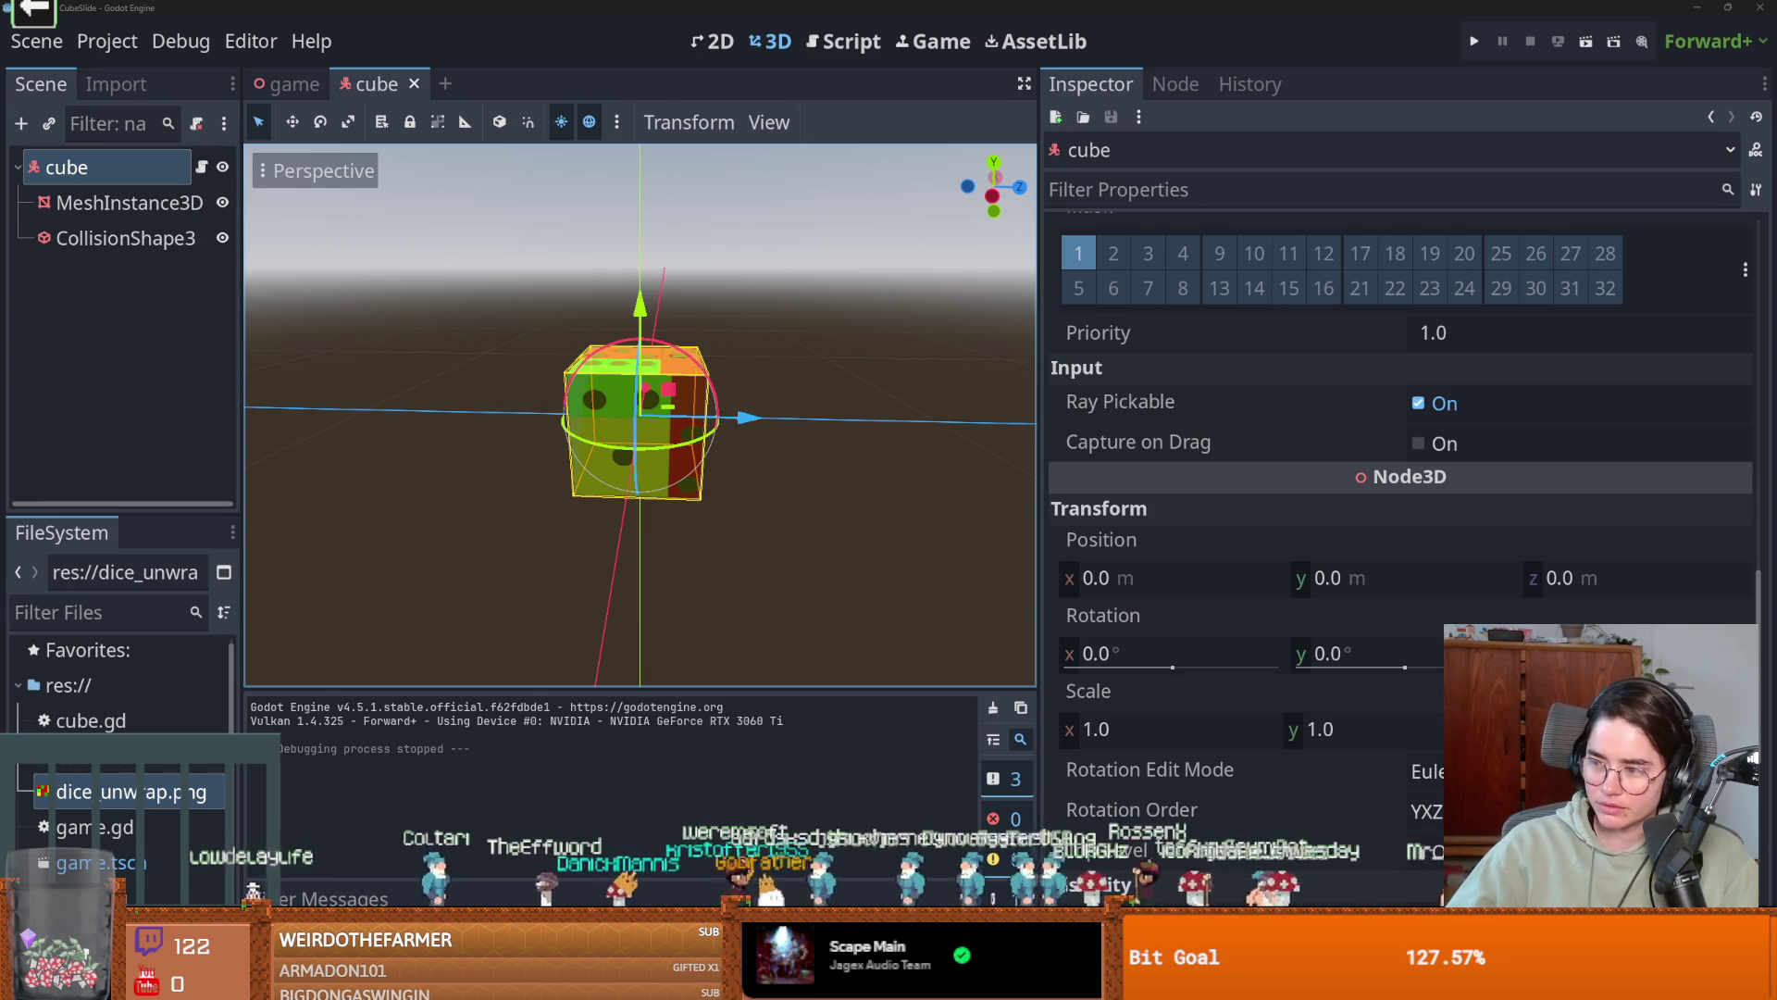
# Save the cube scene and switch to the game scene, collapsing the Node3D branch.
pyautogui.scroll(3, 783, 547)
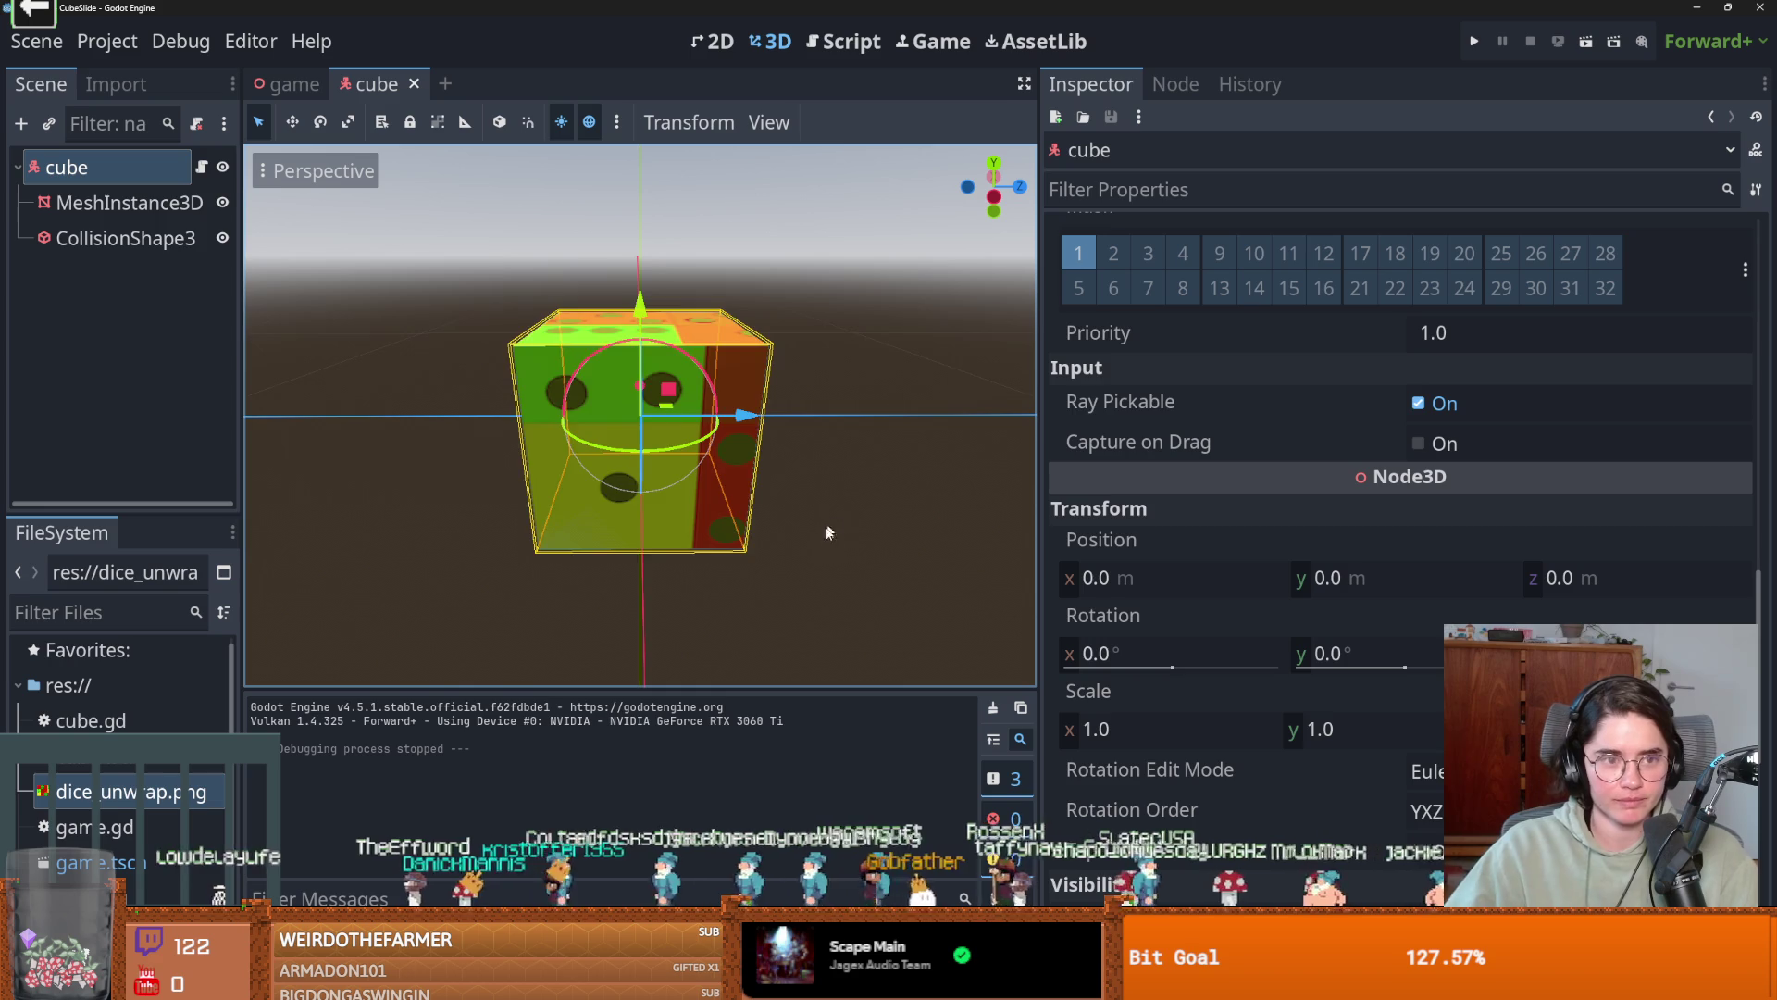
pyautogui.scroll(-3, 819, 537)
pyautogui.hotkey('ctrl', 's')
pyautogui.click(283, 85)
pyautogui.scroll(-5, 602, 448)
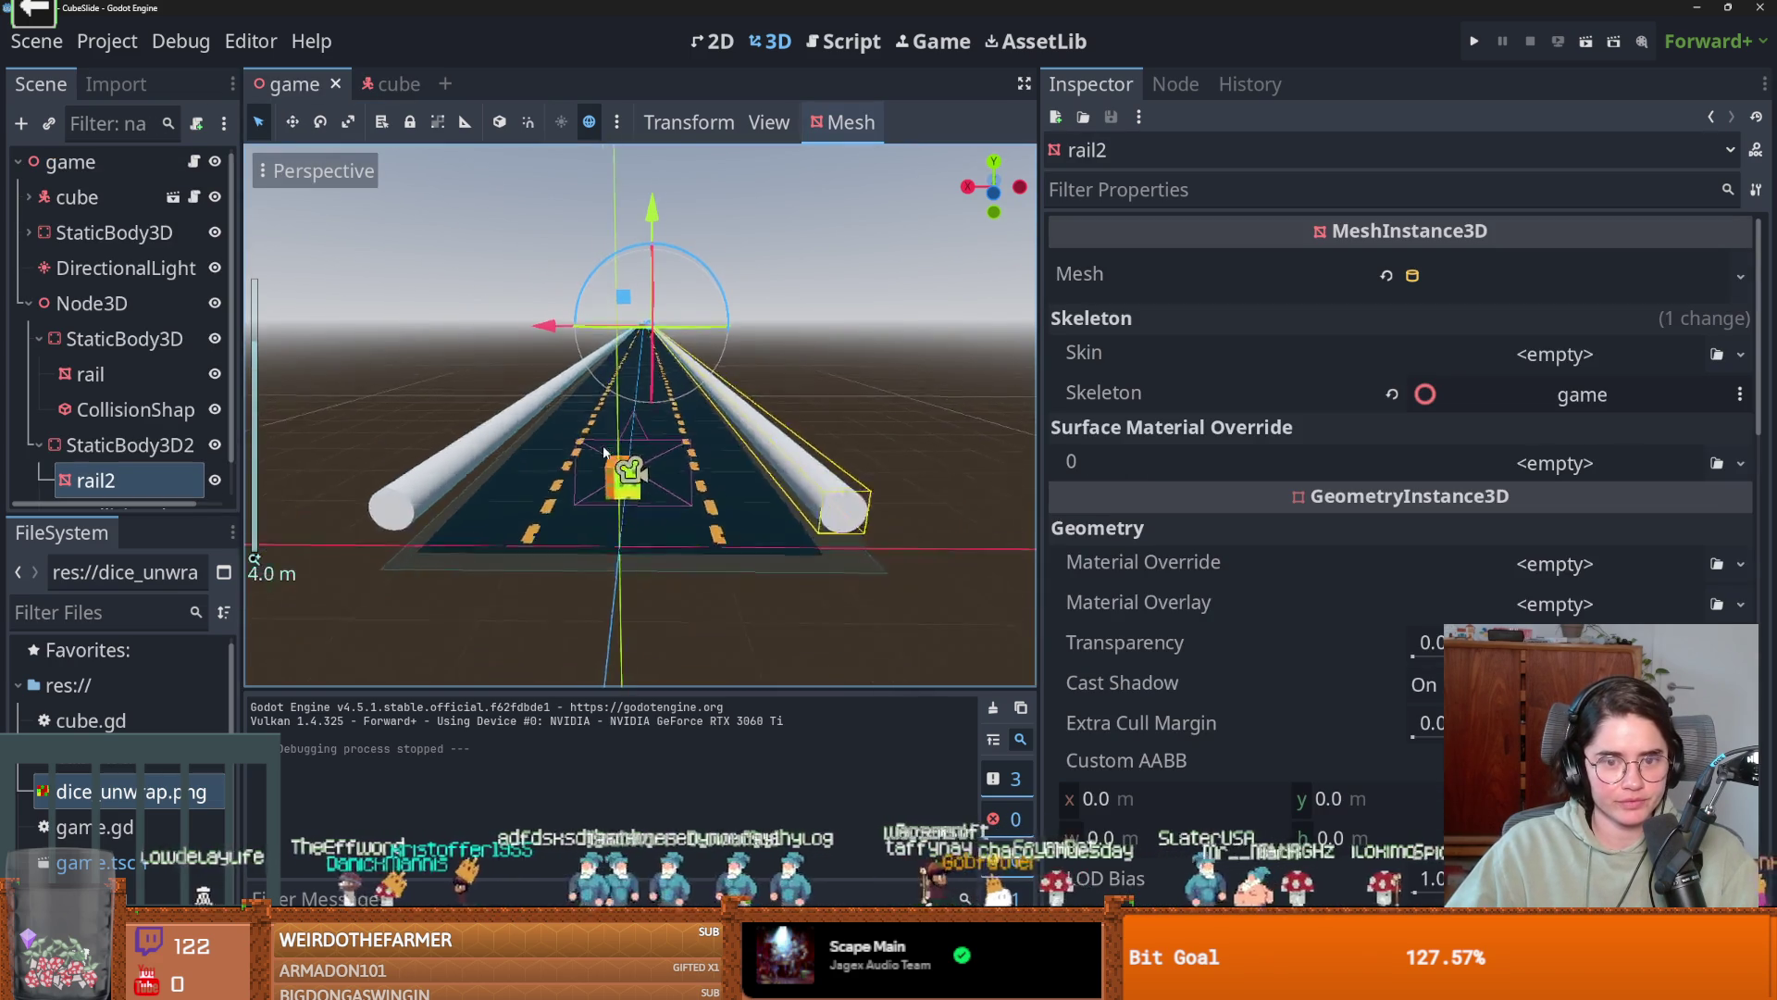
pyautogui.click(28, 303)
# Add a WorldEnvironment child node under the game root node.
pyautogui.rightClick(47, 167)
pyautogui.click(120, 218)
pyautogui.write('env')
pyautogui.press('Return')
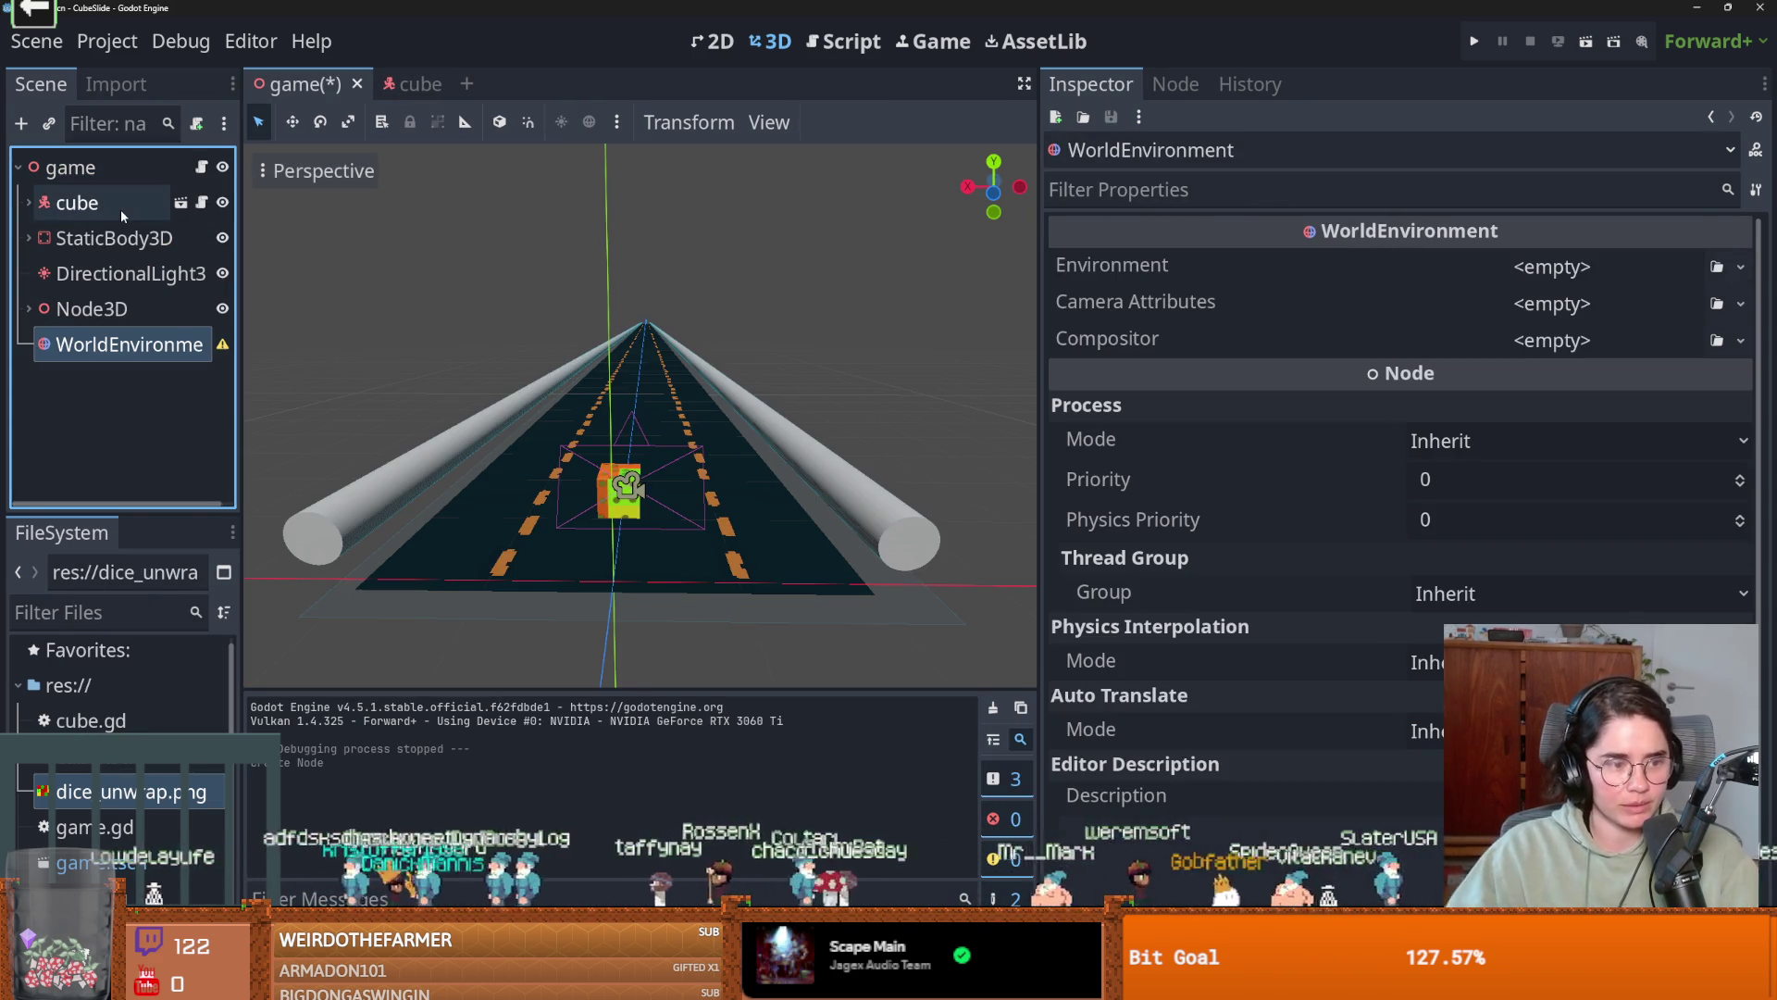
pyautogui.scroll(3, 453, 459)
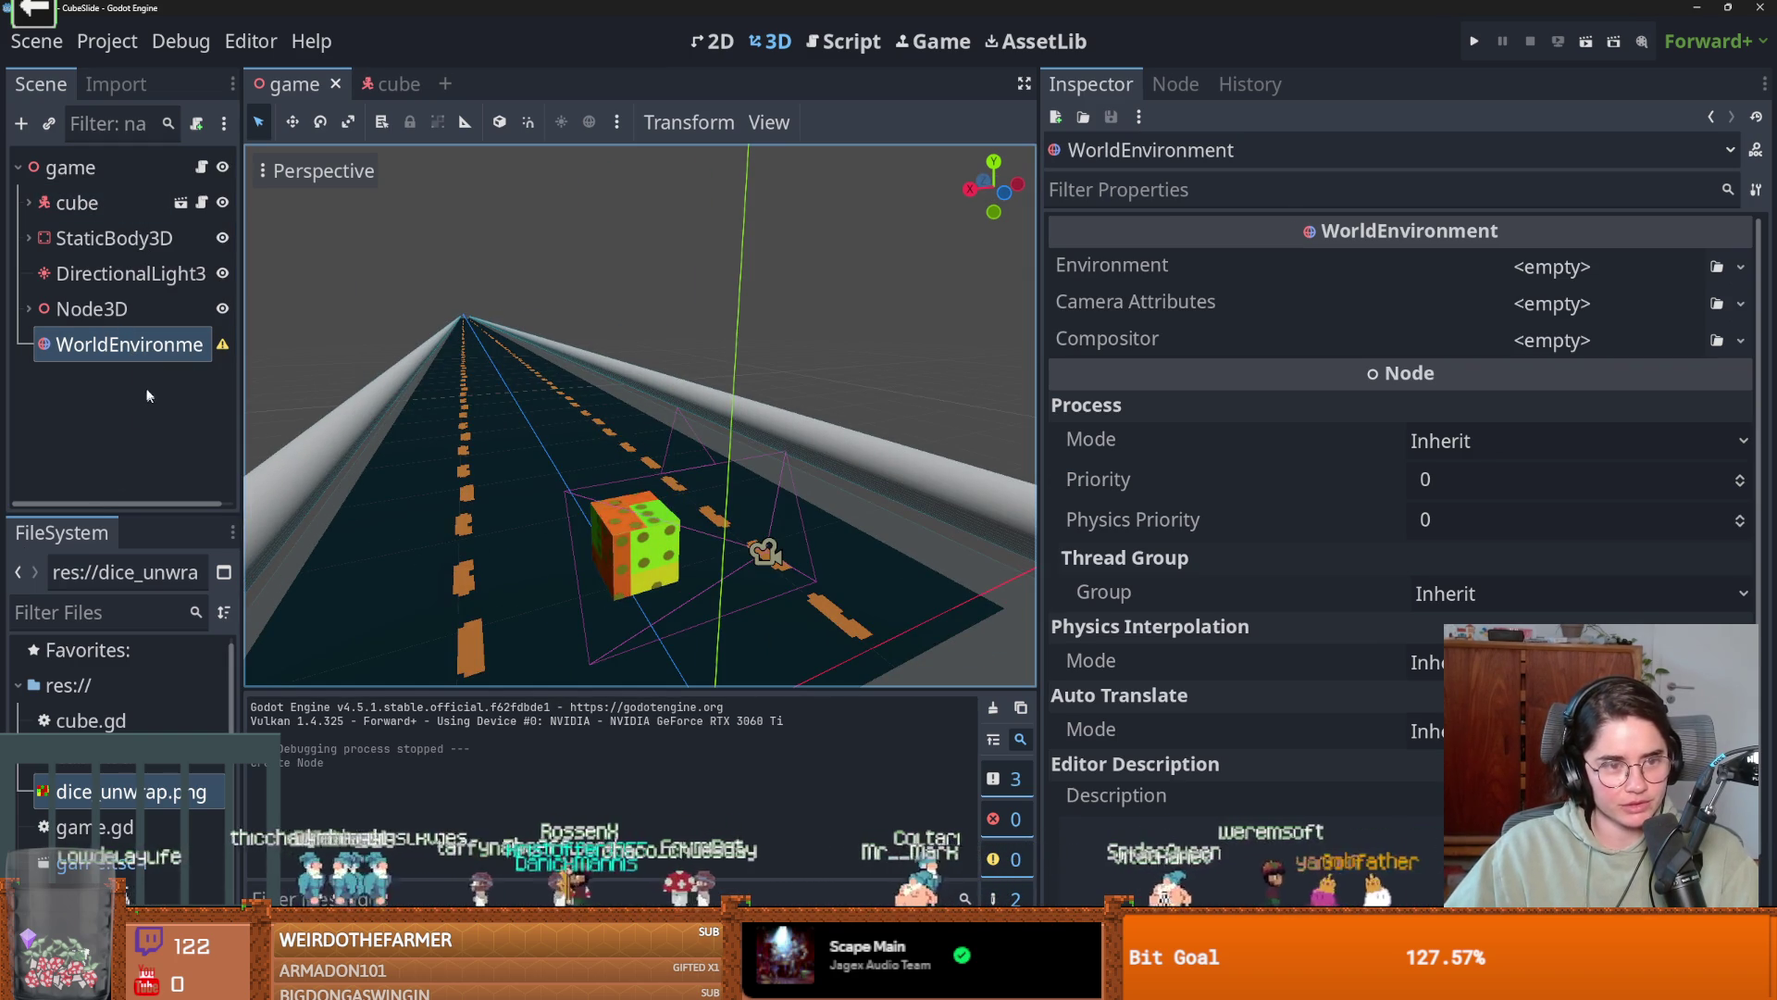
# Give the WorldEnvironment a new Environment resource and look over its background mode choices.
pyautogui.click(1558, 268)
pyautogui.click(1657, 334)
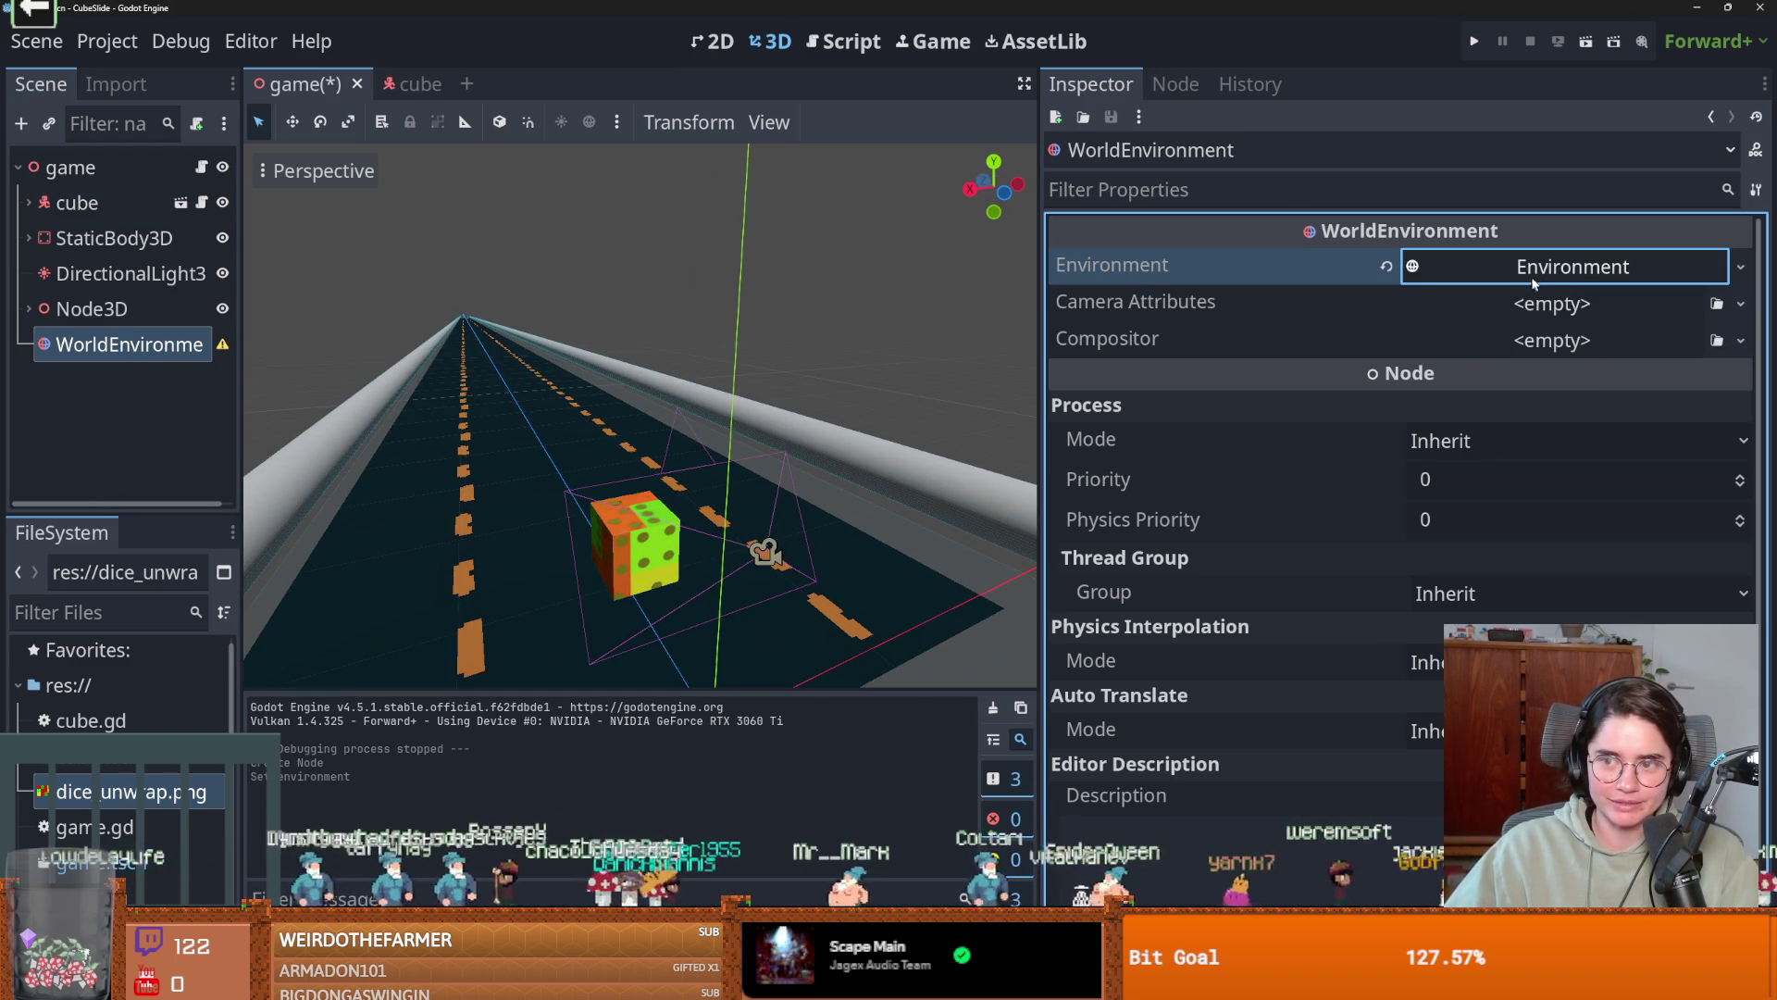
pyautogui.click(1480, 342)
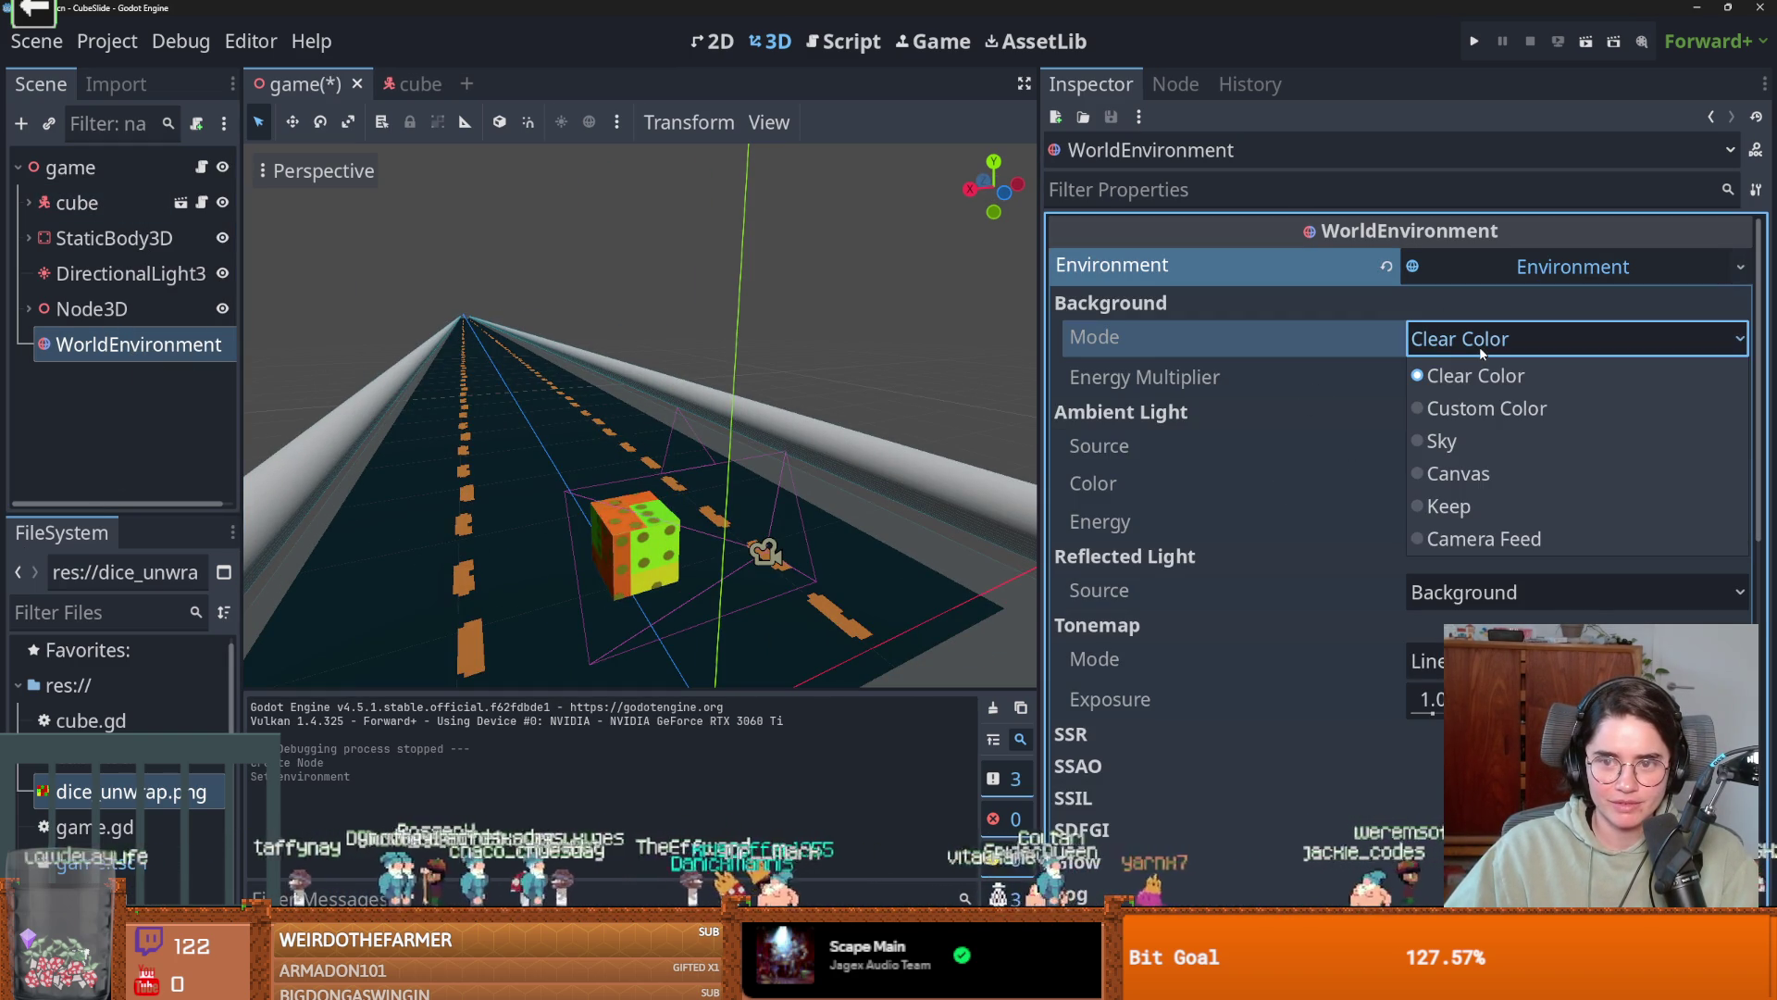
pyautogui.scroll(-3, 737, 471)
pyautogui.scroll(1, 737, 463)
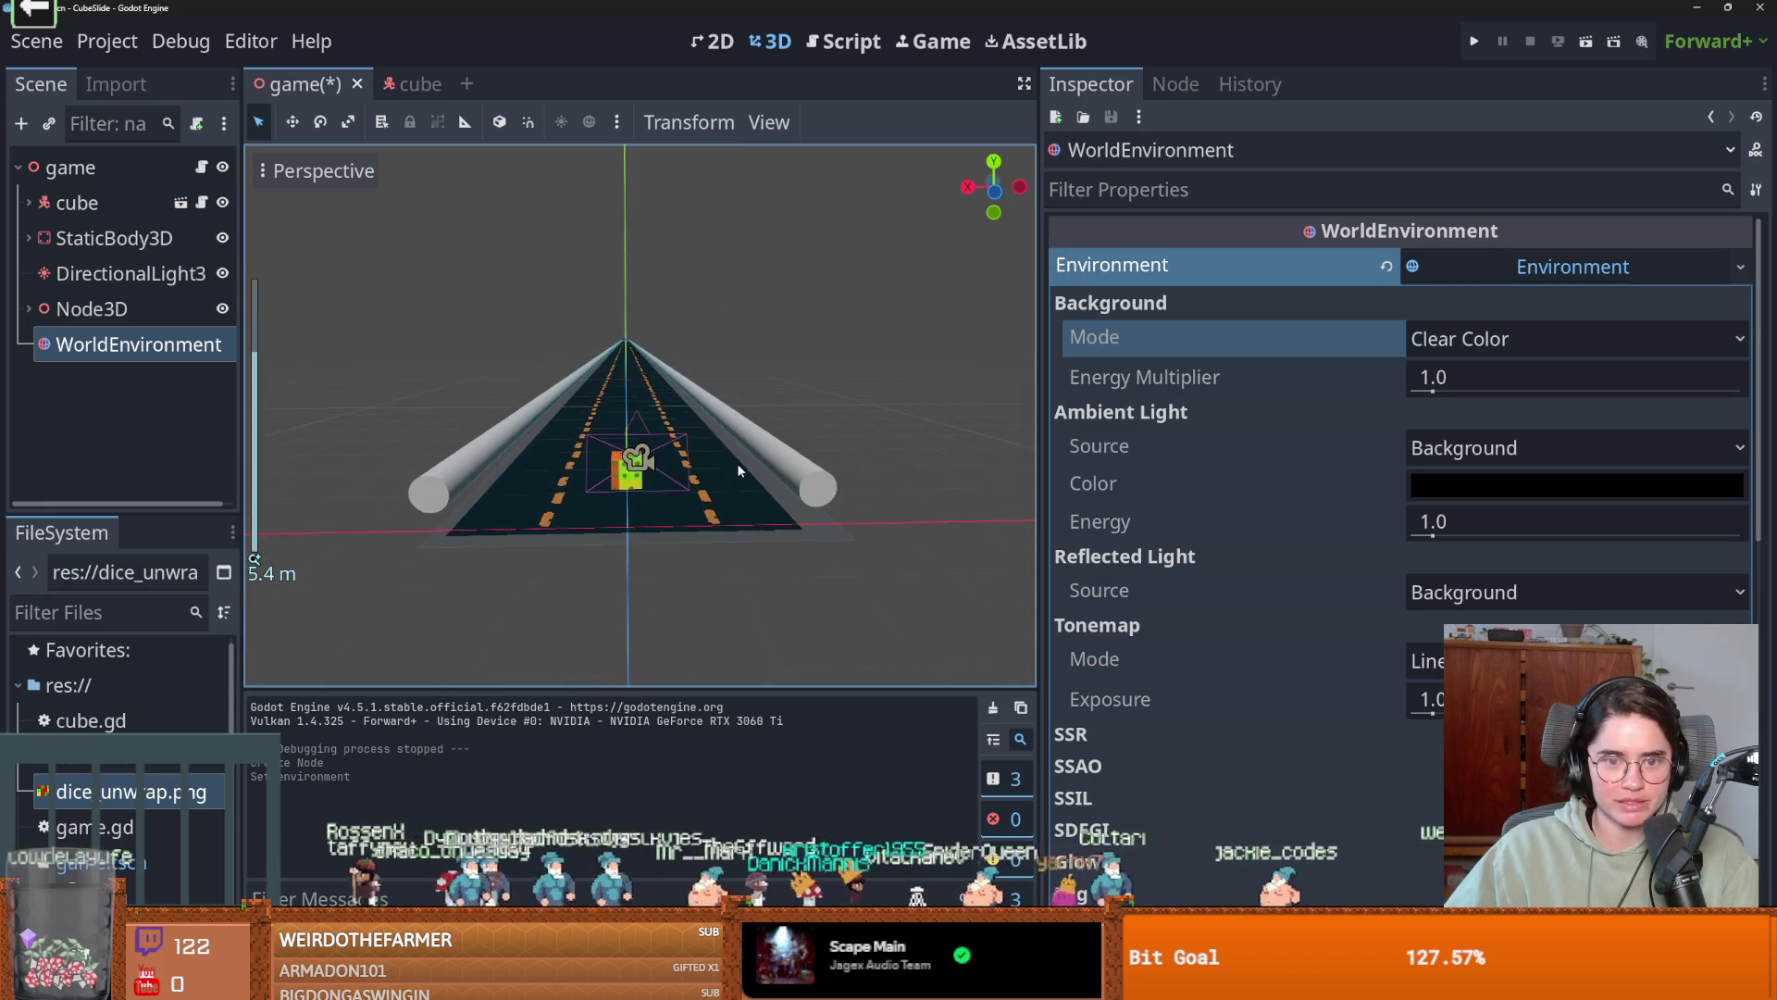
pyautogui.scroll(2, 871, 492)
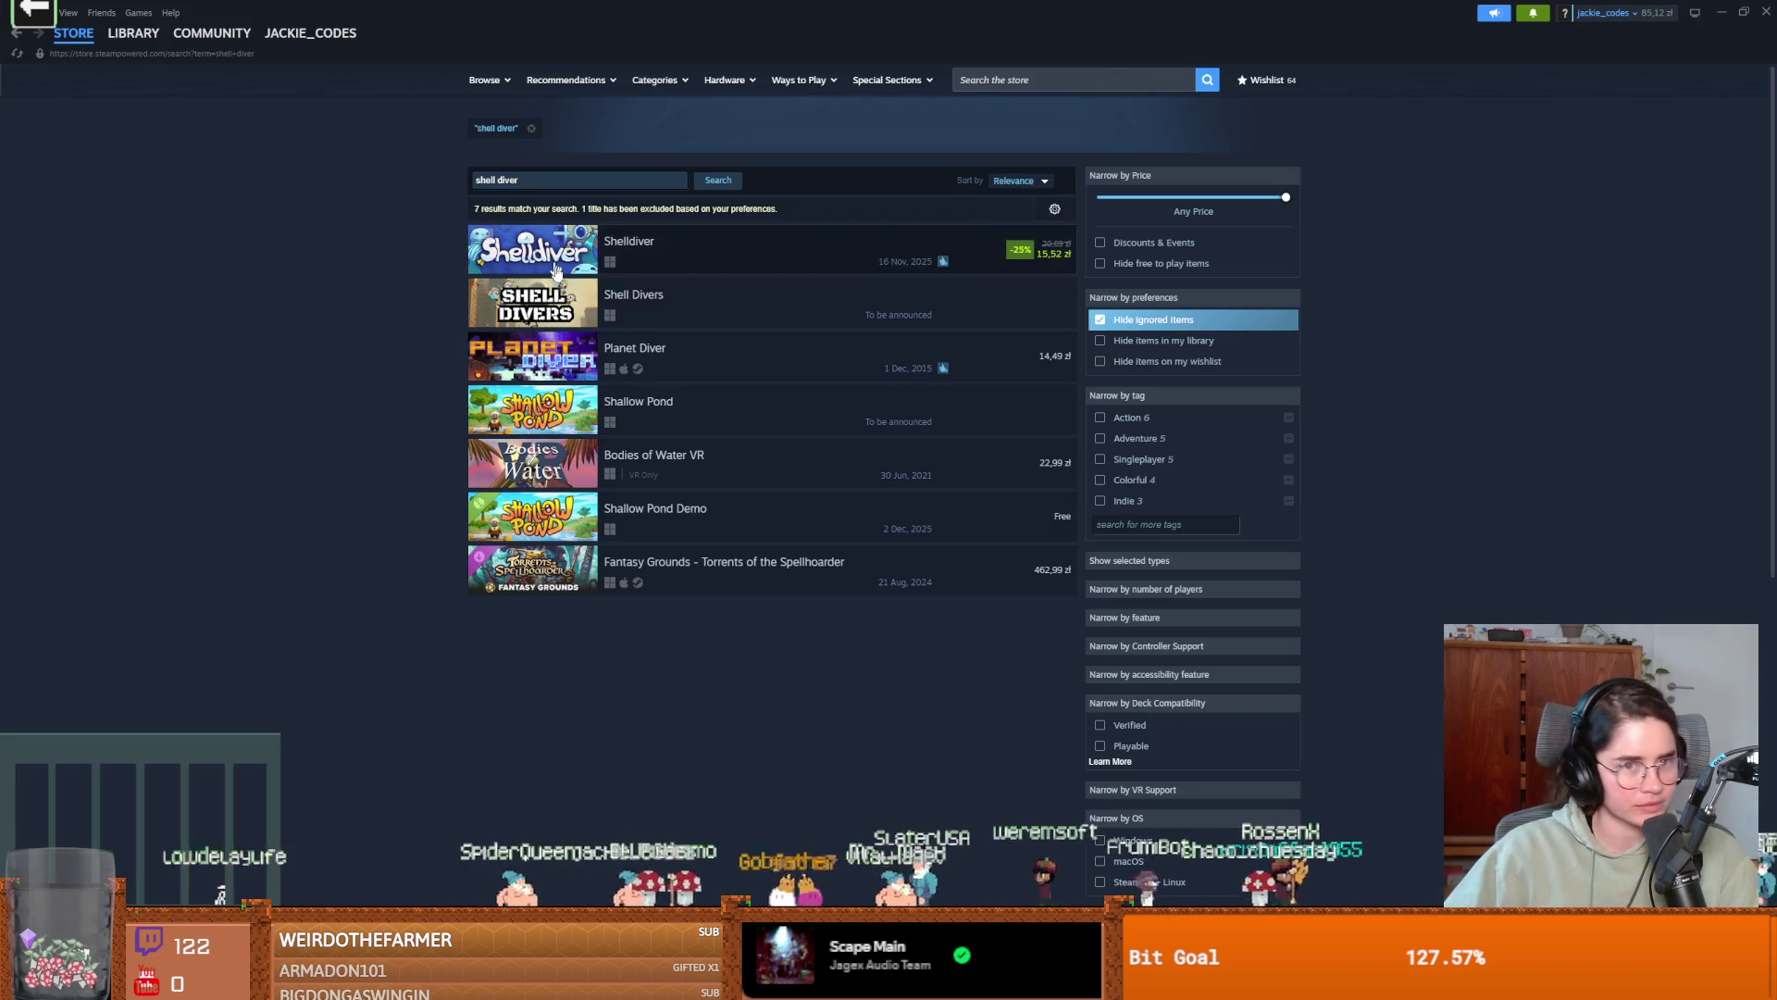
# Open Shelldiver's store page from the search results and play its trailer full screen.
pyautogui.moveTo(568, 250)
pyautogui.click(500, 275)
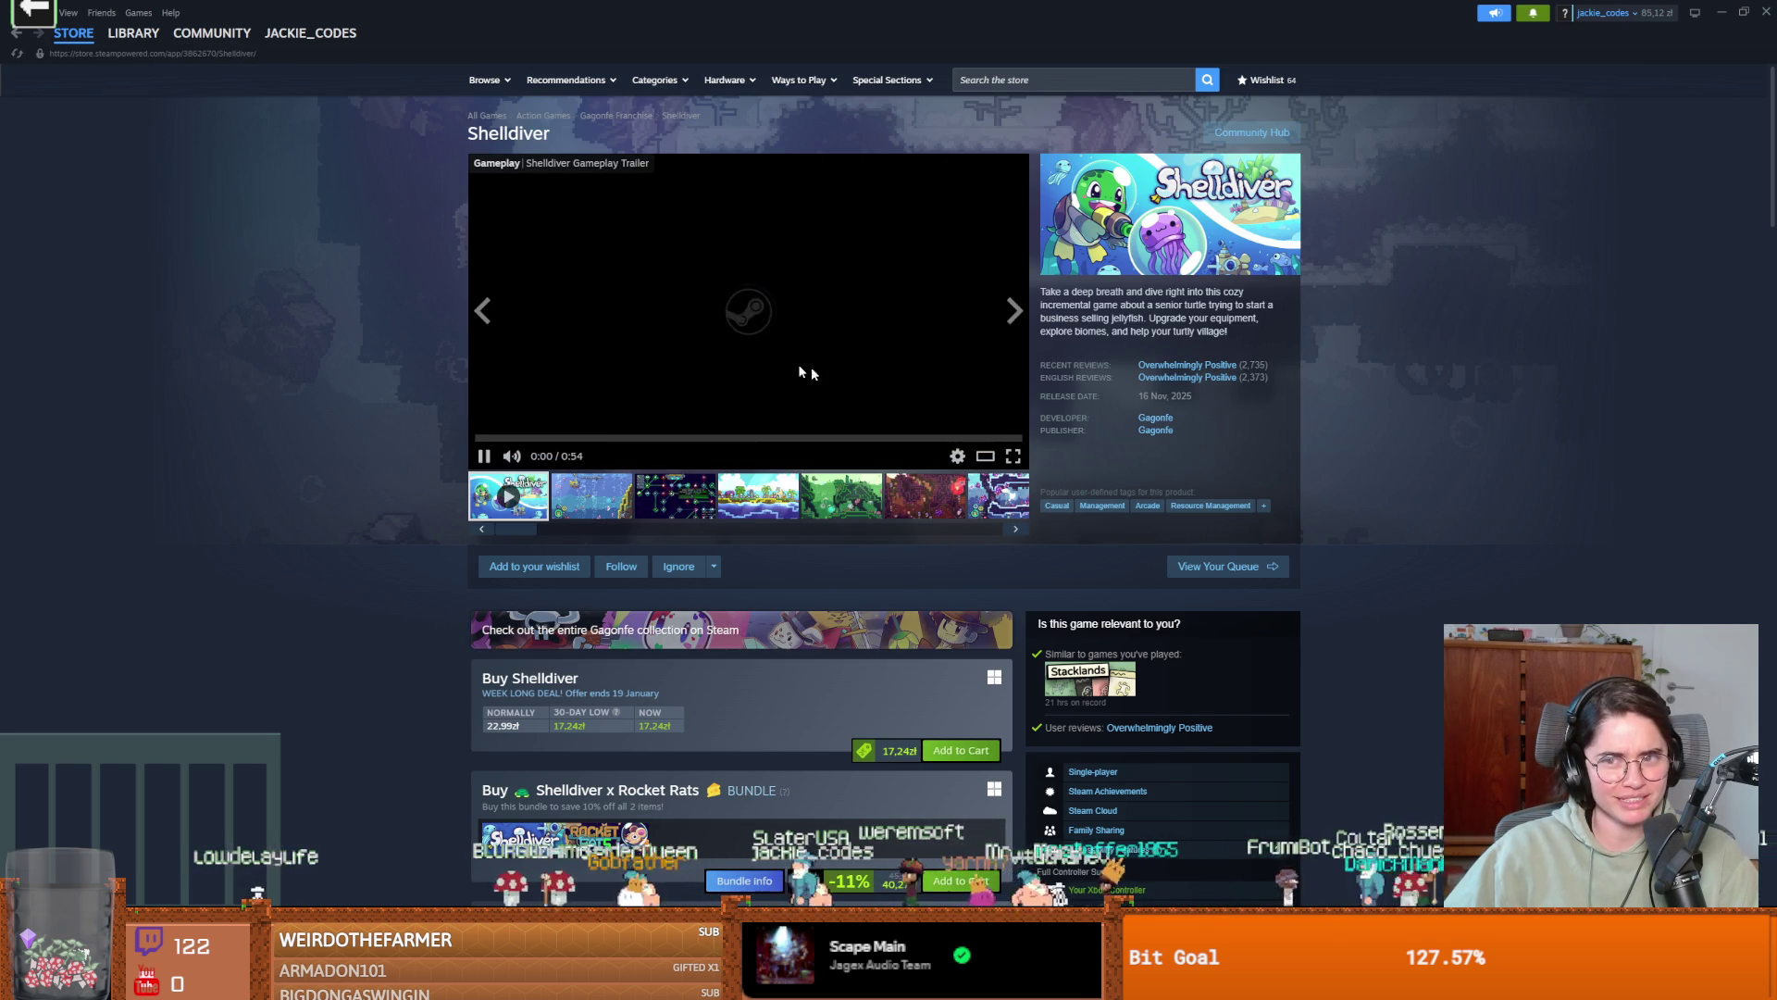
pyautogui.click(1012, 457)
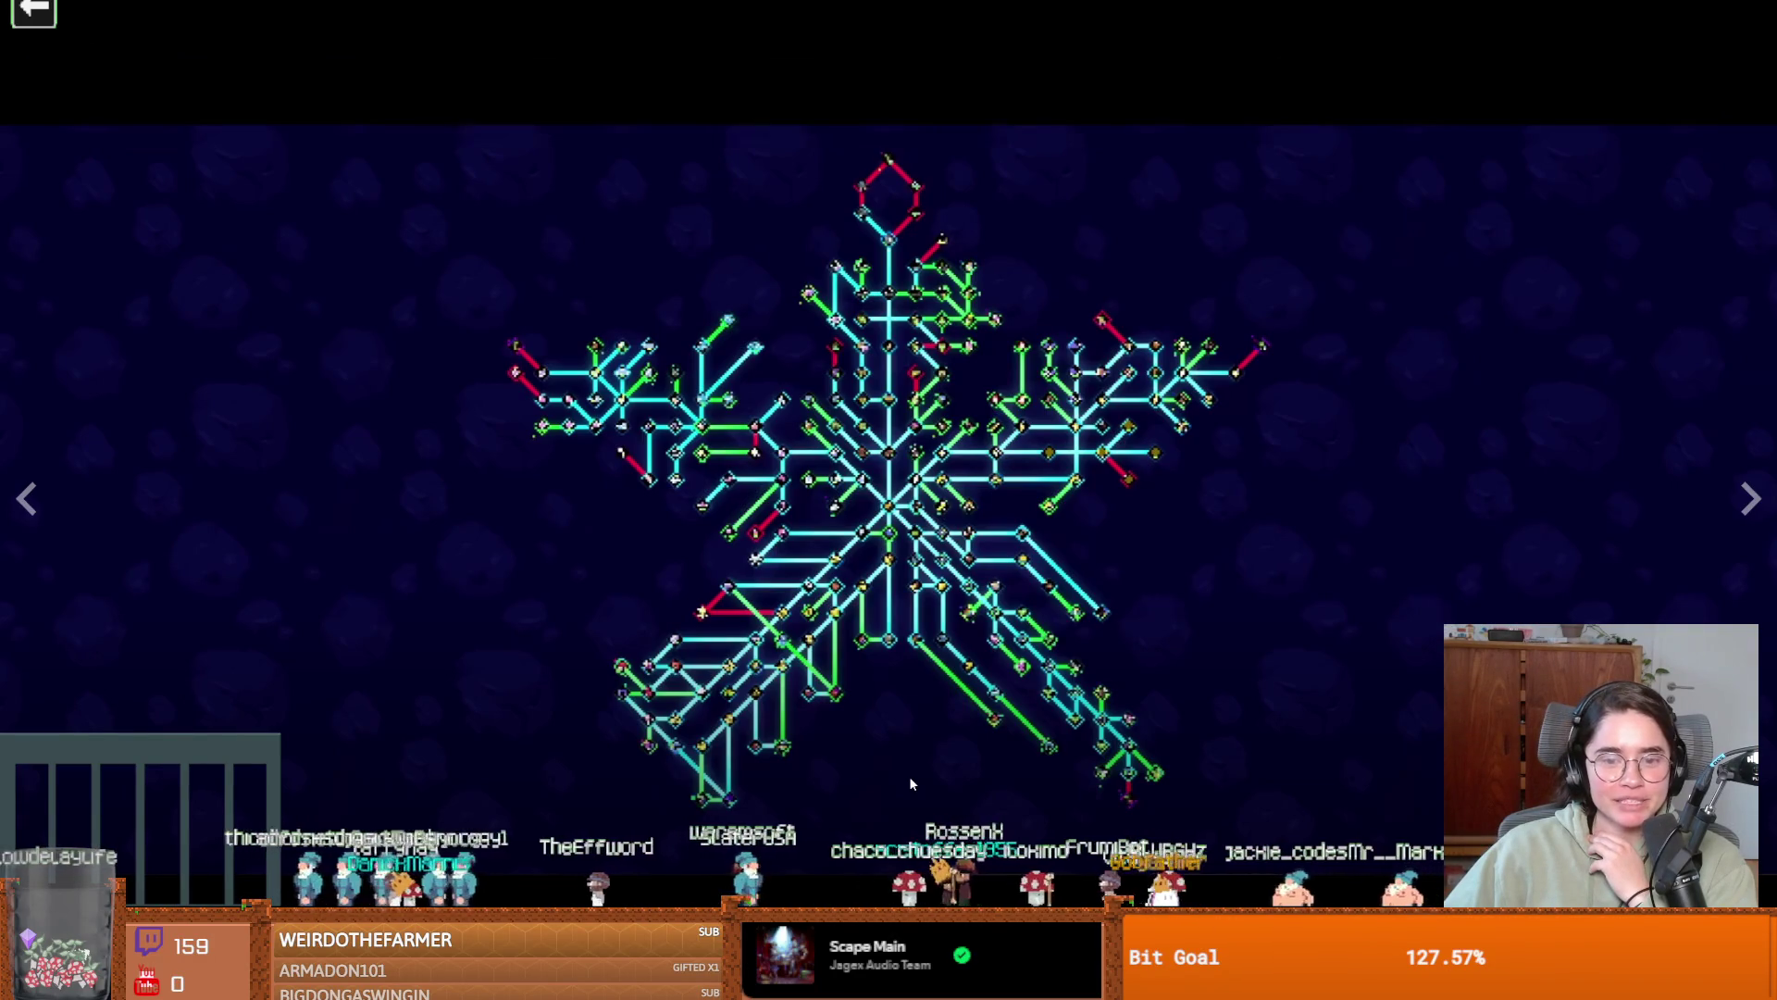
# Pause and resume the Shelldiver trailer, exit full screen, and view the ignore-game options.
pyautogui.click(940, 780)
pyautogui.click(941, 781)
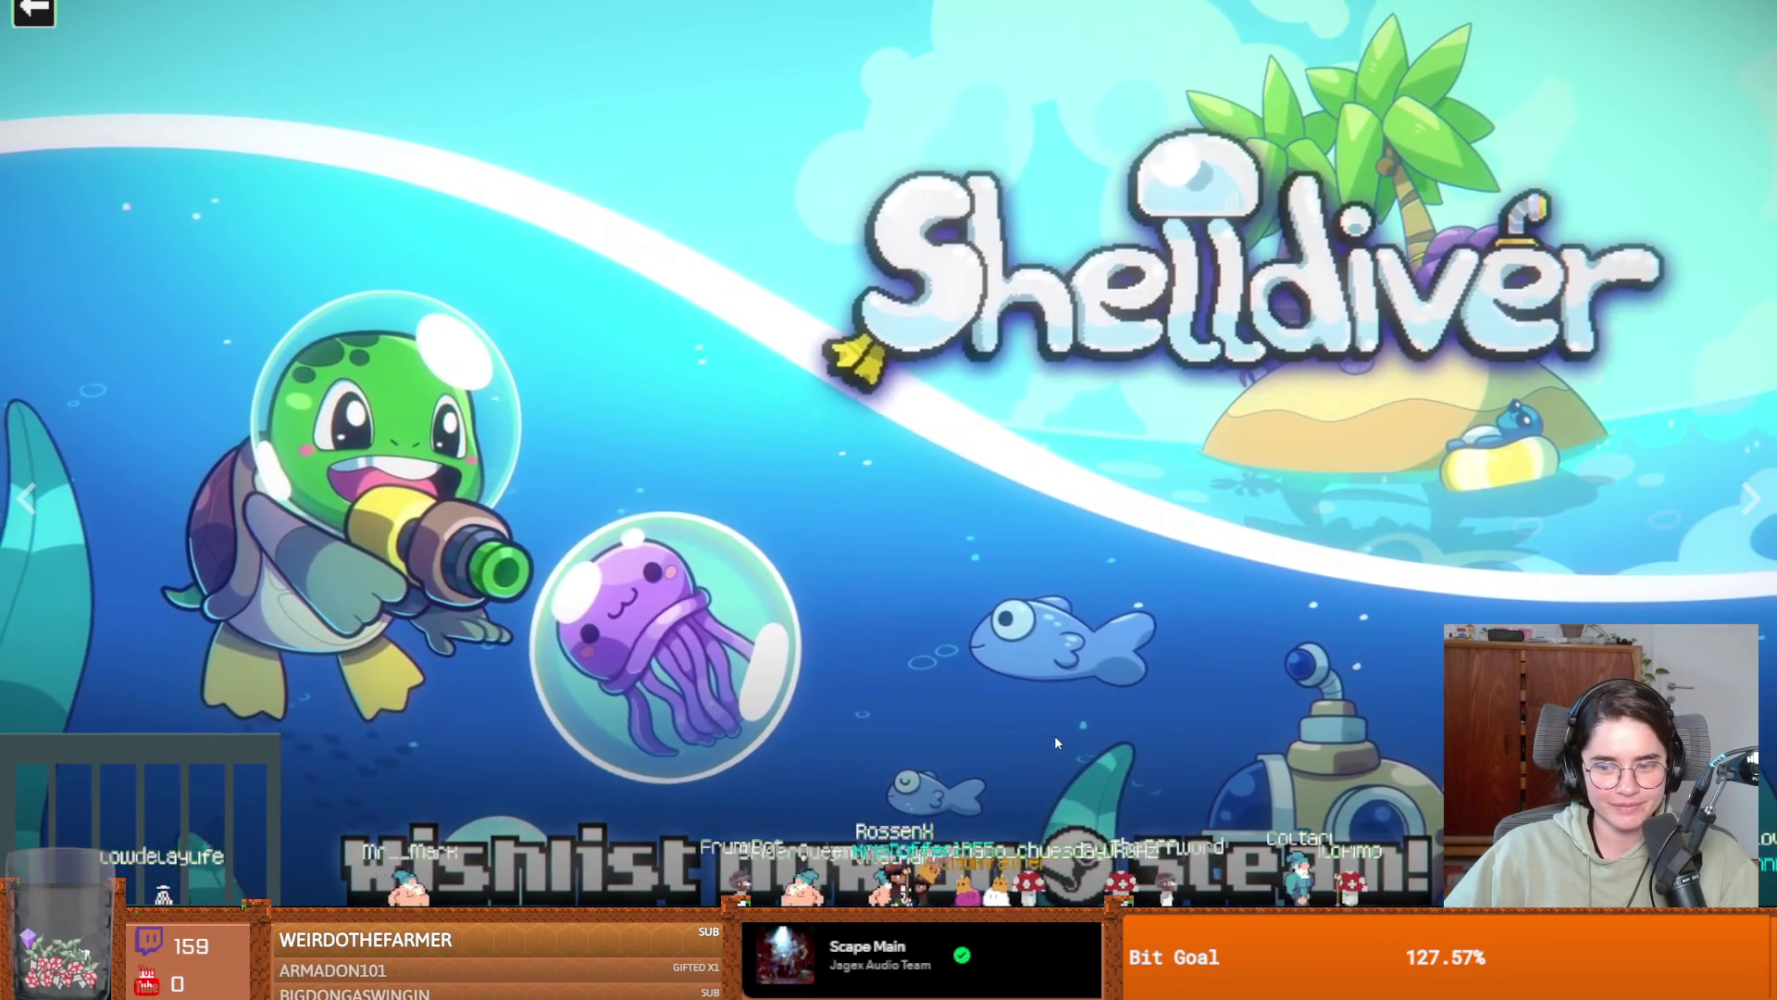
pyautogui.press('Escape')
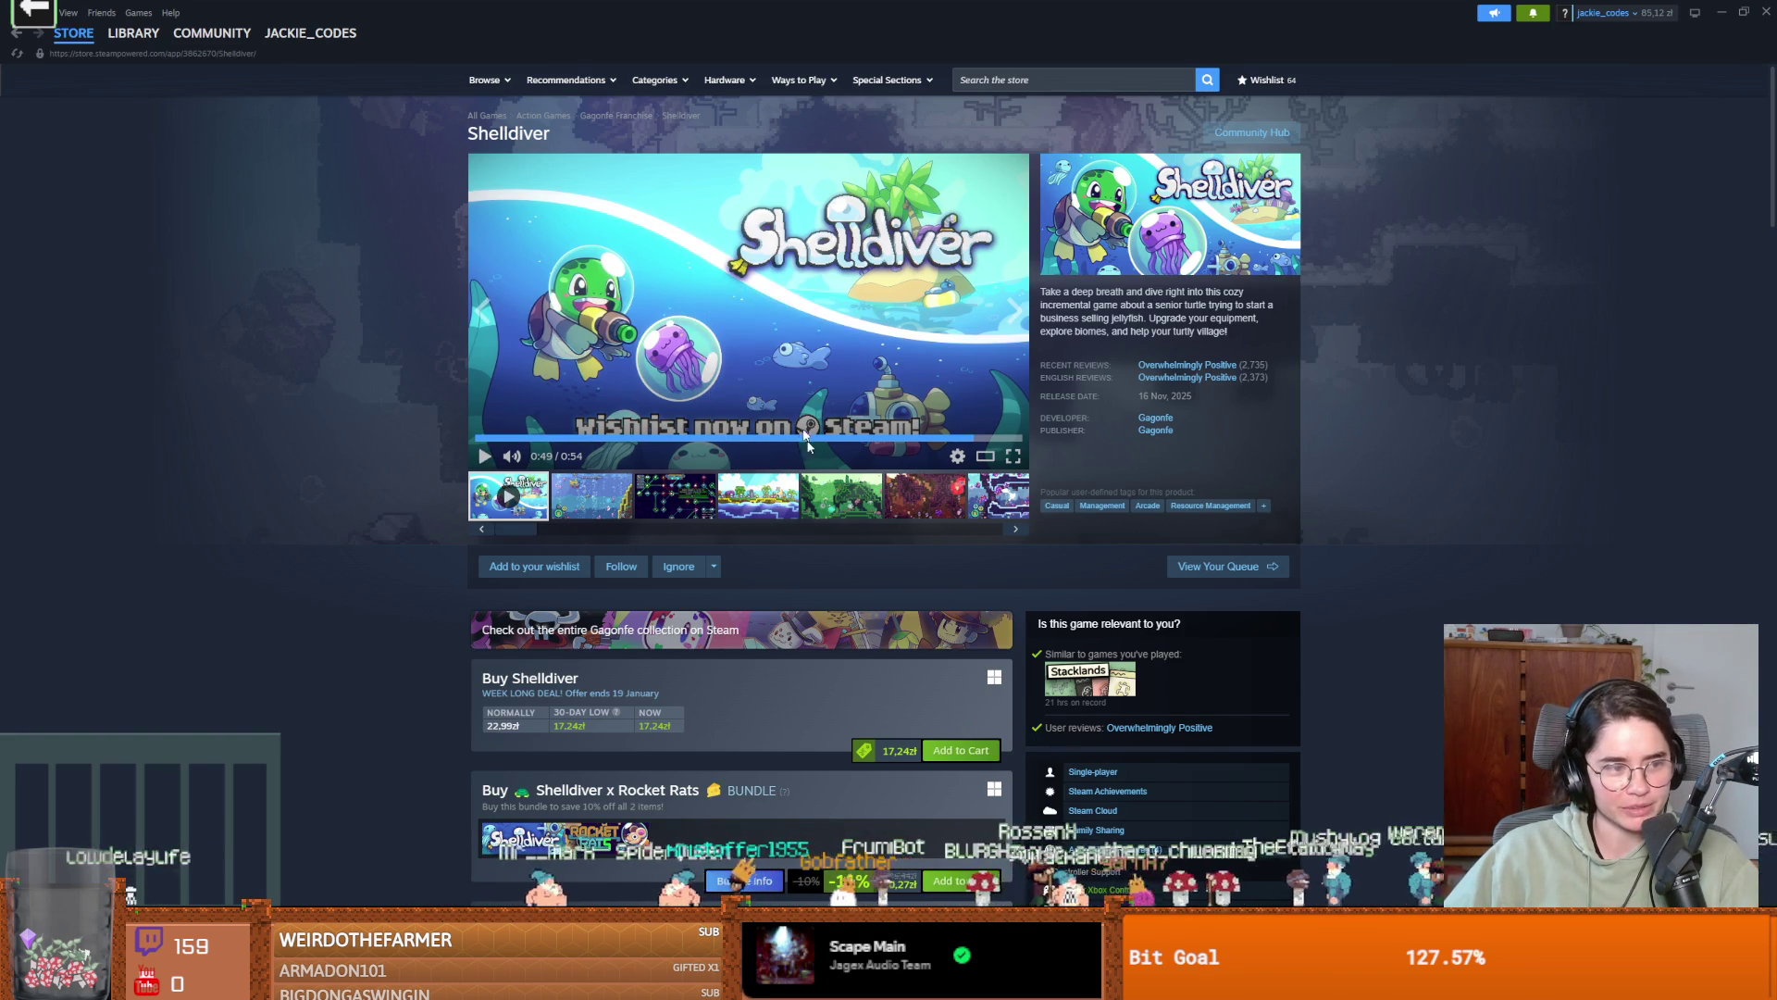
pyautogui.click(714, 565)
# Close the ignore options and scroll through the Shelldiver store page.
pyautogui.click(597, 540)
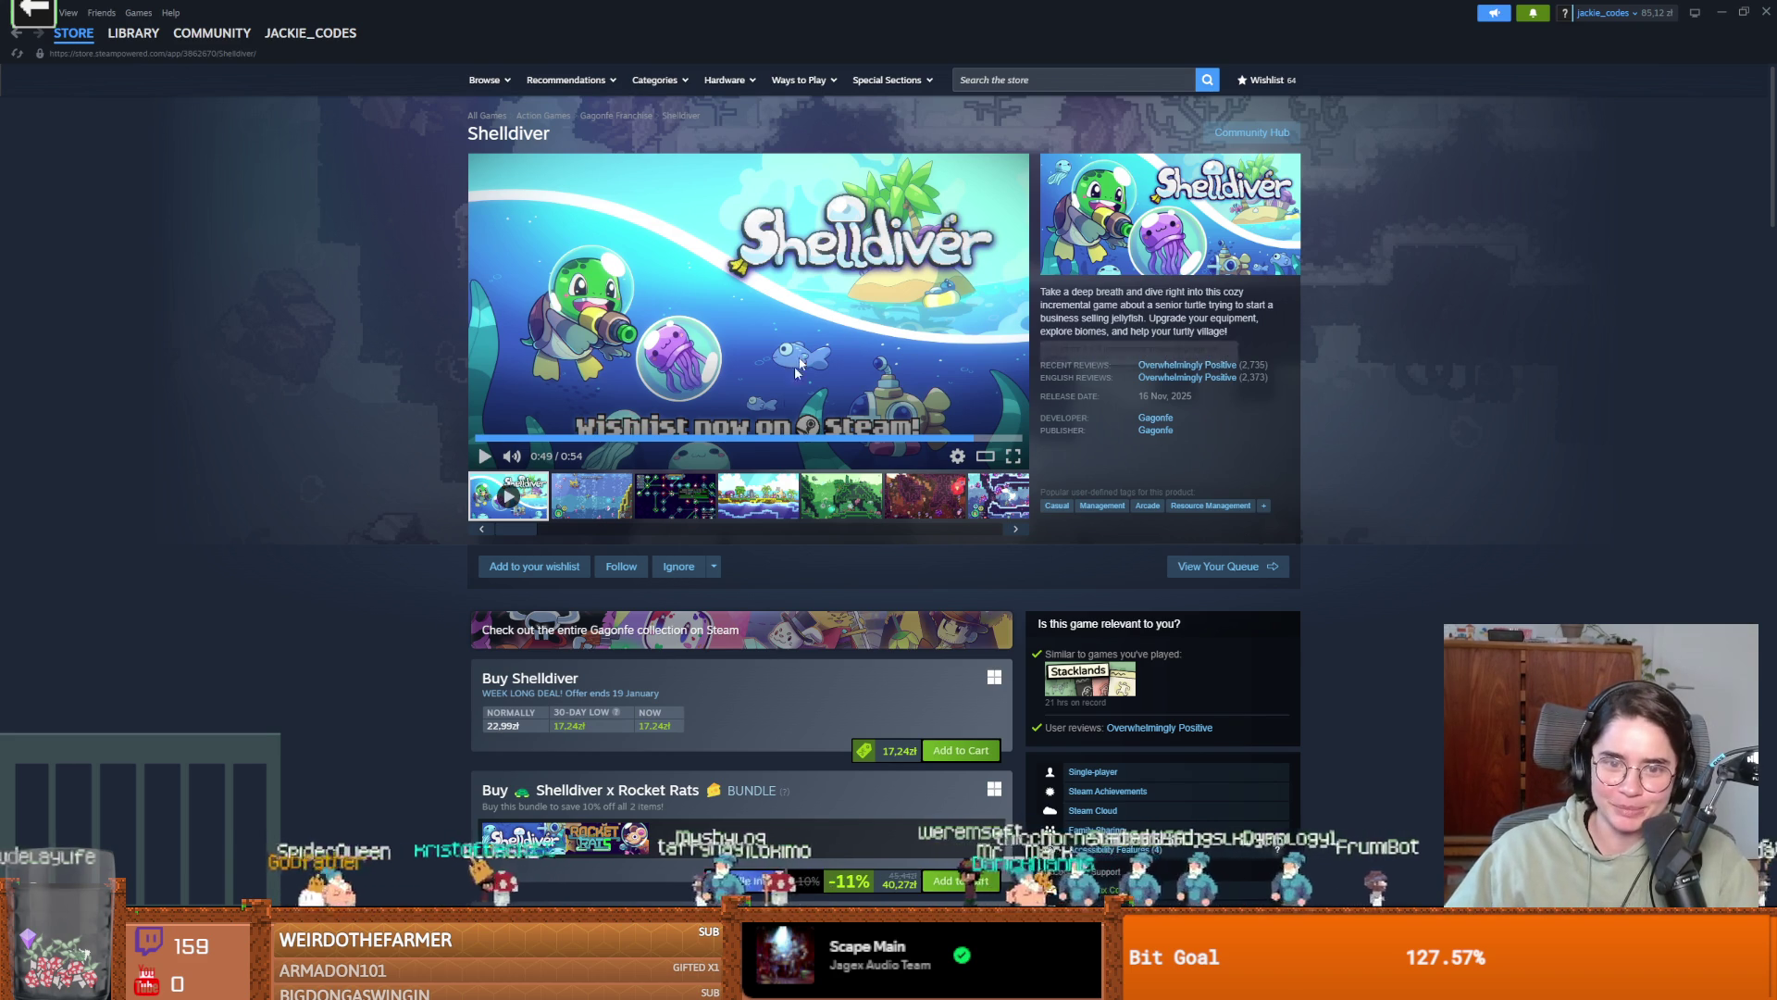
pyautogui.scroll(-15, 838, 476)
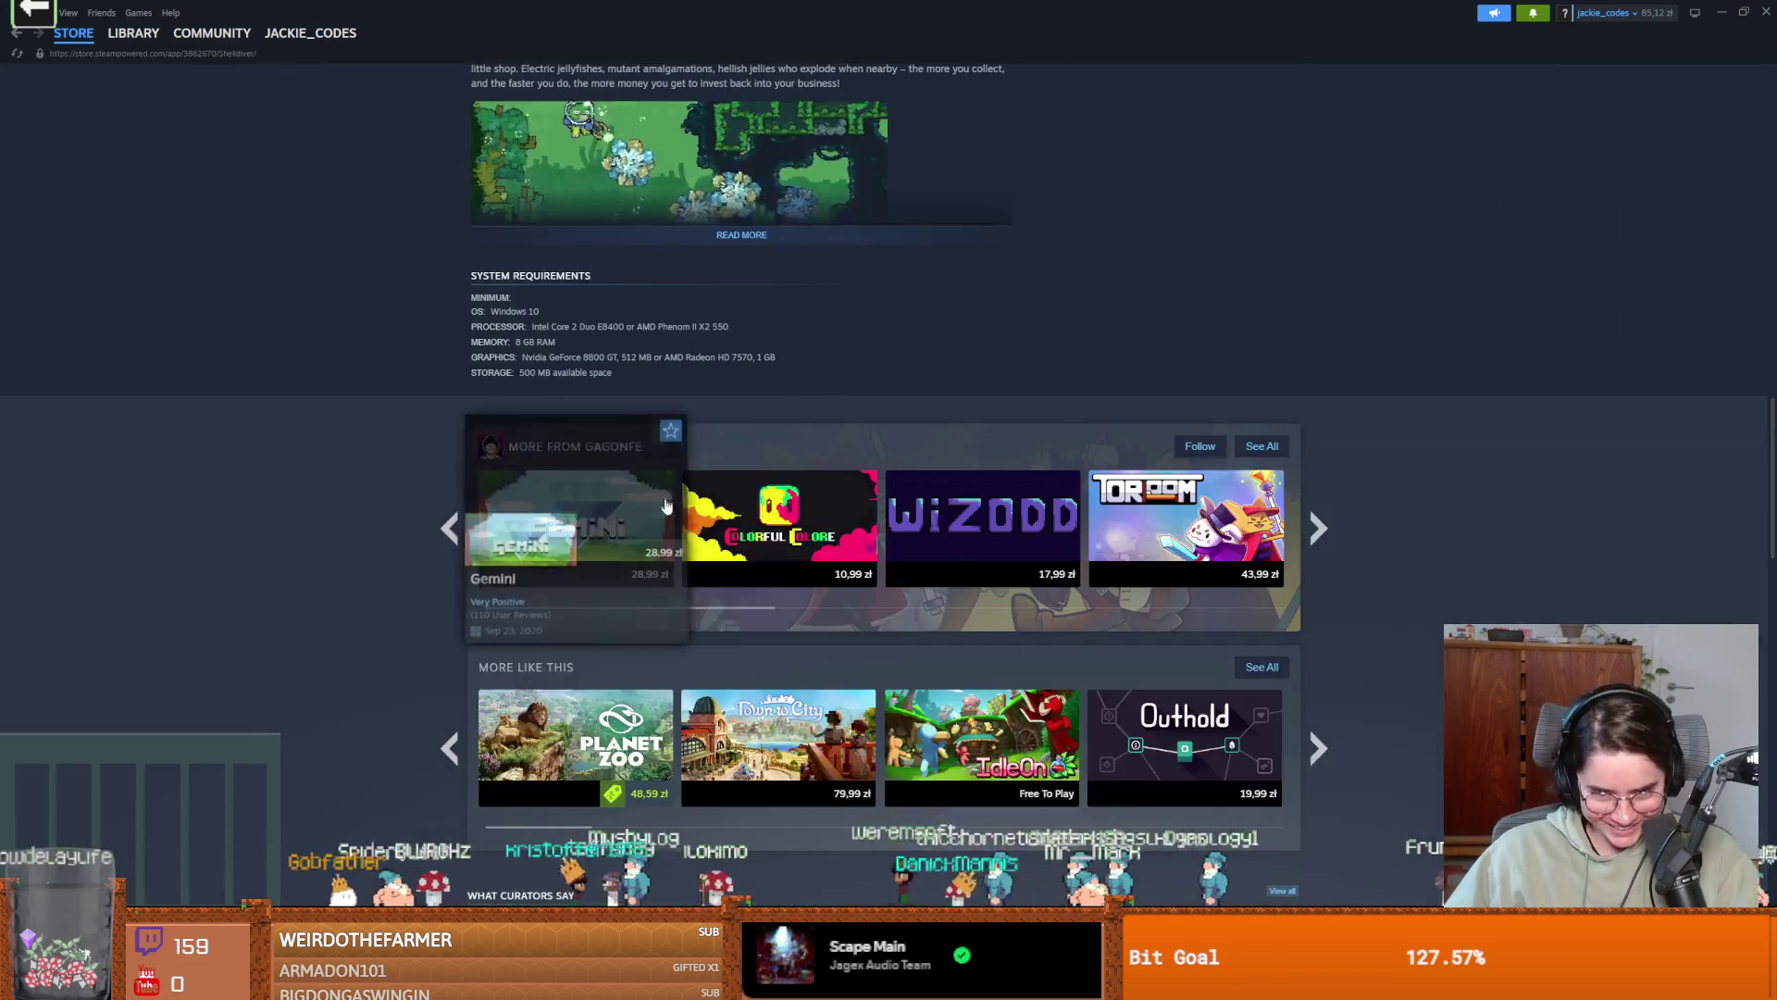
pyautogui.scroll(9, 712, 477)
pyautogui.scroll(8, 711, 477)
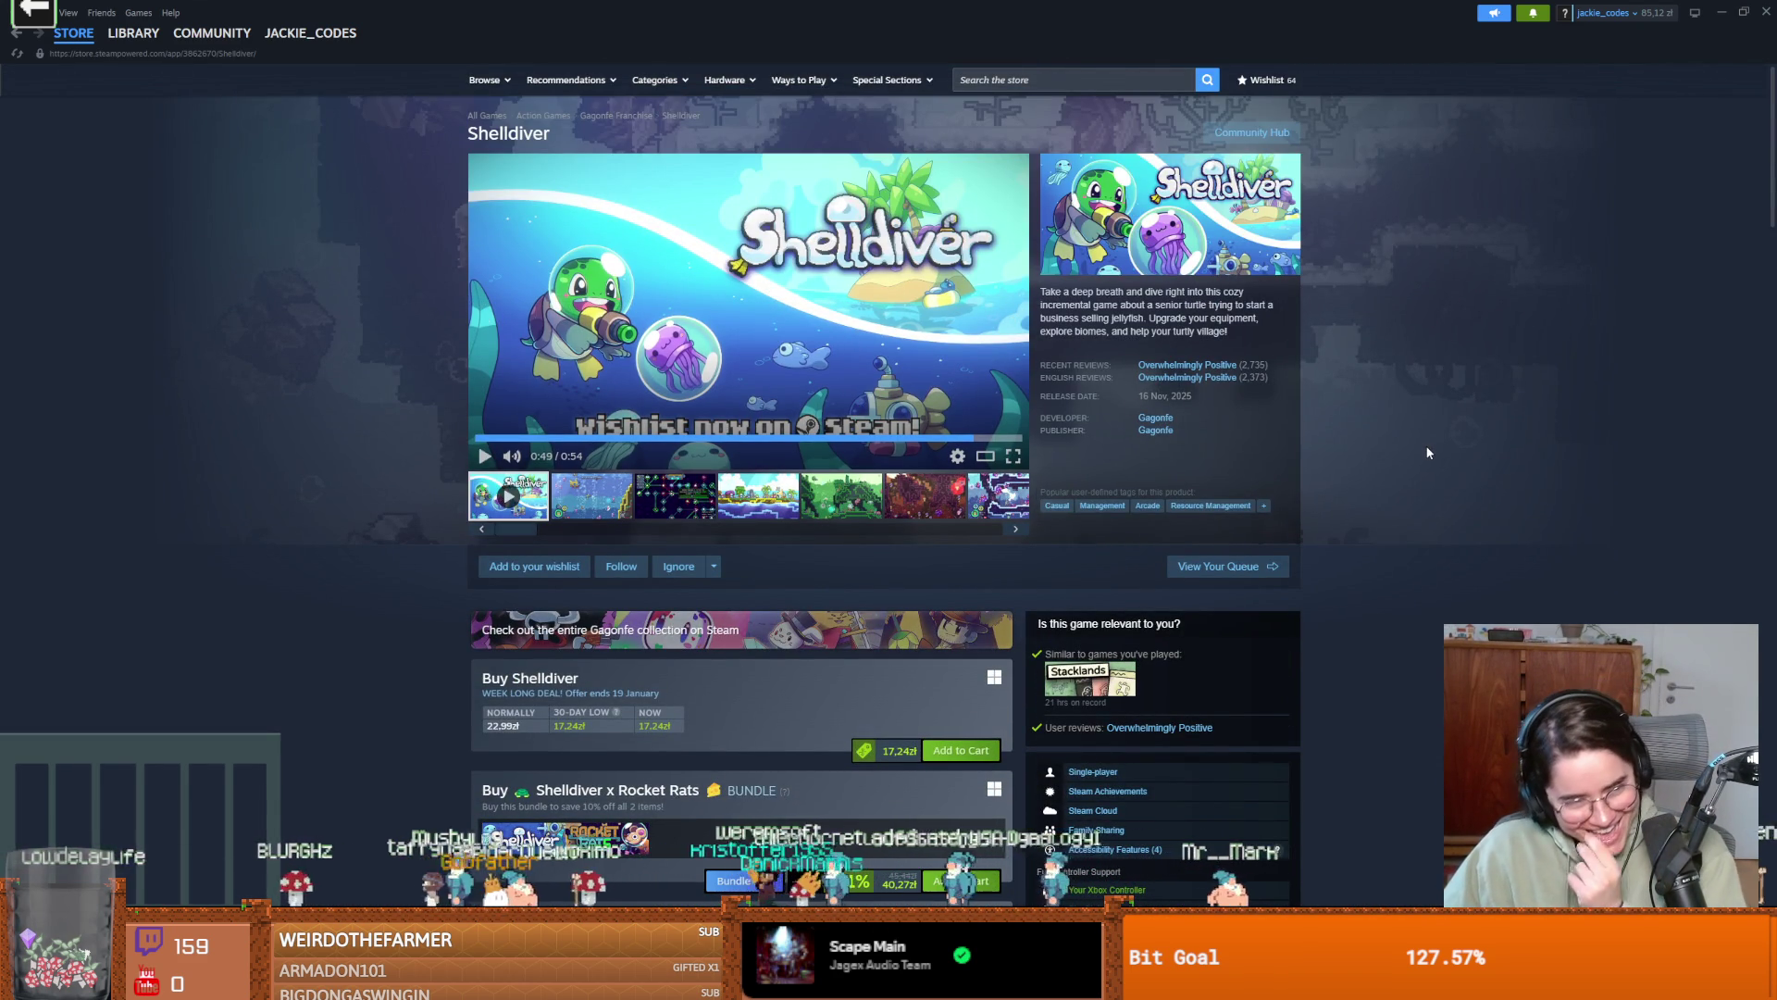
pyautogui.moveTo(1220, 382)
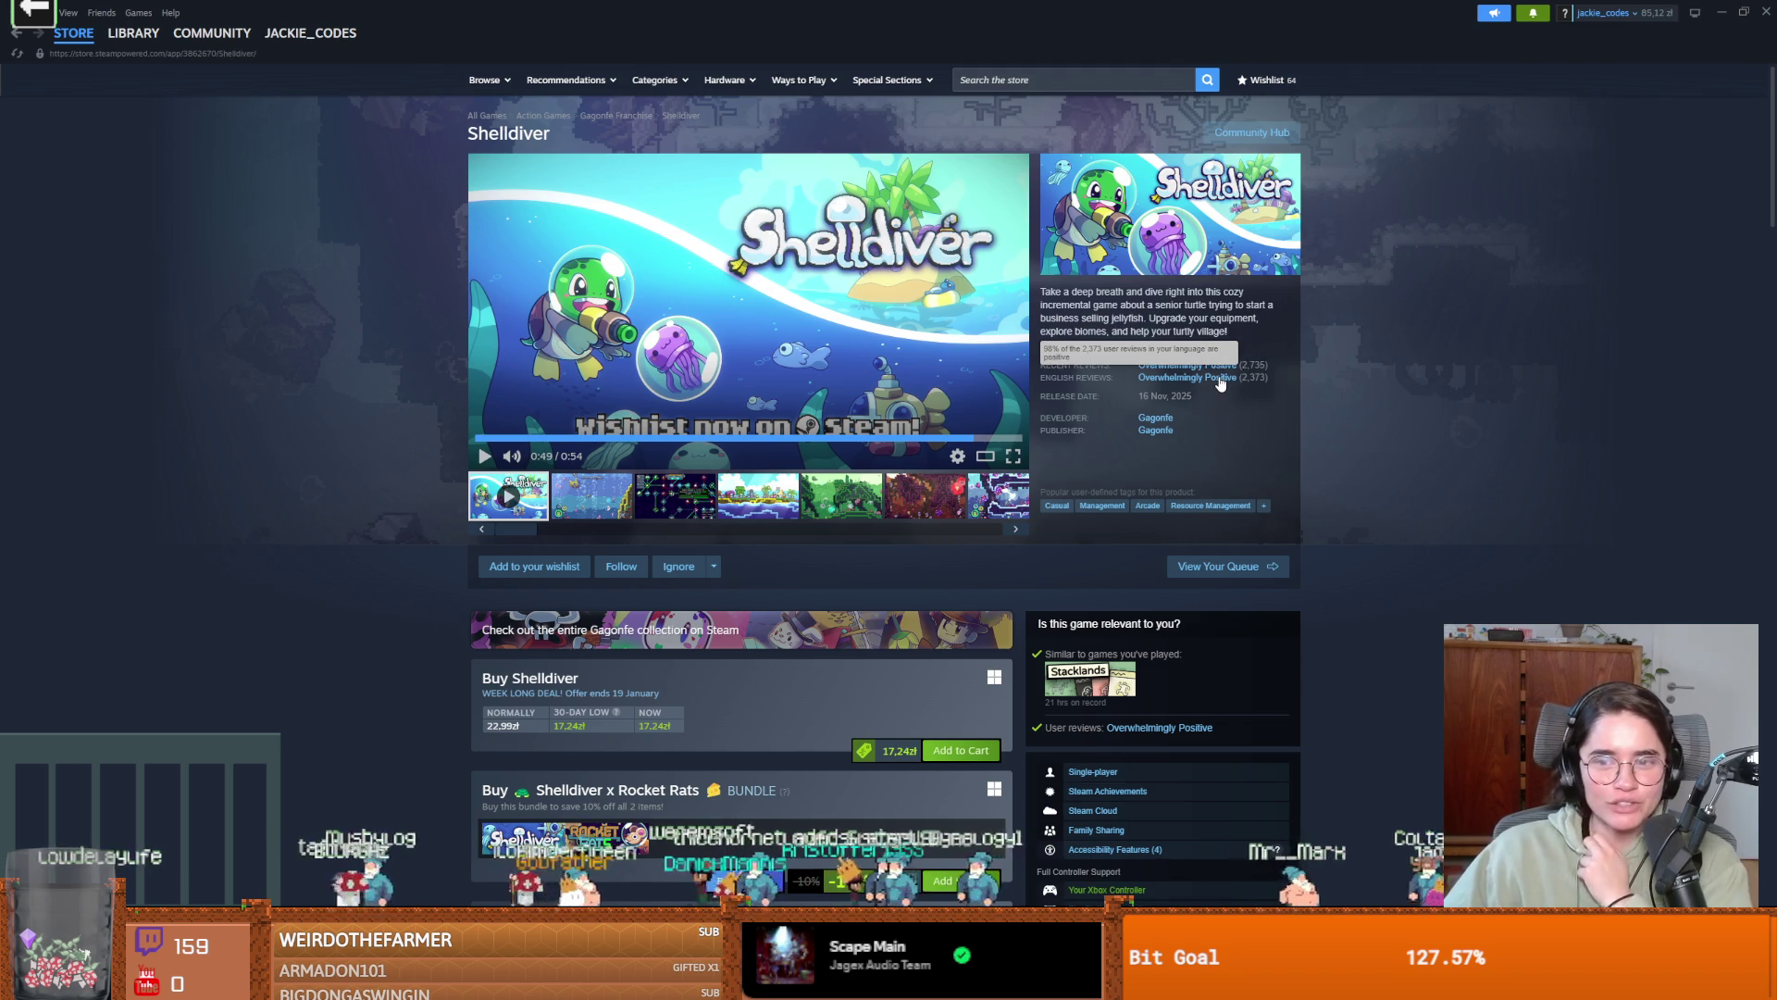
pyautogui.scroll(-3, 917, 555)
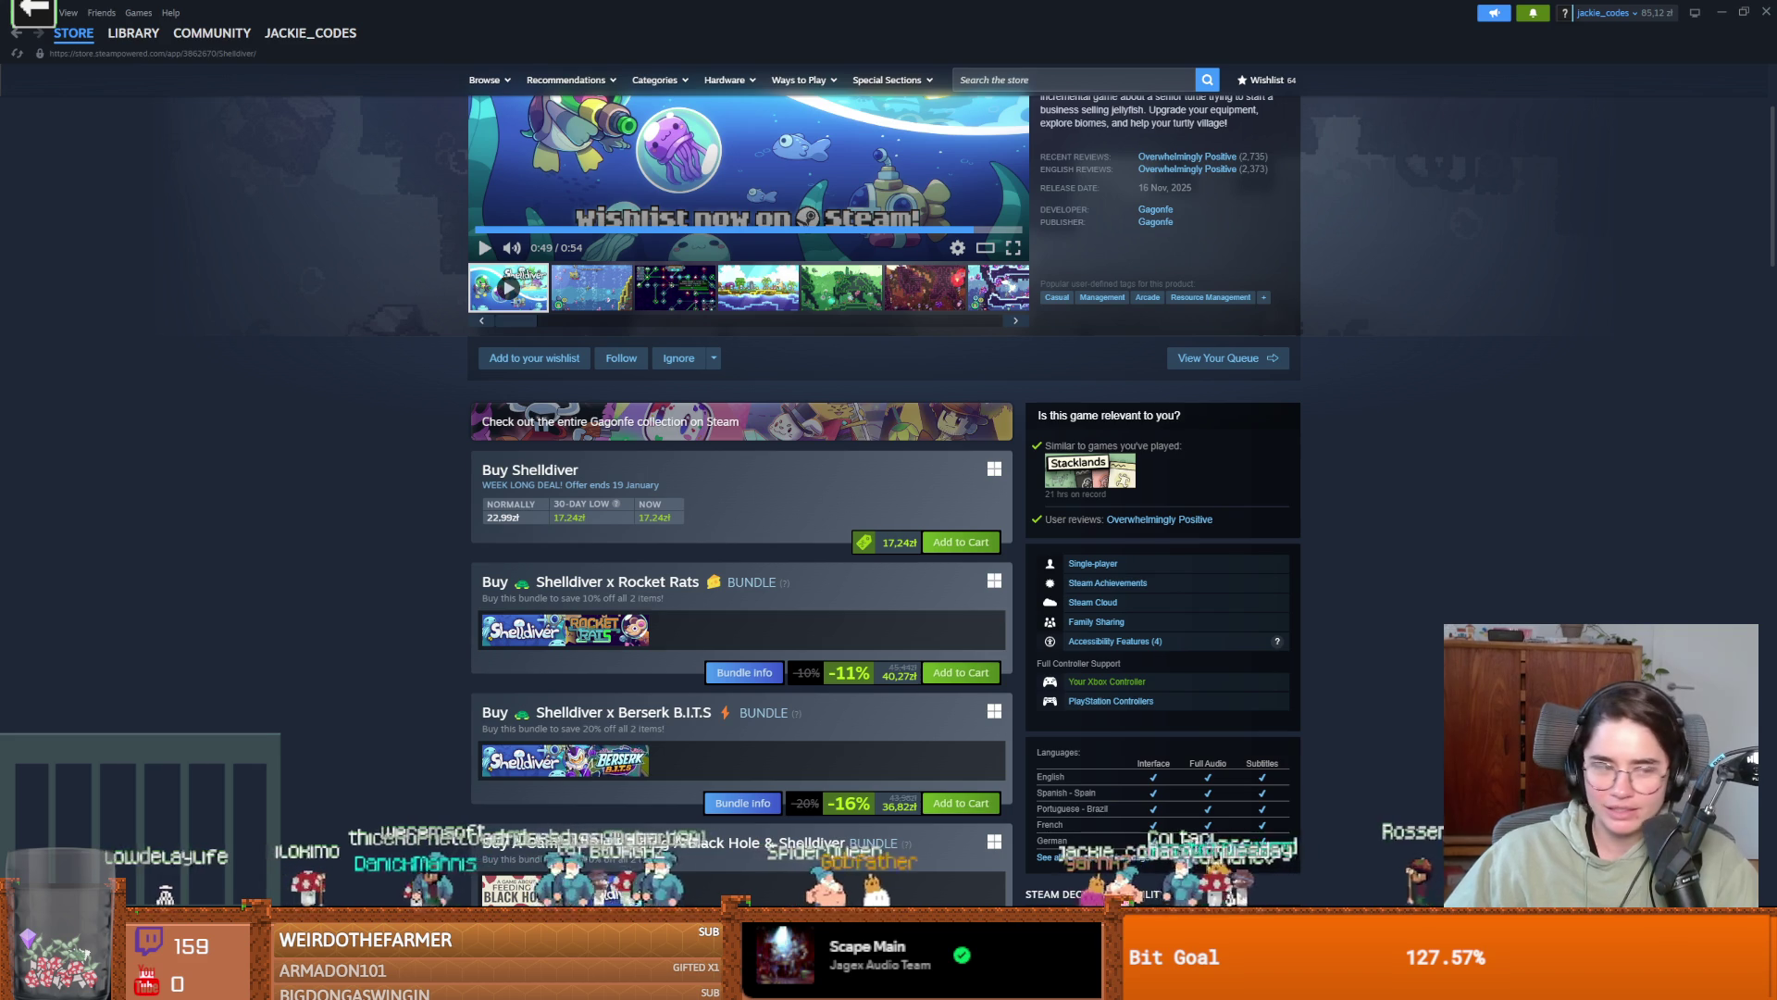
pyautogui.scroll(3, 1202, 652)
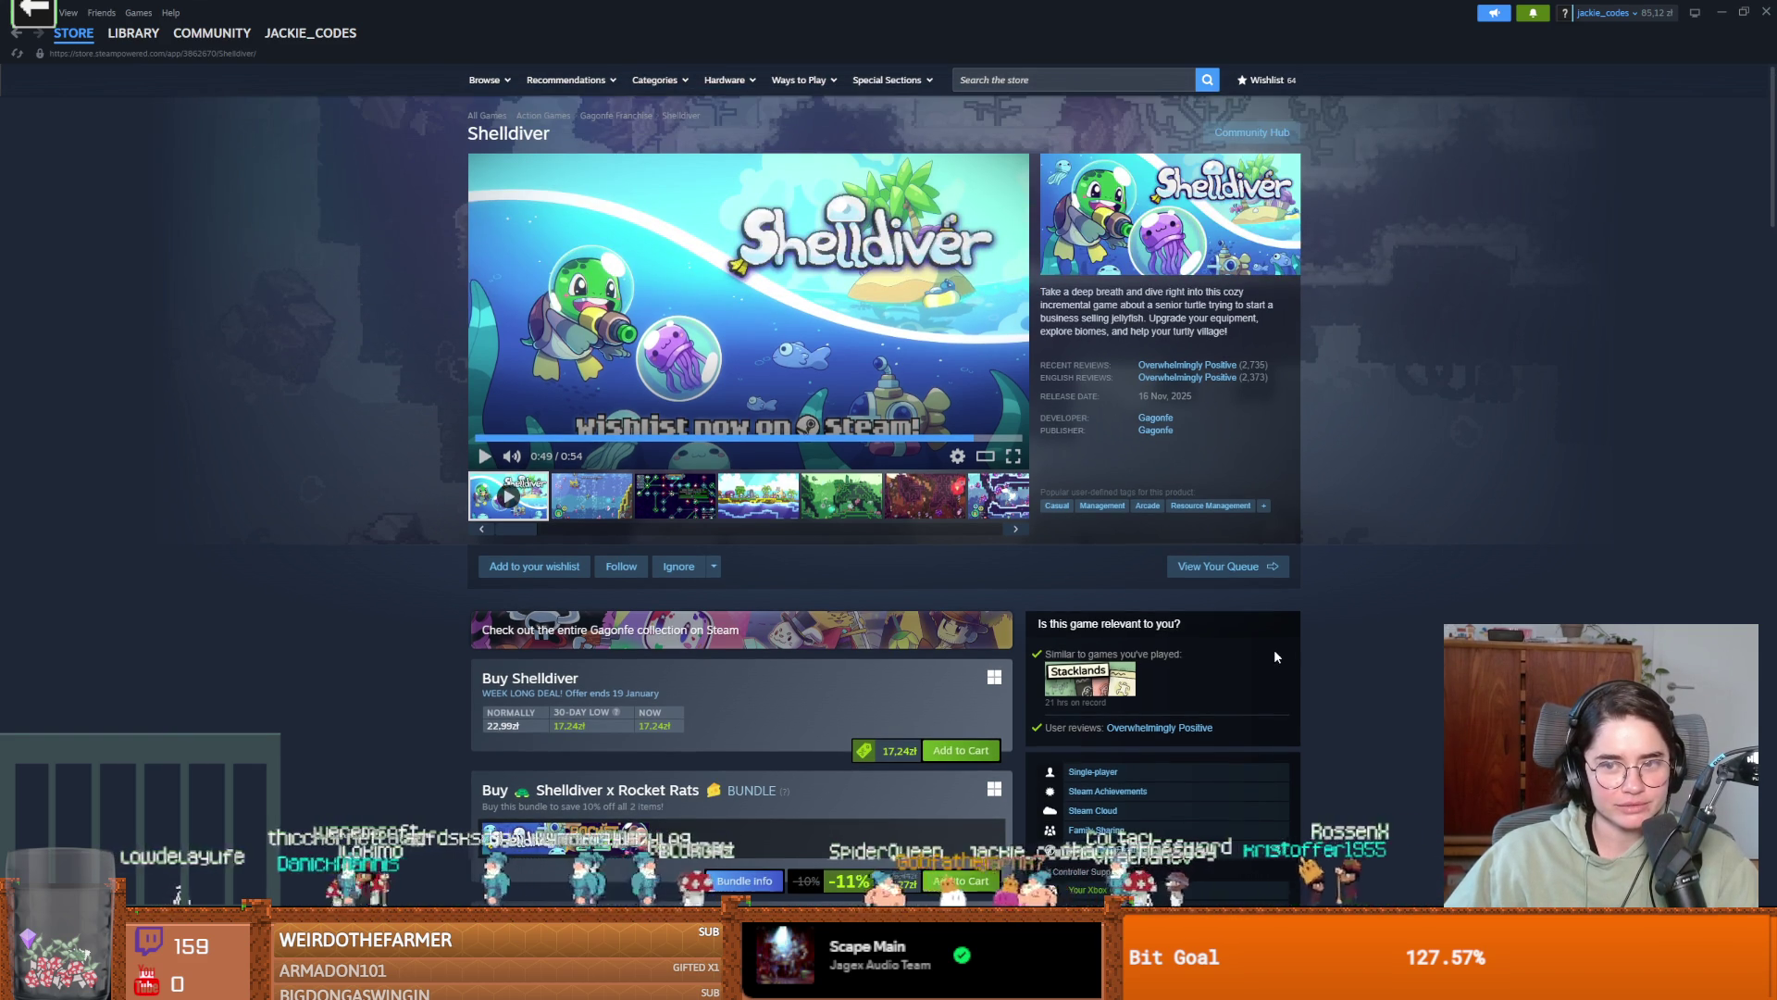
pyautogui.scroll(-20, 1275, 656)
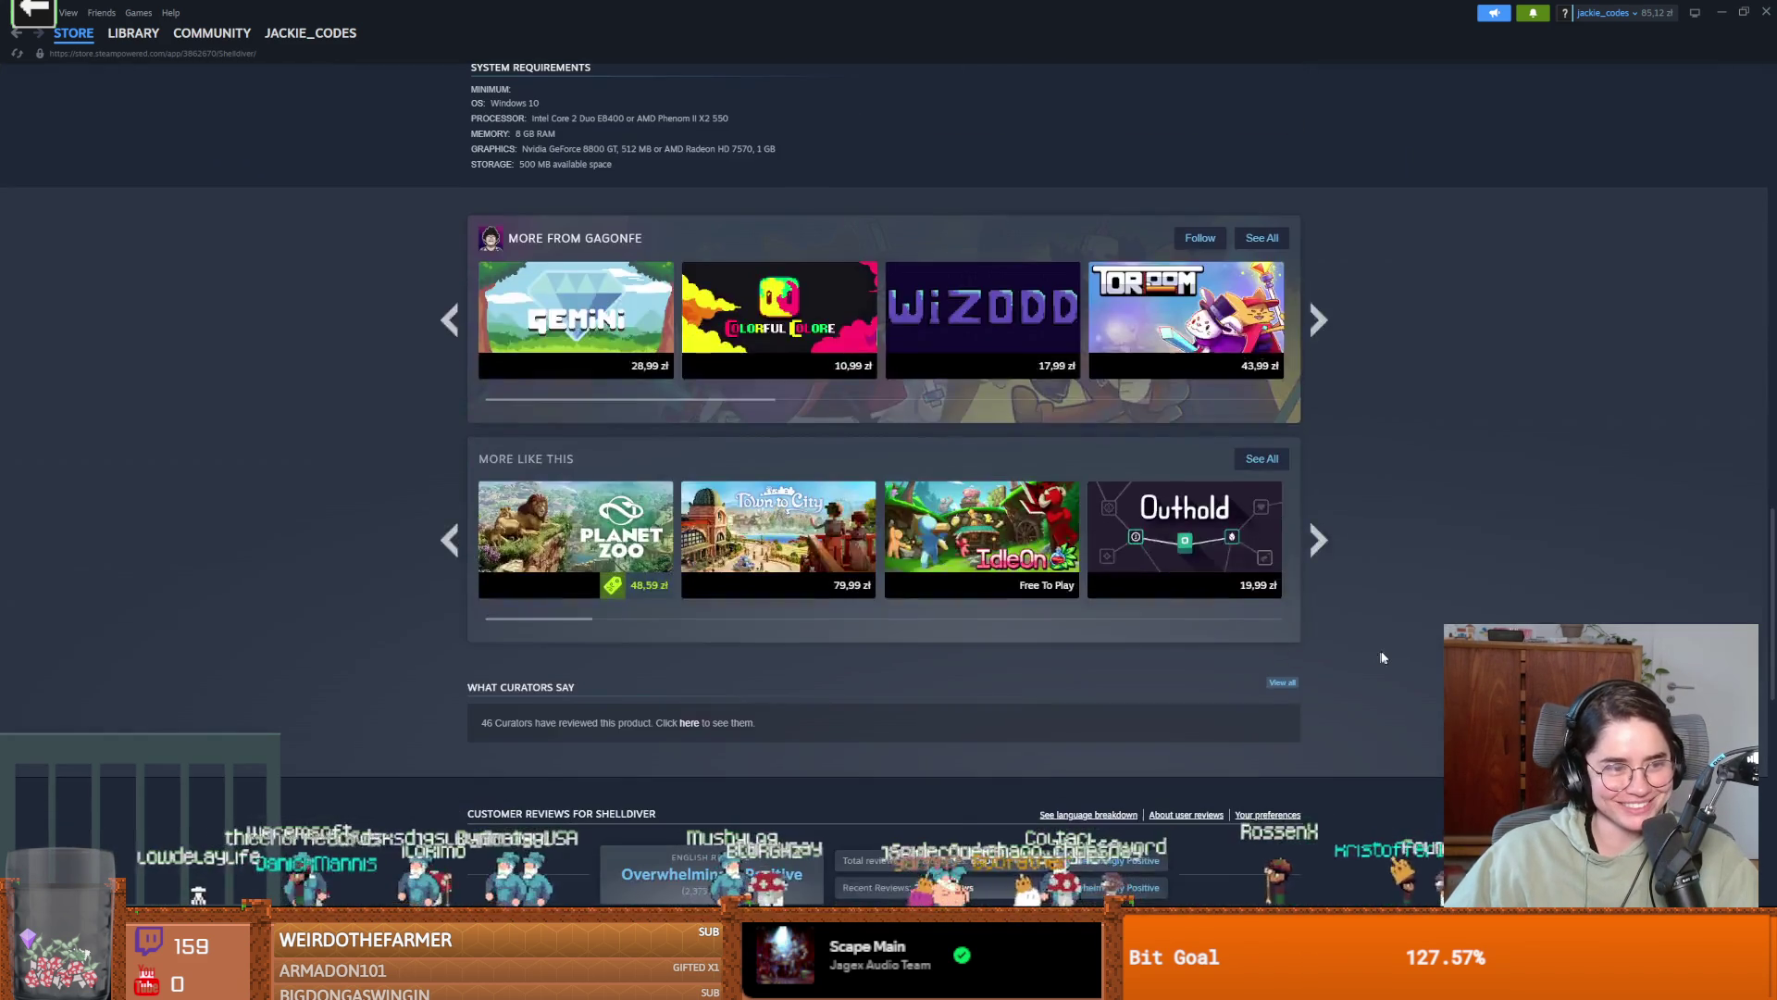
pyautogui.scroll(-8, 1370, 653)
pyautogui.scroll(15, 731, 449)
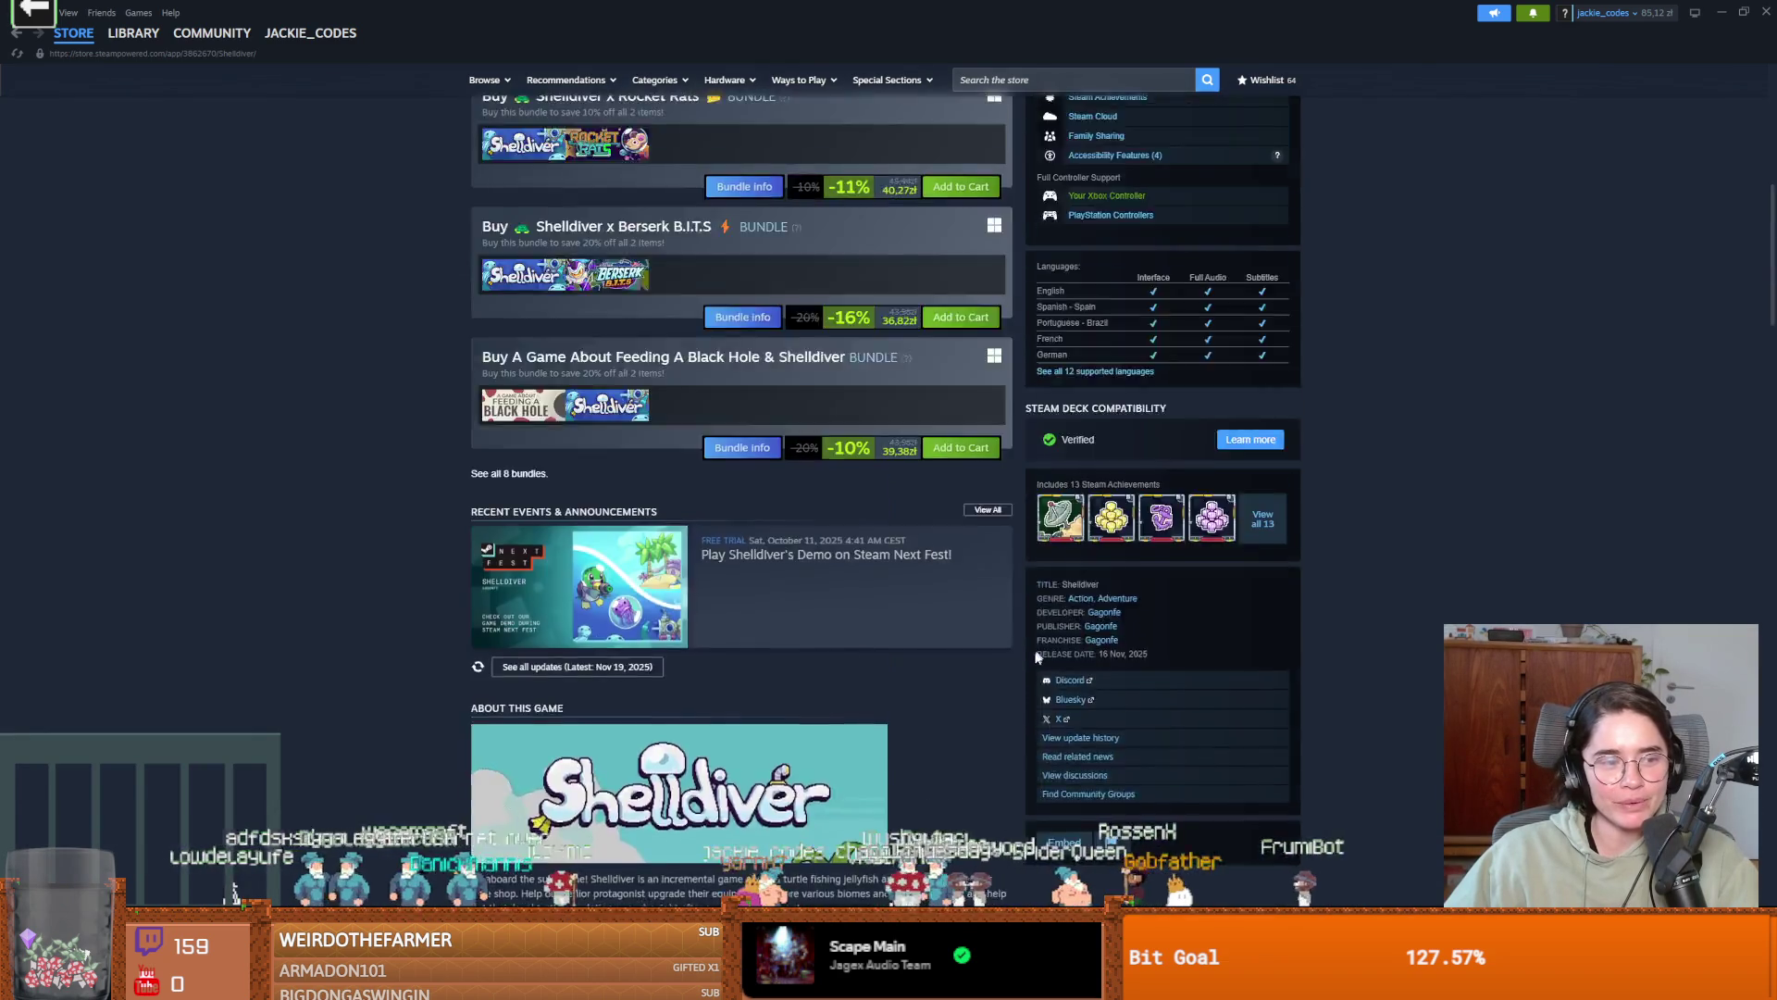
pyautogui.scroll(8, 1009, 646)
# Step through the thumbnails under the trailer to the sixth, purple cave screenshot.
pyautogui.click(595, 500)
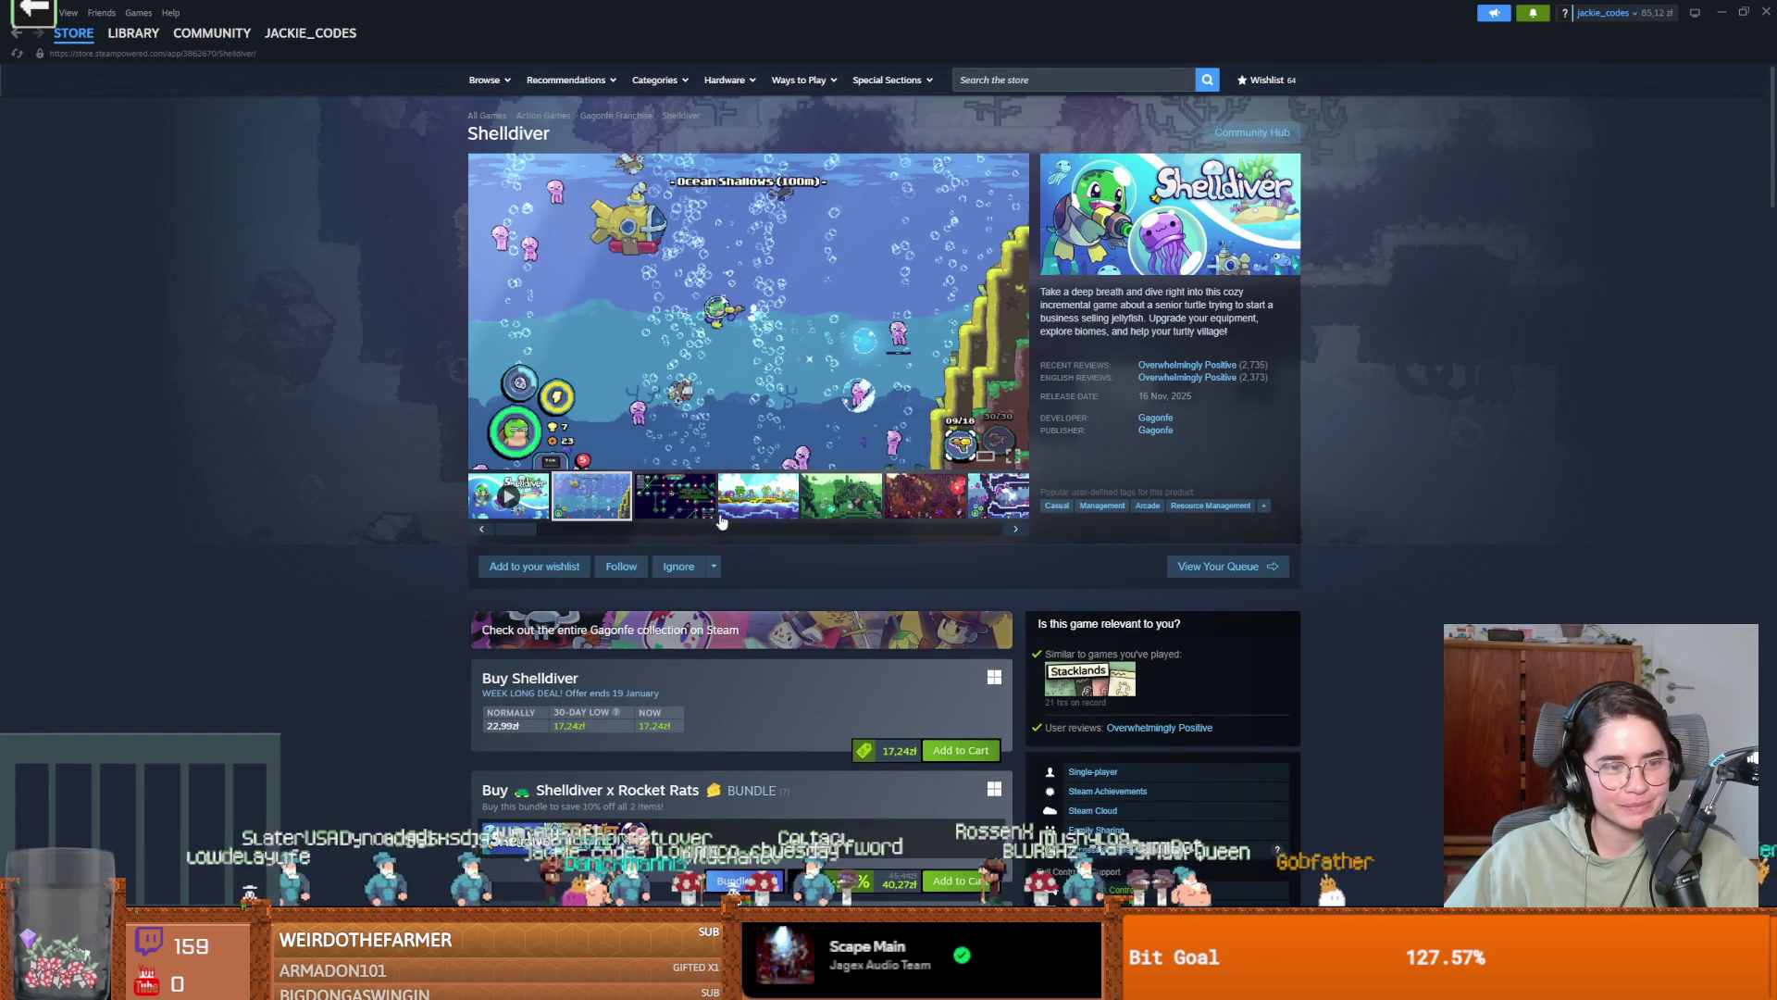
pyautogui.click(675, 500)
pyautogui.click(758, 497)
pyautogui.click(842, 497)
pyautogui.click(919, 504)
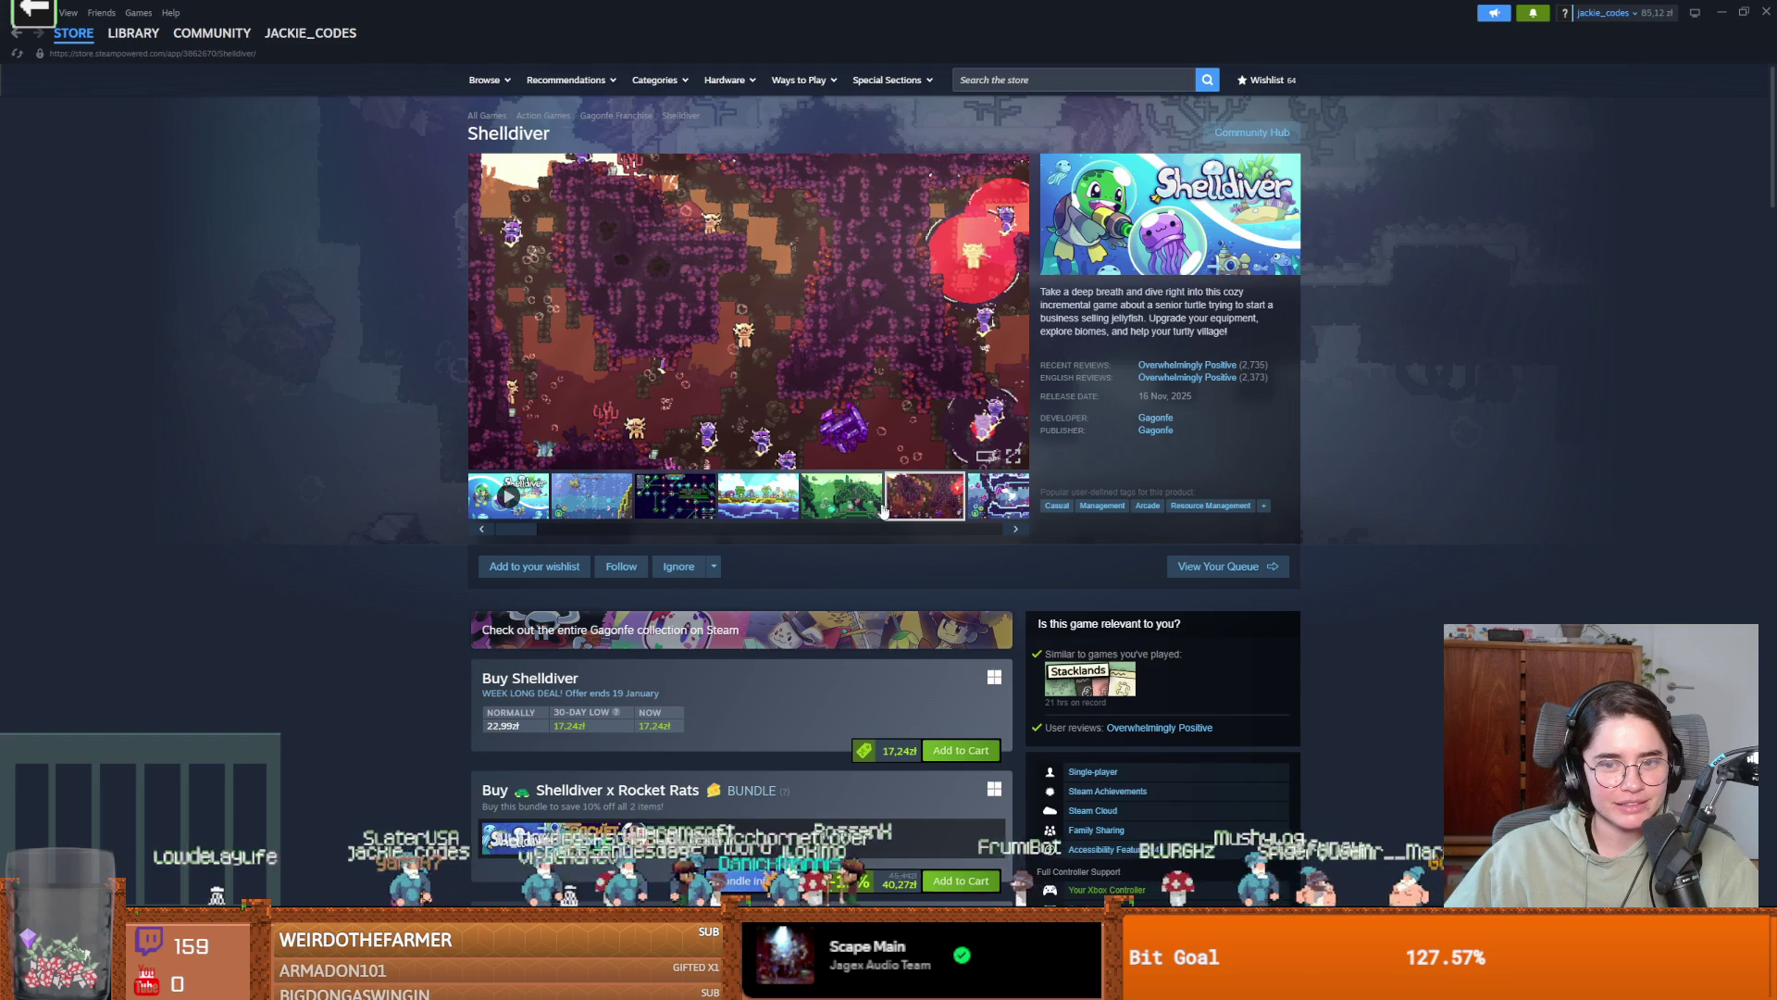
pyautogui.scroll(-5, 882, 509)
pyautogui.scroll(4, 858, 533)
pyautogui.scroll(-15, 856, 540)
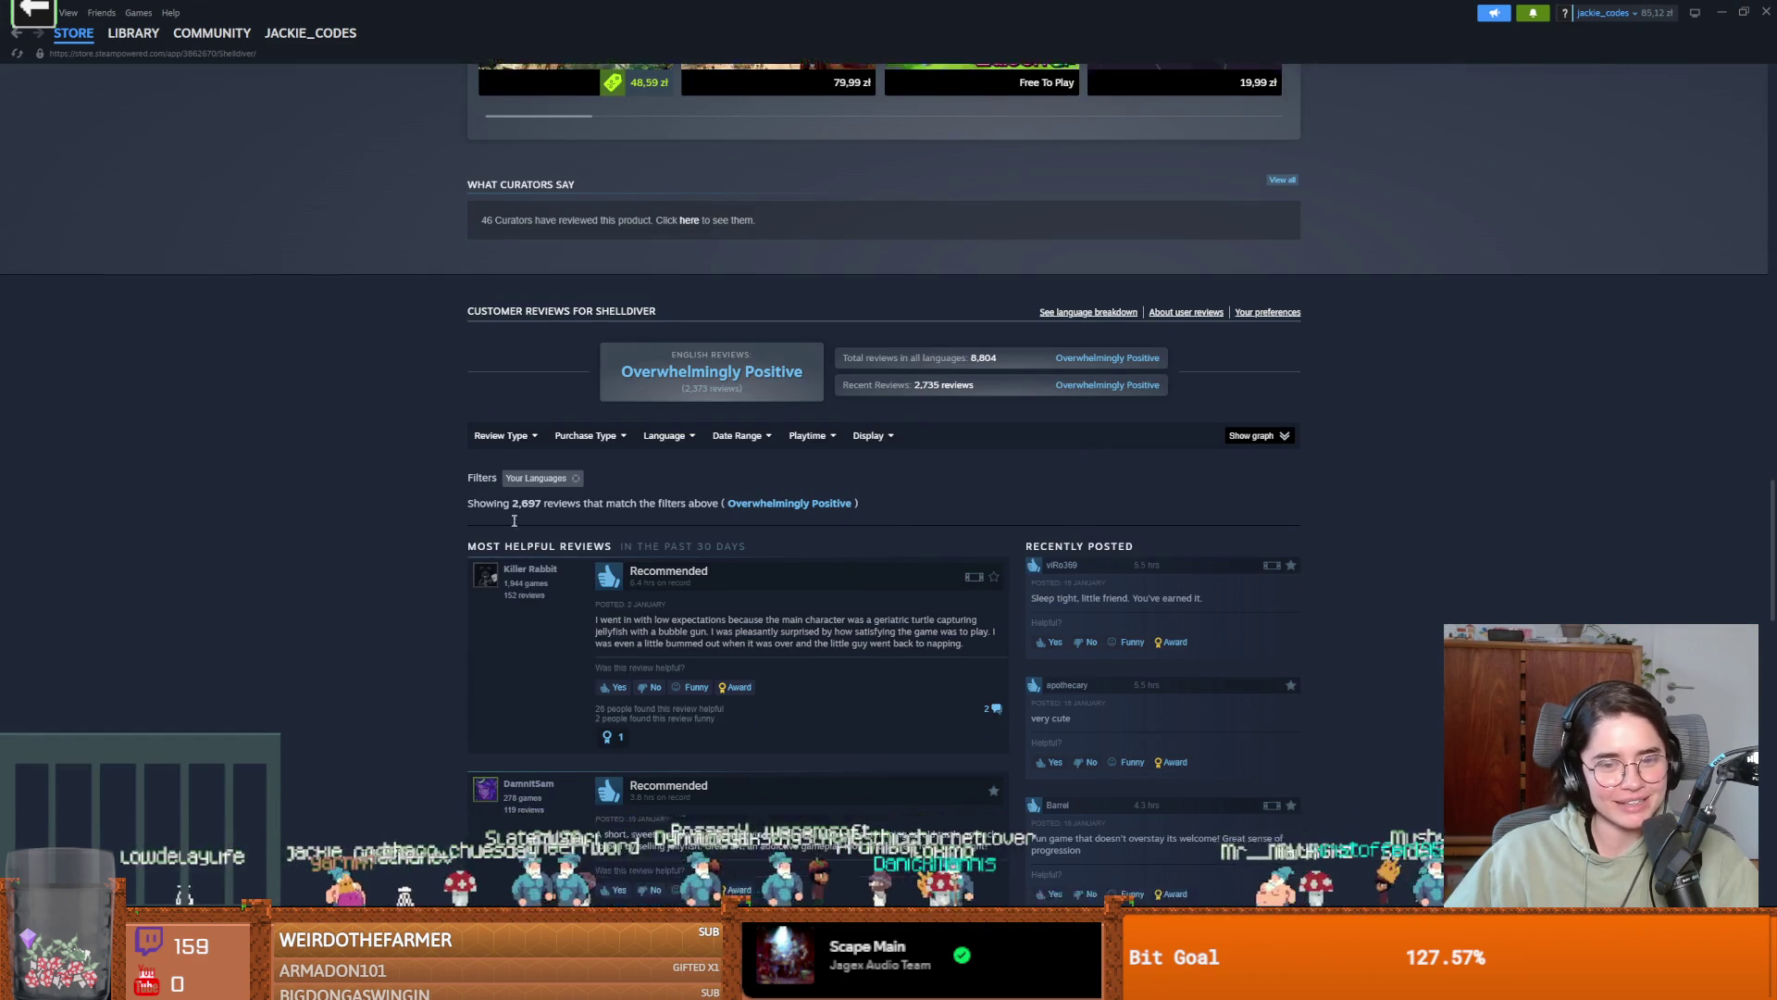
pyautogui.scroll(-2, 528, 519)
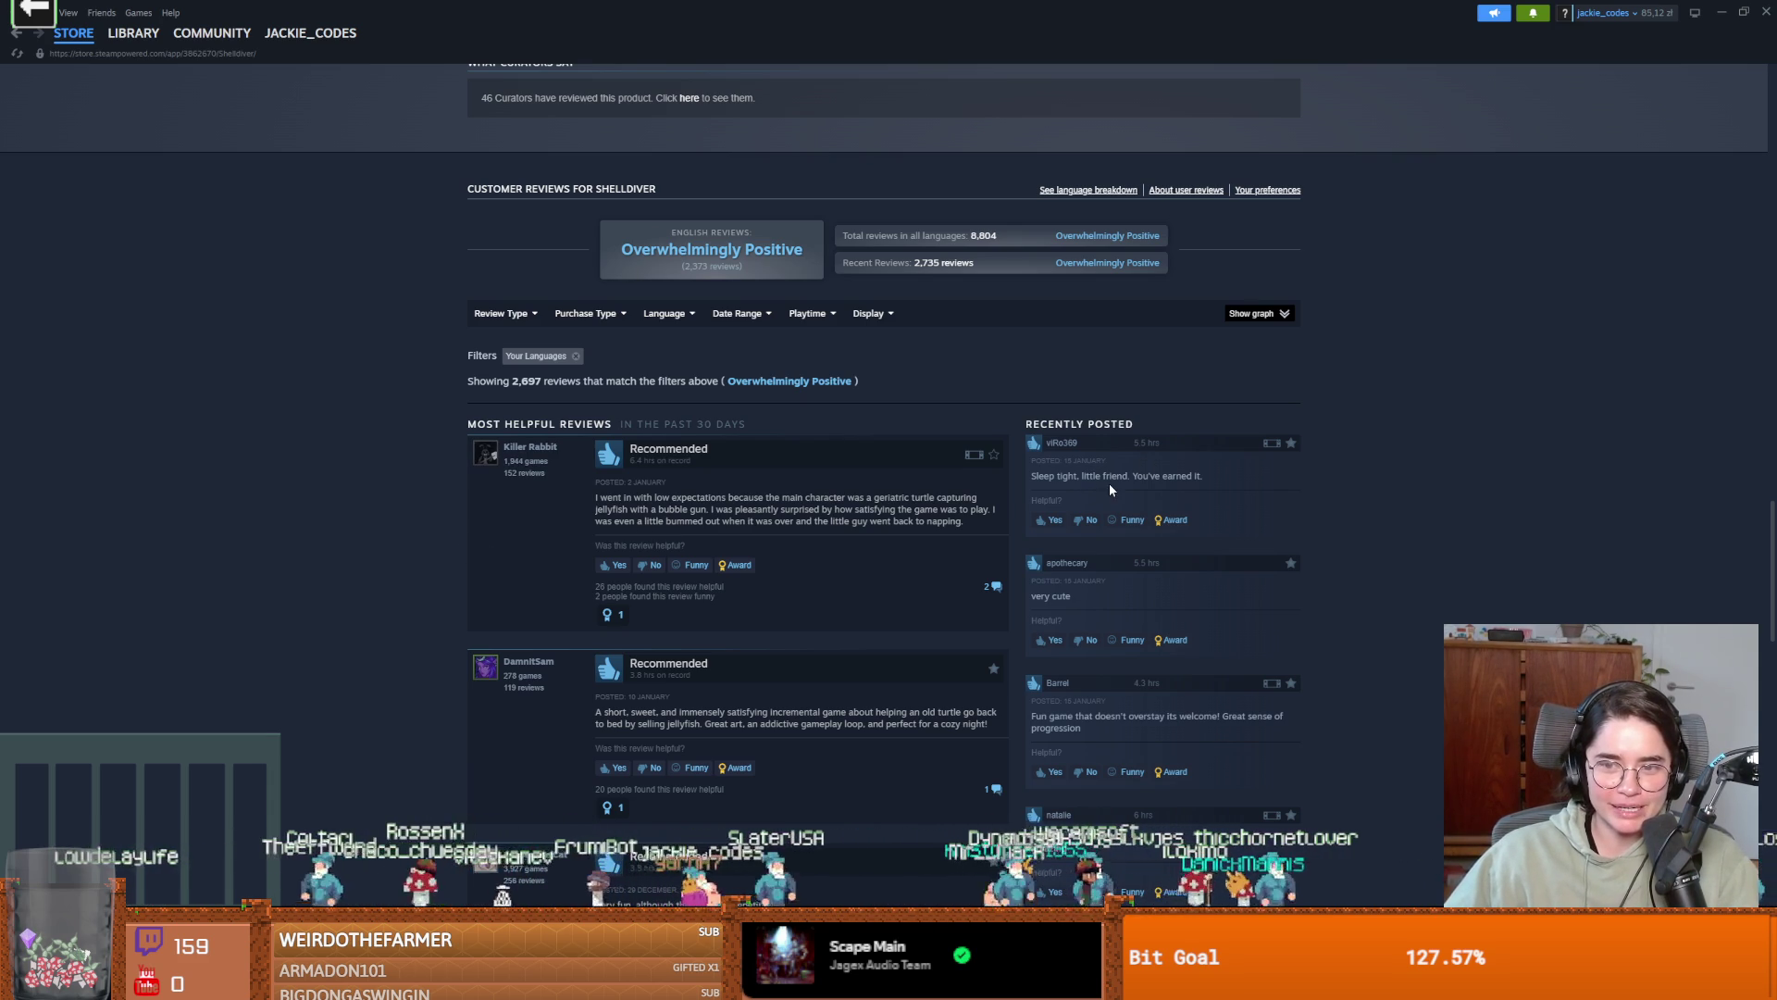
pyautogui.scroll(-2, 1034, 476)
pyautogui.scroll(-1, 1036, 565)
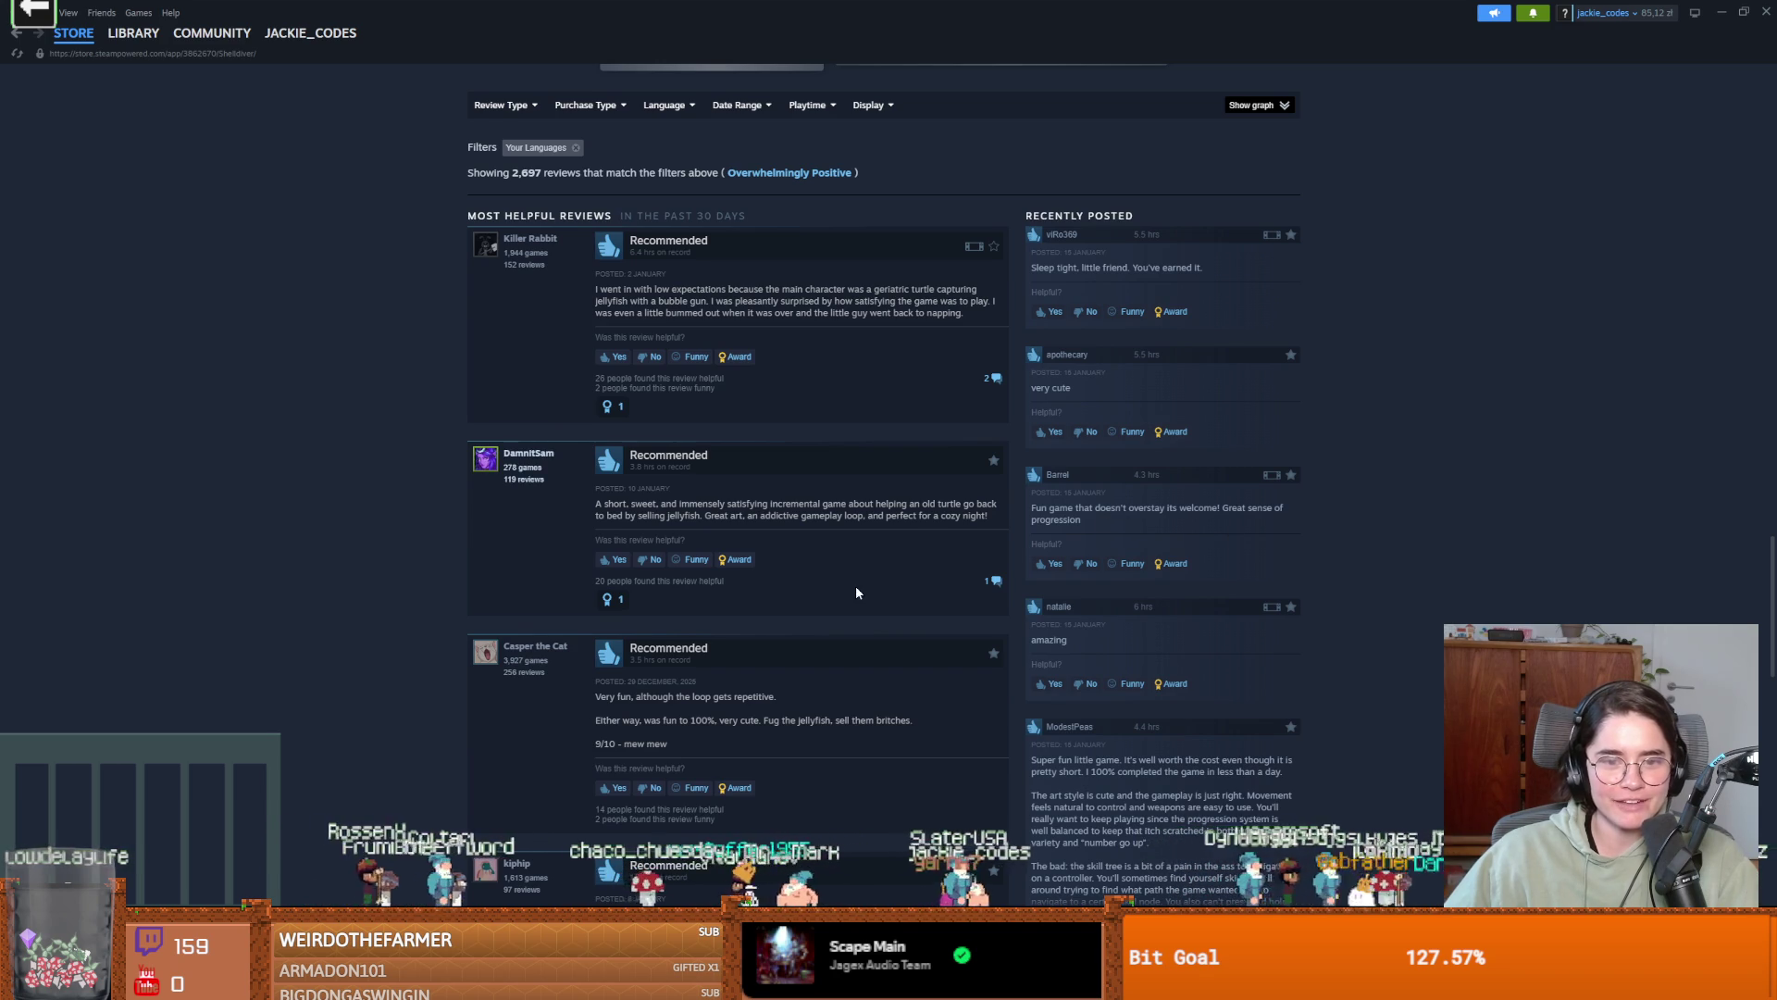
pyautogui.scroll(-2, 653, 583)
pyautogui.moveTo(675, 610); pyautogui.dragTo(597, 556)
pyautogui.click(718, 608)
pyautogui.scroll(-3, 721, 603)
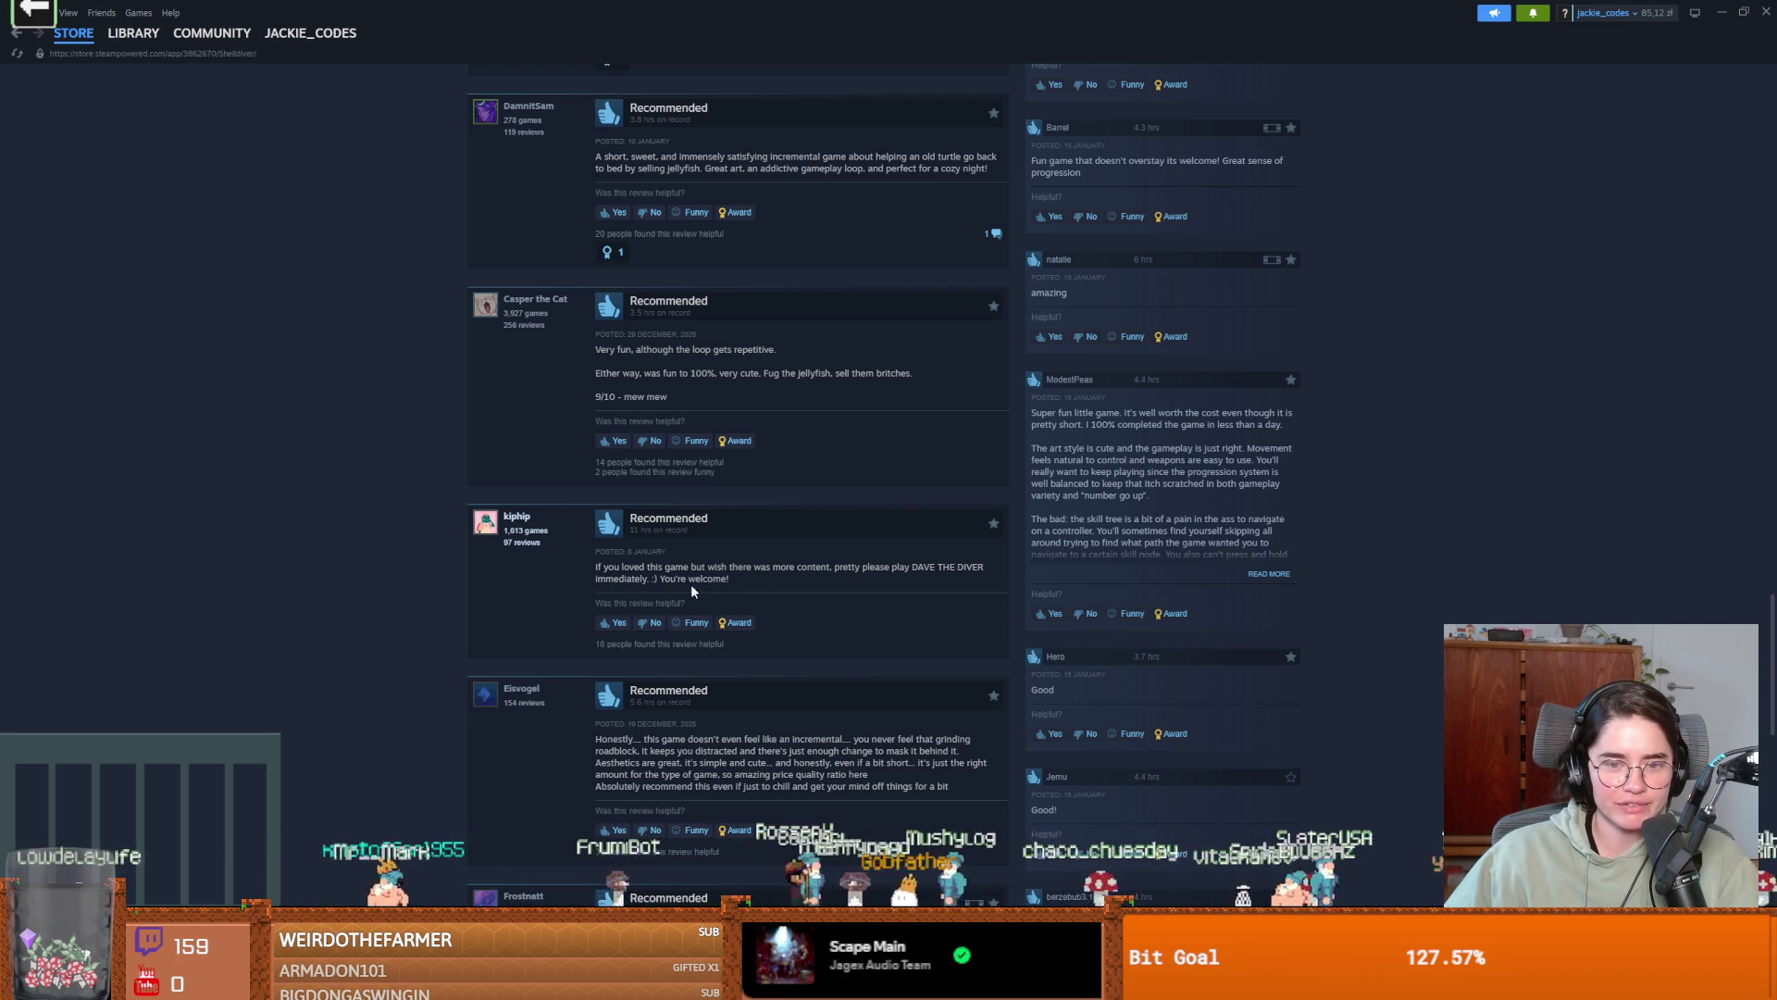
pyautogui.scroll(-4, 690, 589)
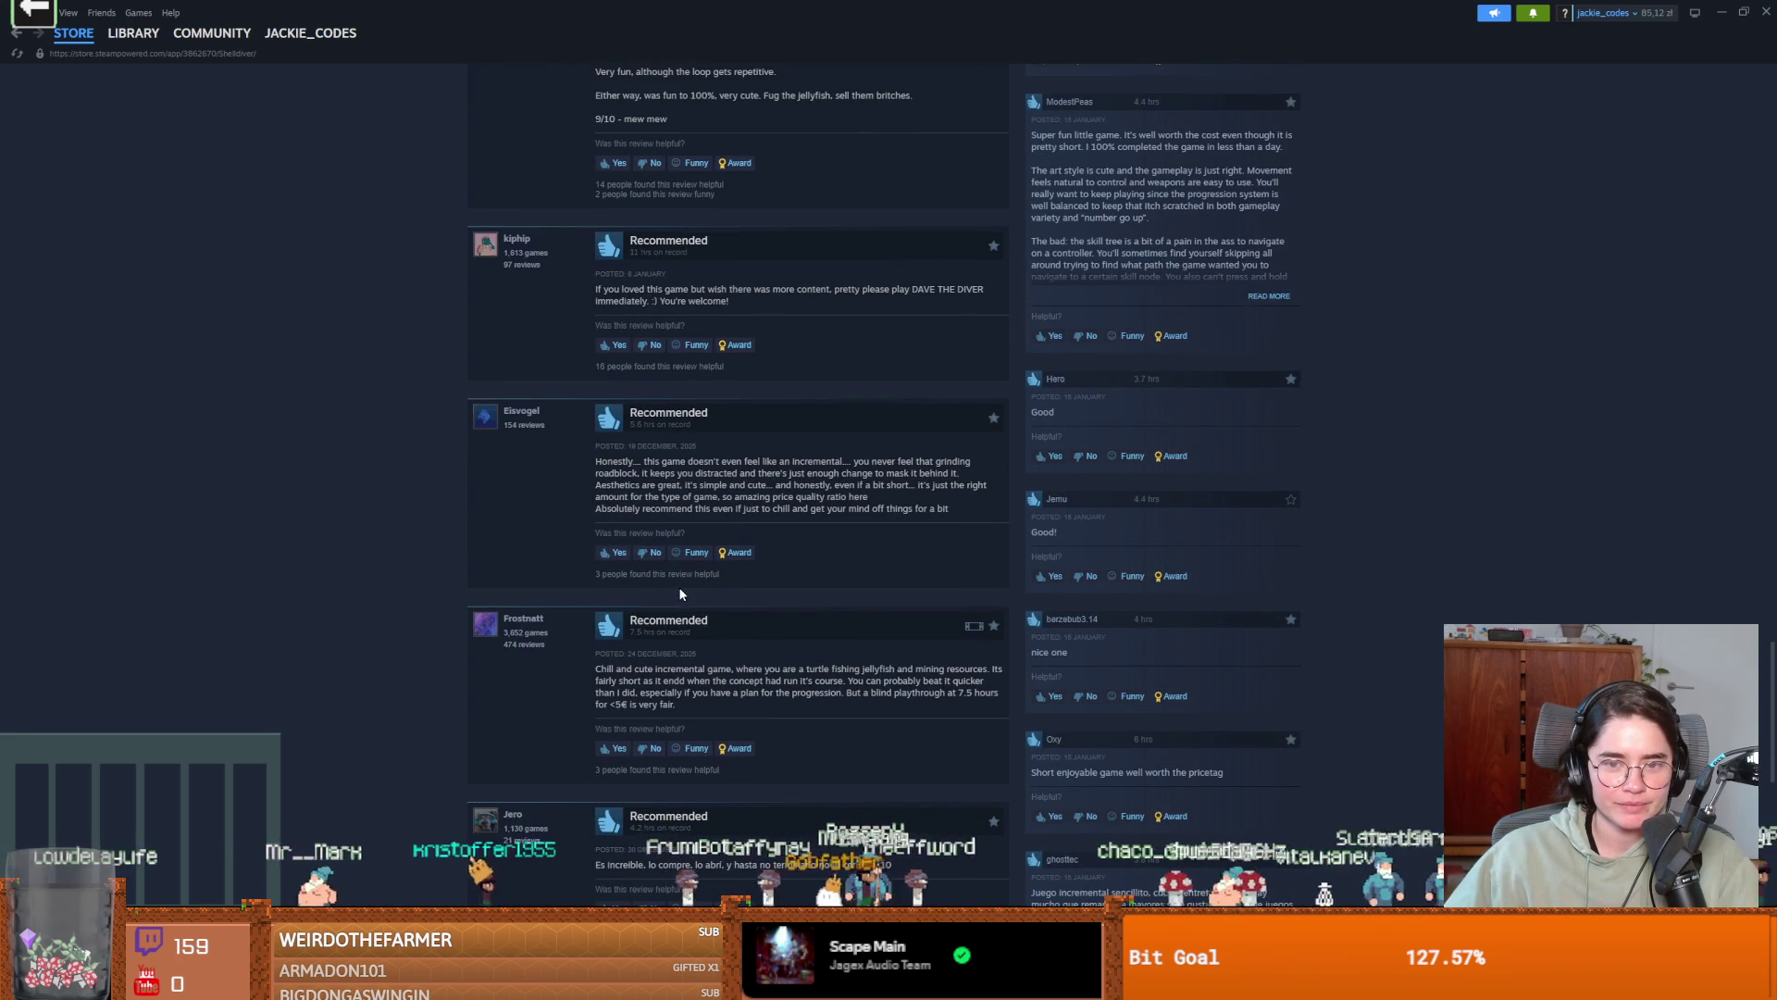
pyautogui.moveTo(644, 461)
pyautogui.mouseDown()
pyautogui.moveTo(897, 462)
pyautogui.moveTo(639, 487)
pyautogui.moveTo(949, 475)
pyautogui.moveTo(712, 474)
pyautogui.mouseUp()
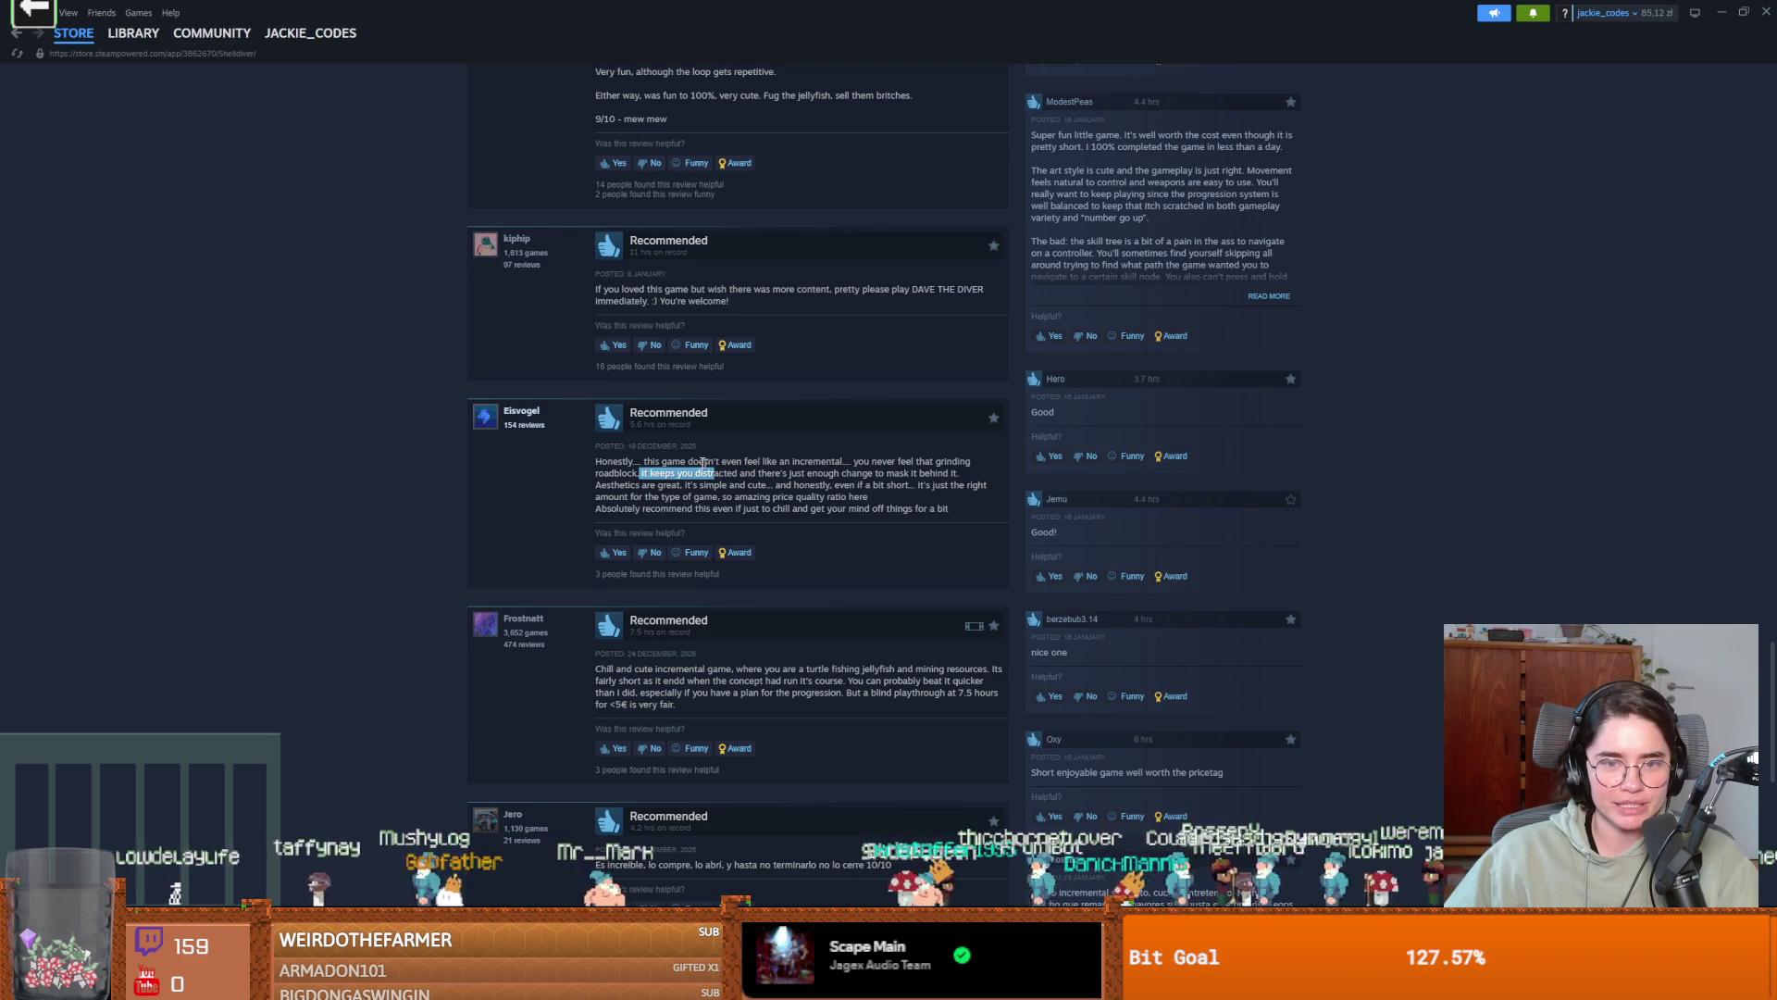
pyautogui.scroll(10, 807, 551)
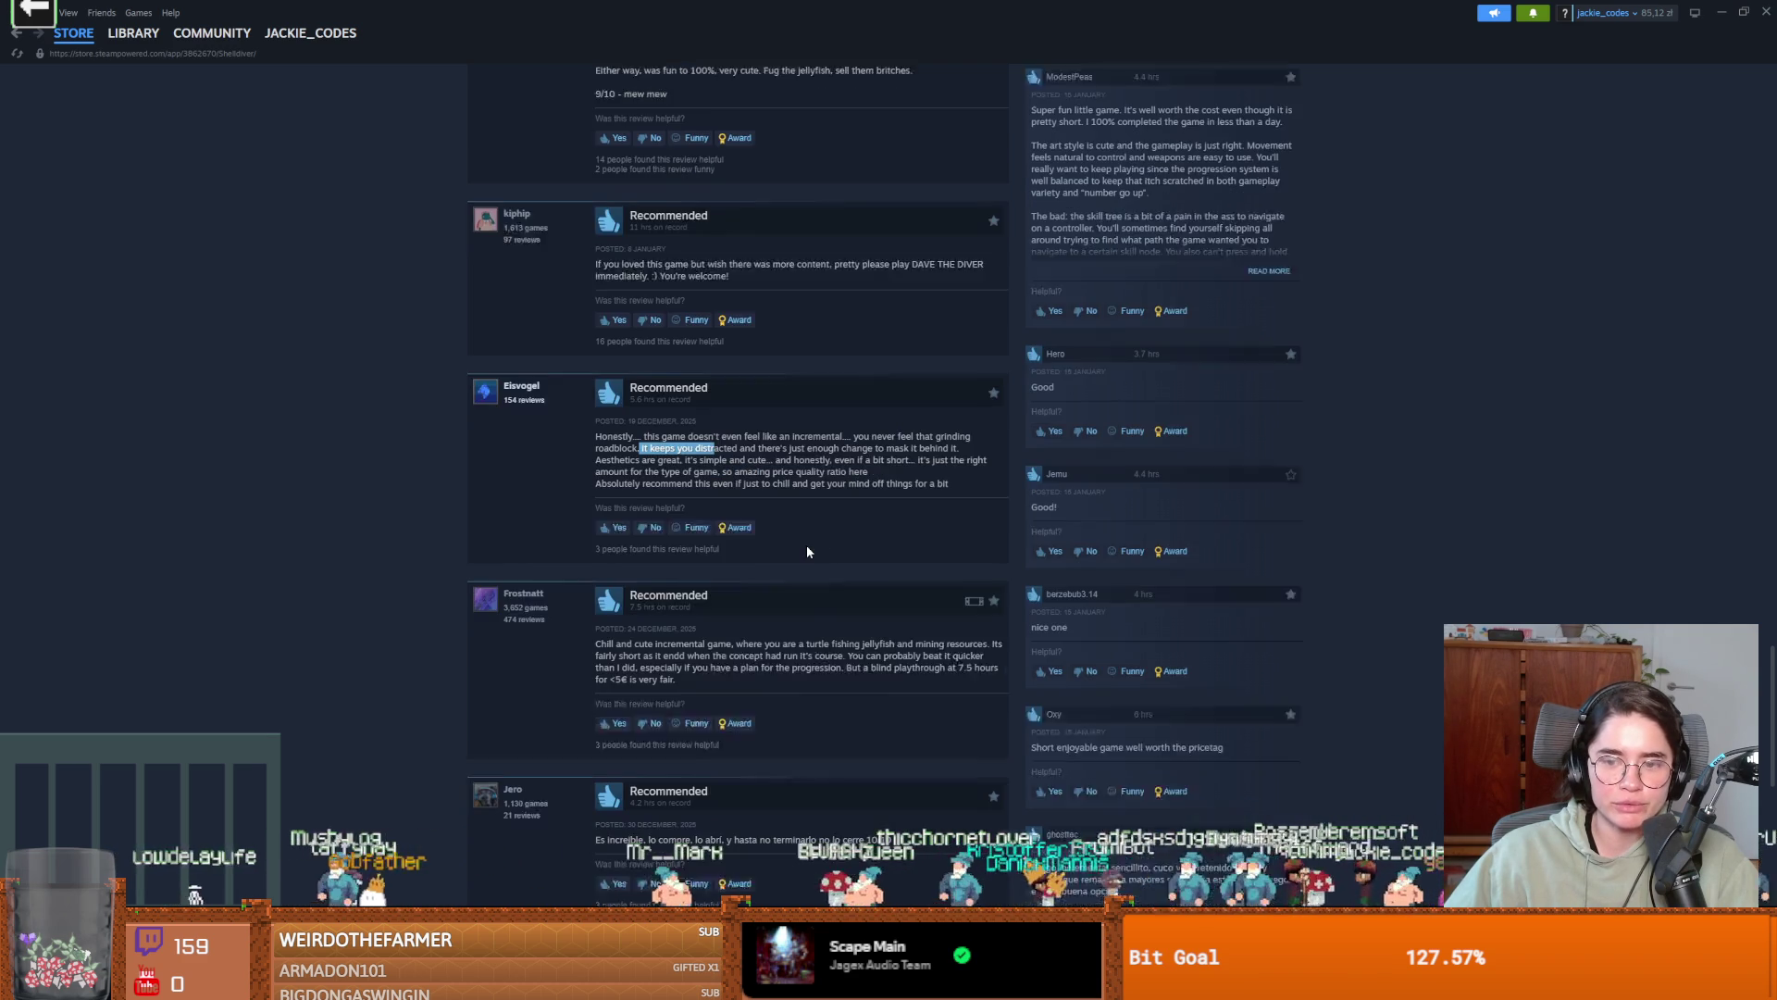
pyautogui.scroll(20, 798, 573)
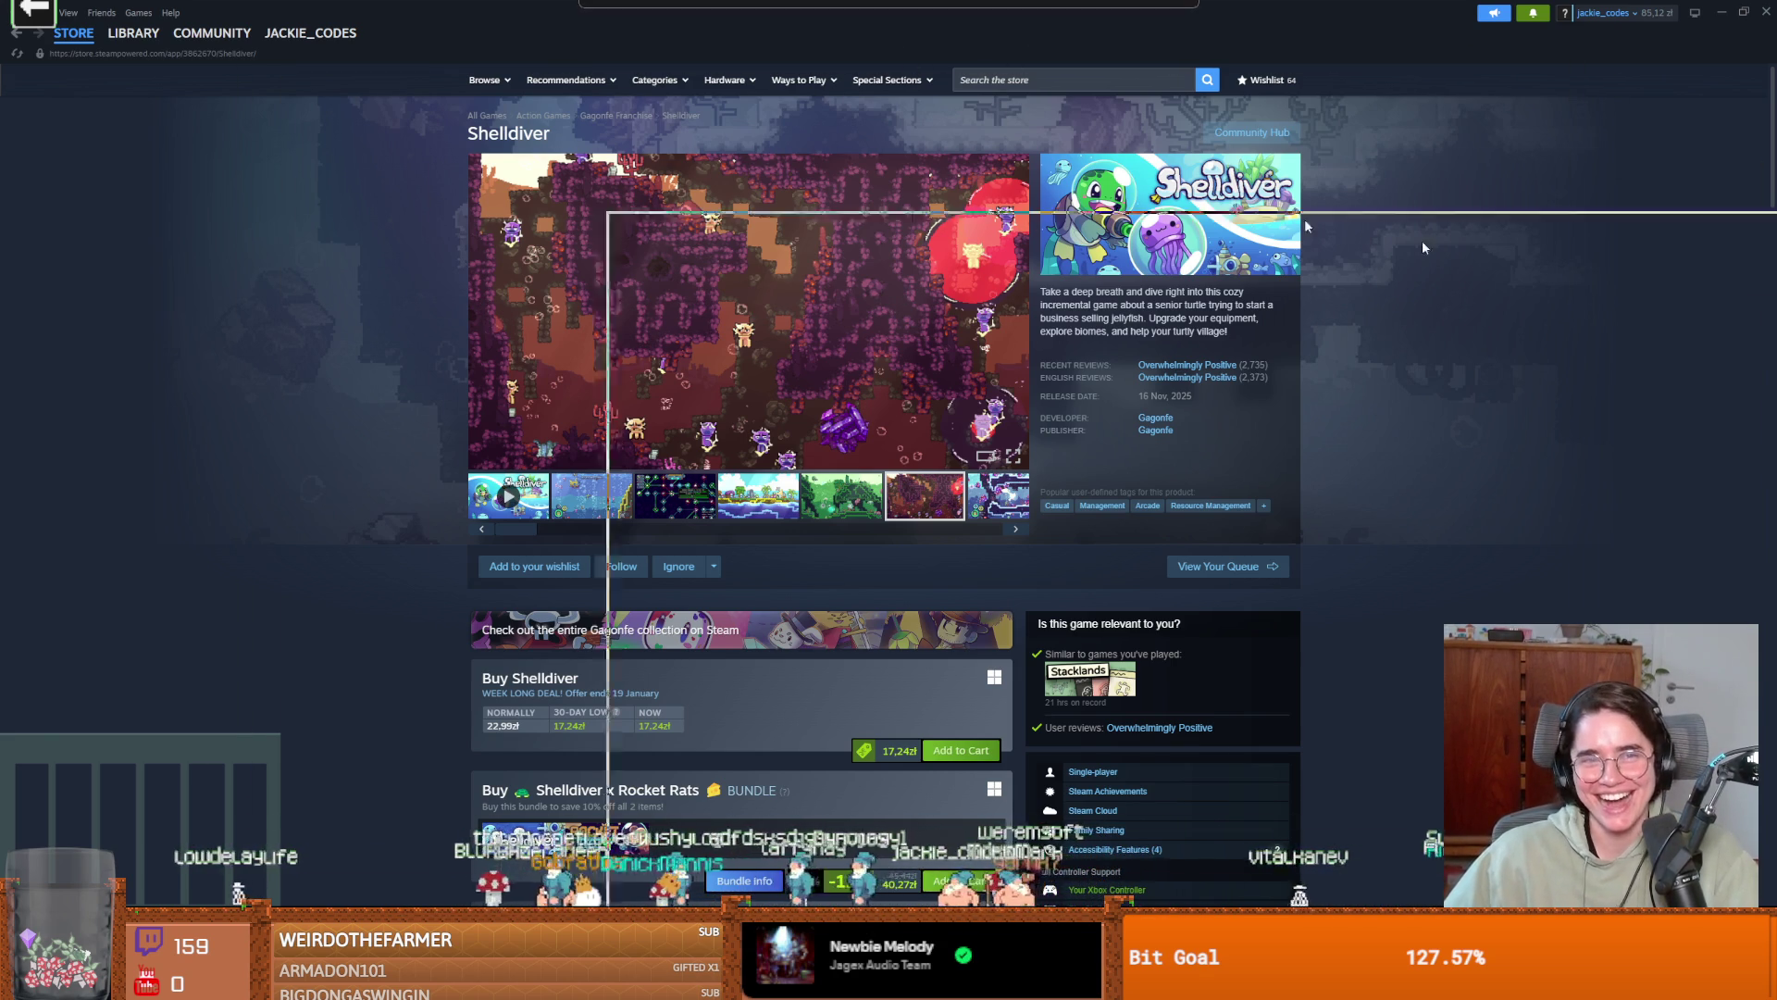
pyautogui.hotkey('alt', 'Tab')
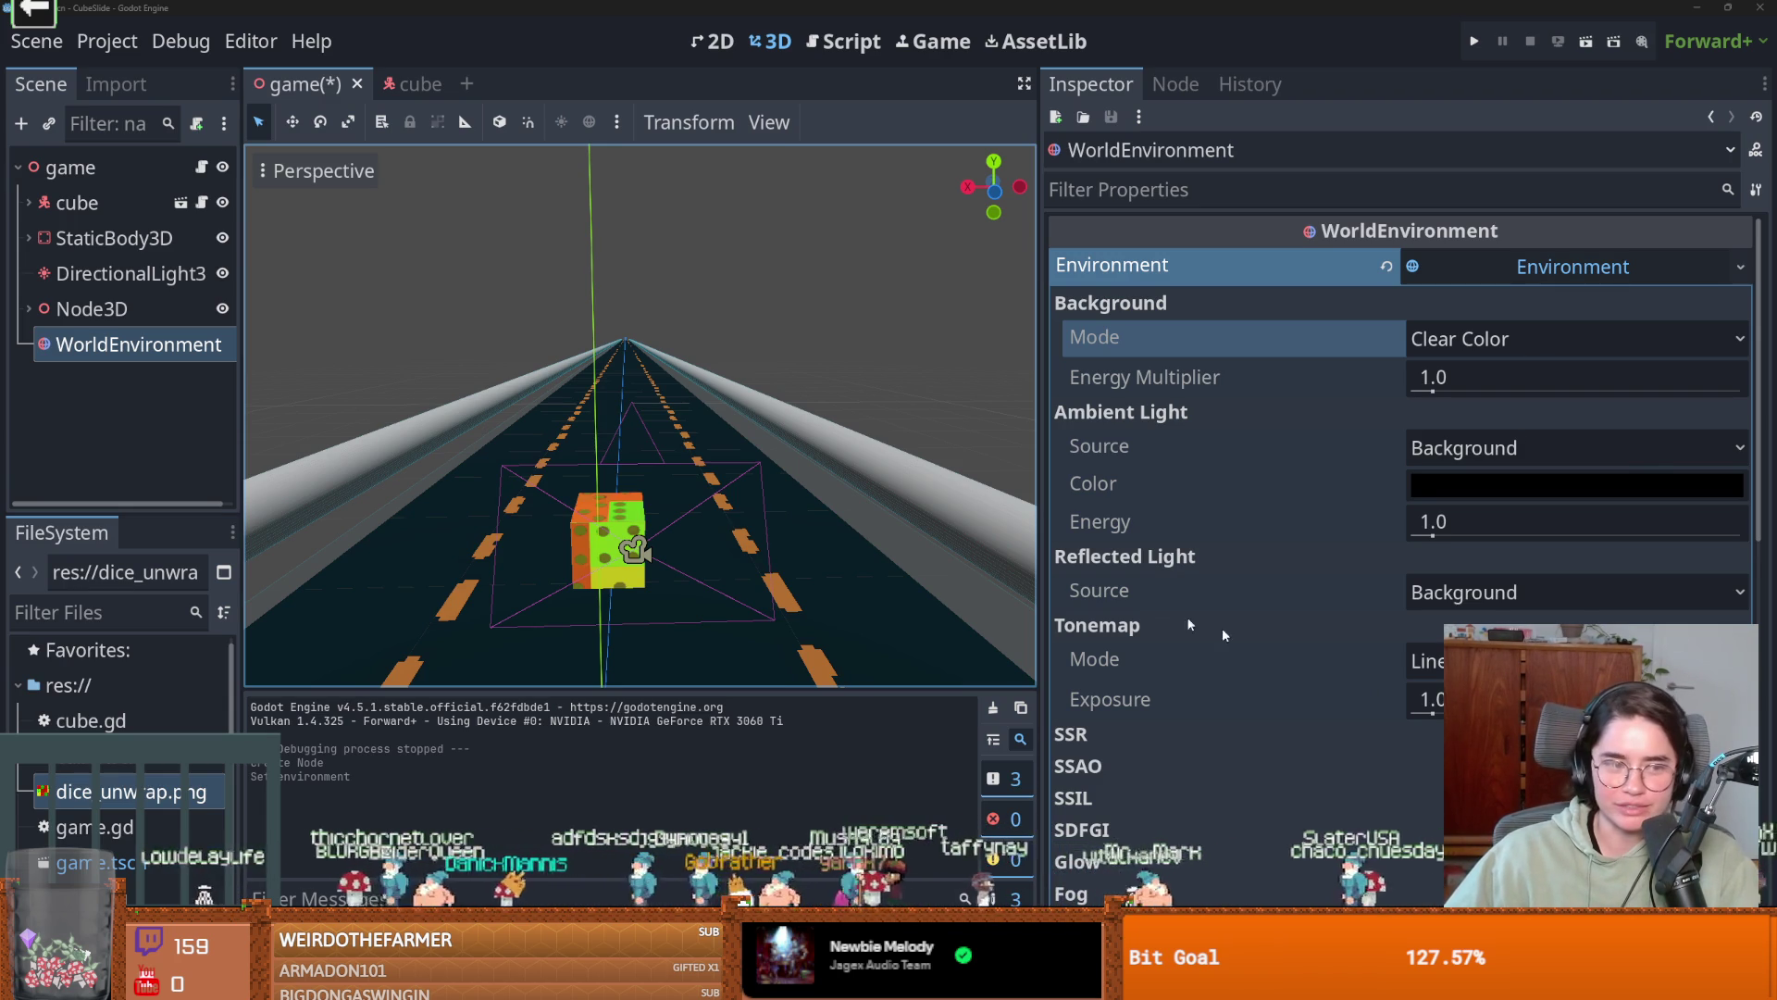
# Save the game scene in Godot.
pyautogui.scroll(3, 639, 537)
pyautogui.hotkey('ctrl', 's')
pyautogui.scroll(-2, 575, 572)
pyautogui.scroll(2, 669, 559)
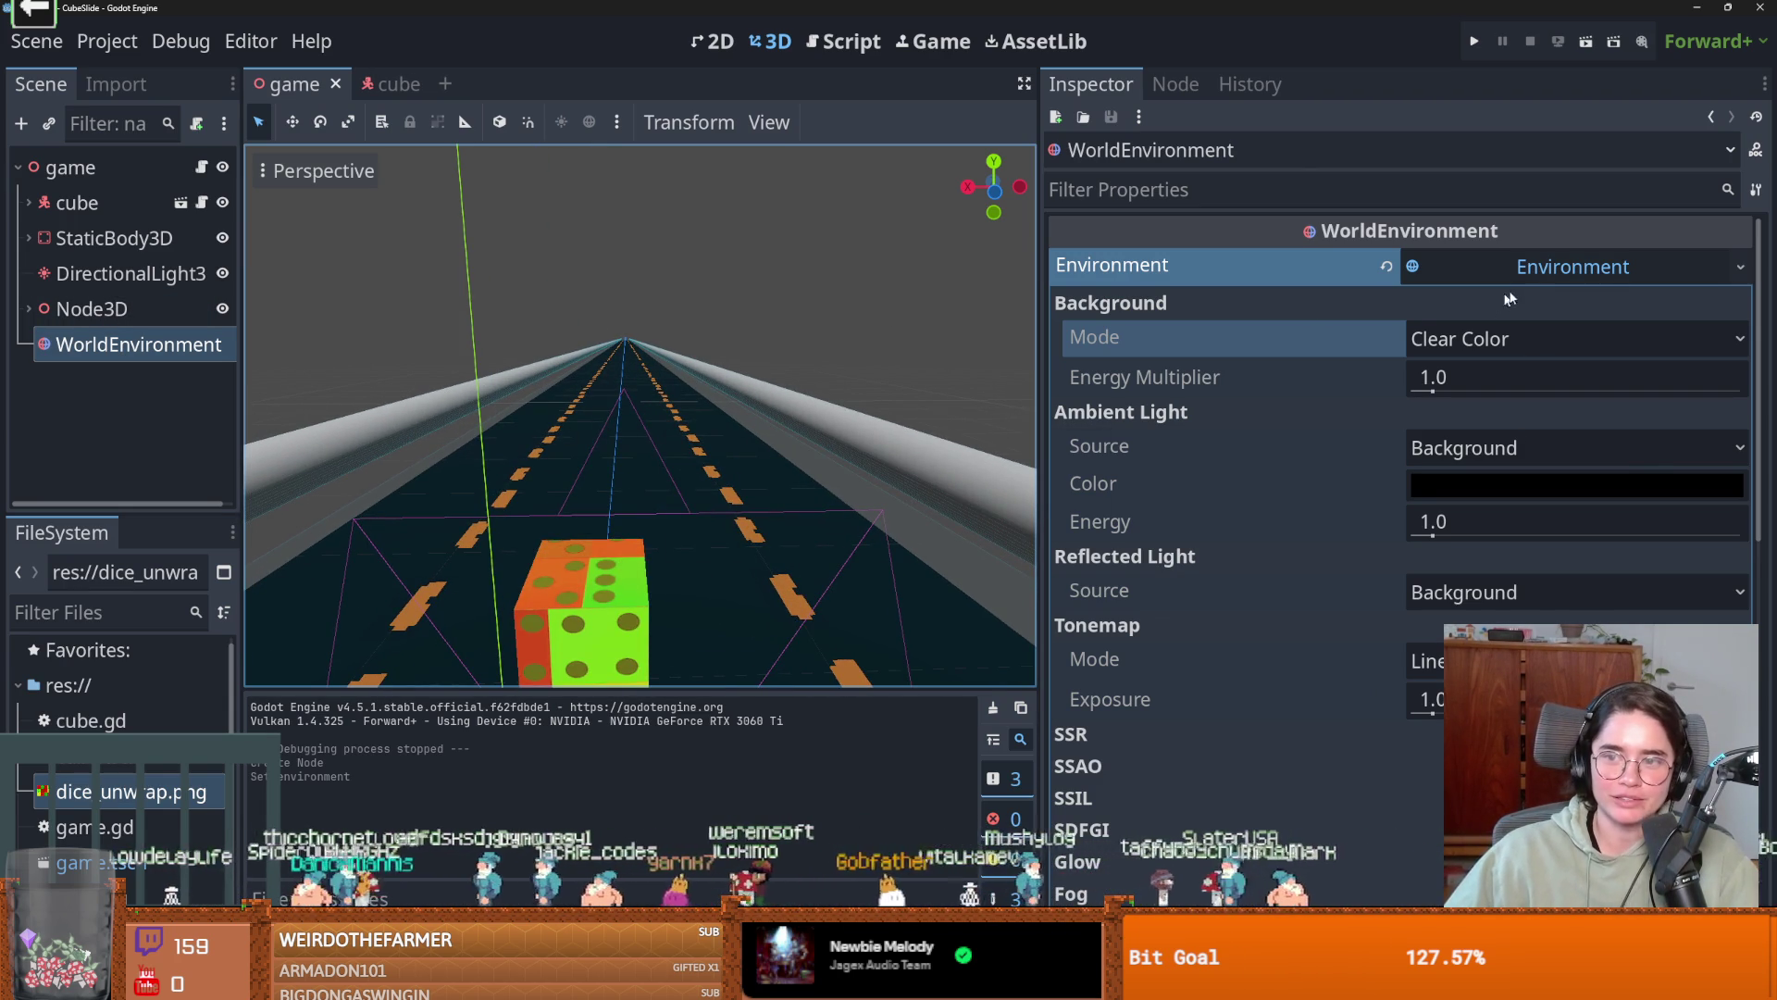
pyautogui.scroll(-5, 1312, 389)
pyautogui.scroll(5, 1268, 531)
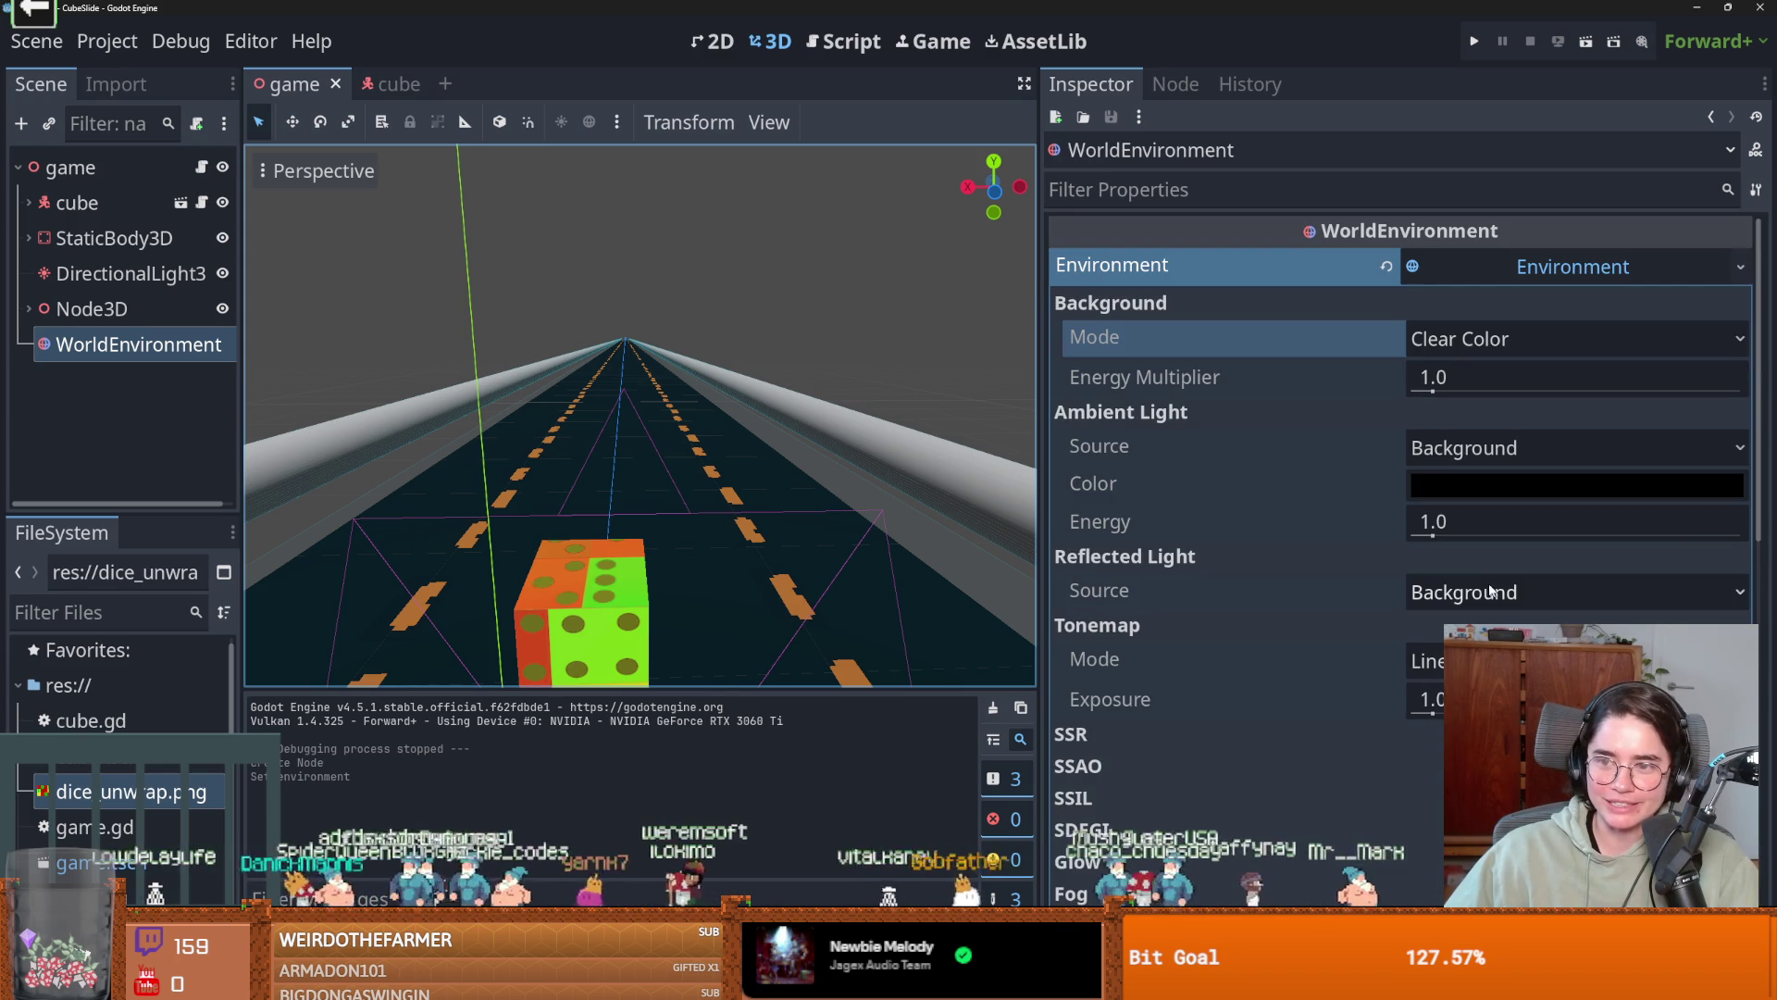
# Set the WorldEnvironment background mode to Sky with a new Sky resource.
pyautogui.click(1452, 344)
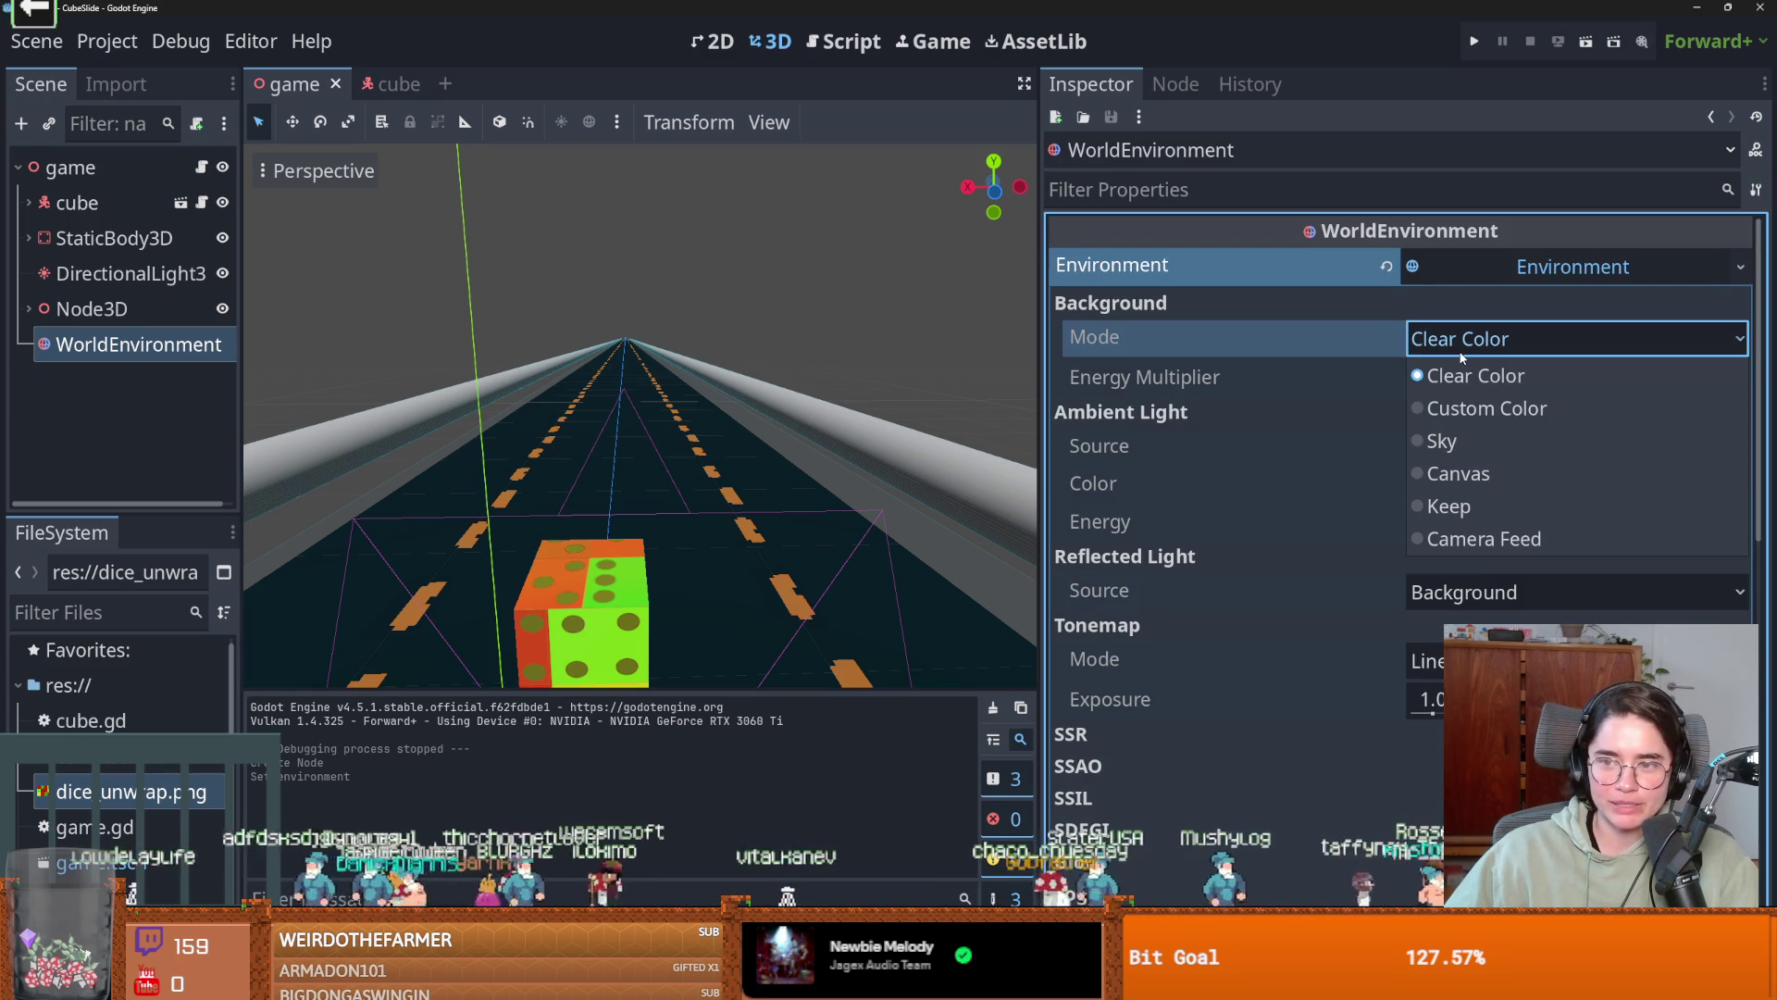
pyautogui.click(1466, 443)
pyautogui.scroll(-5, 915, 508)
pyautogui.scroll(5, 915, 508)
pyautogui.click(1536, 451)
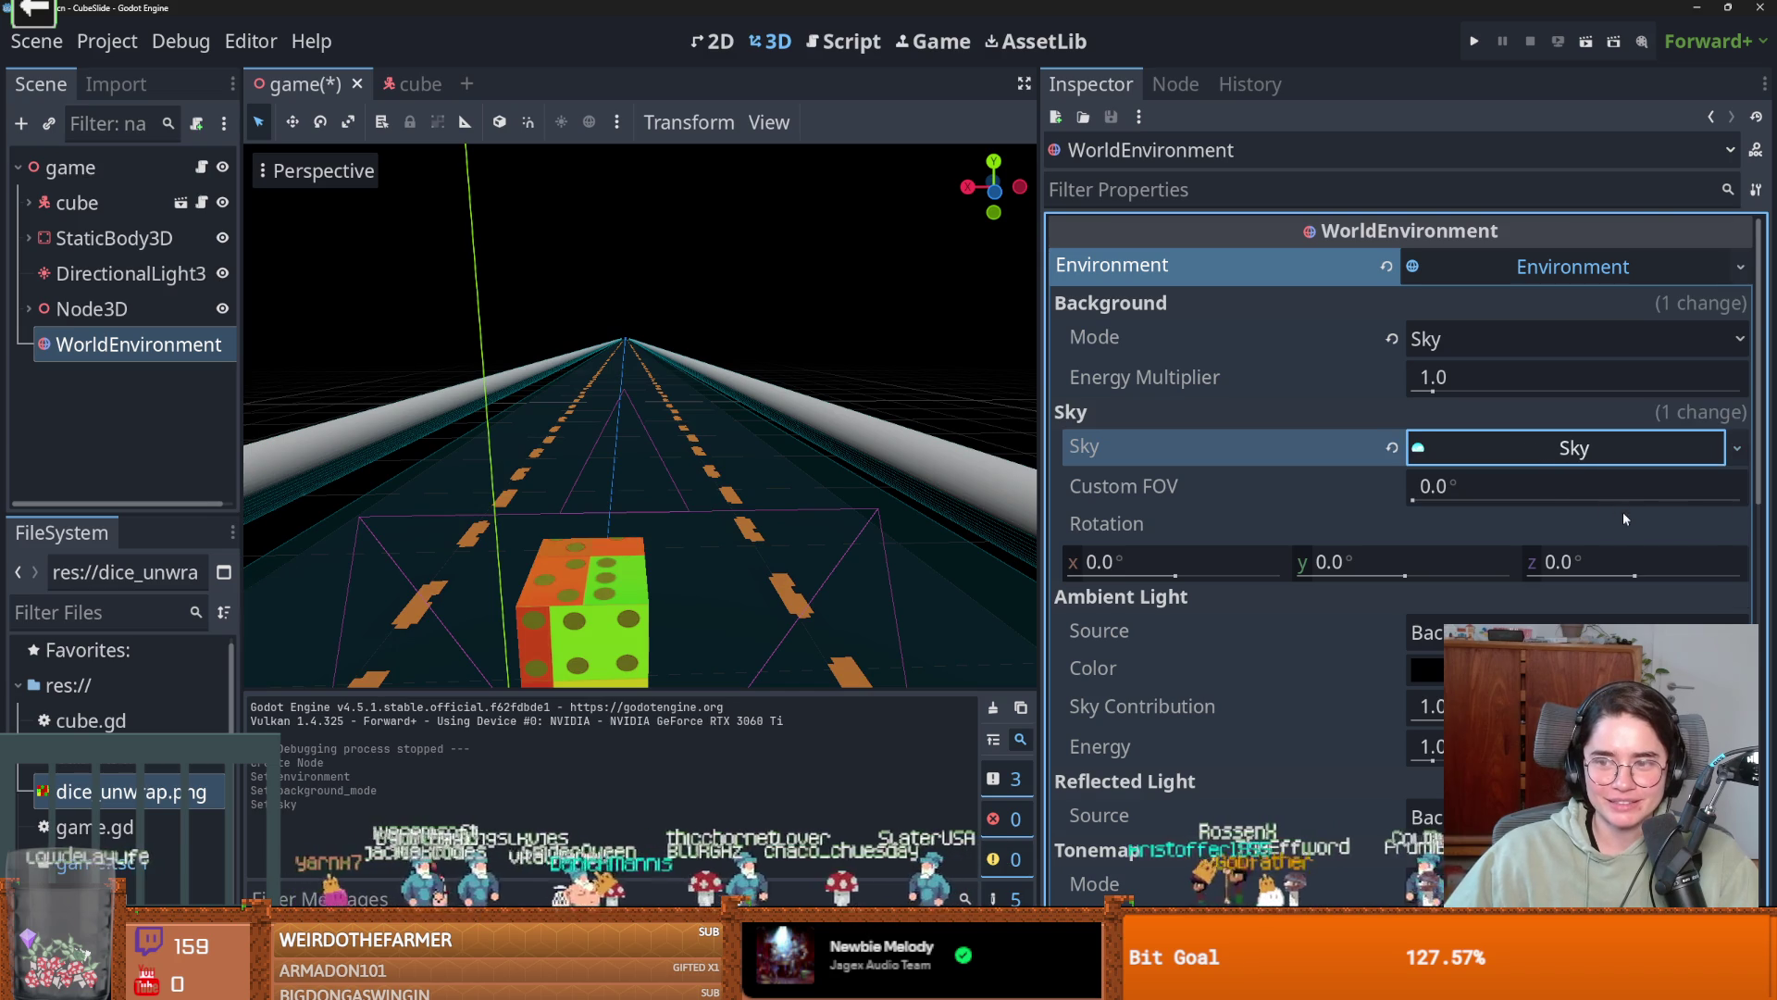
pyautogui.click(1624, 513)
pyautogui.scroll(-1, 1424, 509)
# Give the sky a new PhysicalSkyMaterial, replacing a trial PanoramaSkyMaterial.
pyautogui.click(1542, 396)
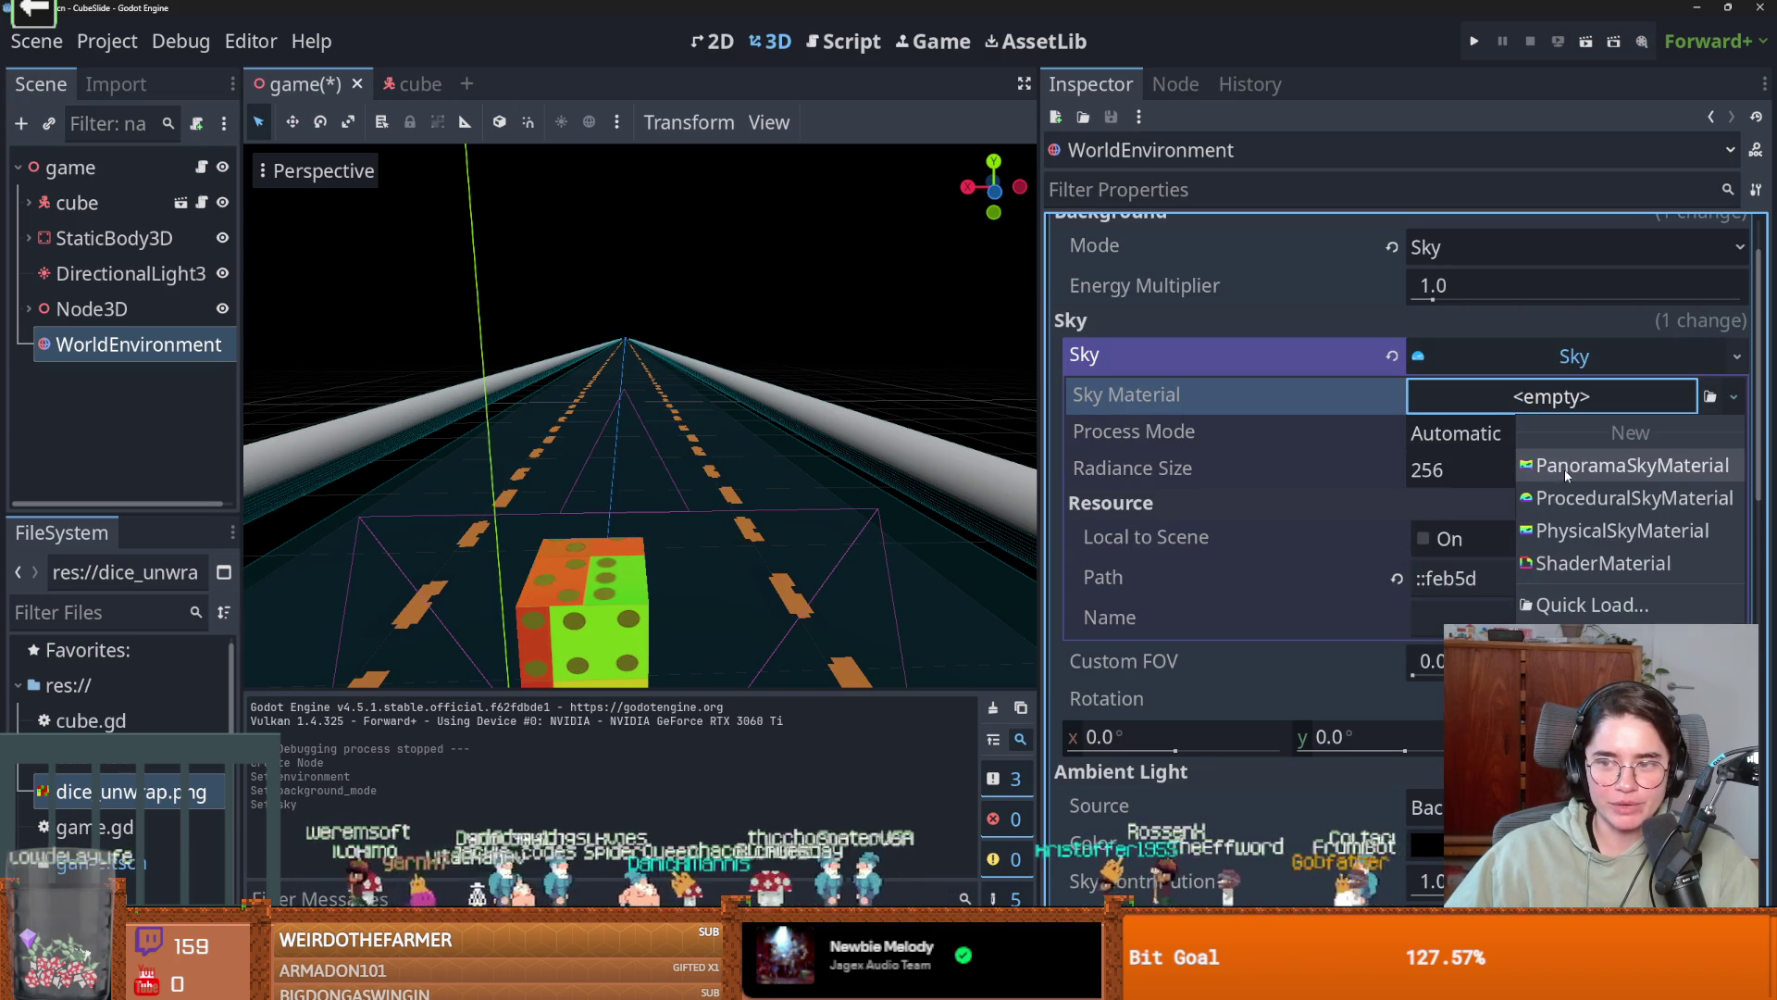
pyautogui.click(1564, 421)
pyautogui.click(1548, 437)
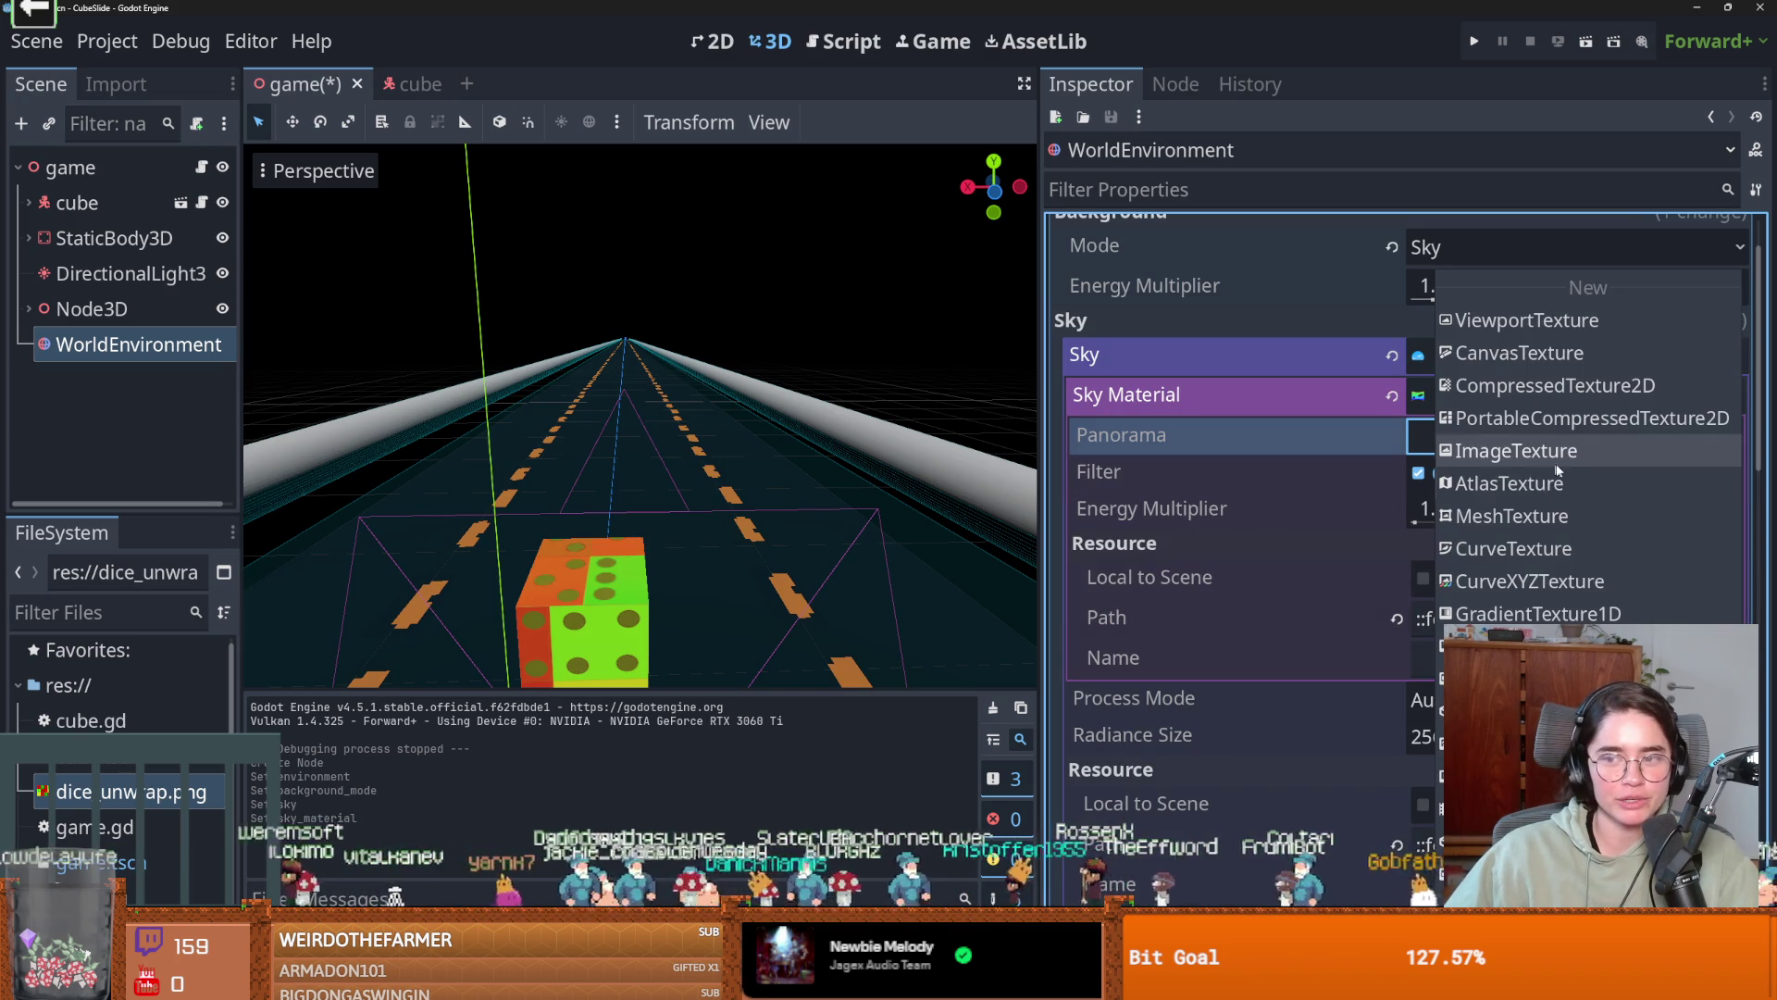
pyautogui.click(1303, 523)
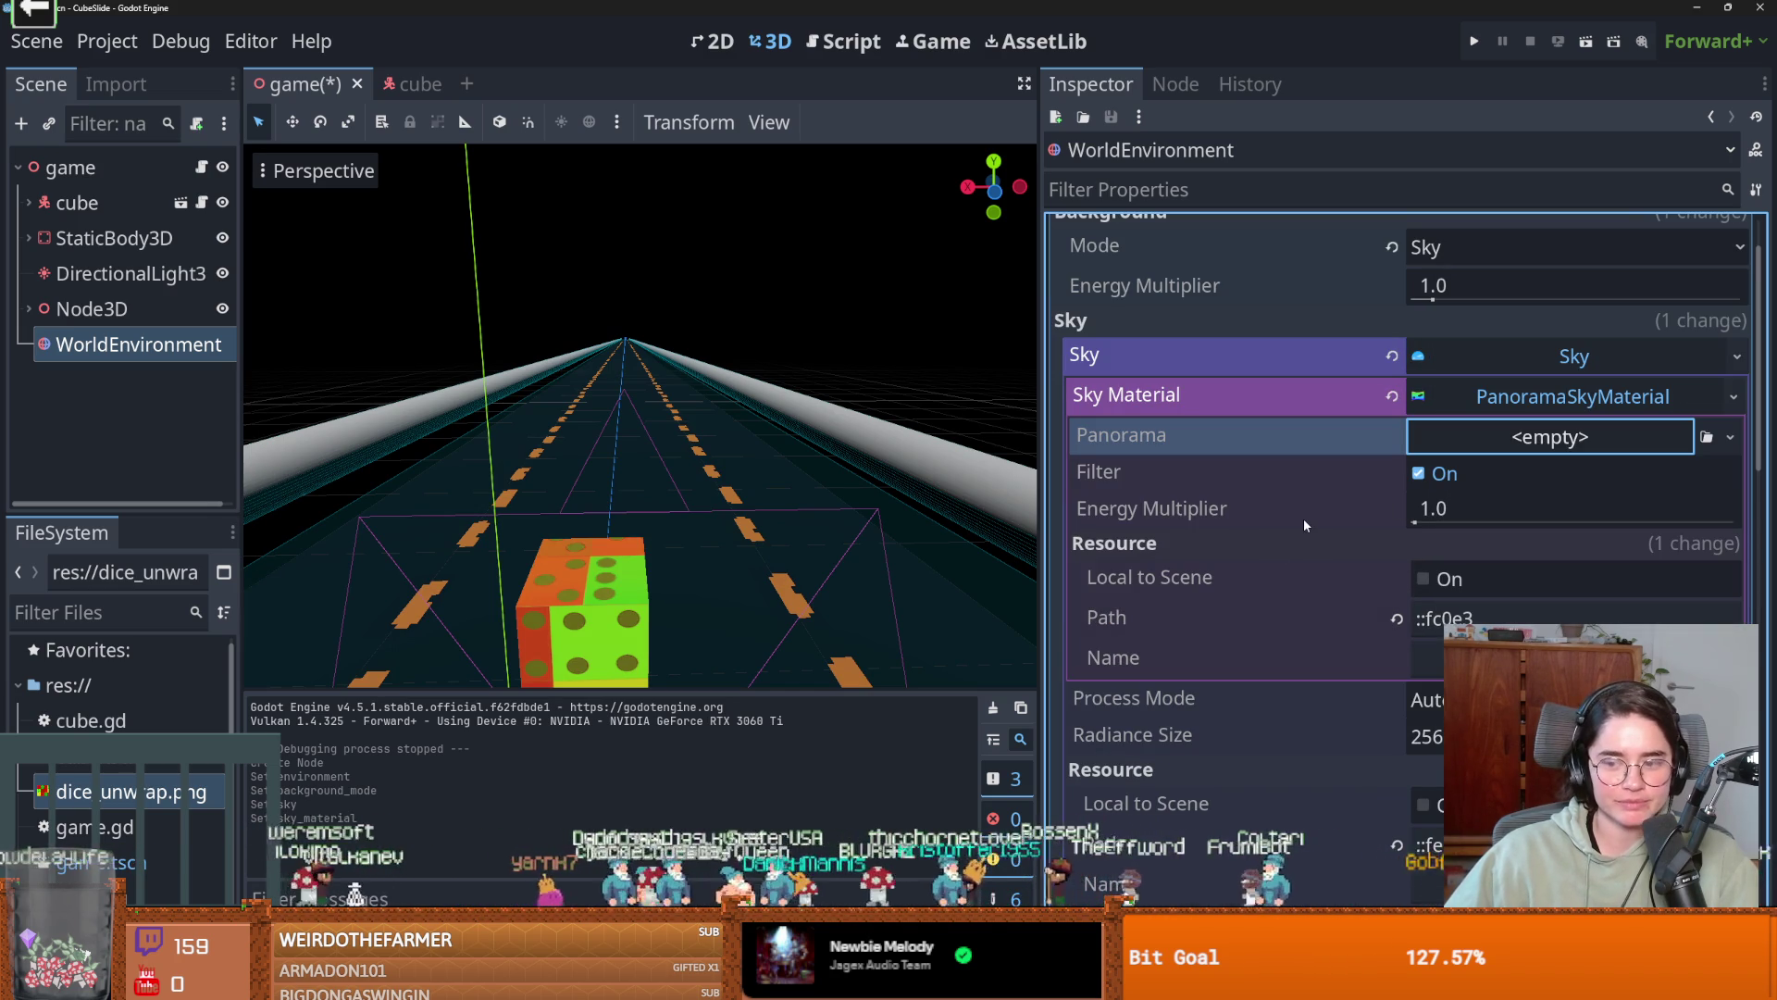
pyautogui.click(1534, 409)
pyautogui.click(1570, 406)
pyautogui.click(1734, 397)
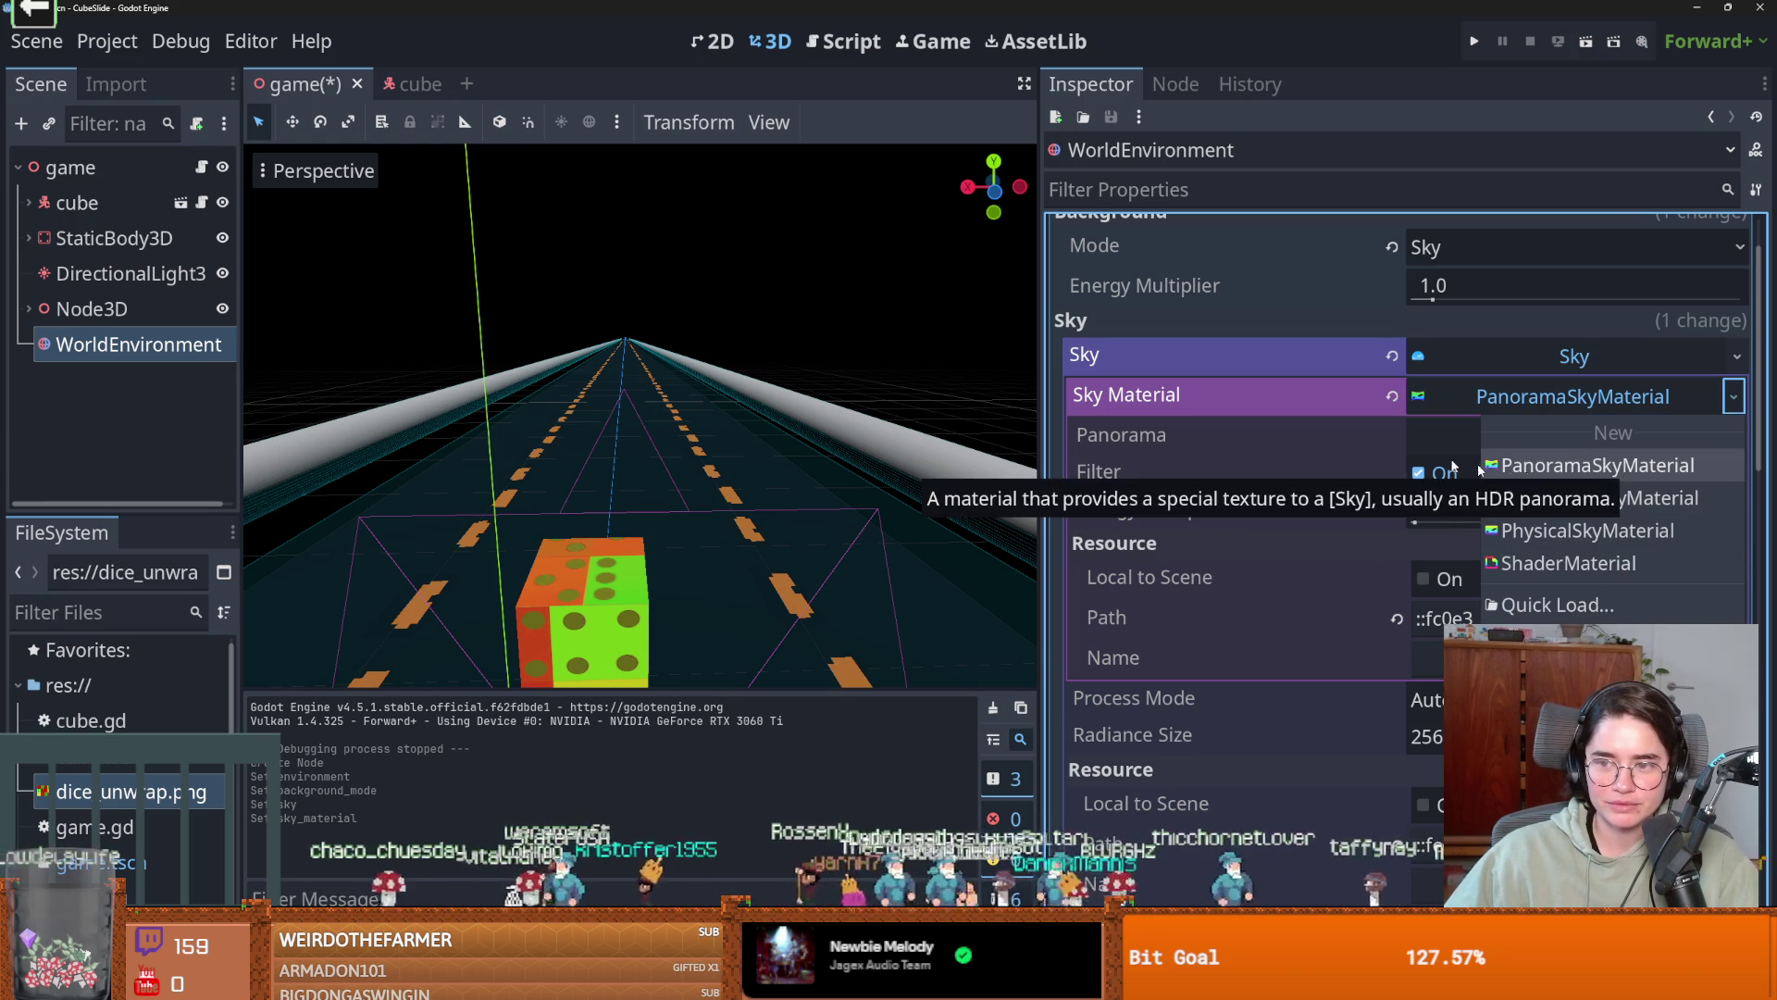
pyautogui.click(1605, 531)
pyautogui.scroll(-3, 742, 476)
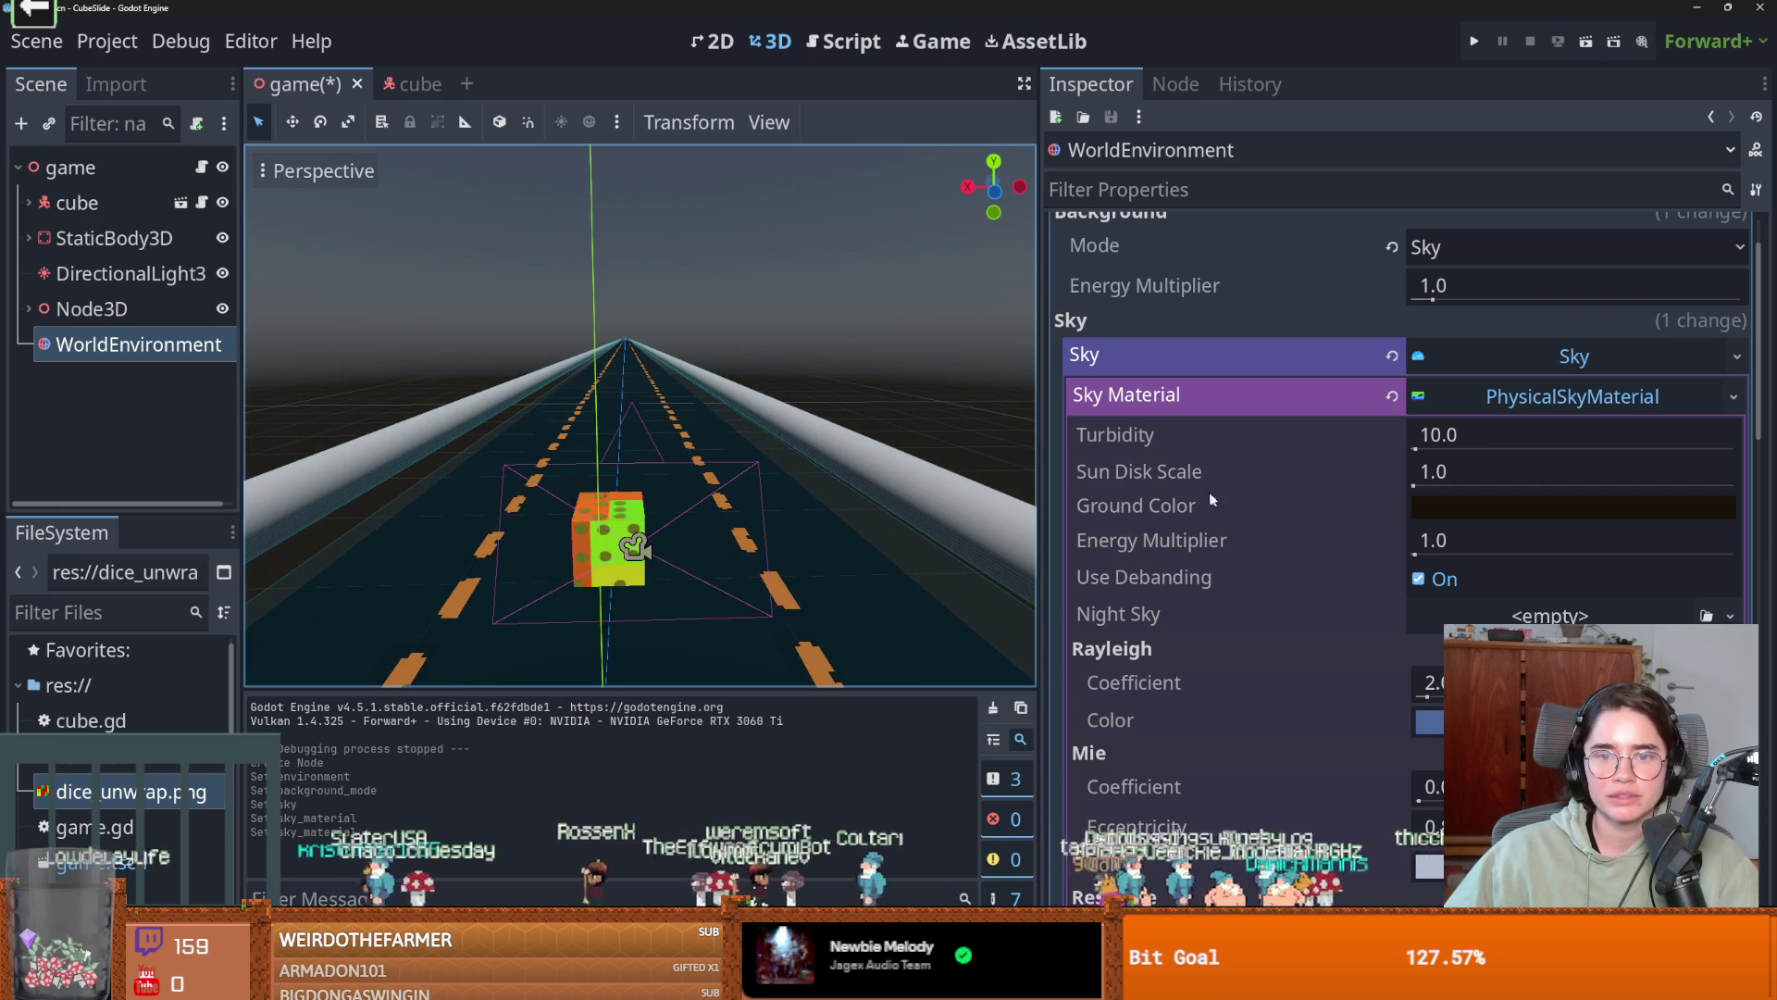
pyautogui.click(1490, 494)
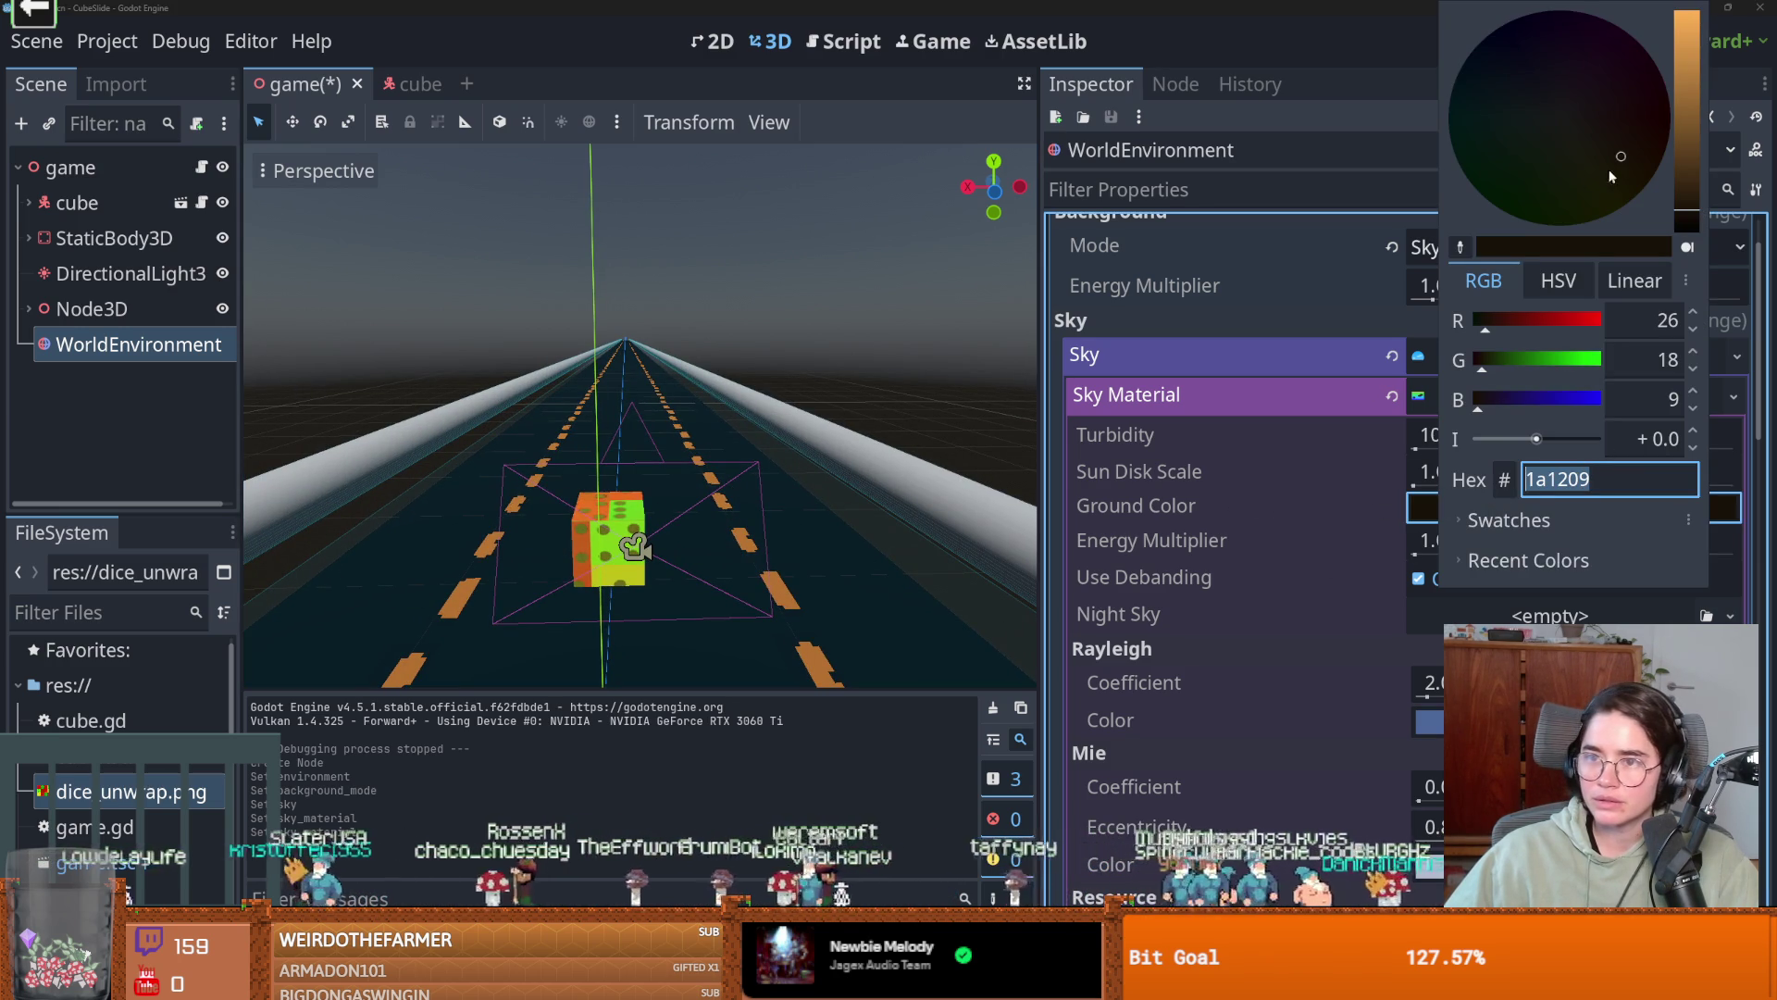
# Set the physical sky's ground colour to near-white f8f9ff.
pyautogui.moveTo(1681, 133); pyautogui.dragTo(1684, 10)
pyautogui.click(1558, 116)
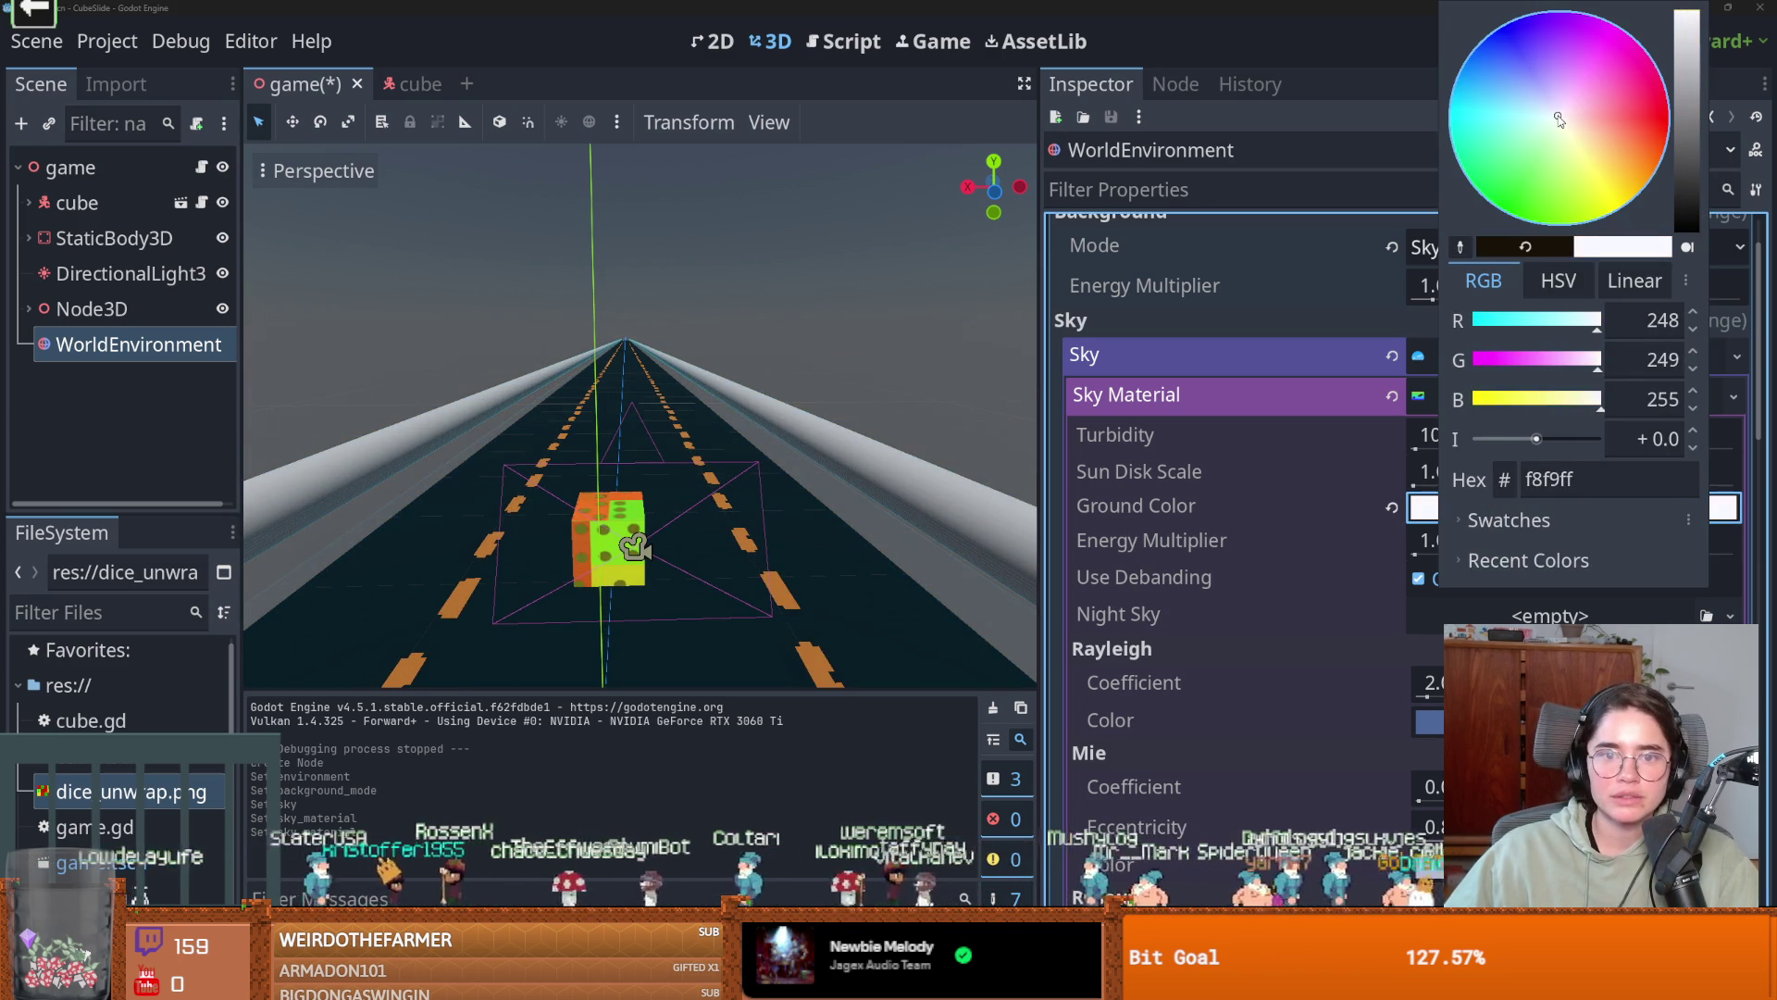
pyautogui.click(1302, 361)
pyautogui.scroll(-2, 1446, 568)
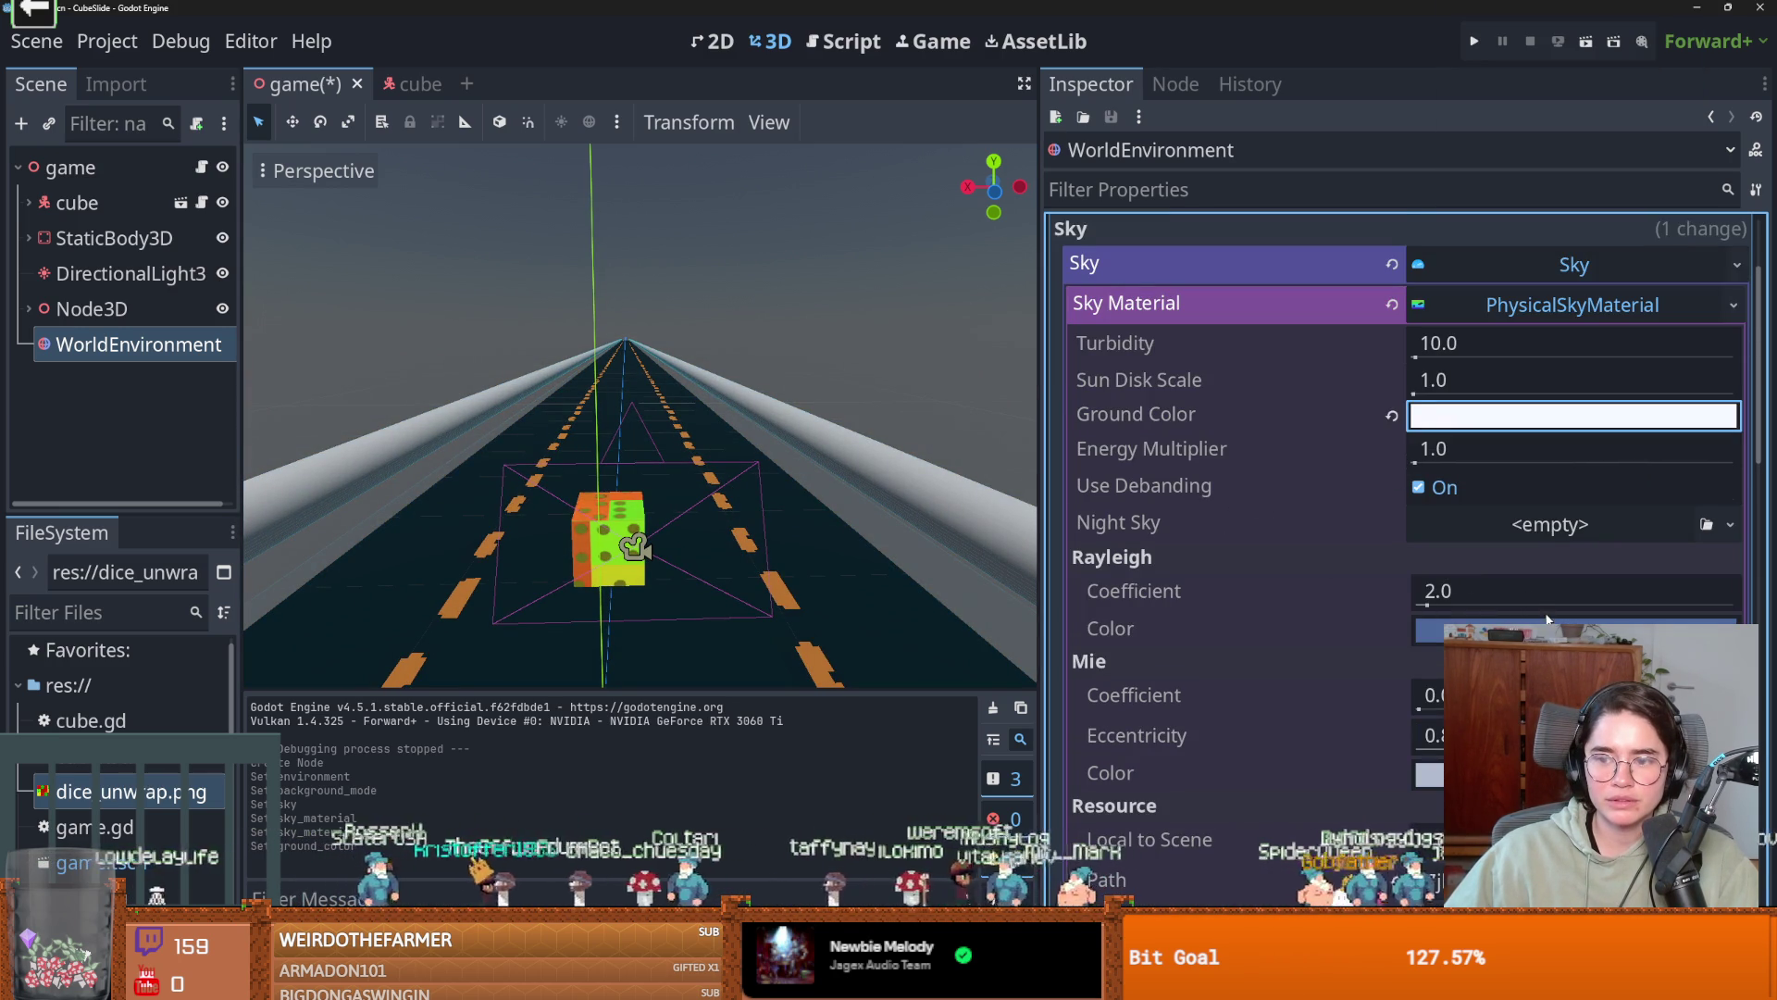
pyautogui.scroll(-6, 1455, 618)
# Save, collapse the sky resources, and try Custom FOV 180 before undoing it back to 0.
pyautogui.hotkey('ctrl', 's')
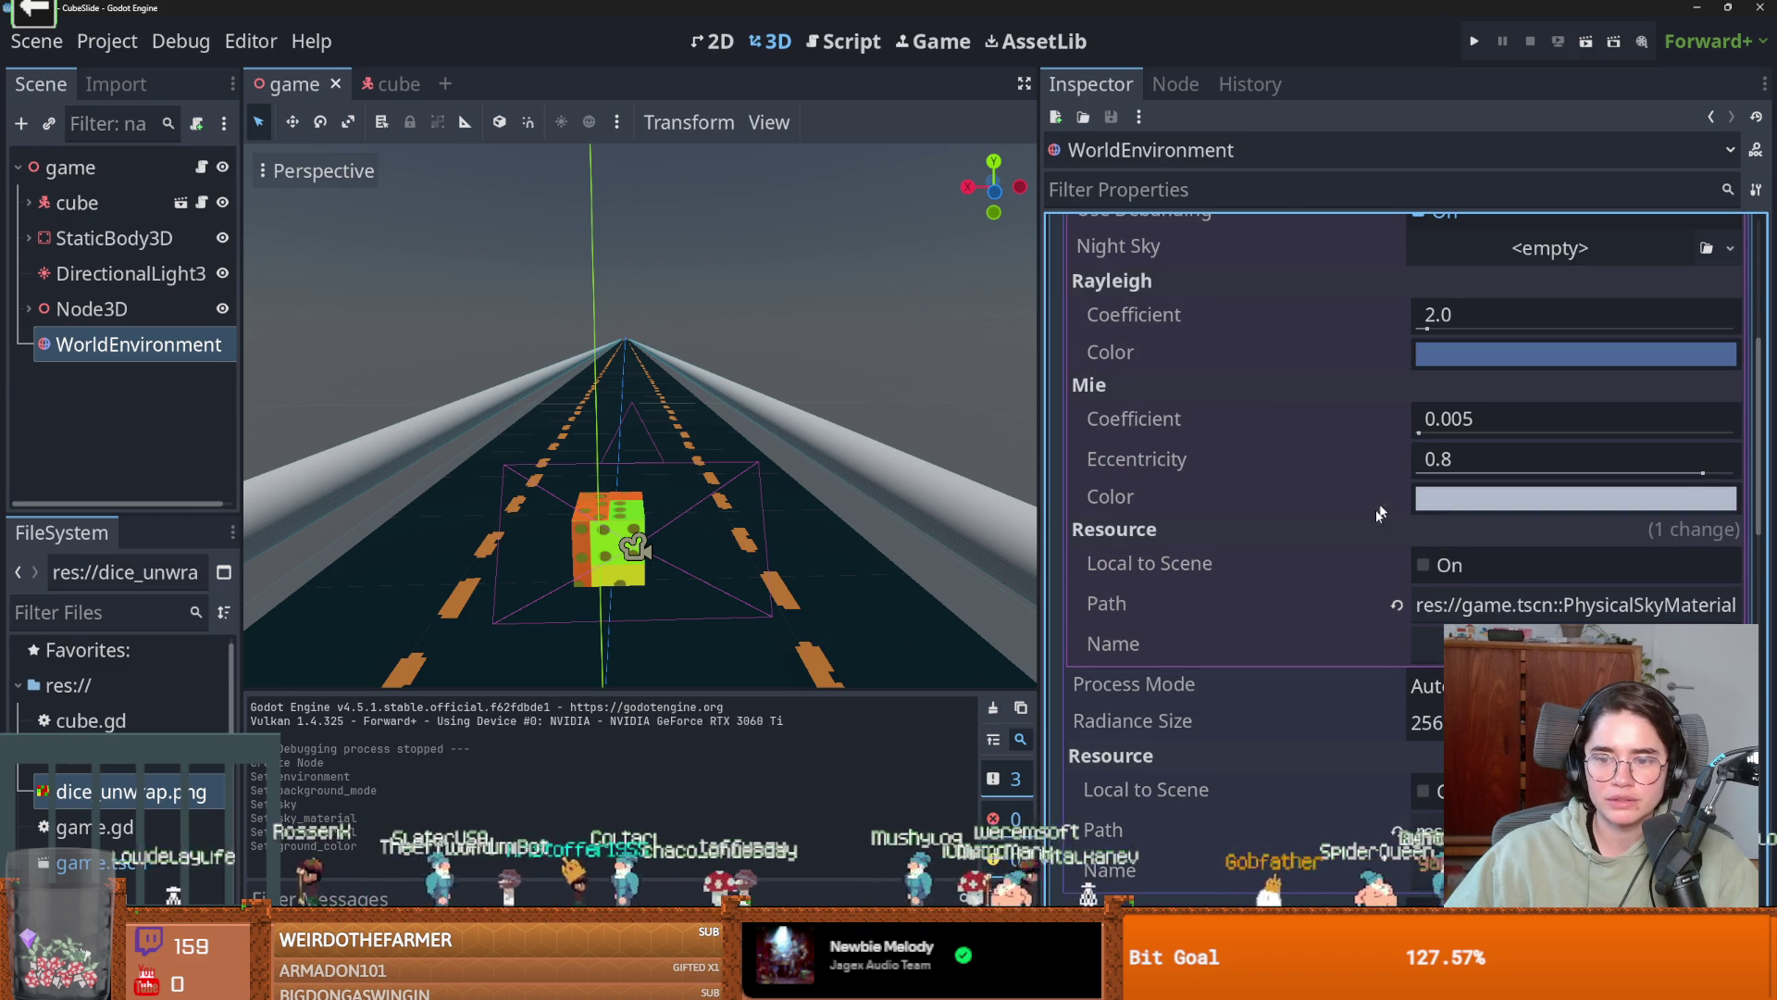
pyautogui.scroll(6, 1207, 442)
pyautogui.click(1533, 404)
pyautogui.click(1528, 357)
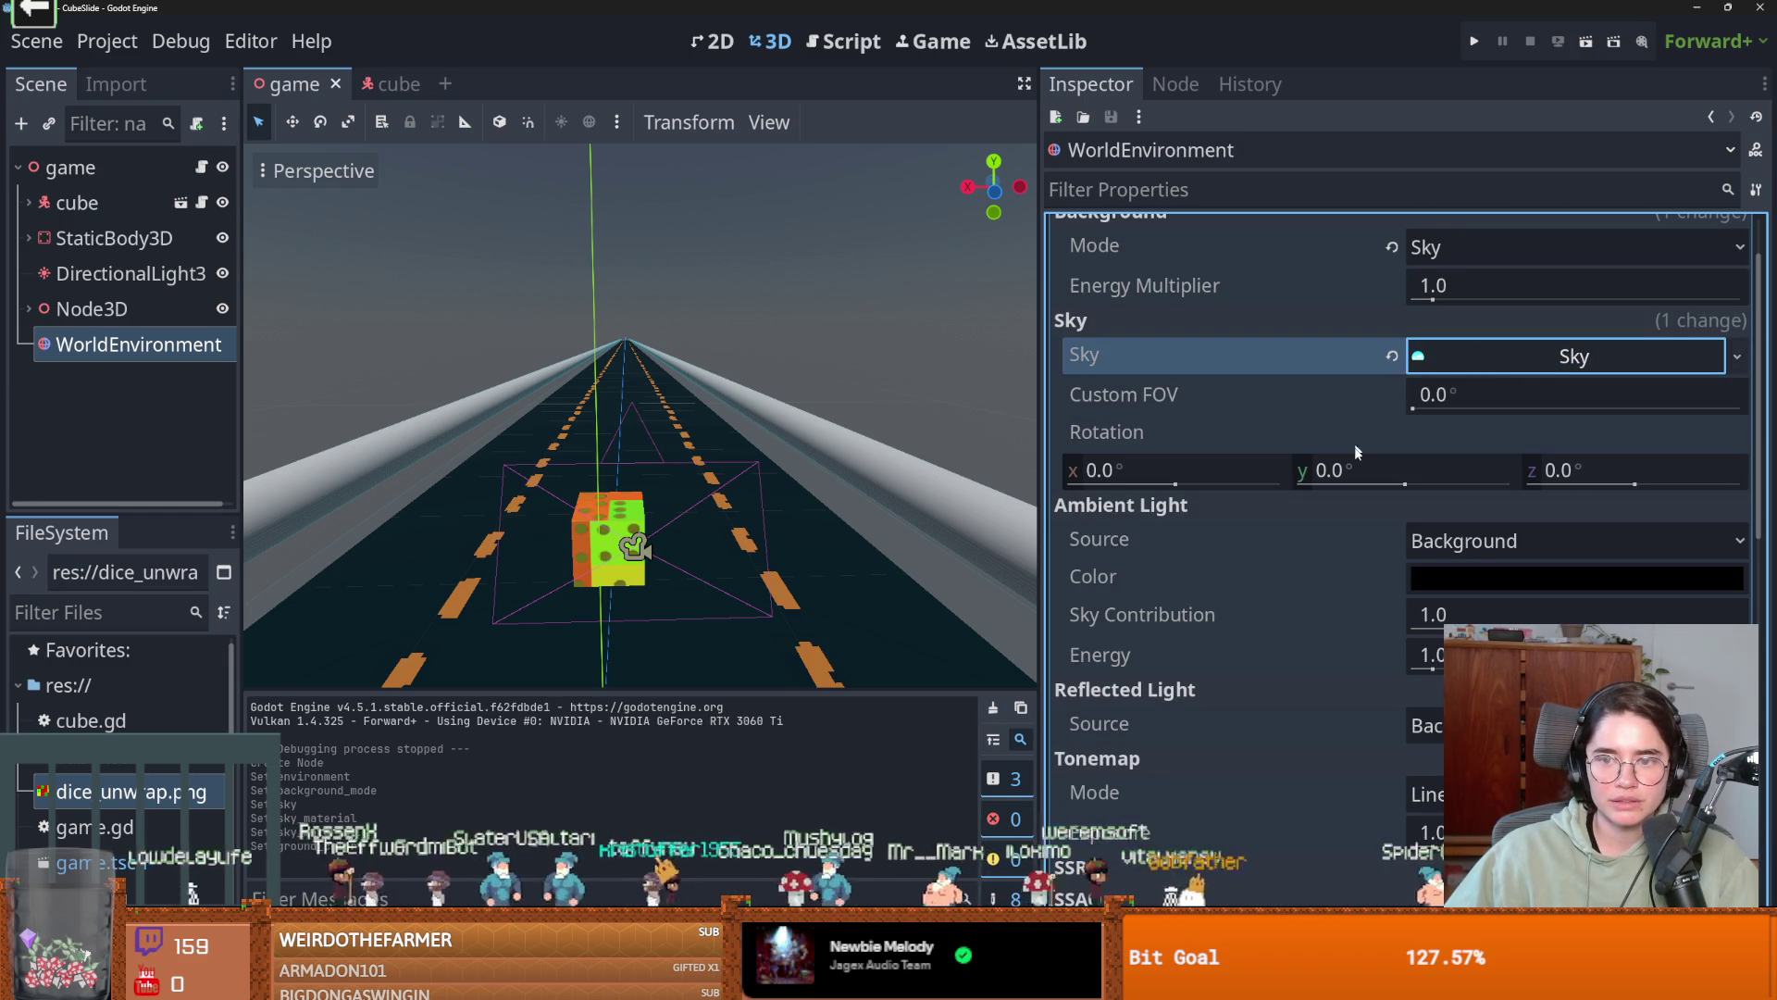
pyautogui.moveTo(1433, 401); pyautogui.dragTo(1740, 408)
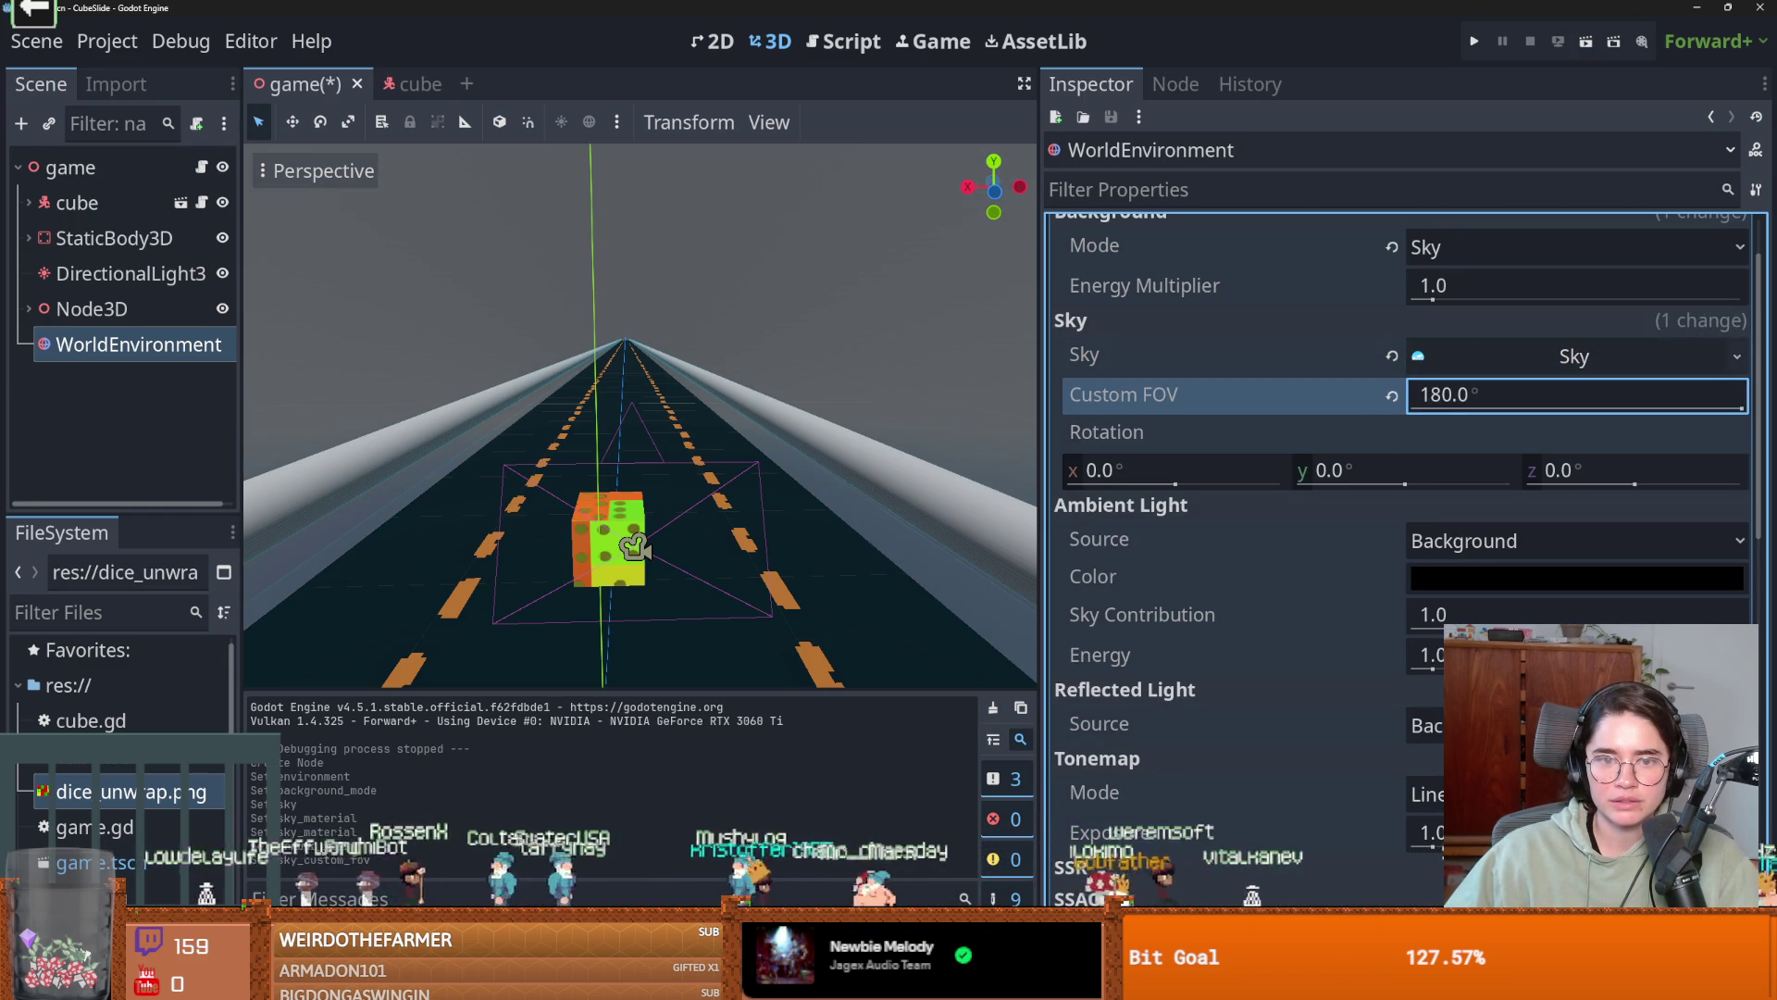
pyautogui.hotkey('ctrl', 'z')
pyautogui.scroll(-2, 1373, 528)
pyautogui.scroll(-4, 1374, 517)
# Enable SSR, undoing a trial fade-in change.
pyautogui.click(1713, 592)
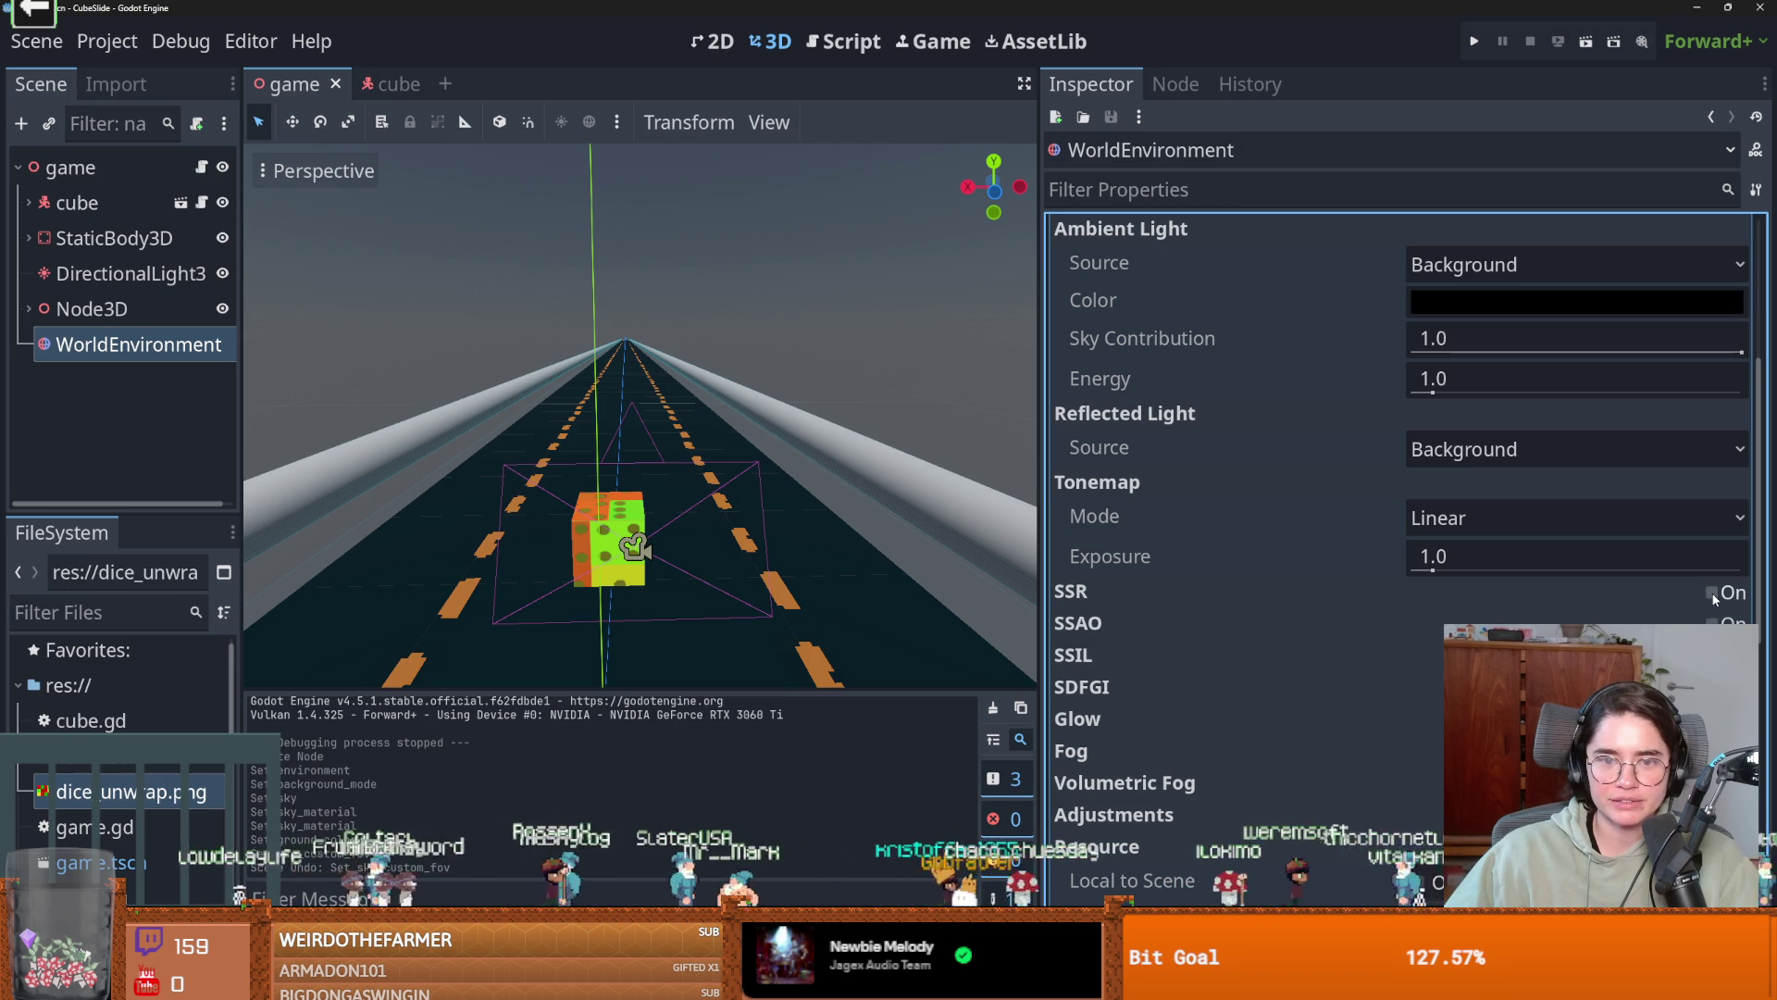
pyautogui.click(1712, 592)
pyautogui.scroll(-2, 1501, 500)
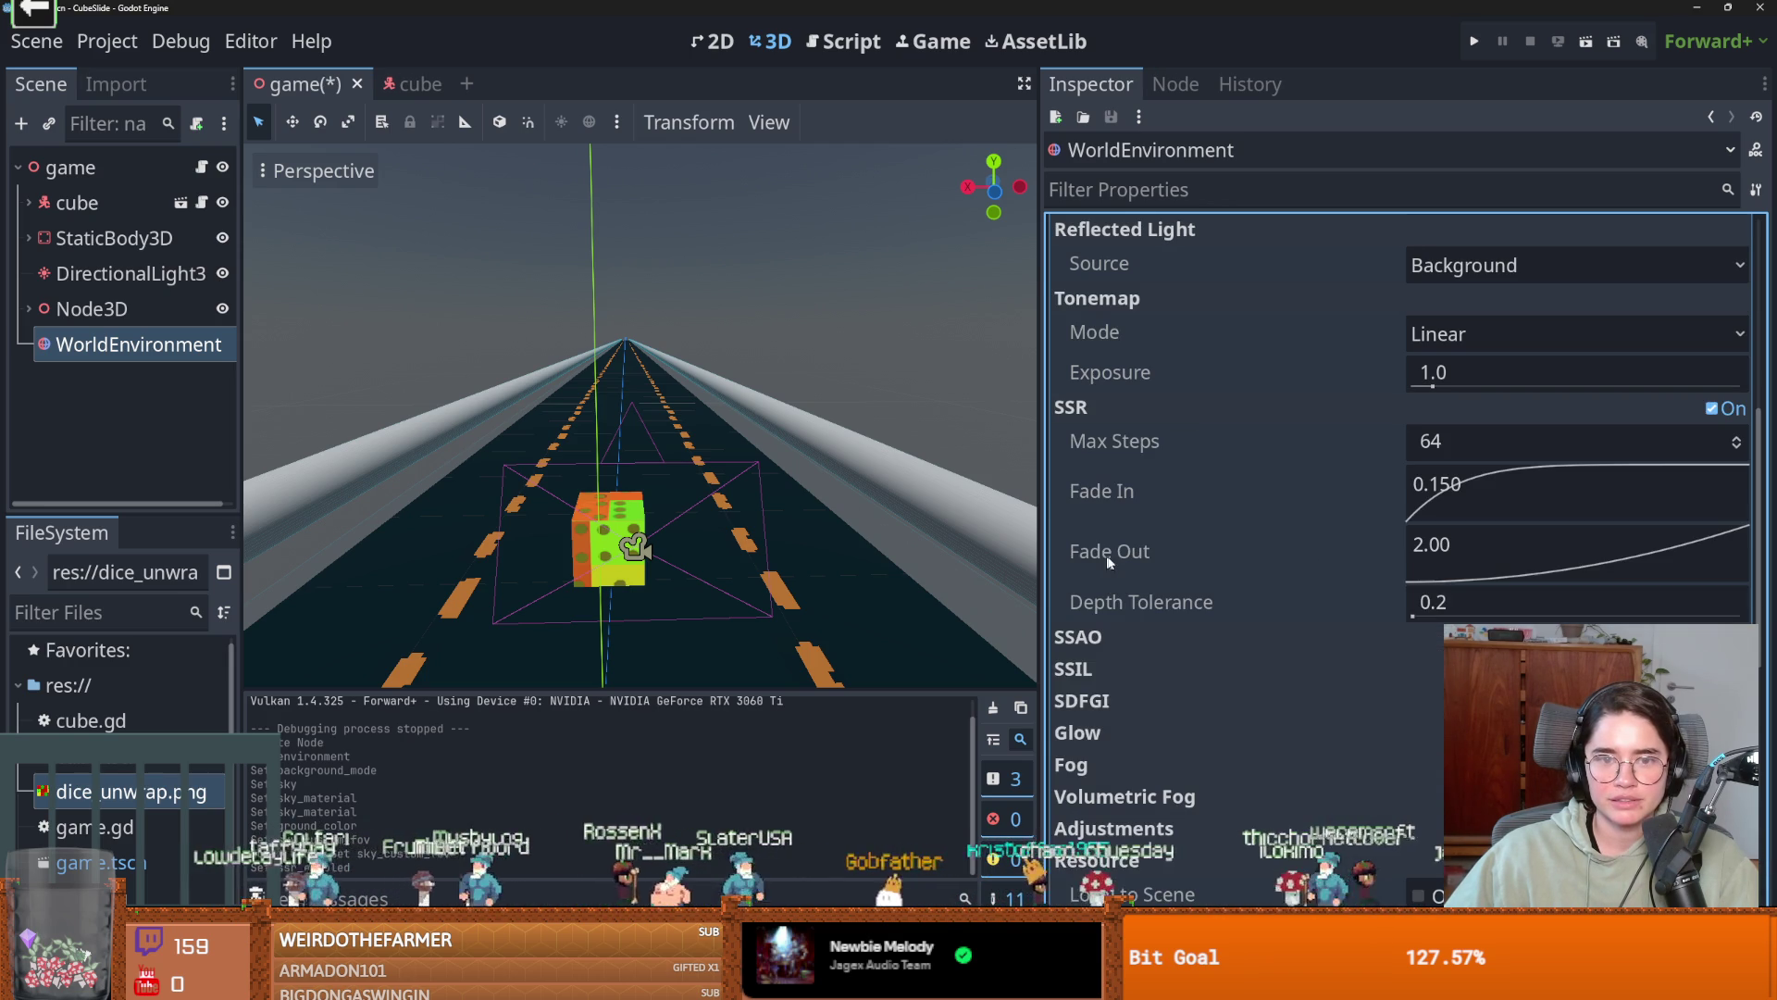
pyautogui.moveTo(1501, 499)
pyautogui.mouseDown()
pyautogui.moveTo(1597, 486)
pyautogui.moveTo(1595, 504)
pyautogui.mouseUp()
pyautogui.hotkey('ctrl', 'z')
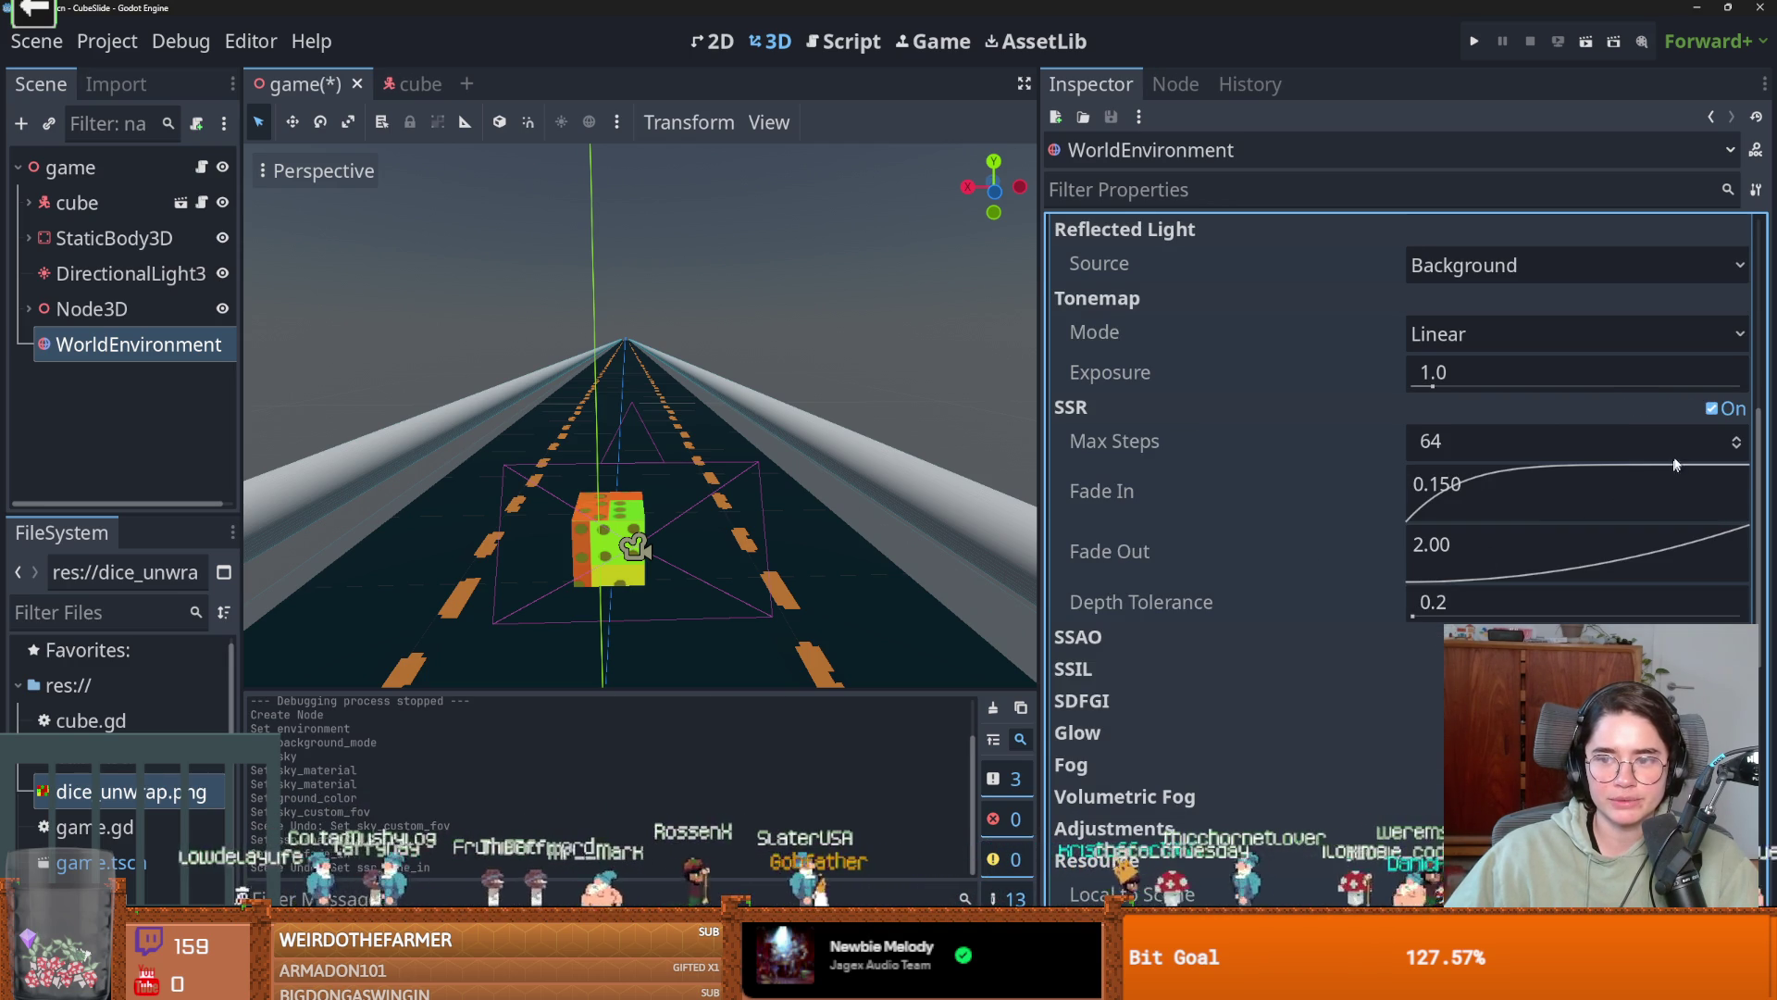
pyautogui.scroll(-1, 1500, 598)
# Enable SSAO ambient occlusion.
pyautogui.click(1711, 546)
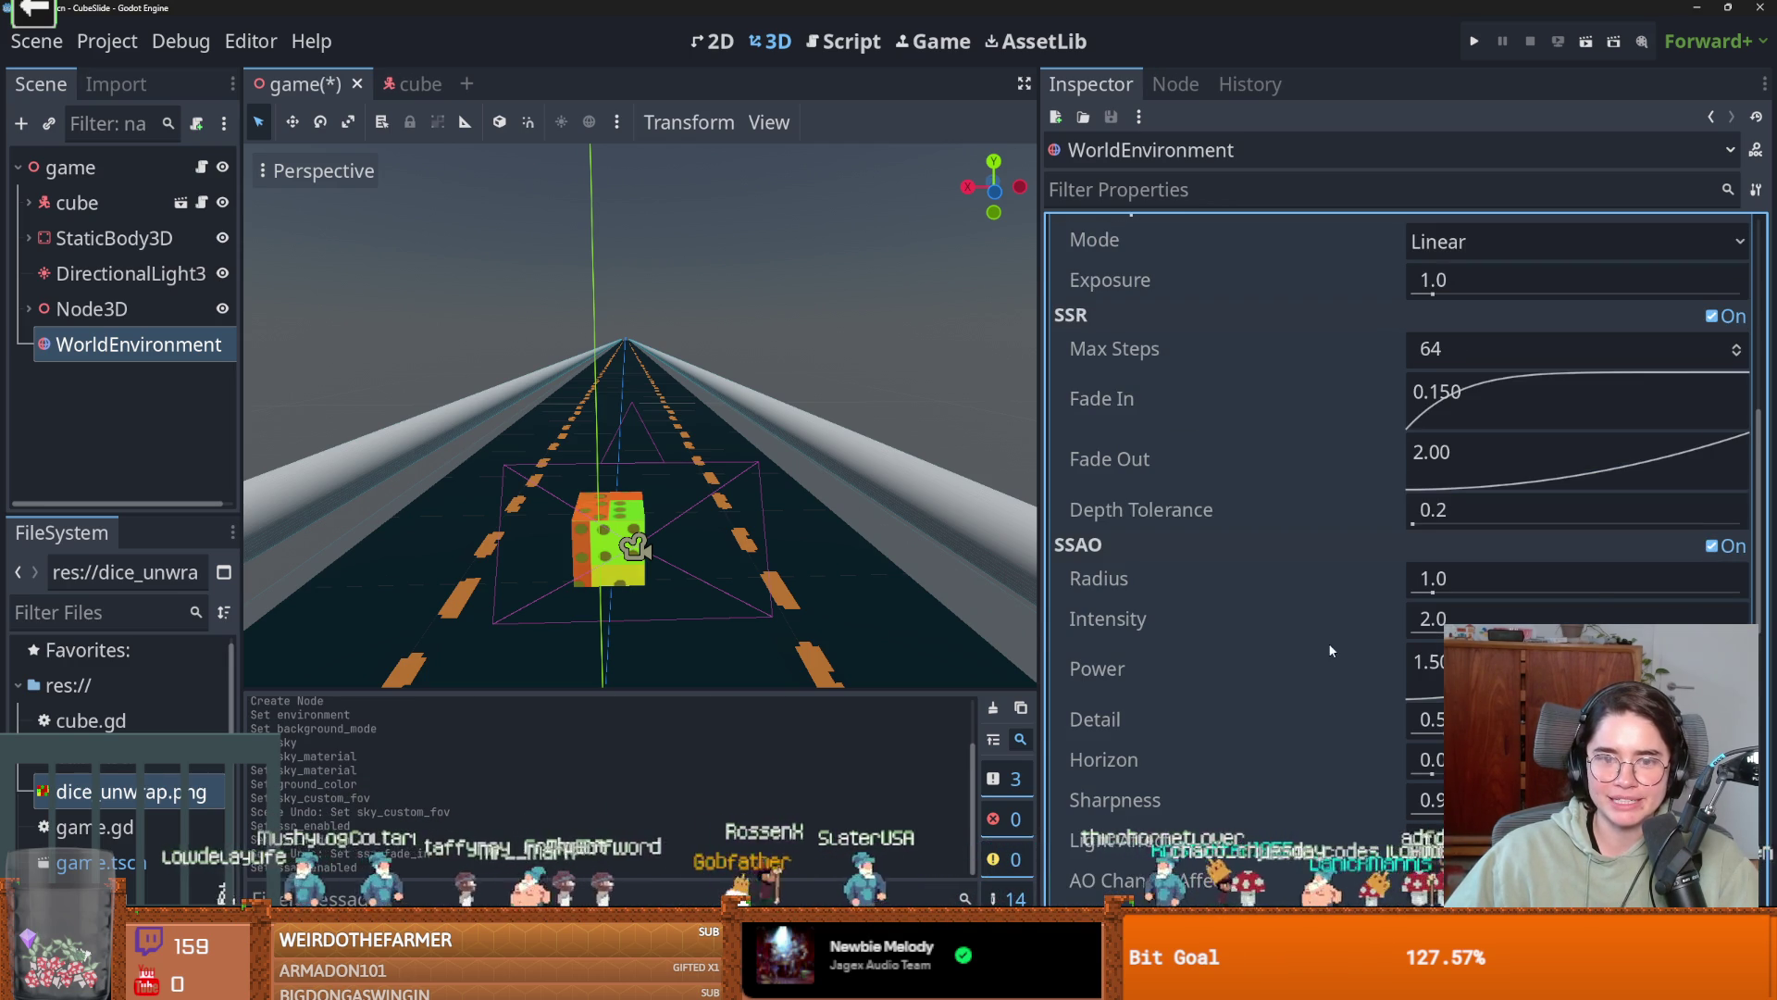
pyautogui.scroll(-2, 1385, 648)
pyautogui.moveTo(1525, 505)
pyautogui.mouseDown()
pyautogui.moveTo(1574, 503)
pyautogui.moveTo(1590, 548)
pyautogui.mouseUp()
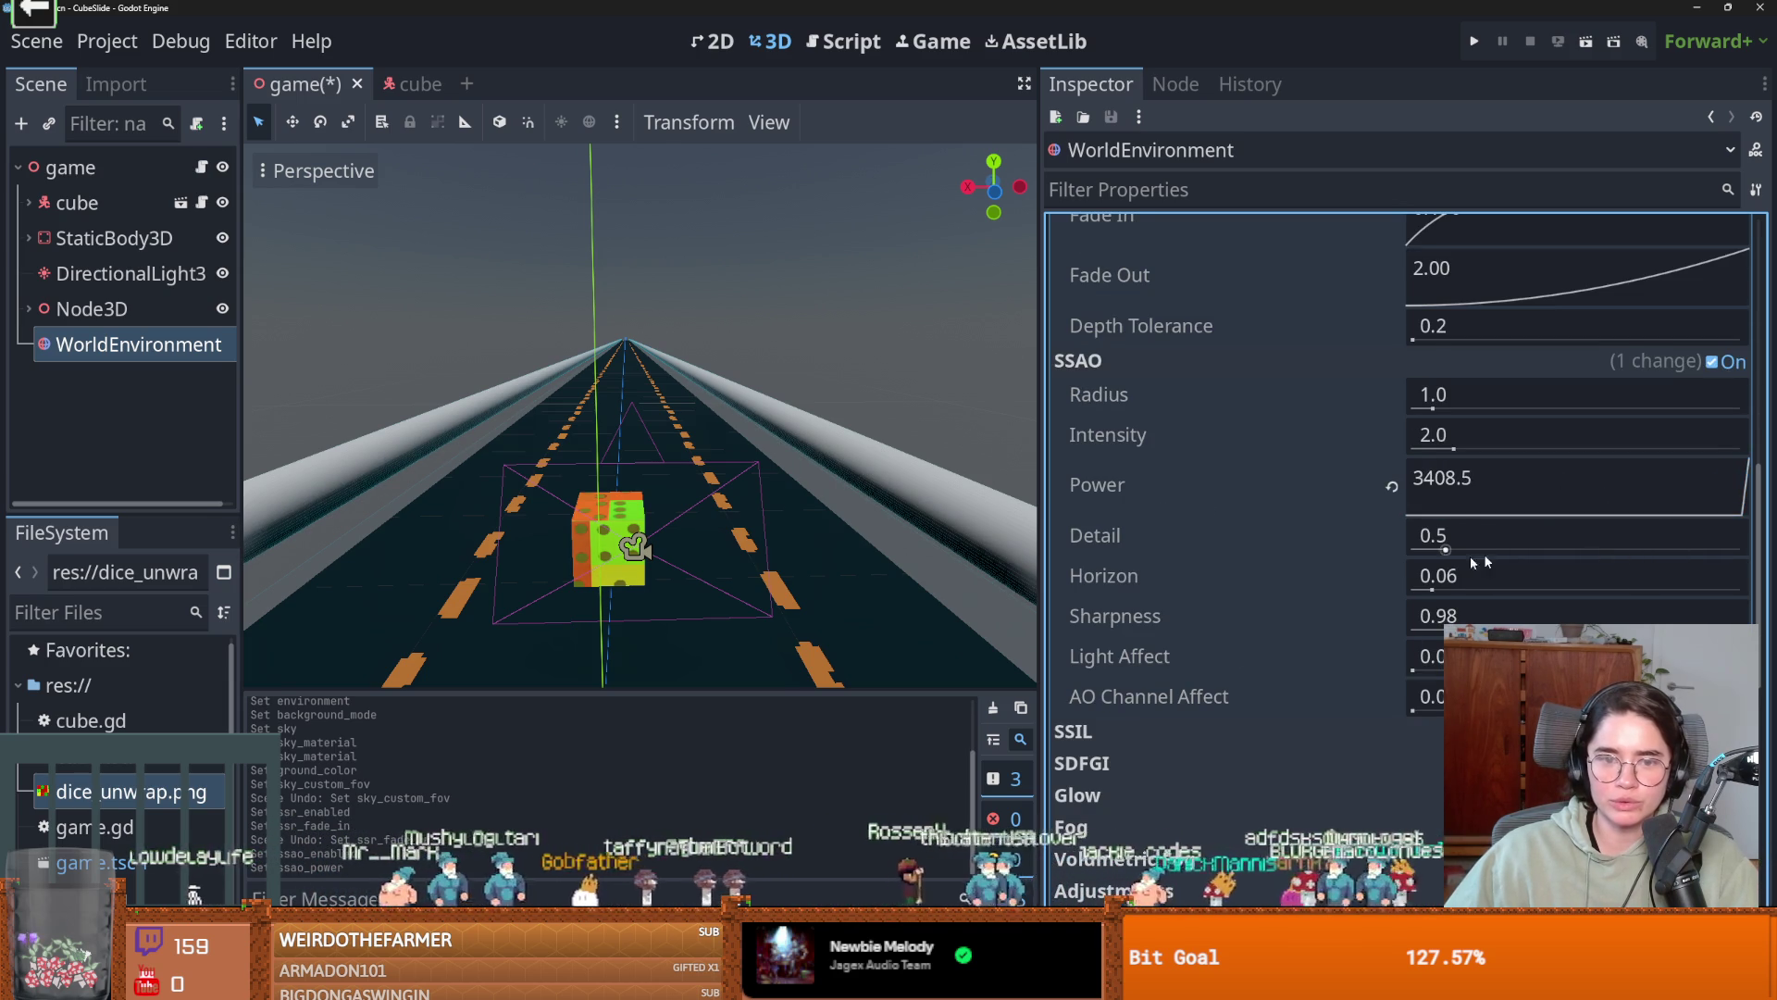
pyautogui.scroll(-3, 1331, 699)
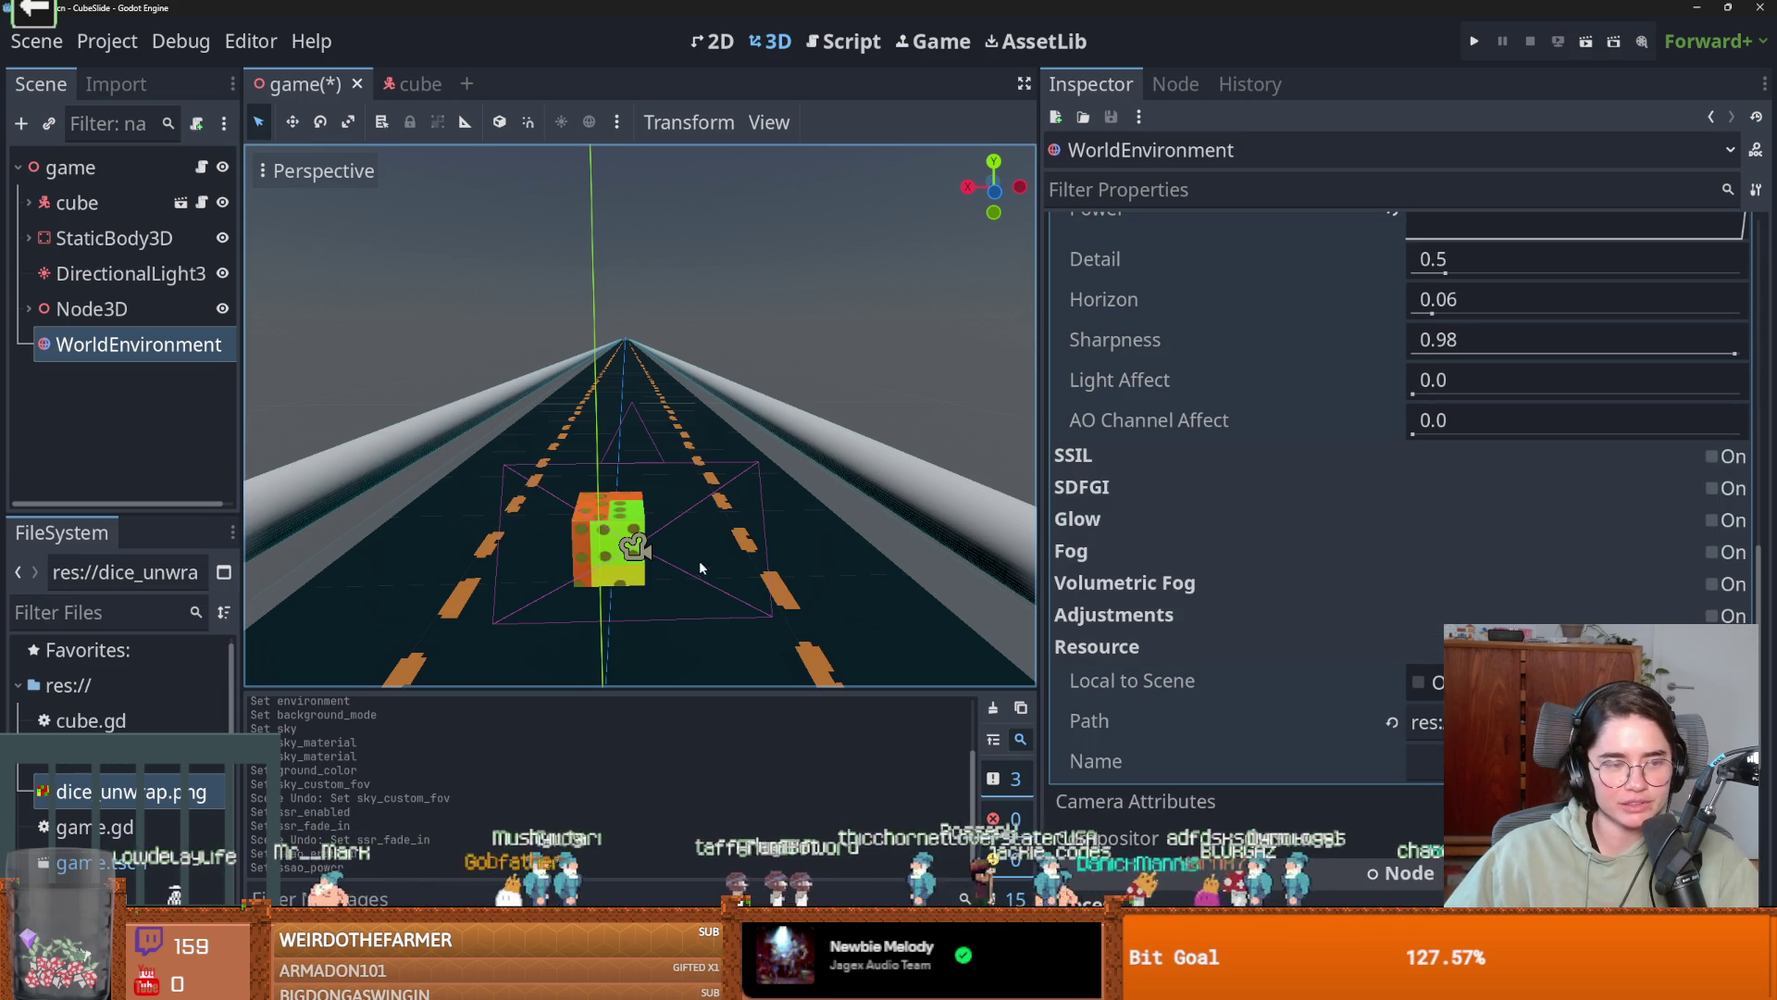
pyautogui.scroll(-4, 1379, 597)
pyautogui.scroll(4, 1335, 611)
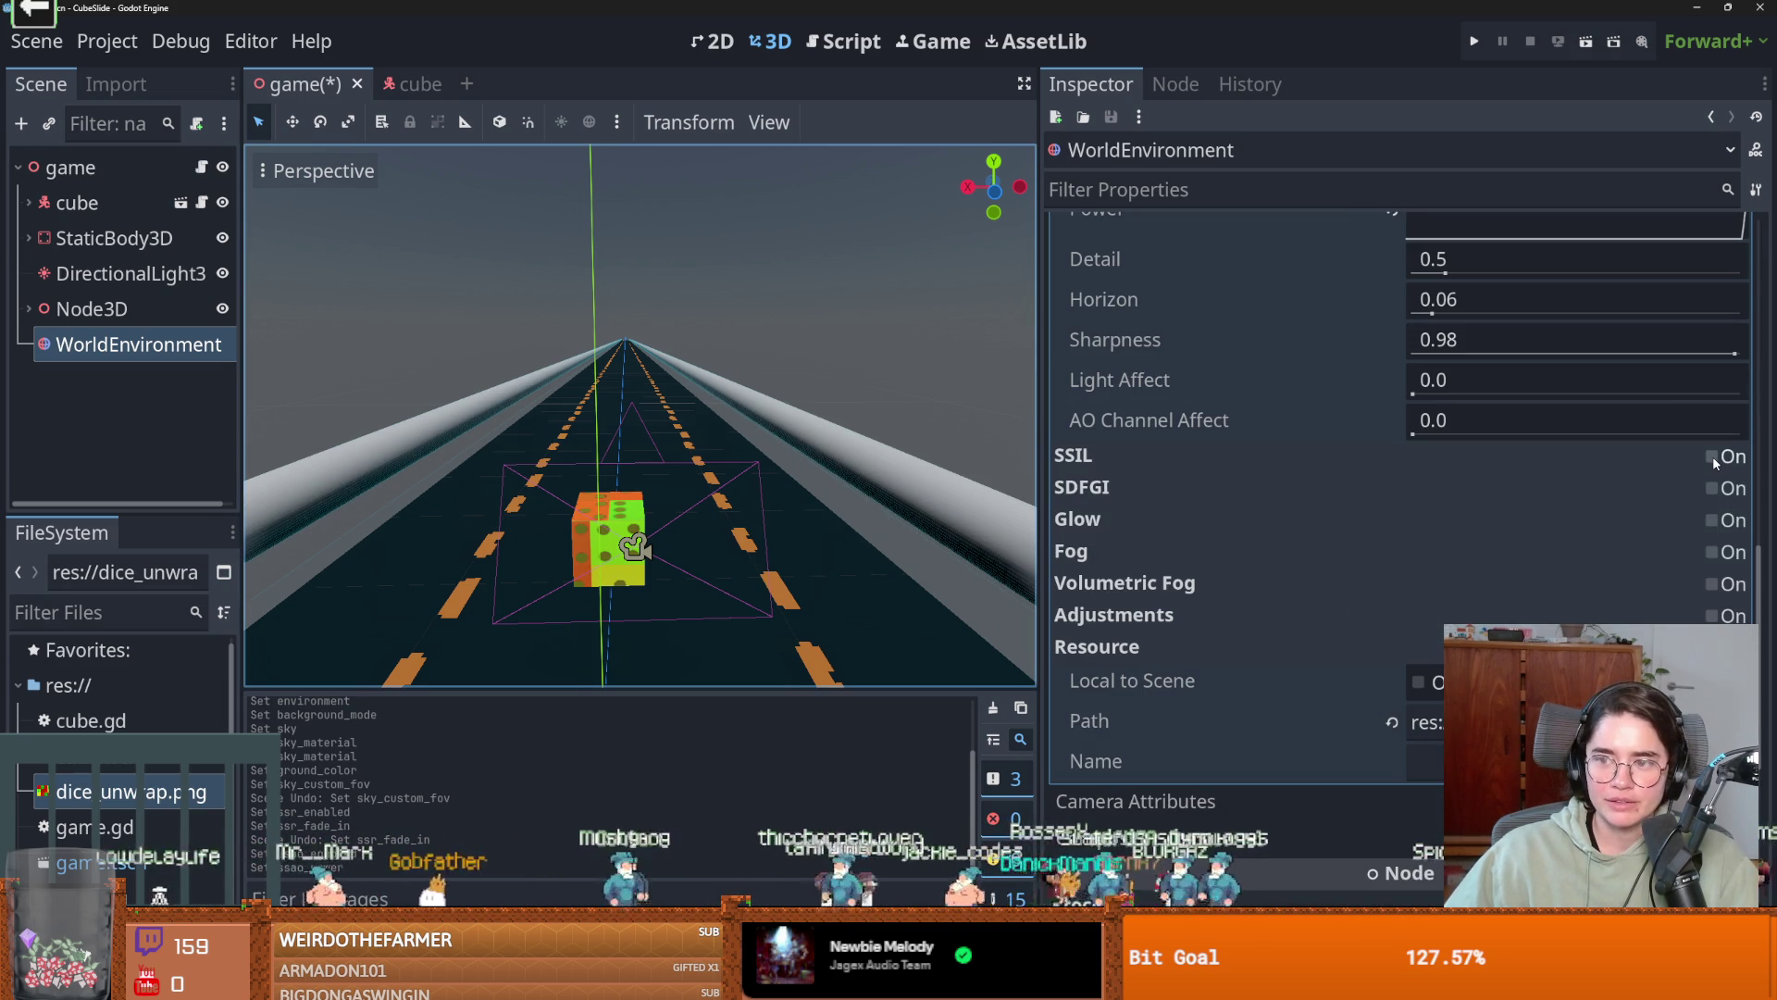
# Enable SSIL with its radius reset to 5.0 m, and enable SDFGI.
pyautogui.click(1713, 458)
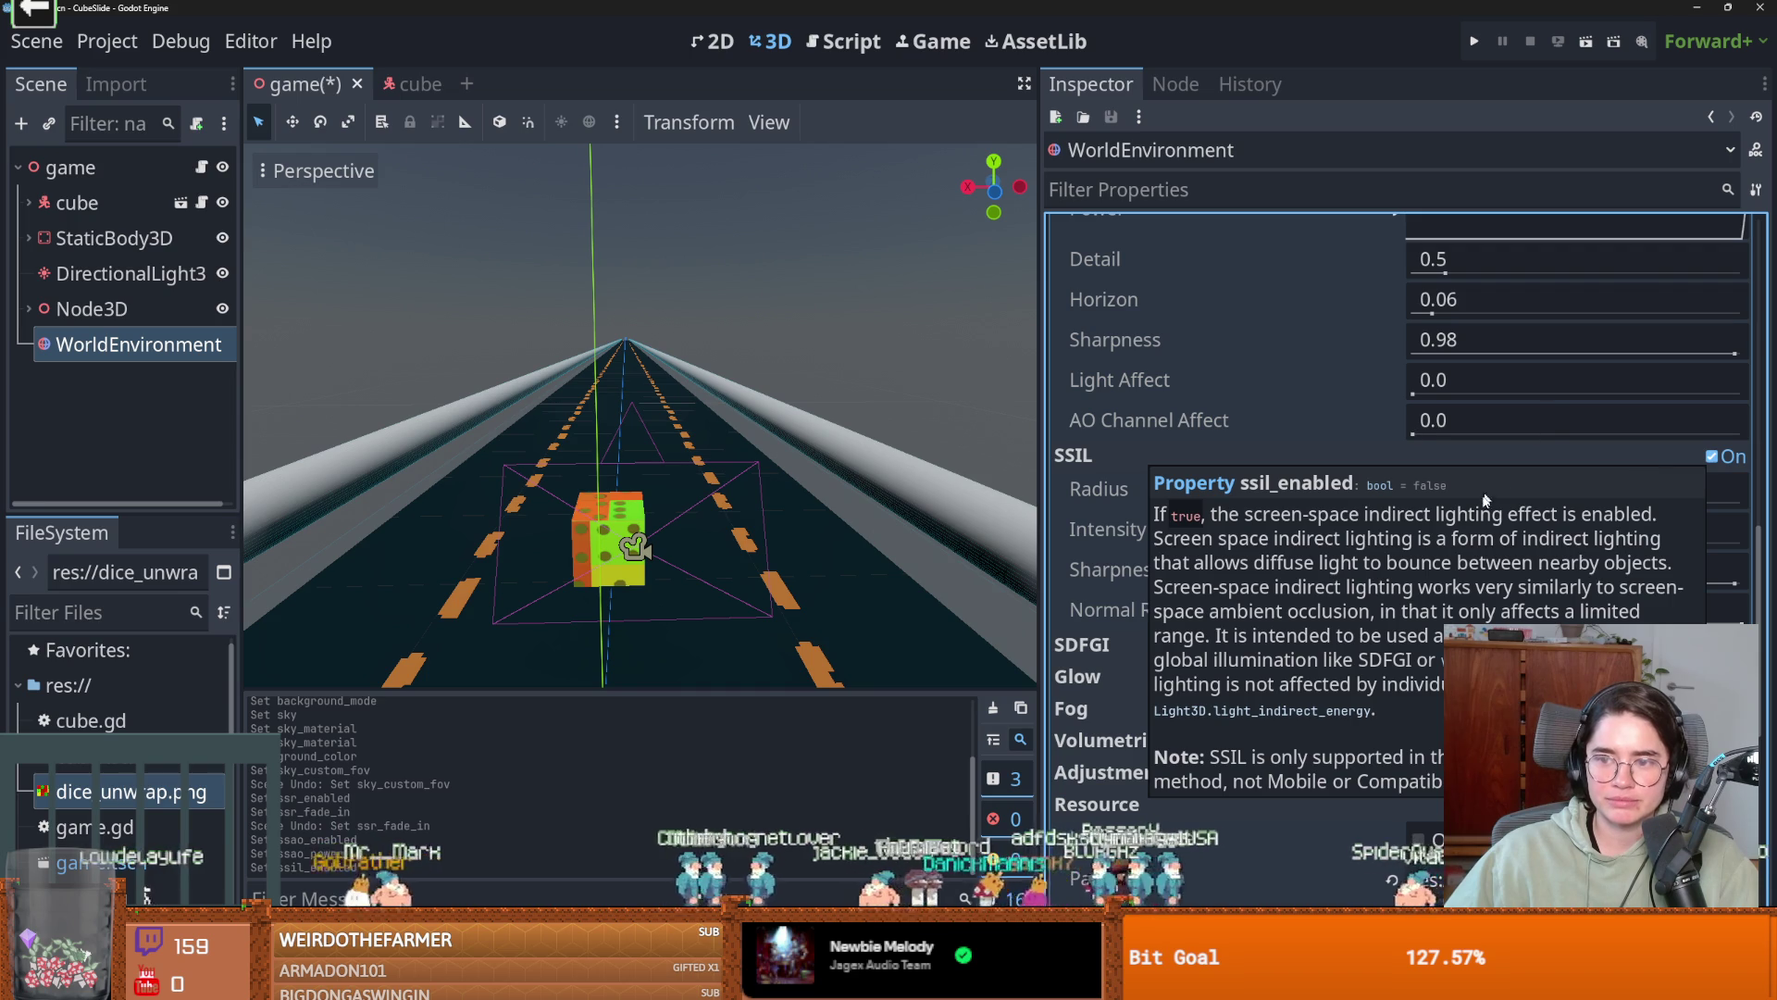
pyautogui.moveTo(1511, 500)
pyautogui.mouseDown()
pyautogui.moveTo(1491, 491)
pyautogui.moveTo(1657, 491)
pyautogui.mouseUp()
pyautogui.click(1391, 489)
pyautogui.scroll(-2, 1388, 555)
pyautogui.click(1713, 553)
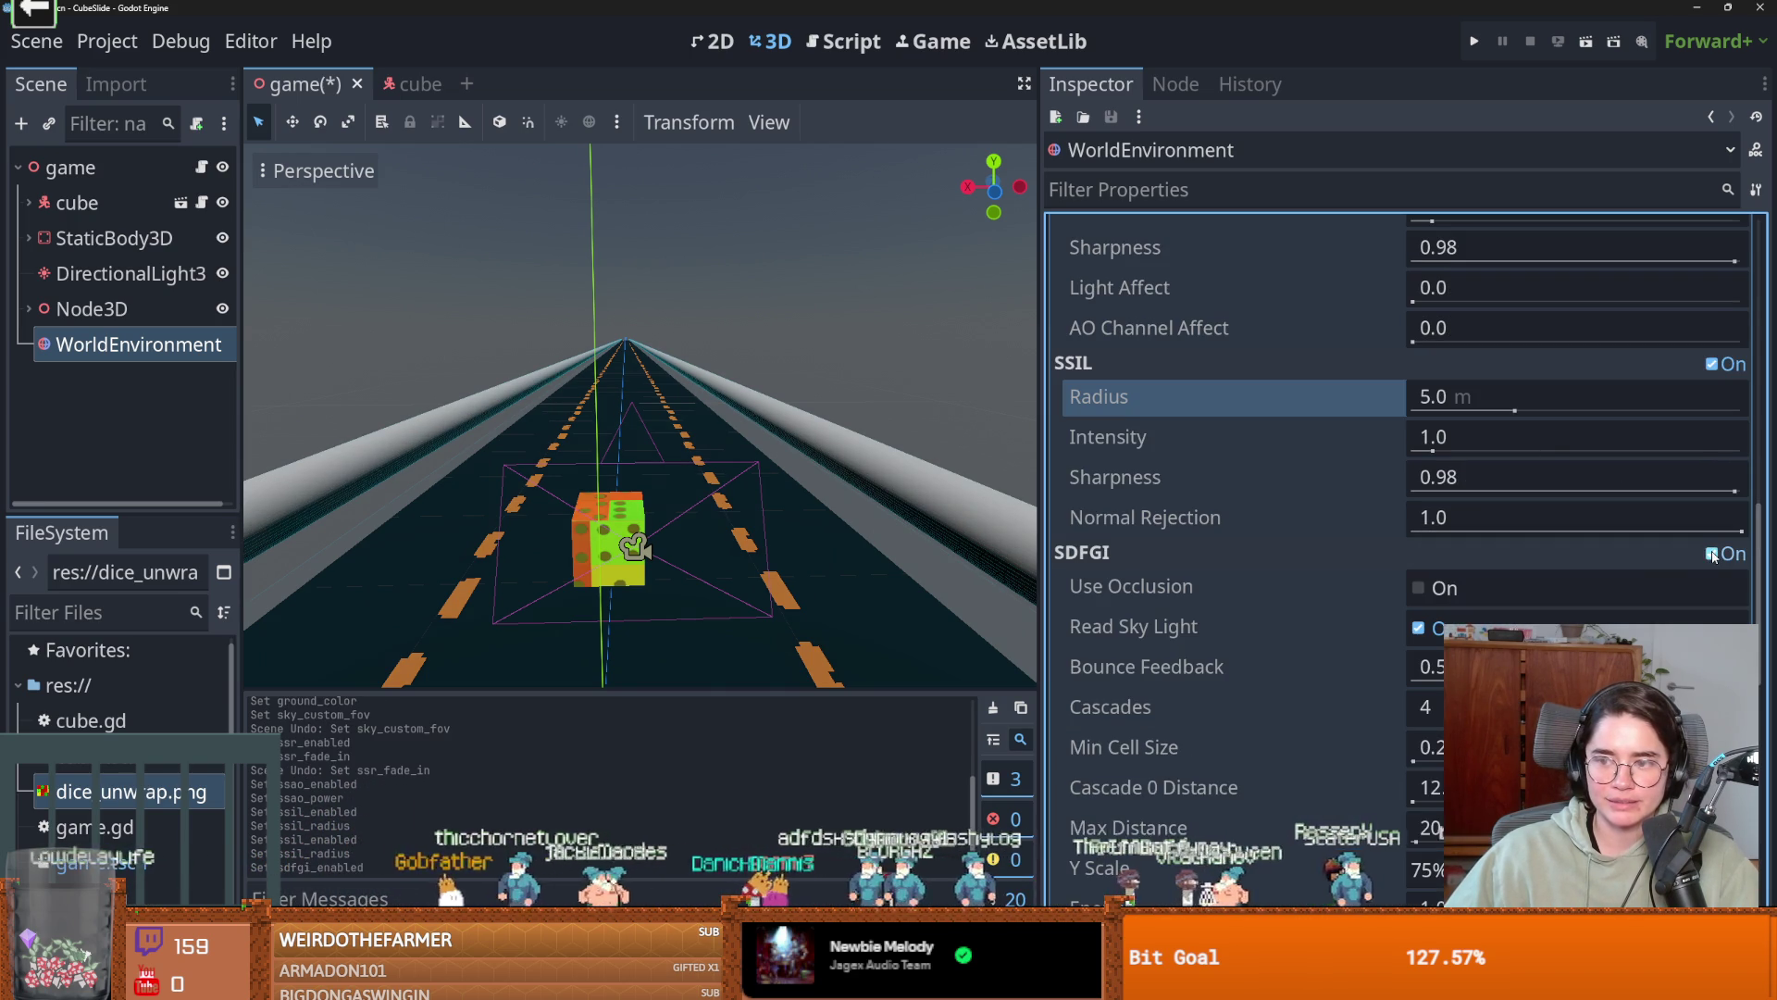
pyautogui.scroll(-5, 1231, 574)
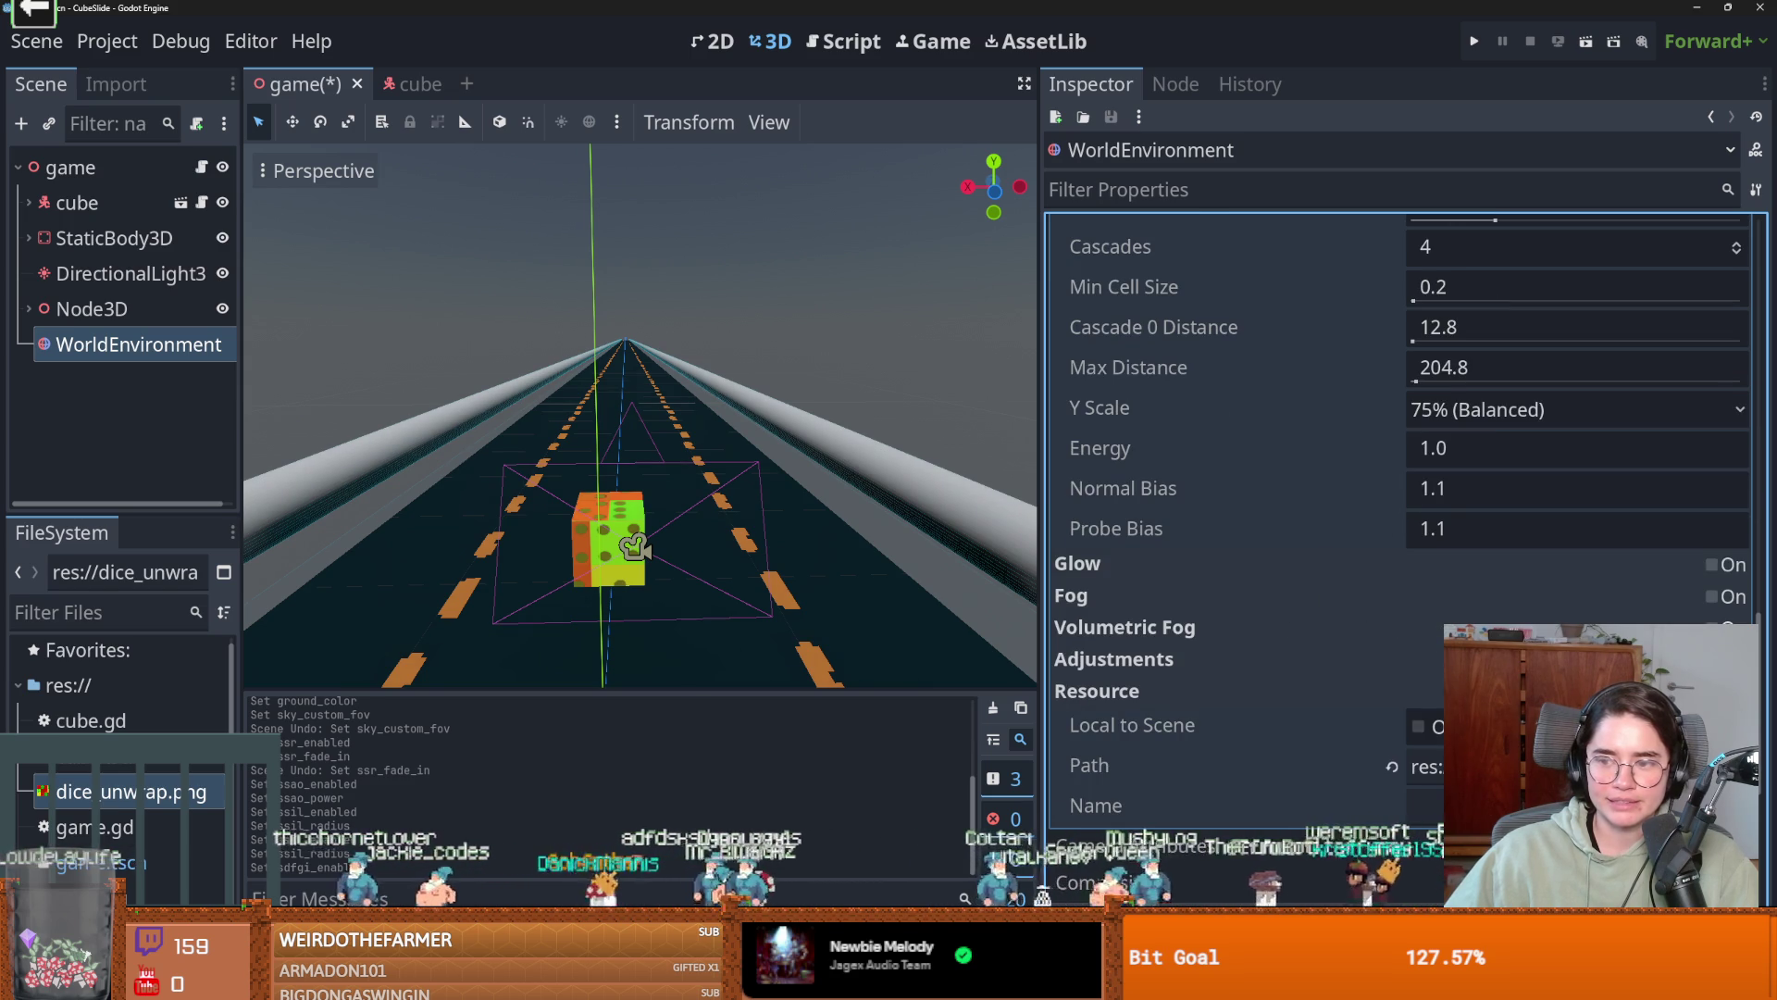
# Enable volumetric fog with emission energy 0 and run the game to test.
pyautogui.click(1713, 627)
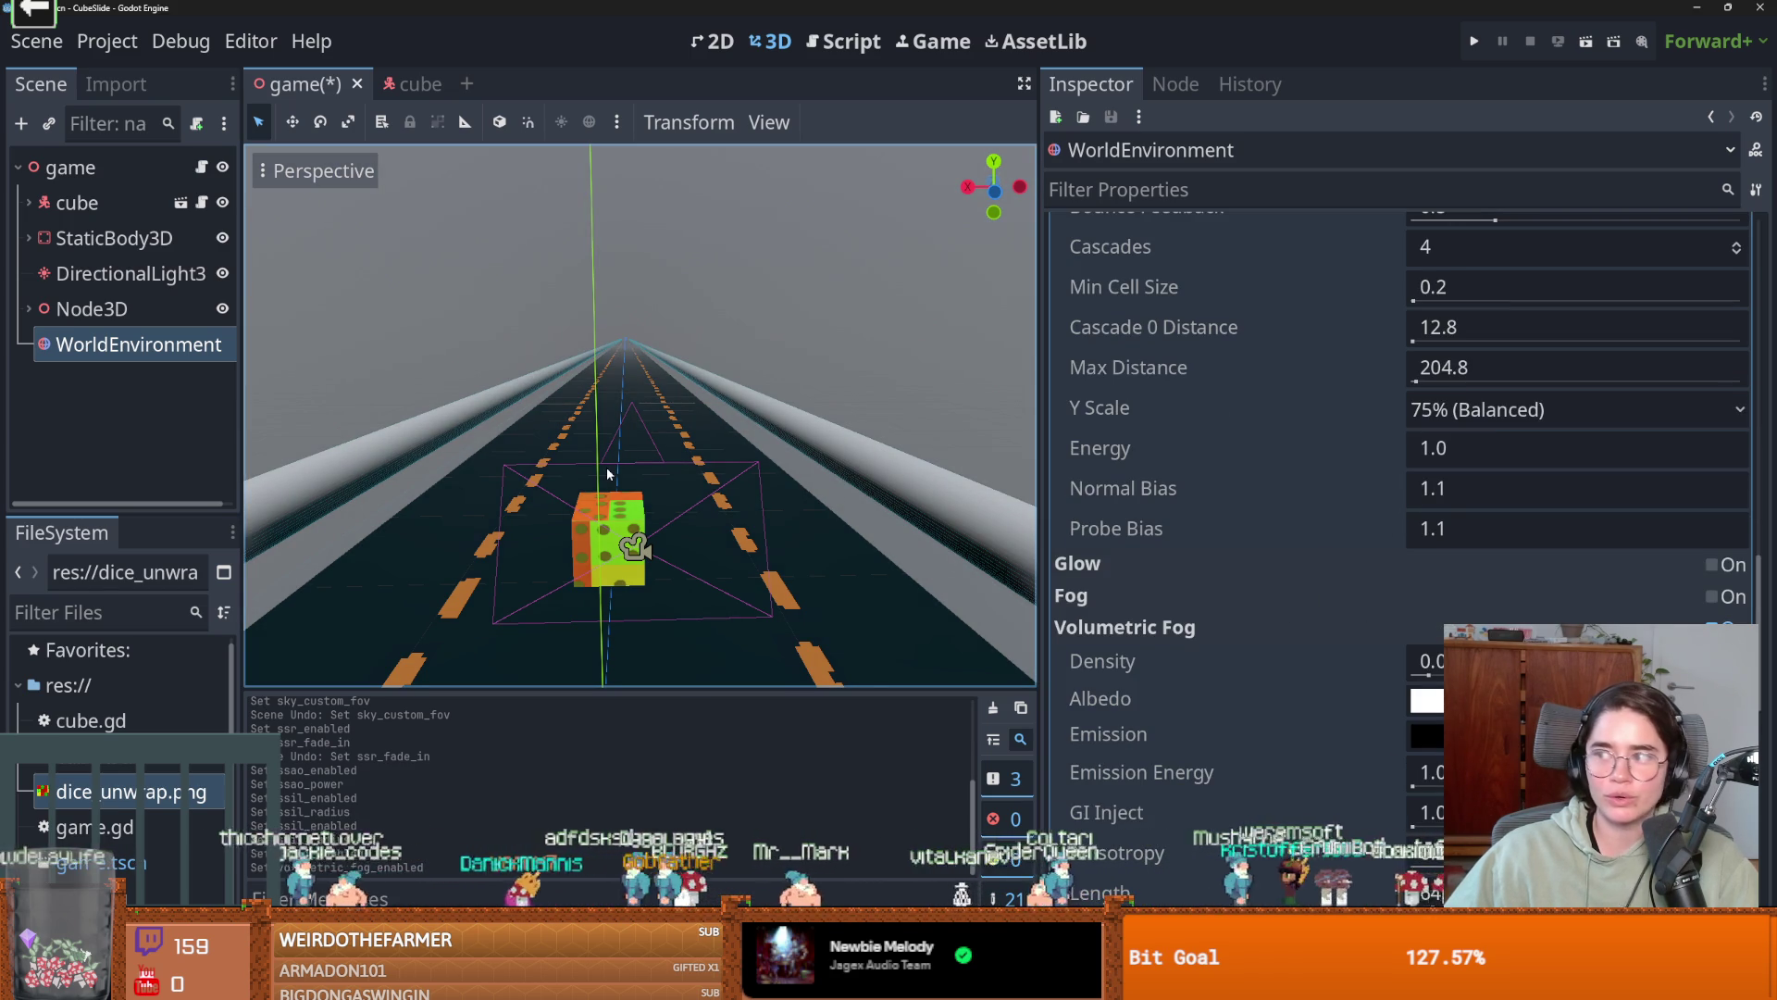
pyautogui.scroll(2, 607, 466)
pyautogui.scroll(-3, 1346, 639)
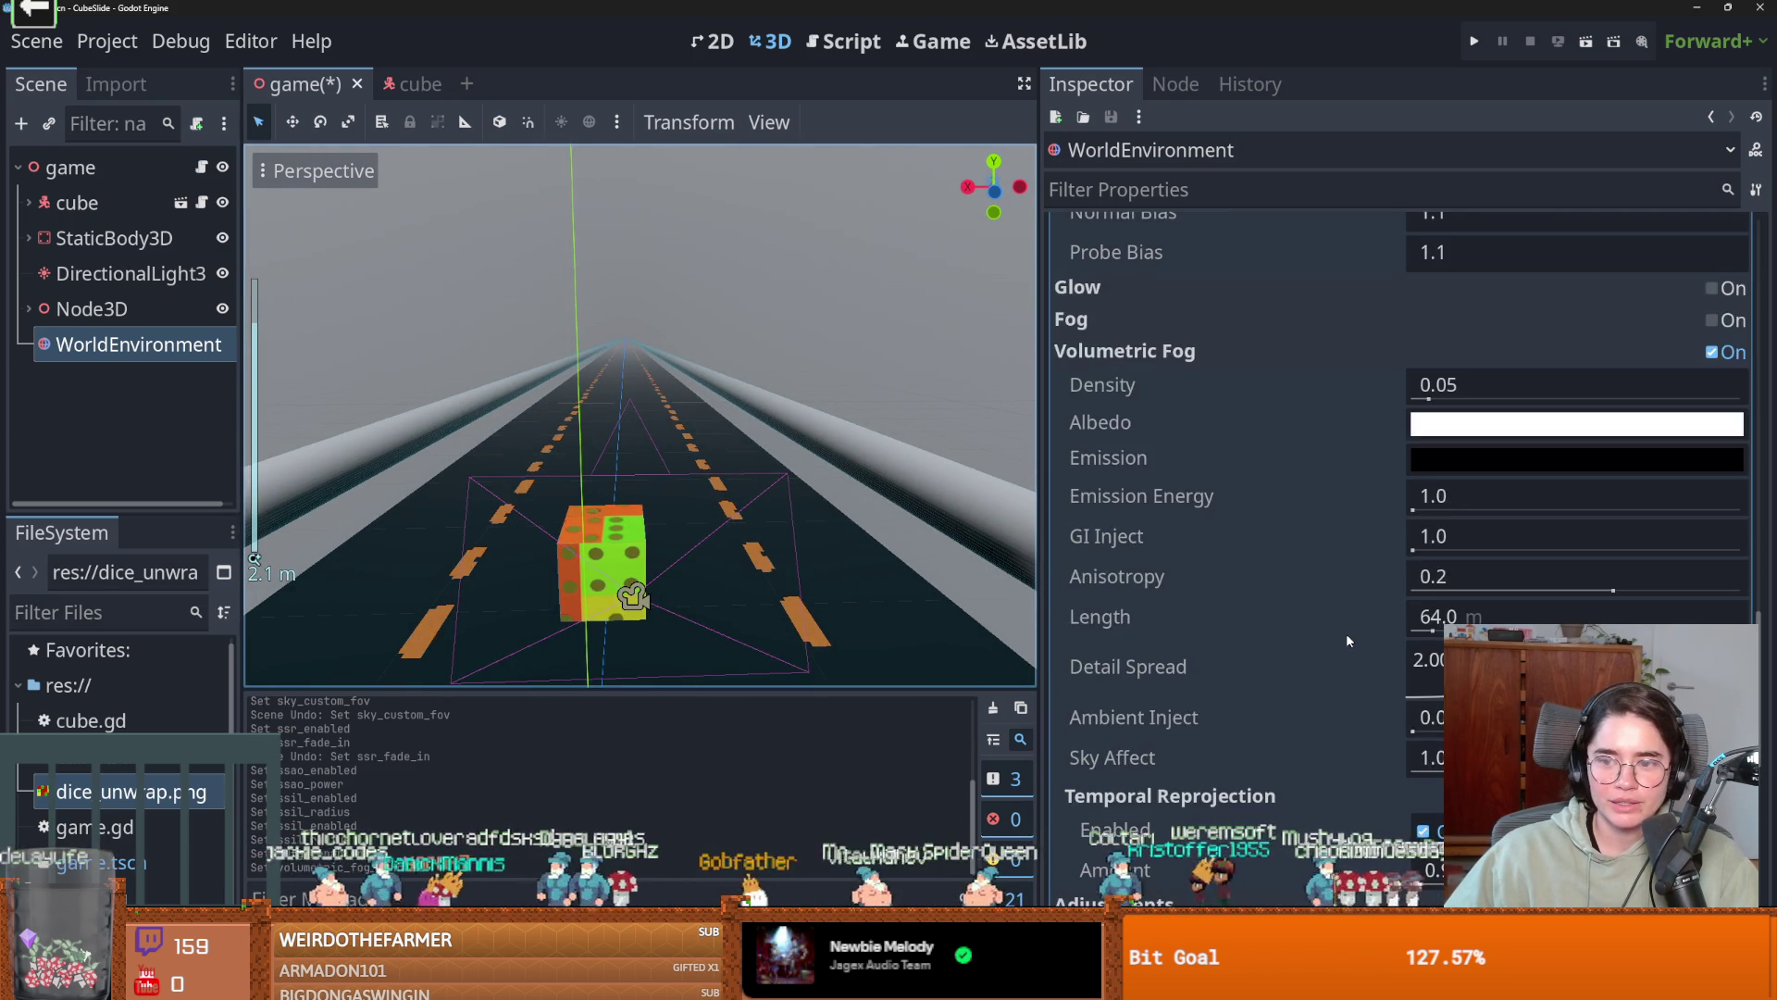
pyautogui.scroll(2, 1346, 633)
pyautogui.moveTo(1481, 682); pyautogui.dragTo(1574, 682)
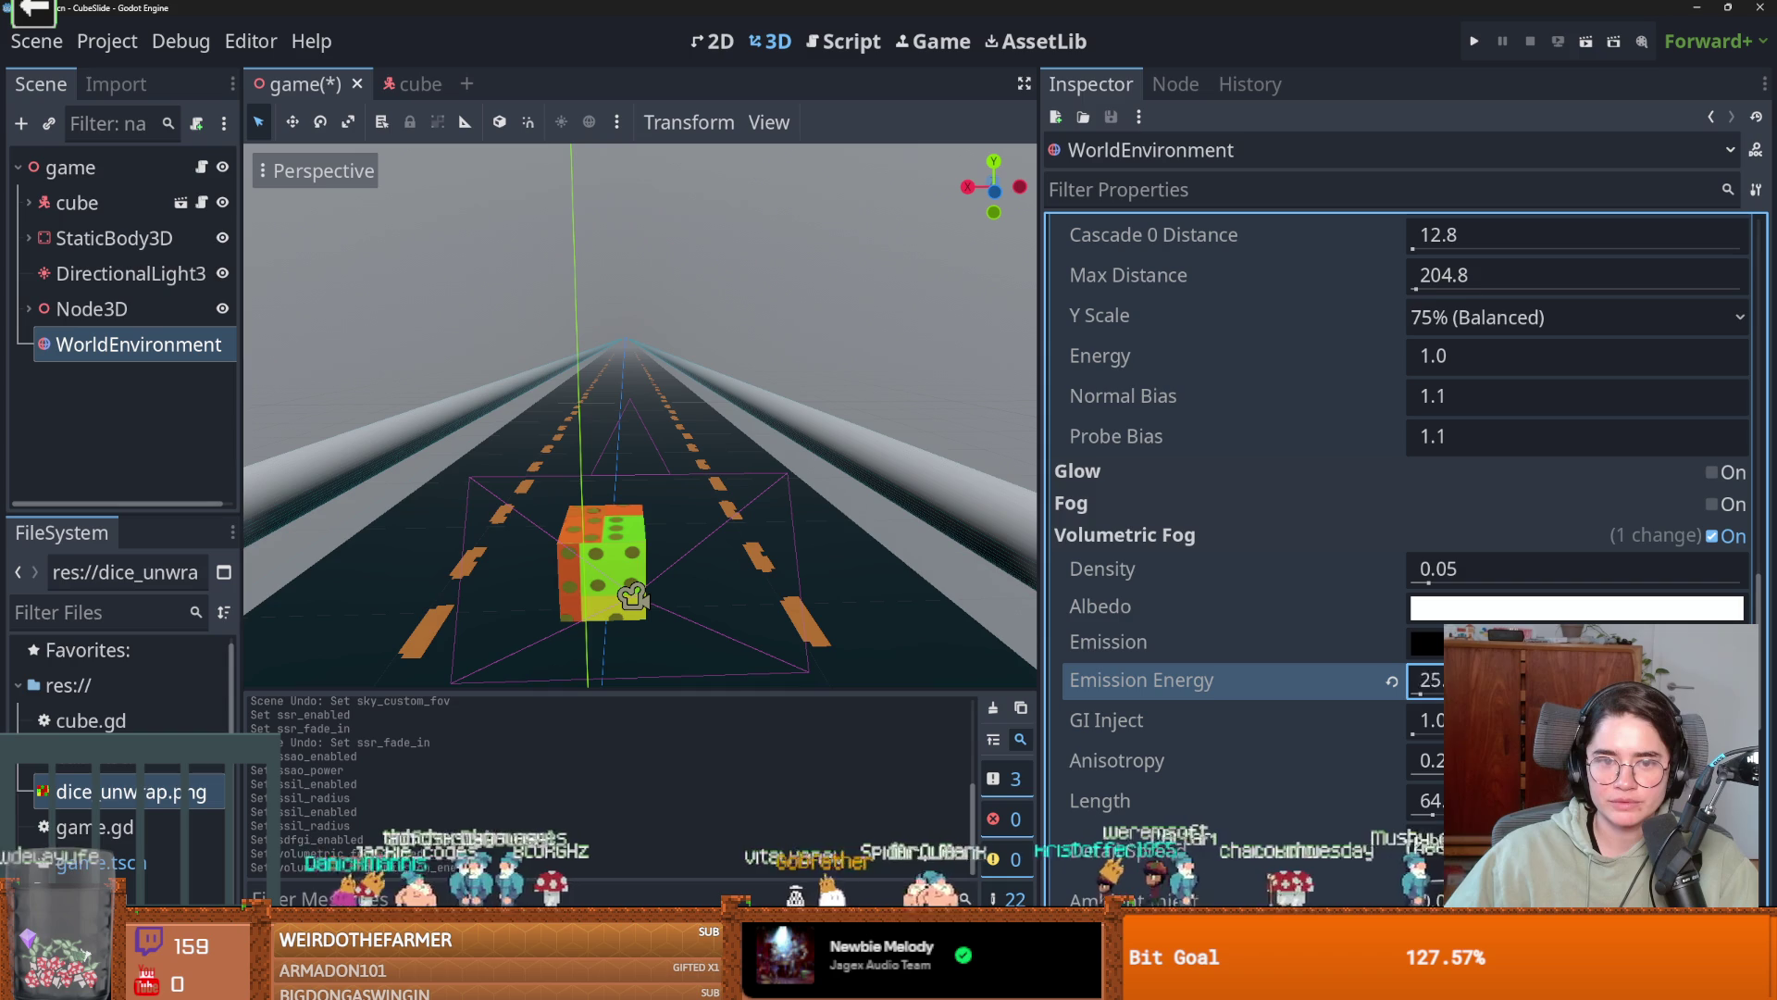
pyautogui.scroll(-3, 1274, 664)
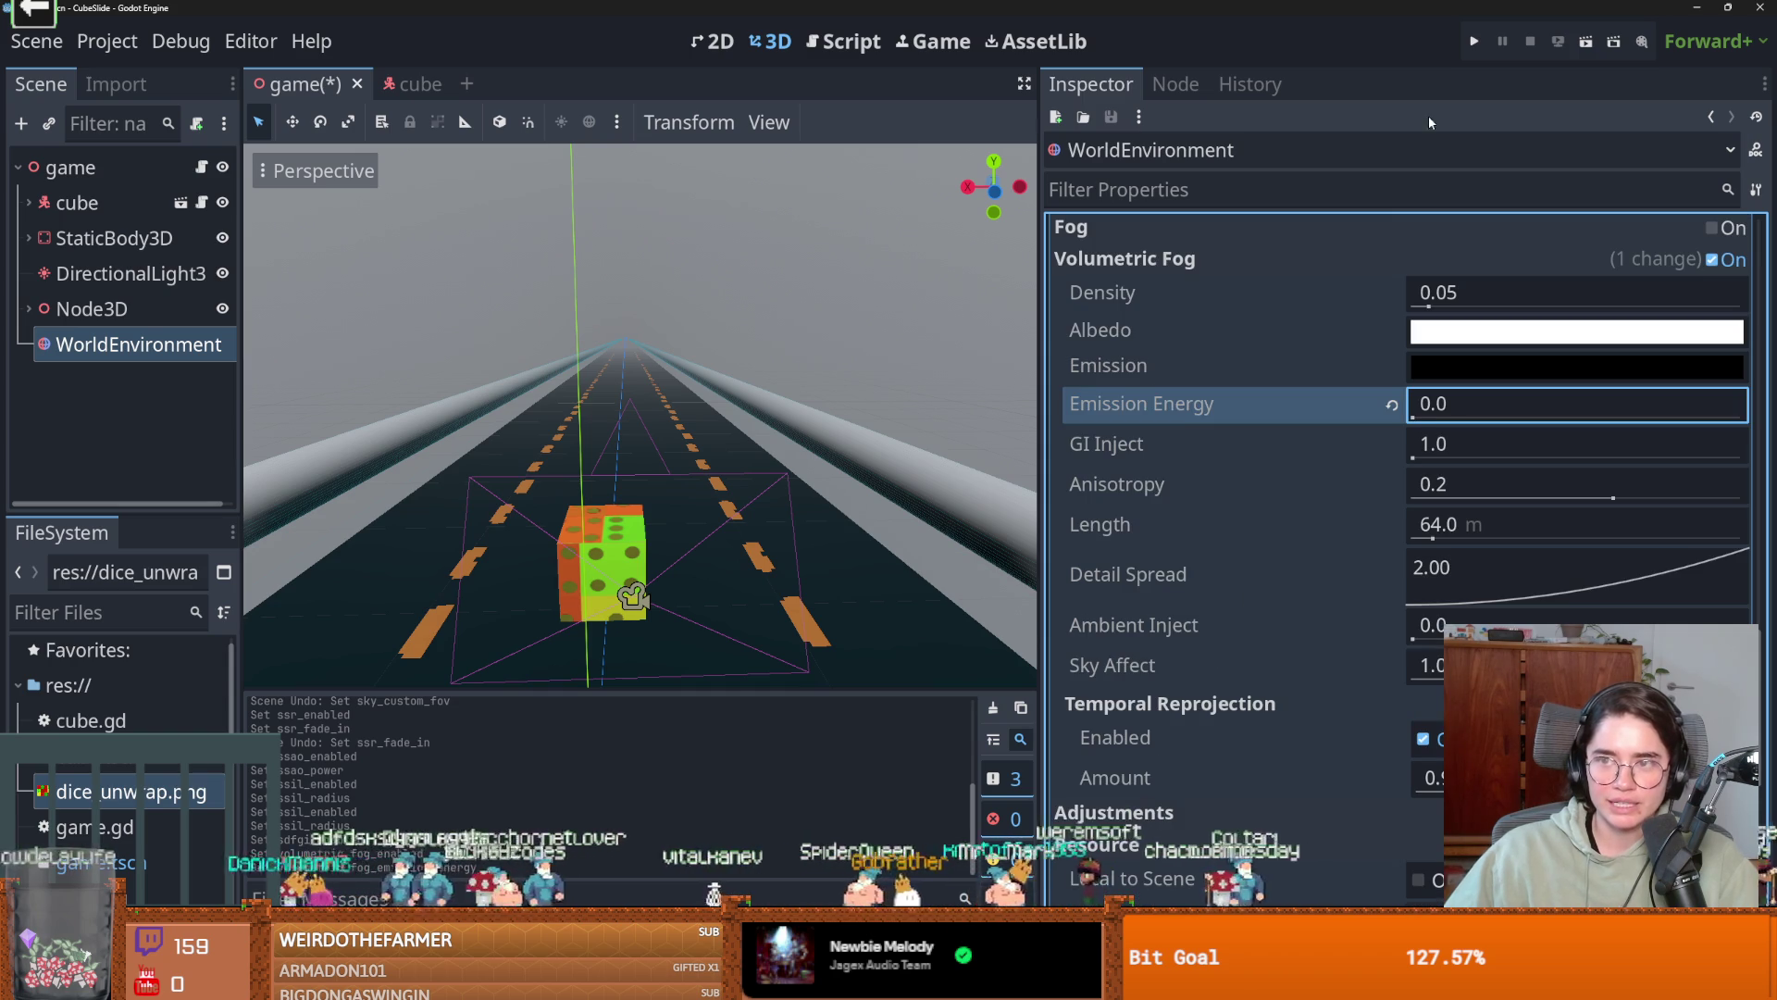
pyautogui.press('F5')
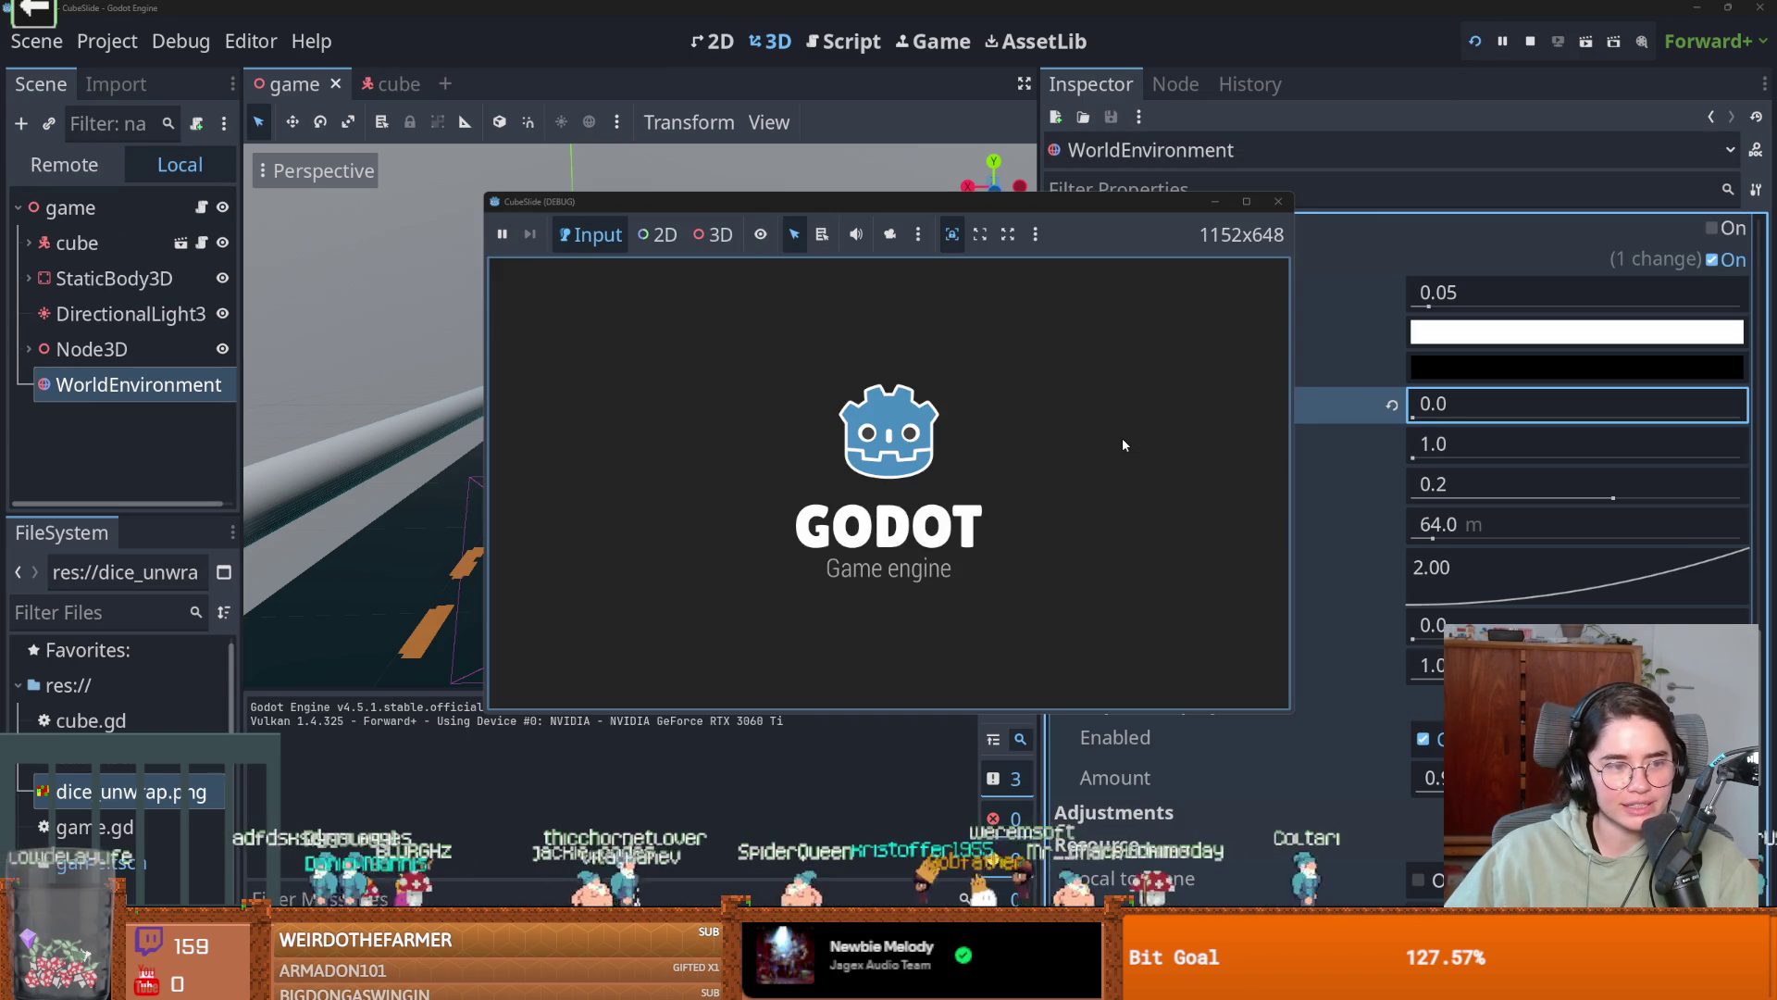
pyautogui.press('Right')
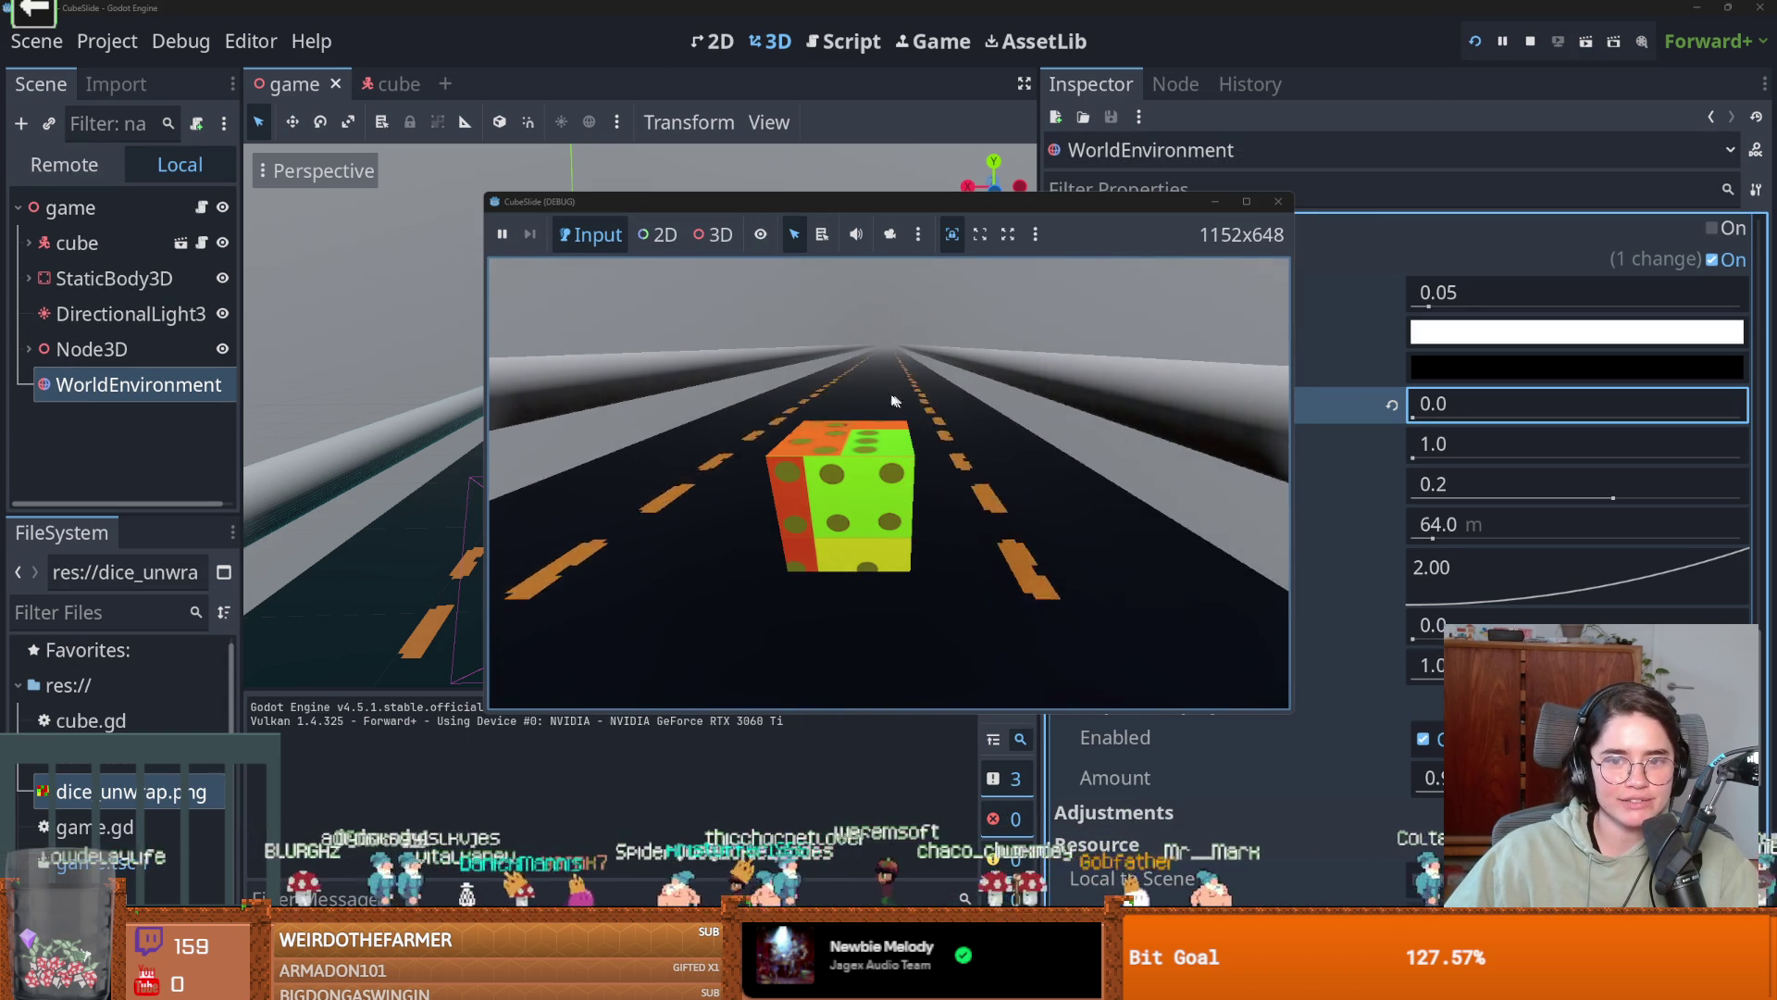
pyautogui.press('Left')
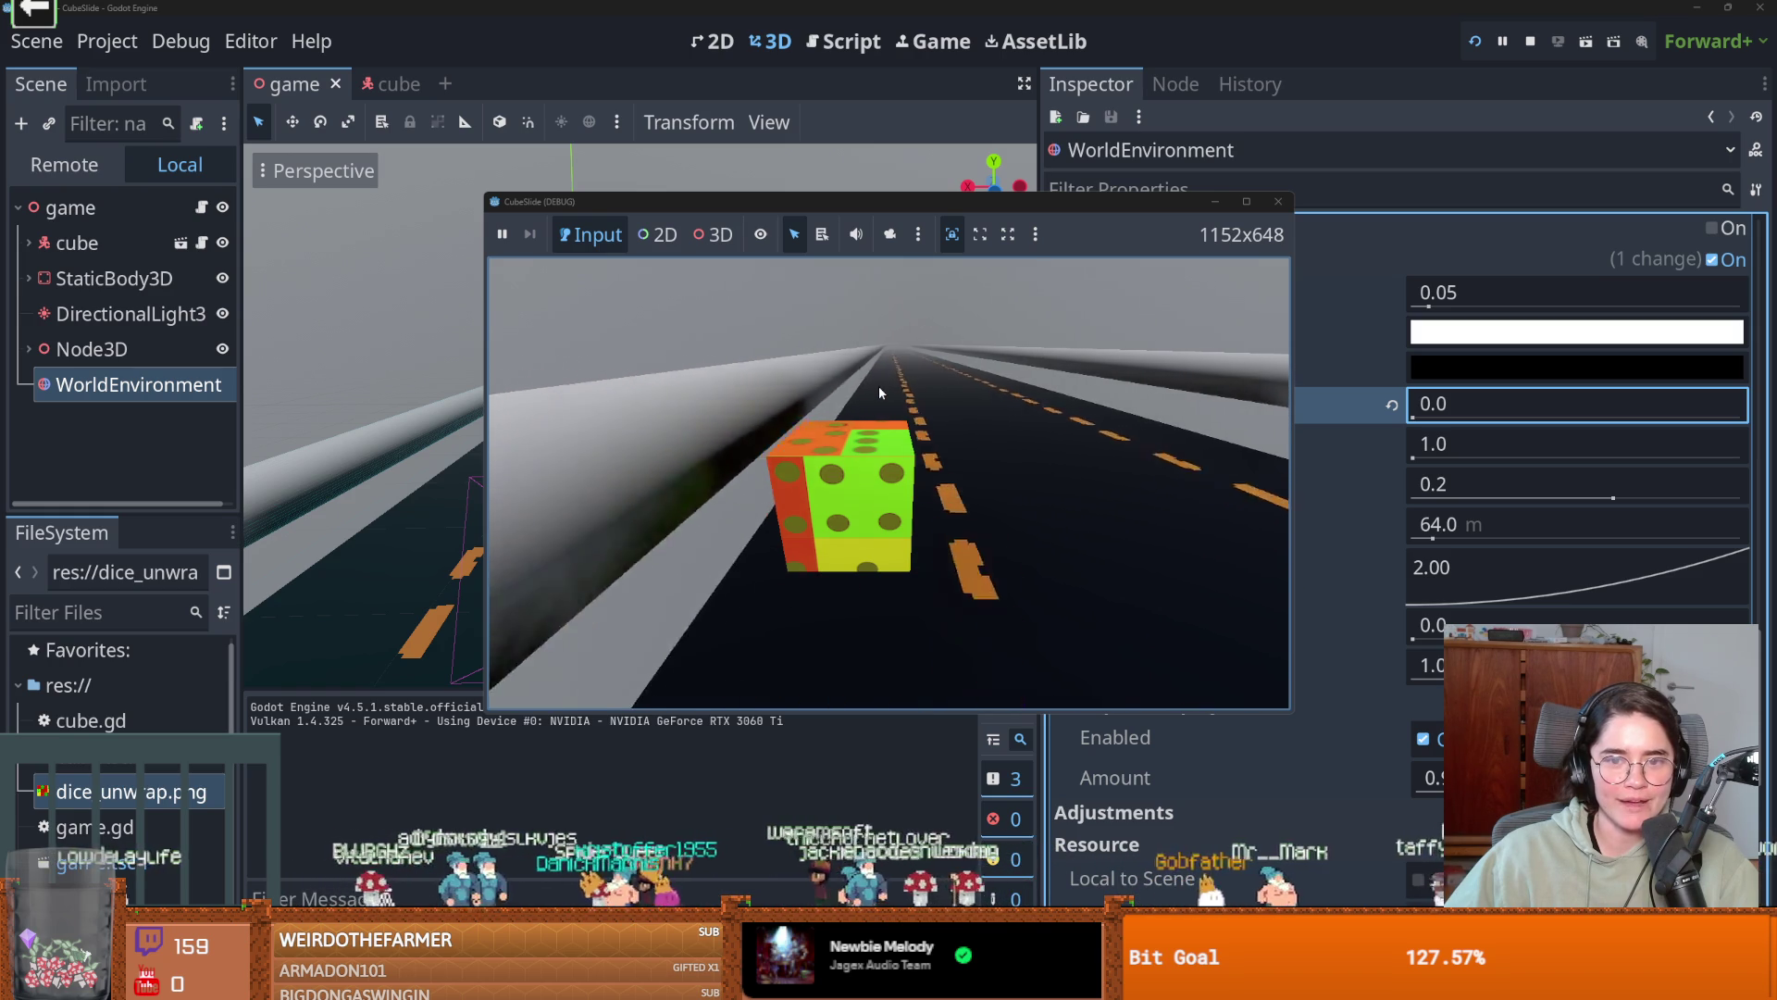
pyautogui.click(1278, 201)
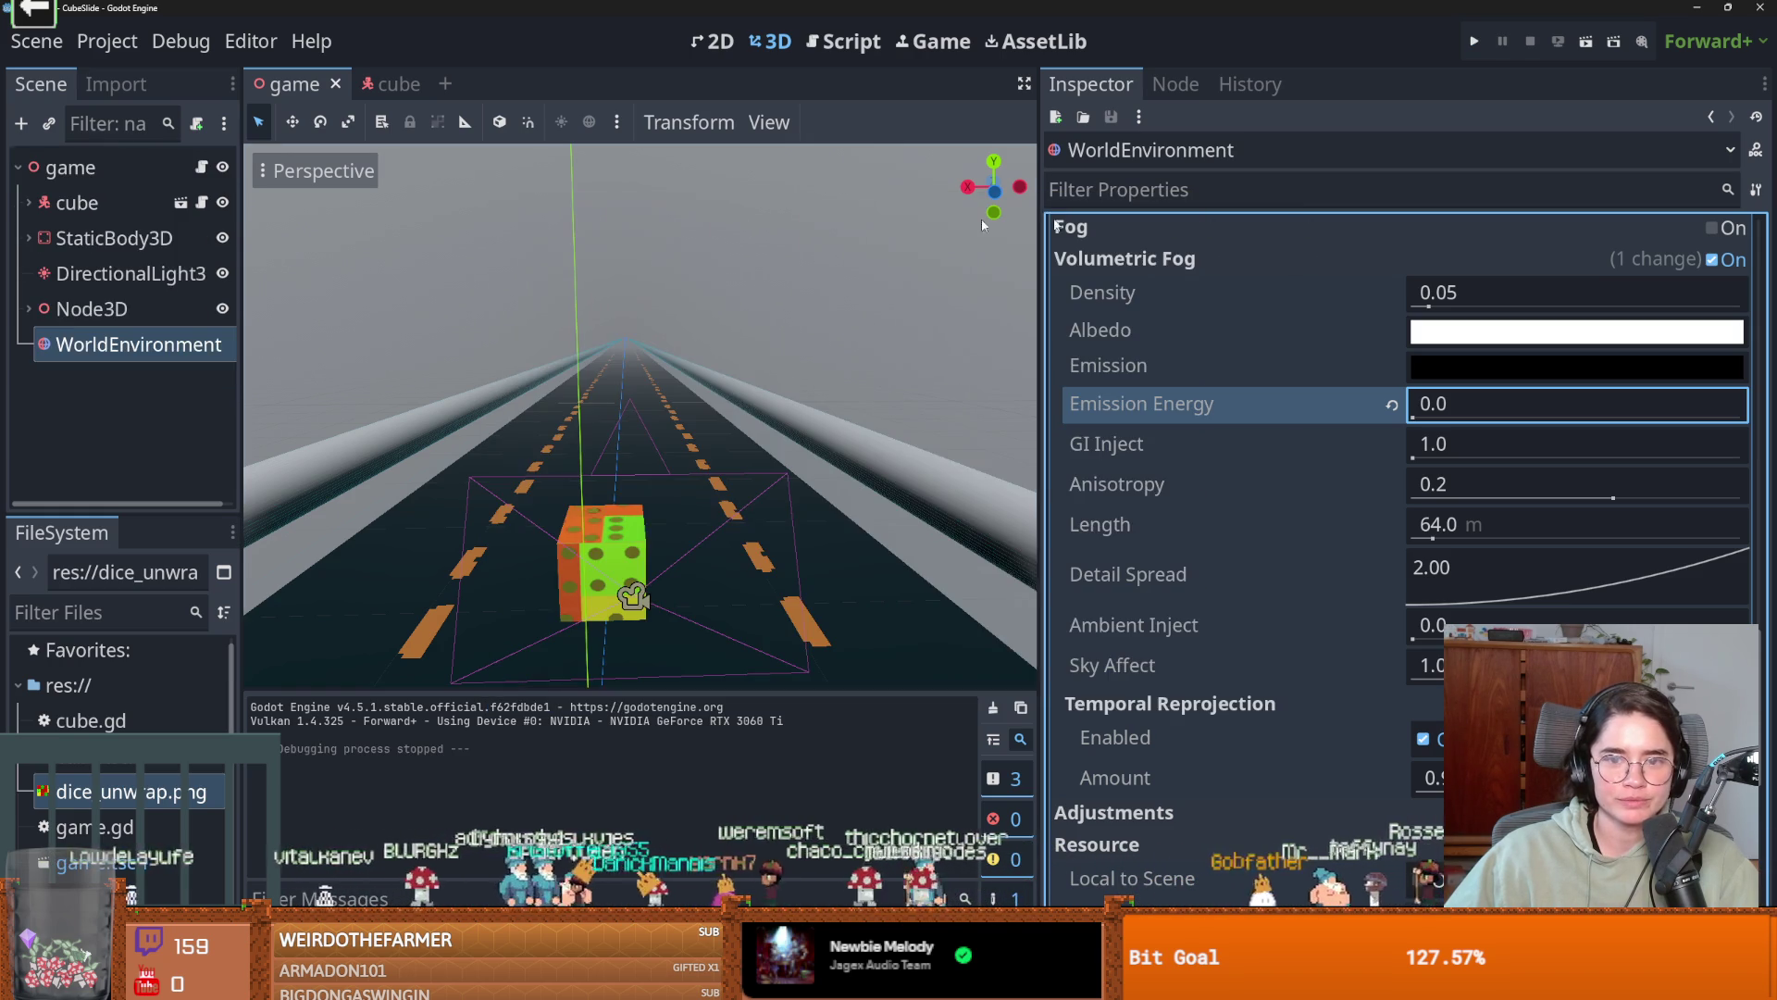
# Select the rail node under Node3D and assign it a new StandardMaterial3D.
pyautogui.doubleClick(73, 308)
pyautogui.click(78, 376)
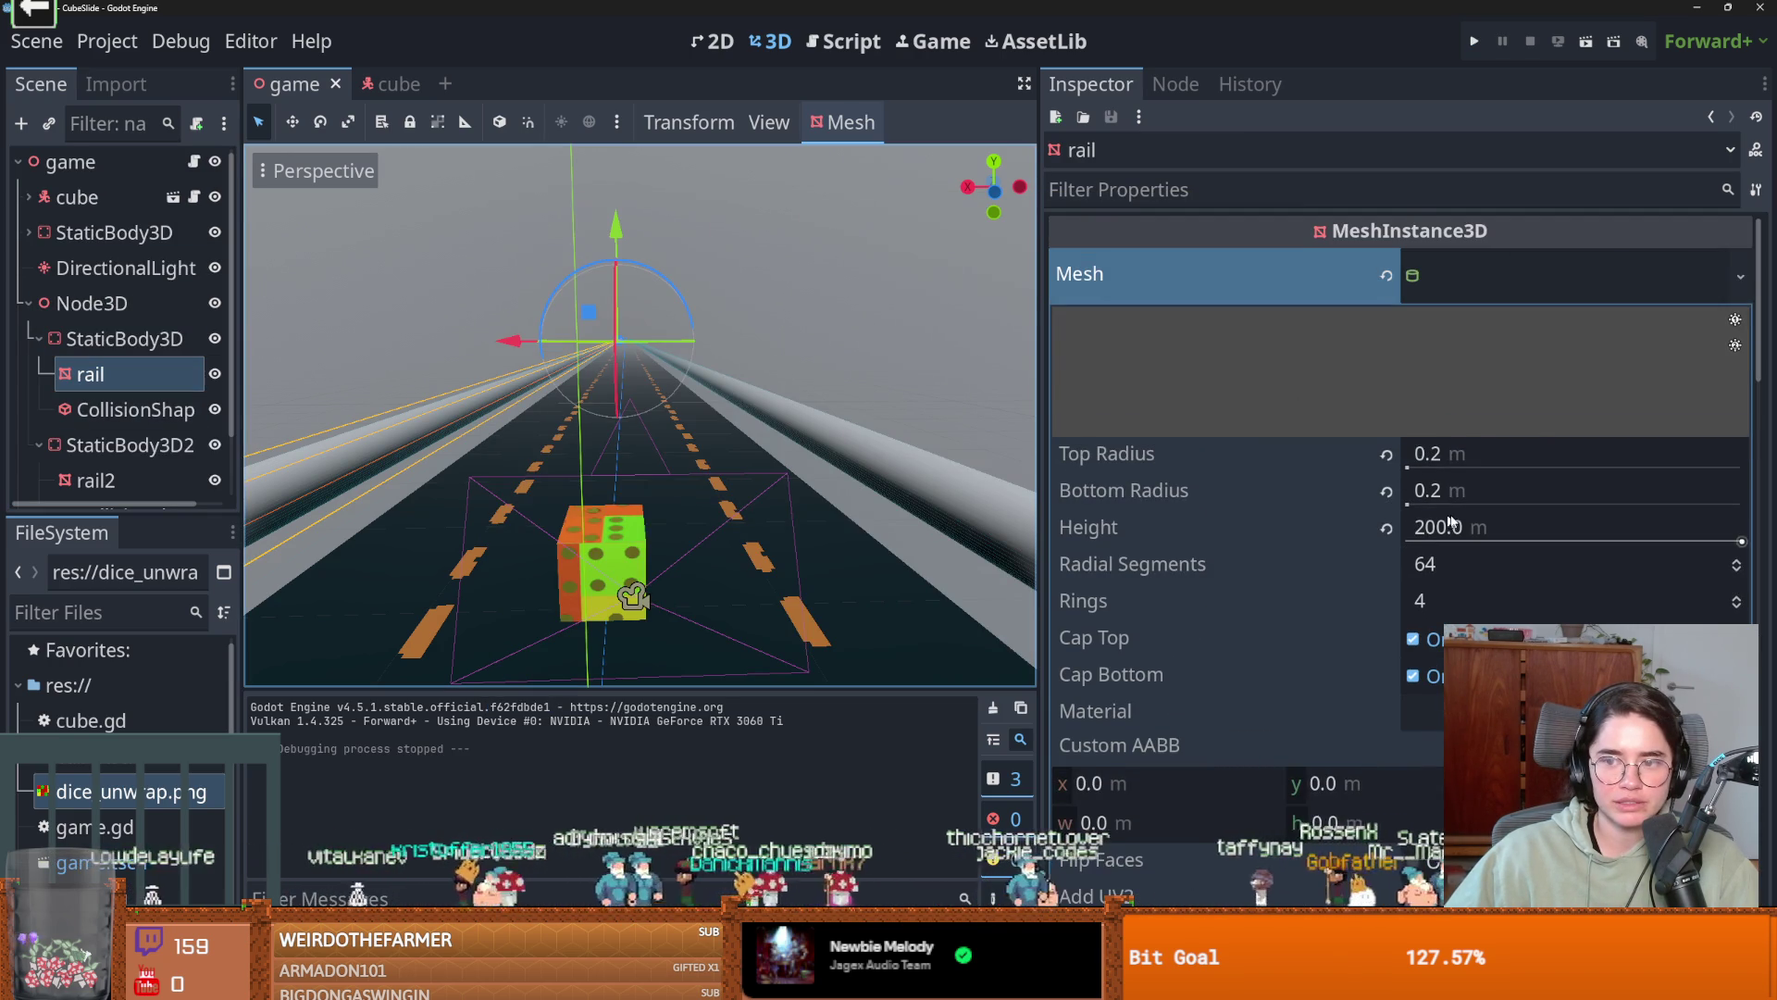
pyautogui.scroll(-5, 1453, 519)
pyautogui.scroll(2, 1452, 518)
pyautogui.click(1555, 437)
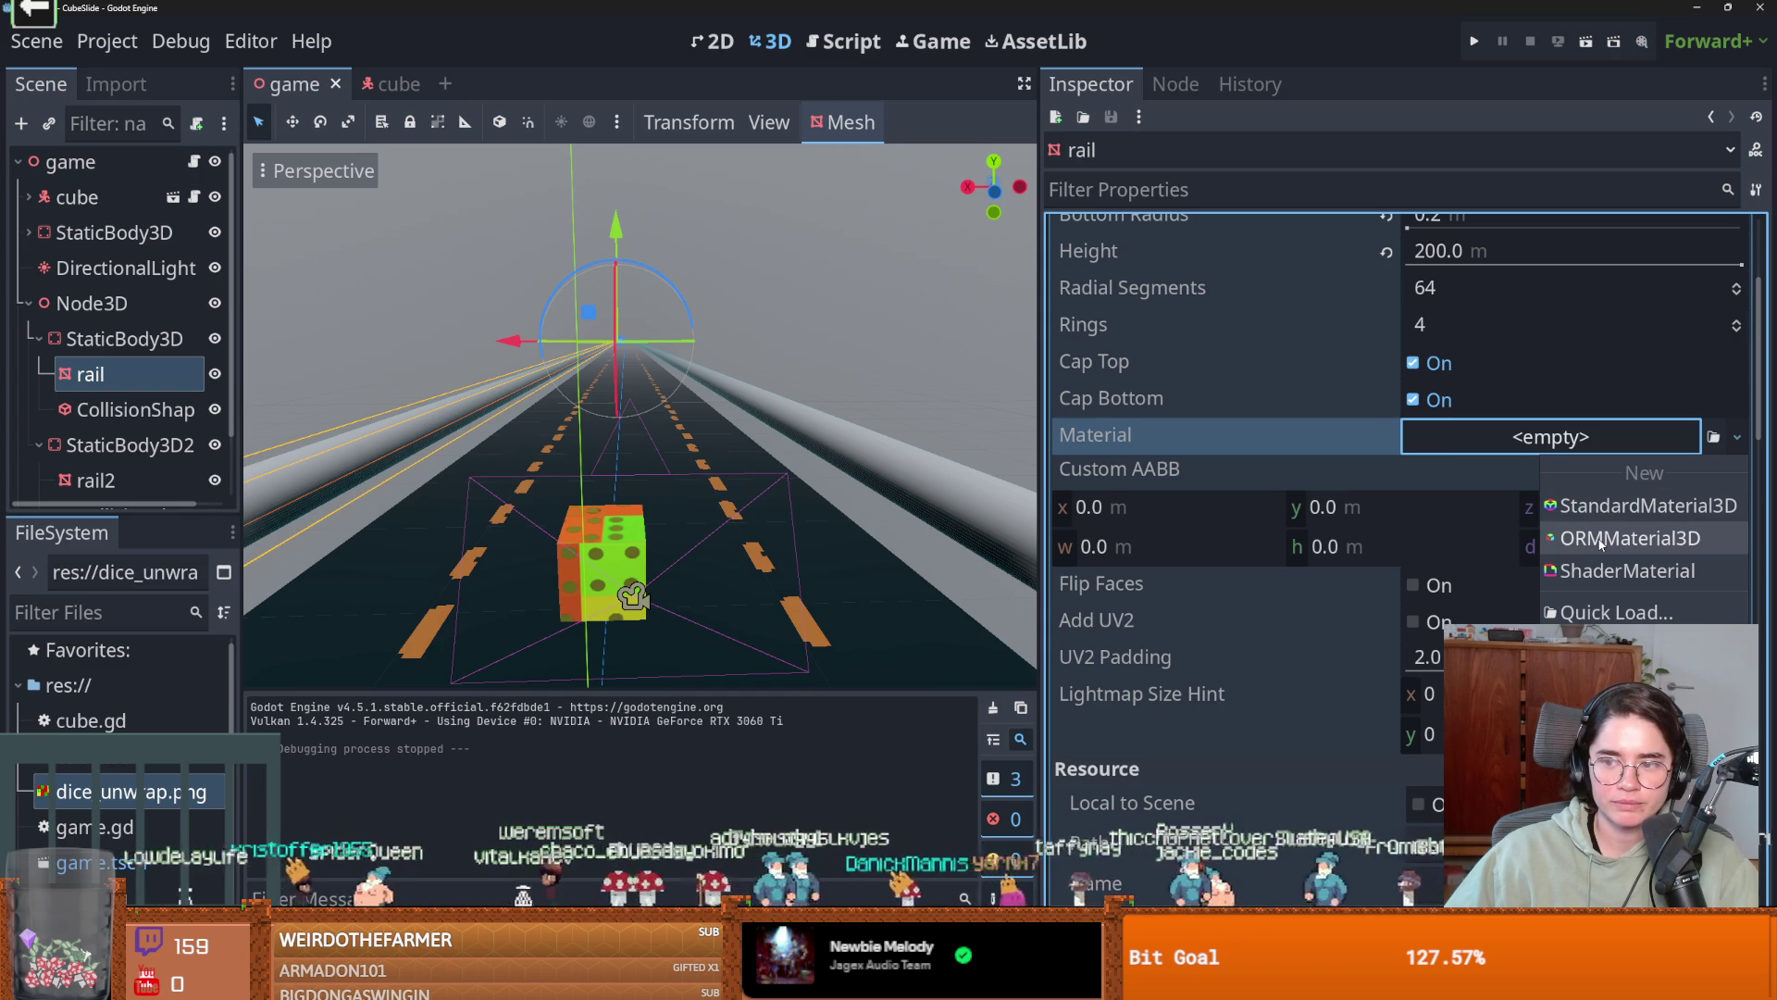
pyautogui.click(1609, 508)
pyautogui.click(1574, 437)
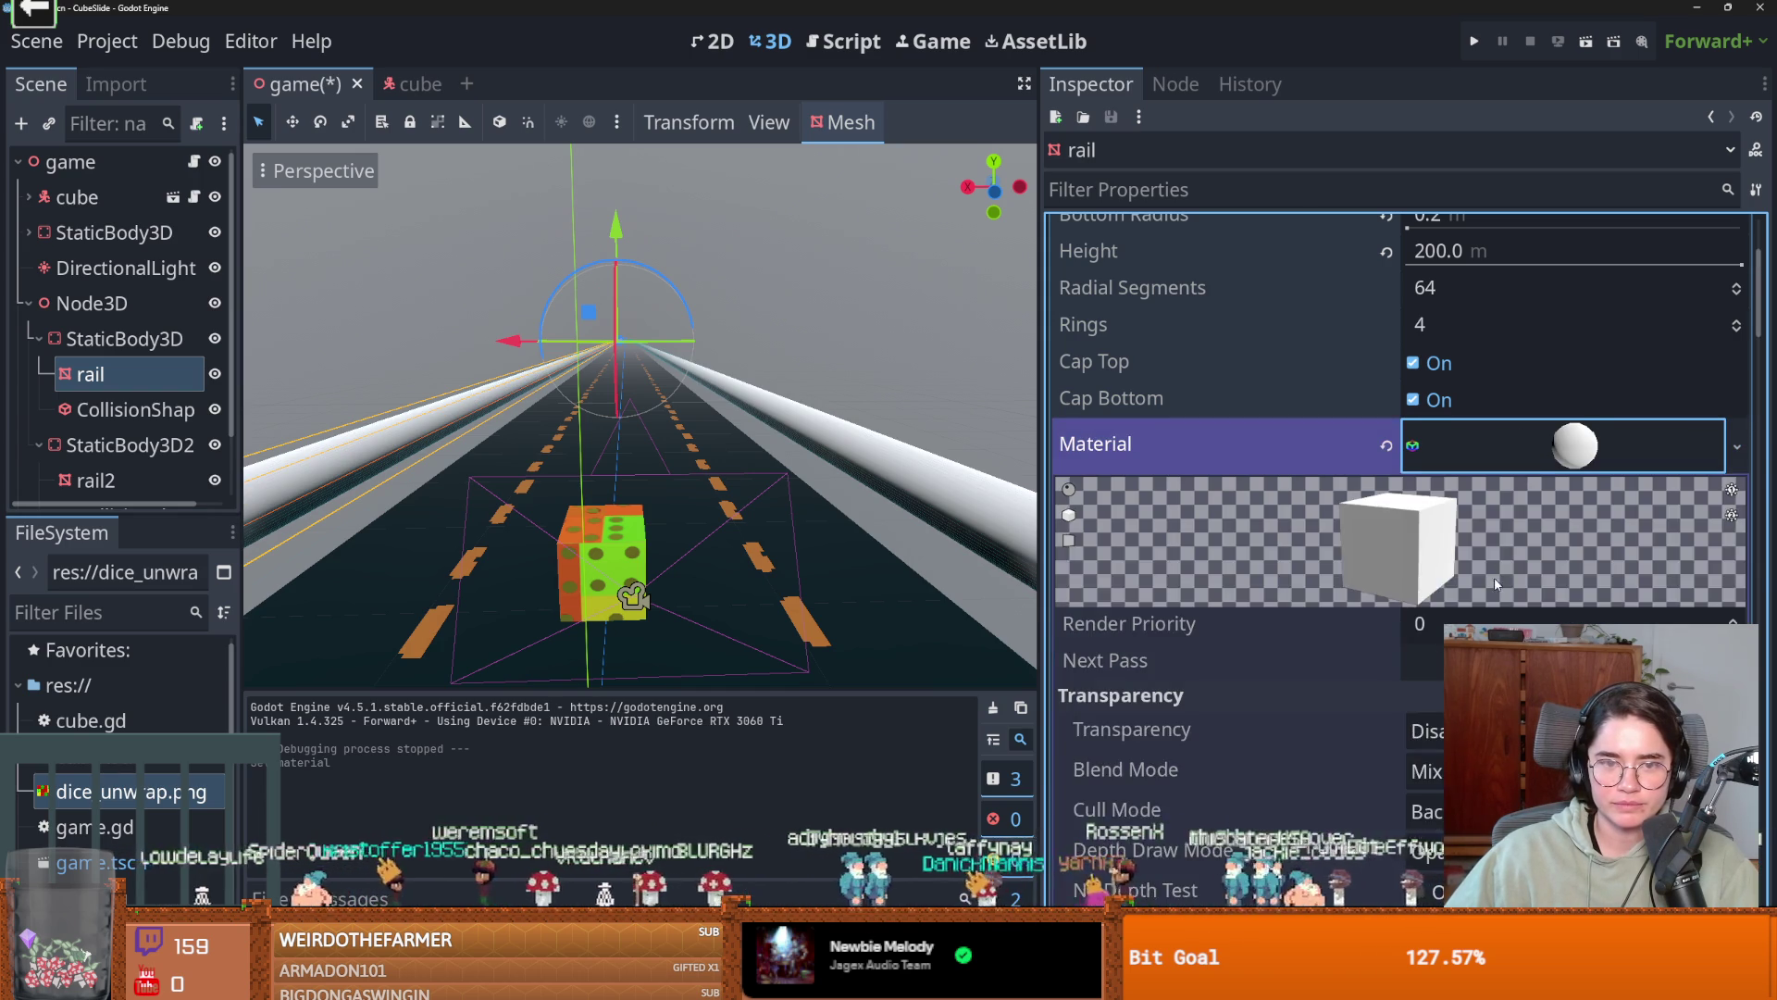
pyautogui.scroll(-2, 1494, 576)
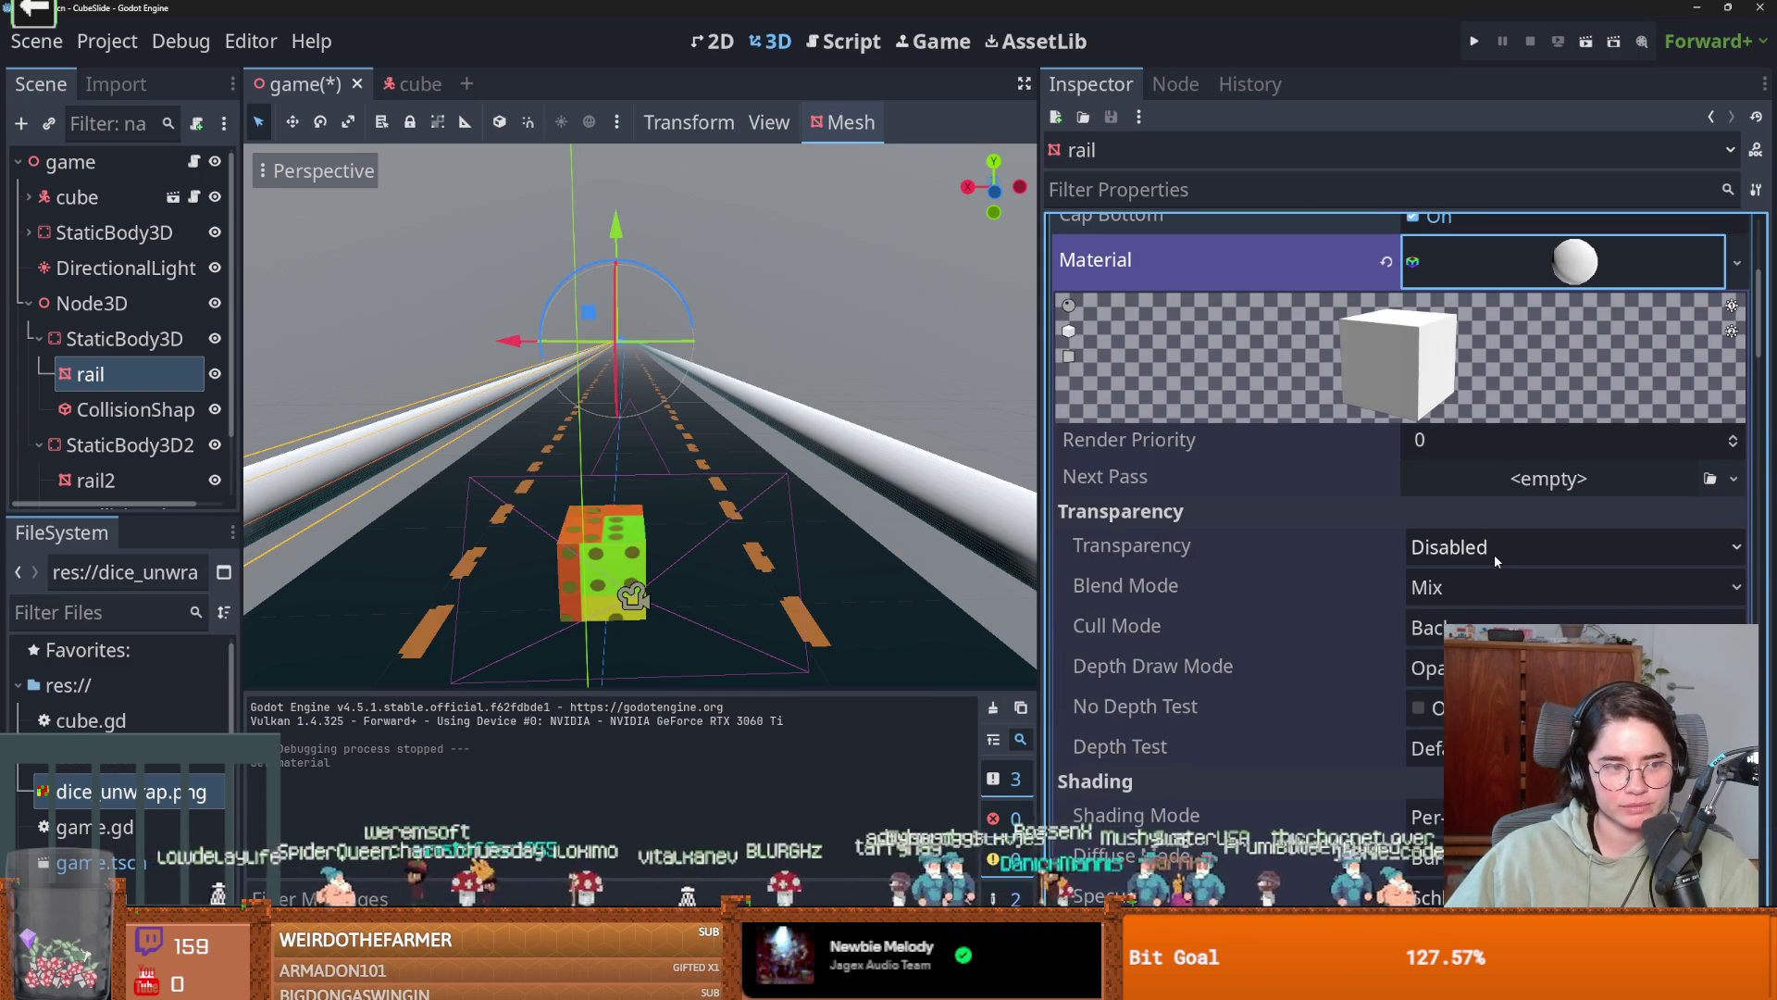
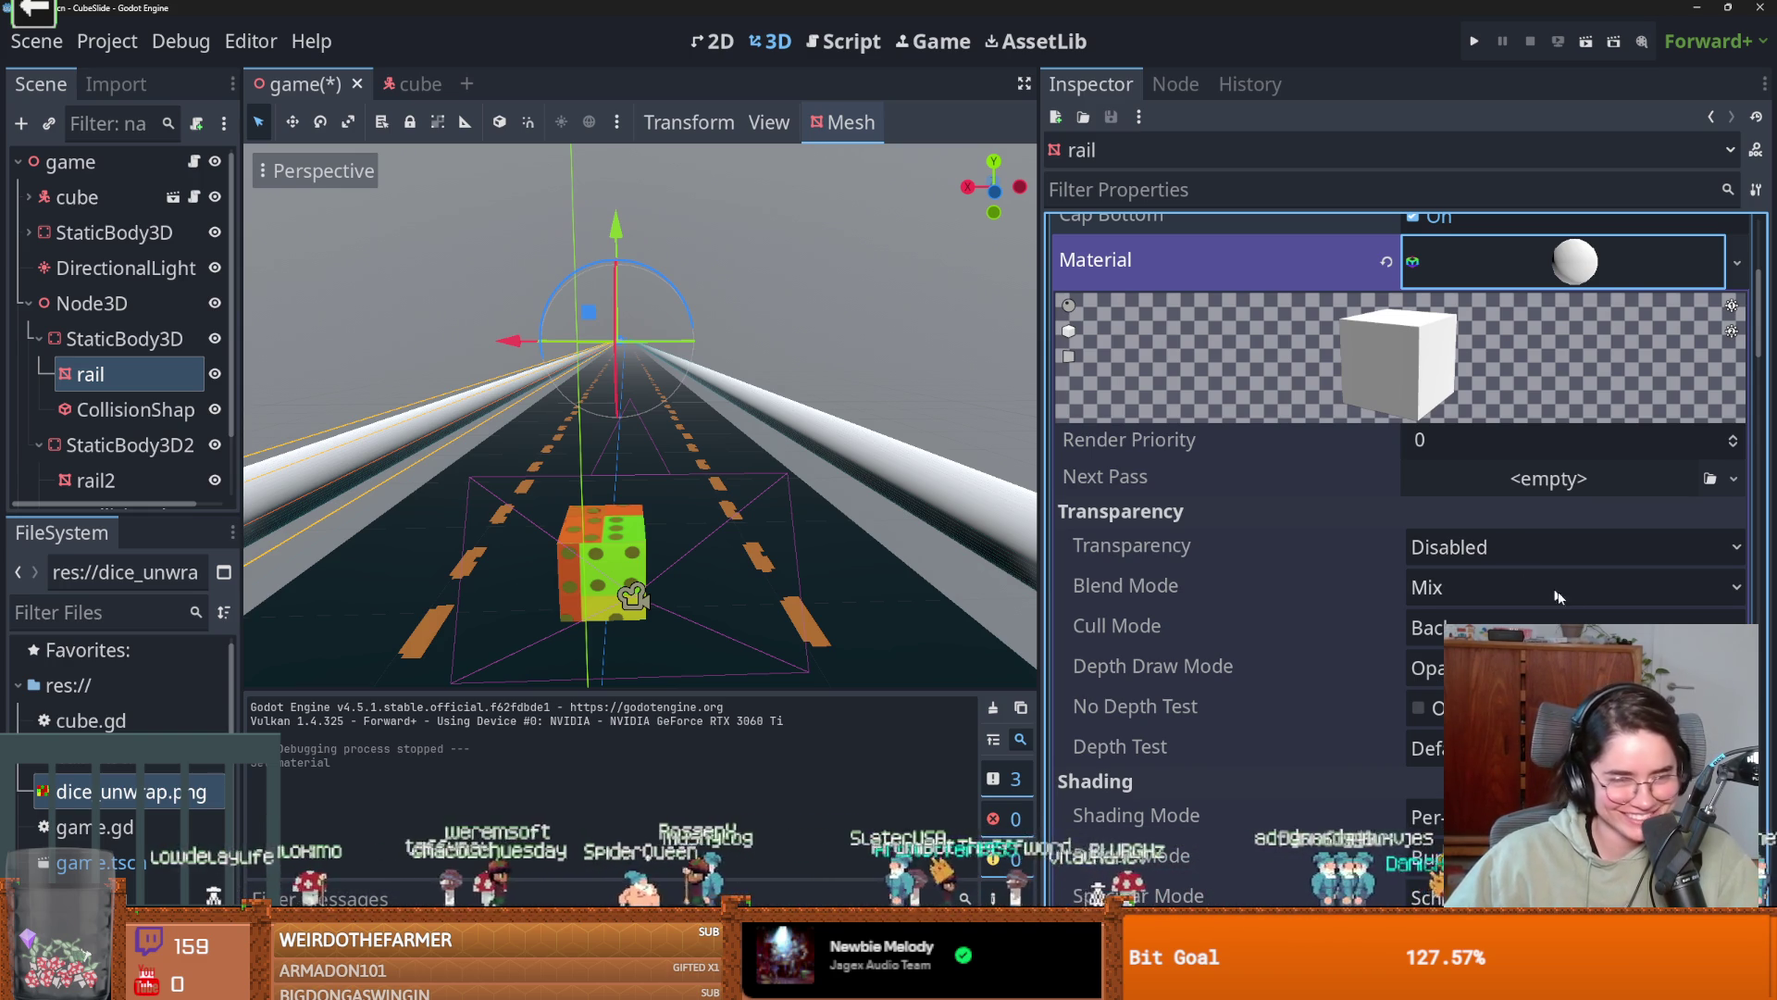
# Change the rail material's albedo colour from white to red and run the CubeSlide project.
pyautogui.scroll(-8, 1518, 593)
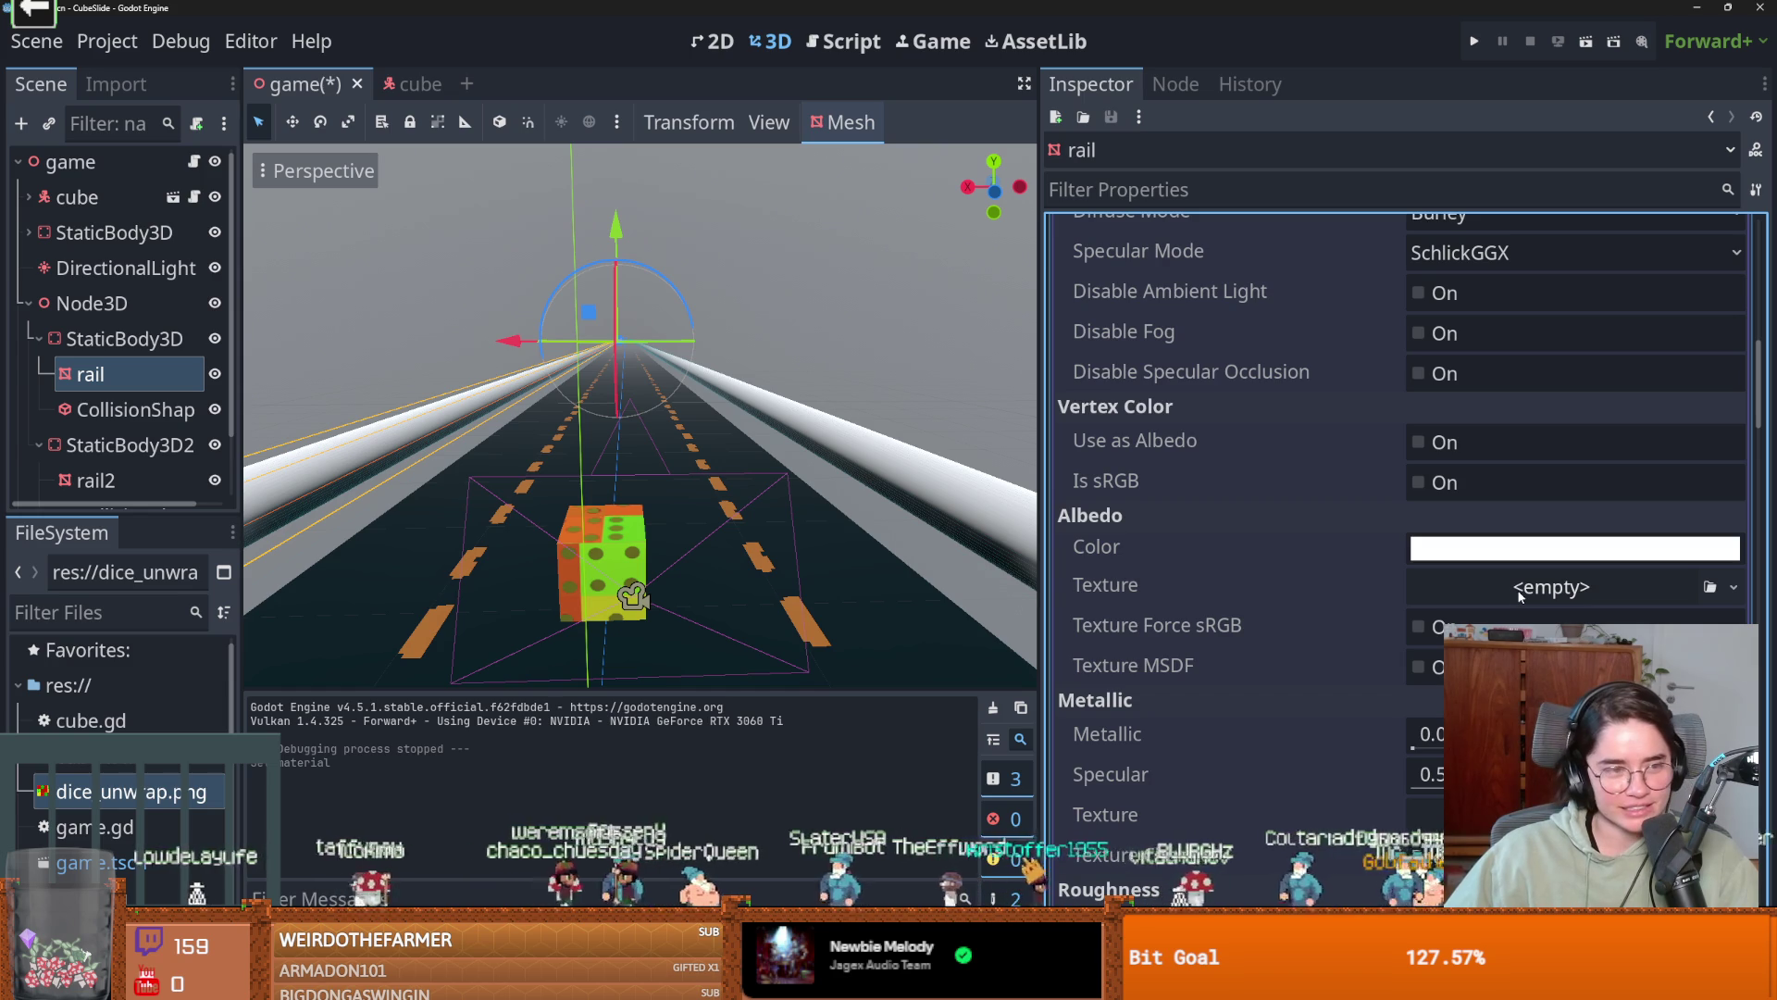
pyautogui.scroll(-2, 1396, 581)
pyautogui.scroll(2, 1396, 581)
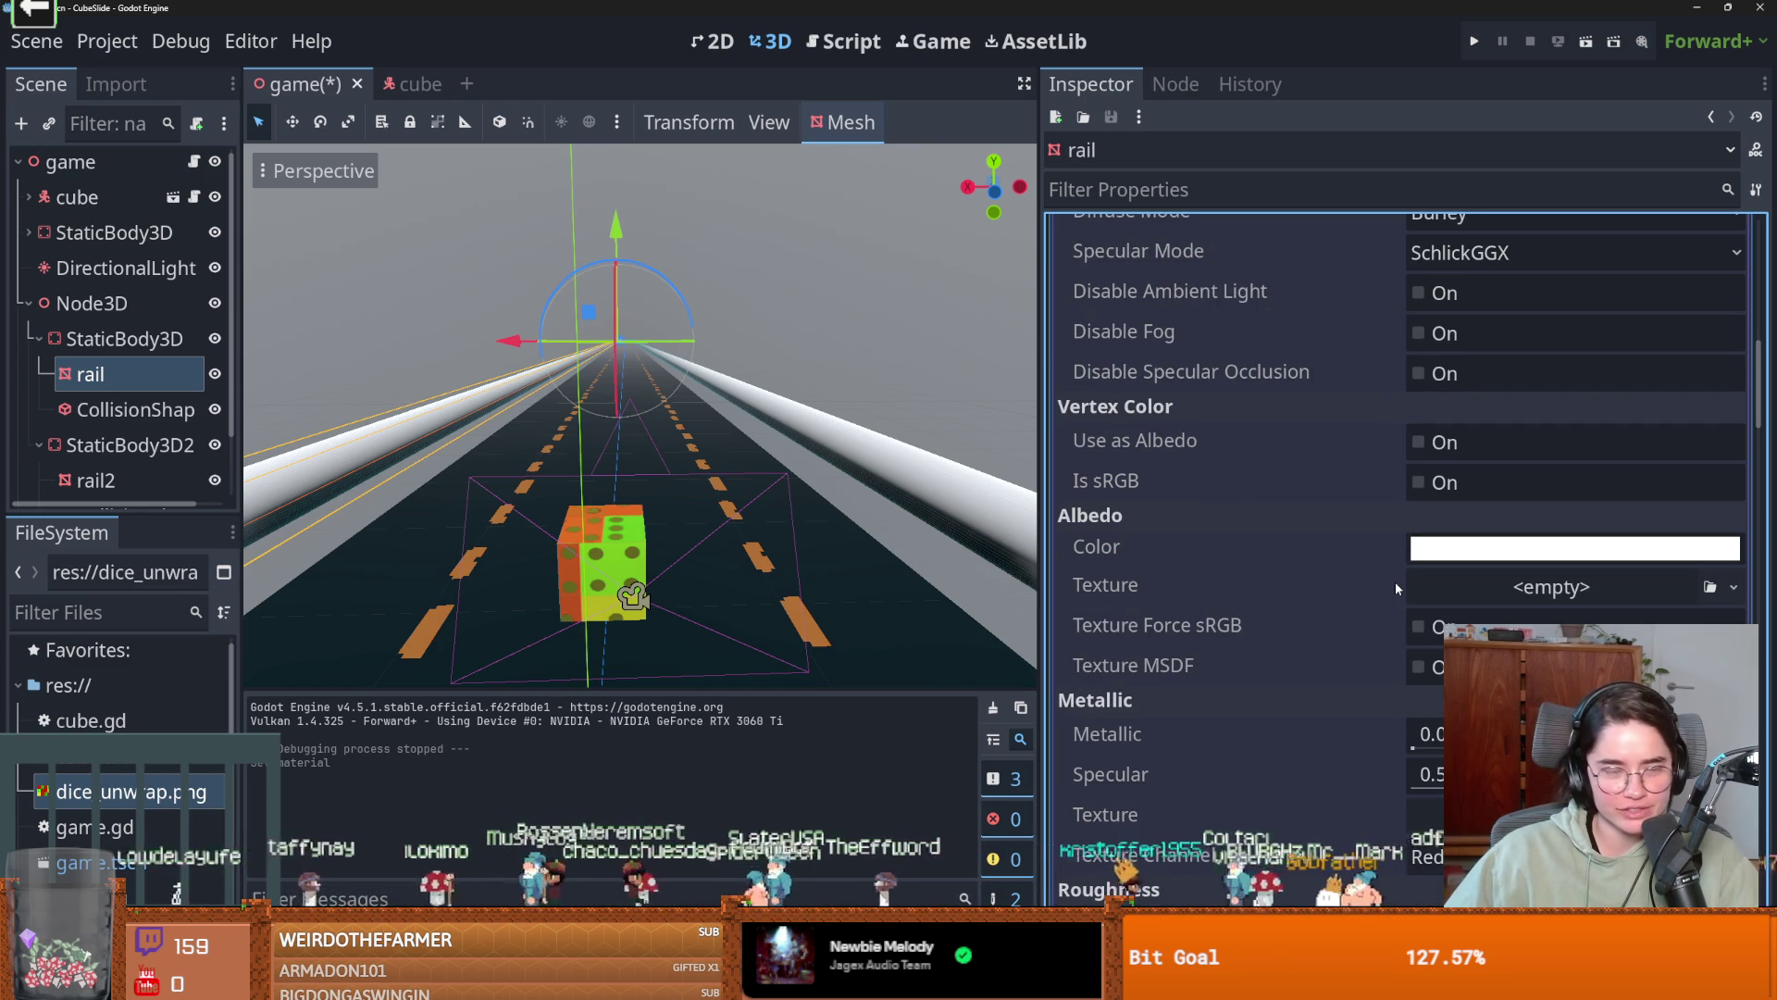
pyautogui.scroll(-2, 1384, 598)
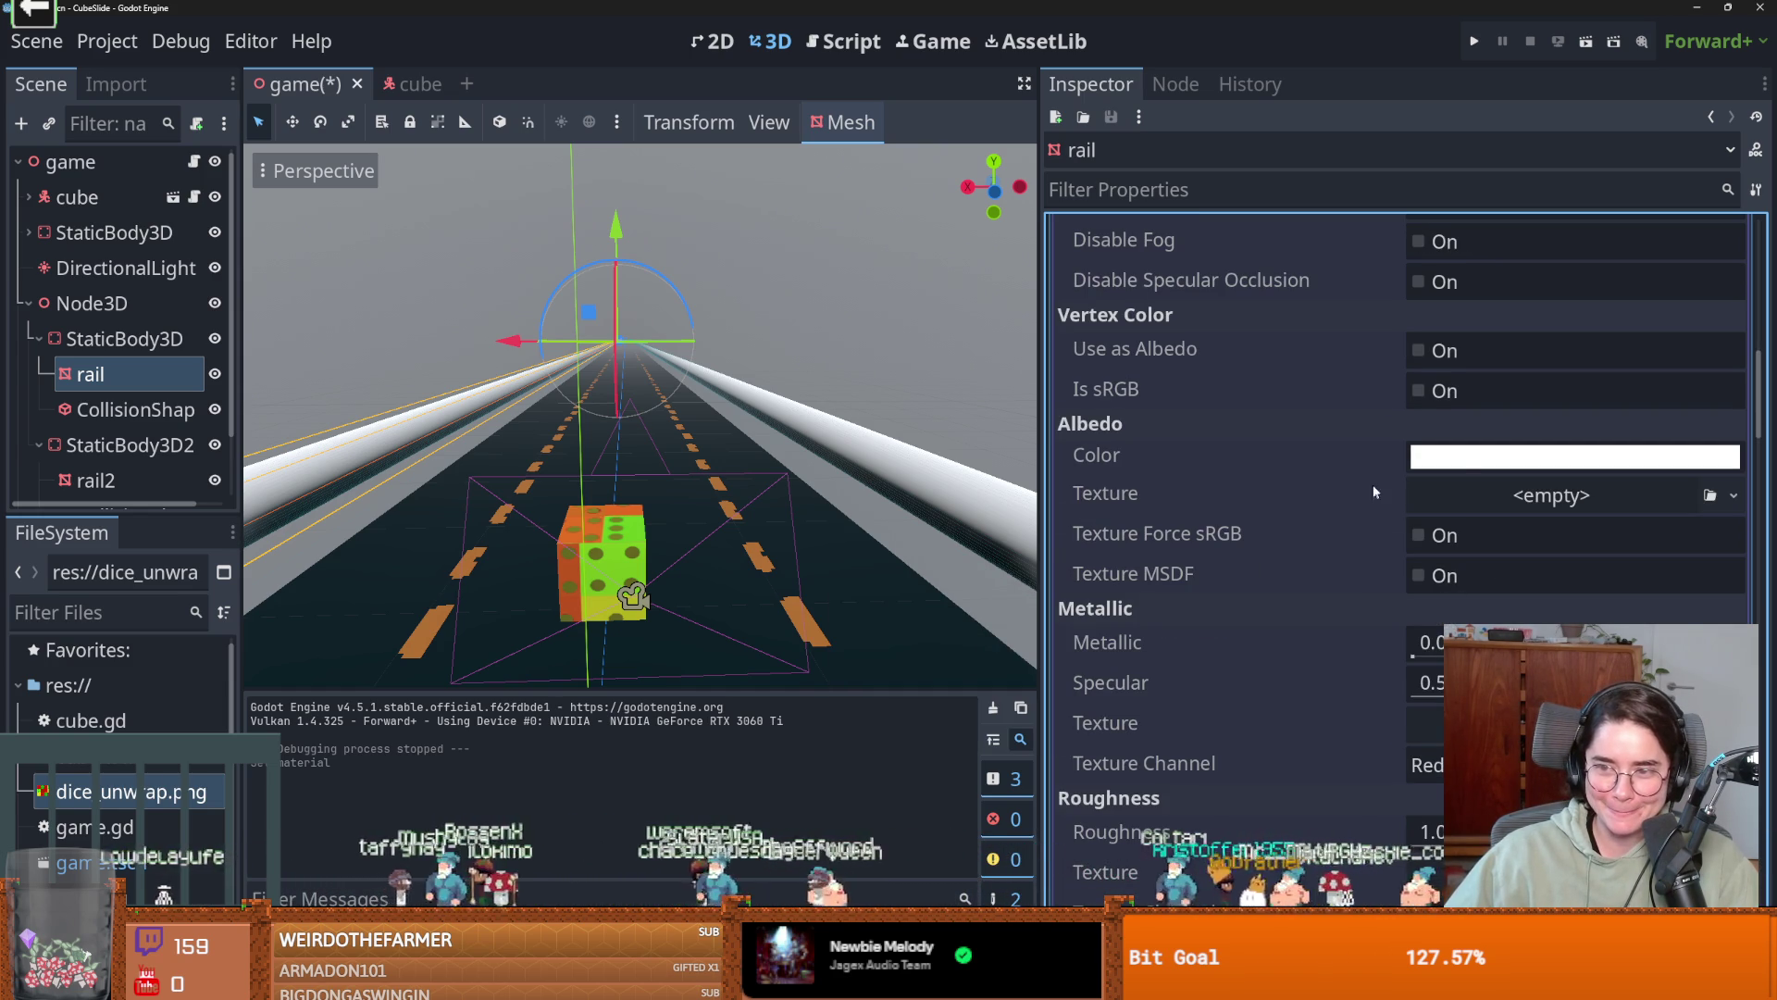
pyautogui.click(1472, 458)
pyautogui.moveTo(1588, 454); pyautogui.dragTo(1711, 471)
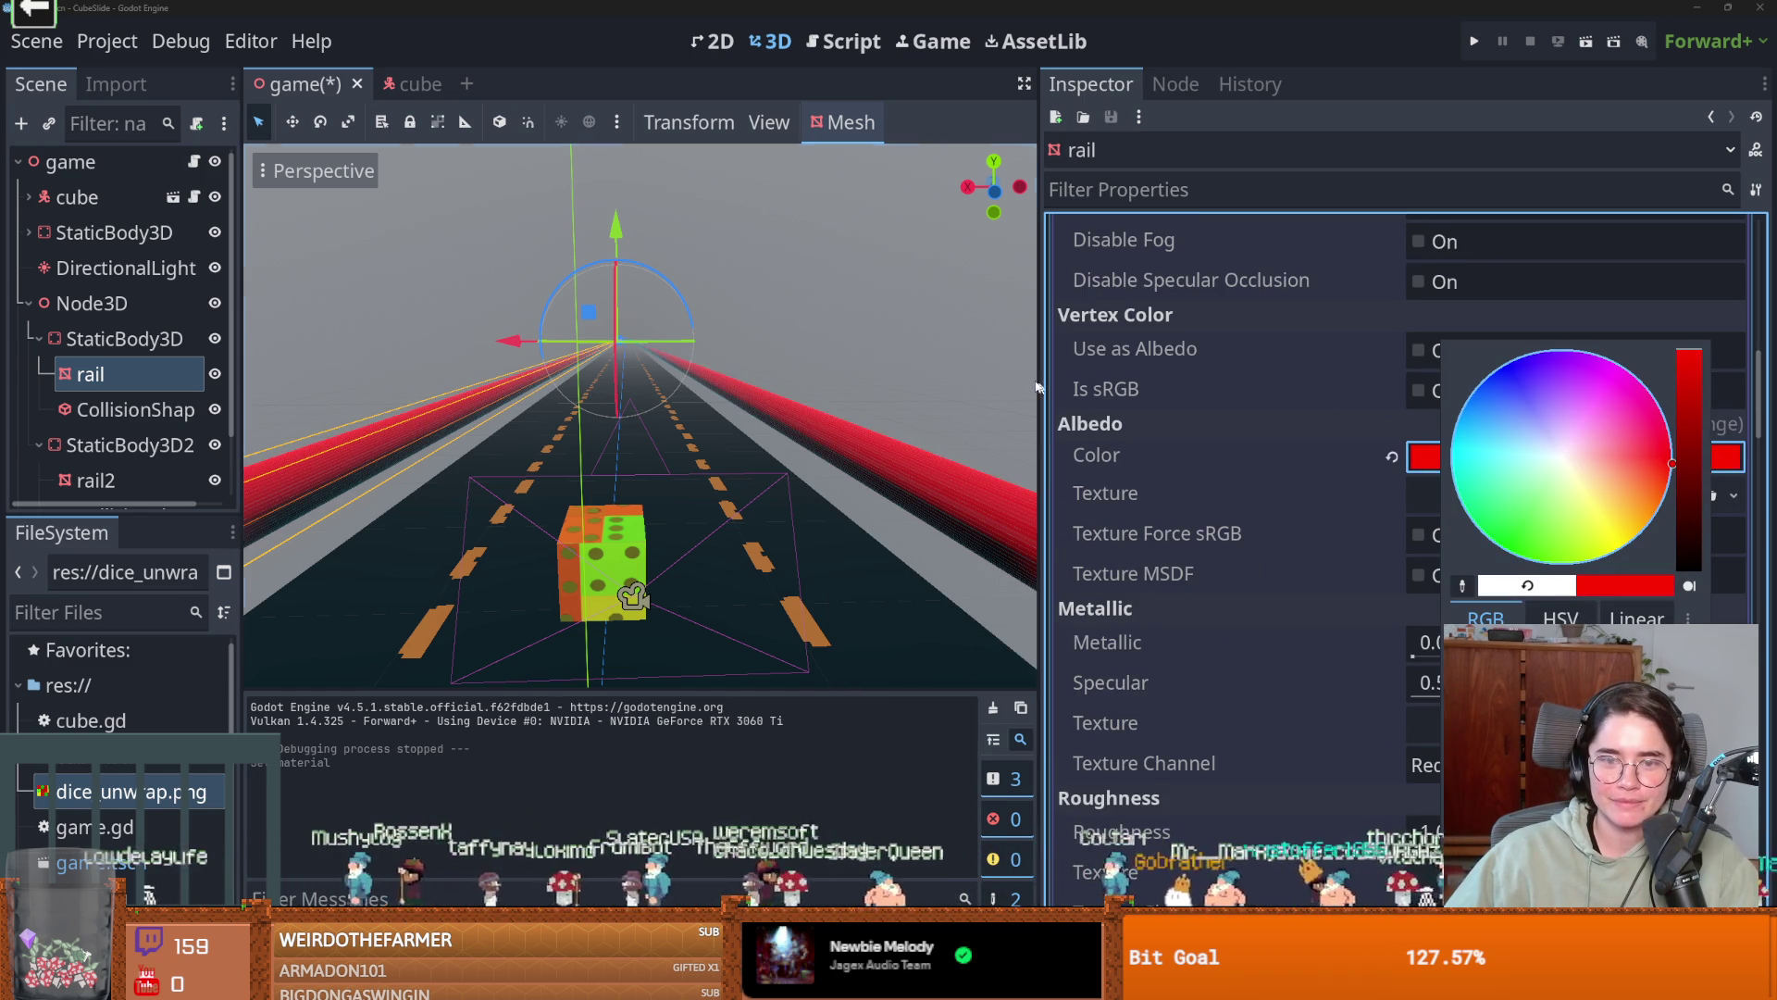
pyautogui.click(1217, 222)
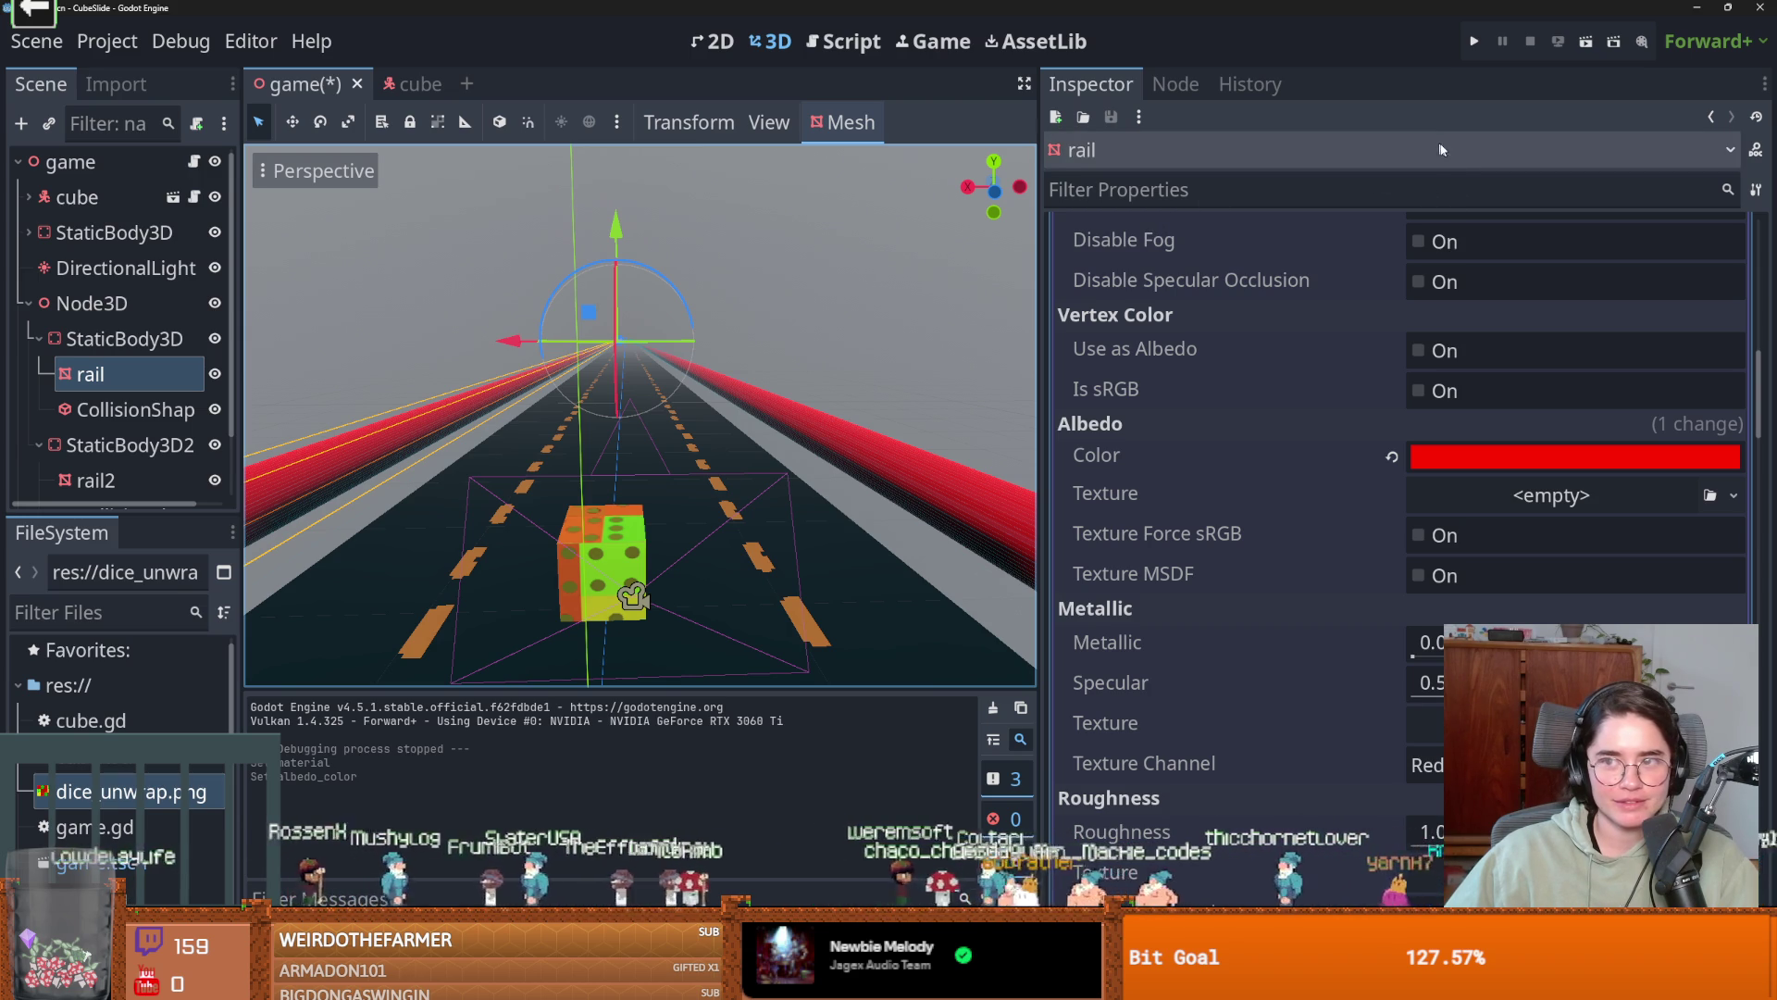
pyautogui.click(1474, 41)
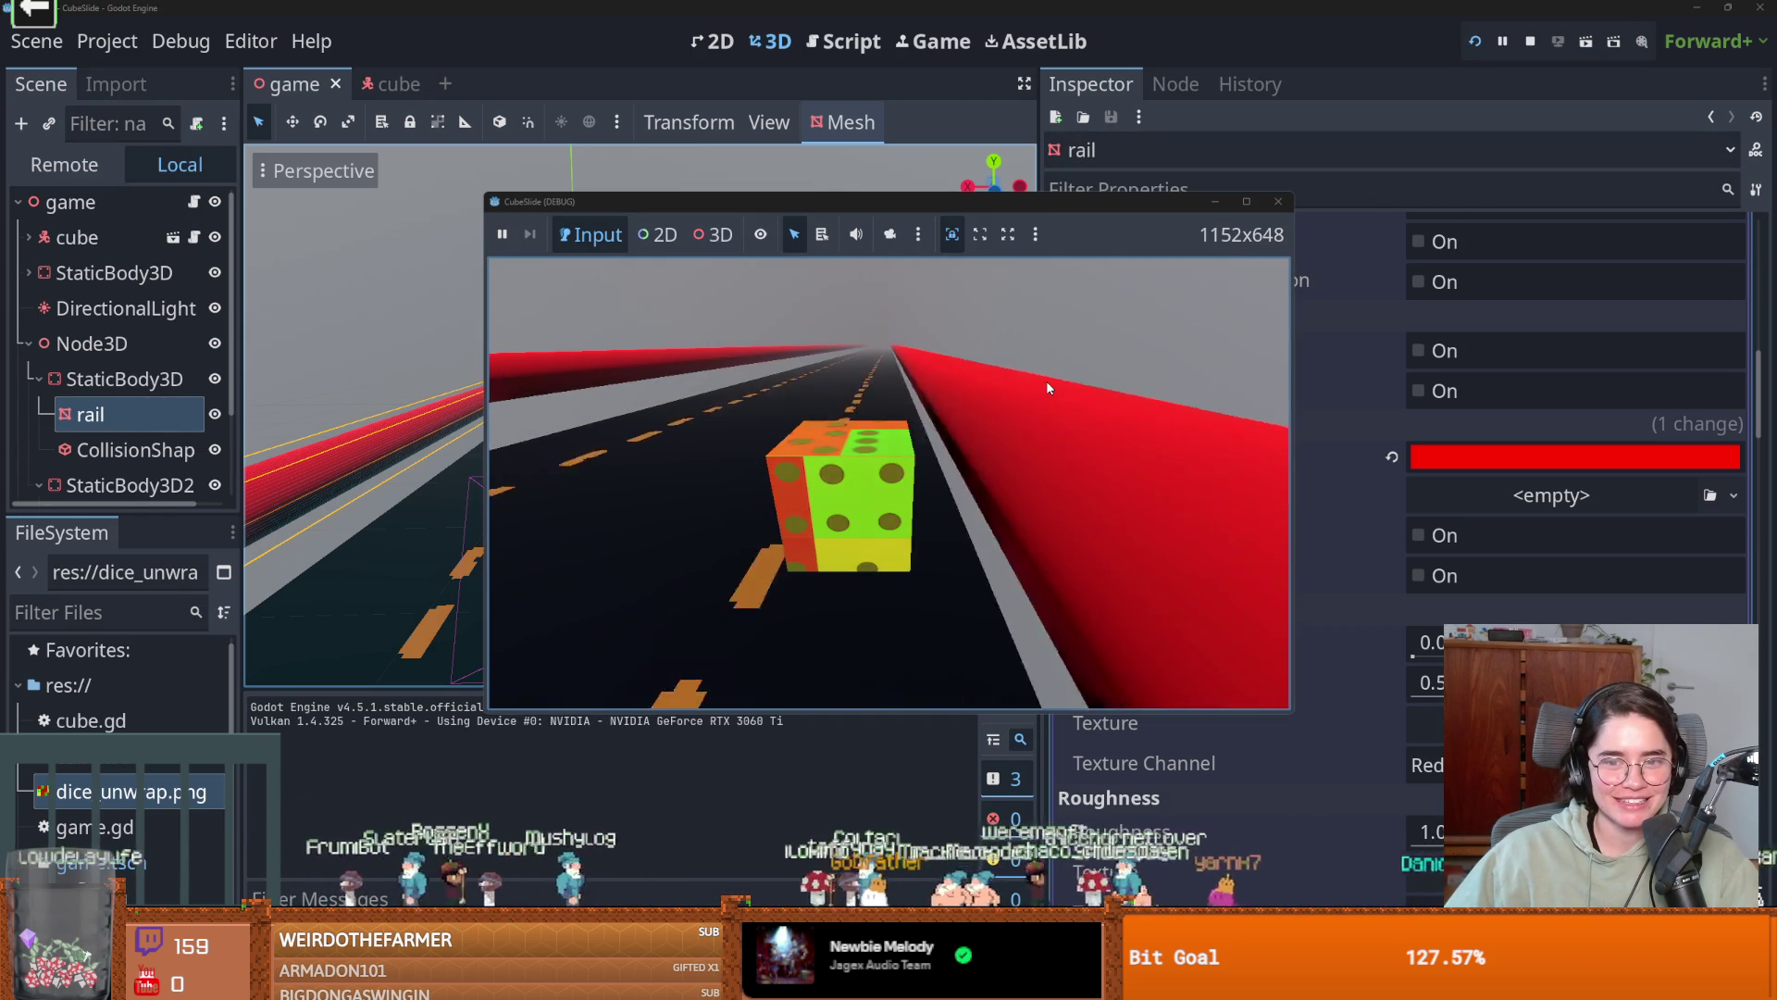
# Steer the cube left, back to centre, and left again along the red rails, then stop the game.
pyautogui.press('Left')
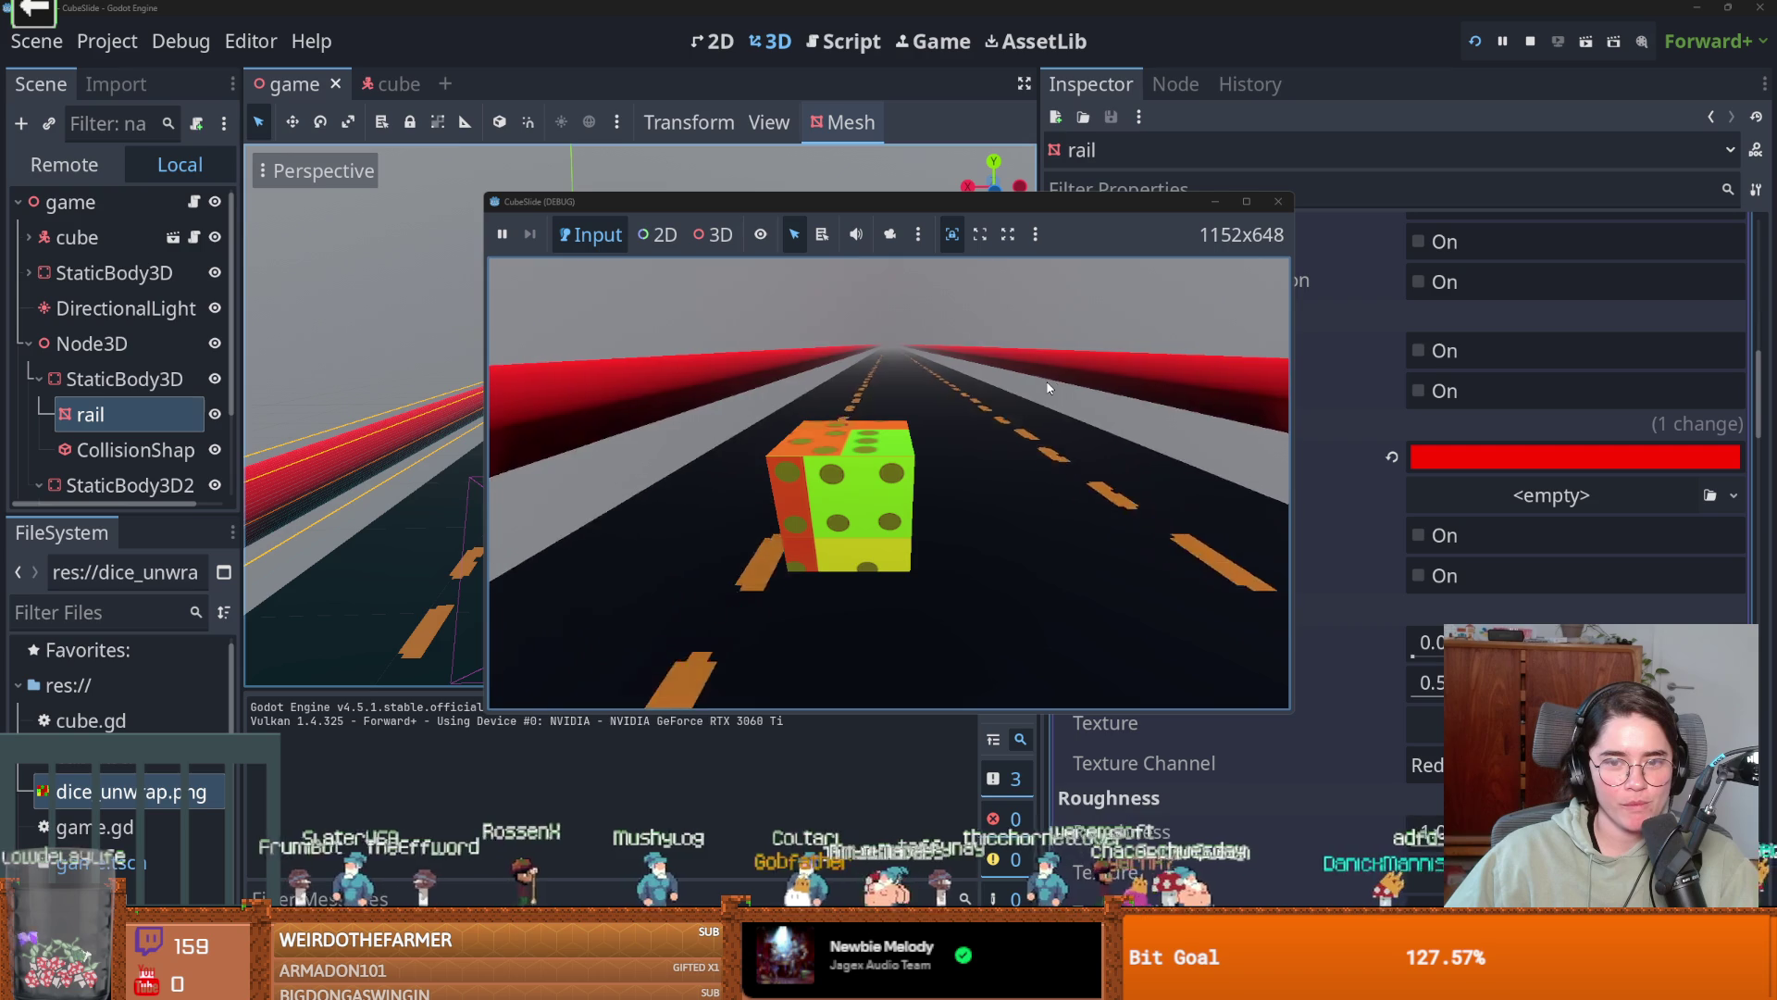
pyautogui.press('Right')
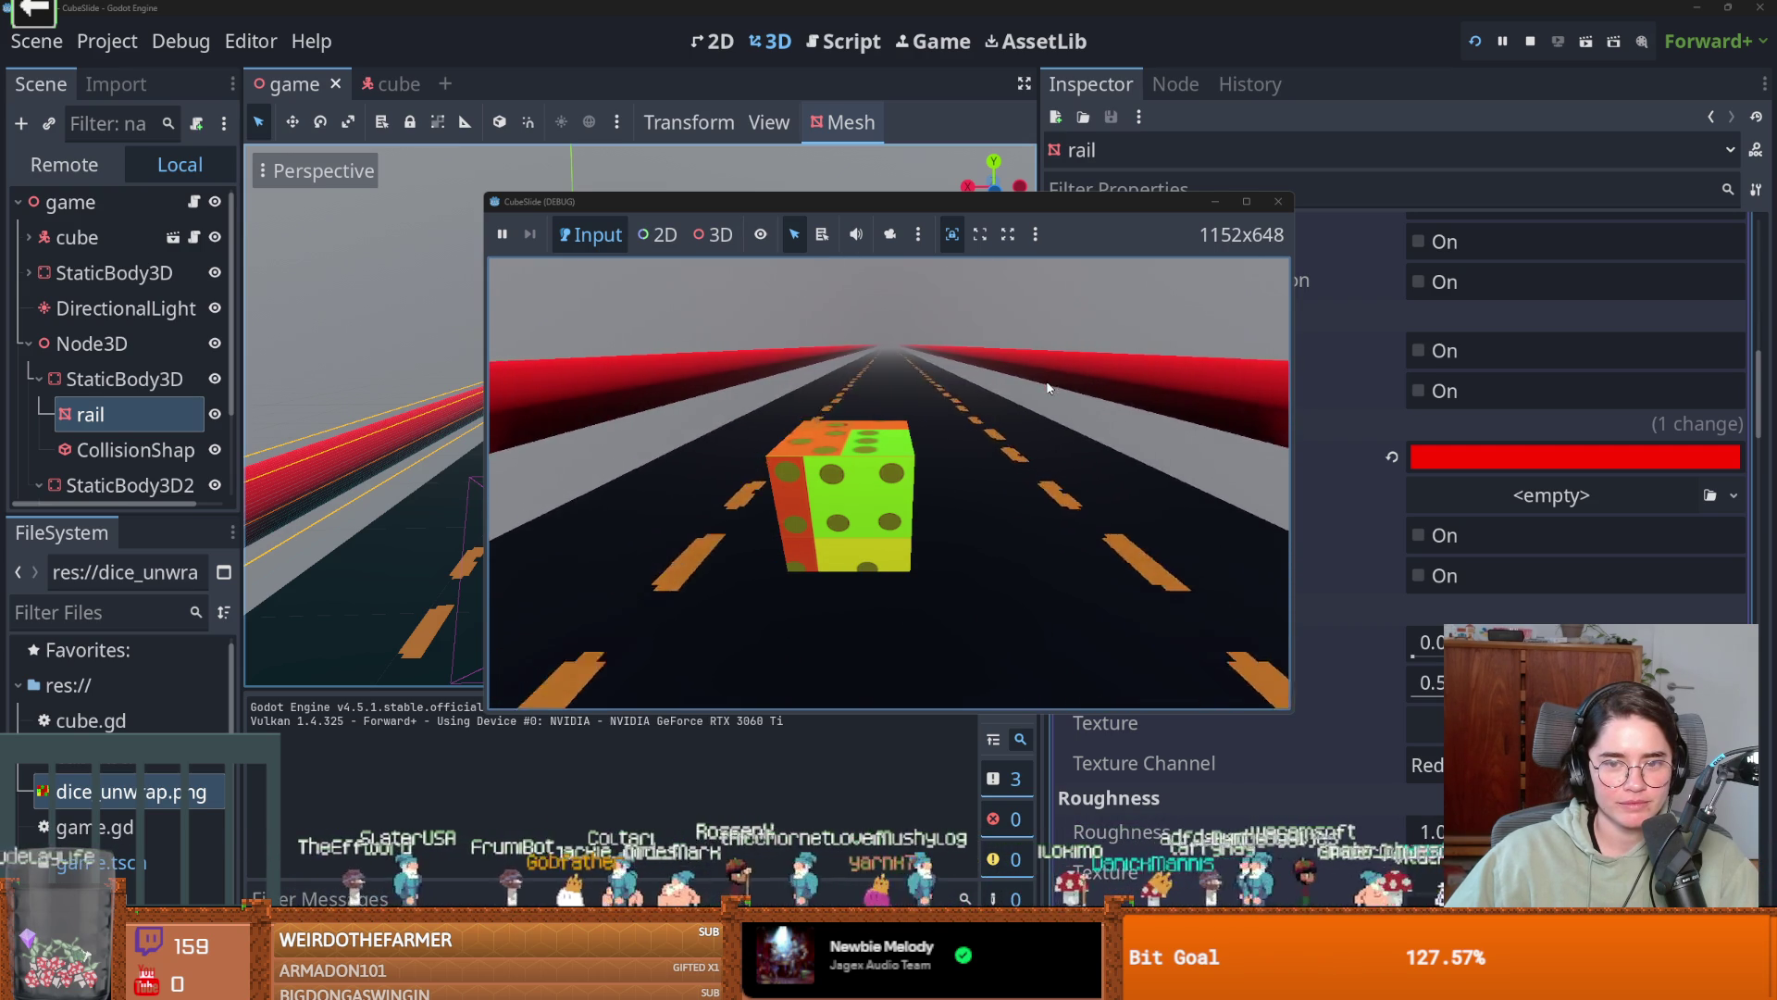
pyautogui.press('Left')
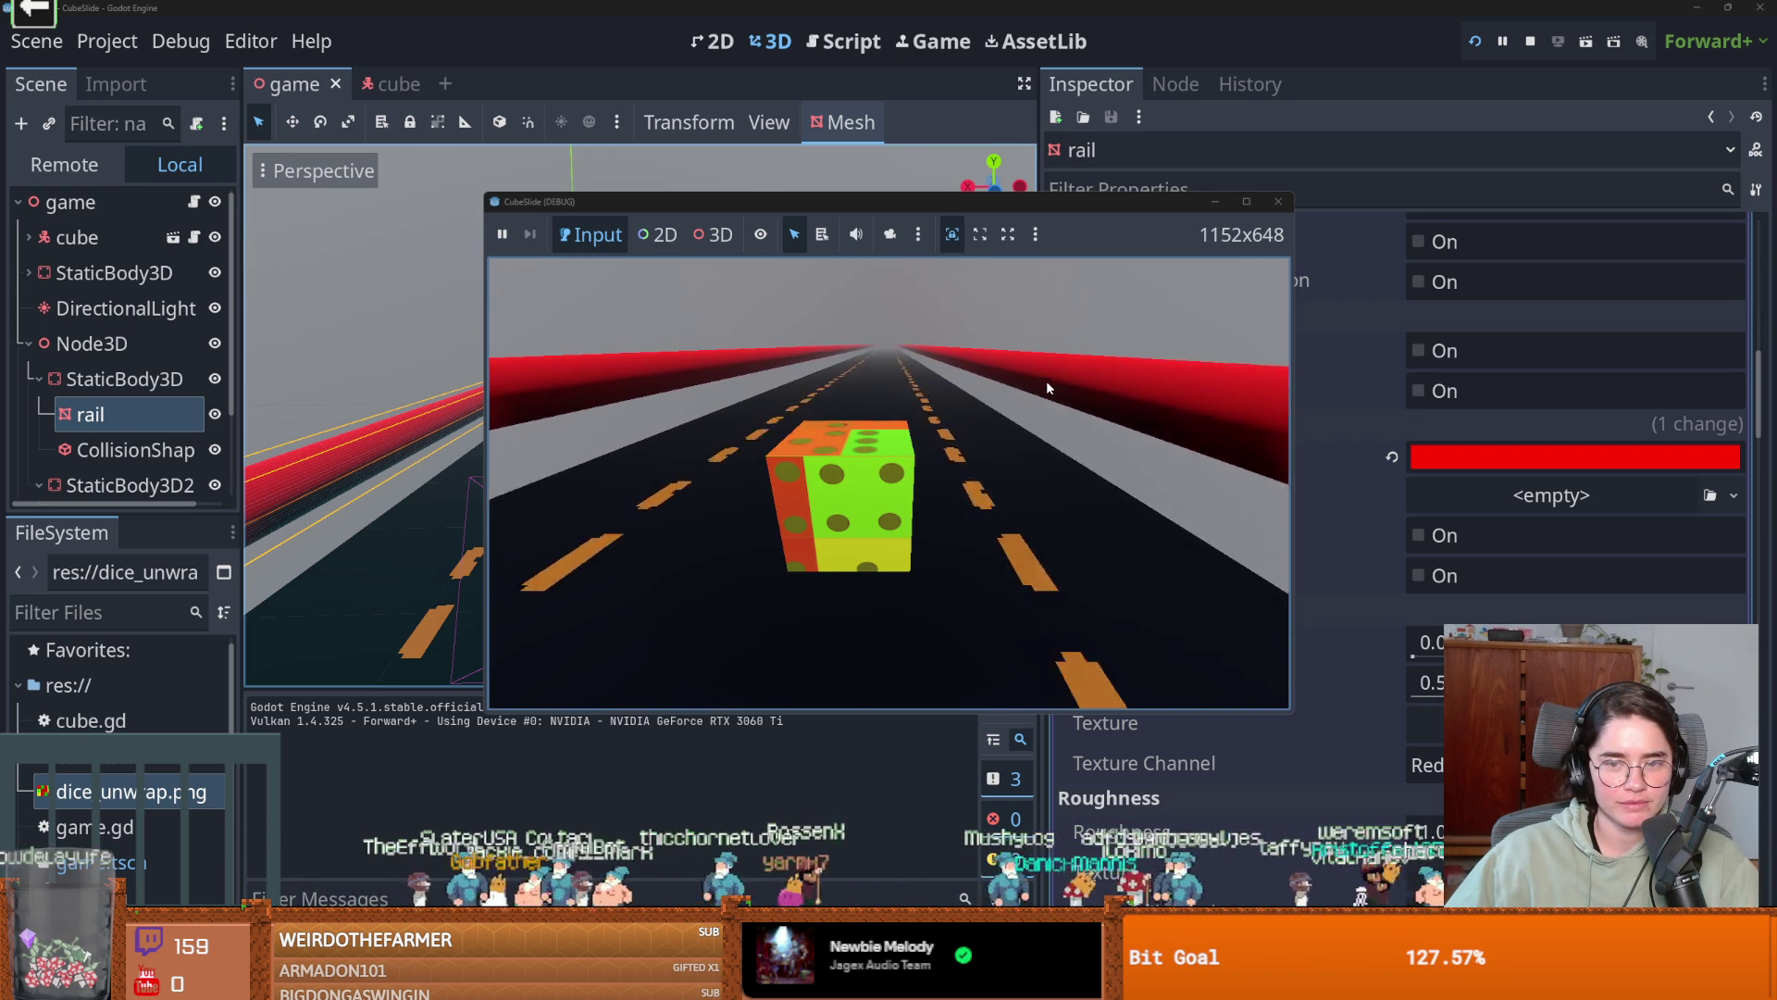
pyautogui.click(1279, 201)
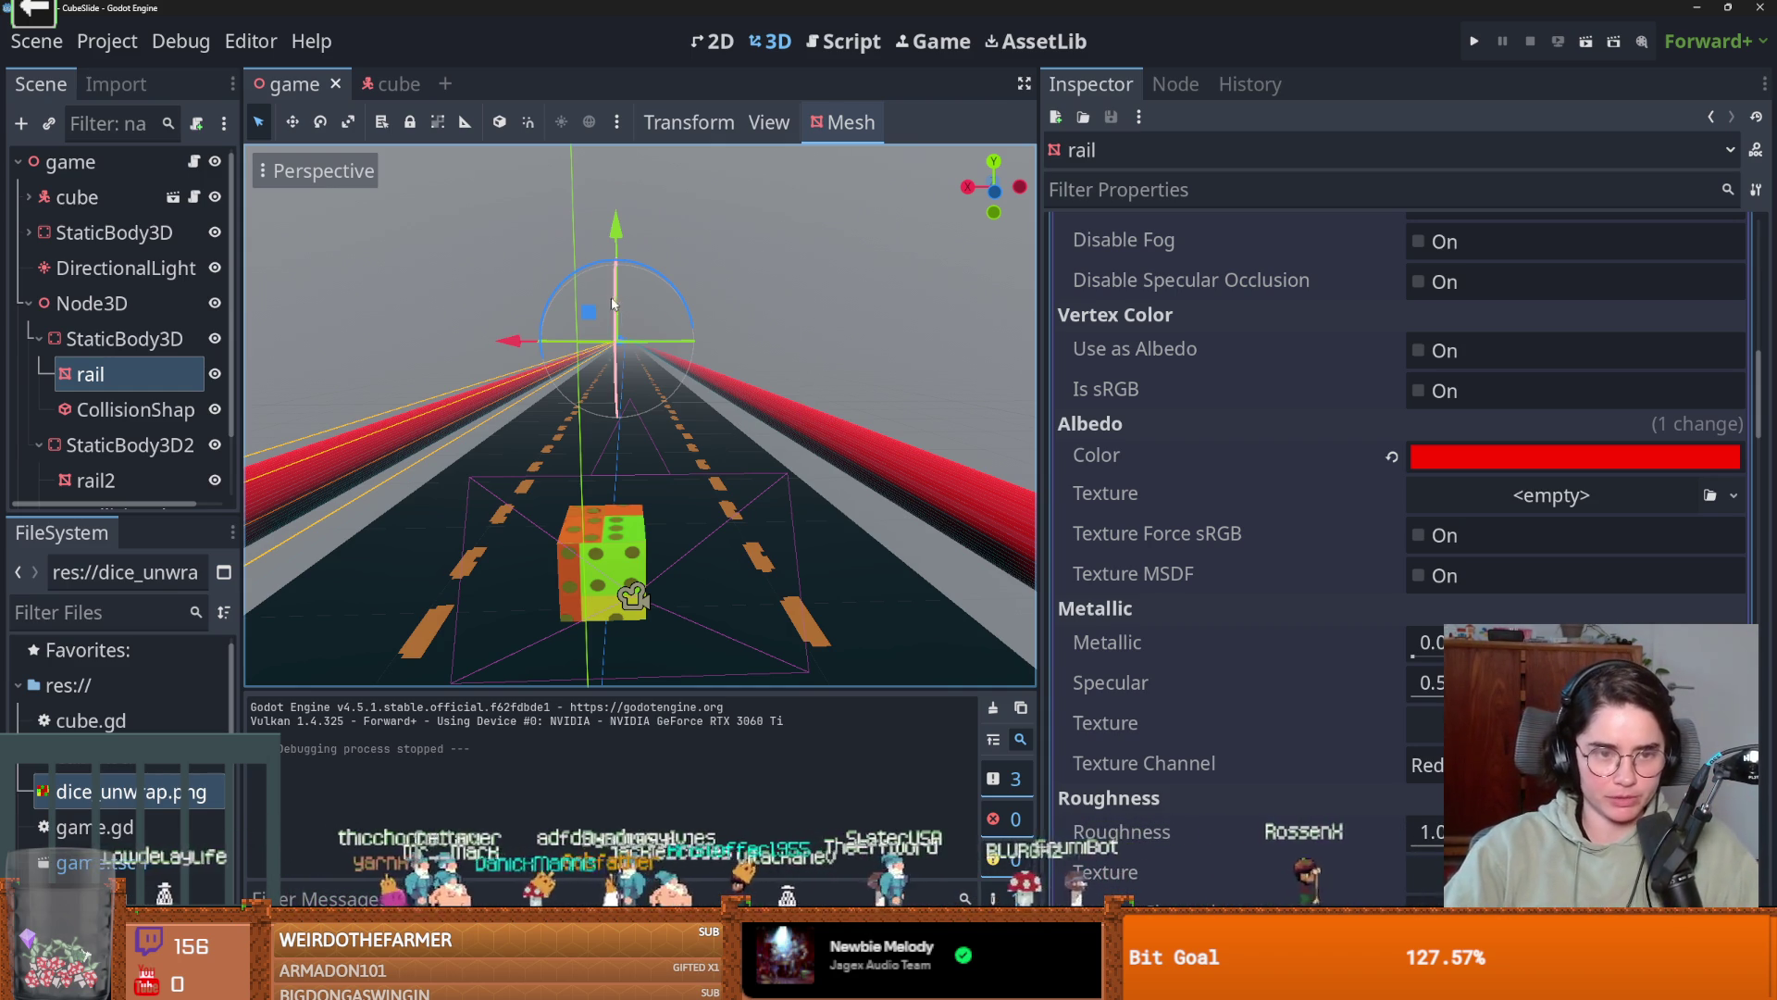
# Add a Node3D child under the game root and name it Obstacles.
pyautogui.scroll(-2, 600, 359)
pyautogui.moveTo(600, 359)
pyautogui.mouseDown()
pyautogui.moveTo(587, 407)
pyautogui.moveTo(573, 398)
pyautogui.mouseUp()
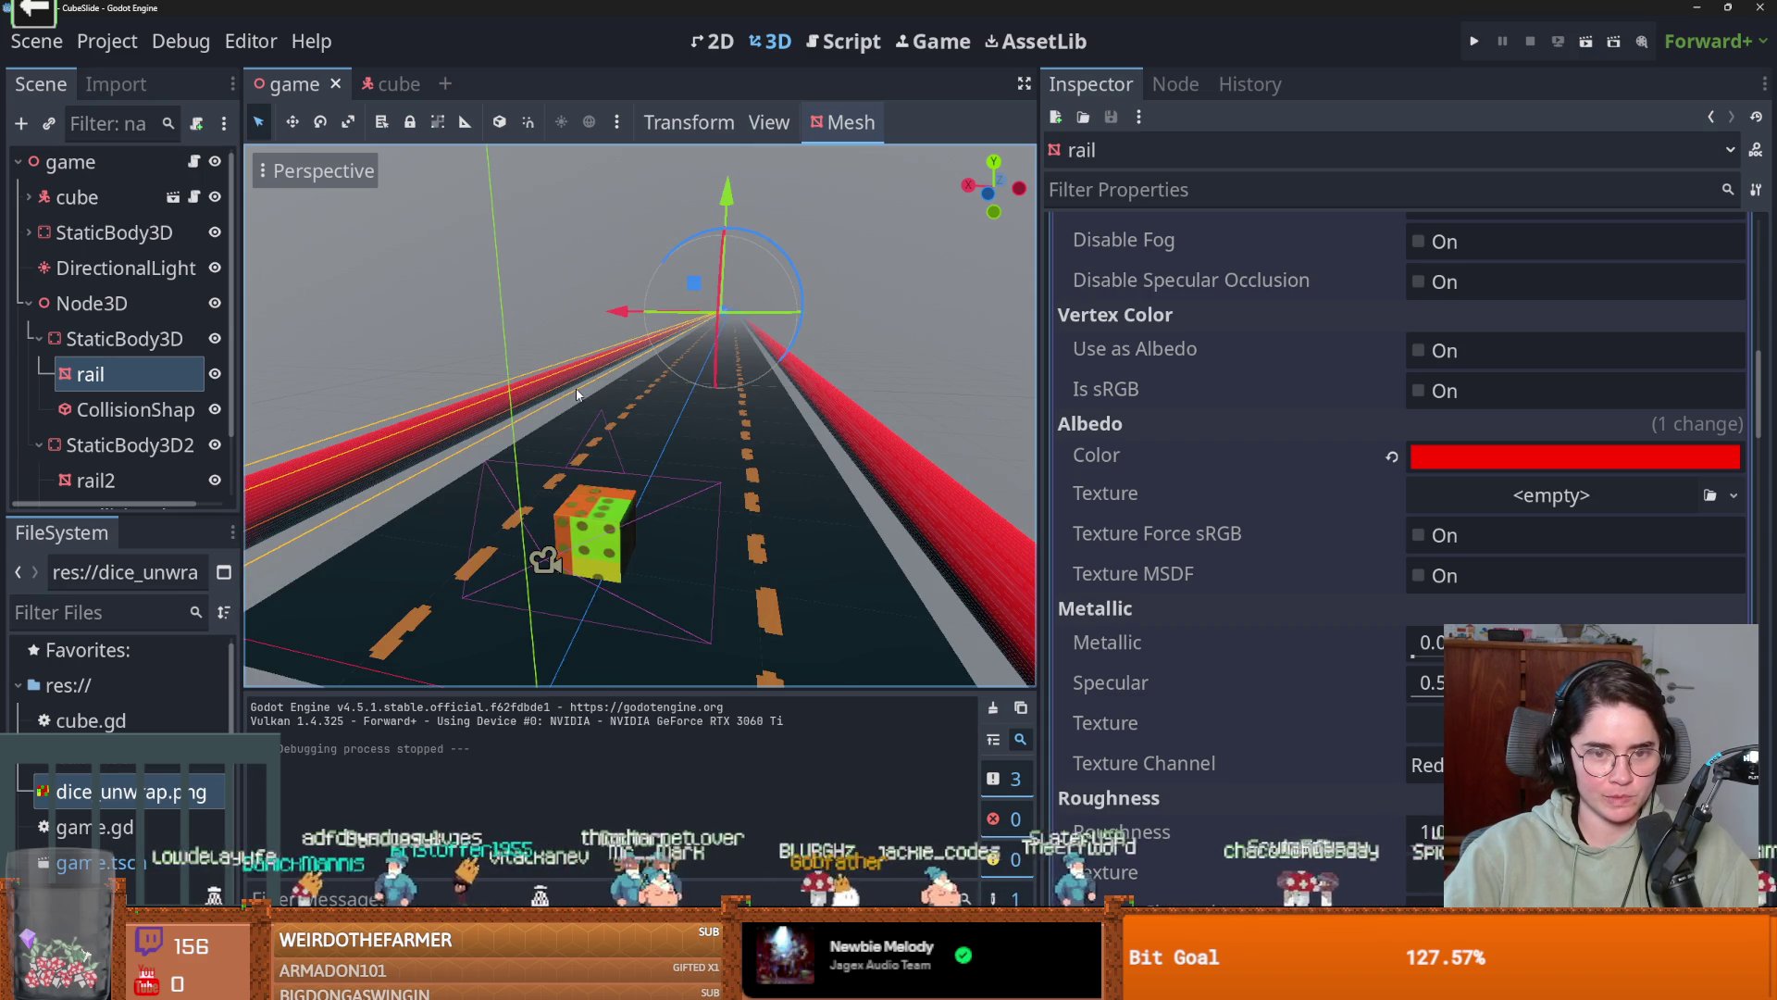
pyautogui.click(29, 302)
pyautogui.rightClick(80, 175)
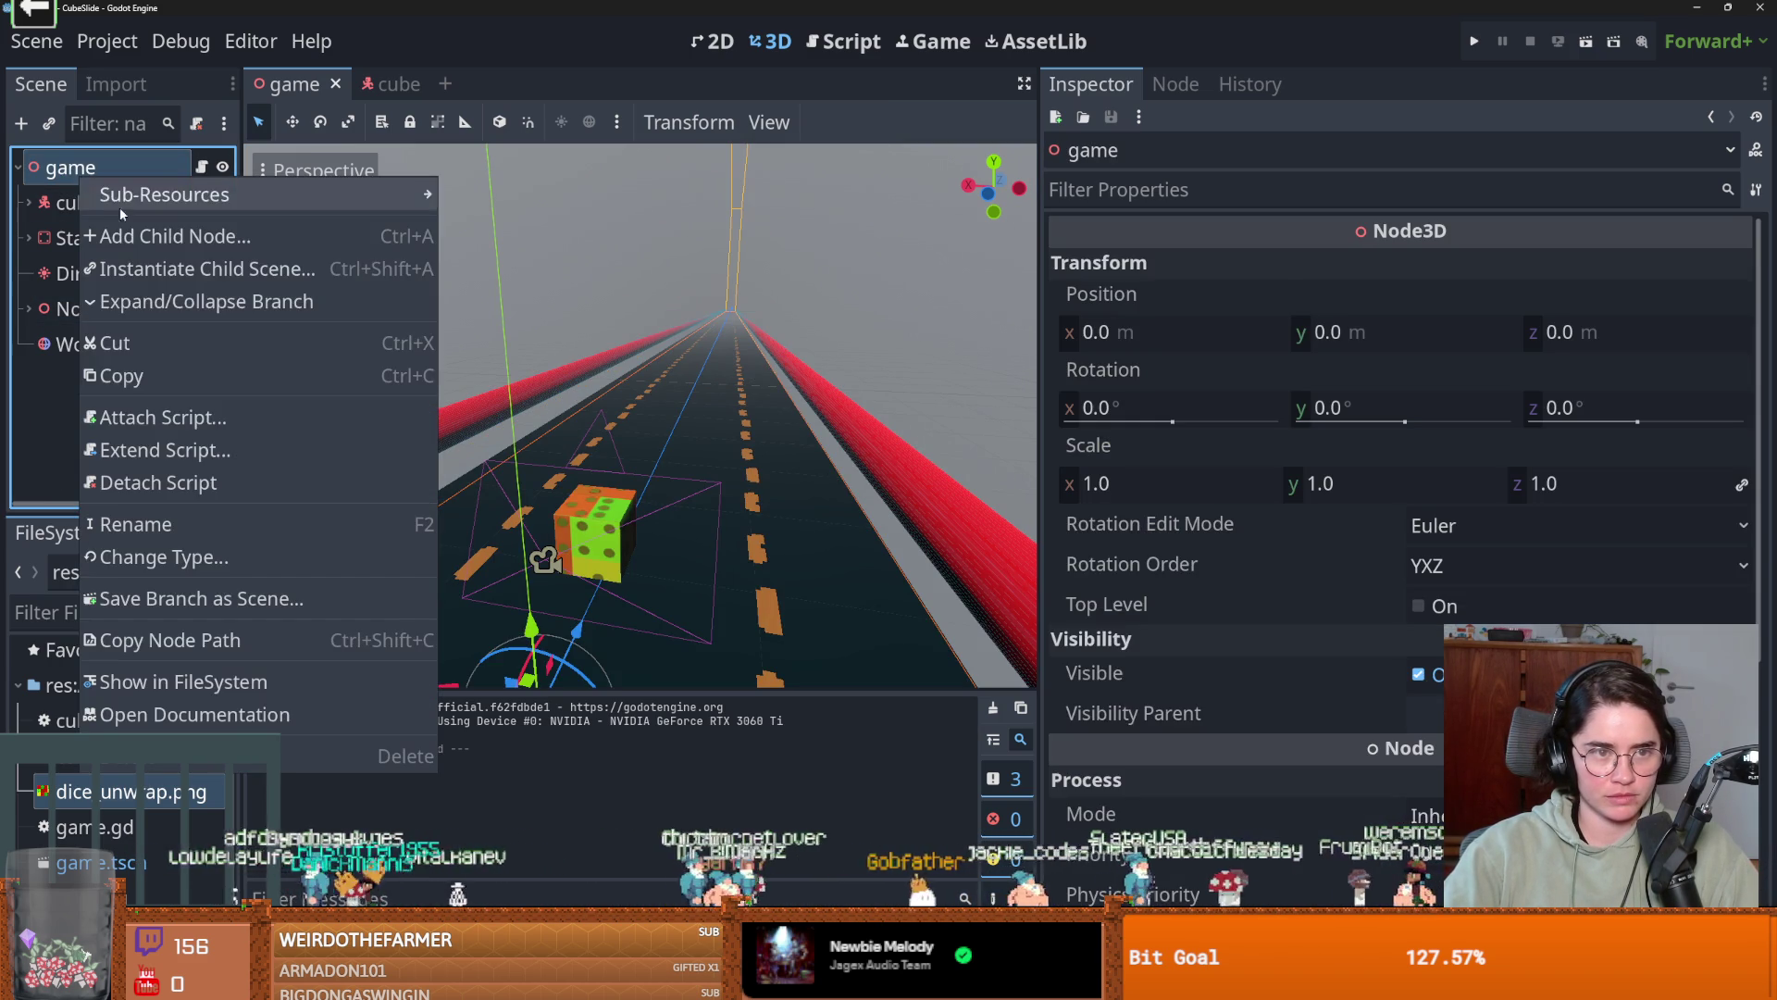
pyautogui.click(129, 231)
pyautogui.write('obsta')
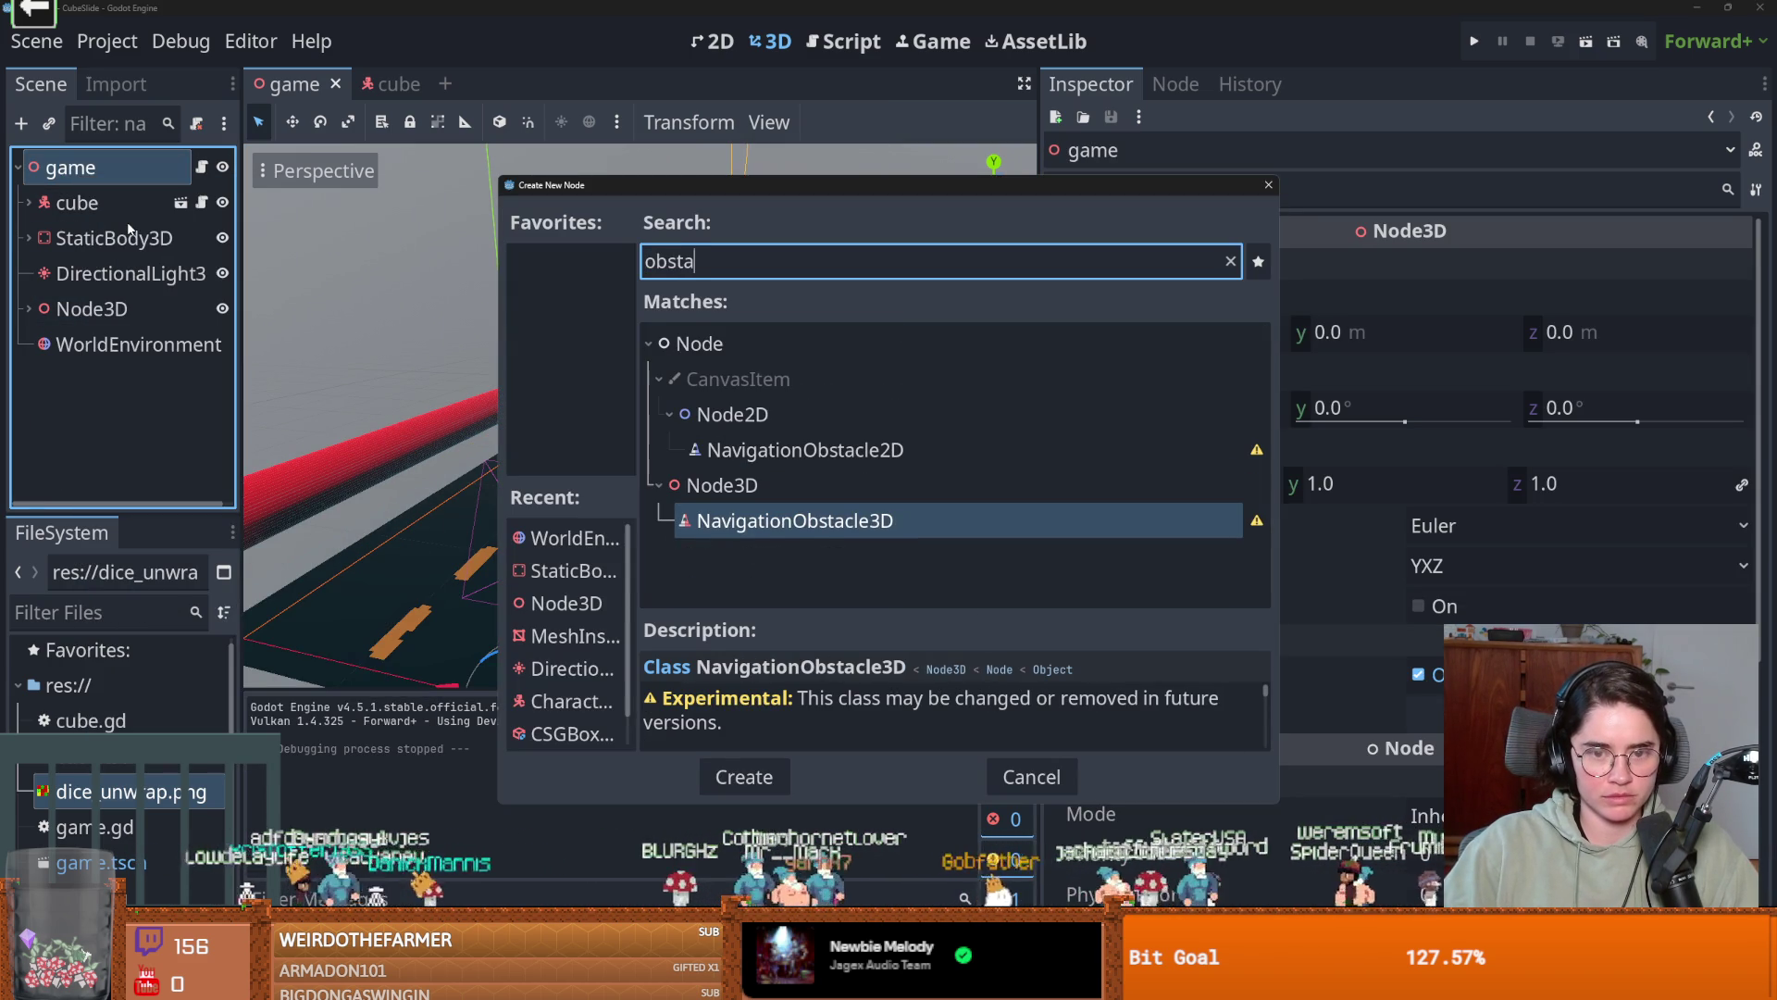
pyautogui.press('BackSpace')
pyautogui.press('BackSpace')
pyautogui.press('BackSpace')
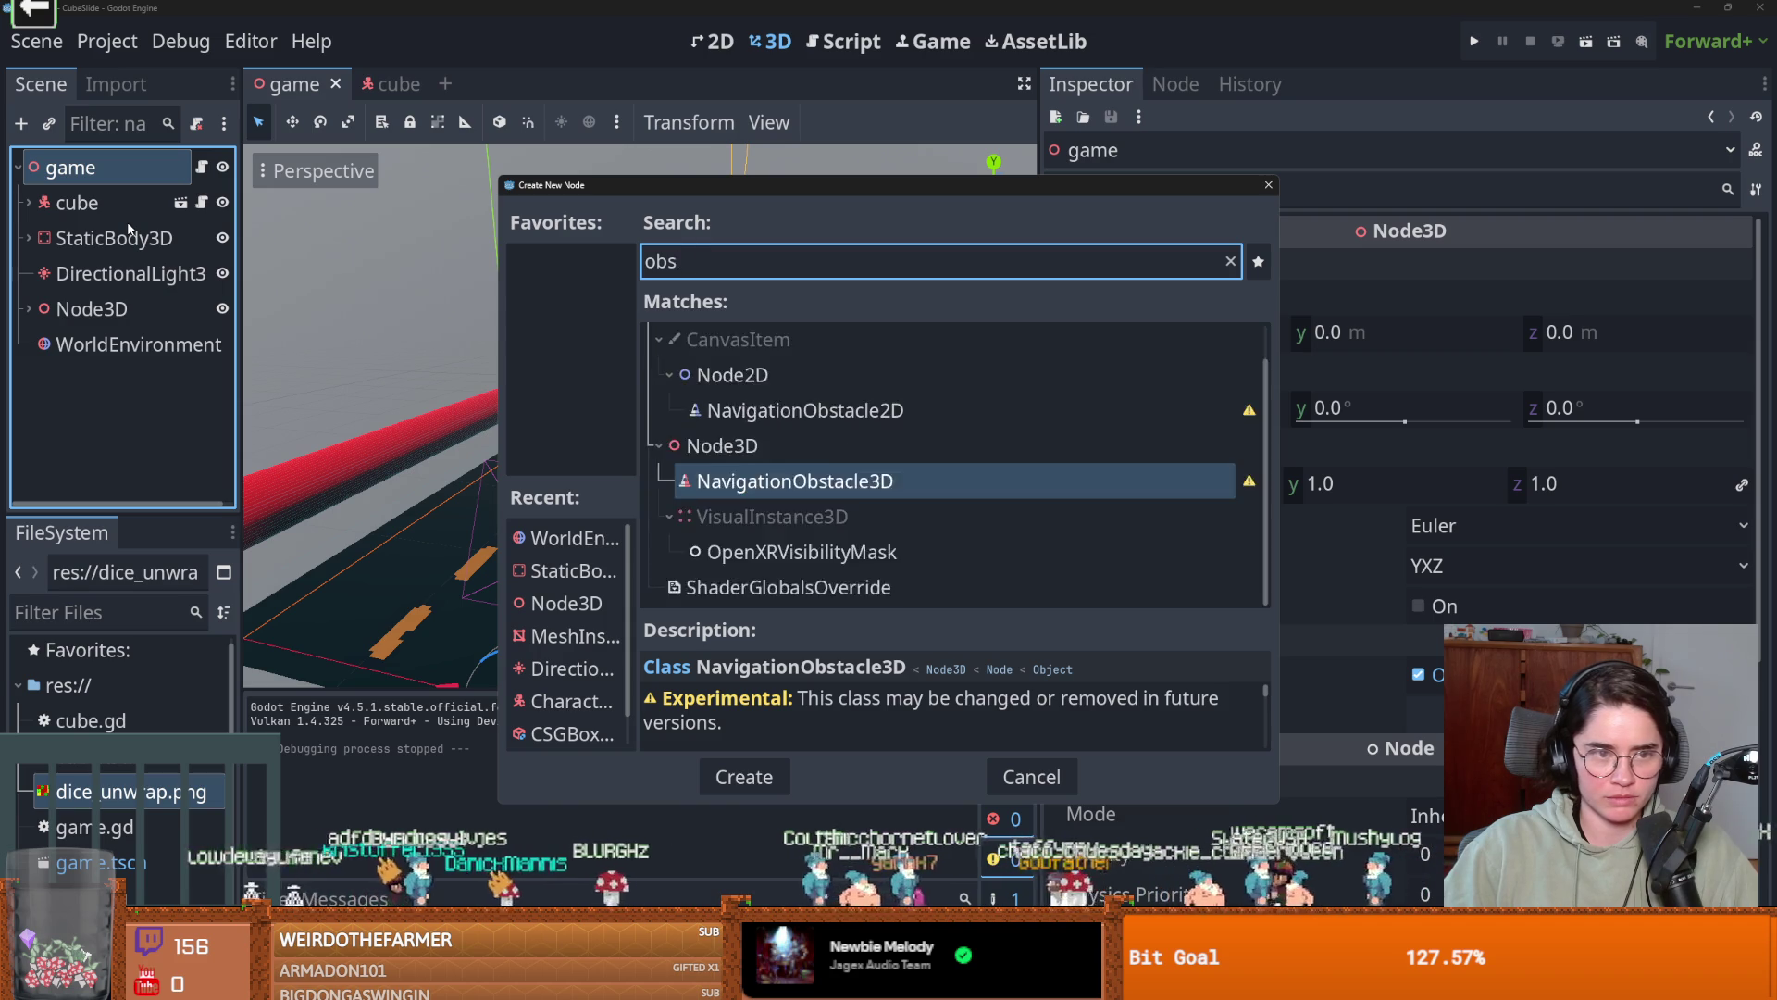
pyautogui.write('node3')
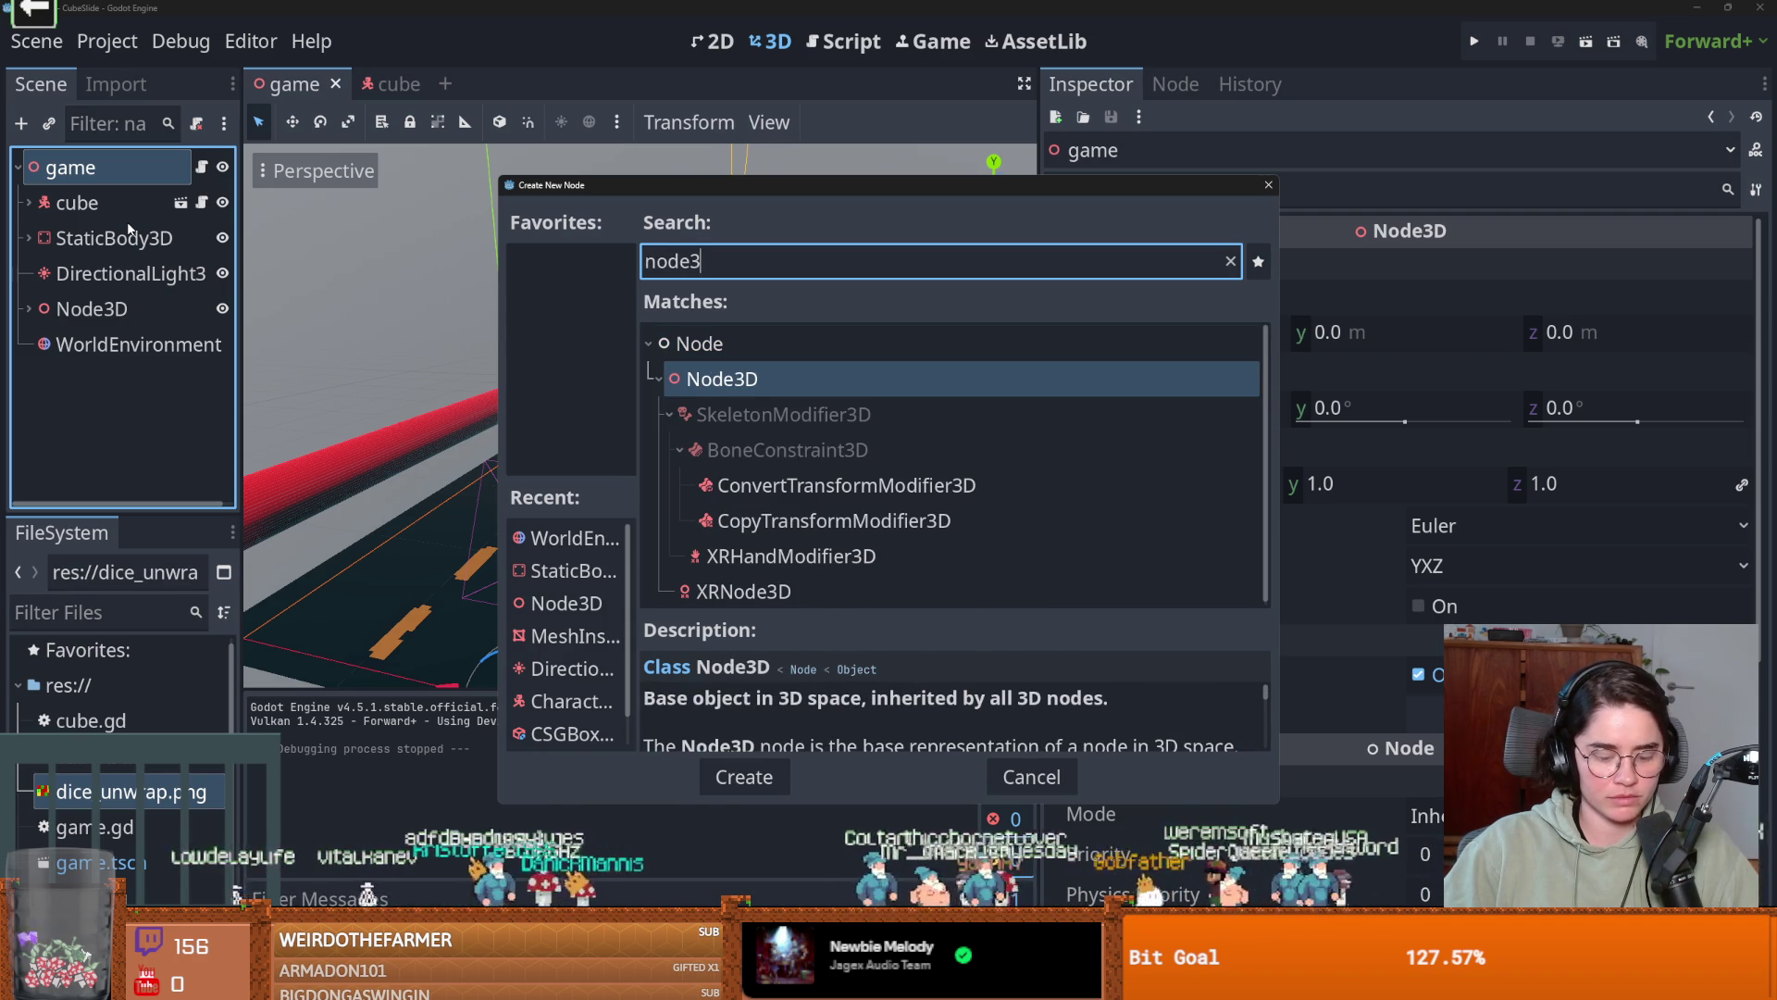
pyautogui.press('Return')
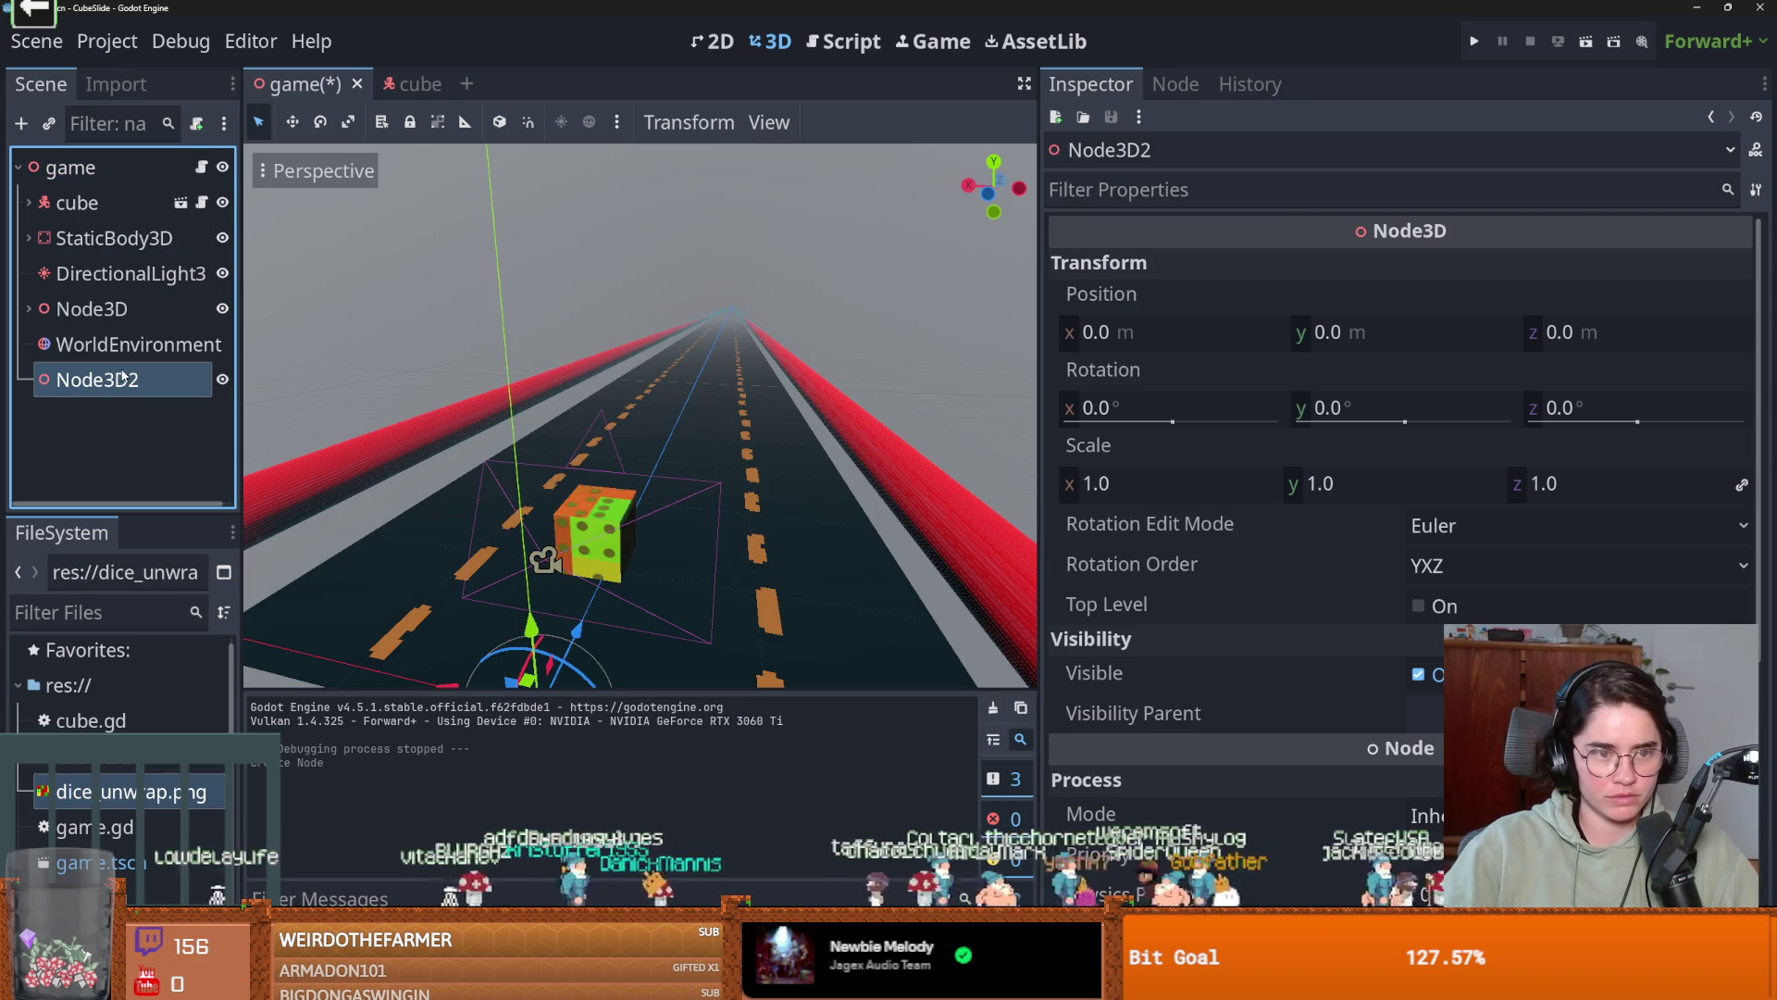
pyautogui.doubleClick(123, 377)
pyautogui.write('Obstacles')
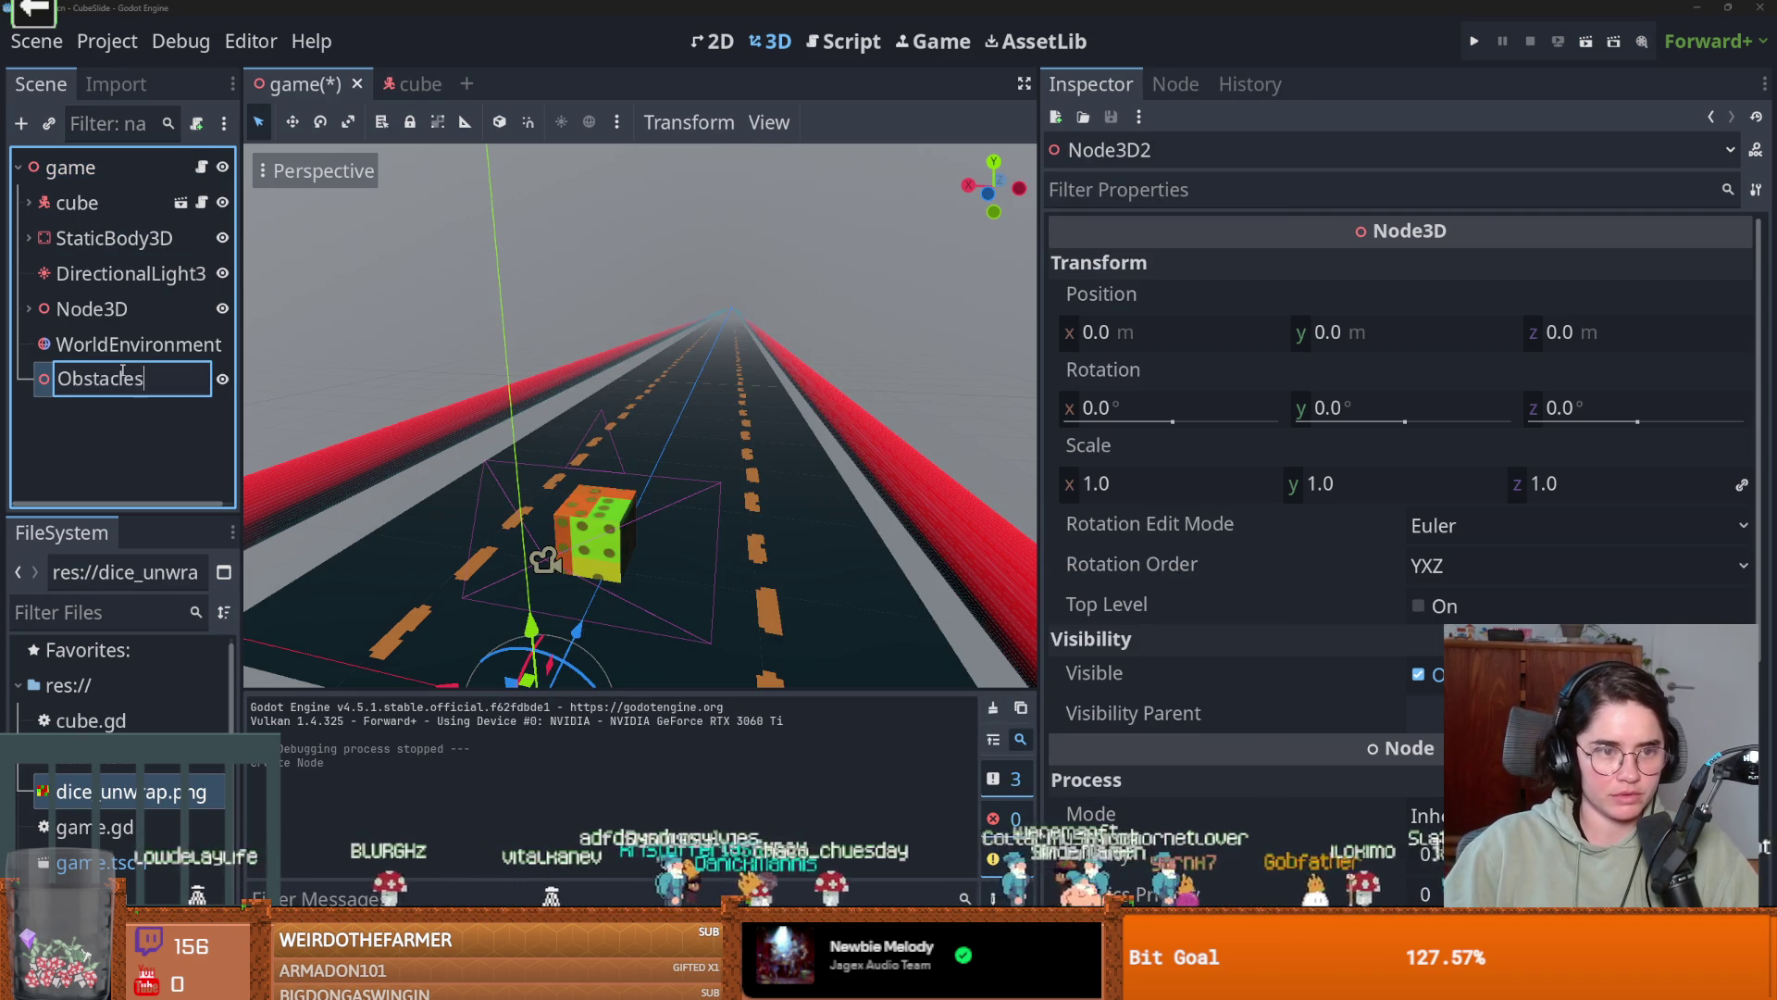
pyautogui.press('Return')
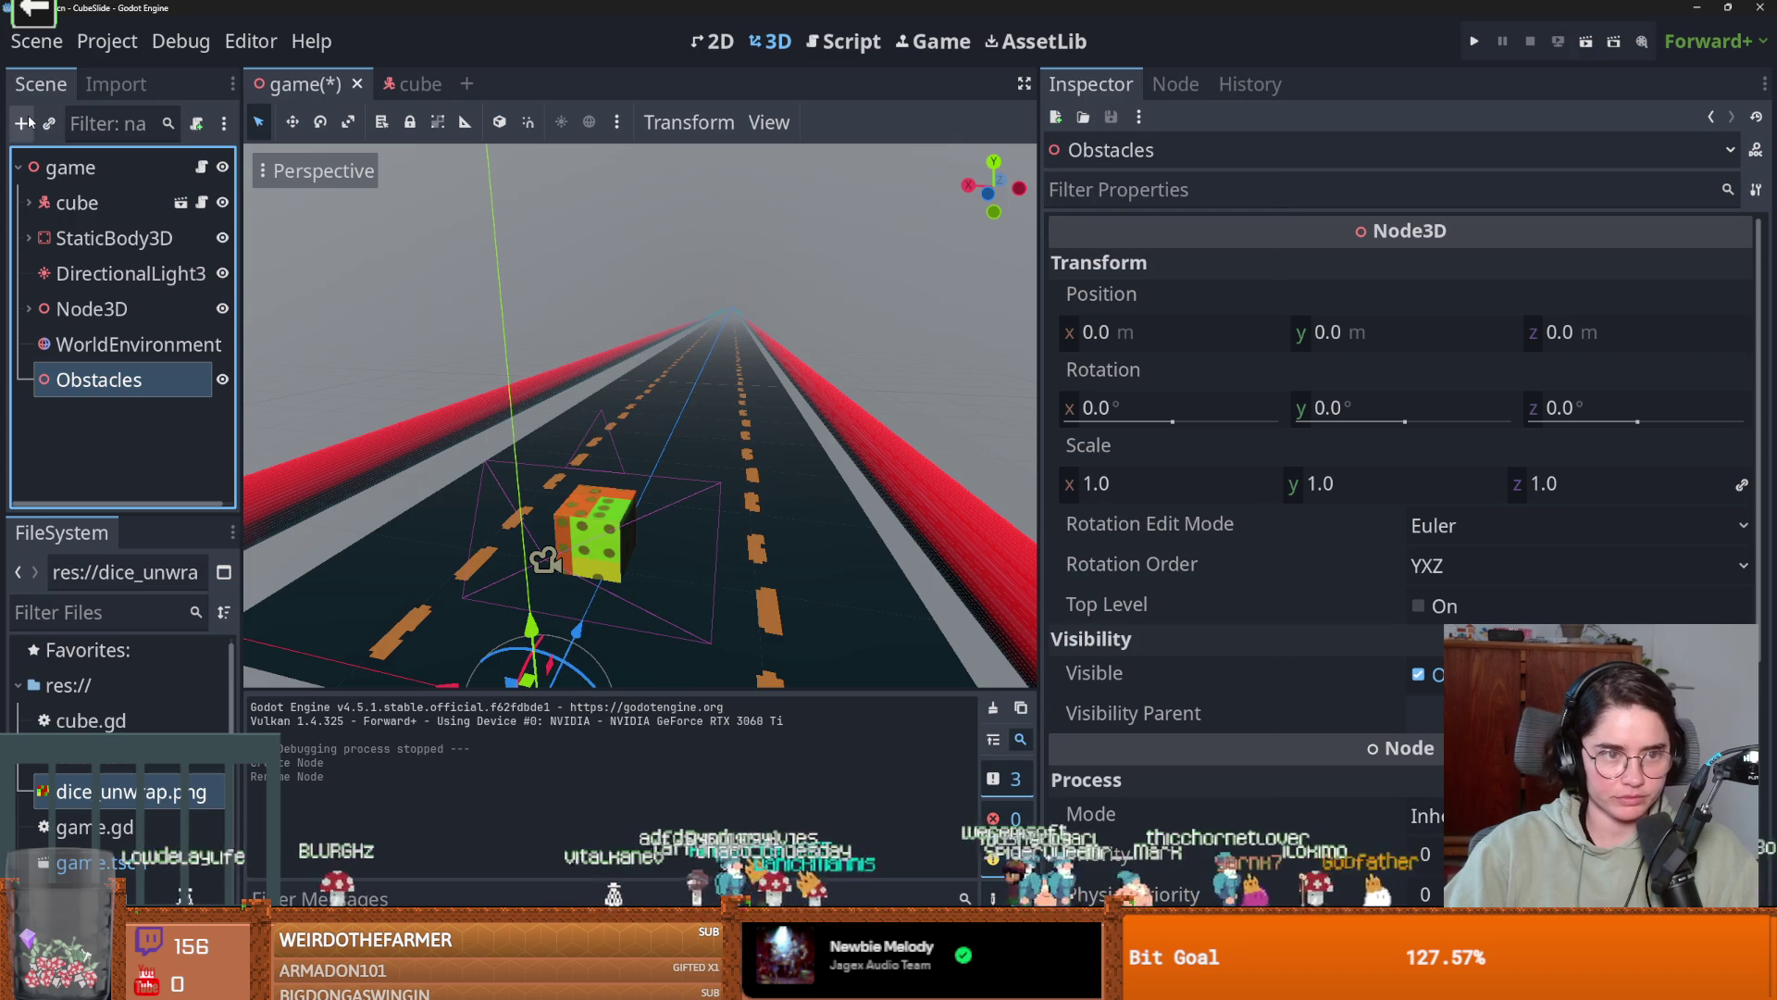
pyautogui.click(29, 120)
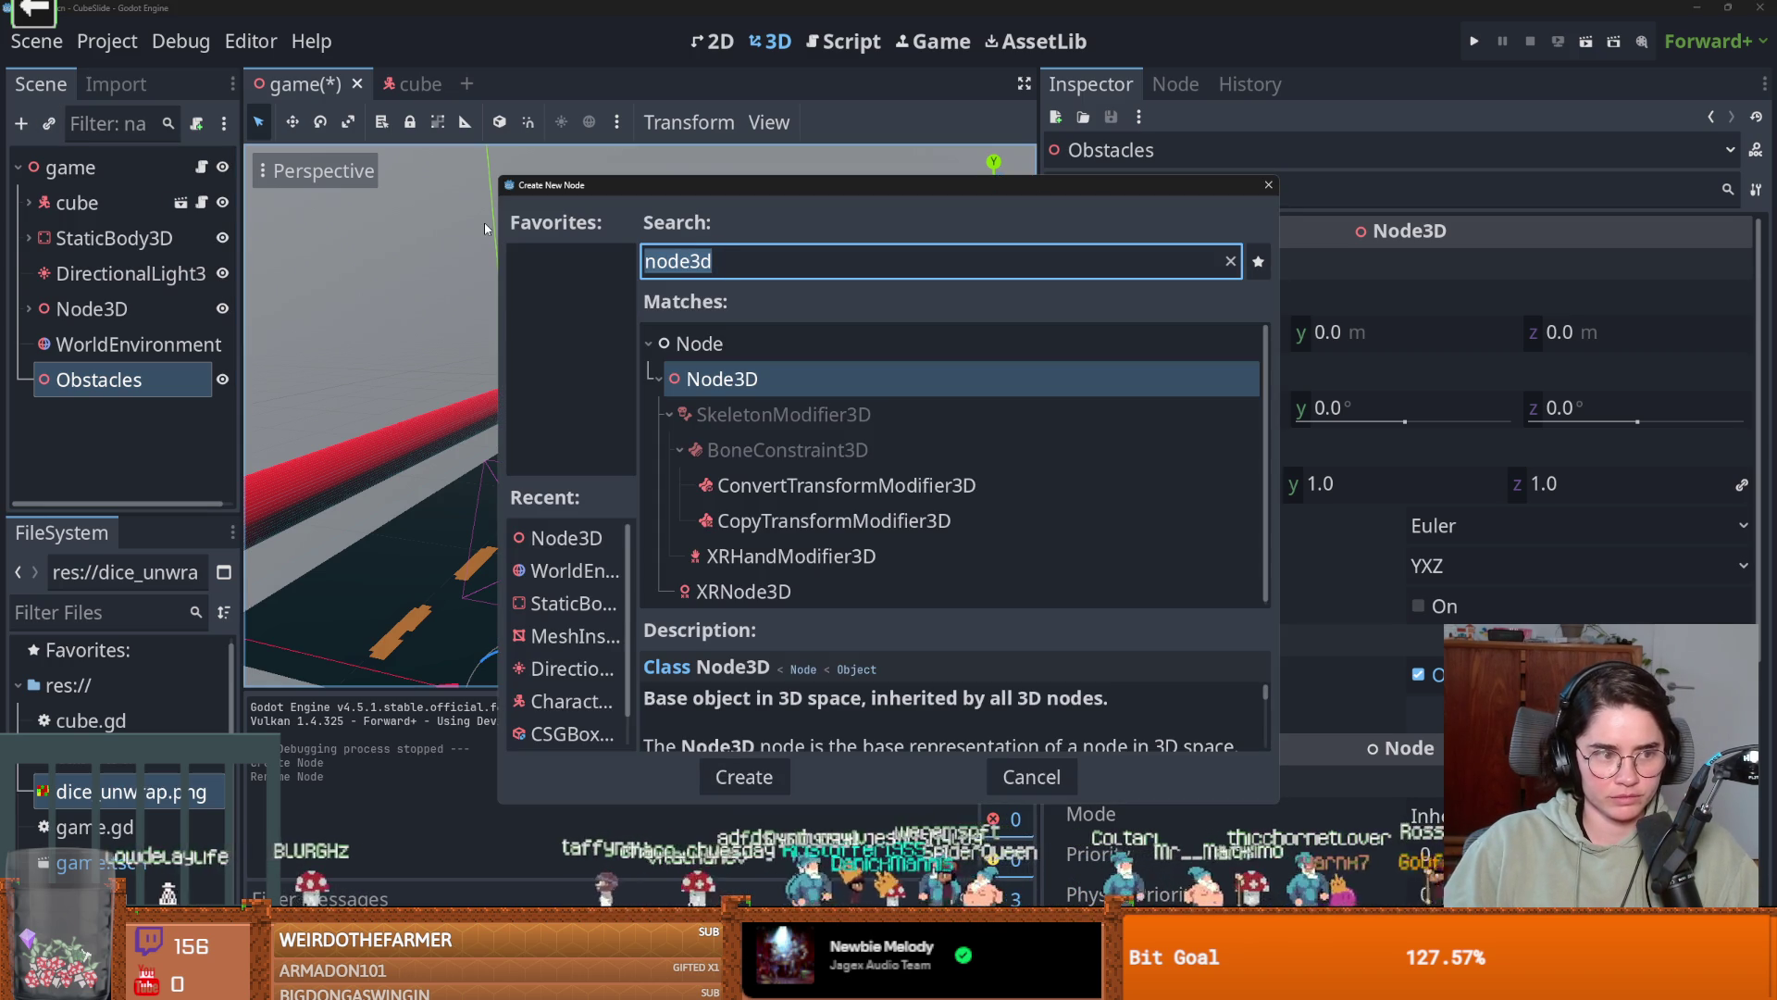
# Add a StaticBody3D under Obstacles with a MeshInstance3D child.
pyautogui.write('sta')
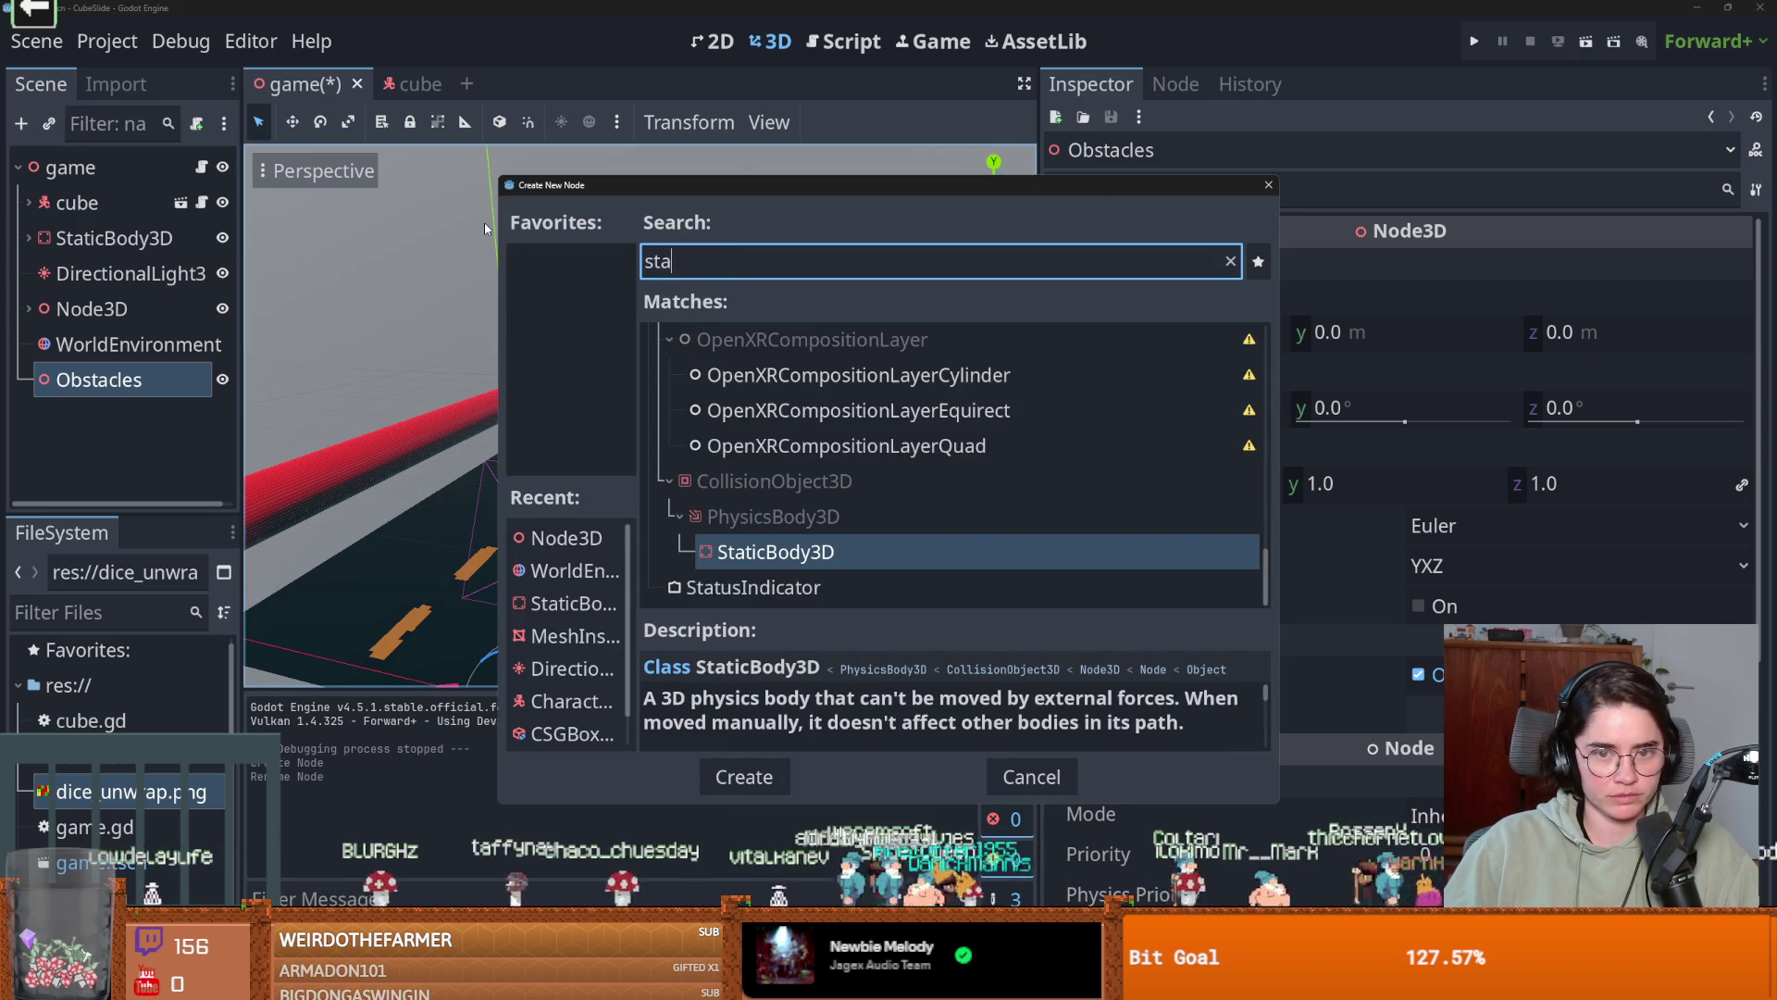
pyautogui.press('Return')
pyautogui.rightClick(131, 422)
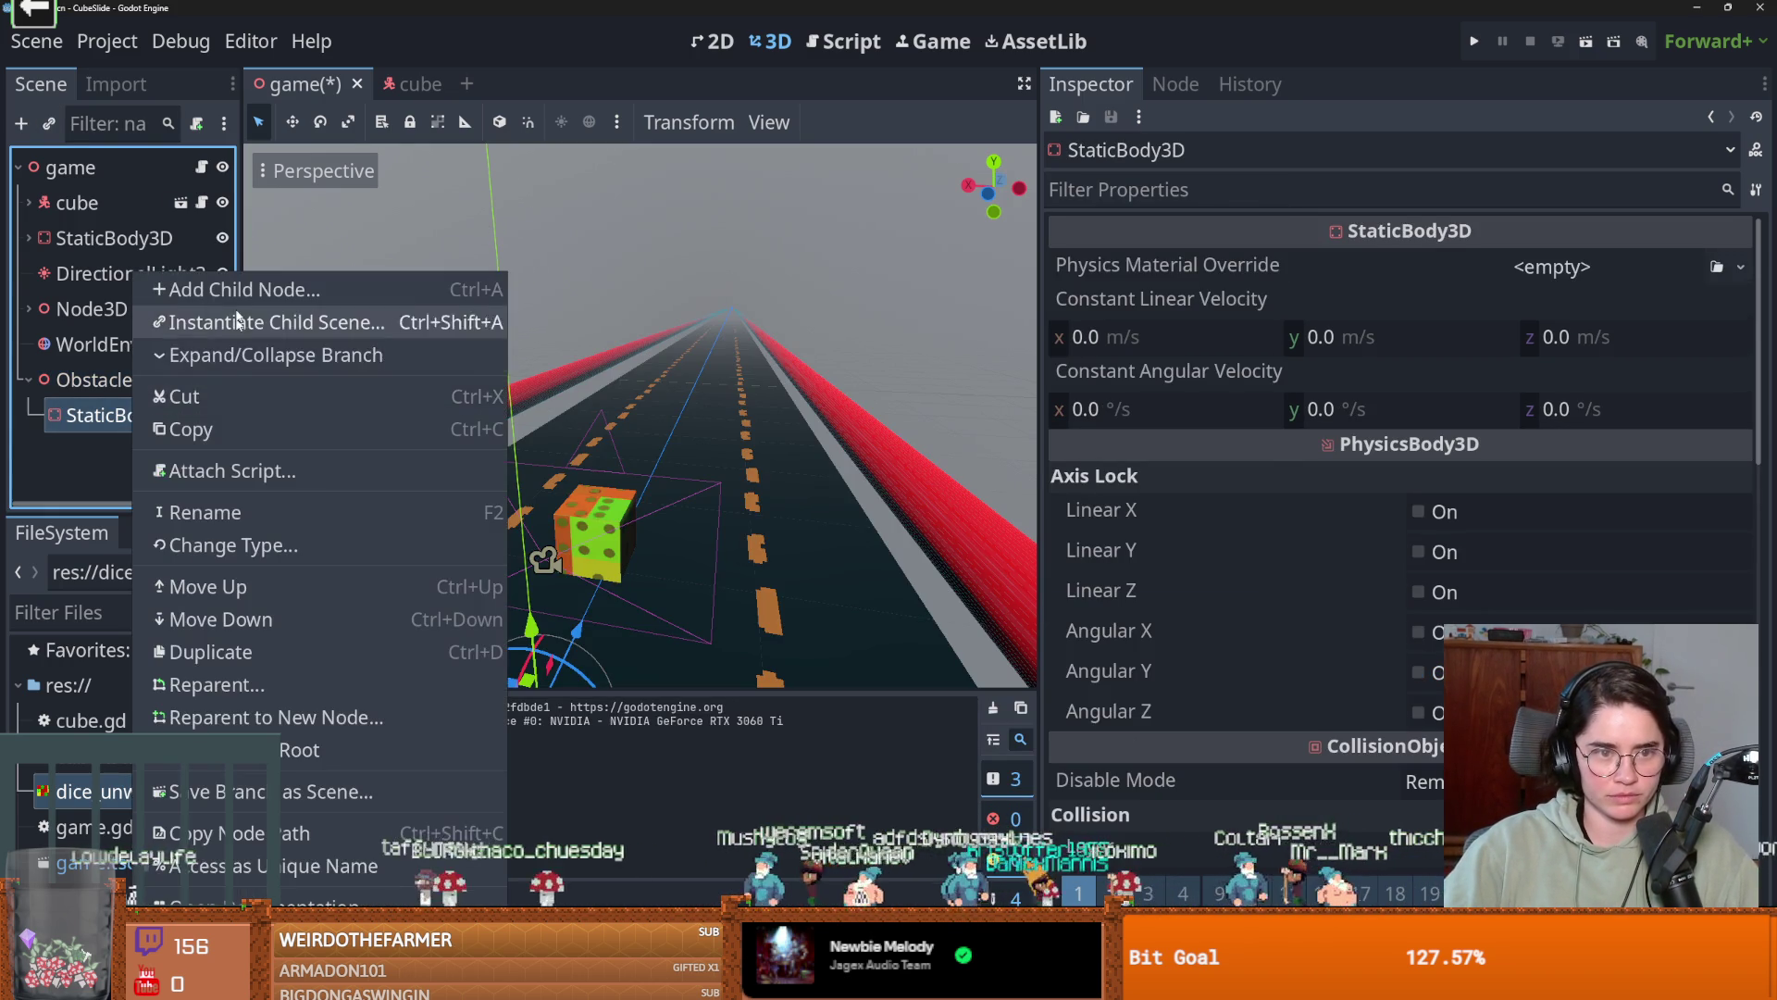
pyautogui.click(239, 298)
pyautogui.write('colli')
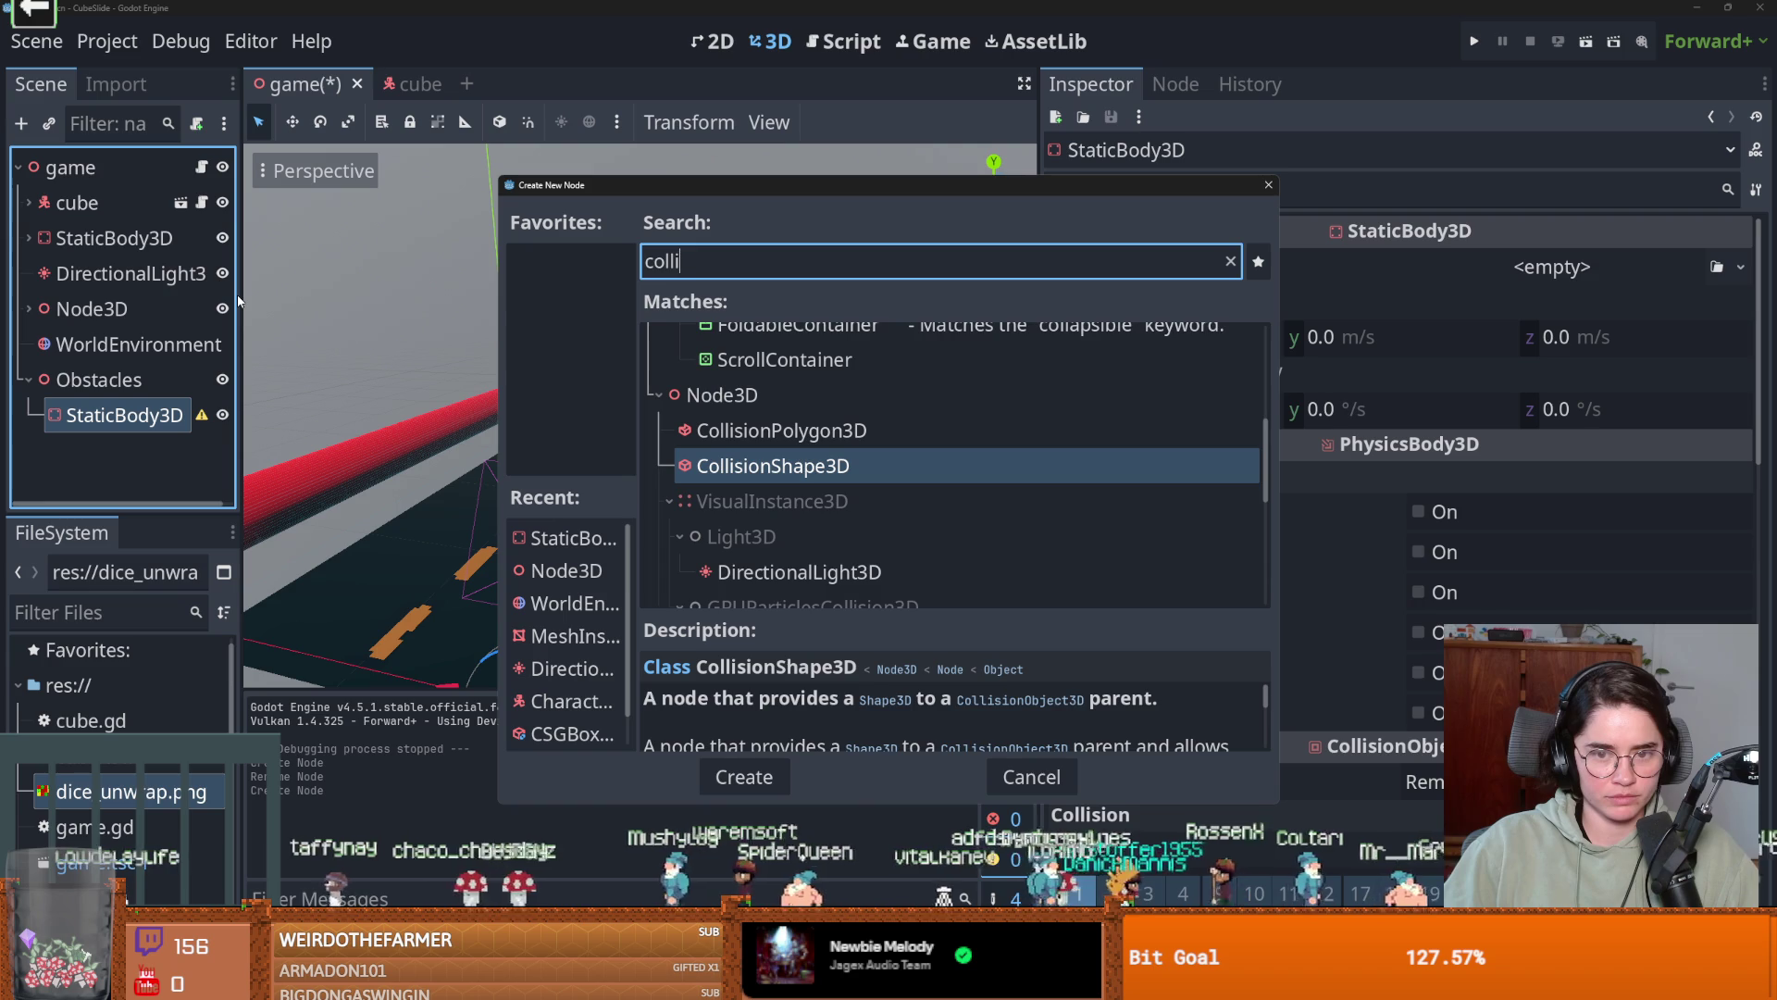
pyautogui.press('BackSpace')
pyautogui.press('BackSpace')
pyautogui.press('BackSpace')
pyautogui.press('BackSpace')
pyautogui.write('mesh')
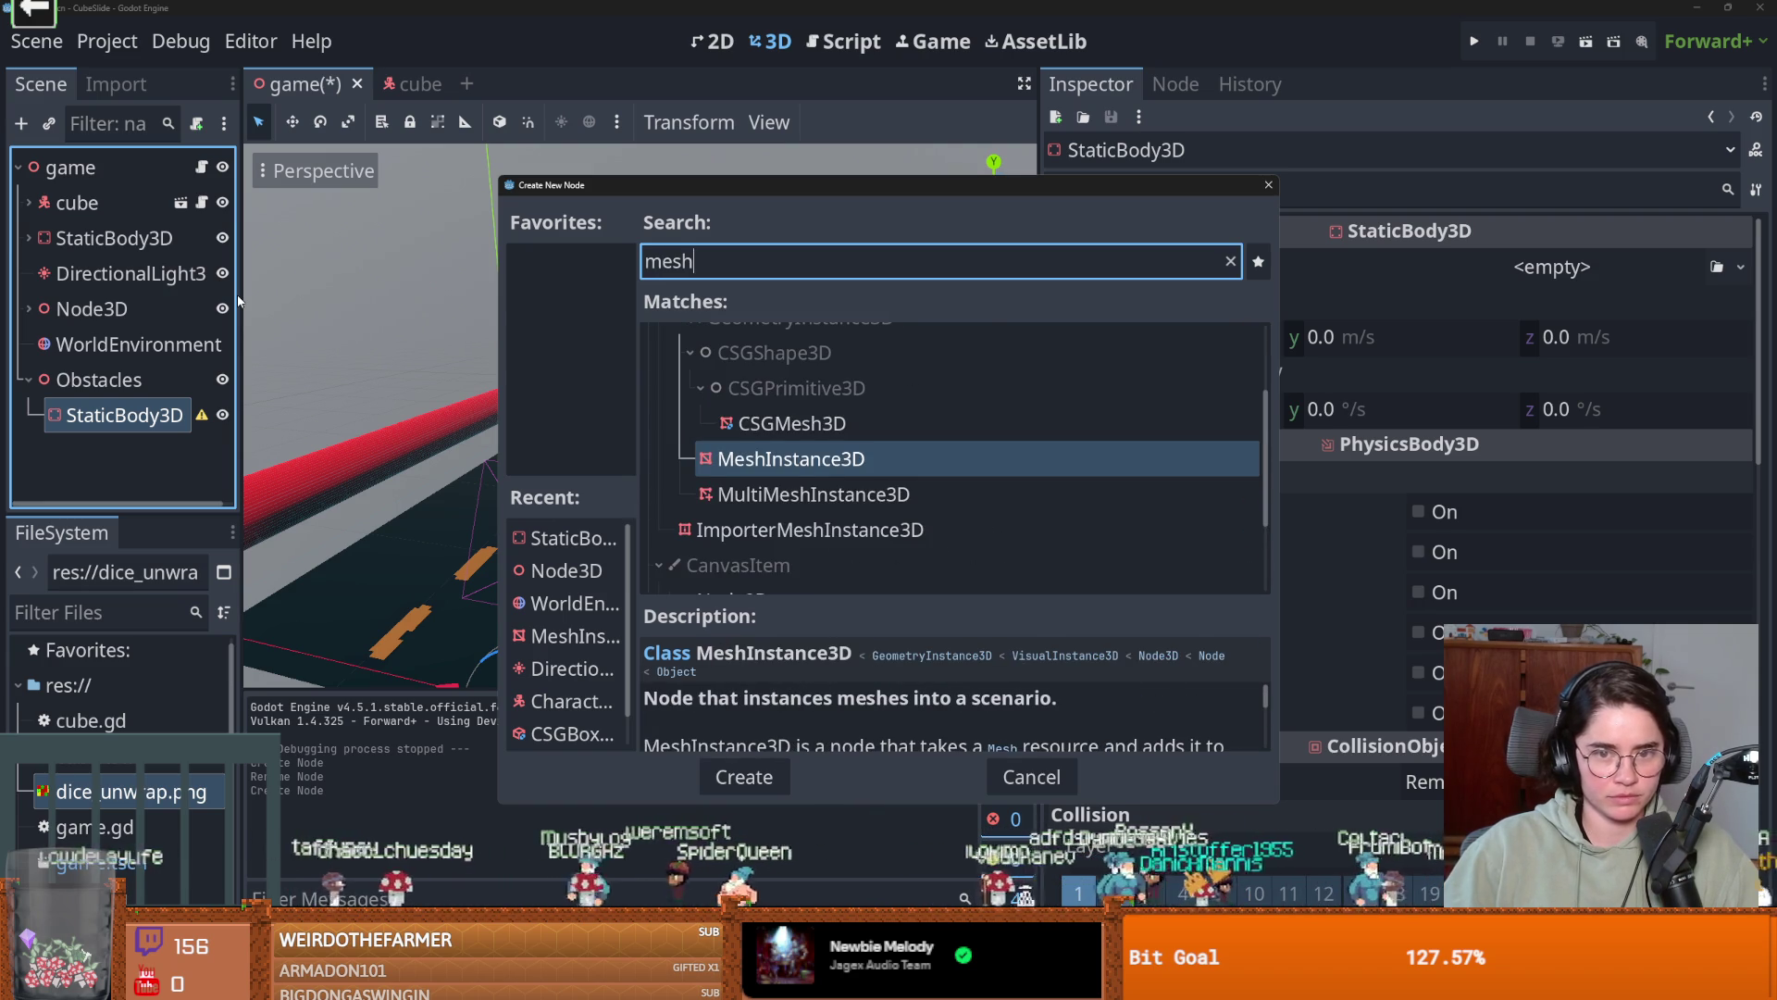
pyautogui.doubleClick(791, 460)
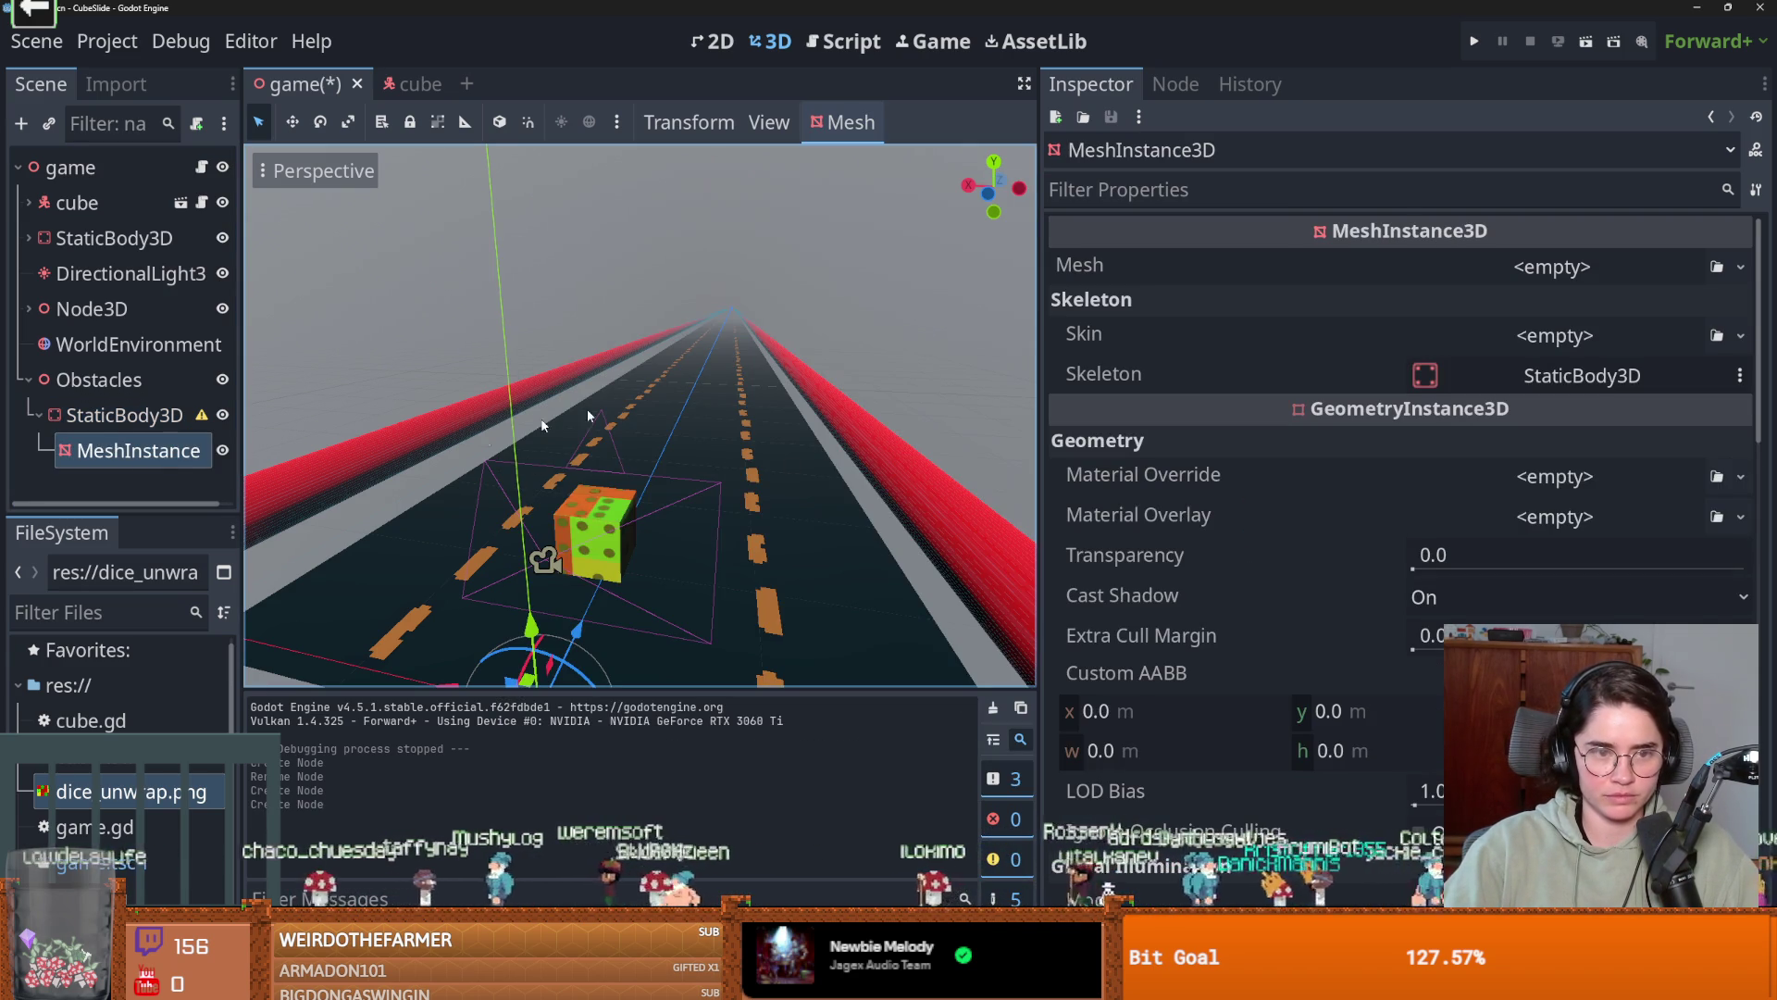
# Give the mesh instance a box mesh and move it farther down the road.
pyautogui.click(1552, 266)
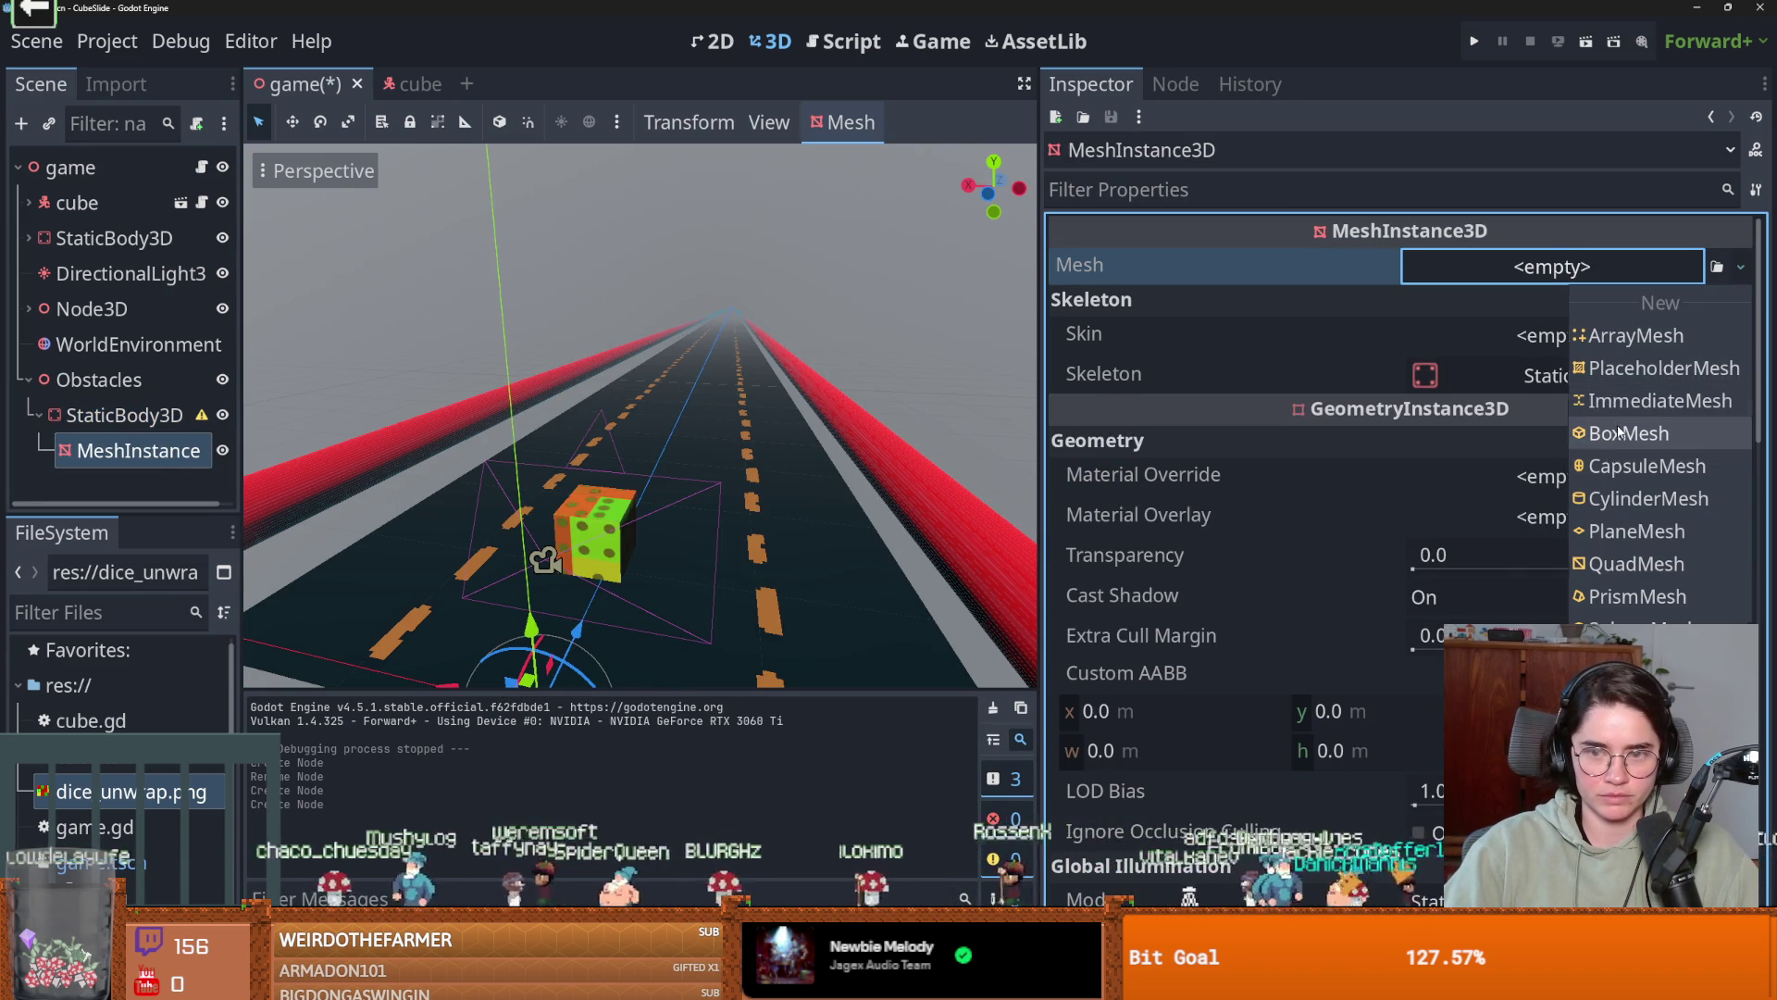
pyautogui.click(1610, 434)
pyautogui.moveTo(578, 588)
pyautogui.mouseDown()
pyautogui.moveTo(595, 500)
pyautogui.moveTo(616, 486)
pyautogui.mouseUp()
pyautogui.scroll(3, 693, 419)
pyautogui.scroll(2, 693, 418)
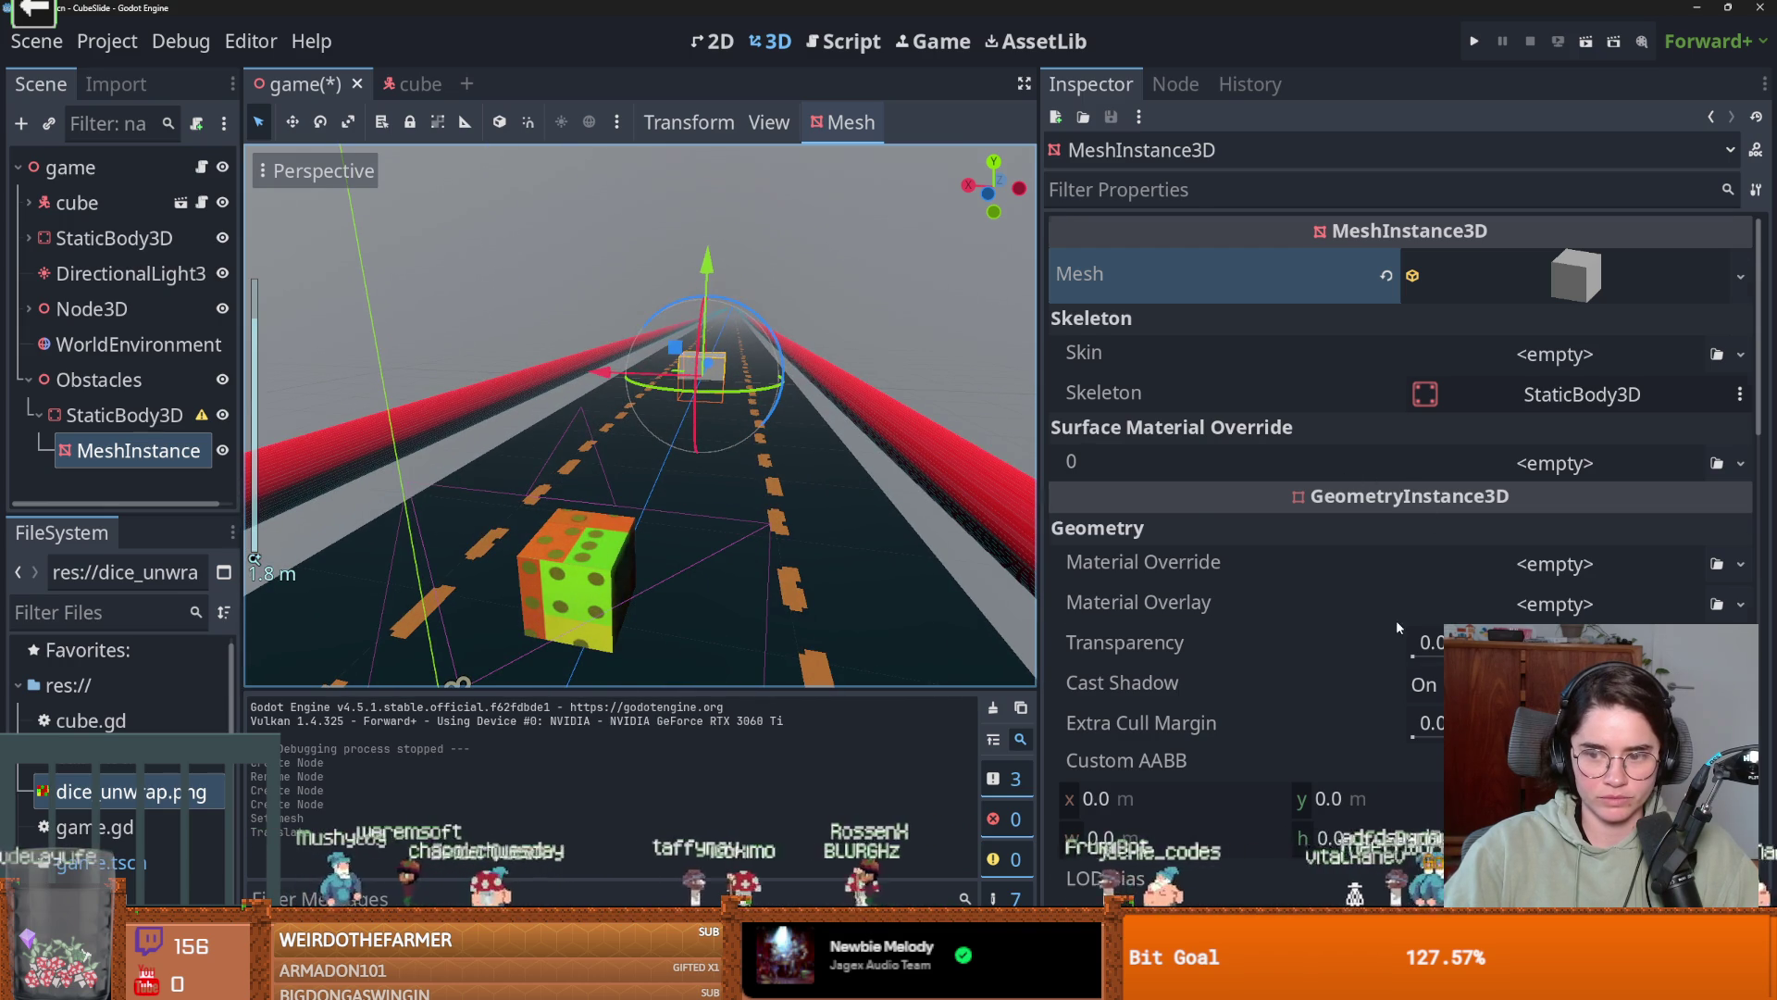
pyautogui.scroll(-10, 1396, 618)
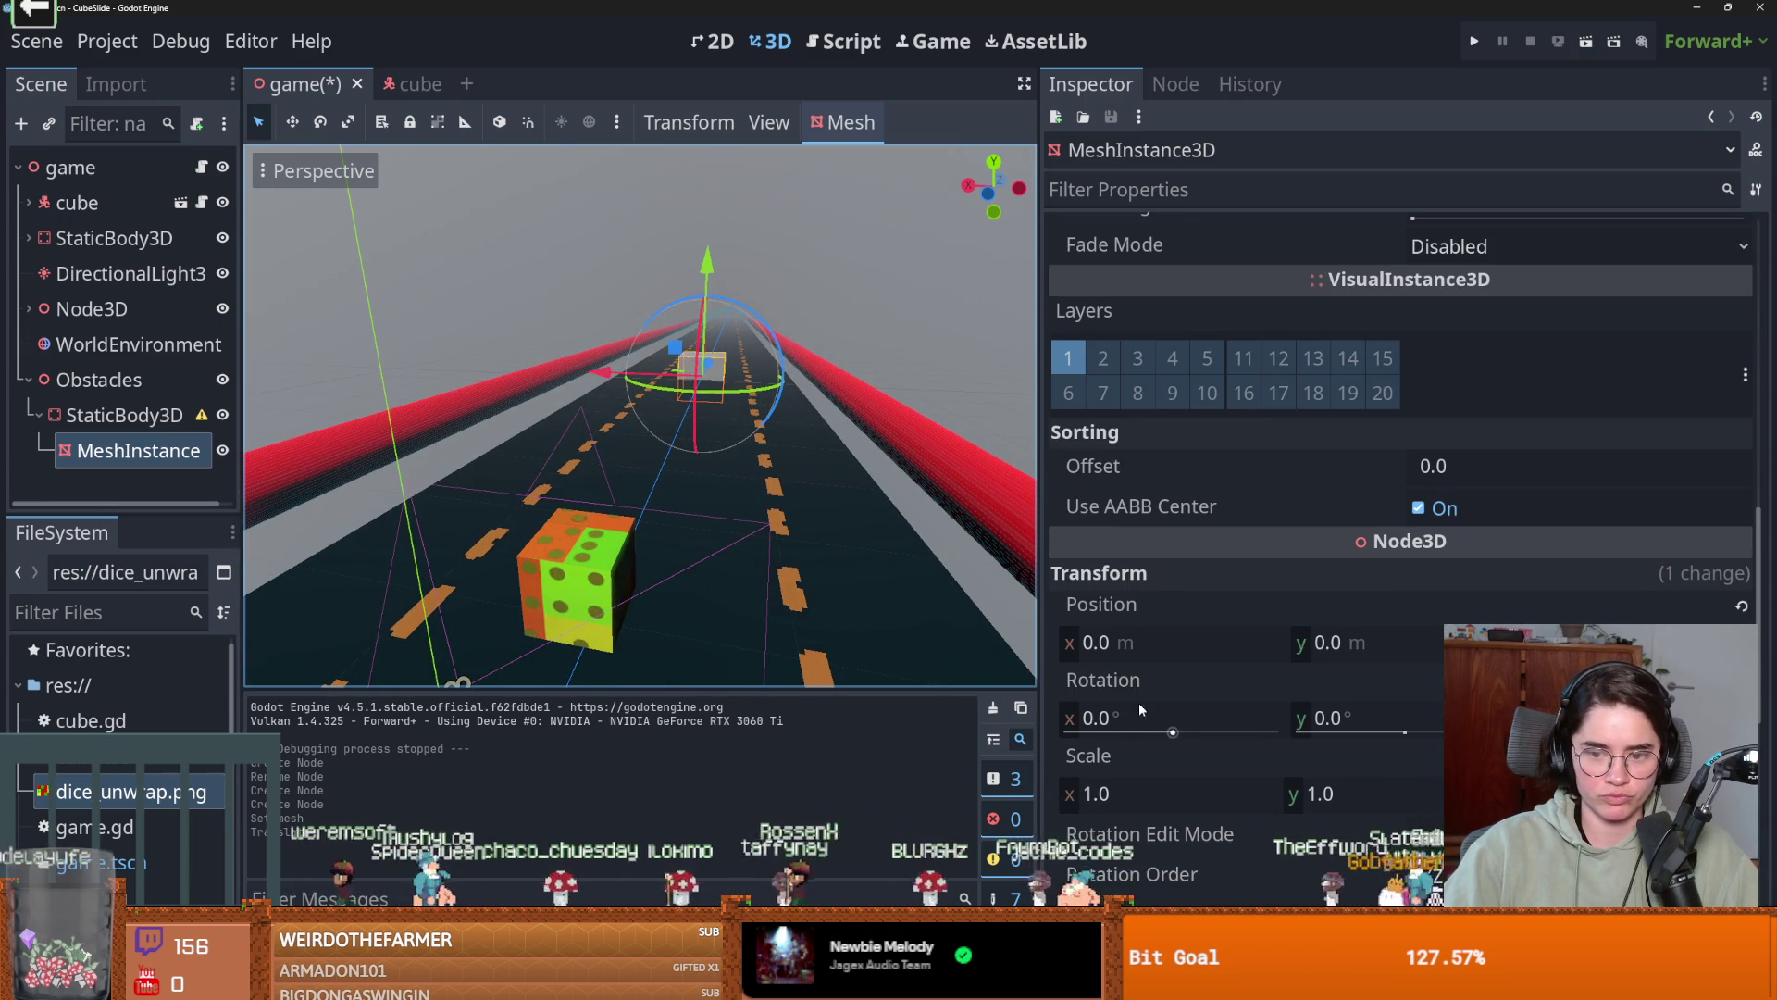
# Scale the box mesh to 0.5, after trying 0.3, 0.25 and 0.4.
pyautogui.click(1141, 788)
pyautogui.write('0.3')
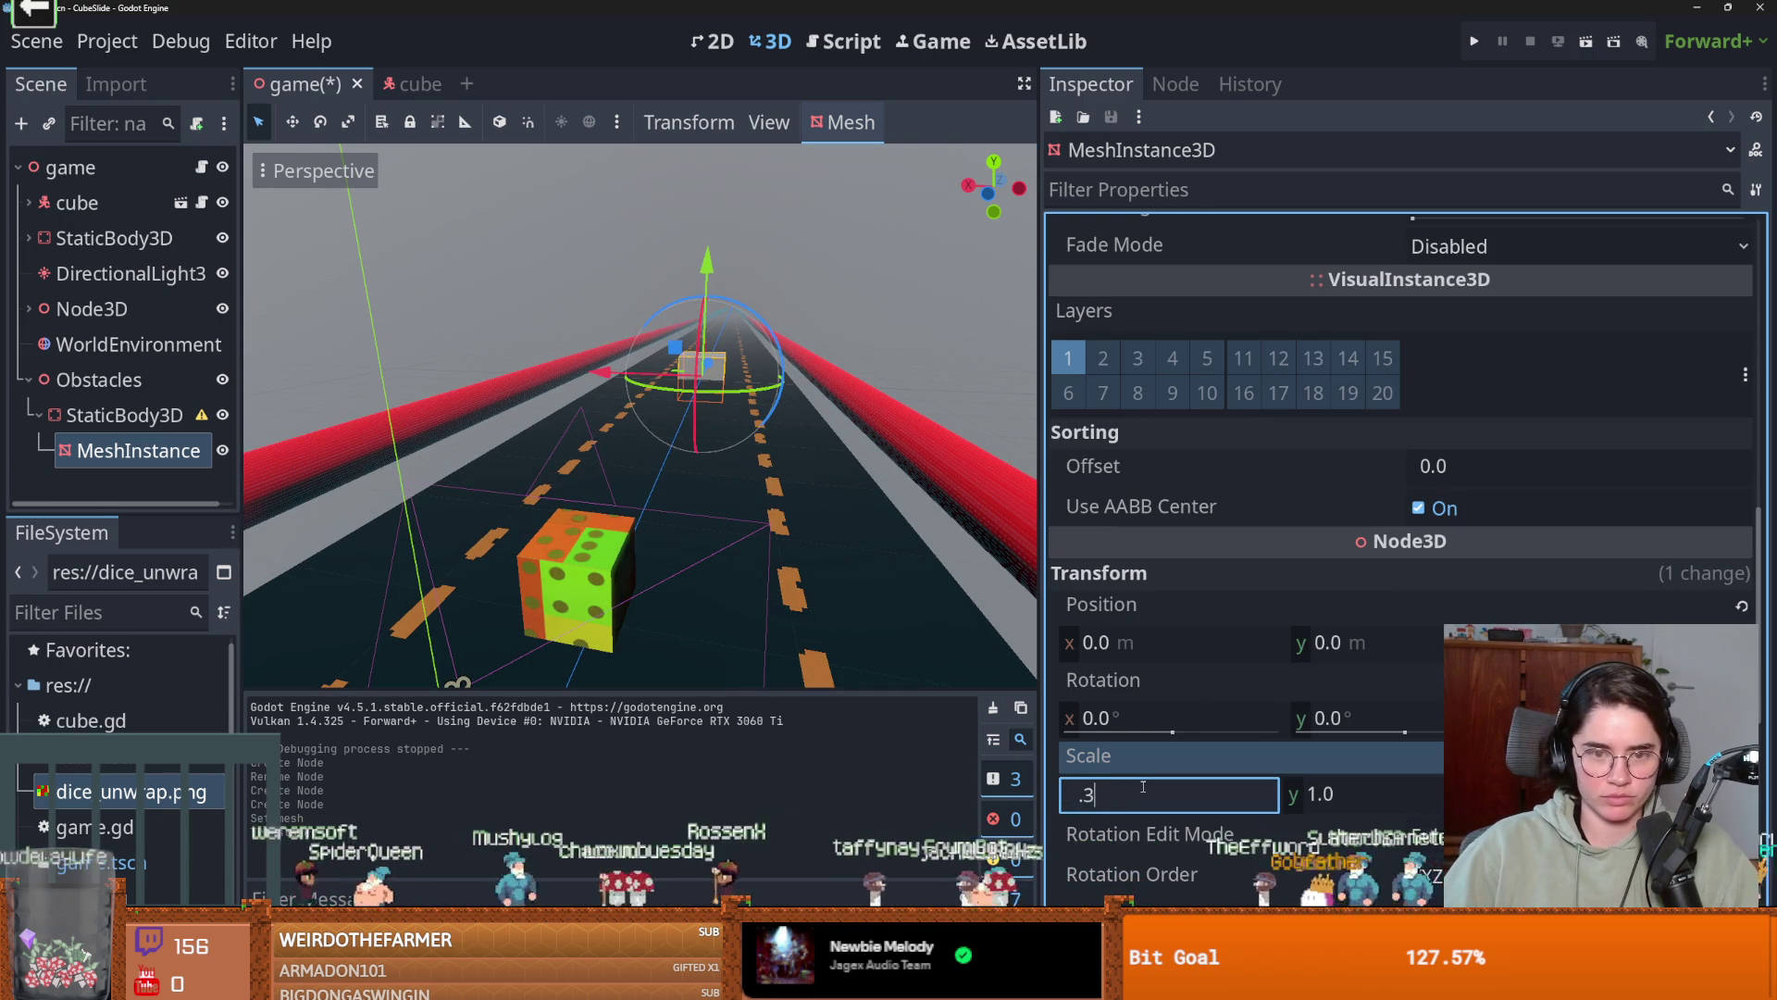
pyautogui.press('Return')
pyautogui.scroll(2, 803, 400)
pyautogui.click(1175, 781)
pyautogui.write('0.25')
pyautogui.press('Return')
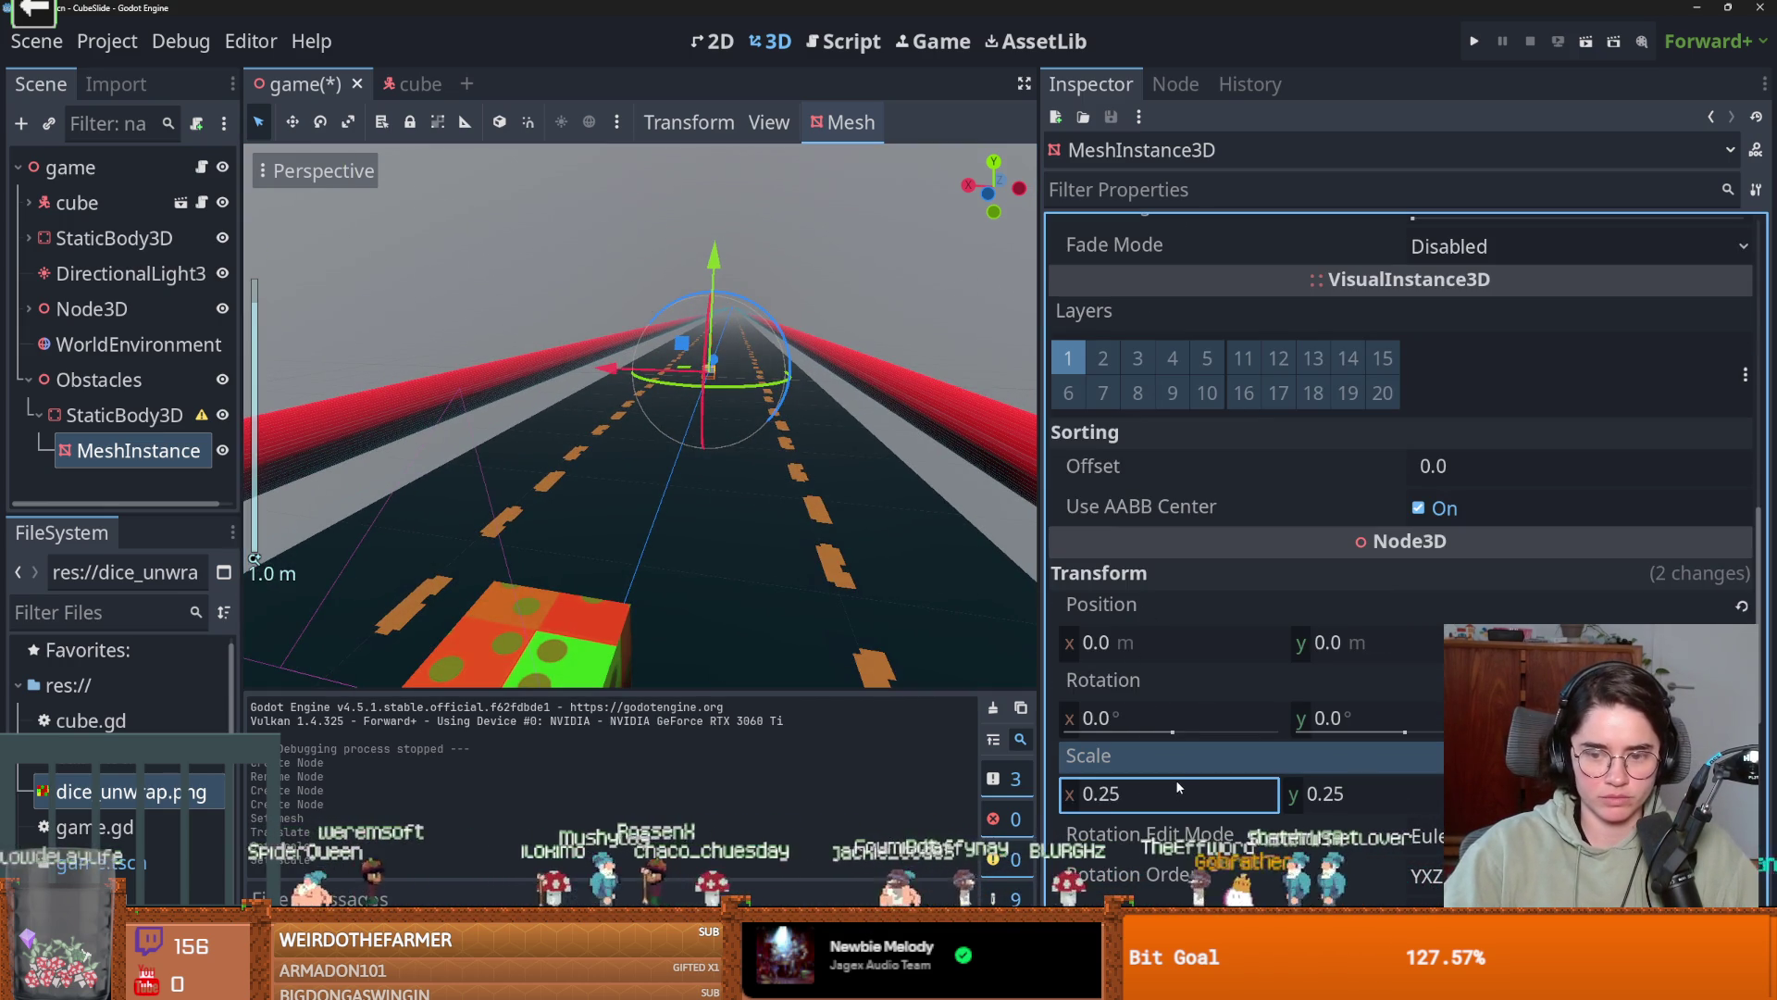
pyautogui.write('0.4')
pyautogui.press('Return')
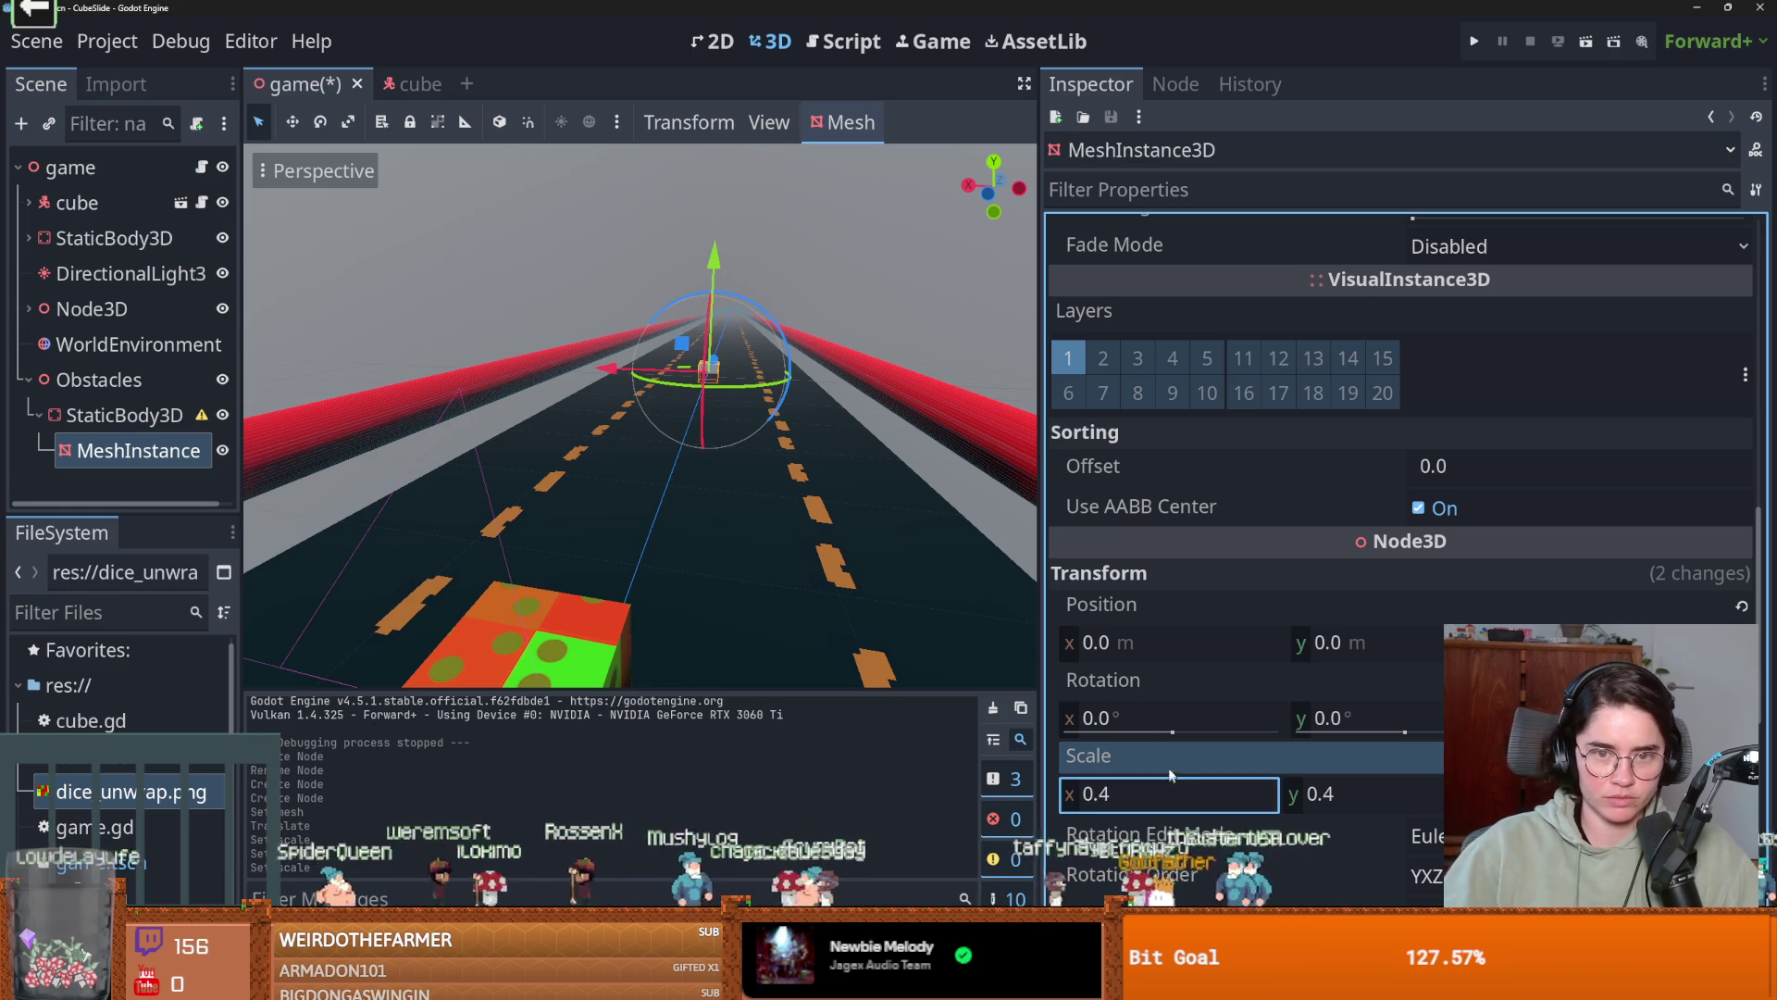
pyautogui.click(1181, 793)
pyautogui.write('0.5')
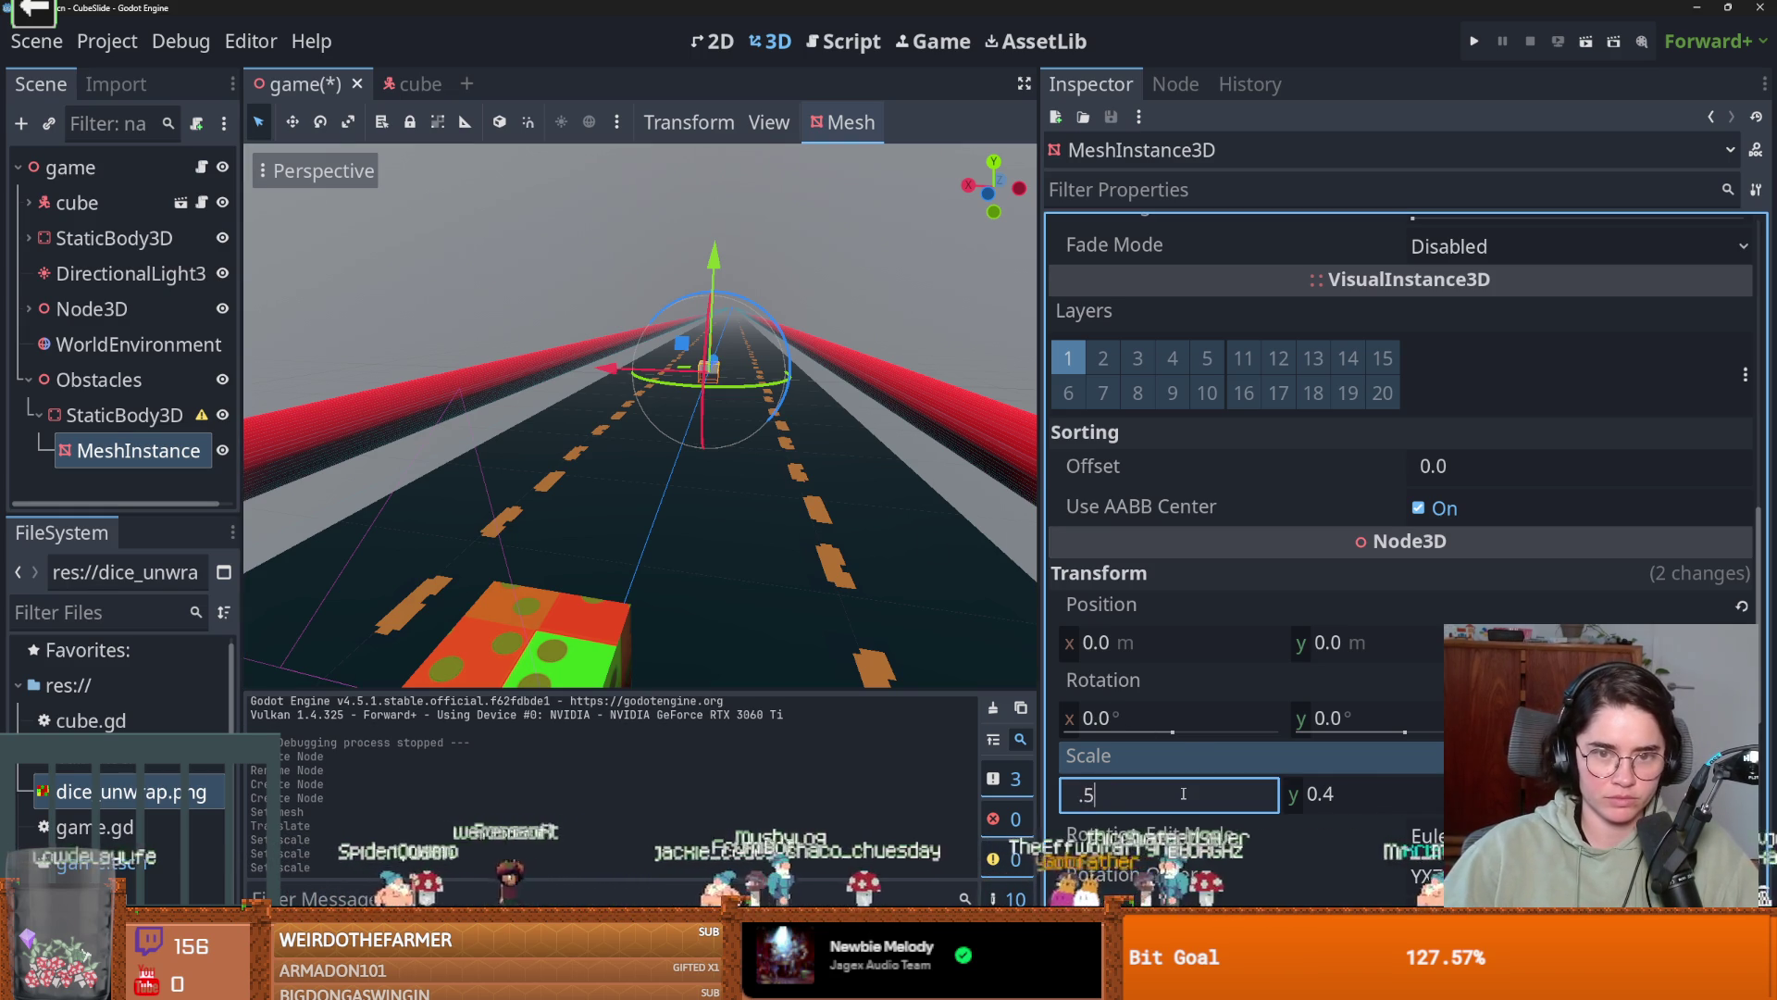
pyautogui.press('Return')
# Raise the box 0.36 m and save the game scene.
pyautogui.moveTo(687, 271)
pyautogui.mouseDown()
pyautogui.moveTo(683, 397)
pyautogui.moveTo(659, 440)
pyautogui.moveTo(825, 456)
pyautogui.moveTo(463, 380)
pyautogui.mouseUp()
pyautogui.hotkey('ctrl', 's')
pyautogui.click(847, 121)
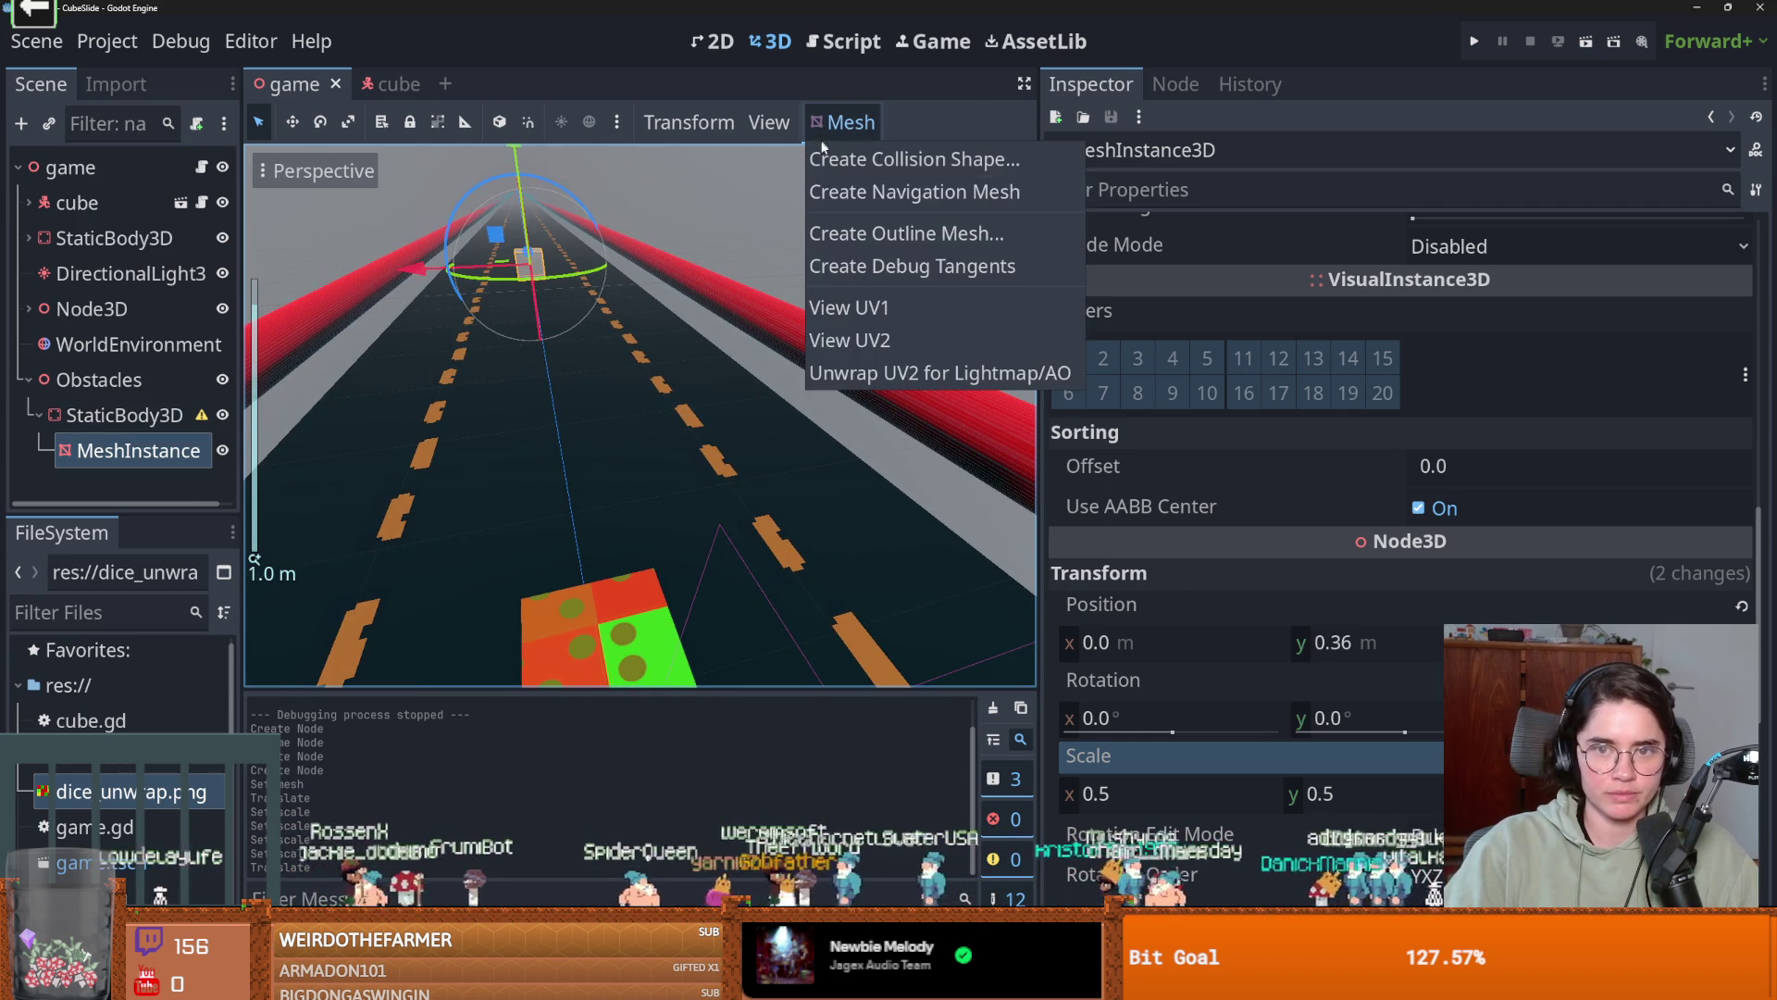
# Create a single convex collision shape from the mesh and rename the static body to obstacle.
pyautogui.click(888, 160)
pyautogui.click(831, 580)
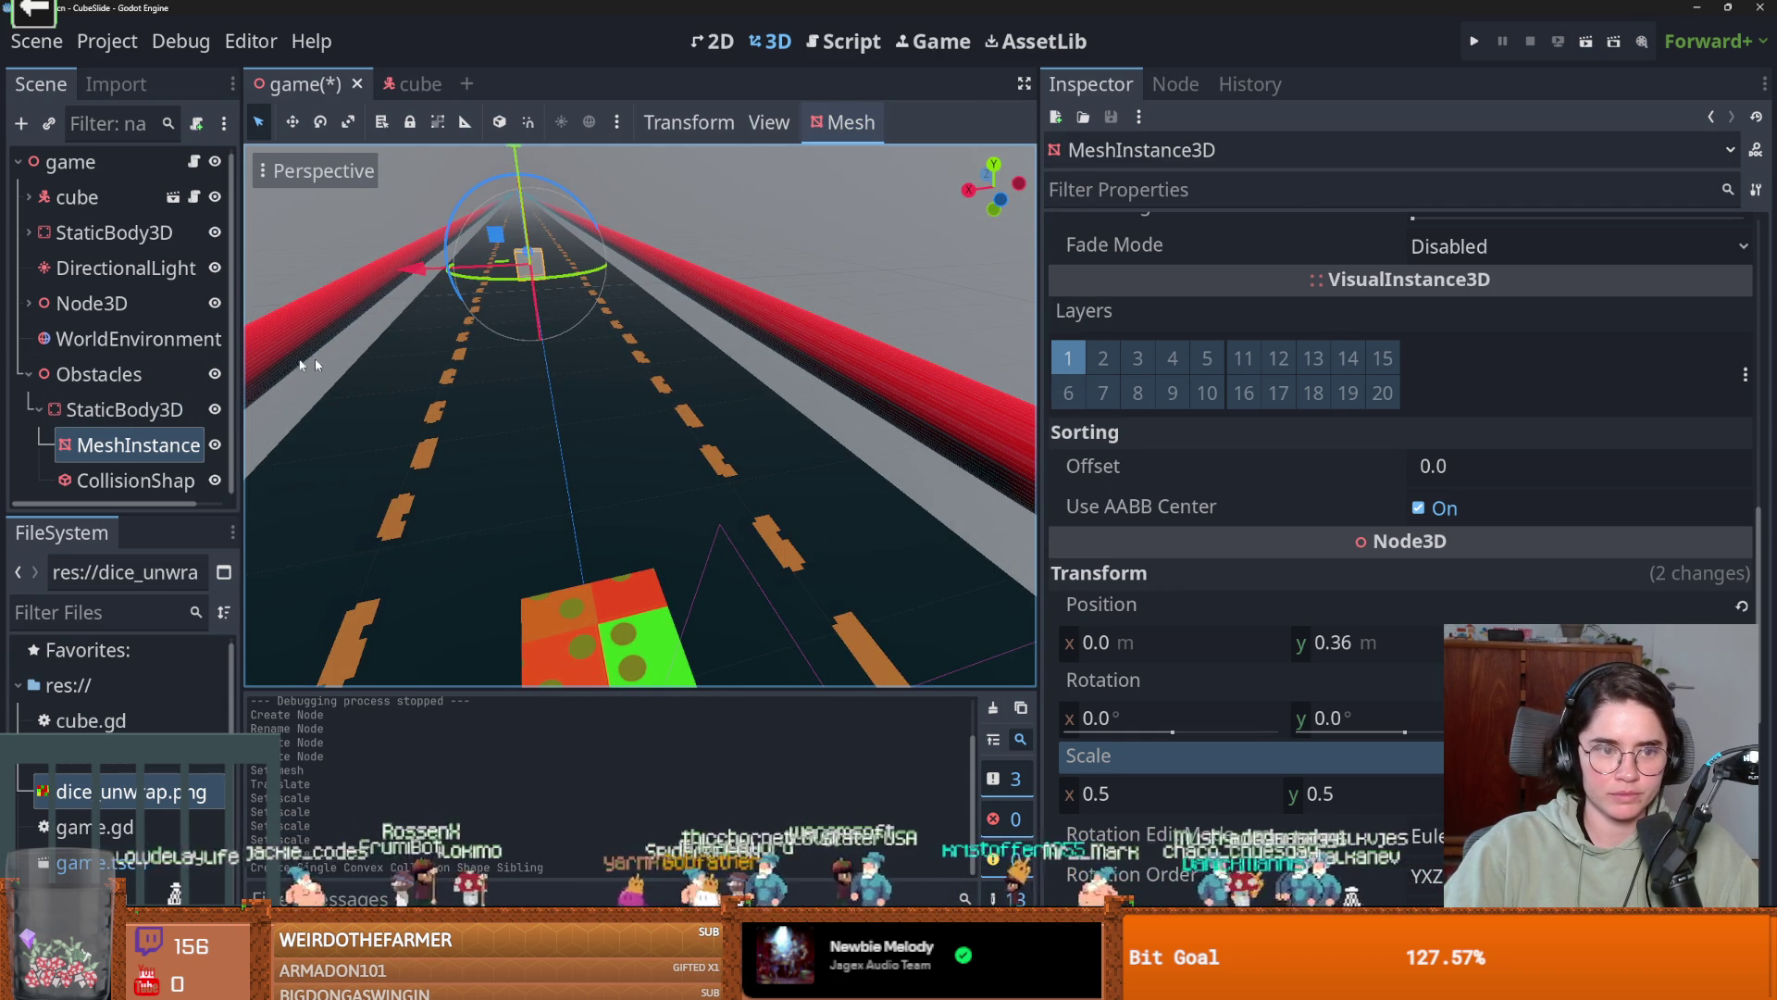
pyautogui.click(97, 412)
pyautogui.click(97, 411)
pyautogui.write('obstacle')
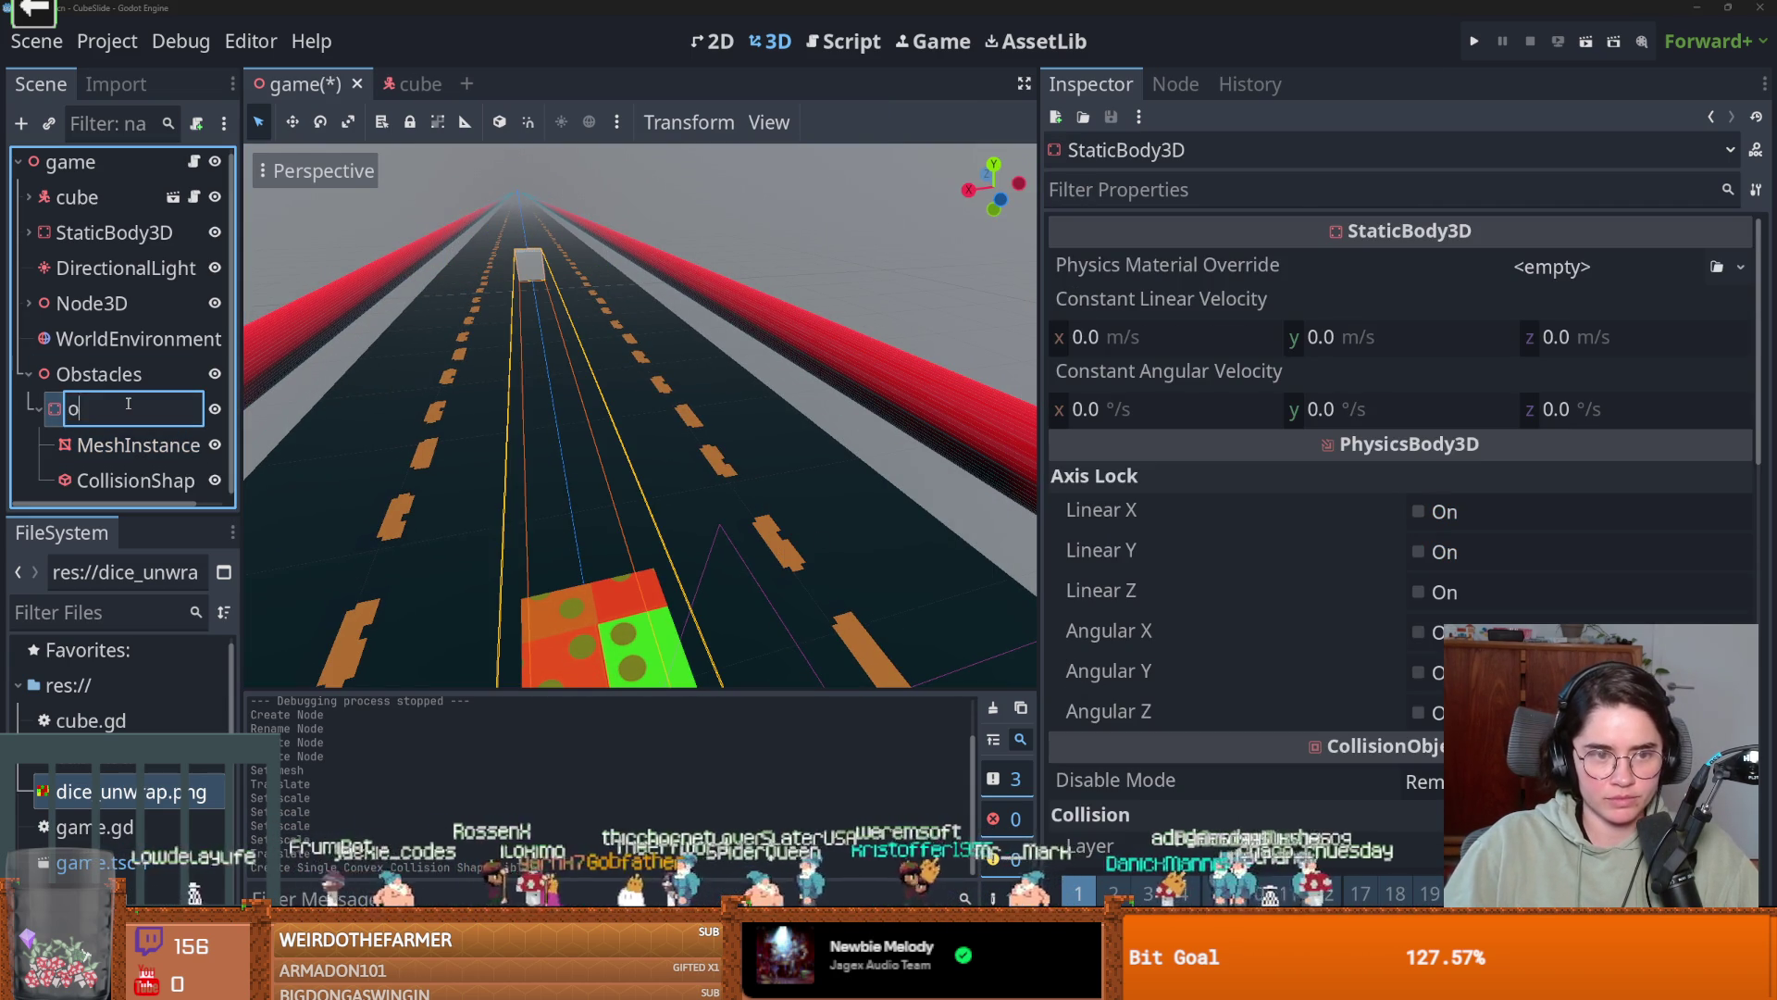
pyautogui.press('Return')
# Assign a new StandardMaterial3D to the box mesh, clearing a mistakenly added skin.
pyautogui.click(130, 445)
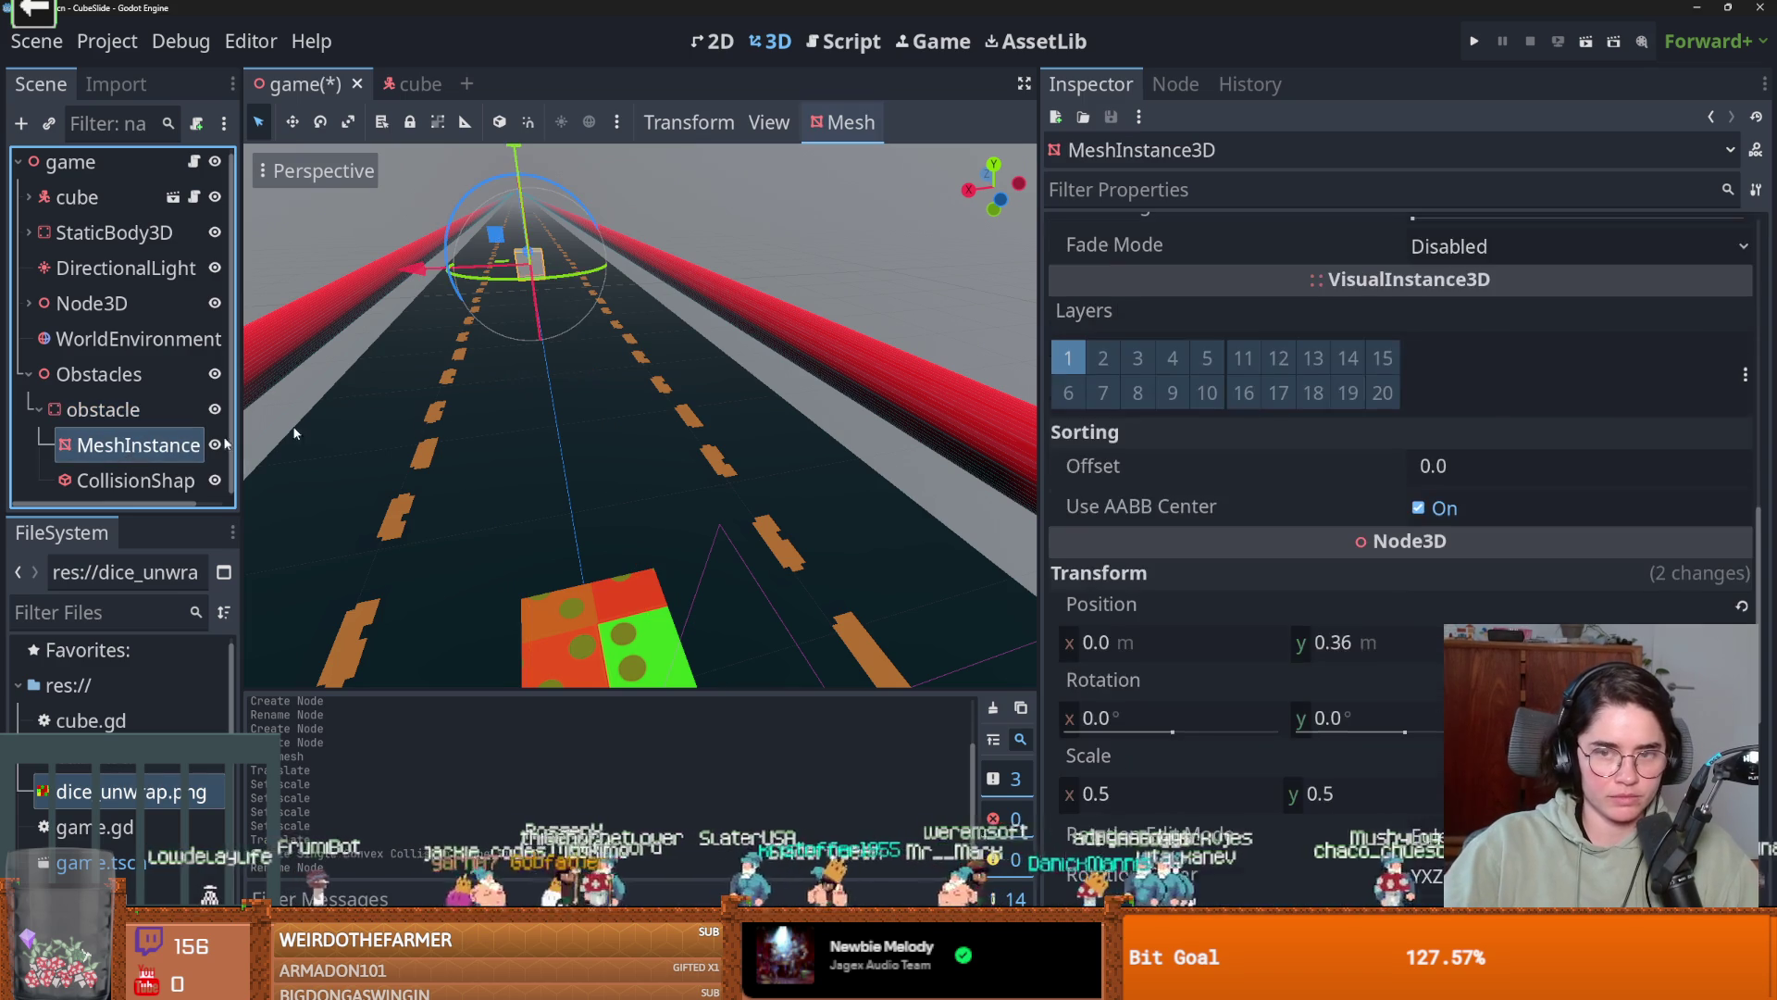
pyautogui.click(1555, 356)
pyautogui.click(1625, 387)
pyautogui.click(1574, 355)
pyautogui.click(1574, 355)
pyautogui.click(1391, 354)
pyautogui.click(1509, 292)
pyautogui.scroll(-2, 1436, 498)
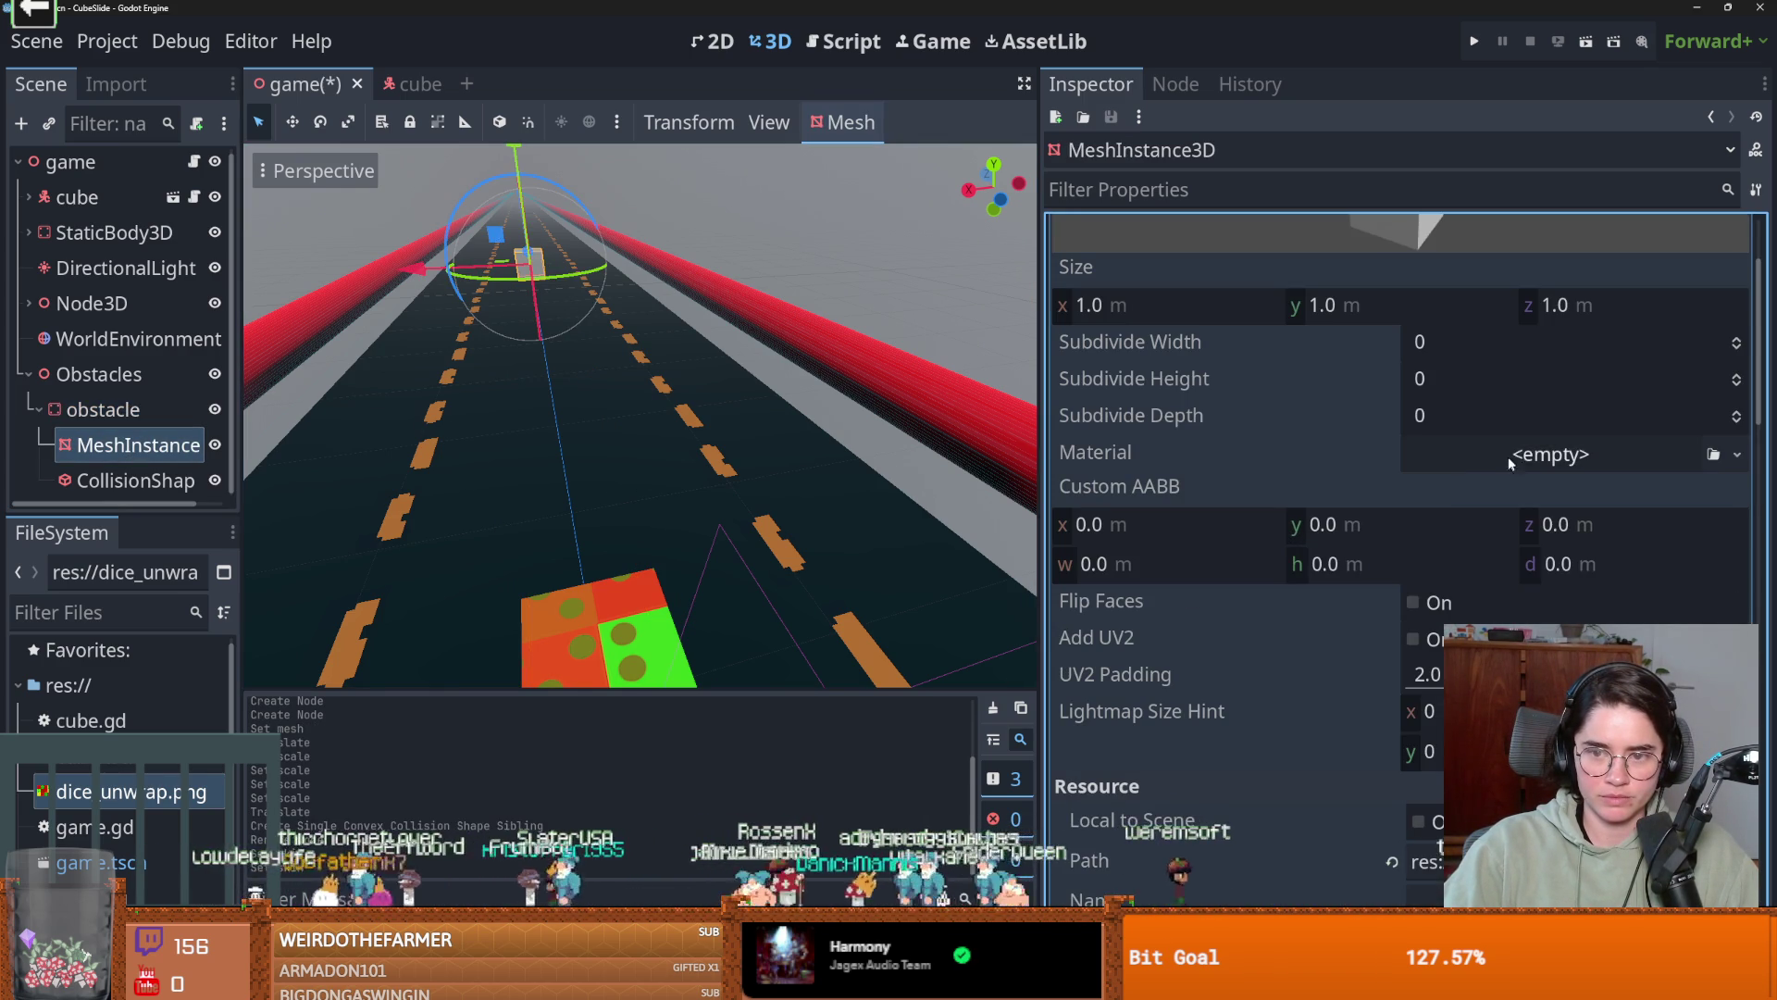
pyautogui.click(1539, 463)
pyautogui.click(1564, 523)
pyautogui.click(1544, 463)
pyautogui.scroll(-5, 1503, 537)
# Set the material's albedo colour to bright yellow and save the scene.
pyautogui.click(1518, 473)
pyautogui.moveTo(1521, 434)
pyautogui.mouseDown()
pyautogui.moveTo(1515, 355)
pyautogui.moveTo(1654, 435)
pyautogui.moveTo(1634, 526)
pyautogui.moveTo(1534, 539)
pyautogui.mouseUp()
pyautogui.moveTo(1689, 363); pyautogui.dragTo(1690, 569)
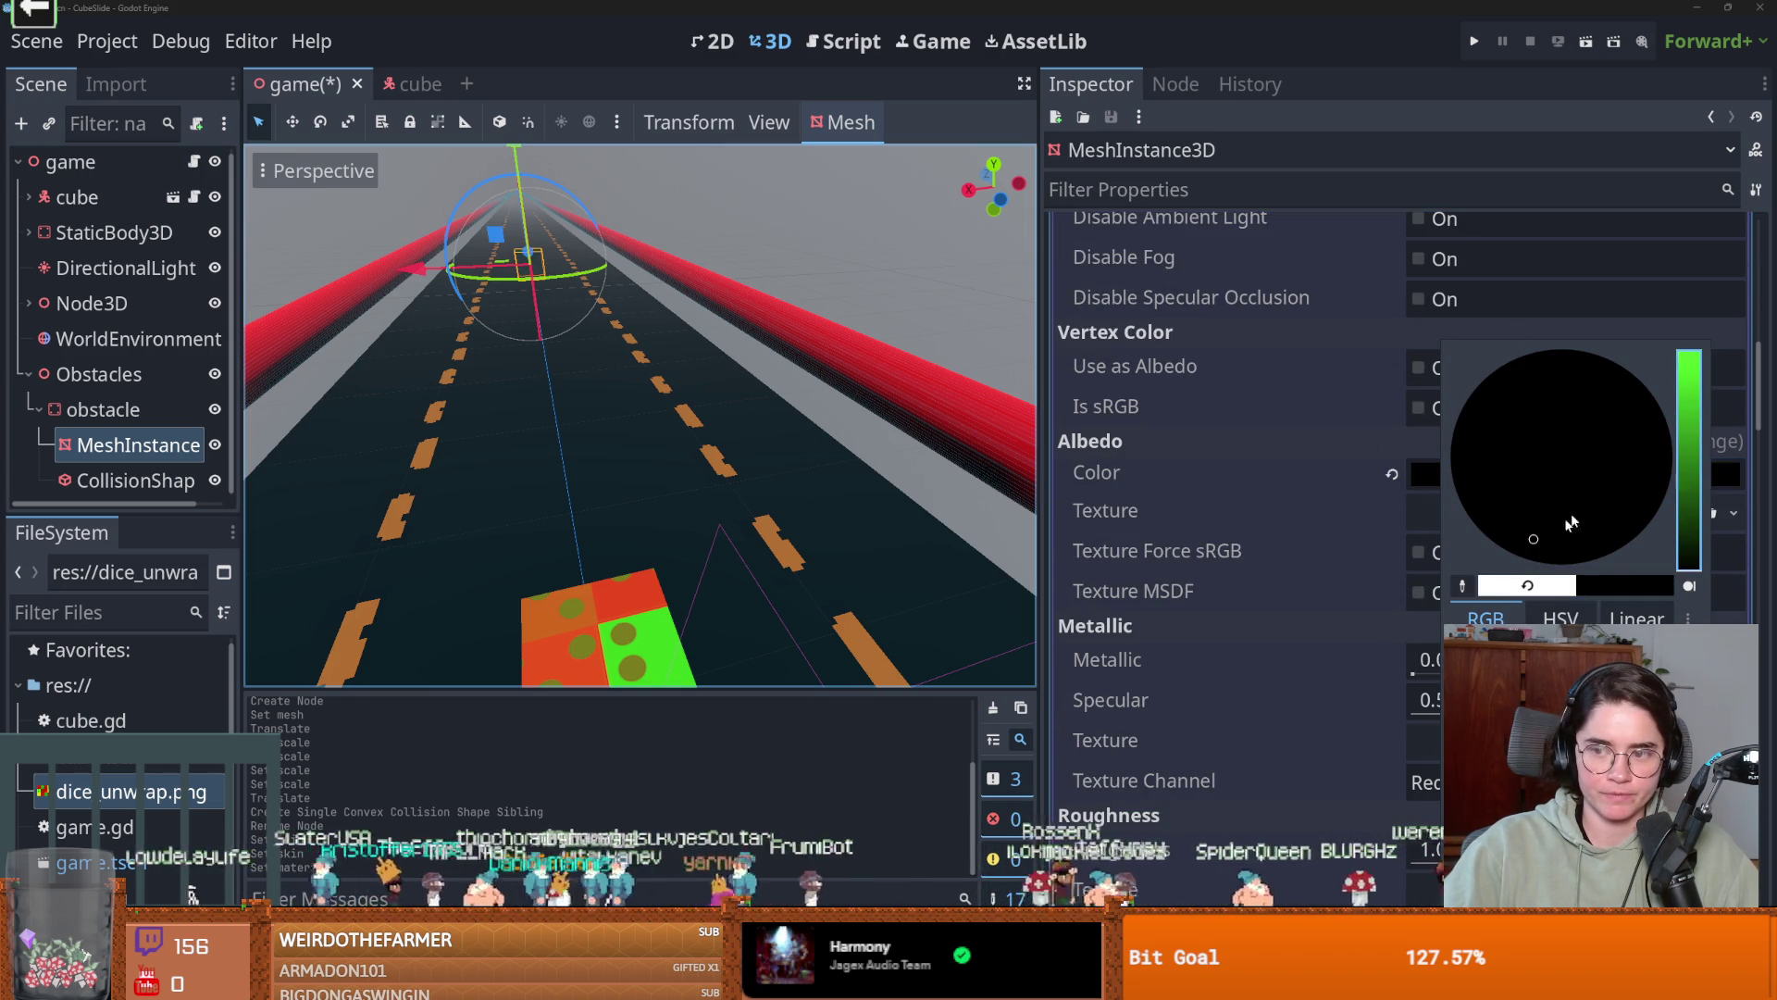
pyautogui.moveTo(1696, 468)
pyautogui.mouseDown()
pyautogui.moveTo(1690, 432)
pyautogui.moveTo(1614, 538)
pyautogui.mouseUp()
pyautogui.moveTo(1700, 369); pyautogui.dragTo(1696, 348)
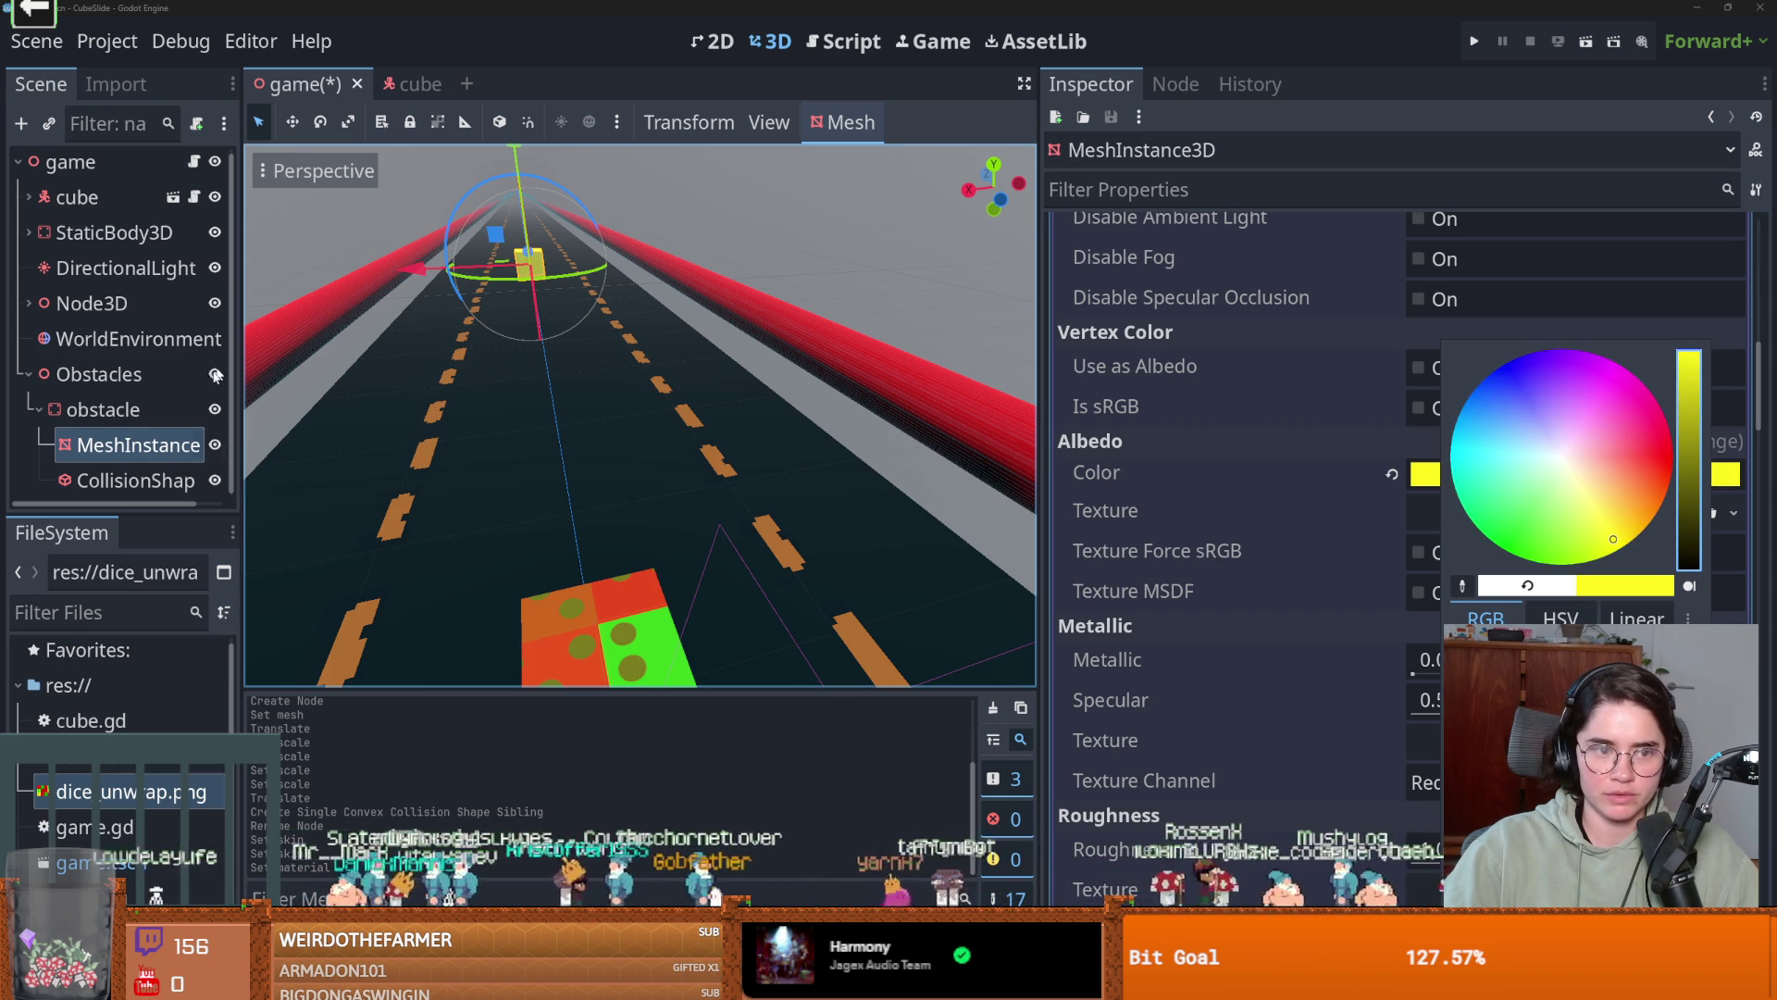
pyautogui.click(302, 376)
pyautogui.hotkey('ctrl', 's')
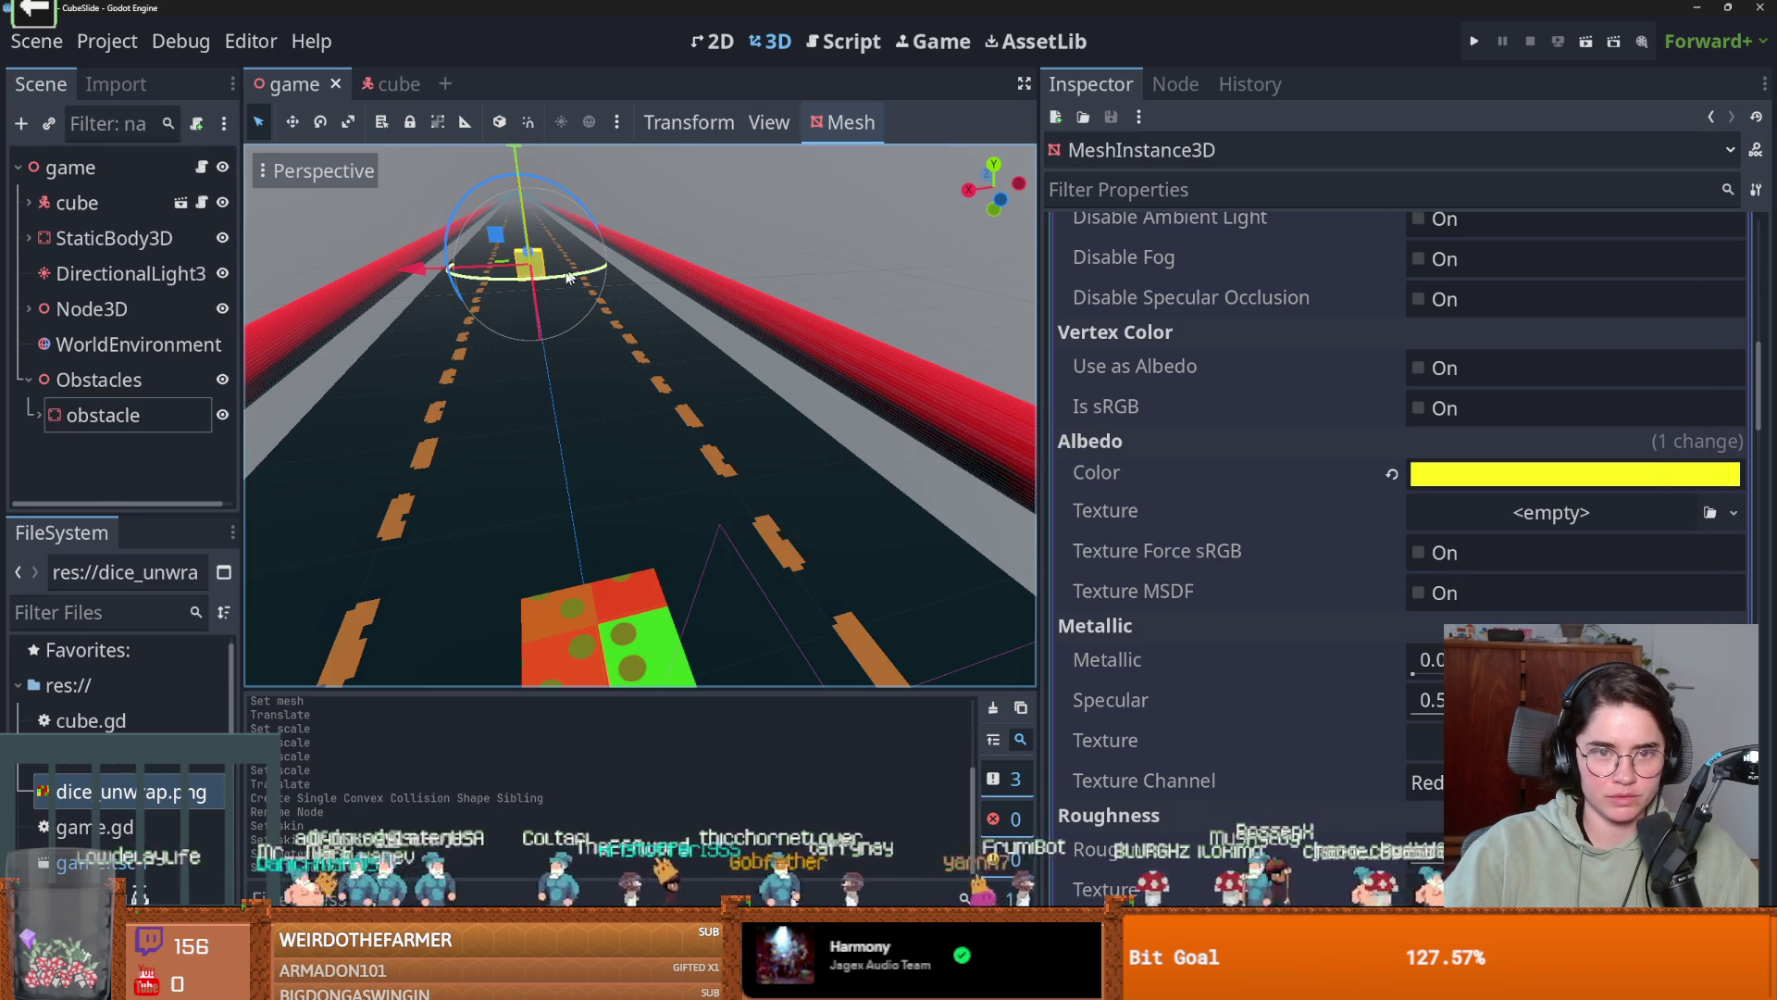
# Add an Area3D child to the obstacle node.
pyautogui.scroll(-10, 500, 322)
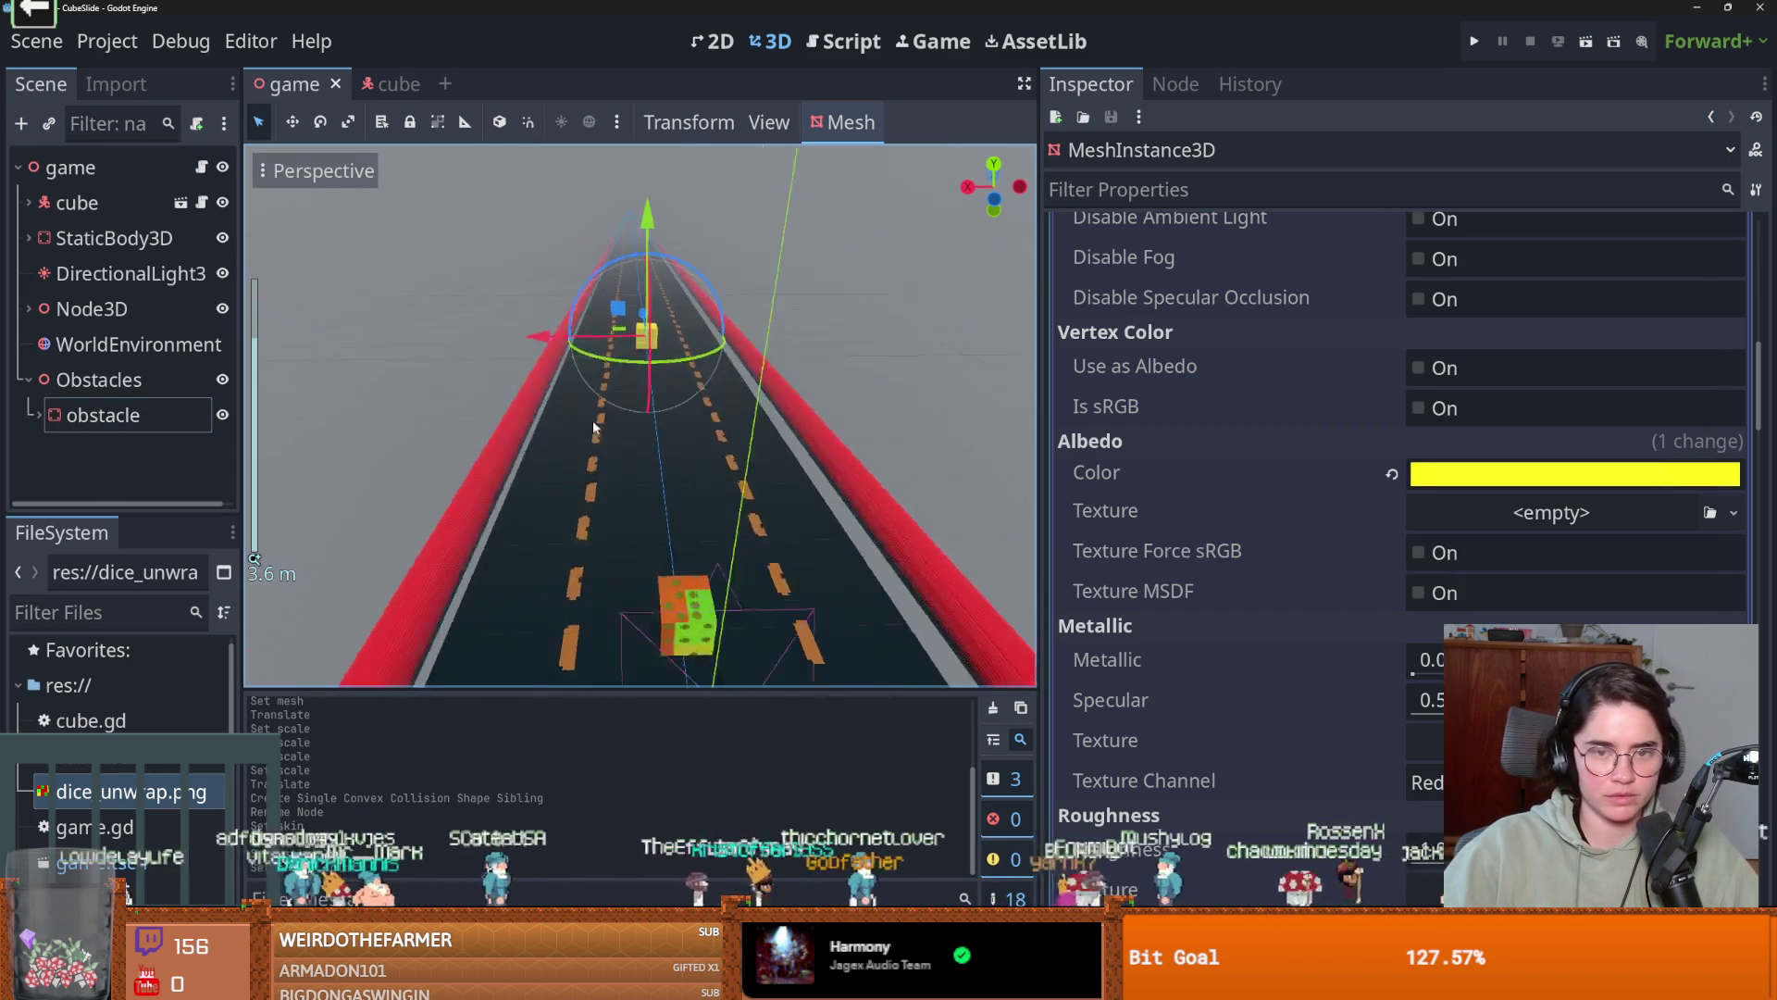
pyautogui.moveTo(546, 415); pyautogui.dragTo(470, 437)
pyautogui.scroll(8, 470, 437)
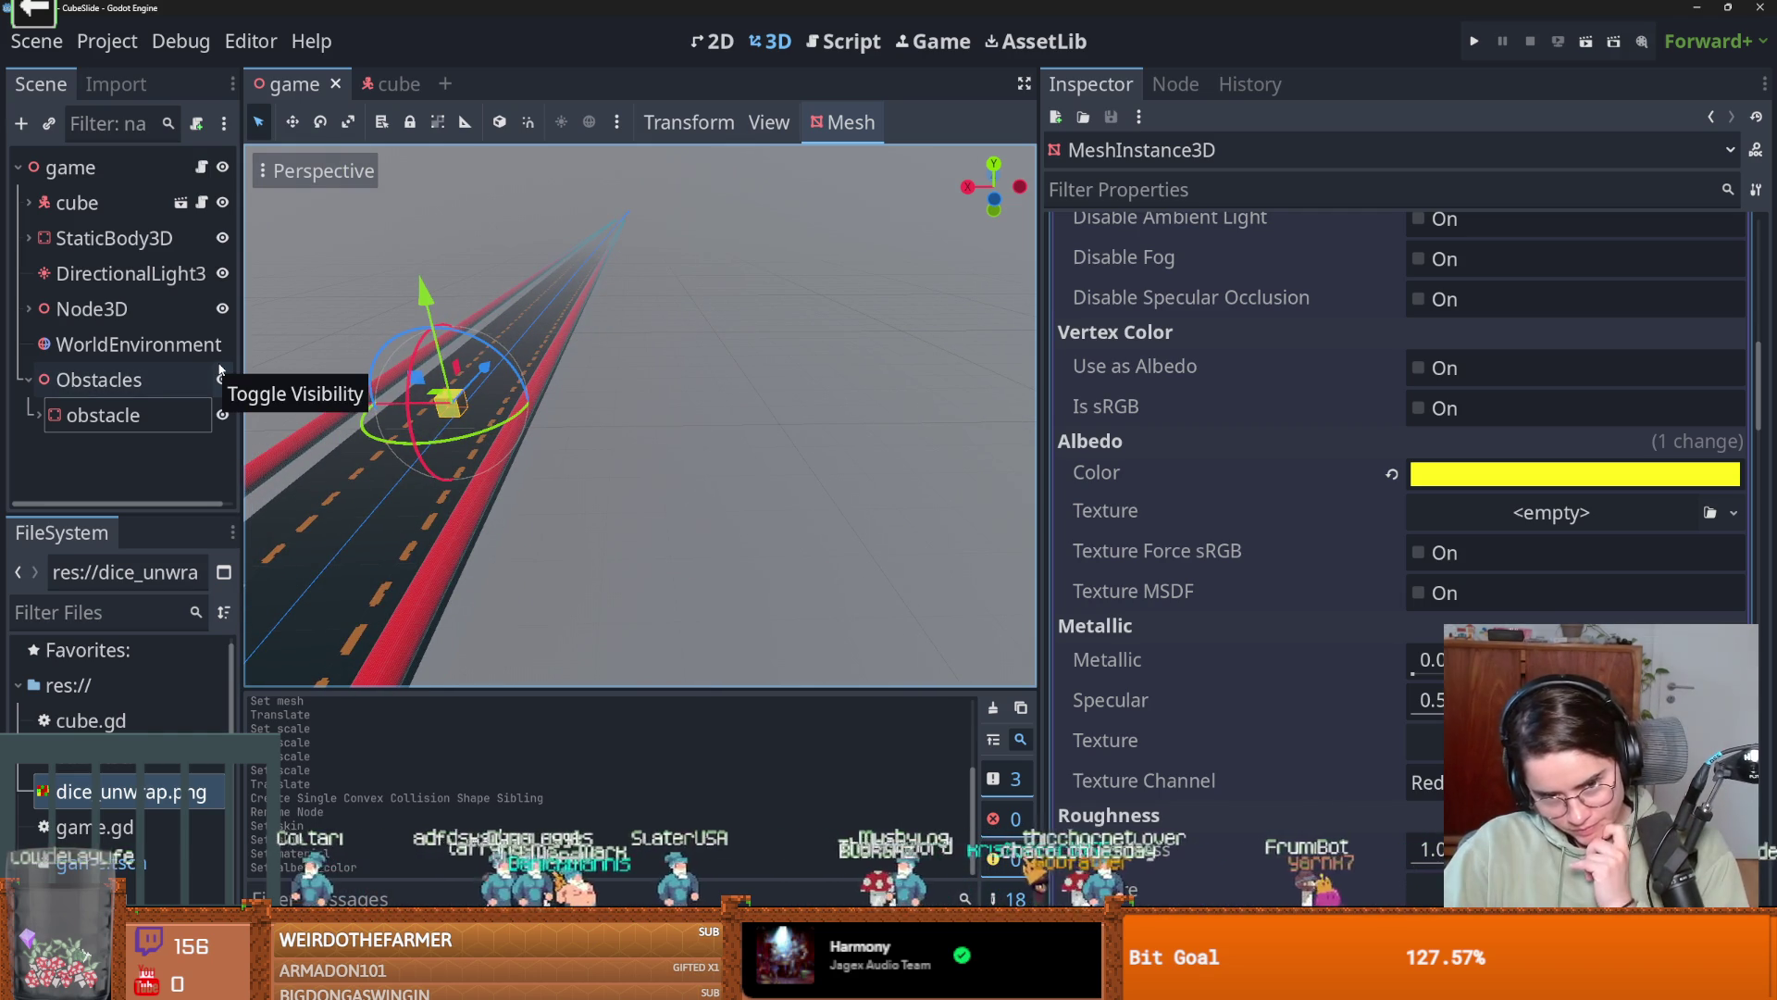
pyautogui.scroll(4, 356, 440)
pyautogui.rightClick(111, 415)
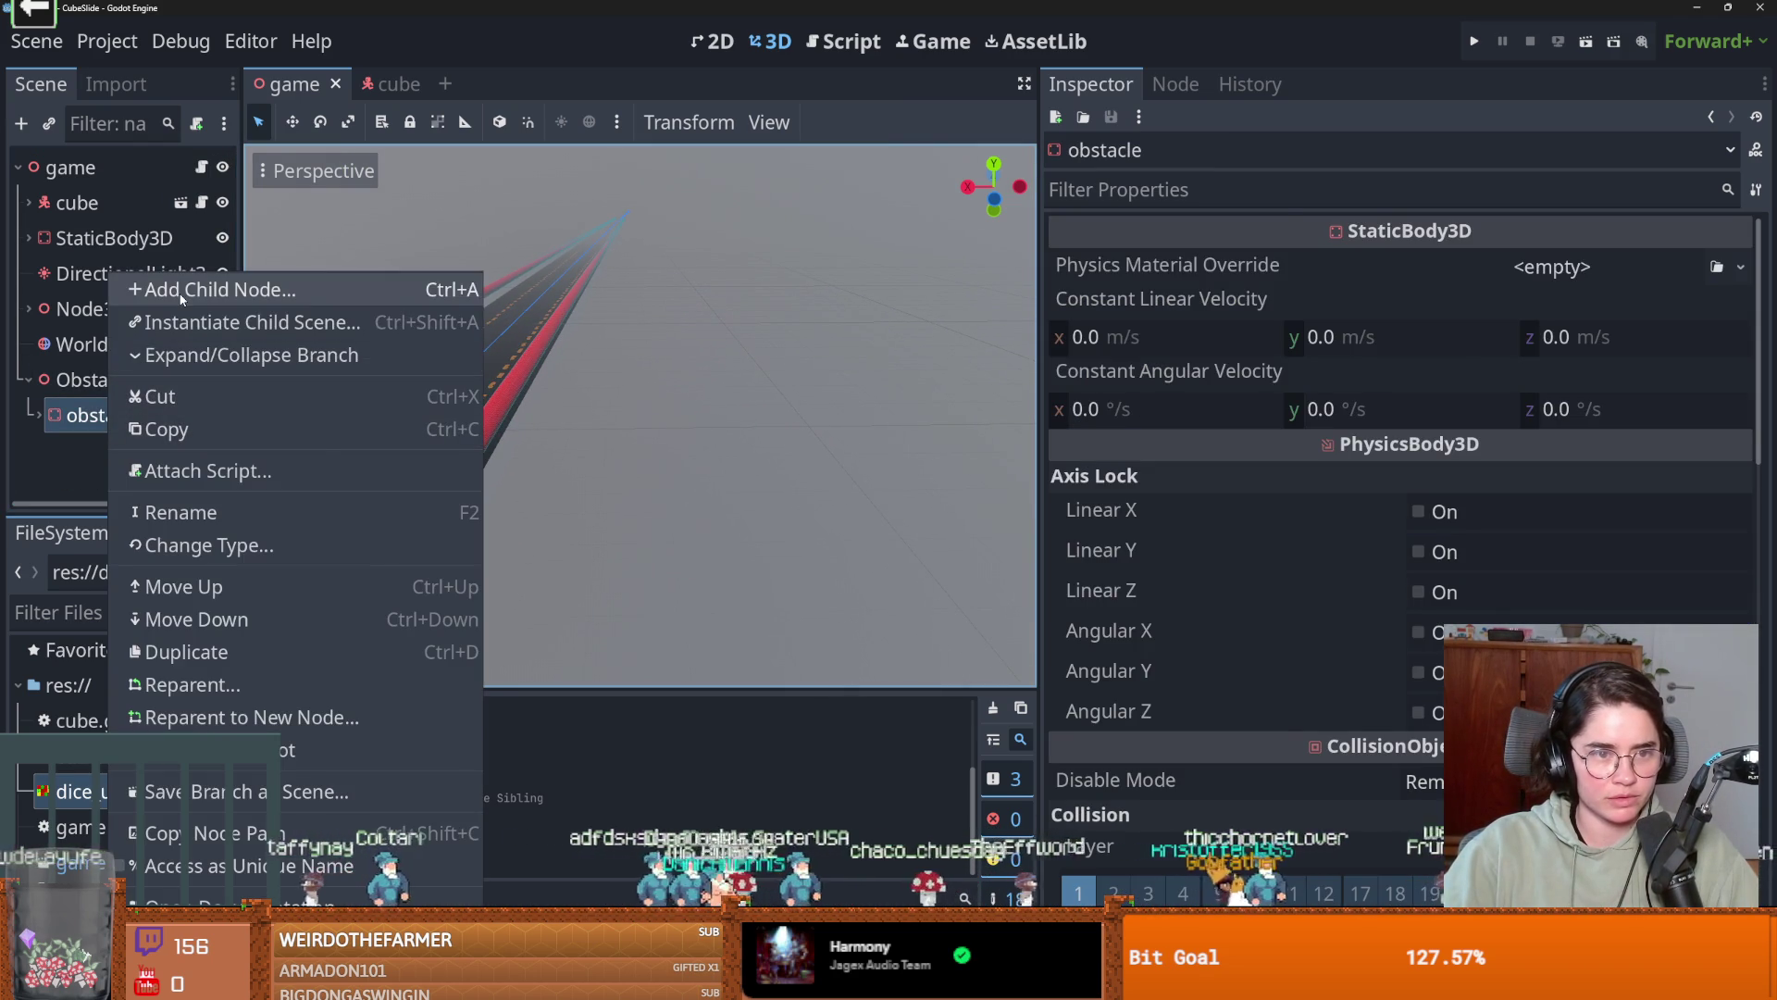
pyautogui.click(231, 286)
pyautogui.write('area')
pyautogui.press('Return')
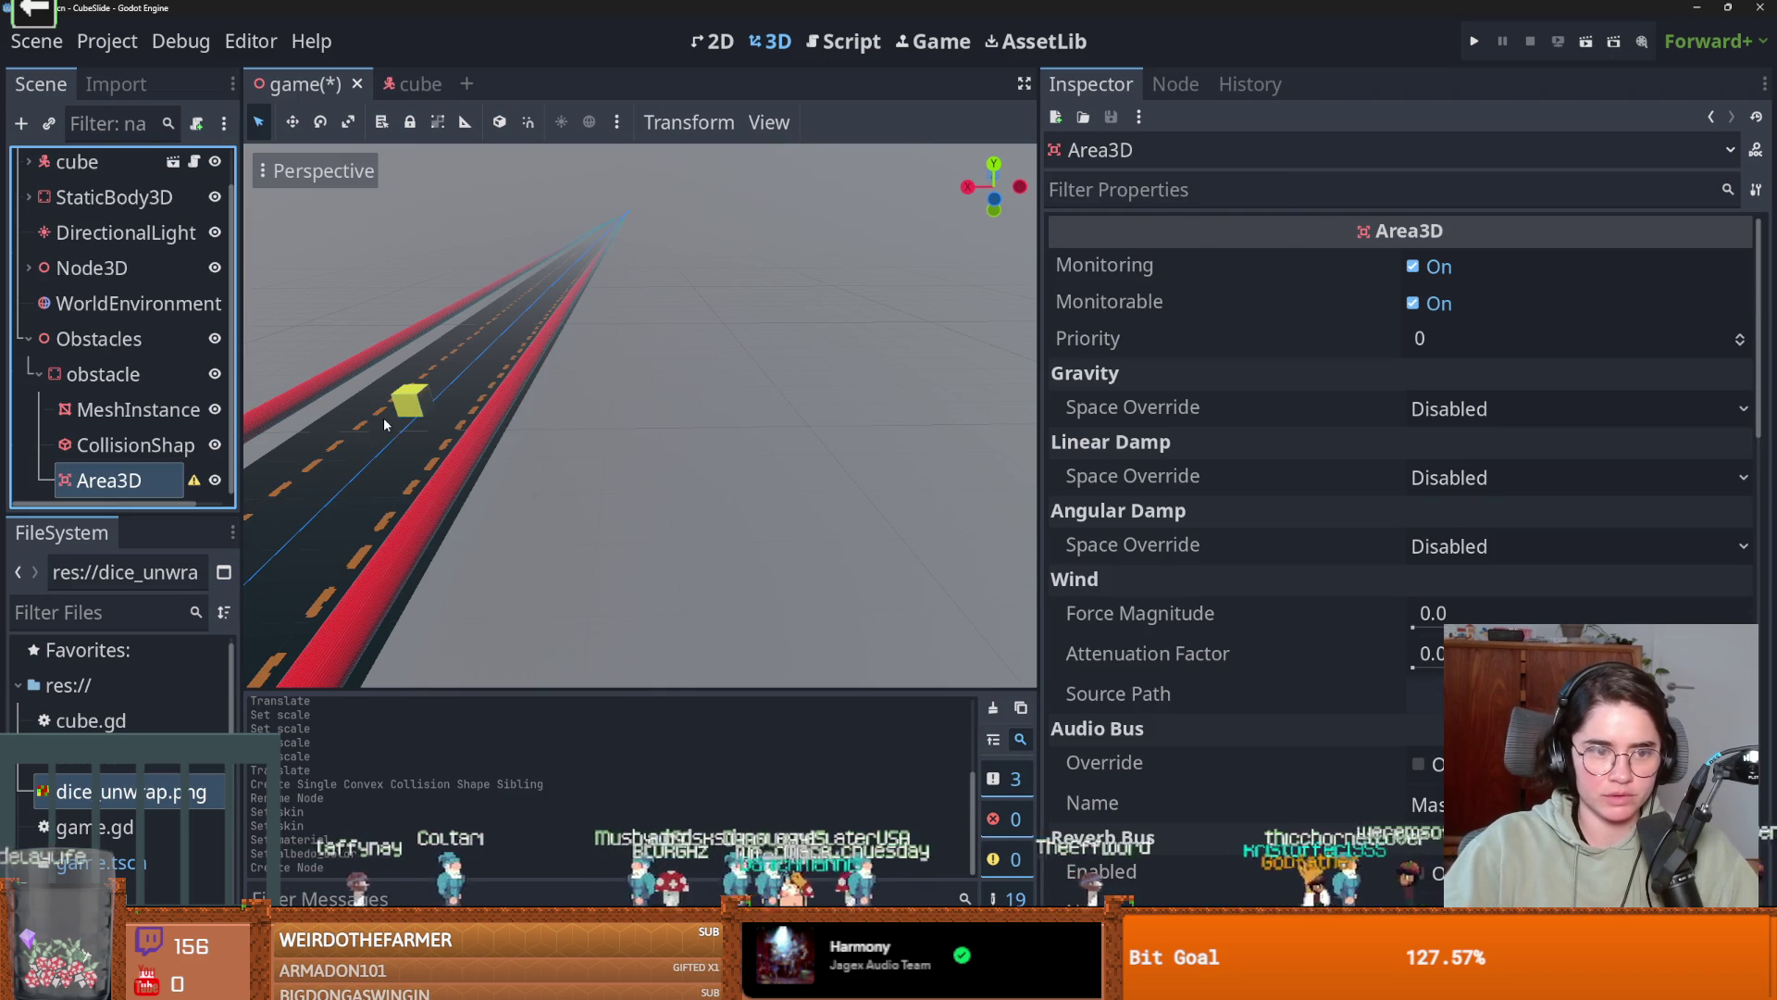
# Copy the obstacle's CollisionShape3D and place the copy under the Area3D.
pyautogui.scroll(3, 458, 453)
pyautogui.scroll(3, 444, 448)
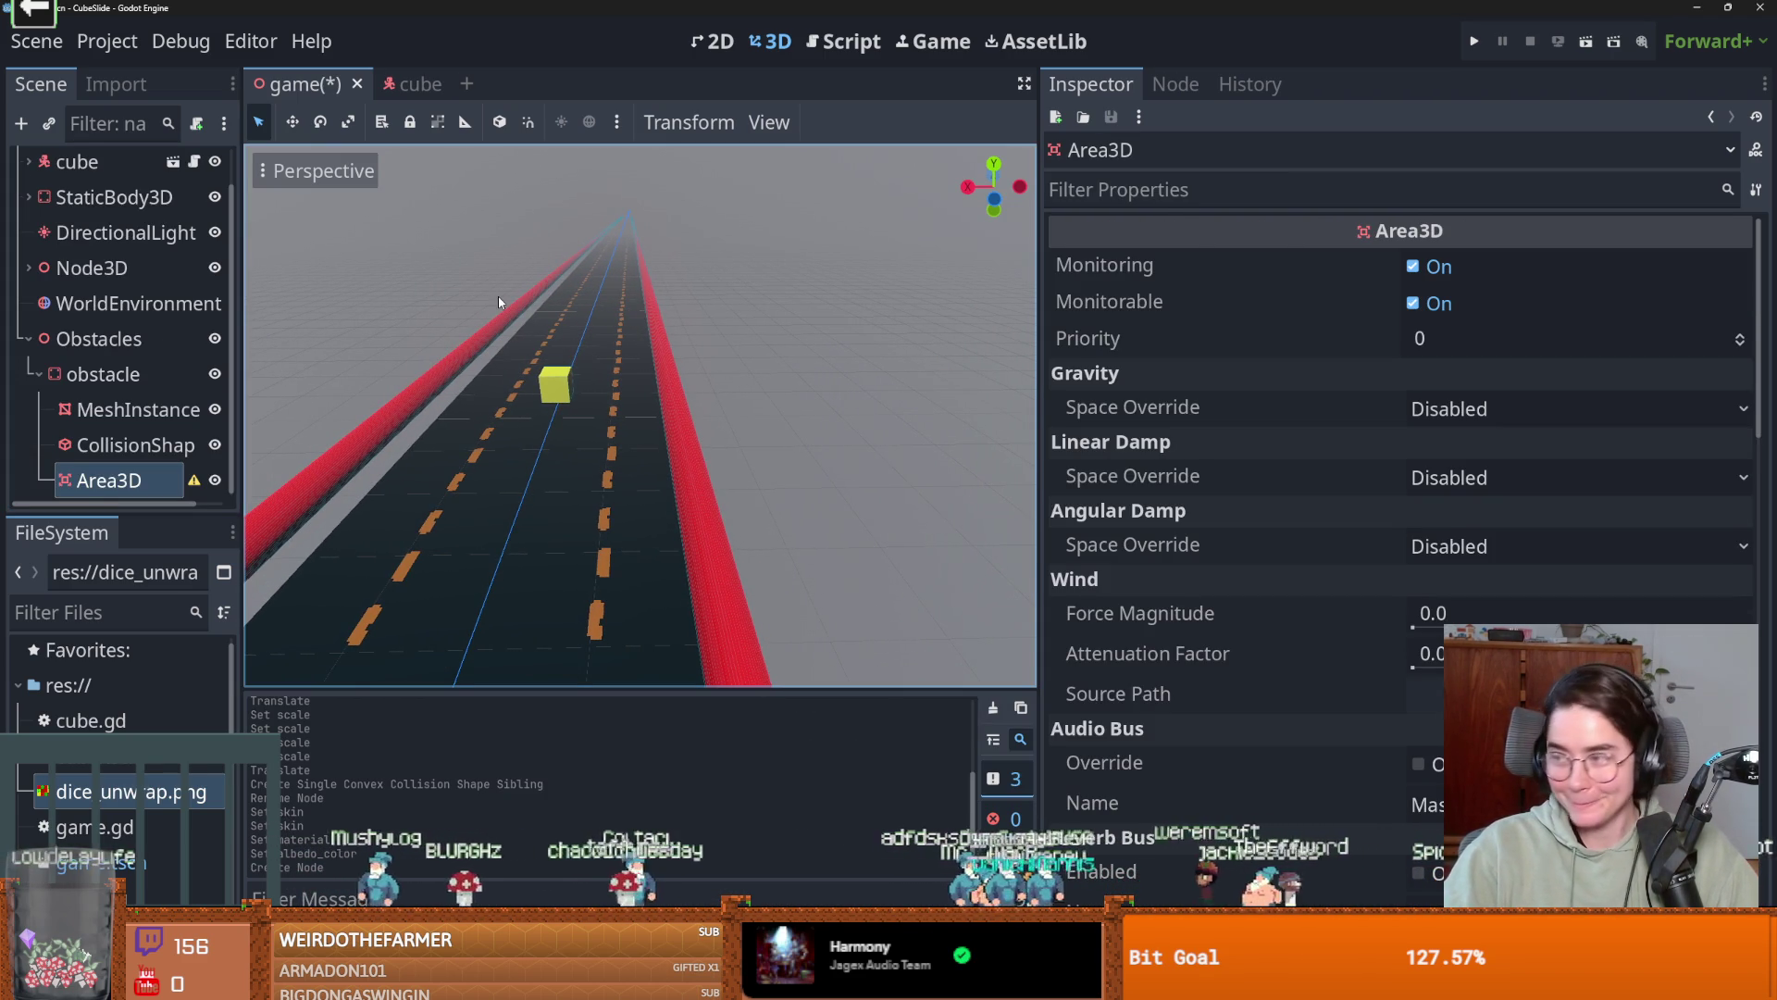
pyautogui.click(125, 484)
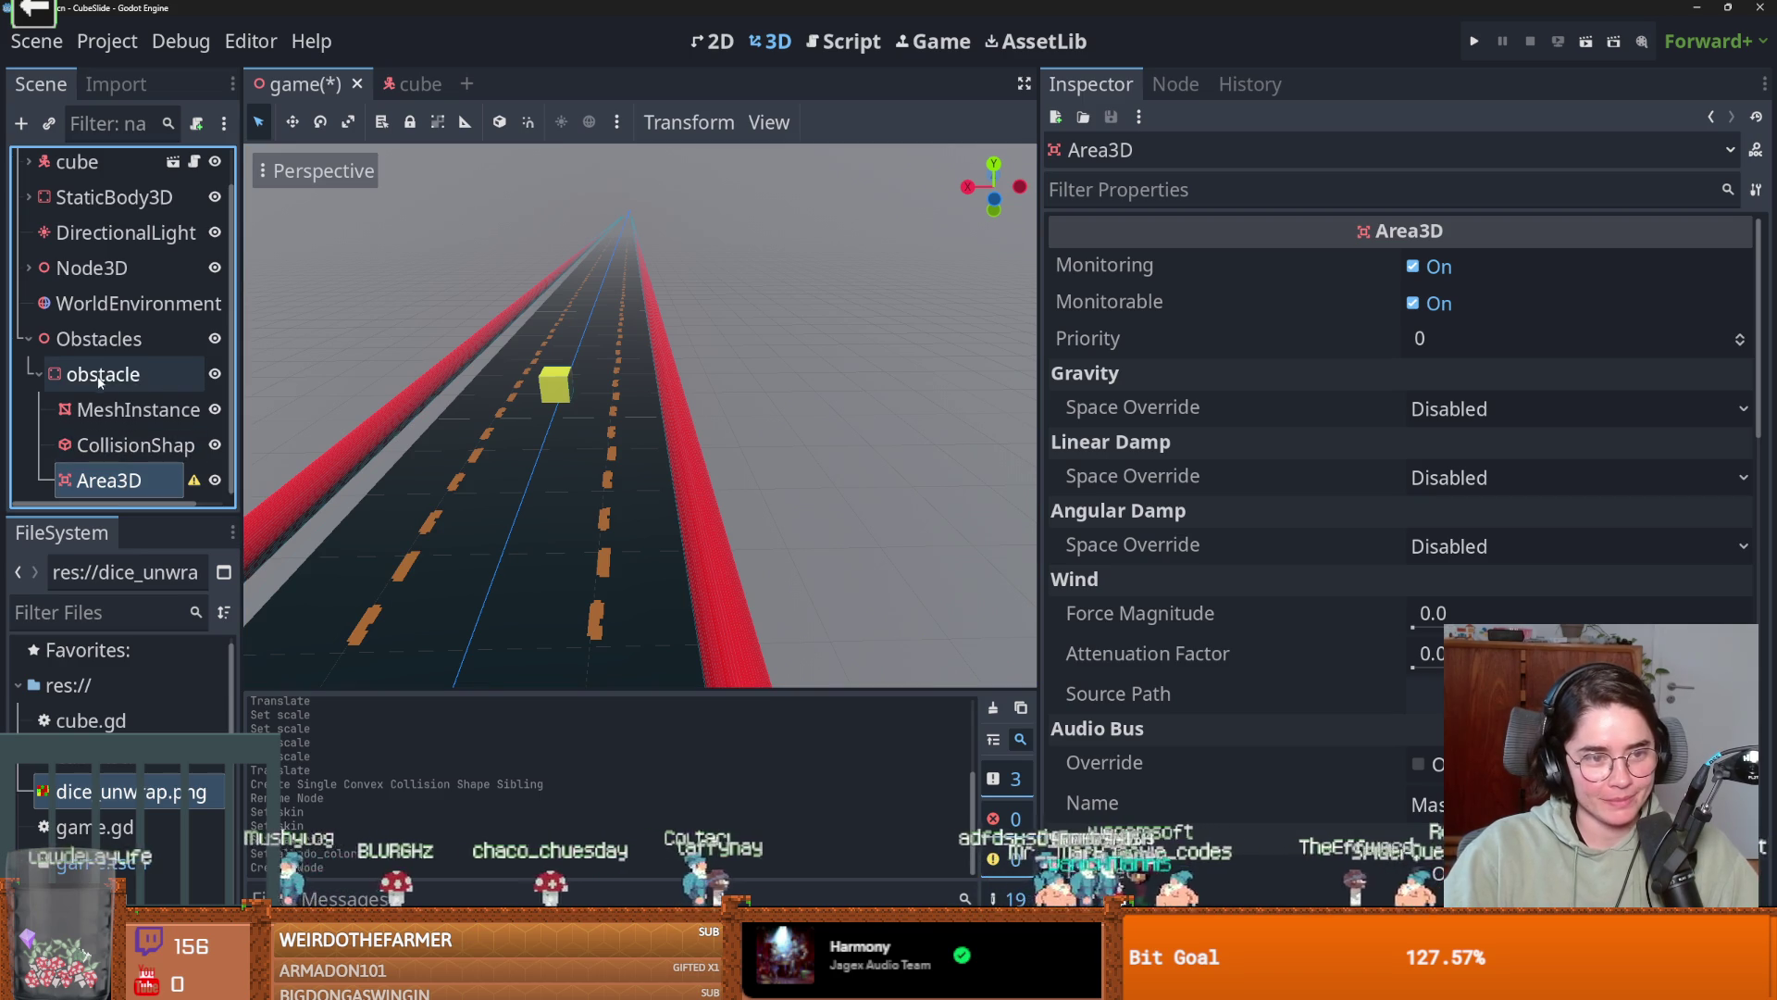
pyautogui.click(129, 383)
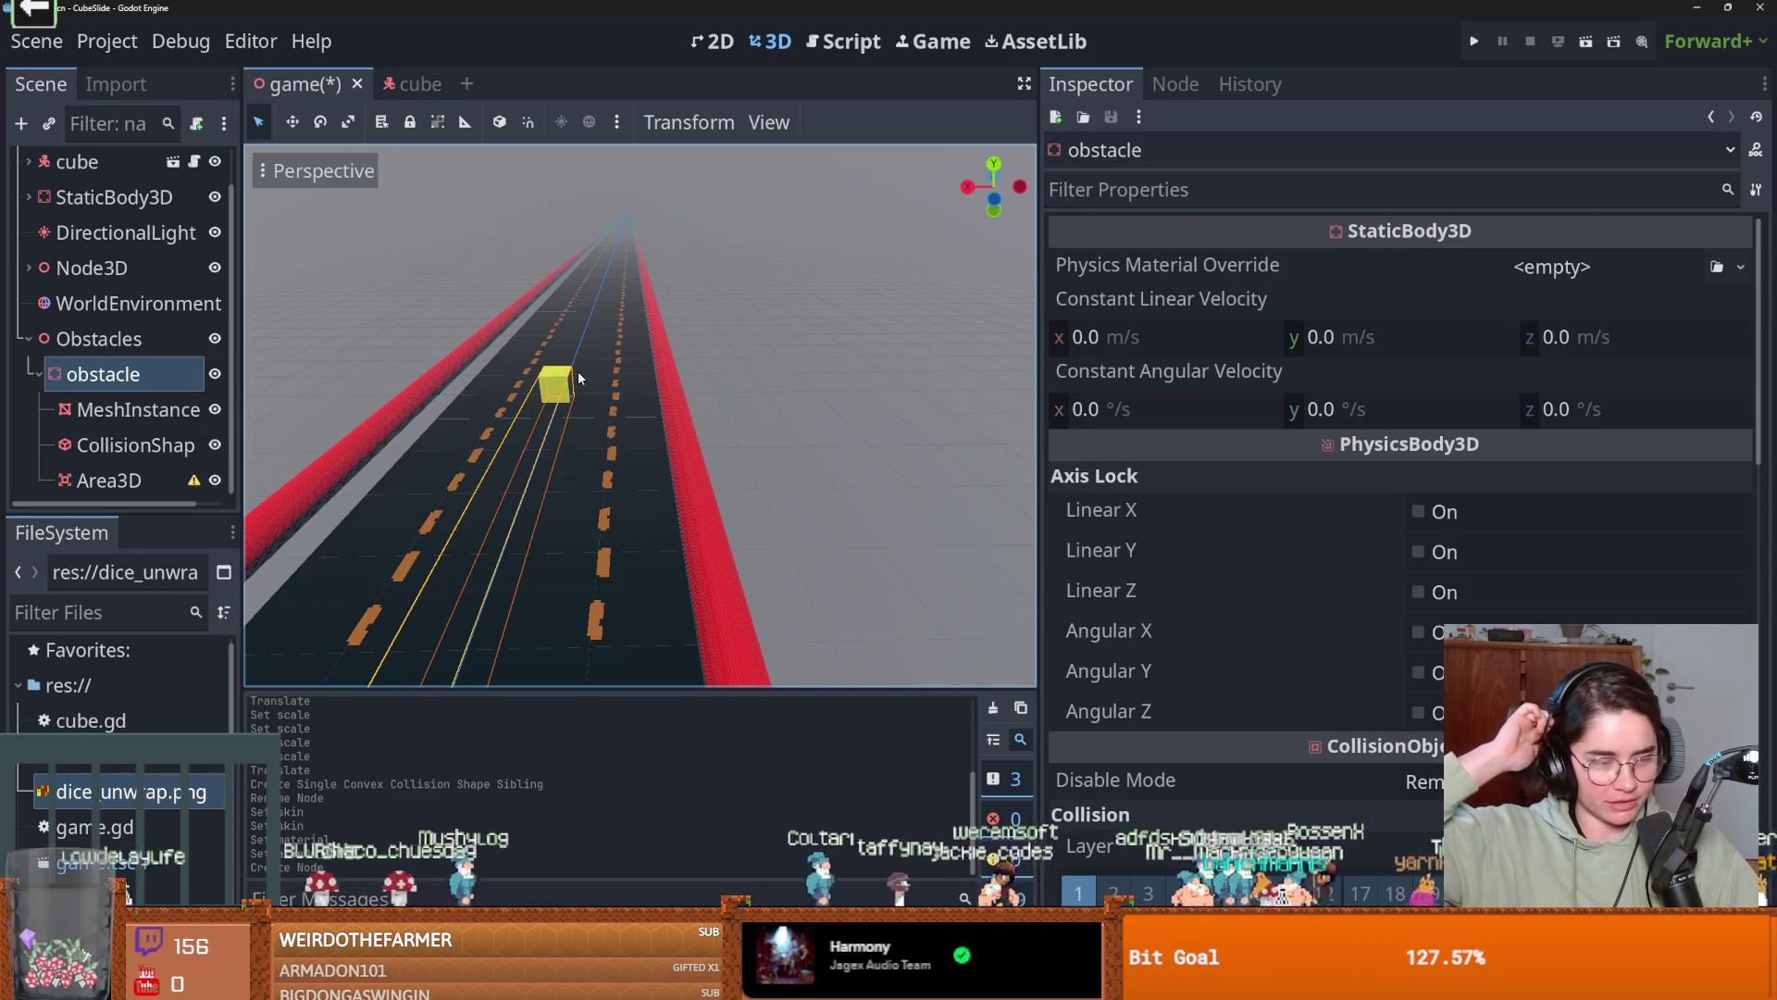
pyautogui.scroll(2, 521, 421)
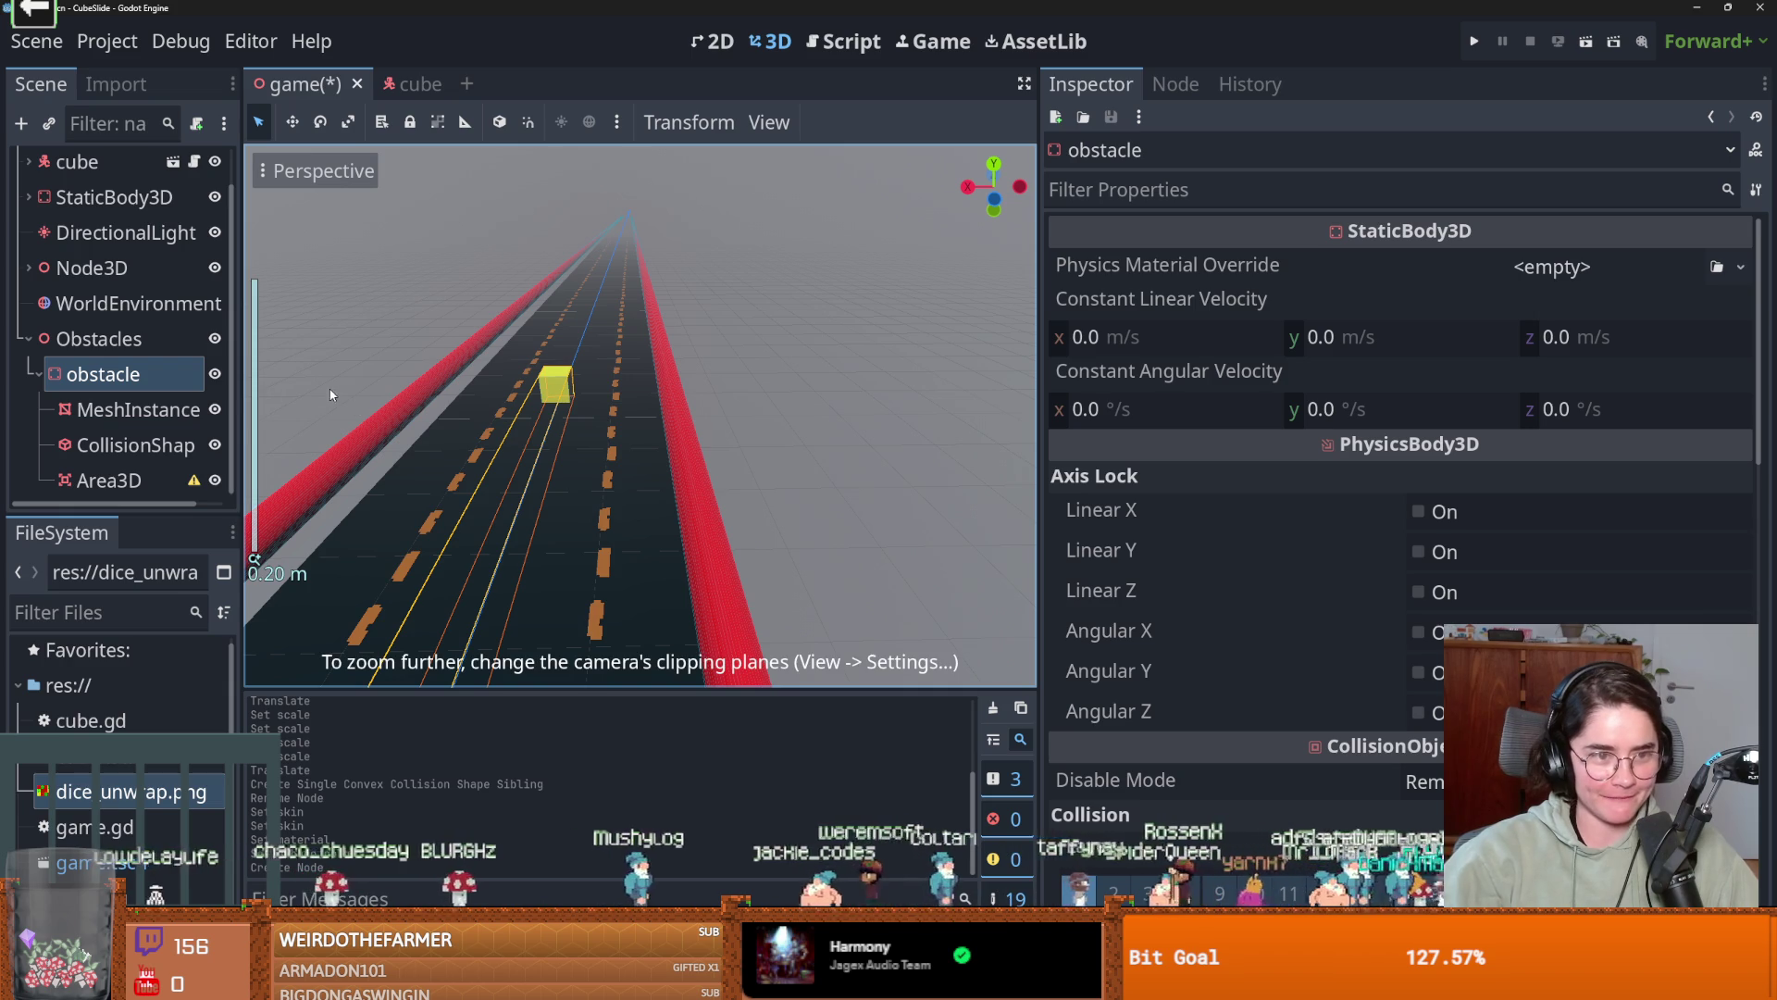
pyautogui.click(139, 480)
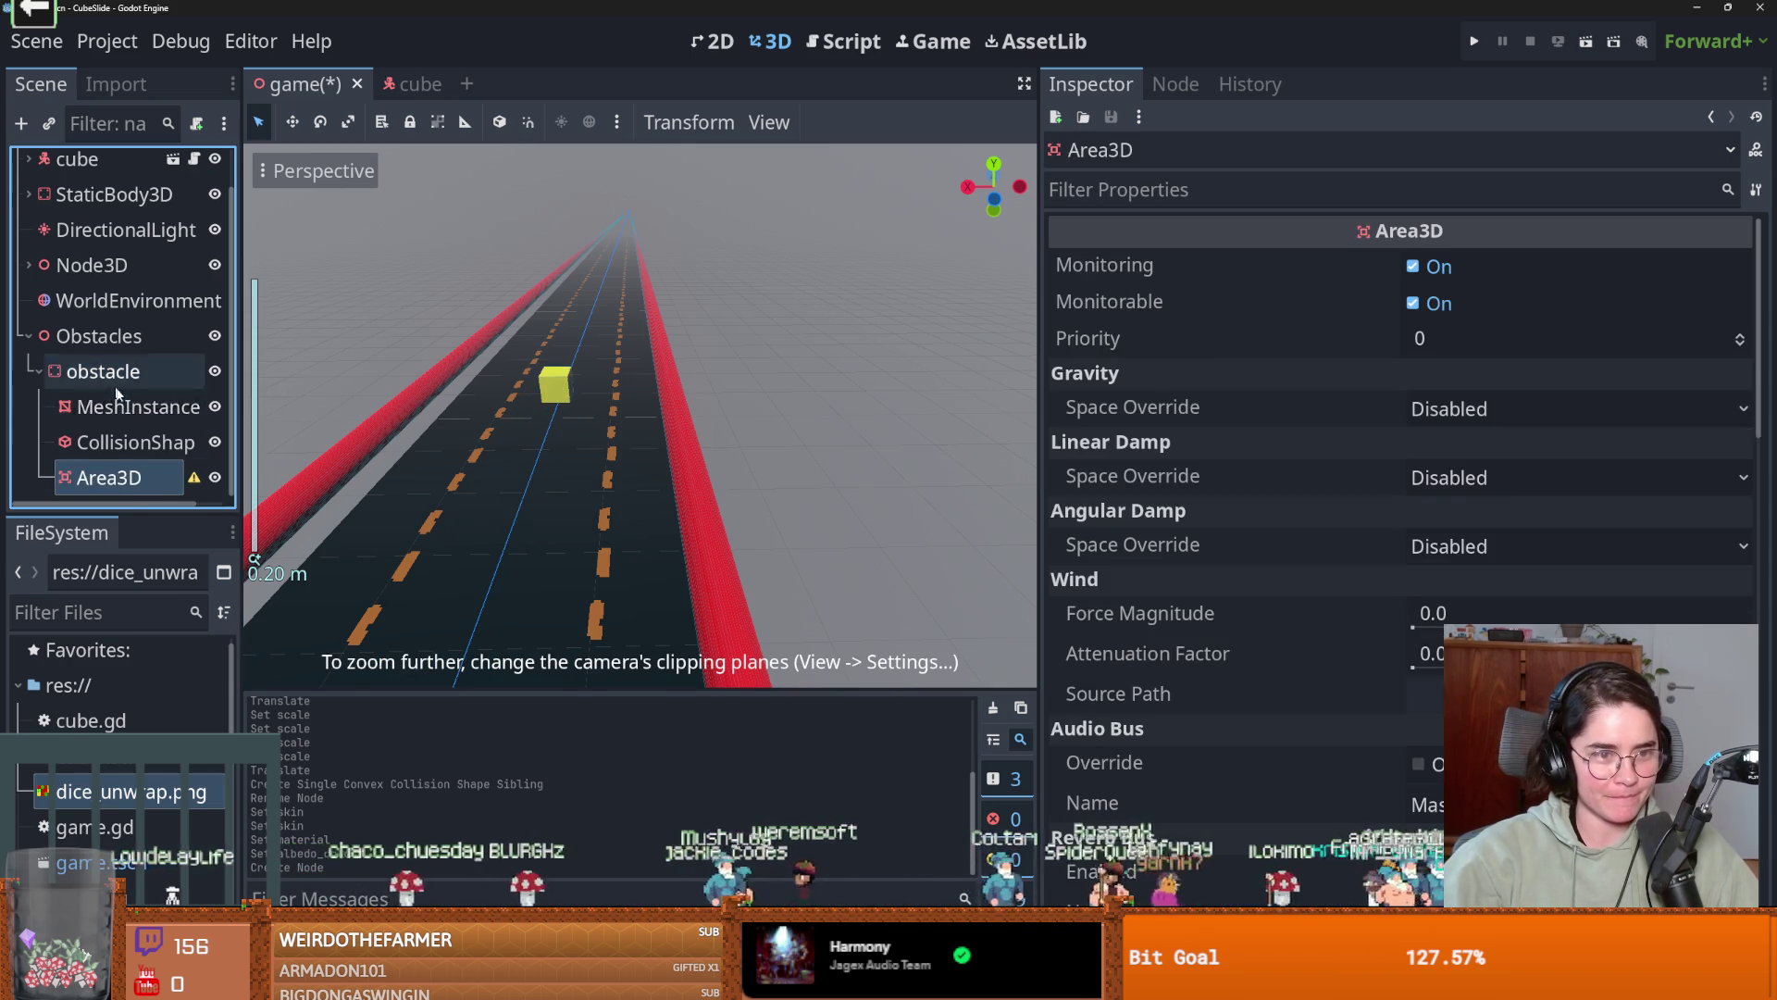
pyautogui.click(148, 409)
pyautogui.click(121, 444)
pyautogui.moveTo(121, 482); pyautogui.dragTo(119, 477)
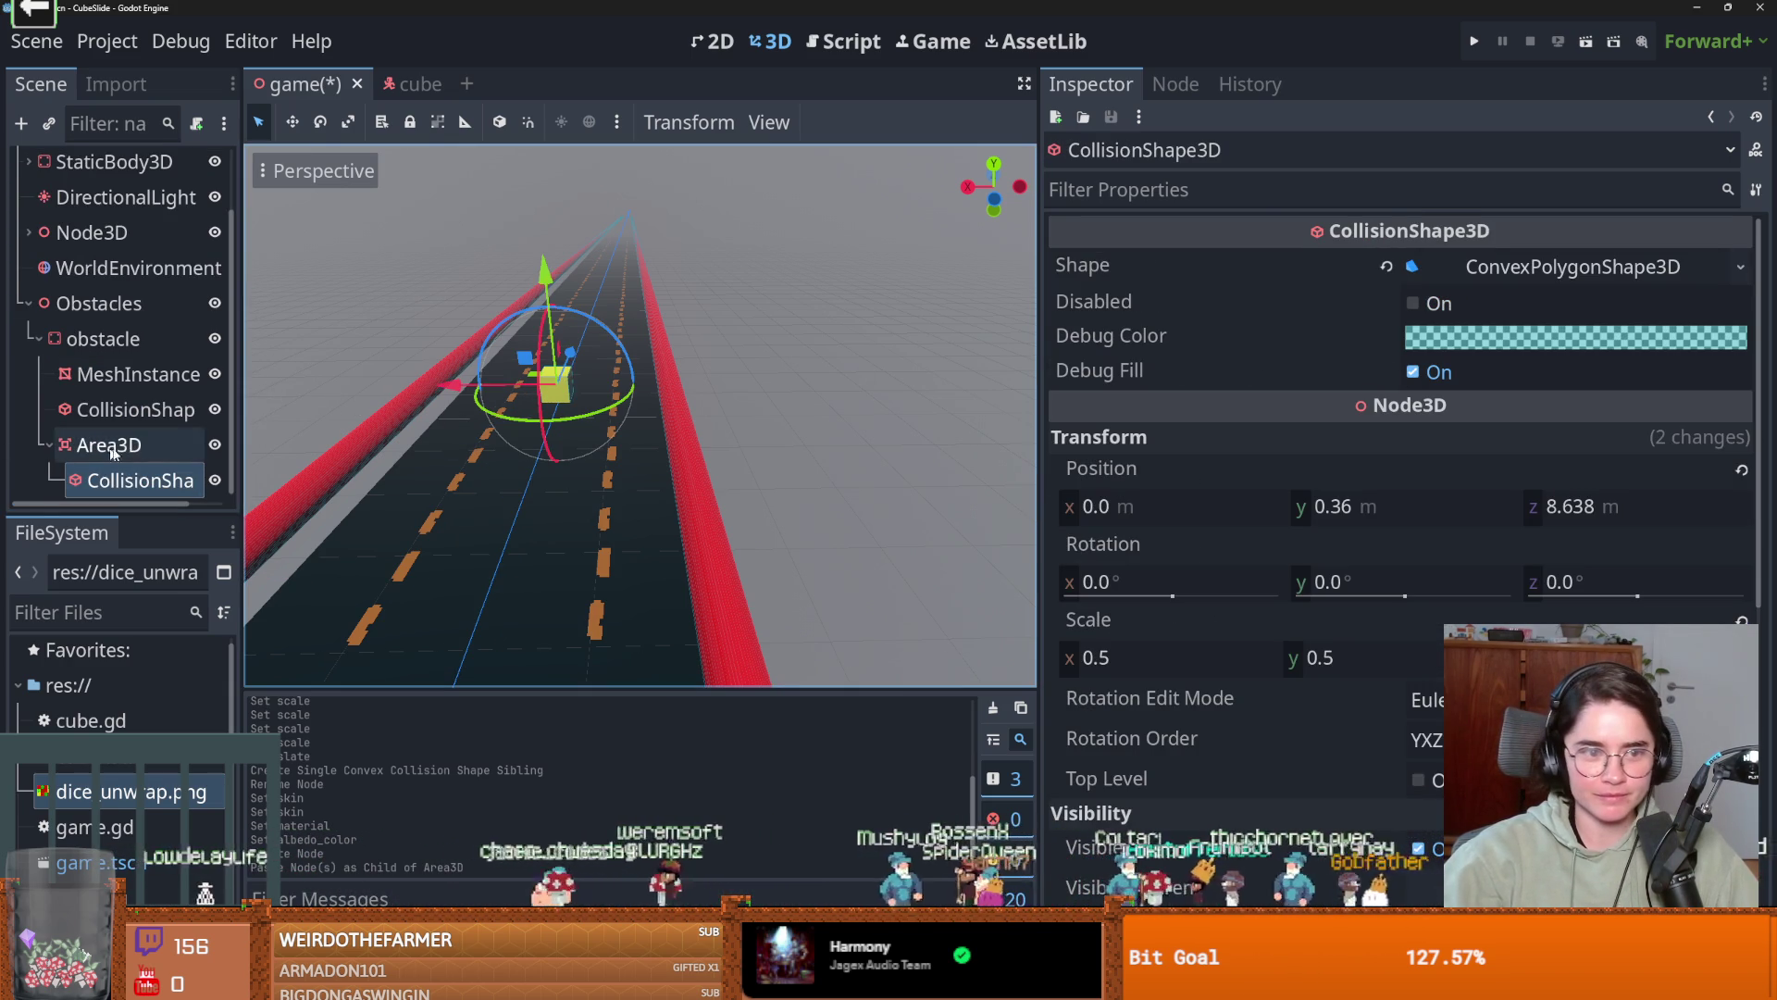
# Frame the Area3D's collision shape and list its ConvexPolygonShape3D's 8 points.
pyautogui.scroll(3, 454, 427)
pyautogui.press('f')
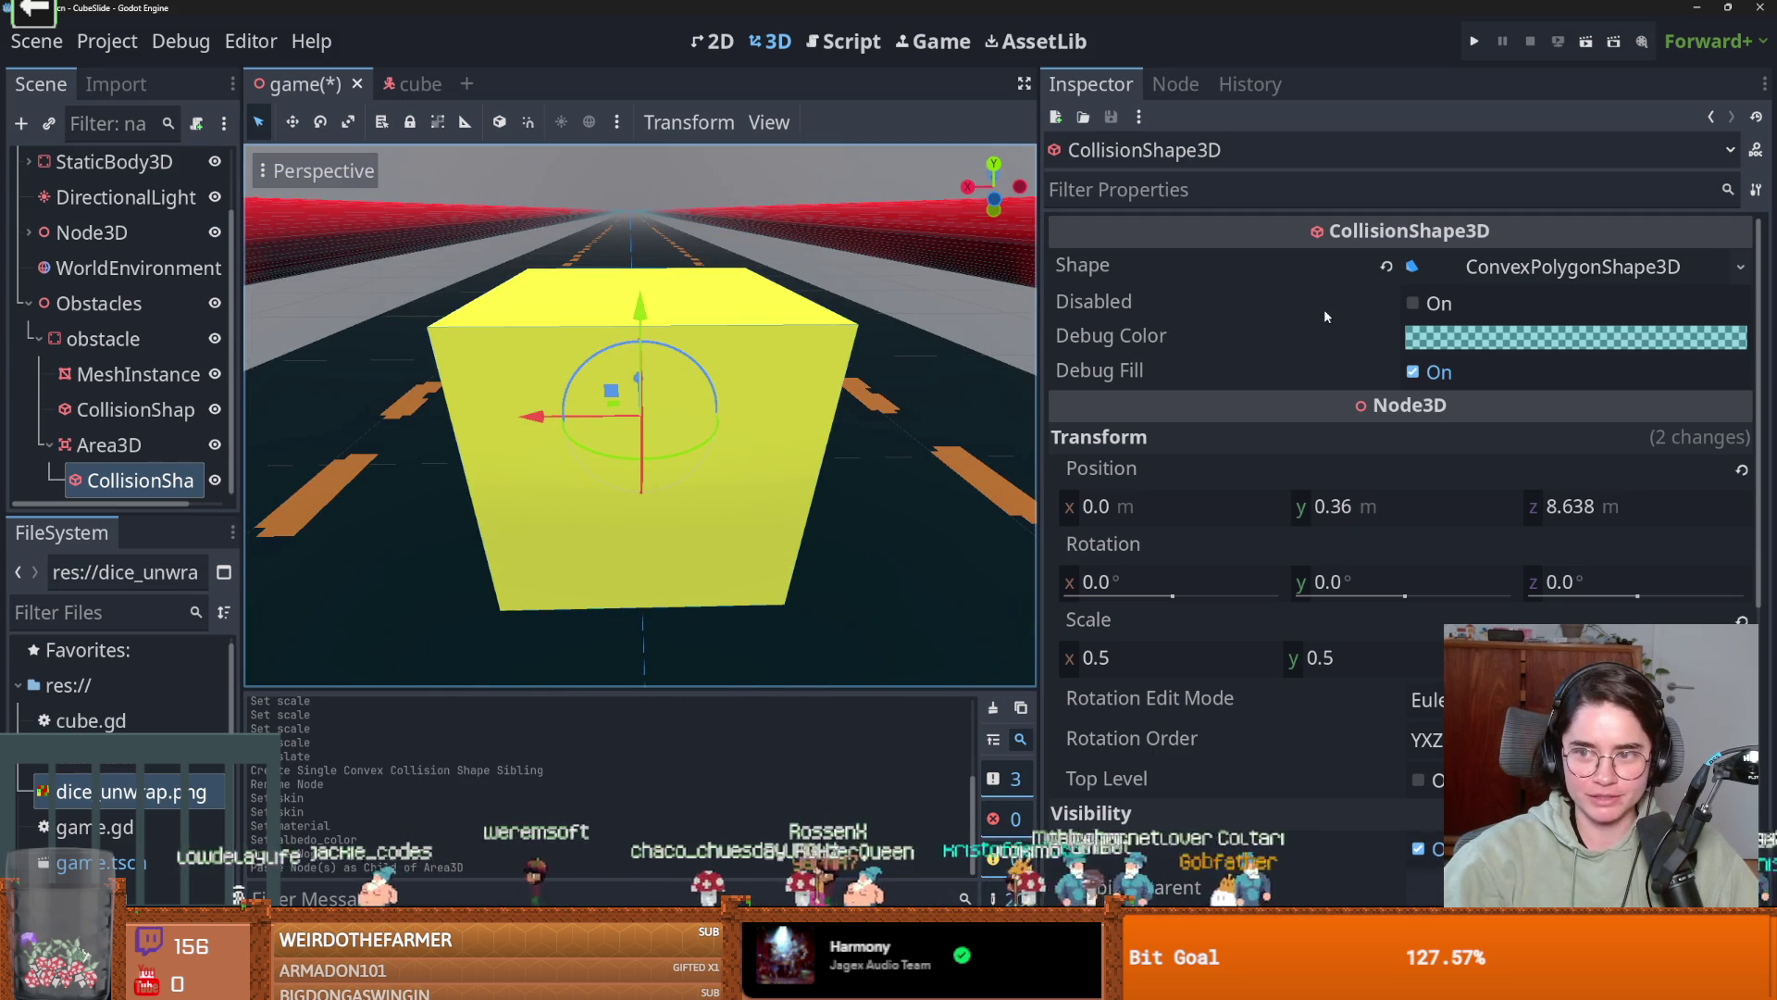
pyautogui.click(1527, 267)
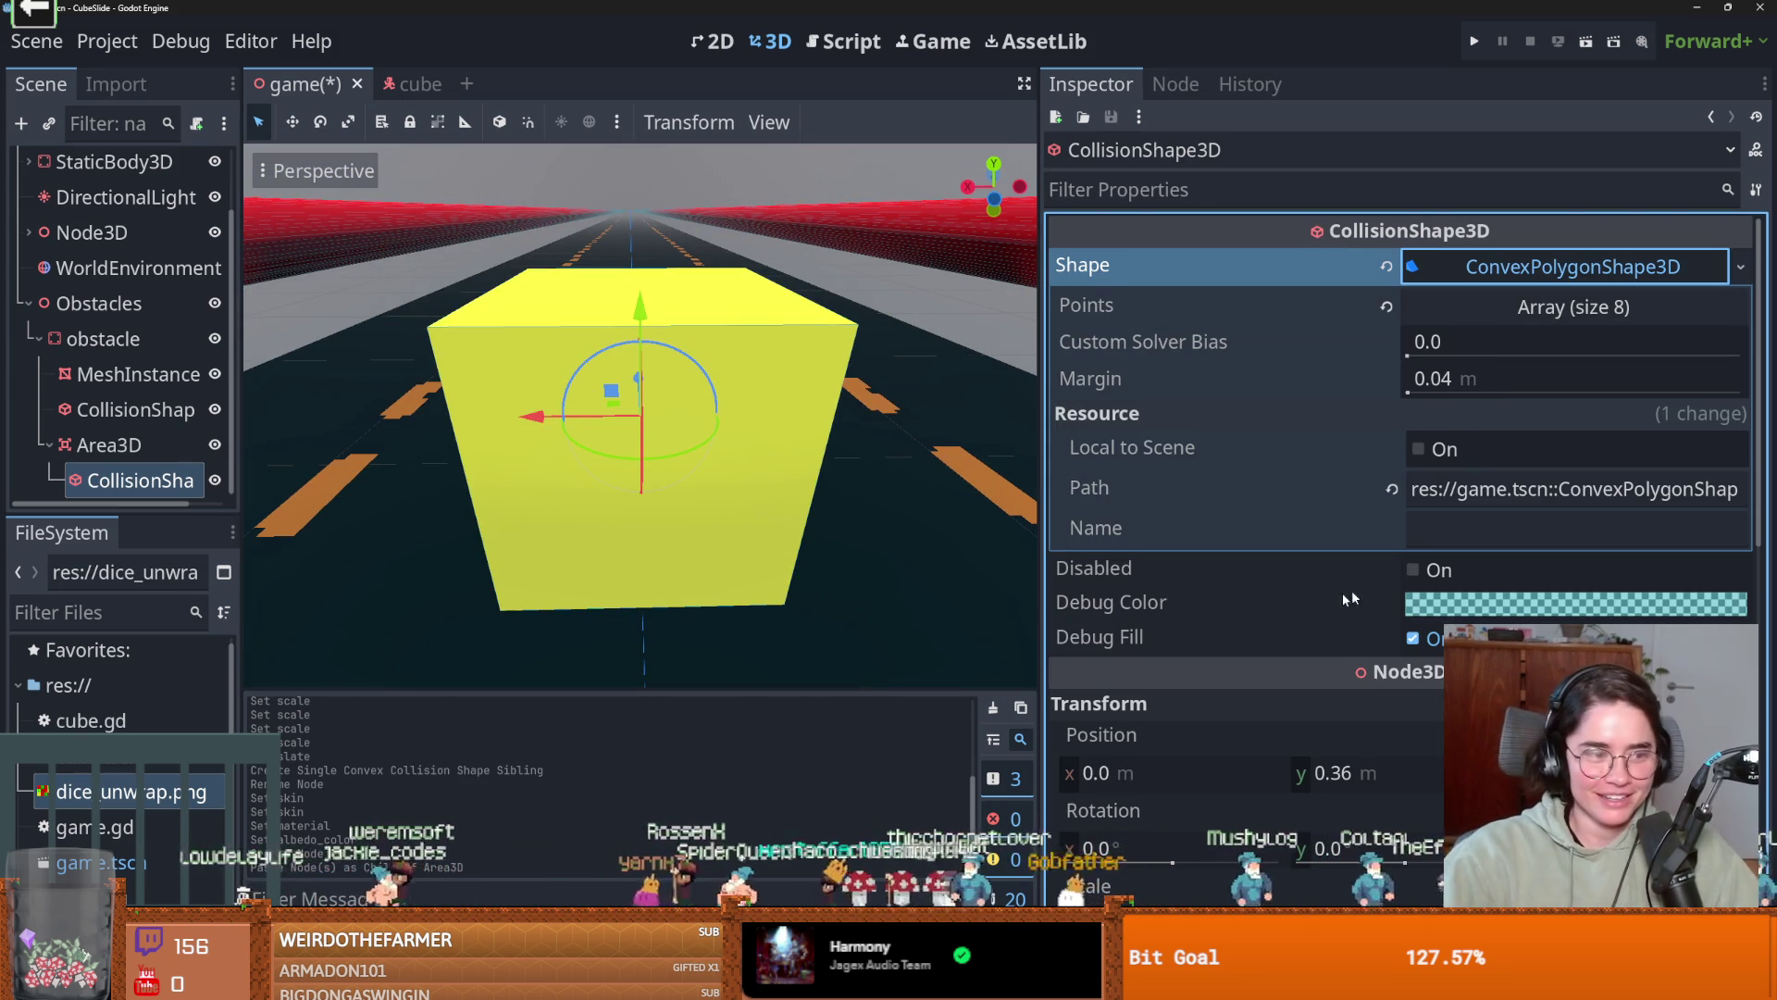
pyautogui.scroll(-3, 1279, 567)
pyautogui.scroll(2, 642, 424)
pyautogui.scroll(-2, 642, 424)
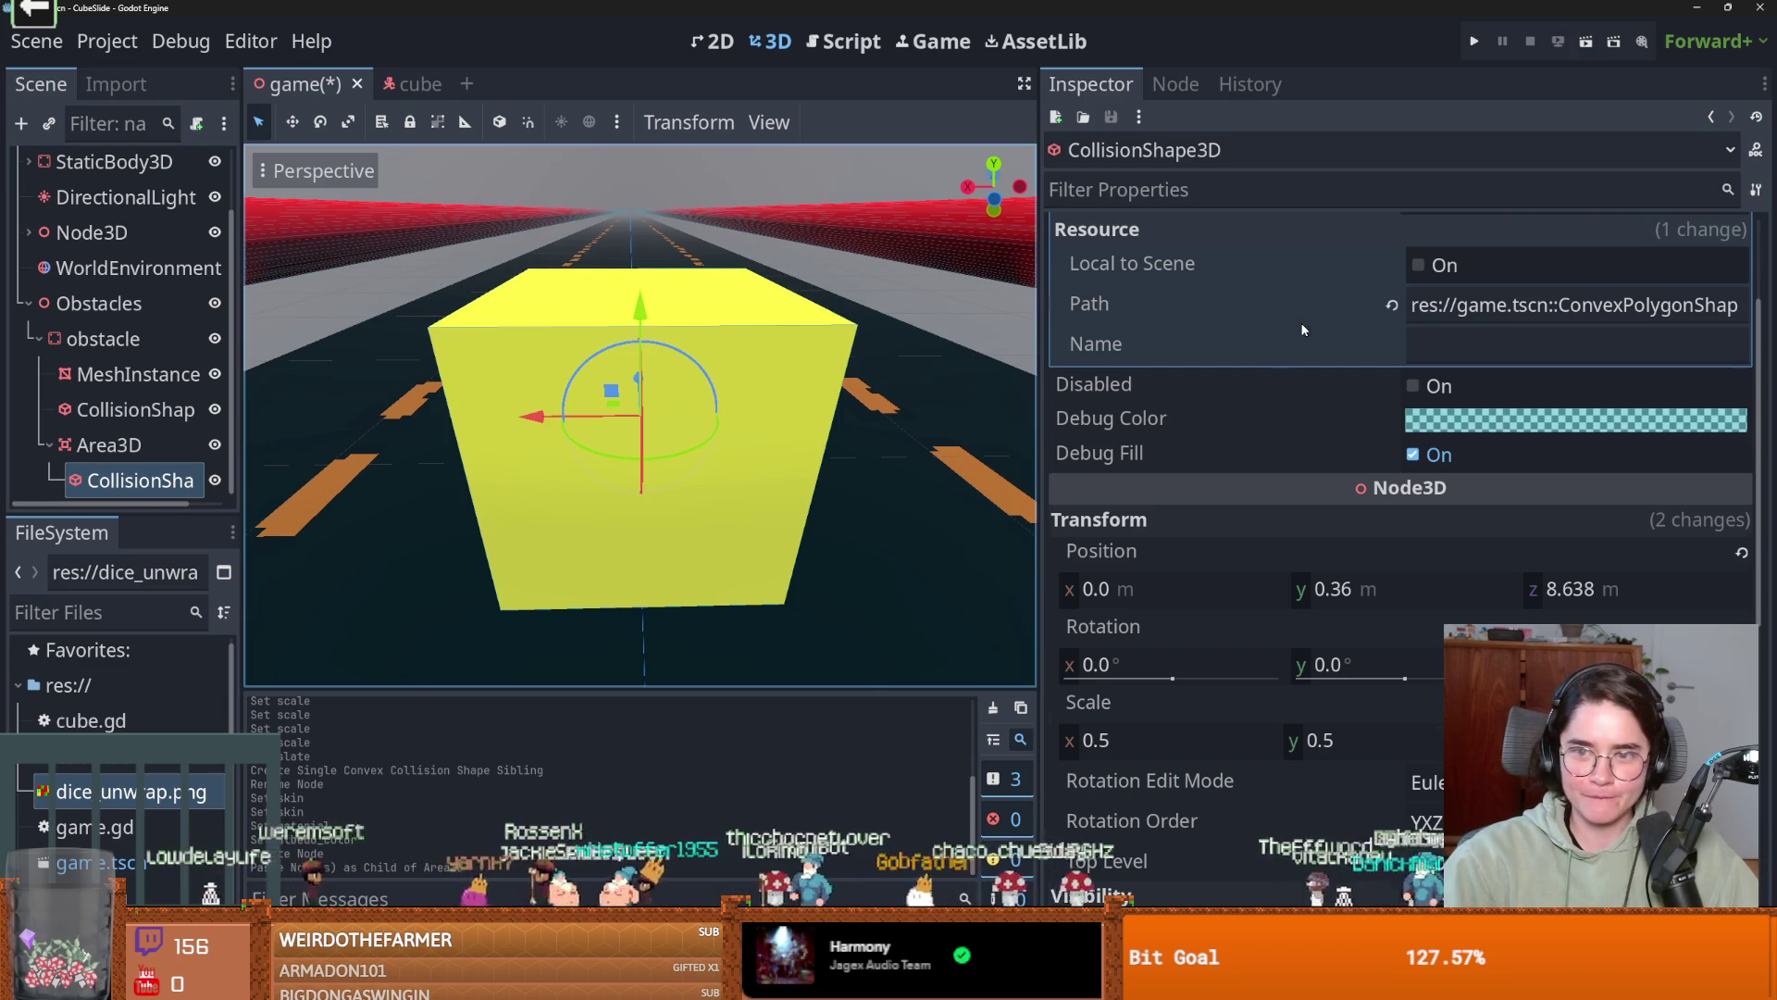
pyautogui.scroll(3, 1336, 367)
pyautogui.click(1527, 306)
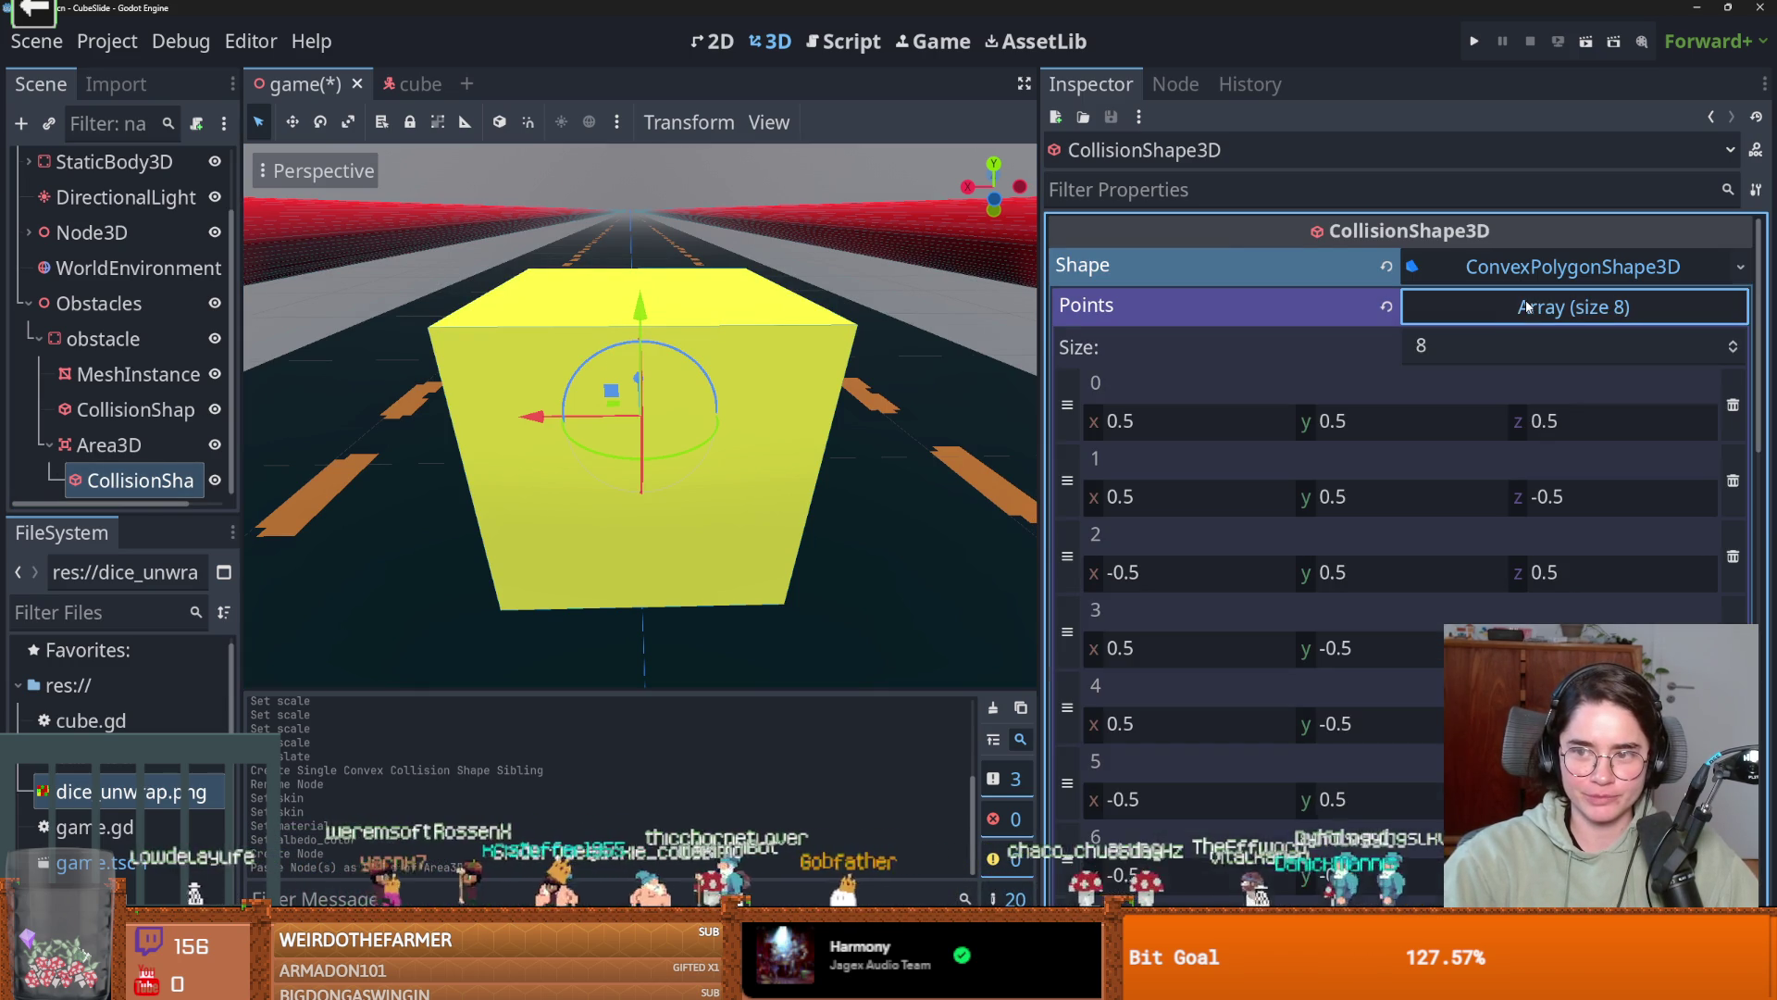
# Adjust the first points' coordinates, keeping point 3 stretched along z to -0.535.
pyautogui.moveTo(1104, 499)
pyautogui.mouseDown()
pyautogui.moveTo(1214, 498)
pyautogui.moveTo(1108, 428)
pyautogui.moveTo(1125, 421)
pyautogui.mouseUp()
pyautogui.moveTo(759, 435); pyautogui.dragTo(654, 452)
pyautogui.hotkey('ctrl', 'z')
pyautogui.hotkey('ctrl', 'z')
pyautogui.scroll(-2, 1207, 581)
pyautogui.moveTo(1100, 565); pyautogui.dragTo(1148, 565)
pyautogui.hotkey('ctrl', 'z')
pyautogui.moveTo(1333, 556); pyautogui.dragTo(1361, 556)
pyautogui.hotkey('ctrl', 'z')
pyautogui.hotkey('ctrl', 'z')
pyautogui.moveTo(1544, 556)
pyautogui.mouseDown()
pyautogui.moveTo(1564, 557)
pyautogui.moveTo(1527, 556)
pyautogui.moveTo(1565, 557)
pyautogui.mouseUp()
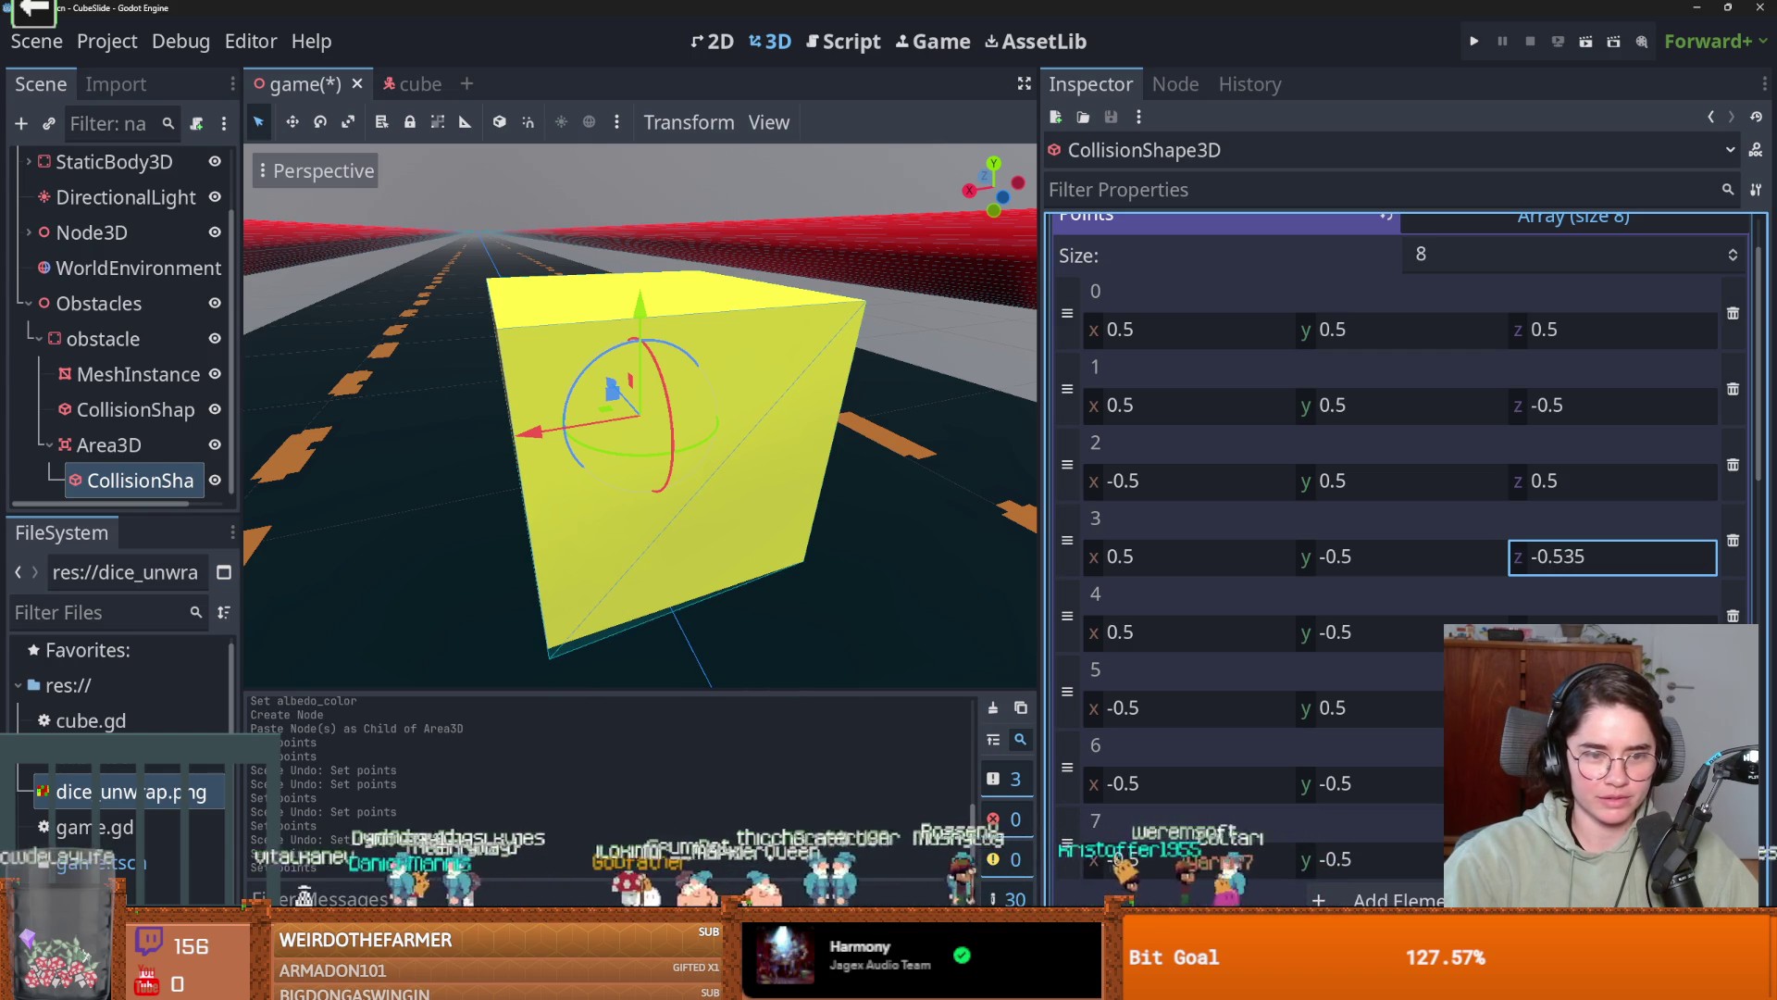
# Stretch points 1, 2, 0 and 4 along z and tweak the lower edge around the cube.
pyautogui.moveTo(1525, 486); pyautogui.dragTo(1537, 486)
pyautogui.hotkey('ctrl', 'z')
pyautogui.moveTo(1522, 407); pyautogui.dragTo(1525, 411)
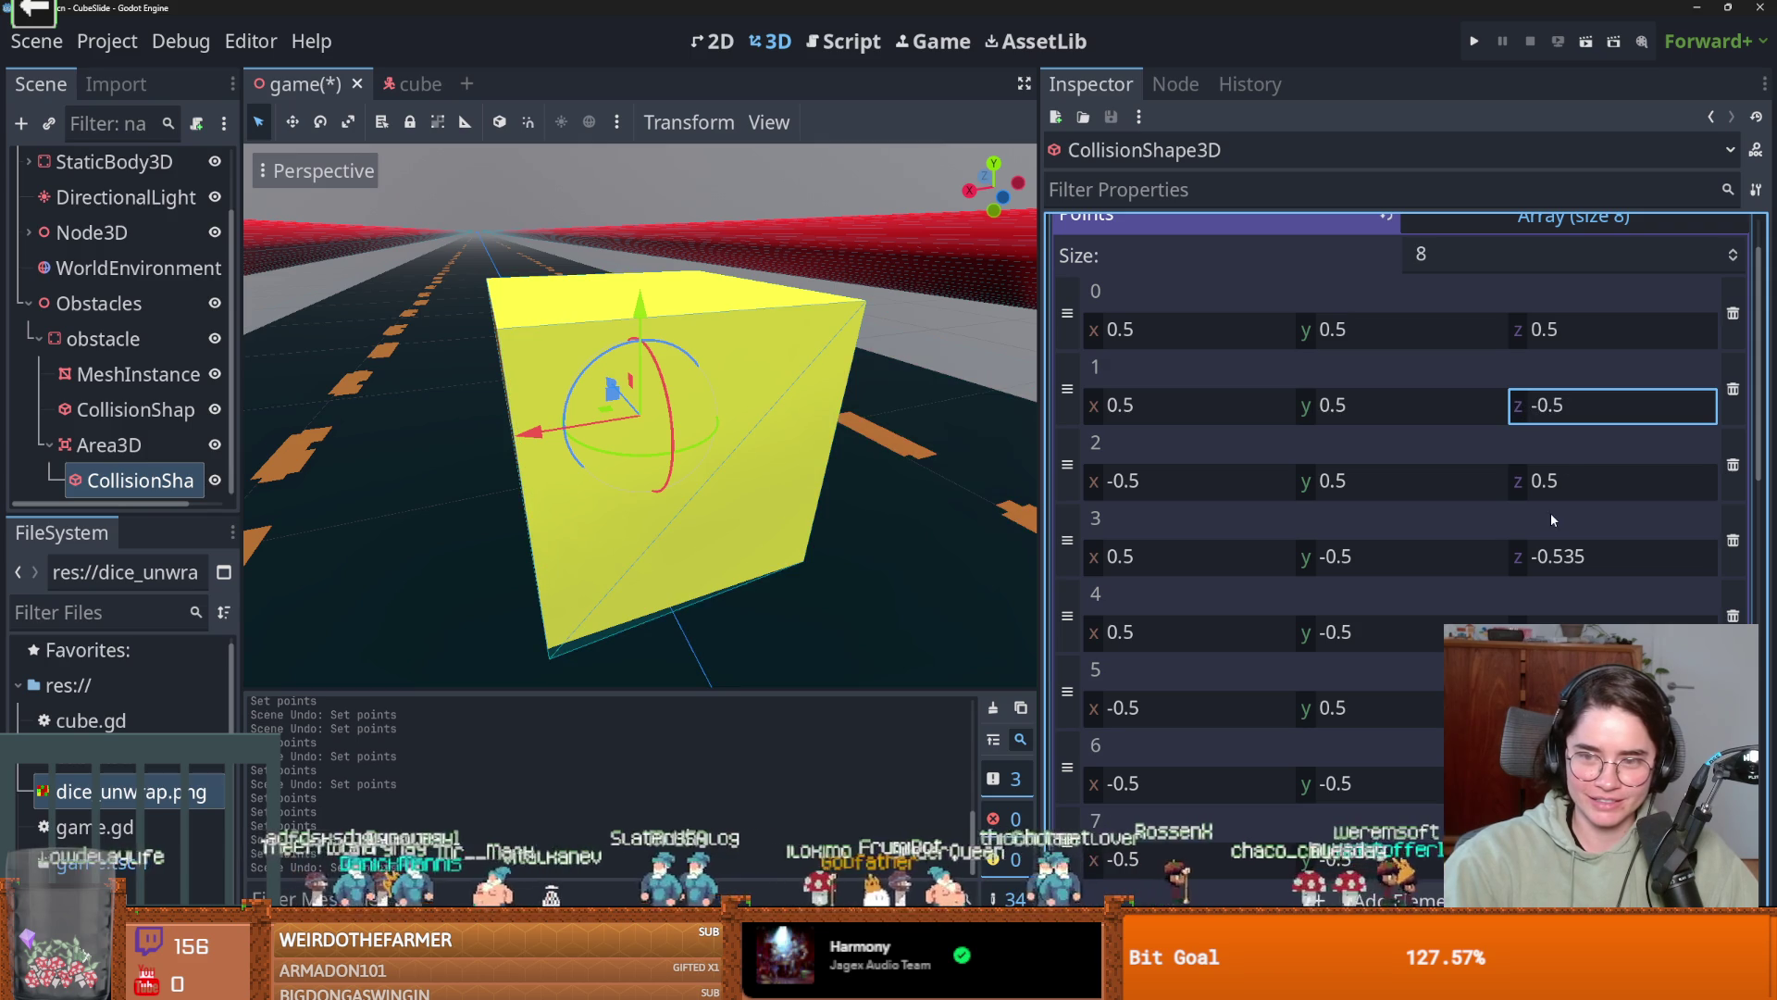
pyautogui.moveTo(1523, 335); pyautogui.dragTo(1518, 329)
pyautogui.hotkey('ctrl', 'z')
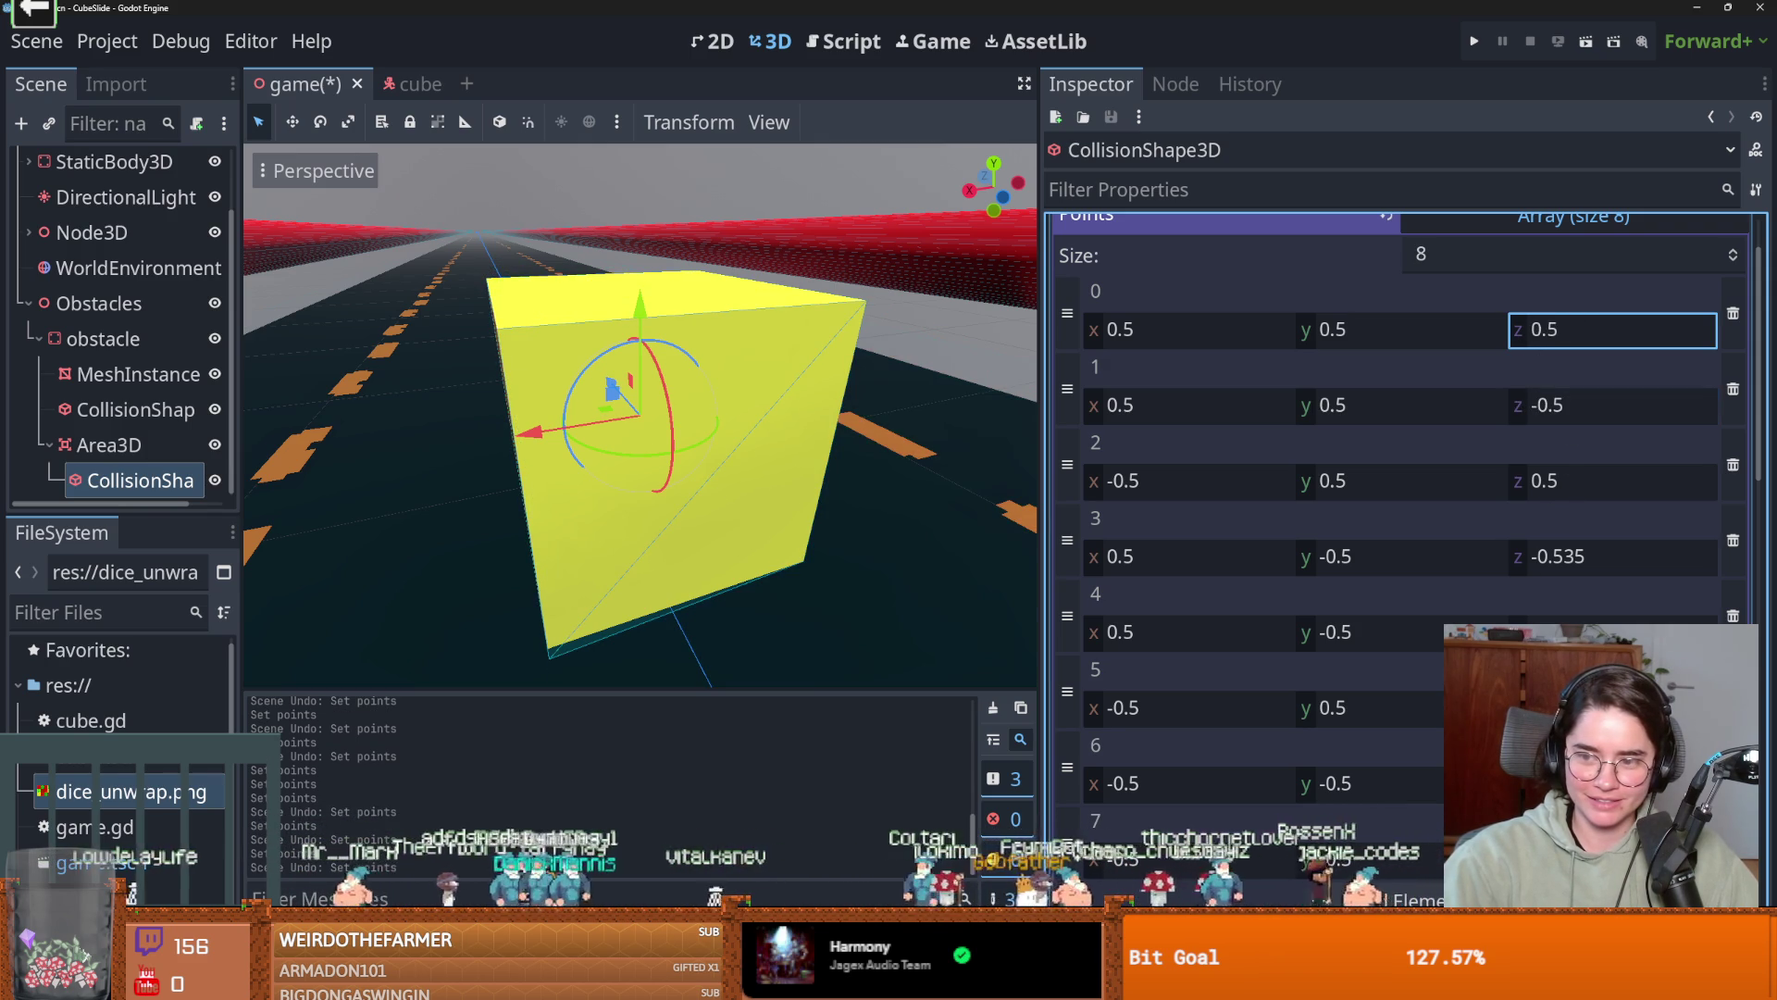
pyautogui.click(1574, 633)
pyautogui.moveTo(1574, 632); pyautogui.dragTo(1609, 632)
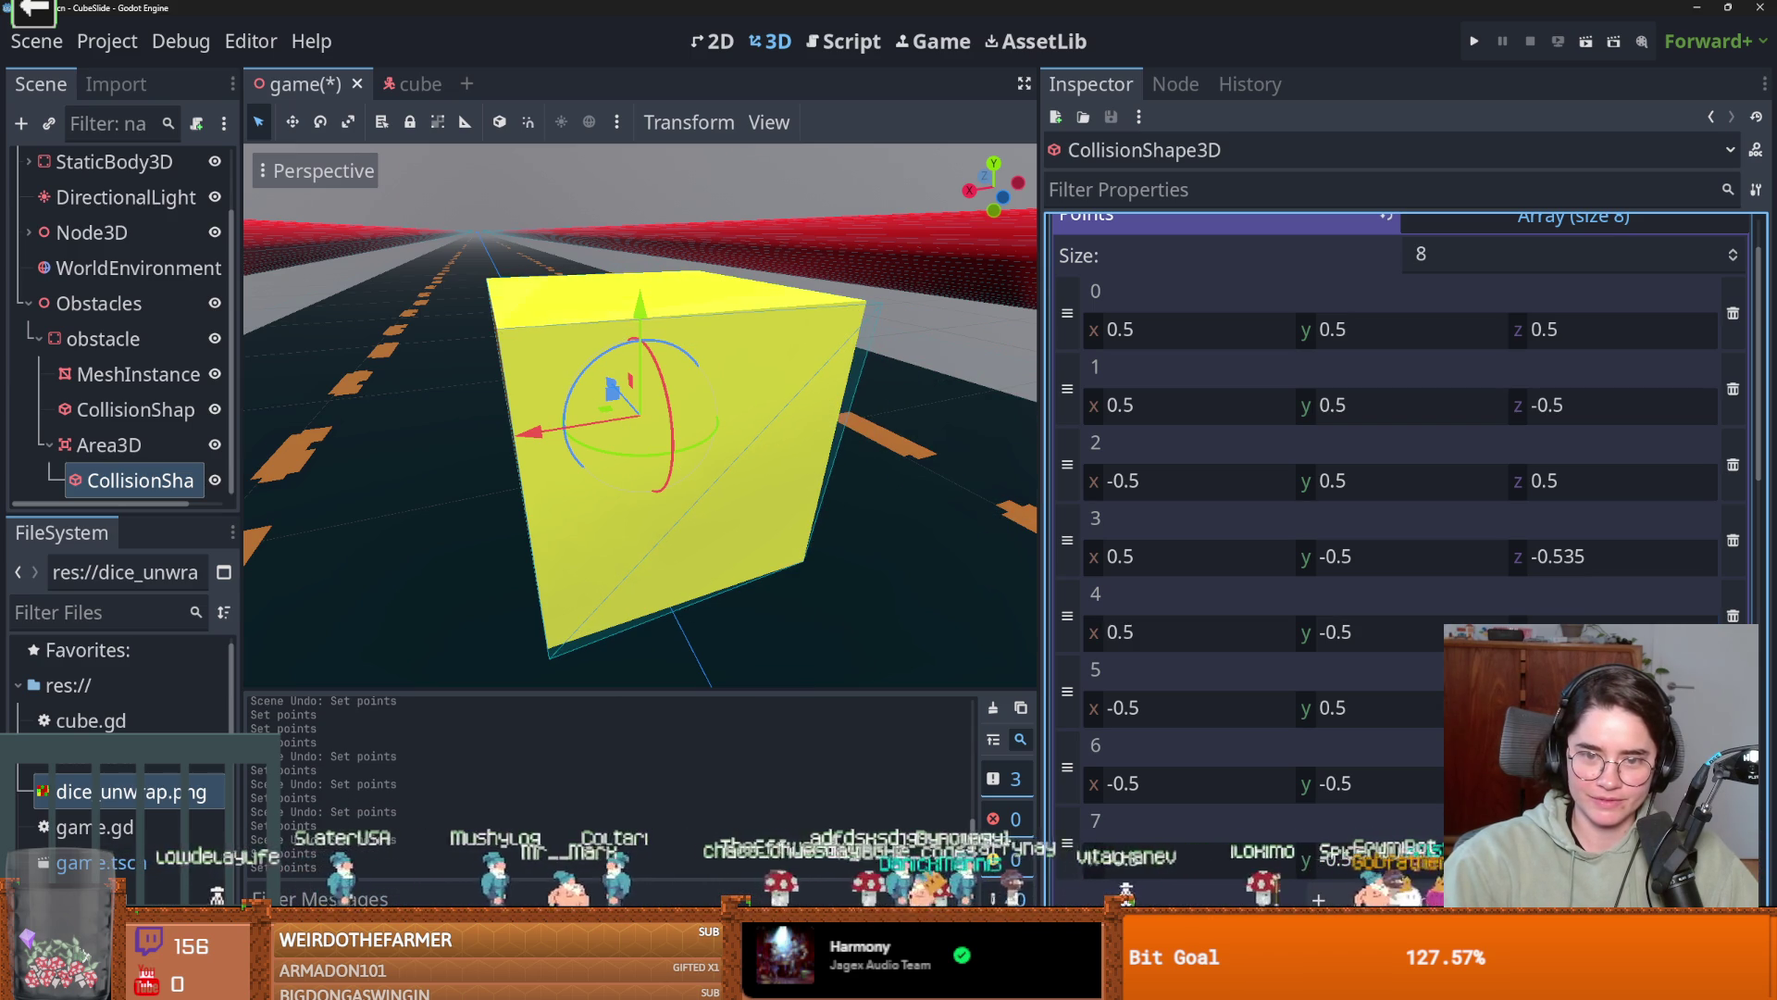
pyautogui.moveTo(1576, 633); pyautogui.dragTo(1592, 632)
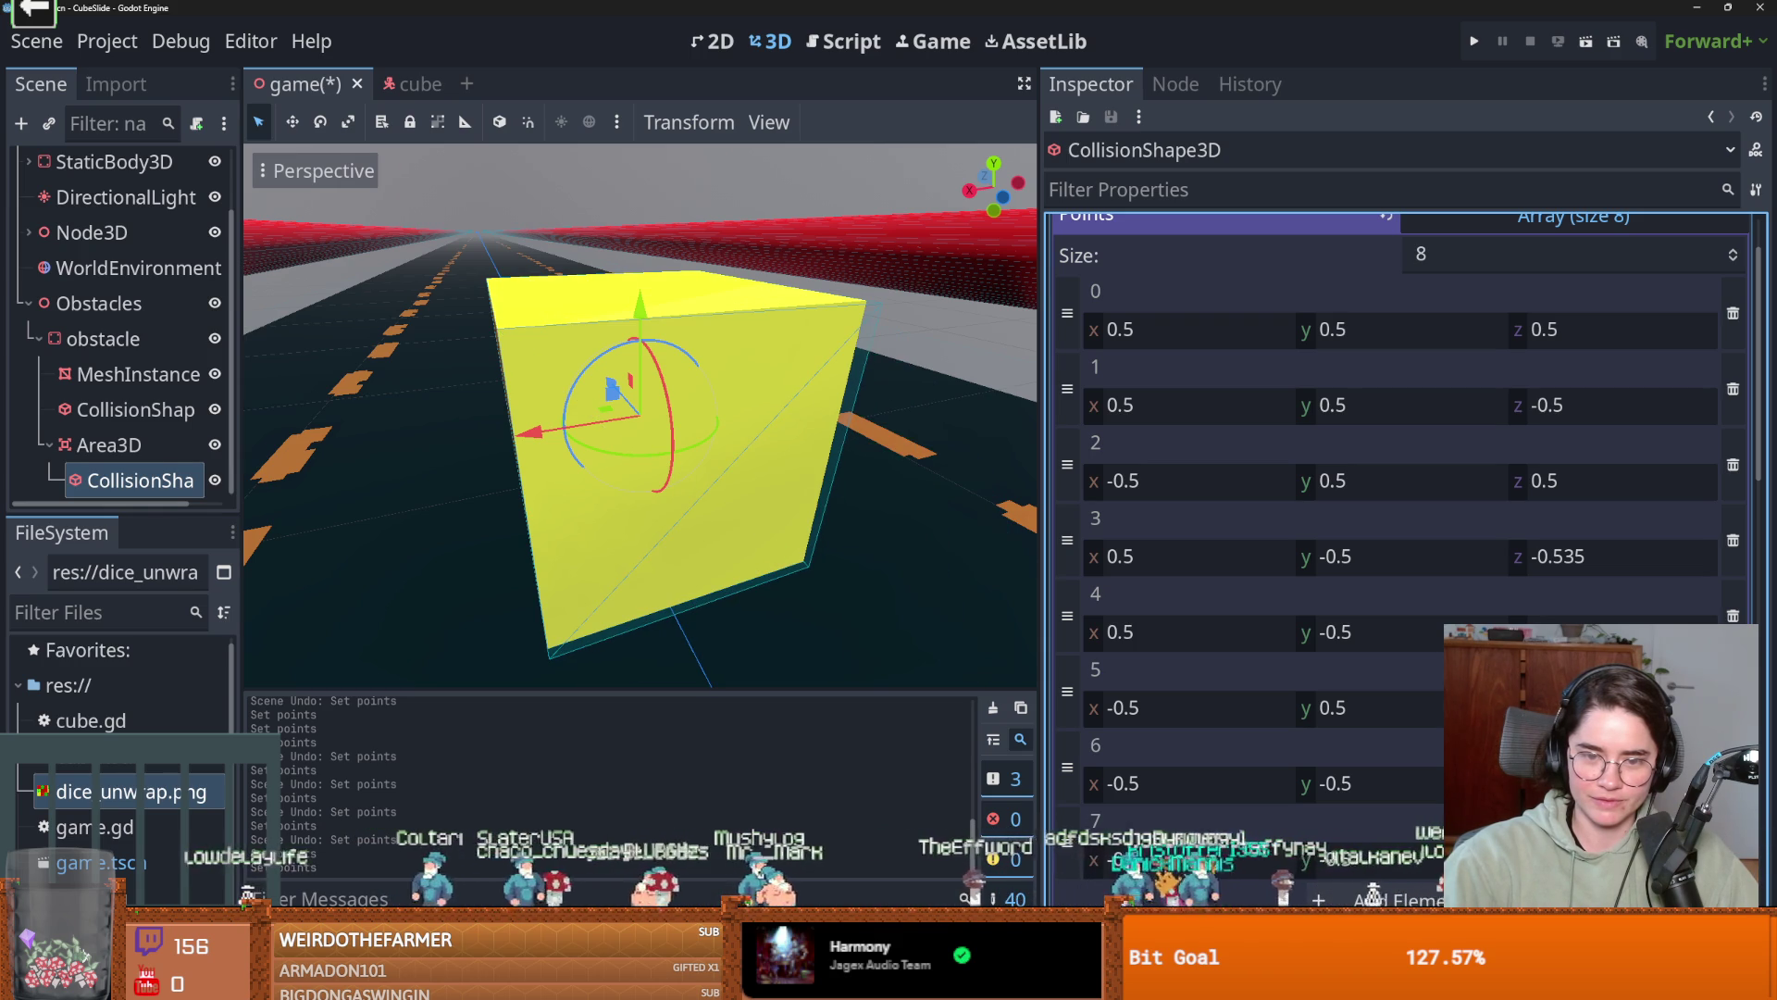
pyautogui.moveTo(639, 416)
pyautogui.mouseDown()
pyautogui.moveTo(592, 370)
pyautogui.moveTo(398, 278)
pyautogui.mouseUp()
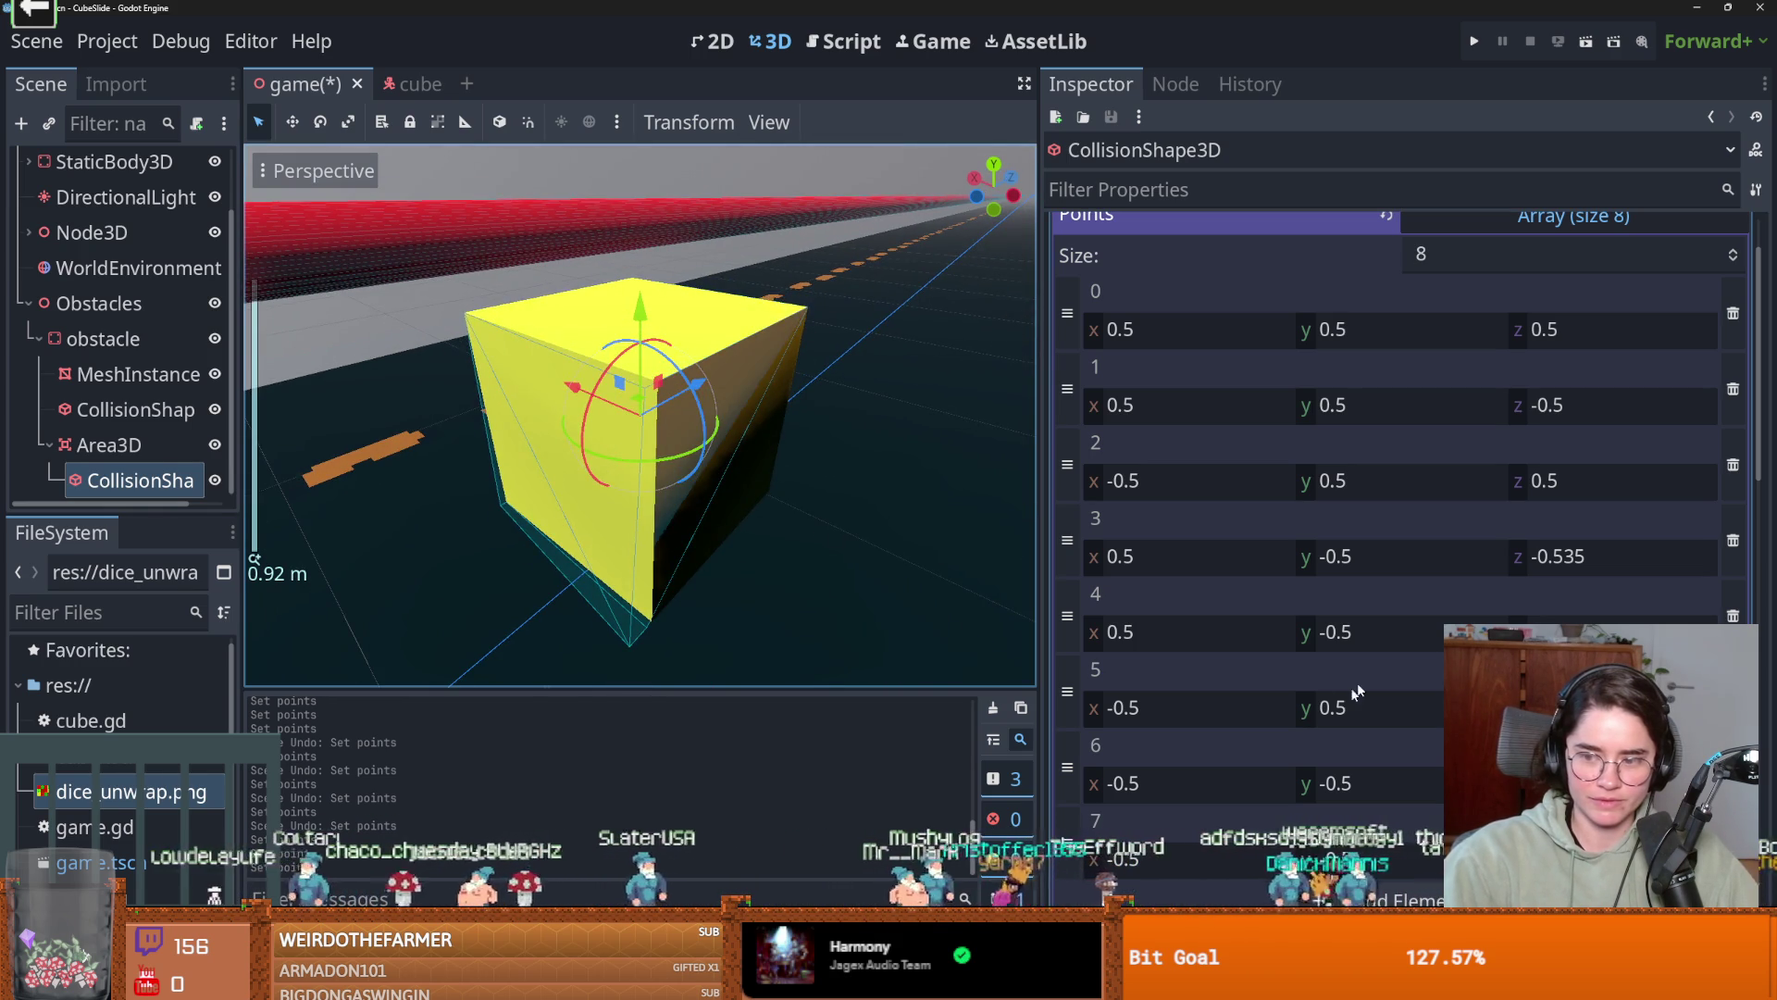
pyautogui.moveTo(1576, 783); pyautogui.dragTo(1657, 783)
pyautogui.hotkey('ctrl', 'z')
pyautogui.hotkey('ctrl', 'z')
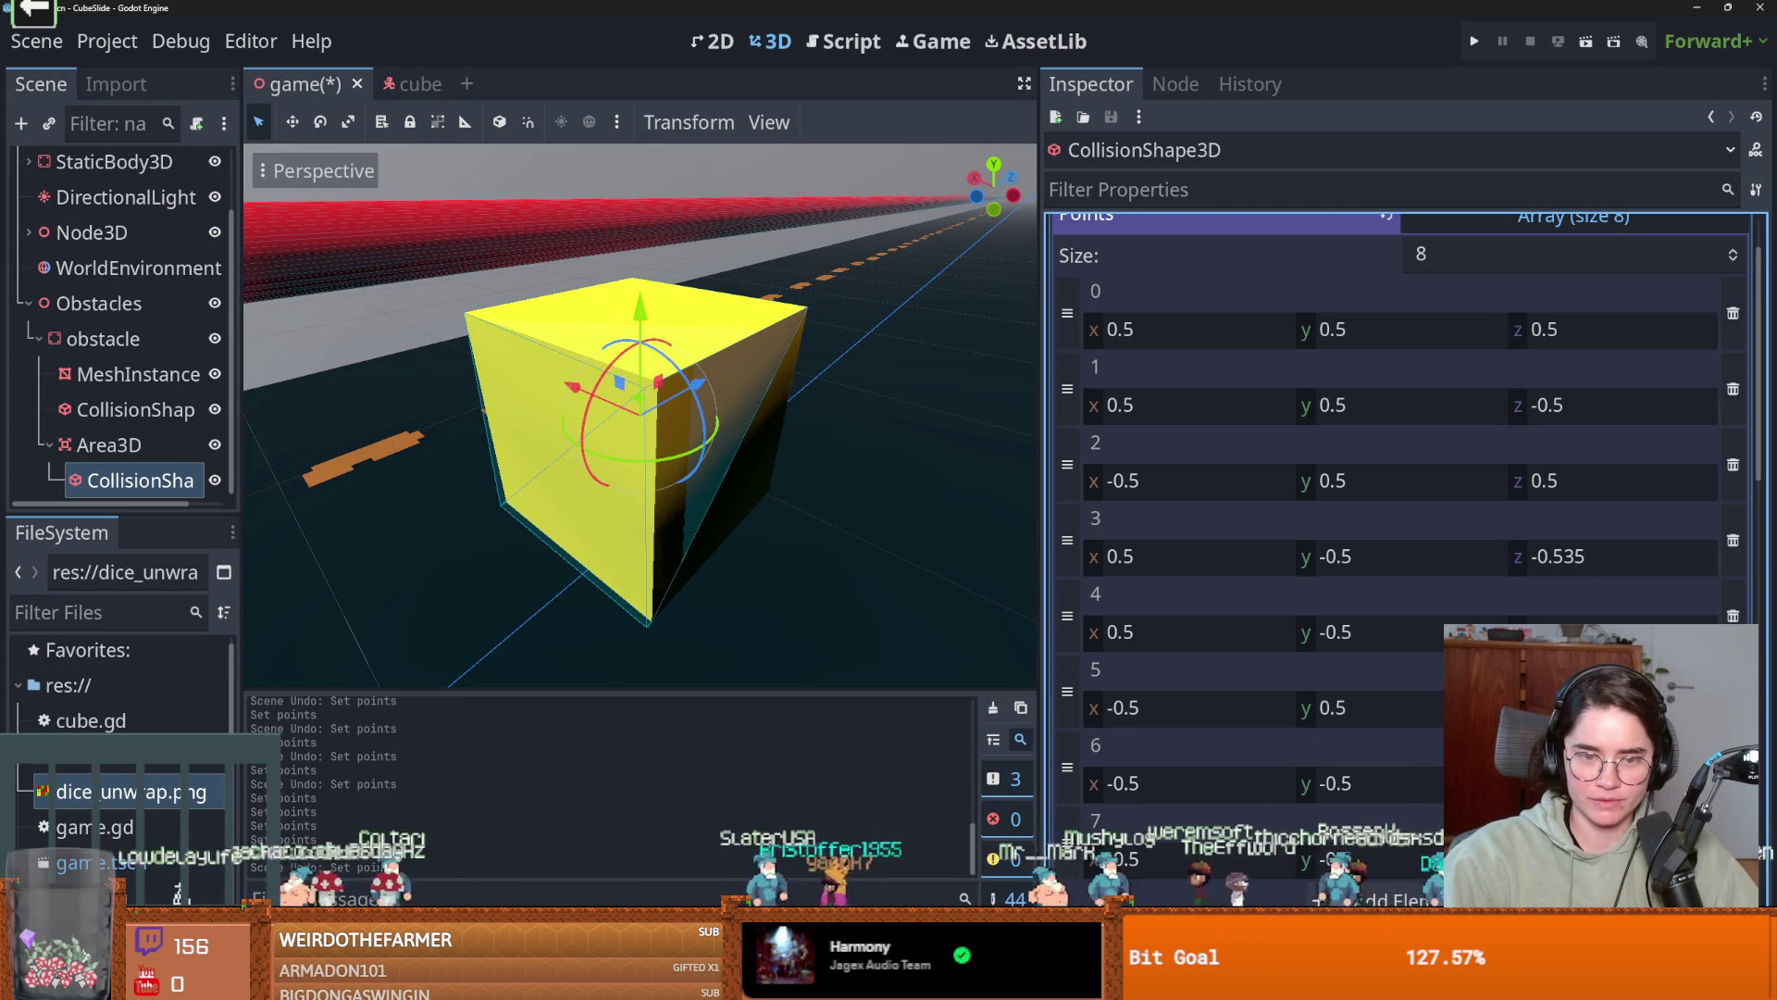
pyautogui.moveTo(750, 544)
pyautogui.mouseDown()
pyautogui.moveTo(240, 488)
pyautogui.moveTo(687, 488)
pyautogui.mouseUp()
# Rename the Area3D to obstaclecoll_area.
pyautogui.click(189, 451)
pyautogui.click(189, 444)
pyautogui.write('obstacle_')
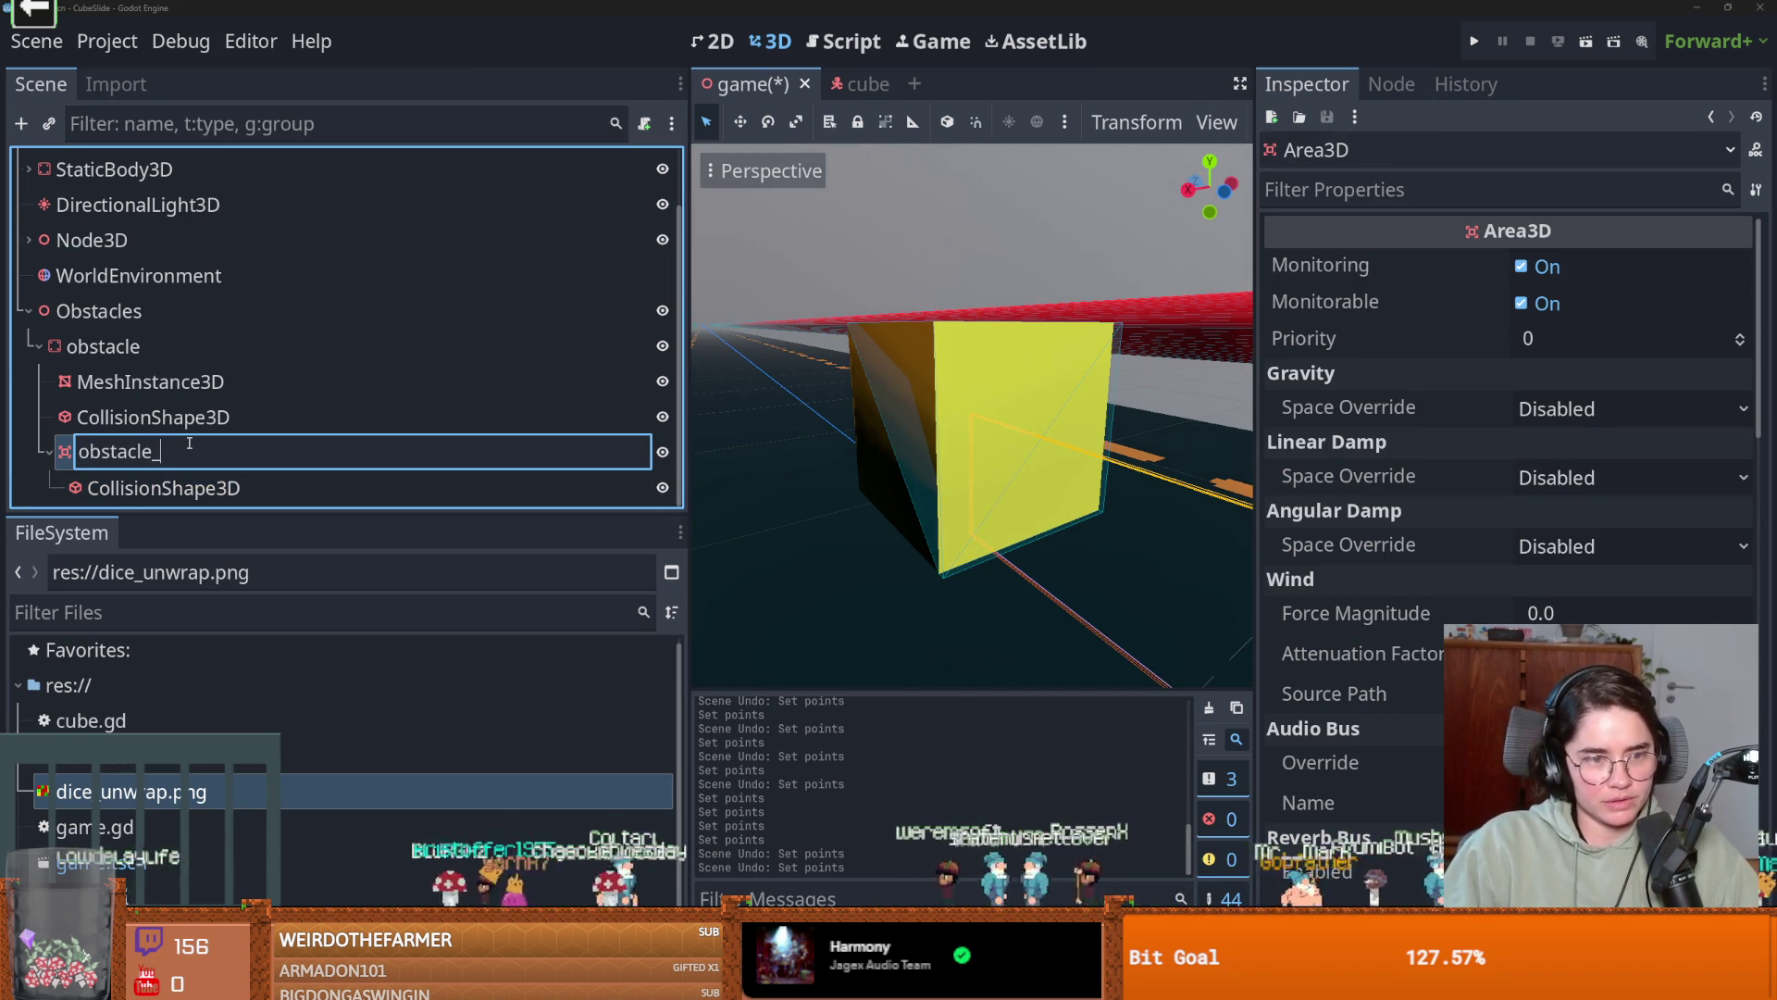
pyautogui.write('coll')
pyautogui.click(190, 349)
# Save the obstacle branch as obstacle.tscn and open it in the editor.
pyautogui.rightClick(191, 352)
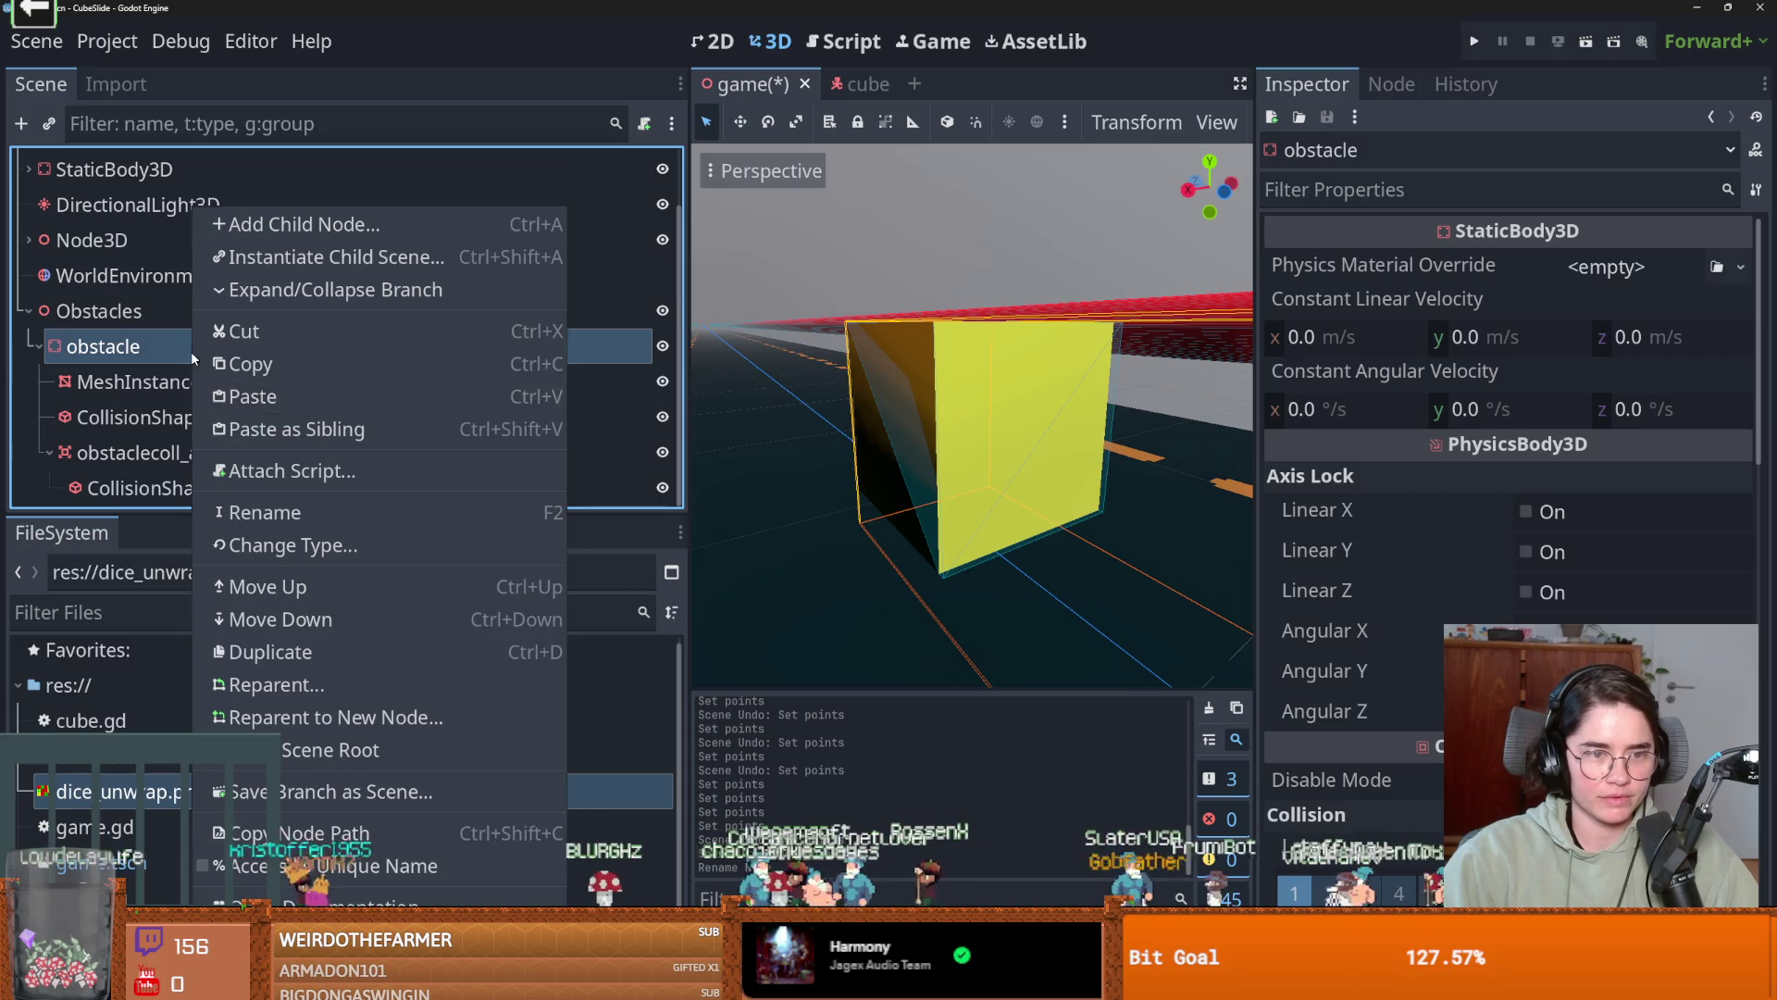
pyautogui.click(324, 792)
pyautogui.click(721, 775)
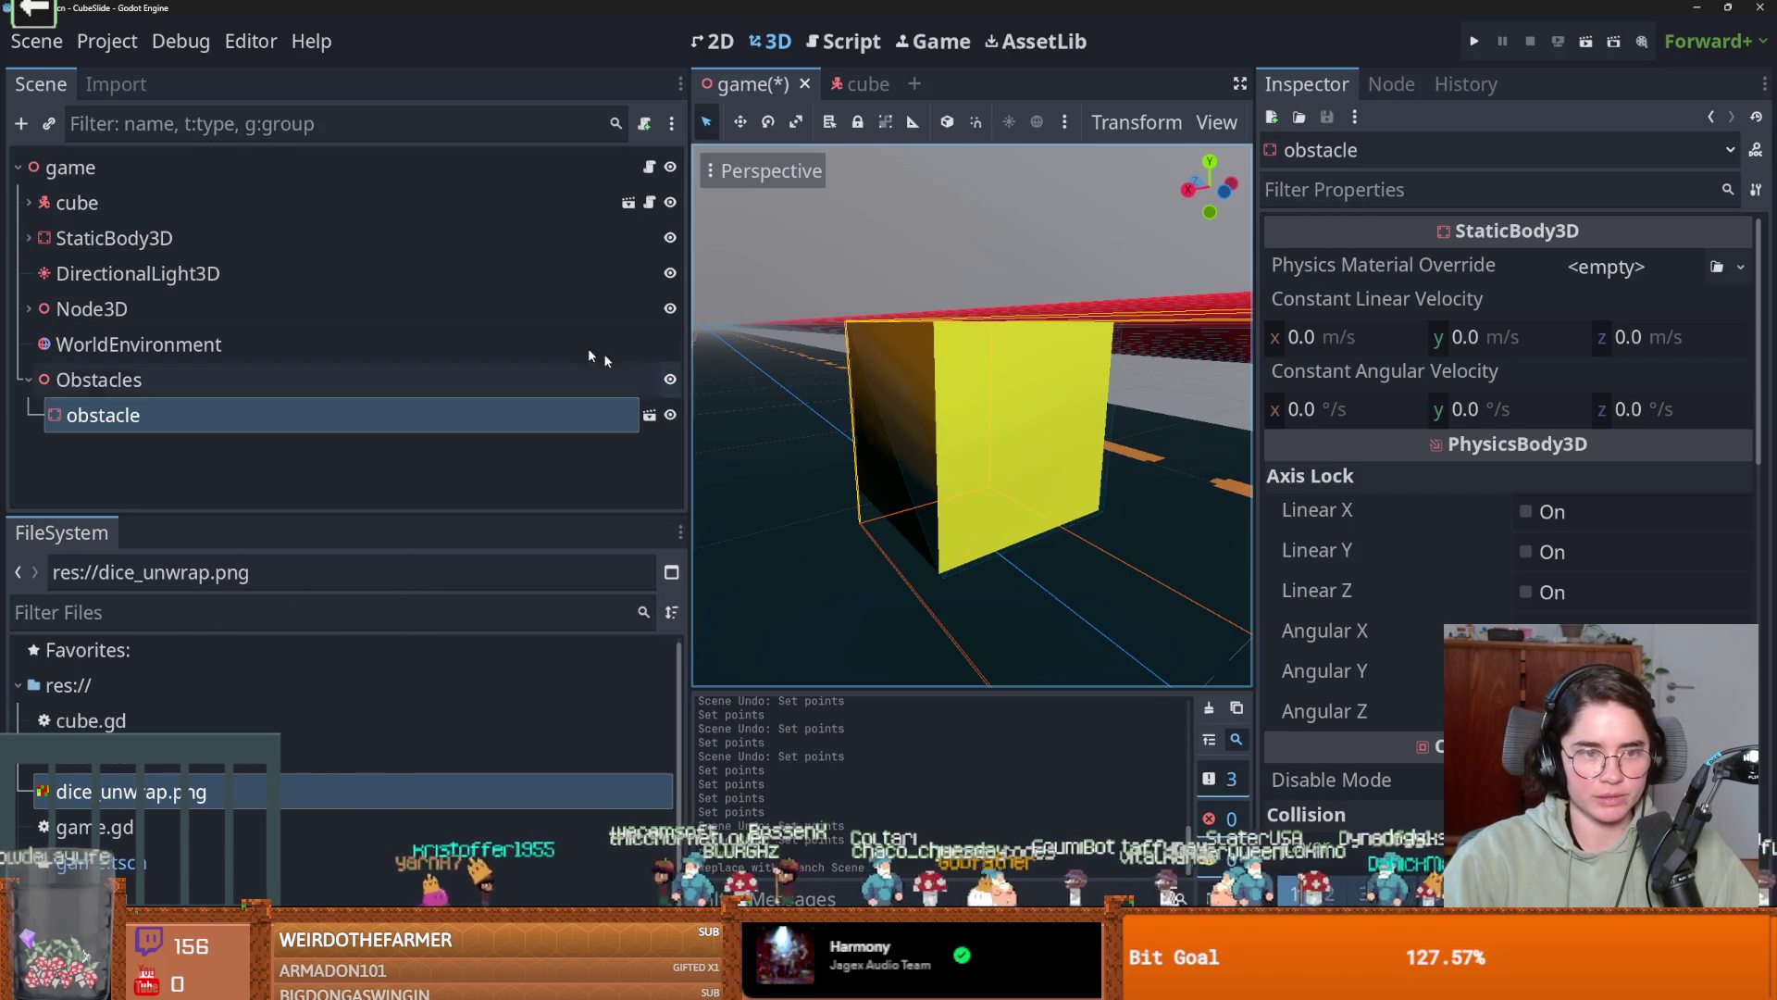
pyautogui.click(654, 418)
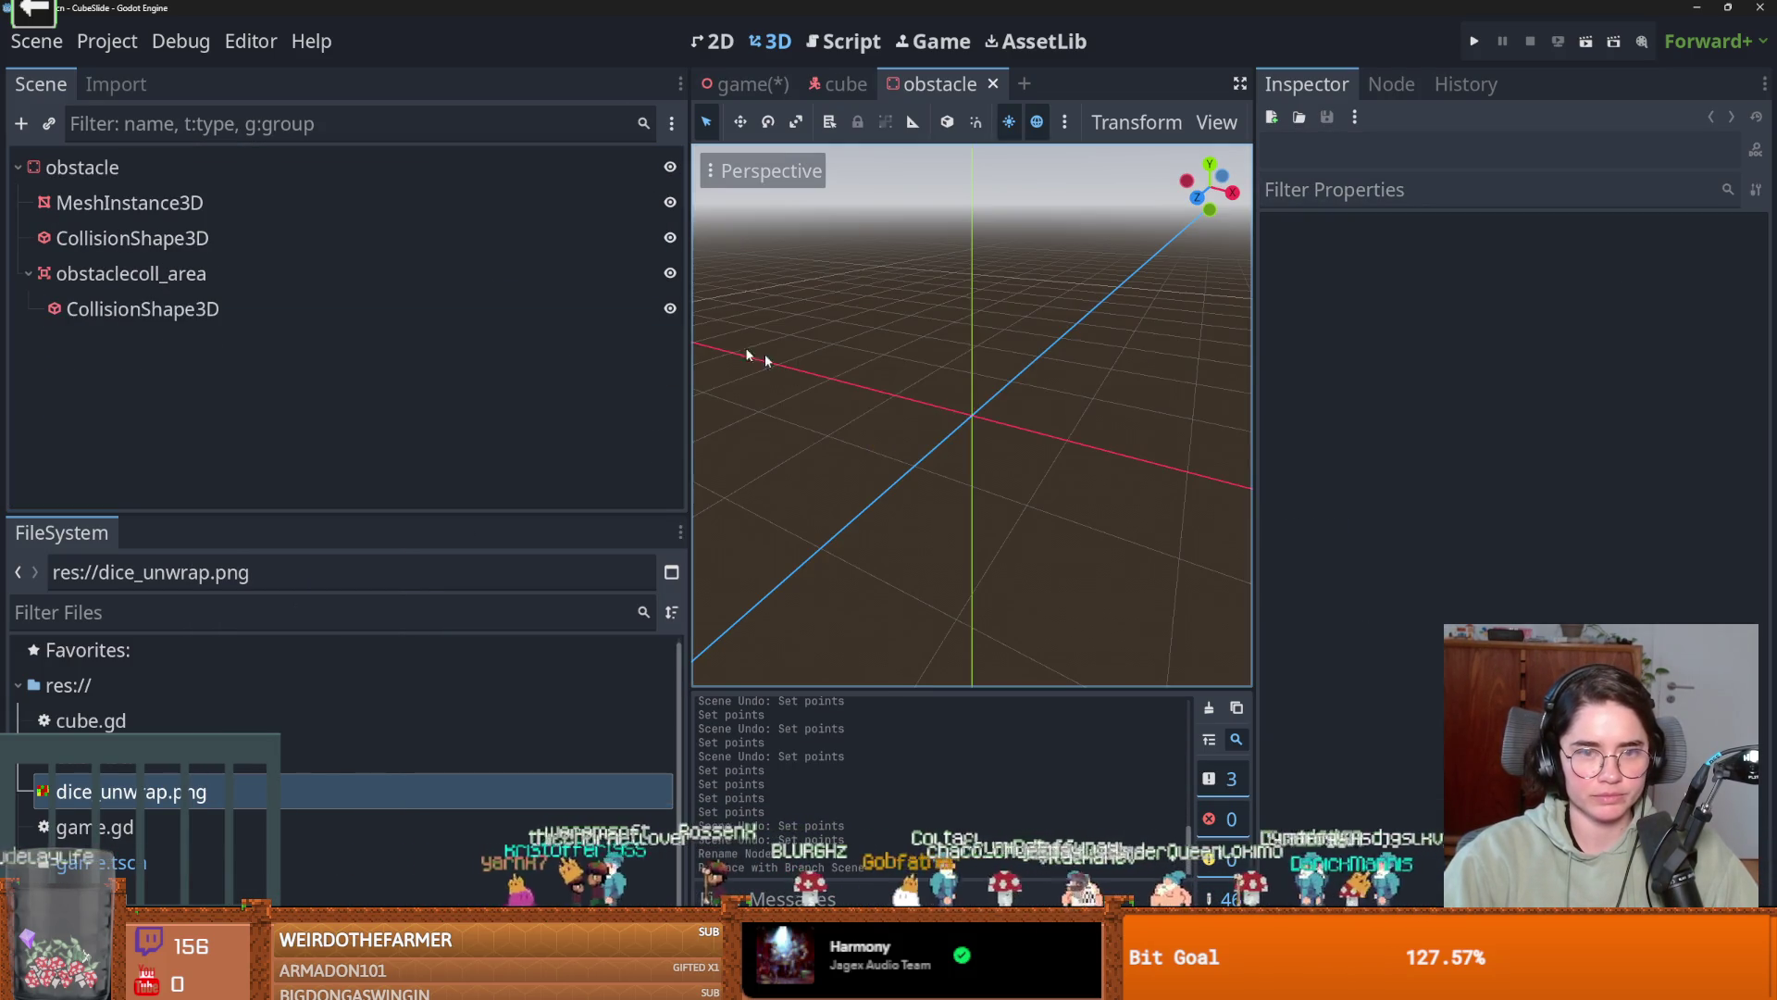
# Attach an initial obstacle.gd script to the obstacle root and select all its text.
pyautogui.click(320, 166)
pyautogui.click(644, 123)
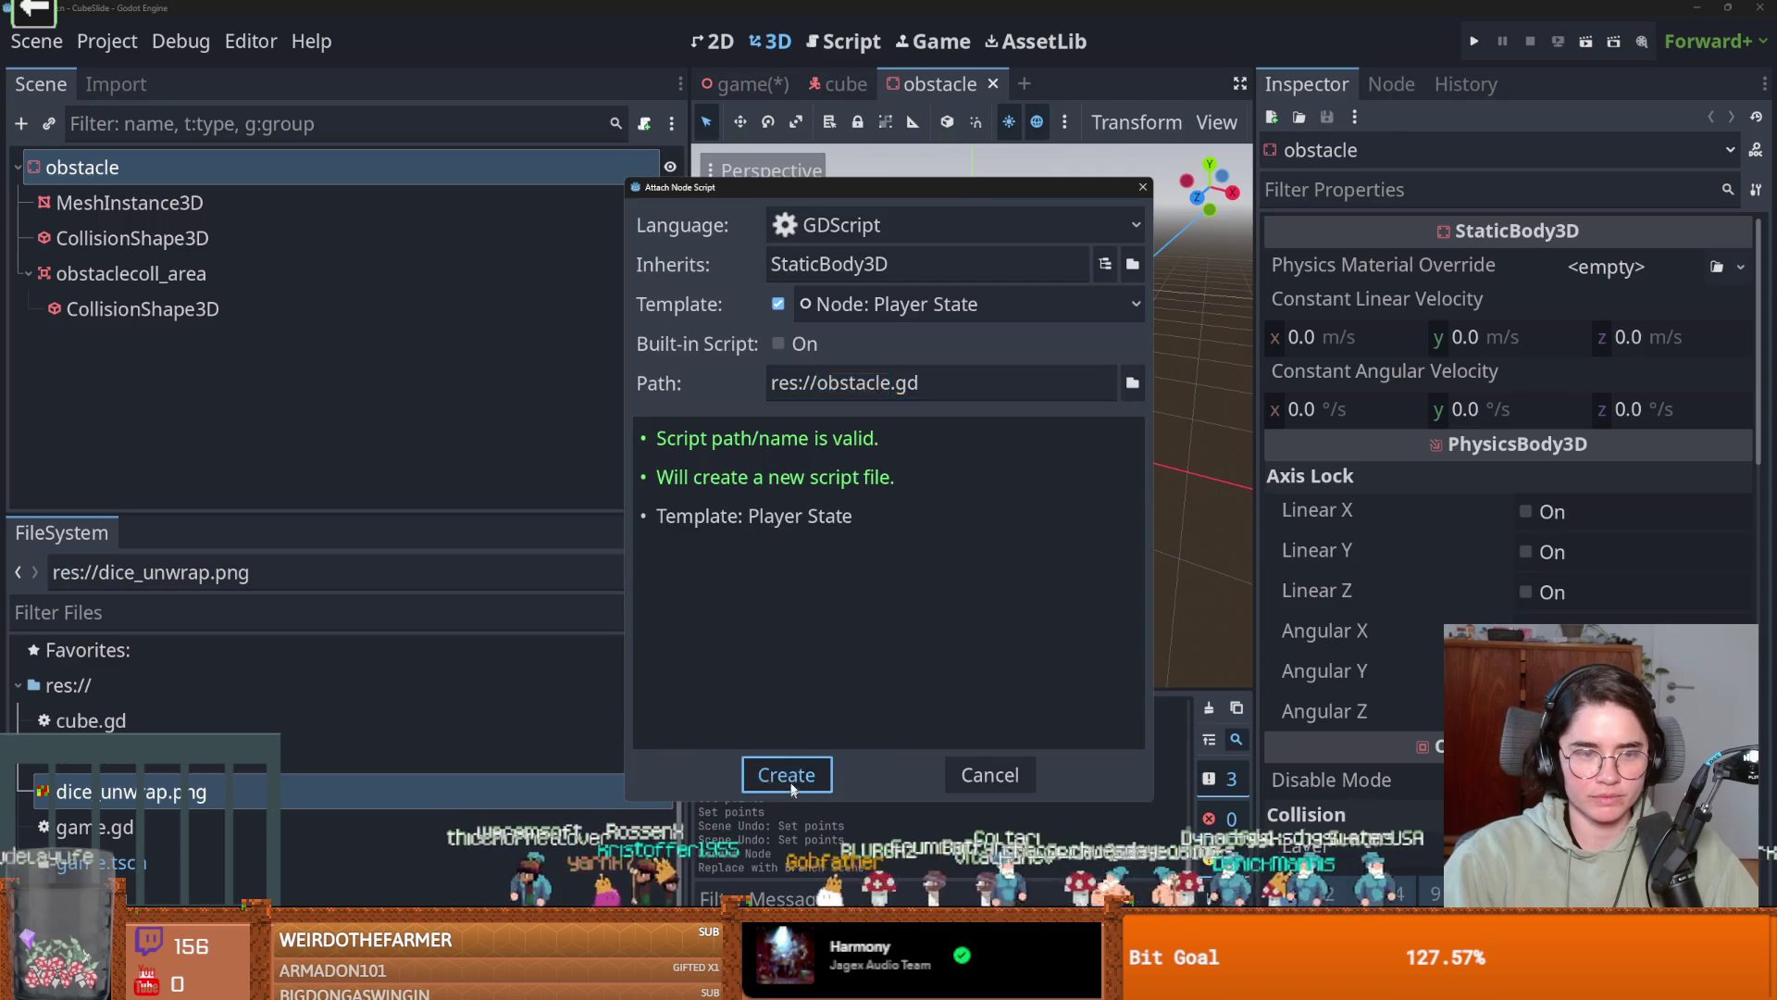
pyautogui.click(787, 778)
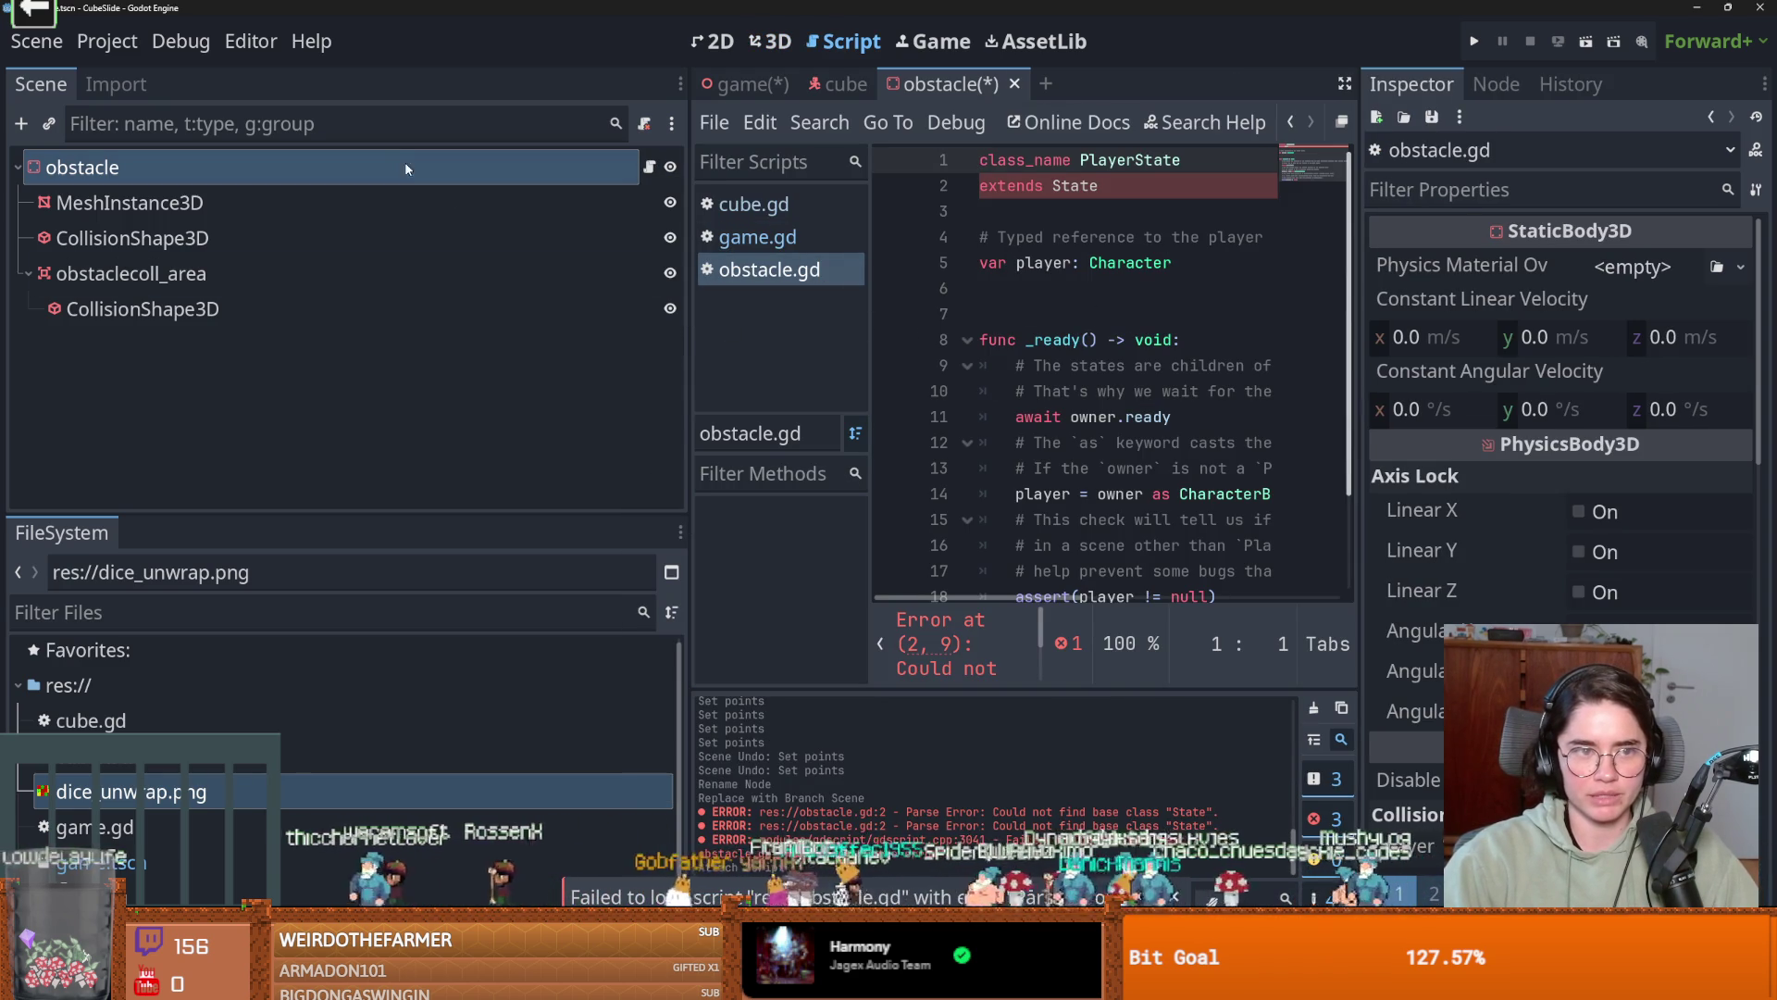
pyautogui.hotkey('ctrl', 'a')
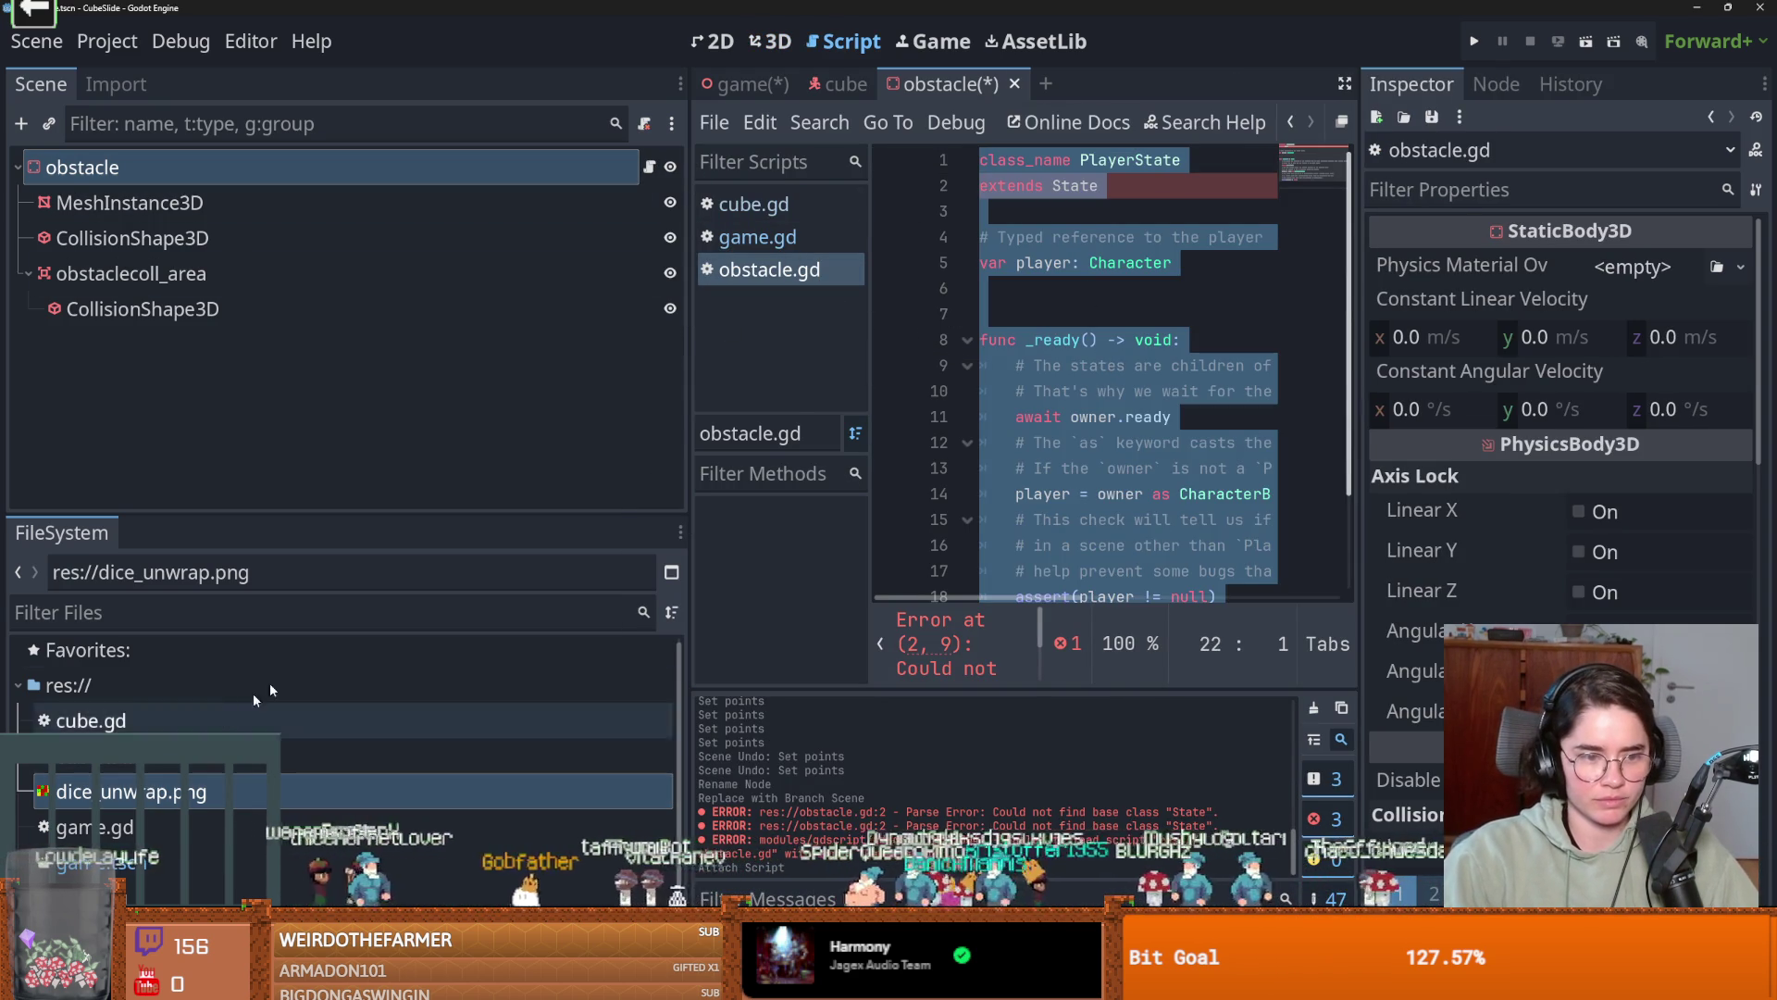
# Detach the faulty script and delete obstacle.gd from the FileSystem.
pyautogui.click(644, 127)
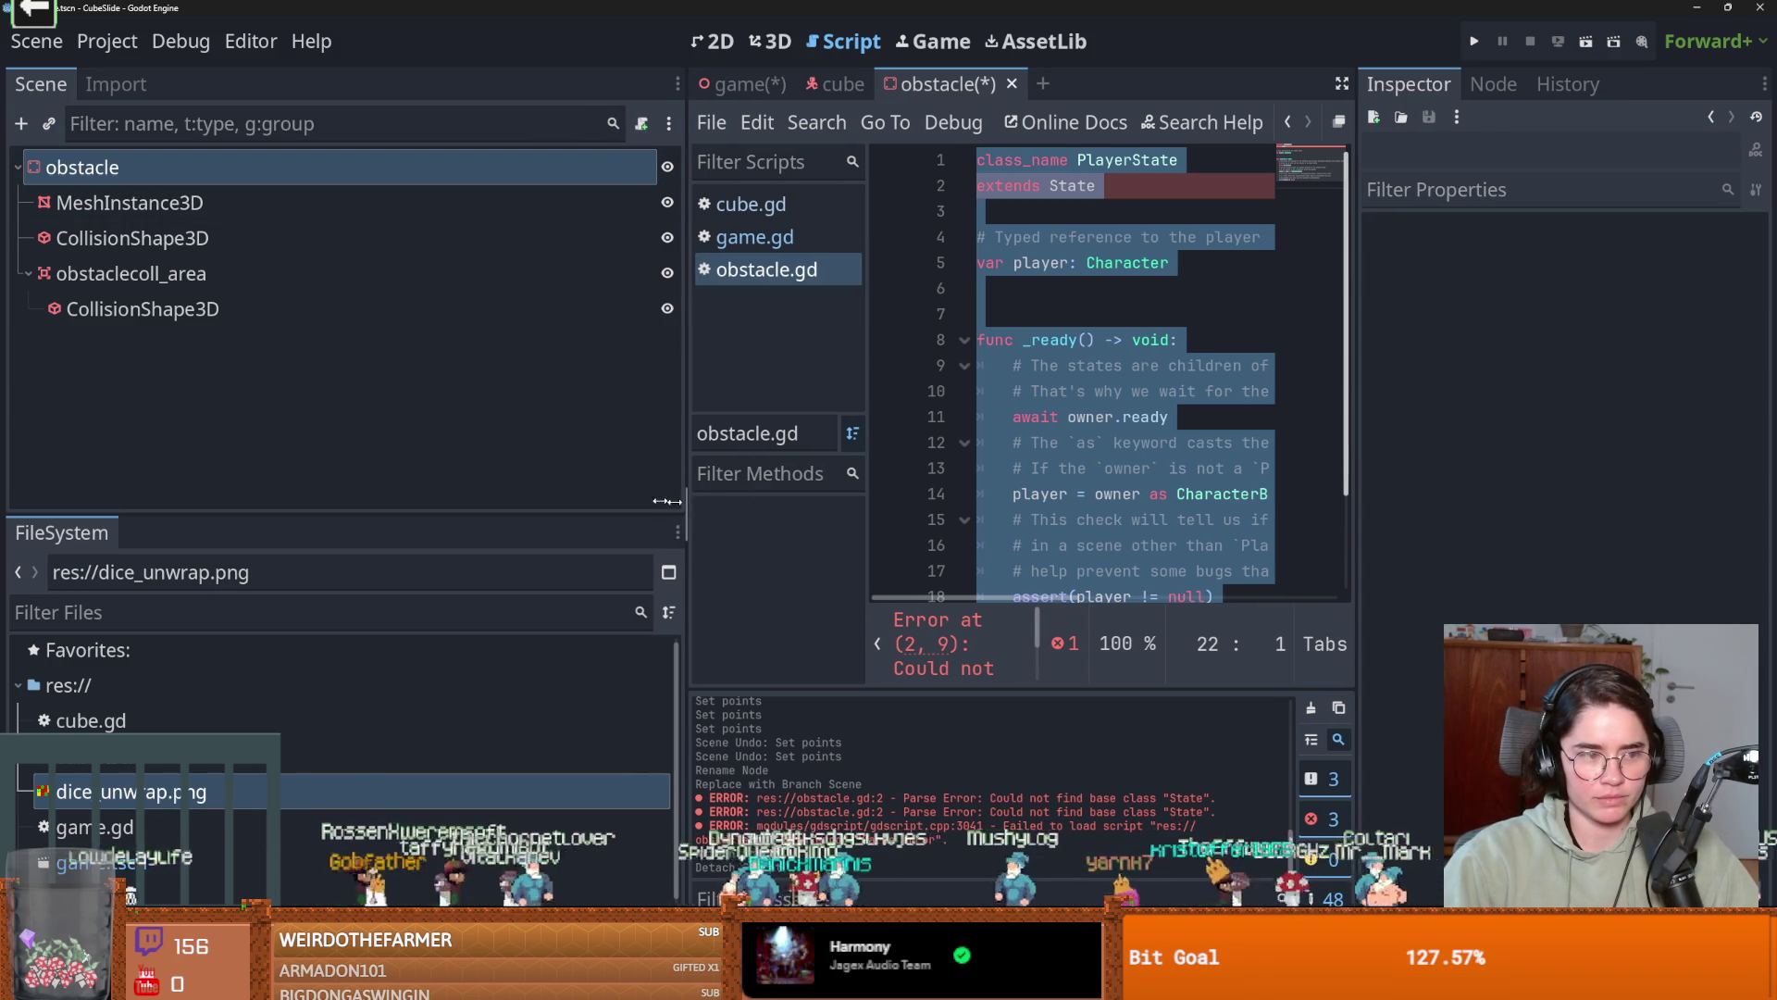
pyautogui.moveTo(685, 508); pyautogui.dragTo(370, 448)
pyautogui.scroll(-2, 215, 685)
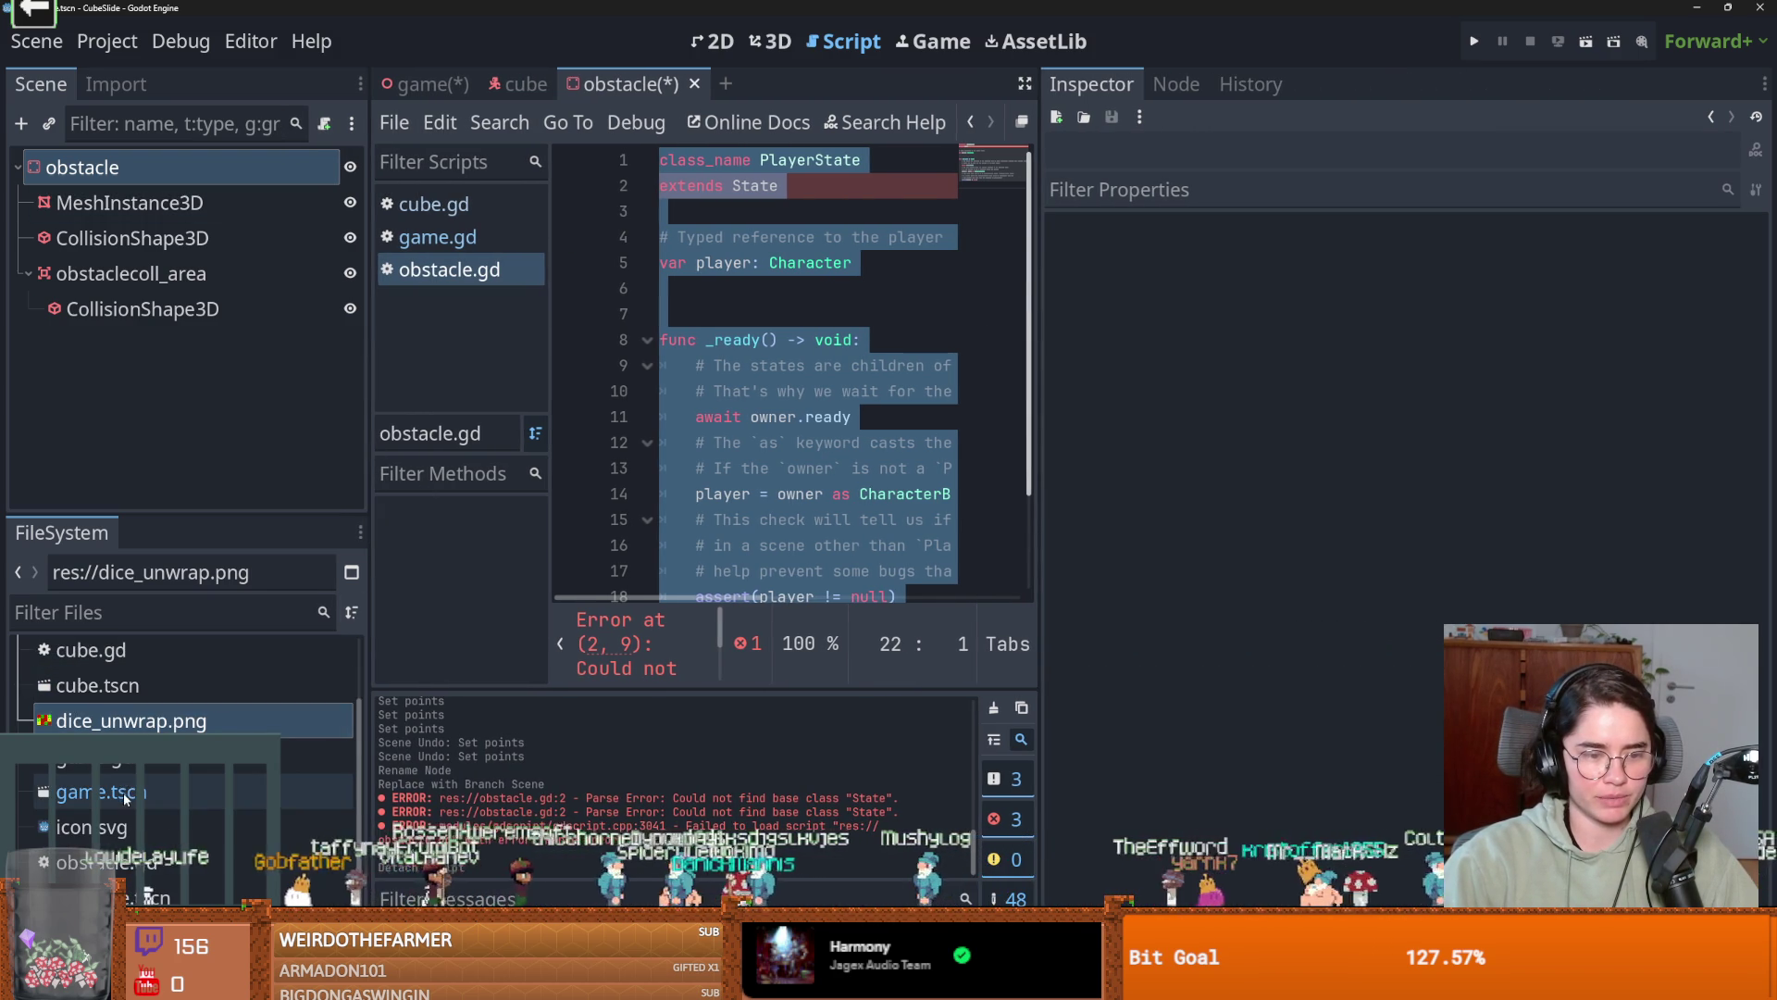
pyautogui.rightClick(131, 862)
pyautogui.click(157, 794)
pyautogui.click(696, 598)
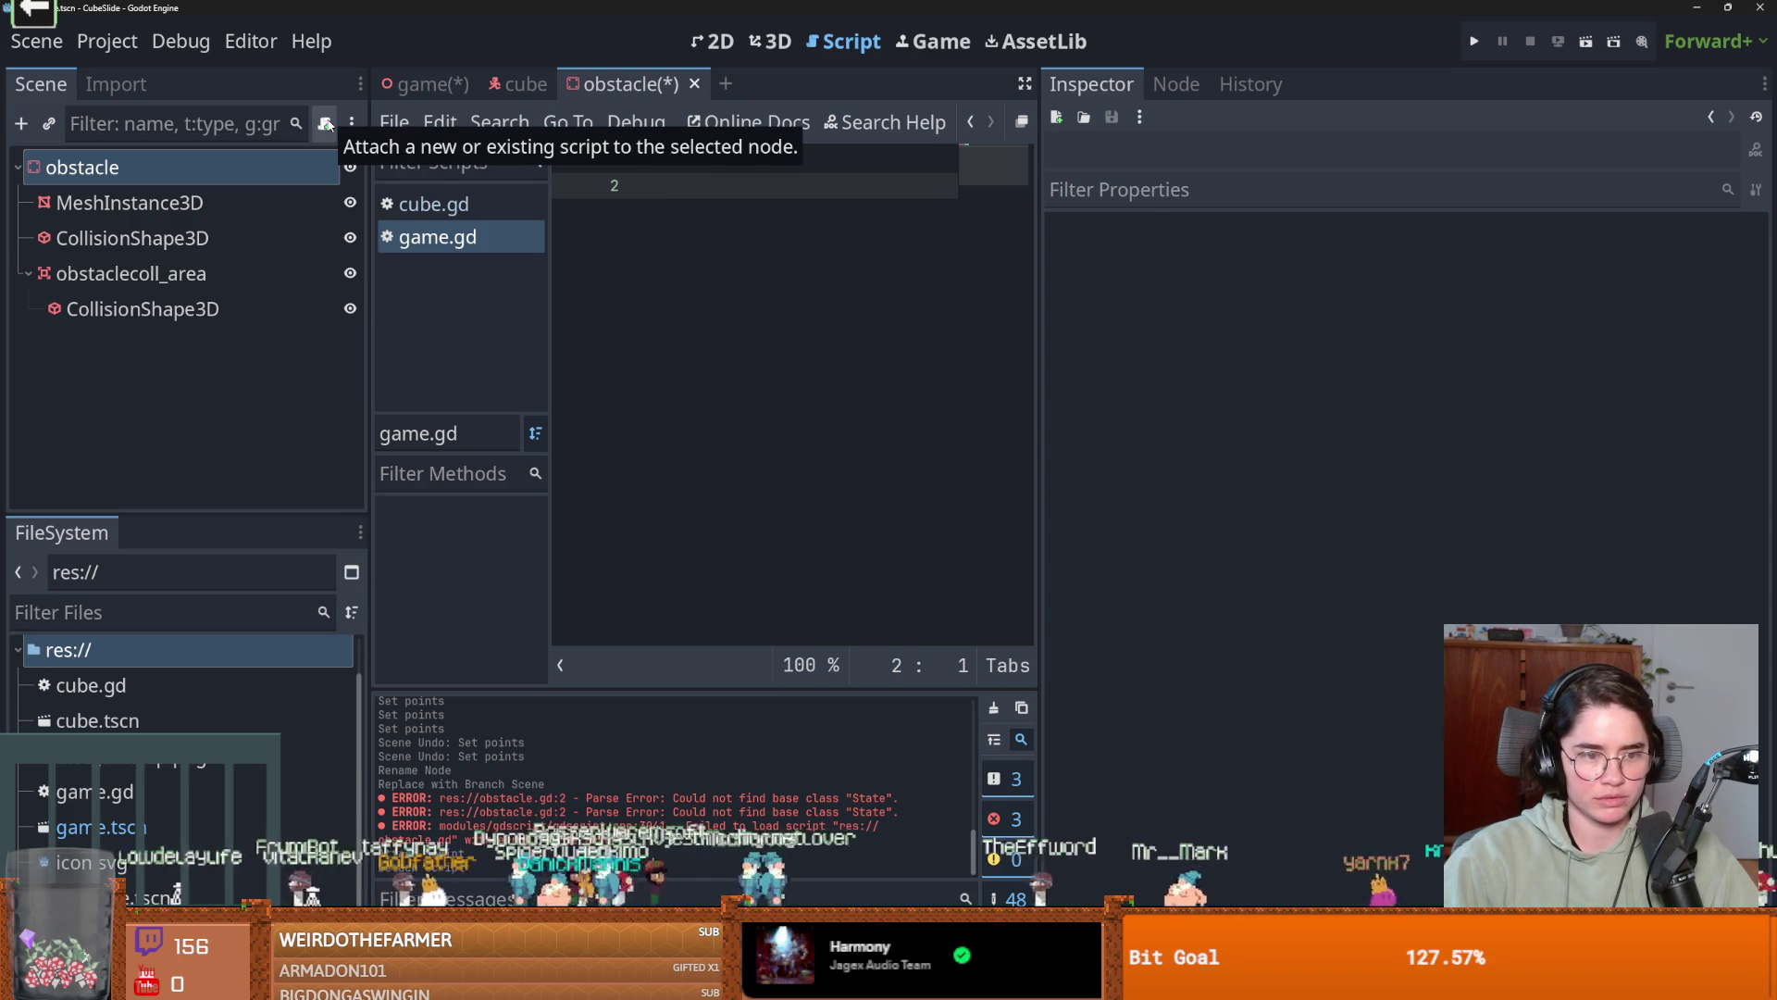
# Attach a new obstacle.gd from the Default template, extending StaticBody3D.
pyautogui.click(326, 123)
pyautogui.click(868, 304)
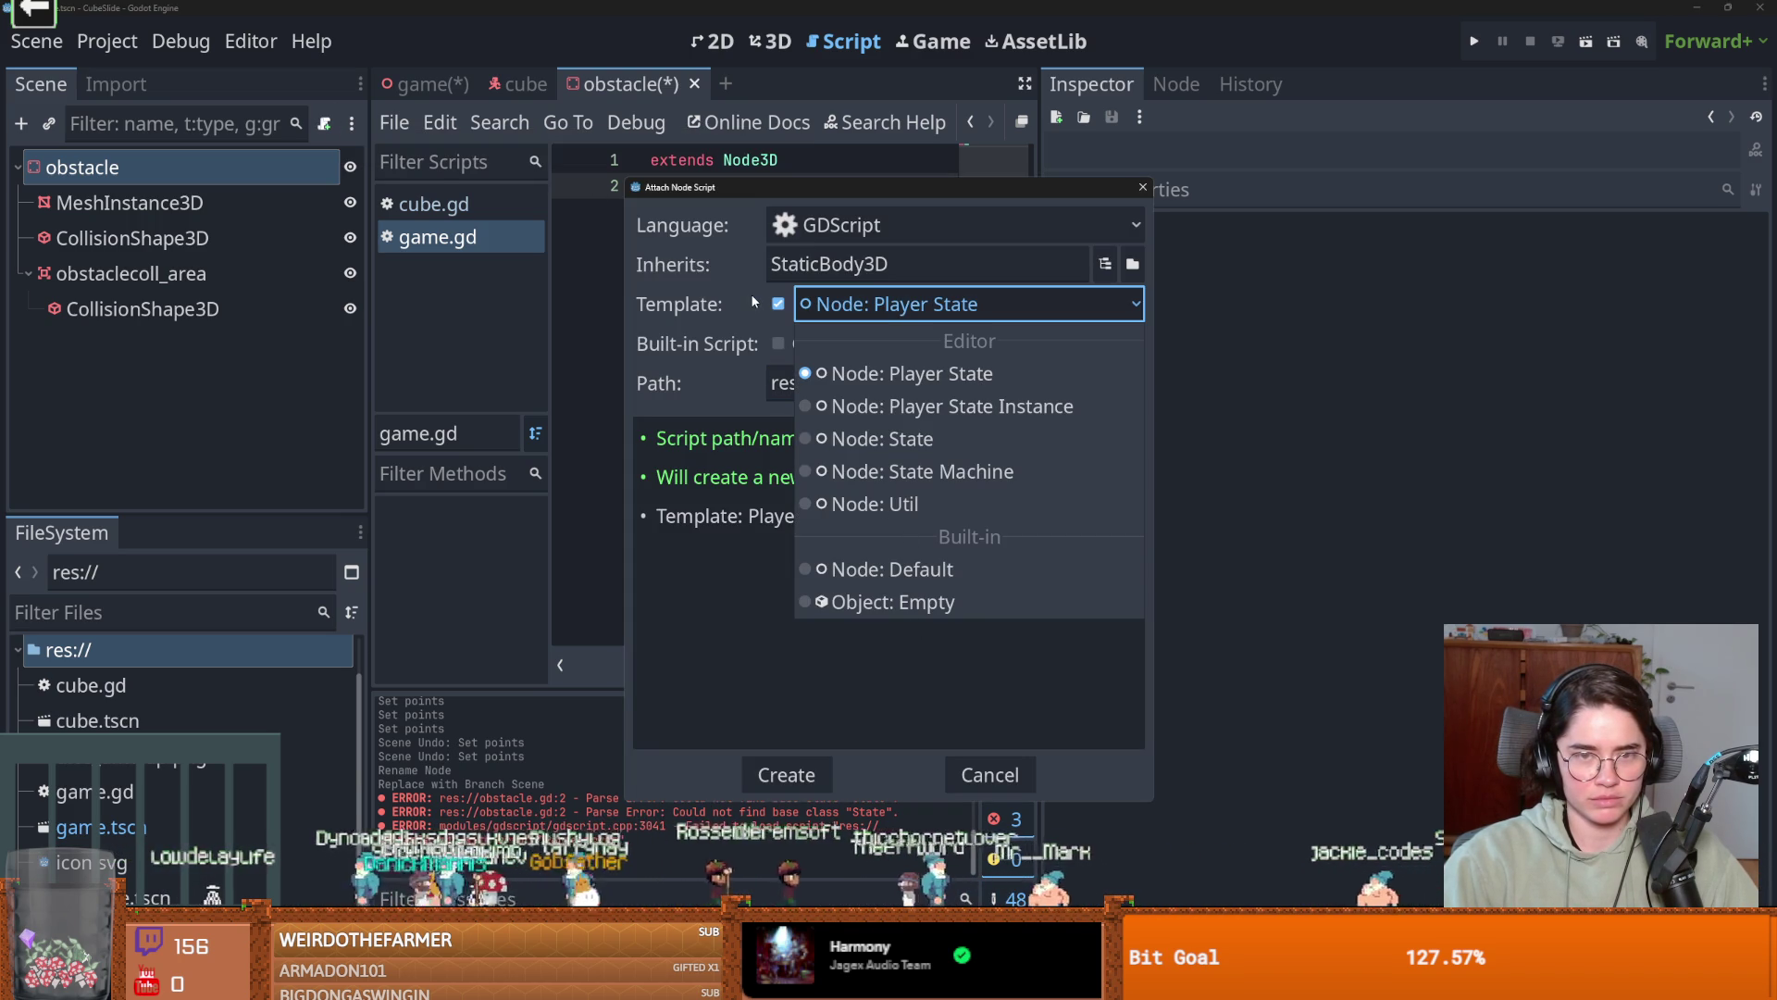
pyautogui.click(910, 572)
pyautogui.click(786, 774)
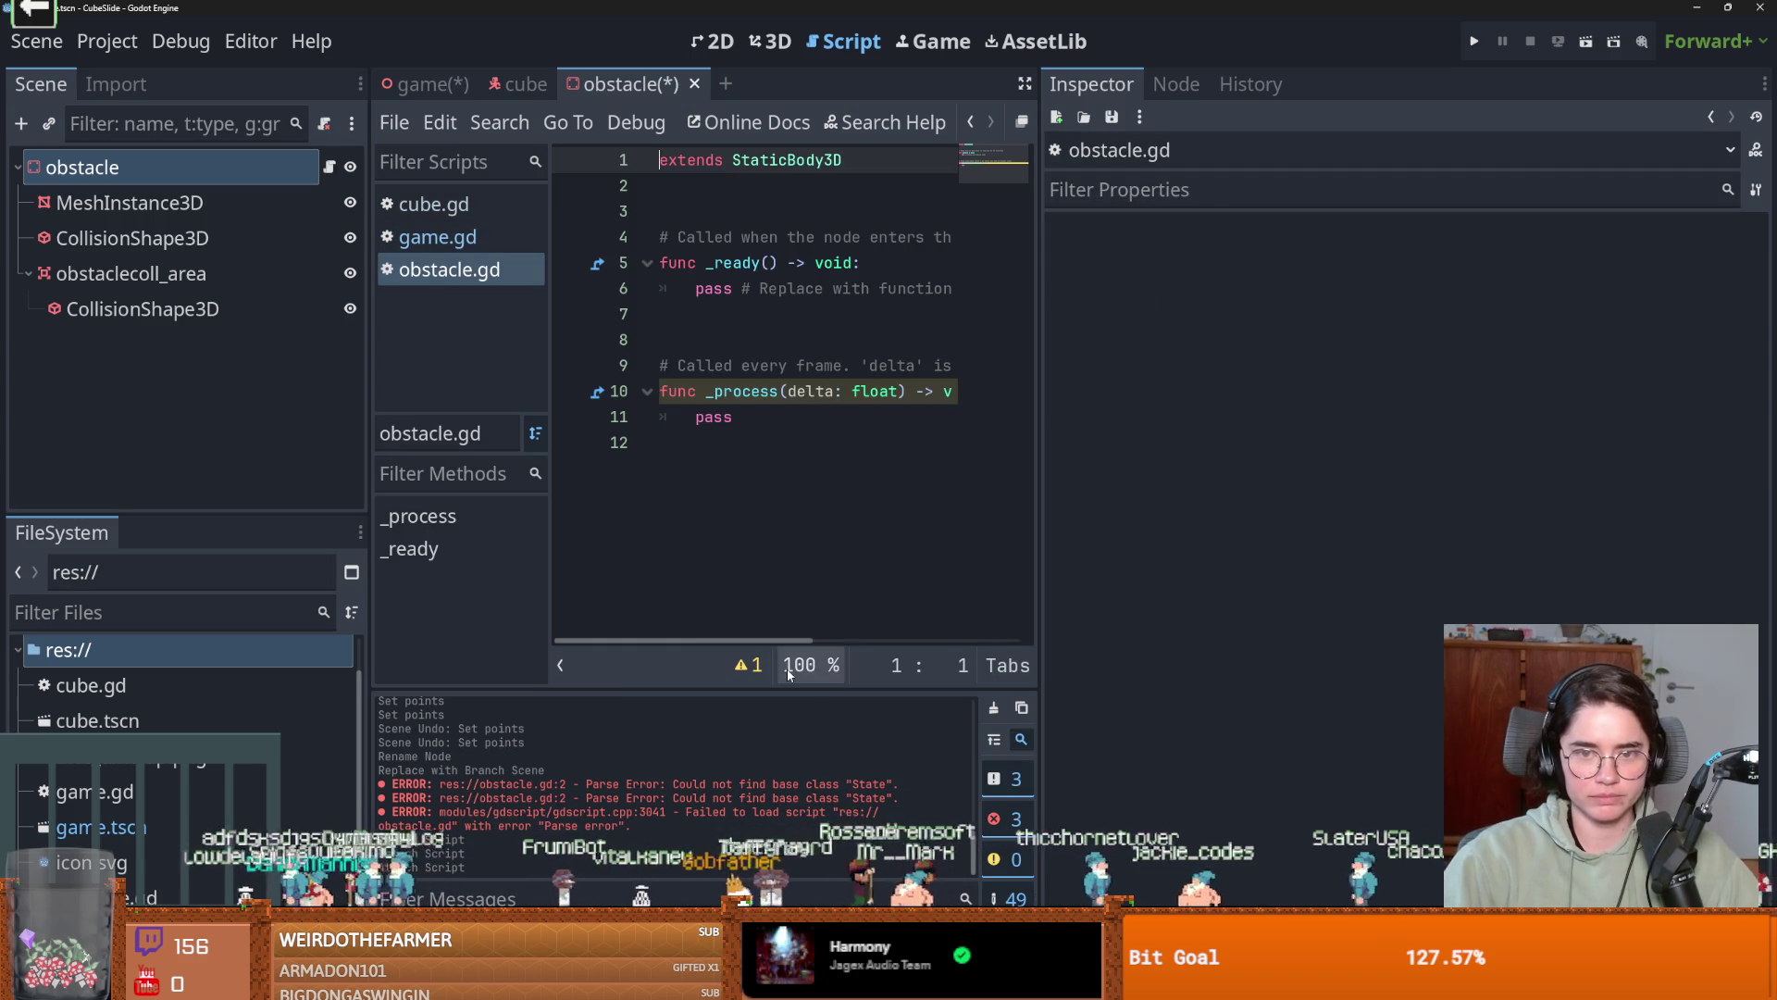
pyautogui.moveTo(142, 278)
pyautogui.mouseDown()
pyautogui.moveTo(746, 206)
pyautogui.moveTo(746, 186)
pyautogui.mouseUp()
pyautogui.hotkey('shift', 'Up')
pyautogui.hotkey('shift', 'Up')
pyautogui.hotkey('shift', 'Up')
pyautogui.keyDown('shift'); pyautogui.click(725, 314); pyautogui.keyUp('shift')
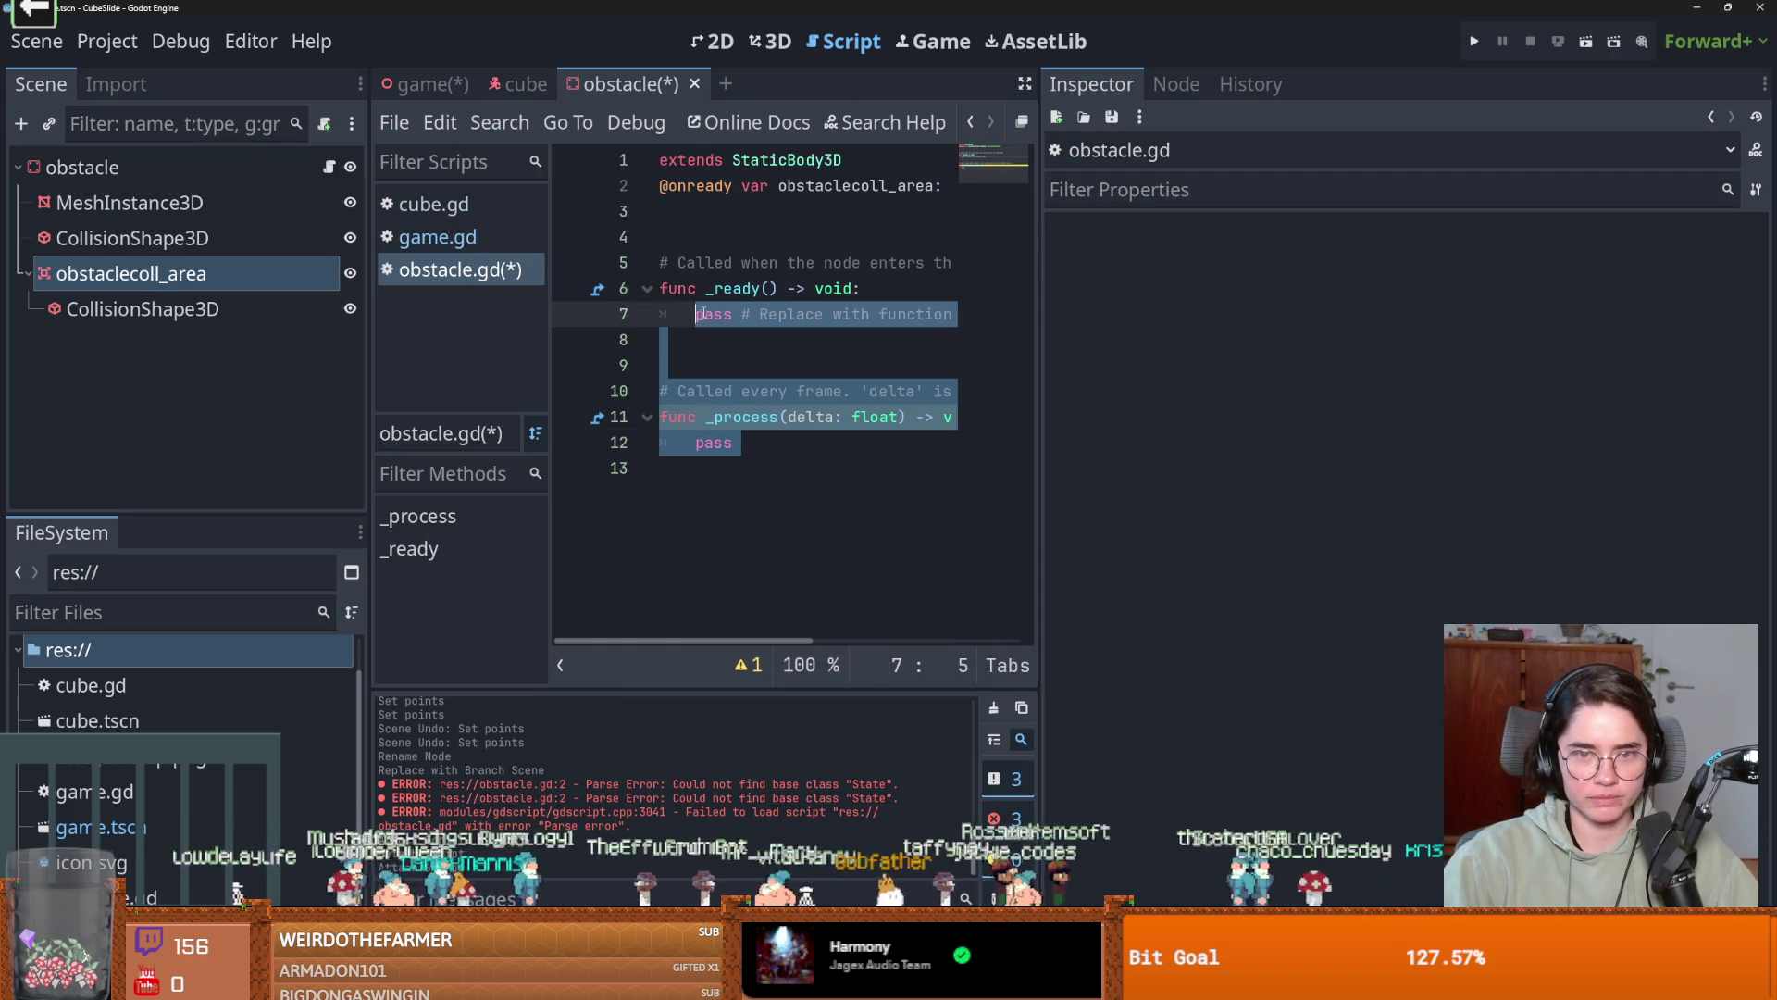
pyautogui.press('BackSpace')
# In _ready, connect obstaclecoll_area's body_entered signal to on_body_entered.
pyautogui.doubleClick(822, 185)
pyautogui.hotkey('ctrl', 'c')
pyautogui.click(741, 314)
pyautogui.hotkey('ctrl', 'v')
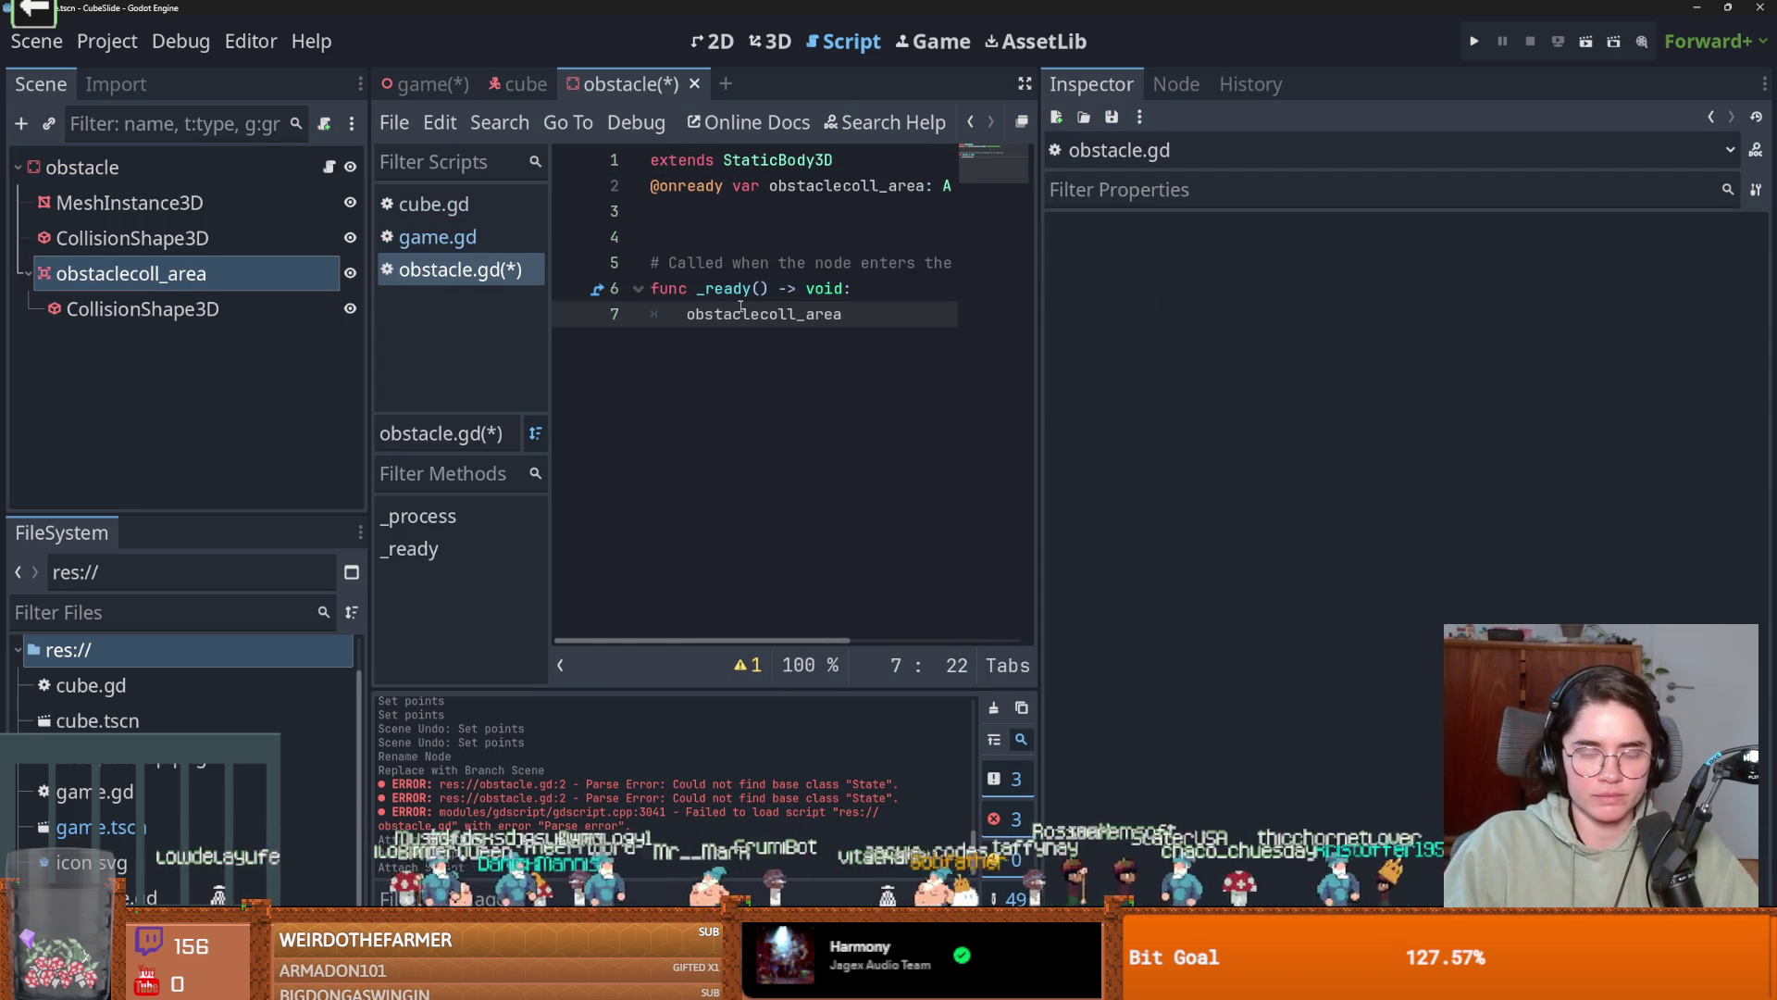
pyautogui.write('.bod')
pyautogui.press('Return')
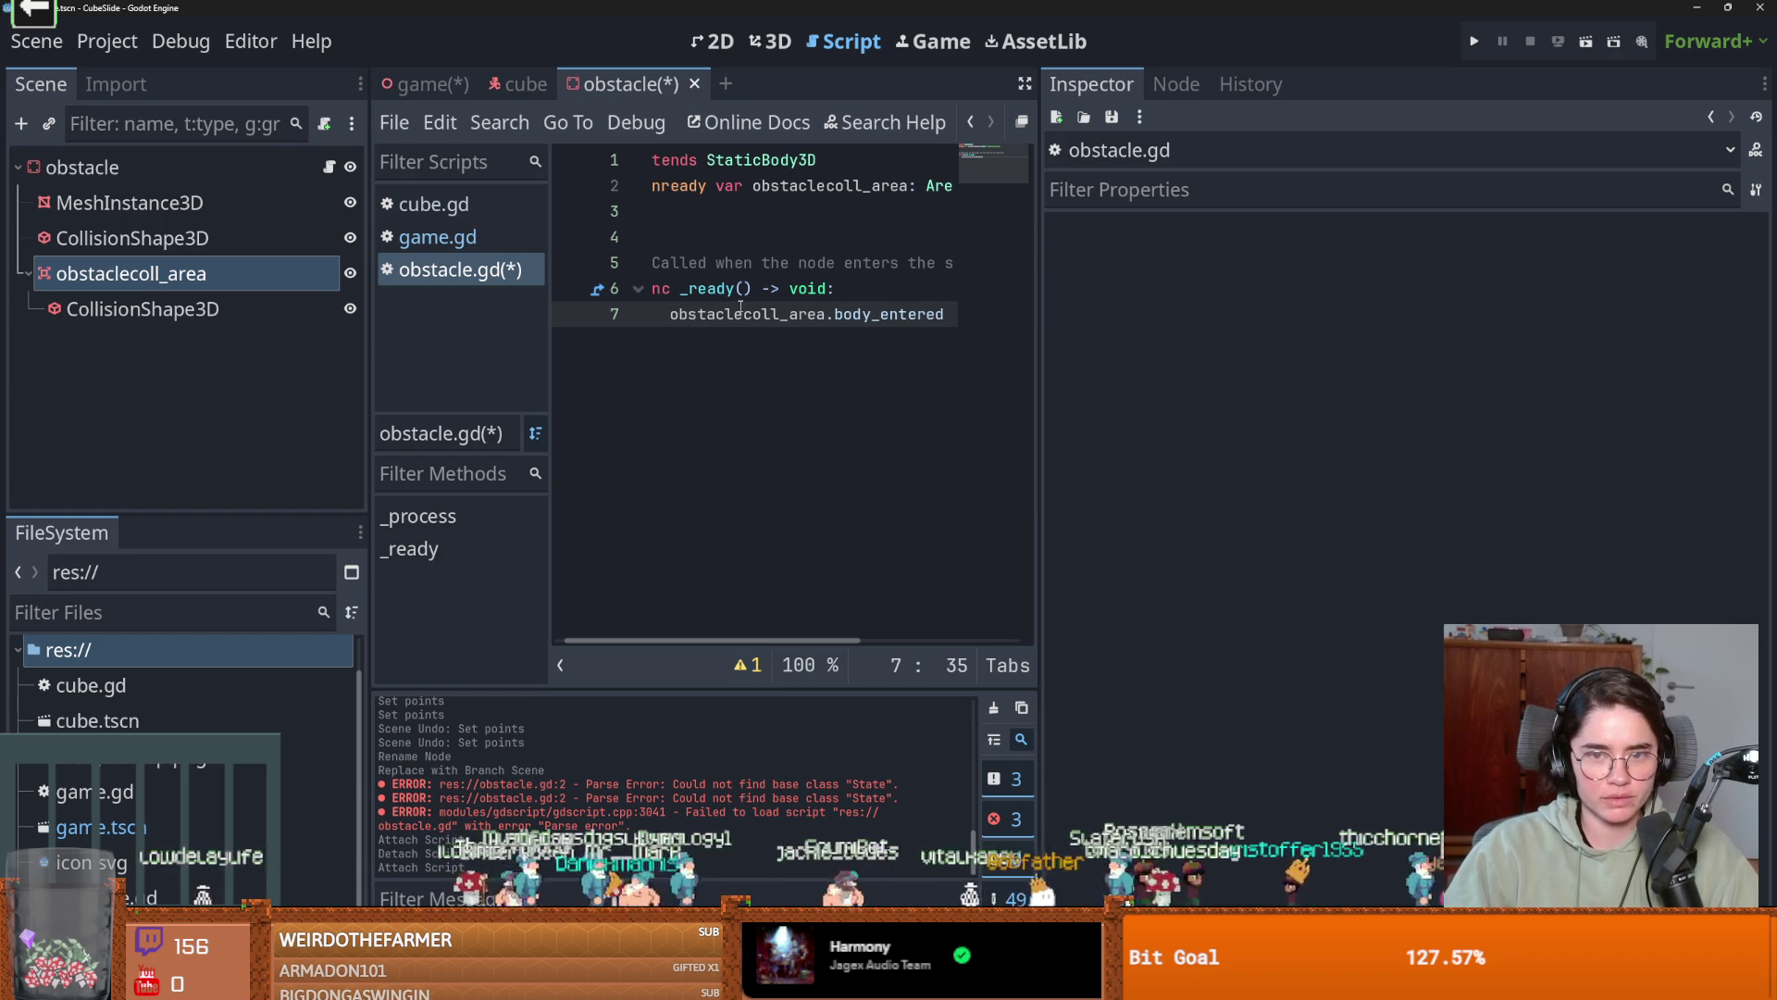
pyautogui.write('.connect')
pyautogui.press('Return')
pyautogui.write('on_body')
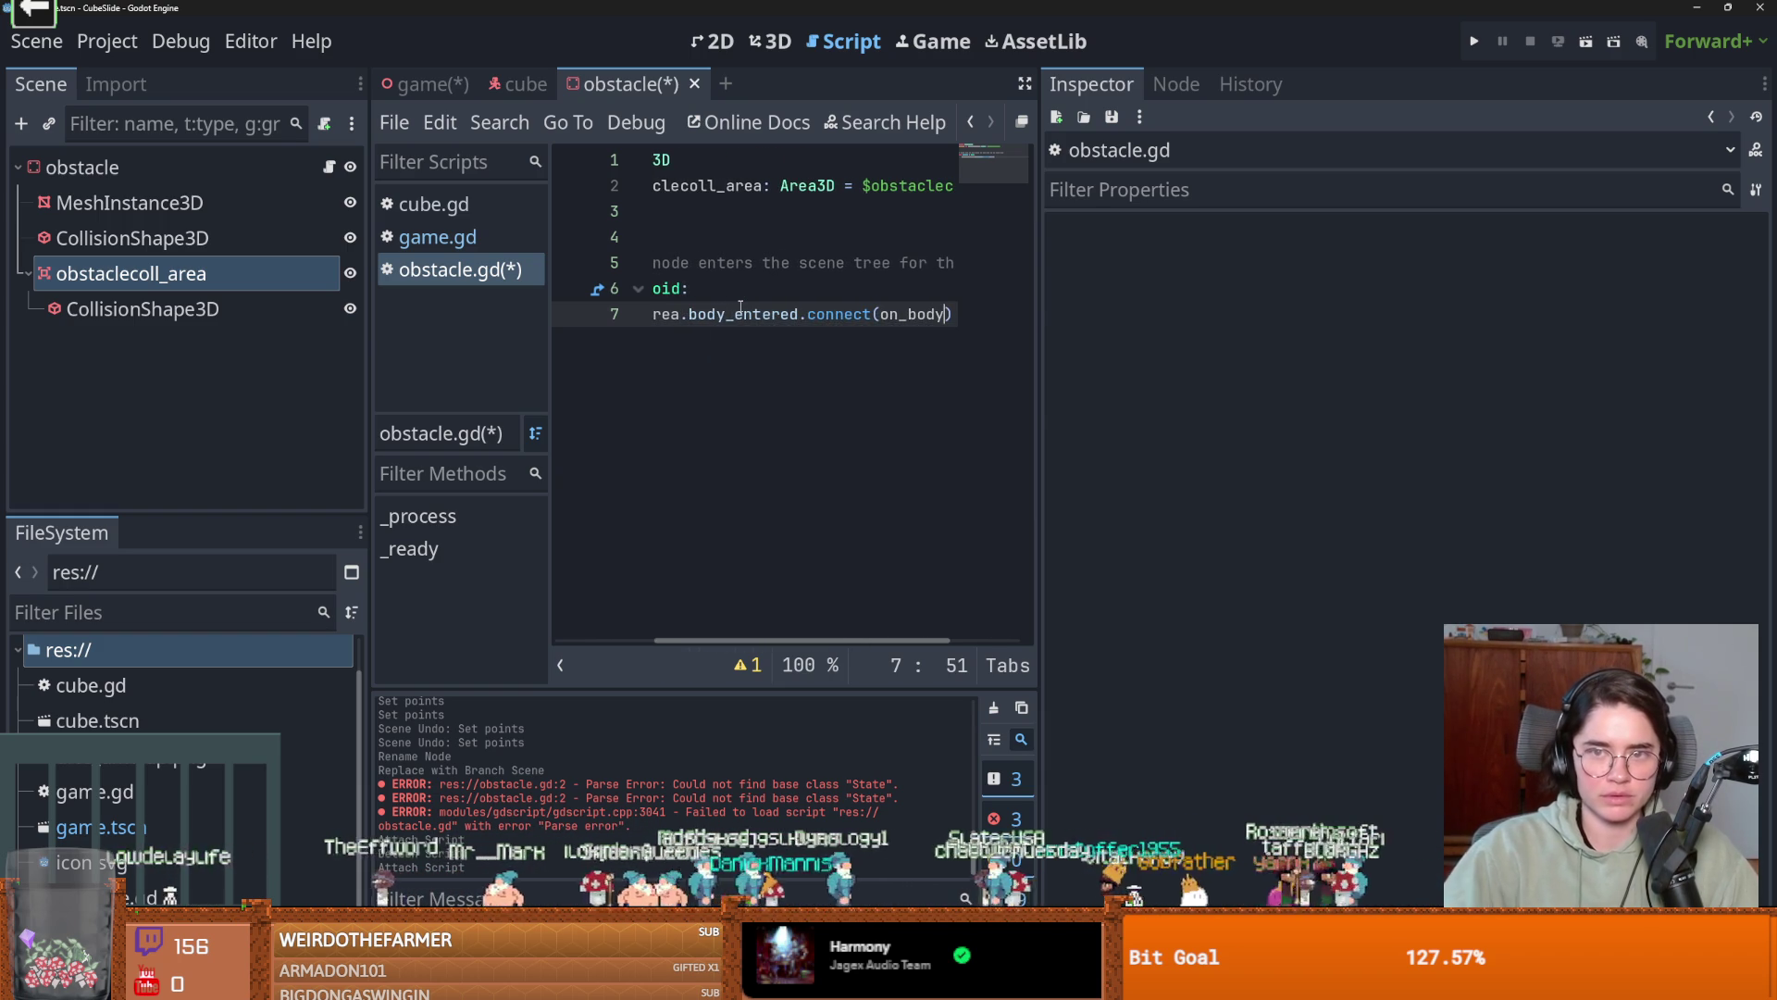
pyautogui.moveTo(1042, 277); pyautogui.dragTo(1584, 283)
pyautogui.write('_entered')
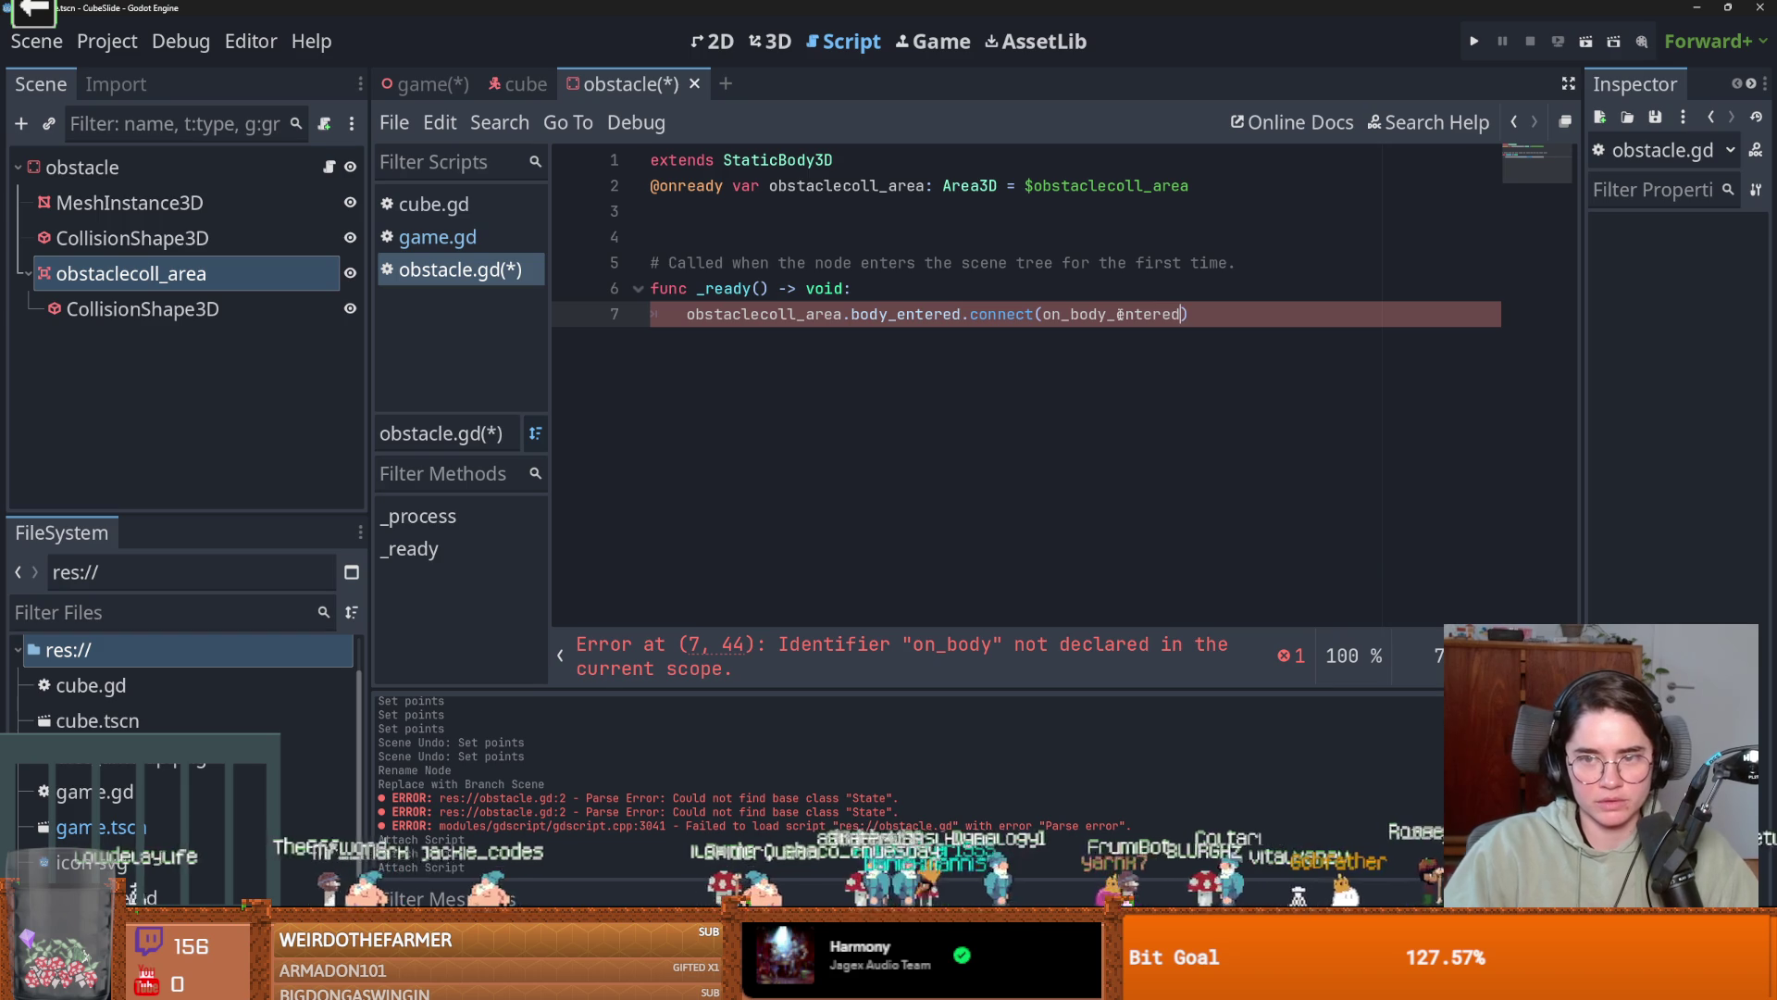
pyautogui.press('End')
# Add an on_body_entered(body) function containing pass, and save the obstacle script.
pyautogui.press('Return')
pyautogui.press('BackSpace')
pyautogui.press('Return')
pyautogui.press('Return')
pyautogui.write('f')
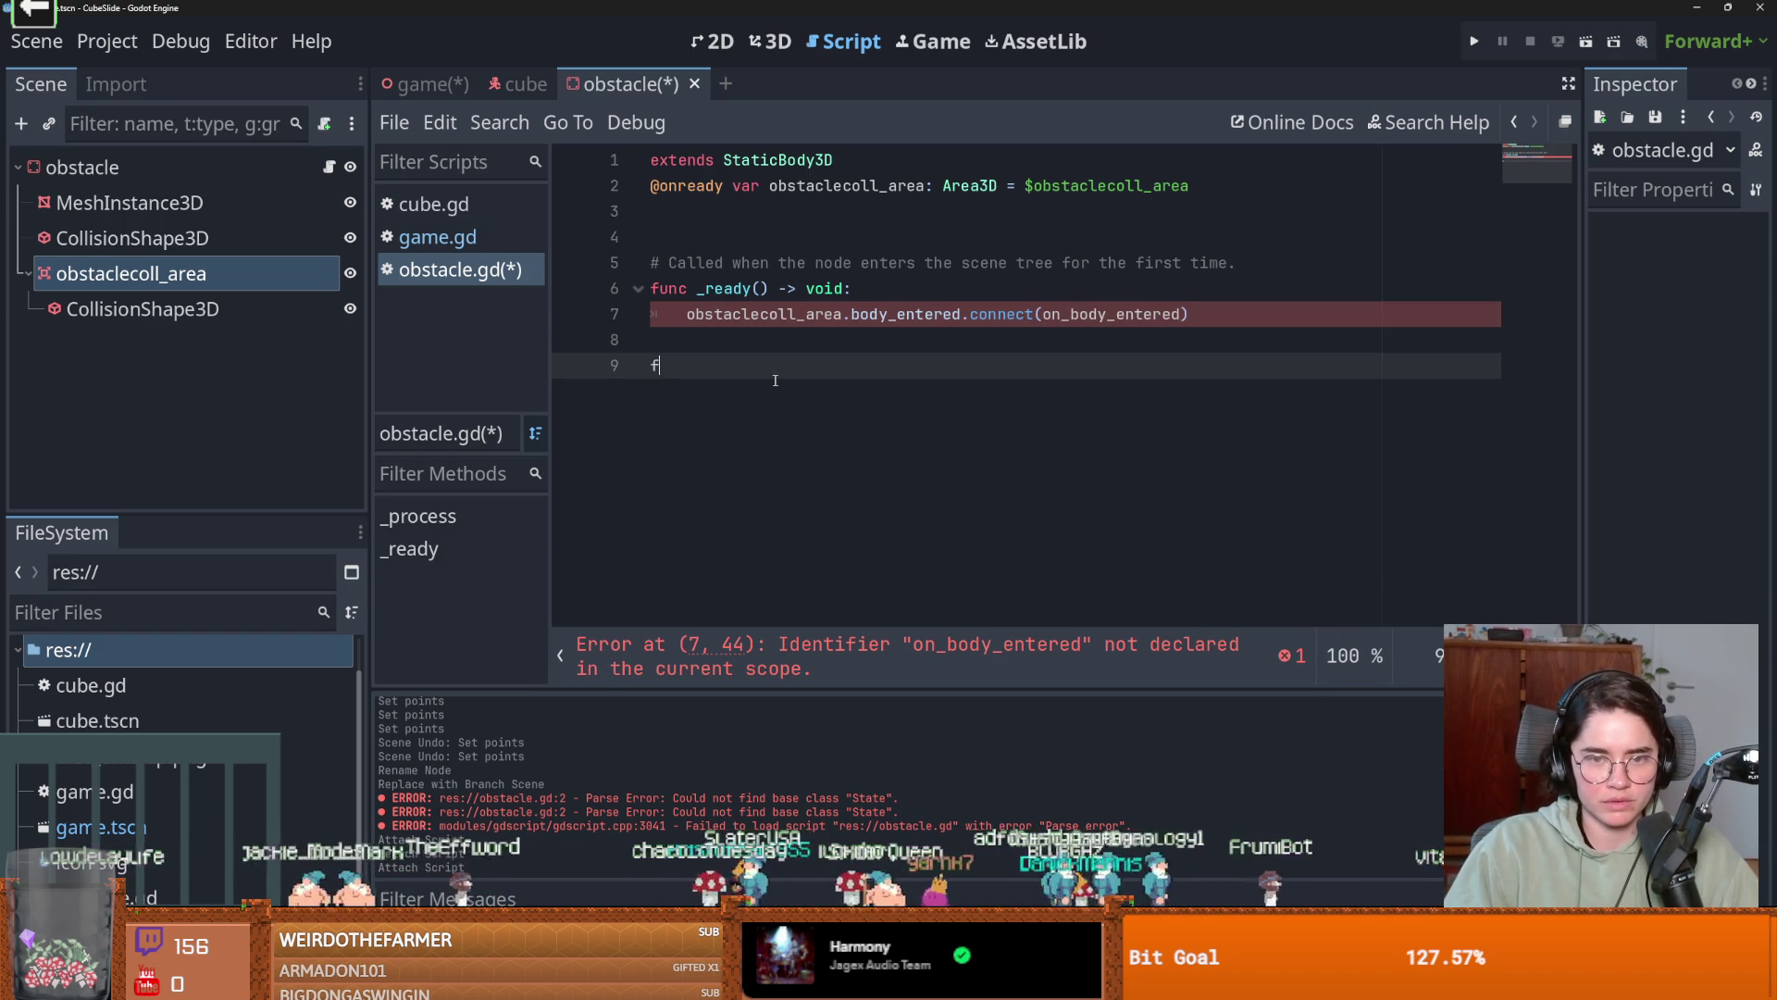
pyautogui.write('loor(')
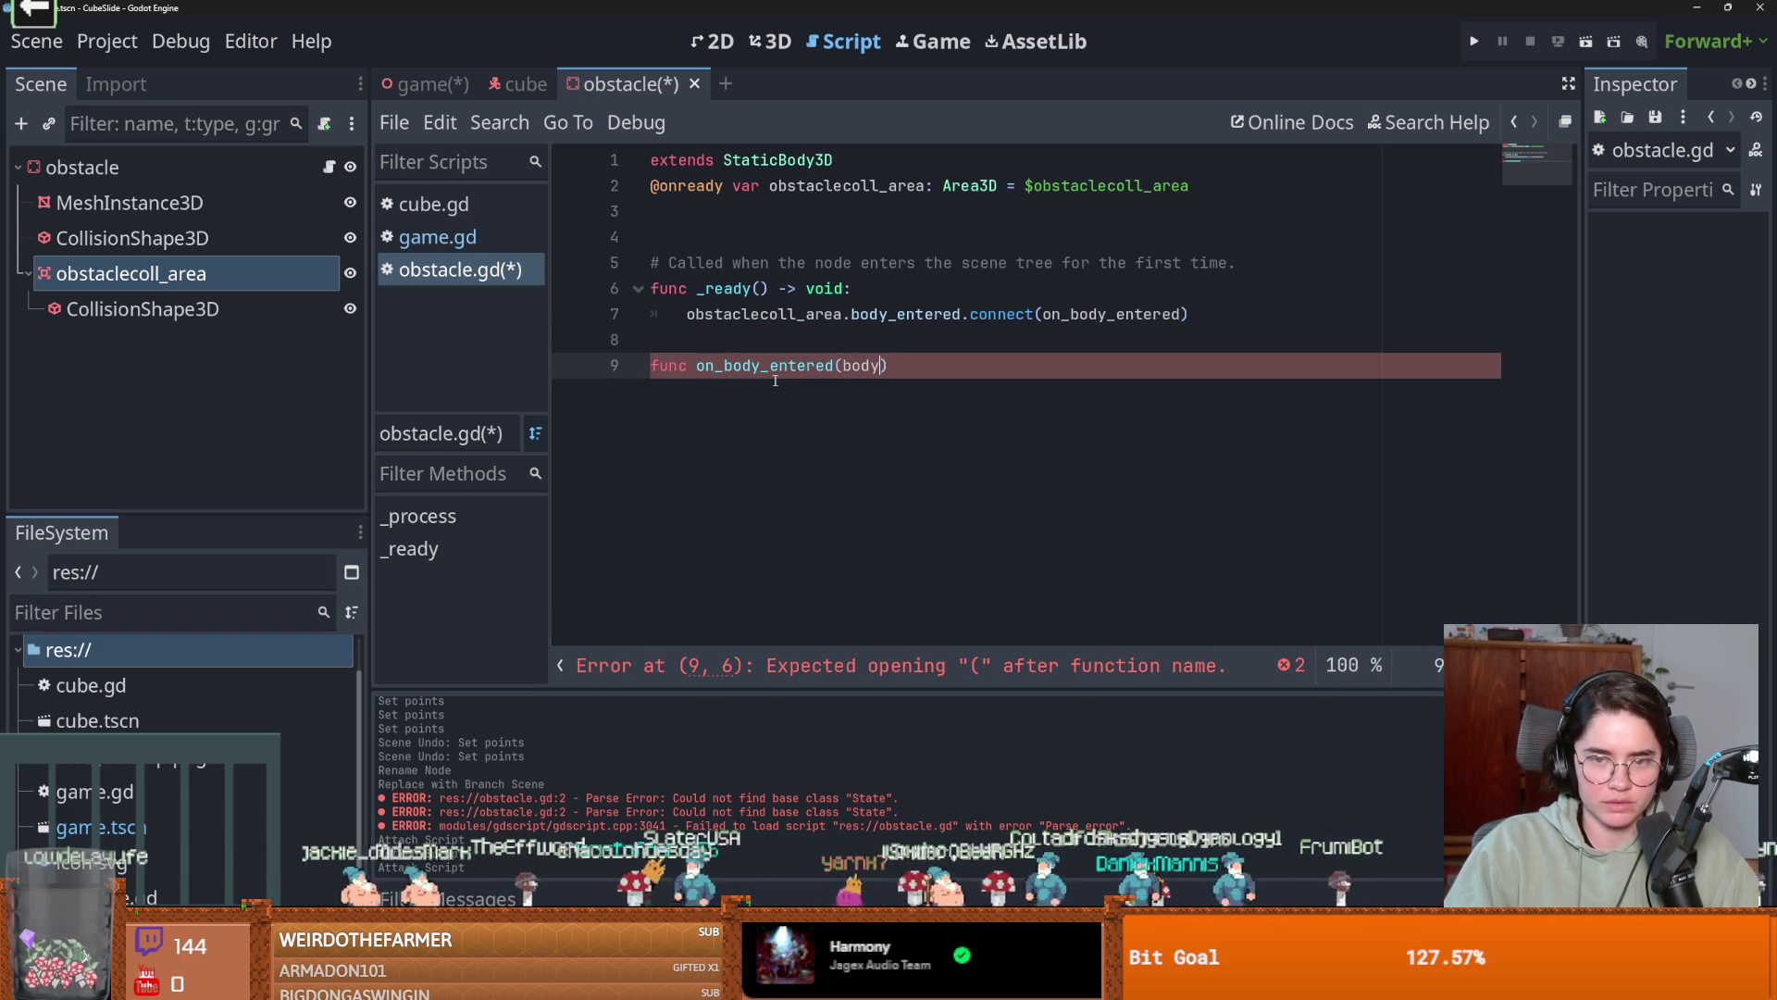
pyautogui.write('):')
pyautogui.press('Return')
pyautogui.write('pass')
pyautogui.hotkey('ctrl', 's')
# Open cube.gd and insert a blank line below the extends line.
pyautogui.click(515, 93)
pyautogui.scroll(3, 858, 424)
pyautogui.click(904, 159)
pyautogui.press('Return')
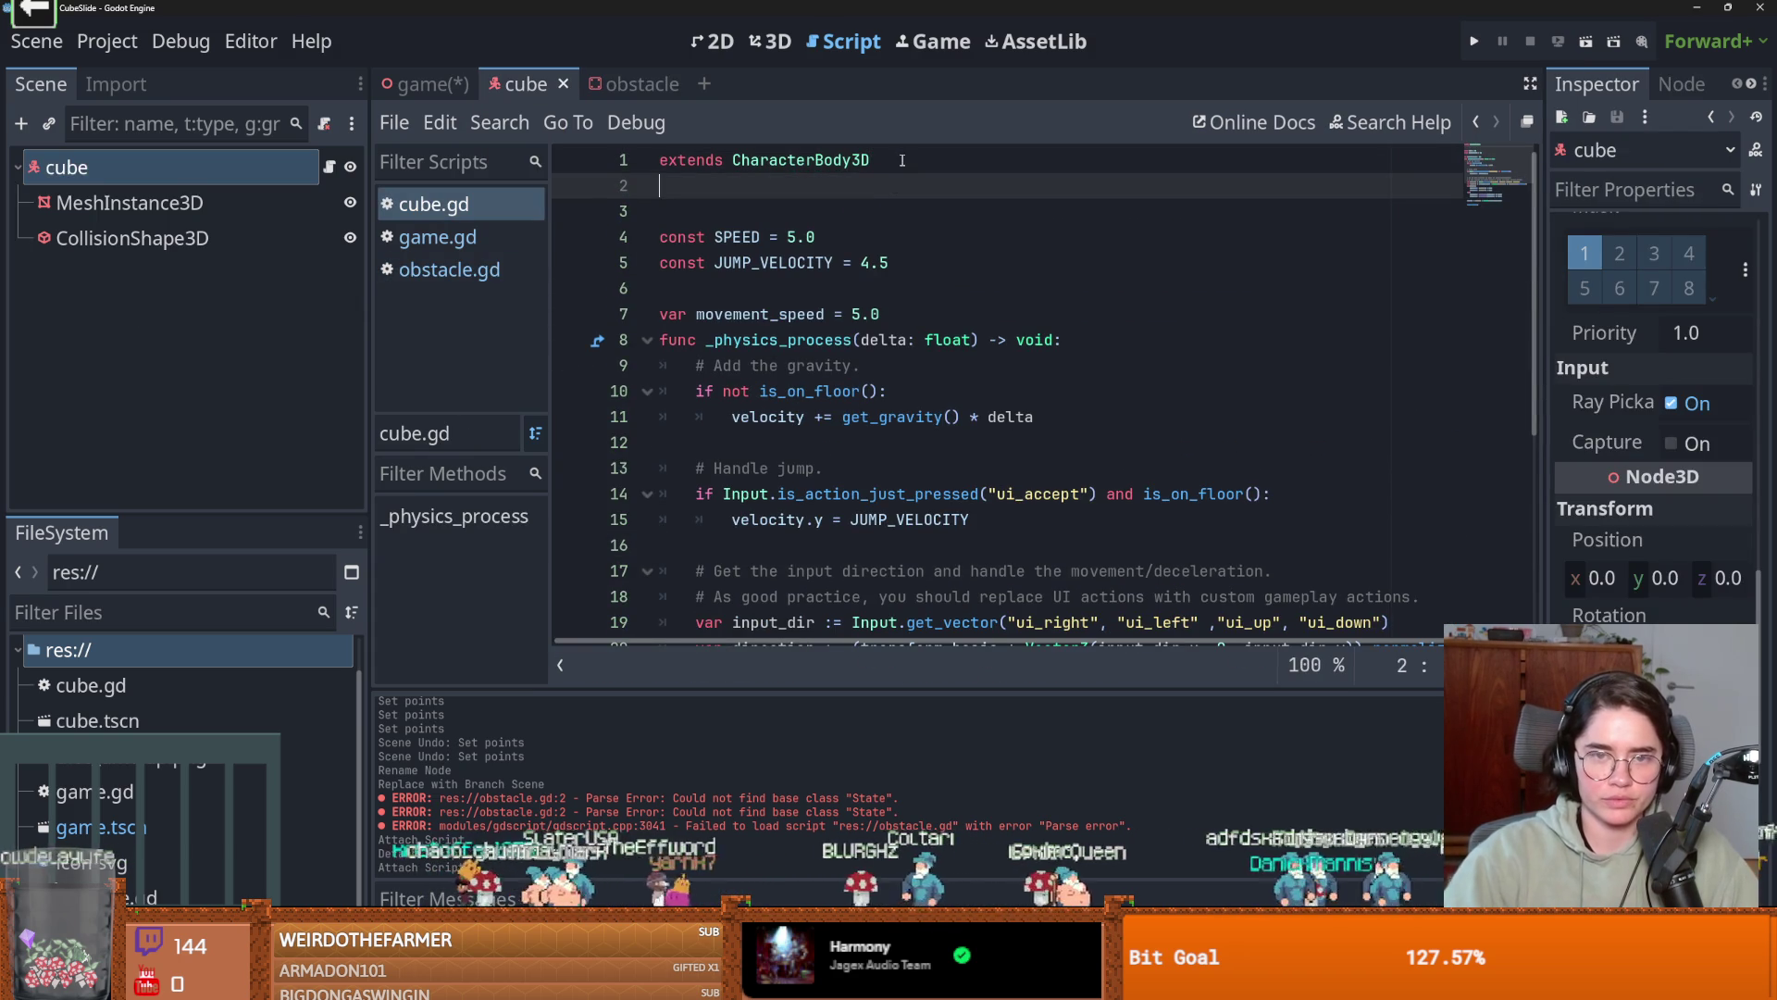
# Finish the class_name Player declaration in cube.gd and save.
pyautogui.write('class_name Player')
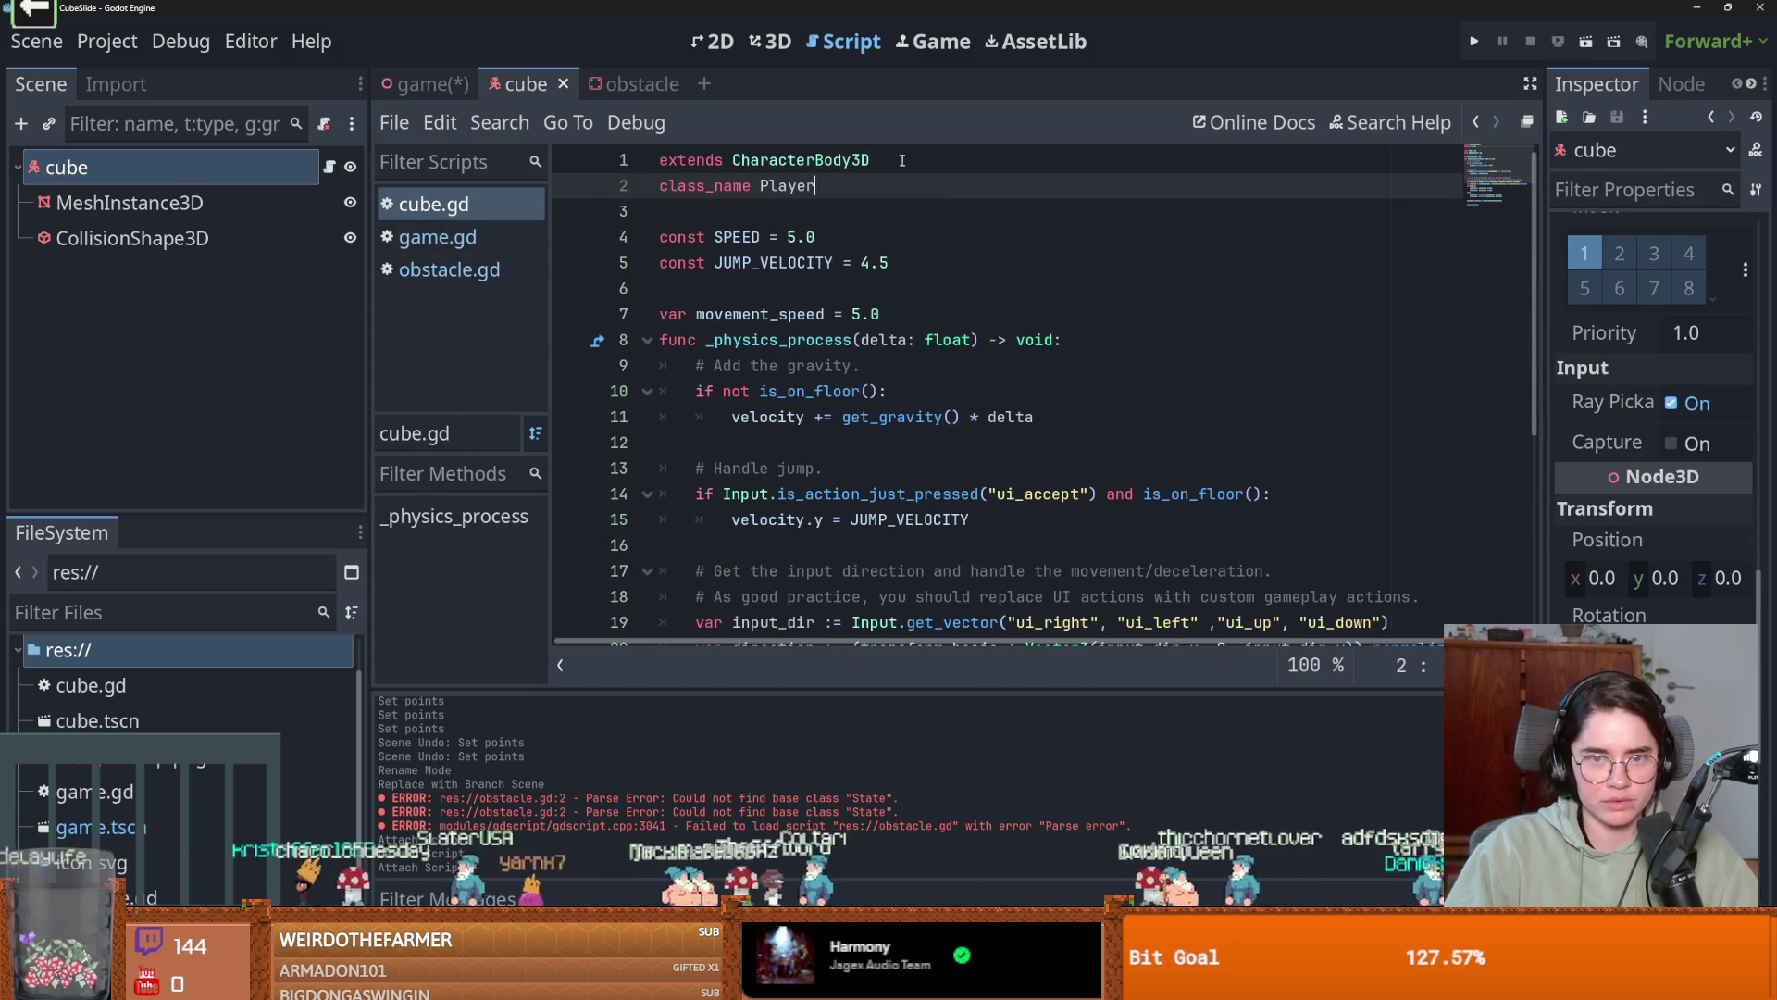
pyautogui.hotkey('ctrl', 's')
pyautogui.write('if body is Player:')
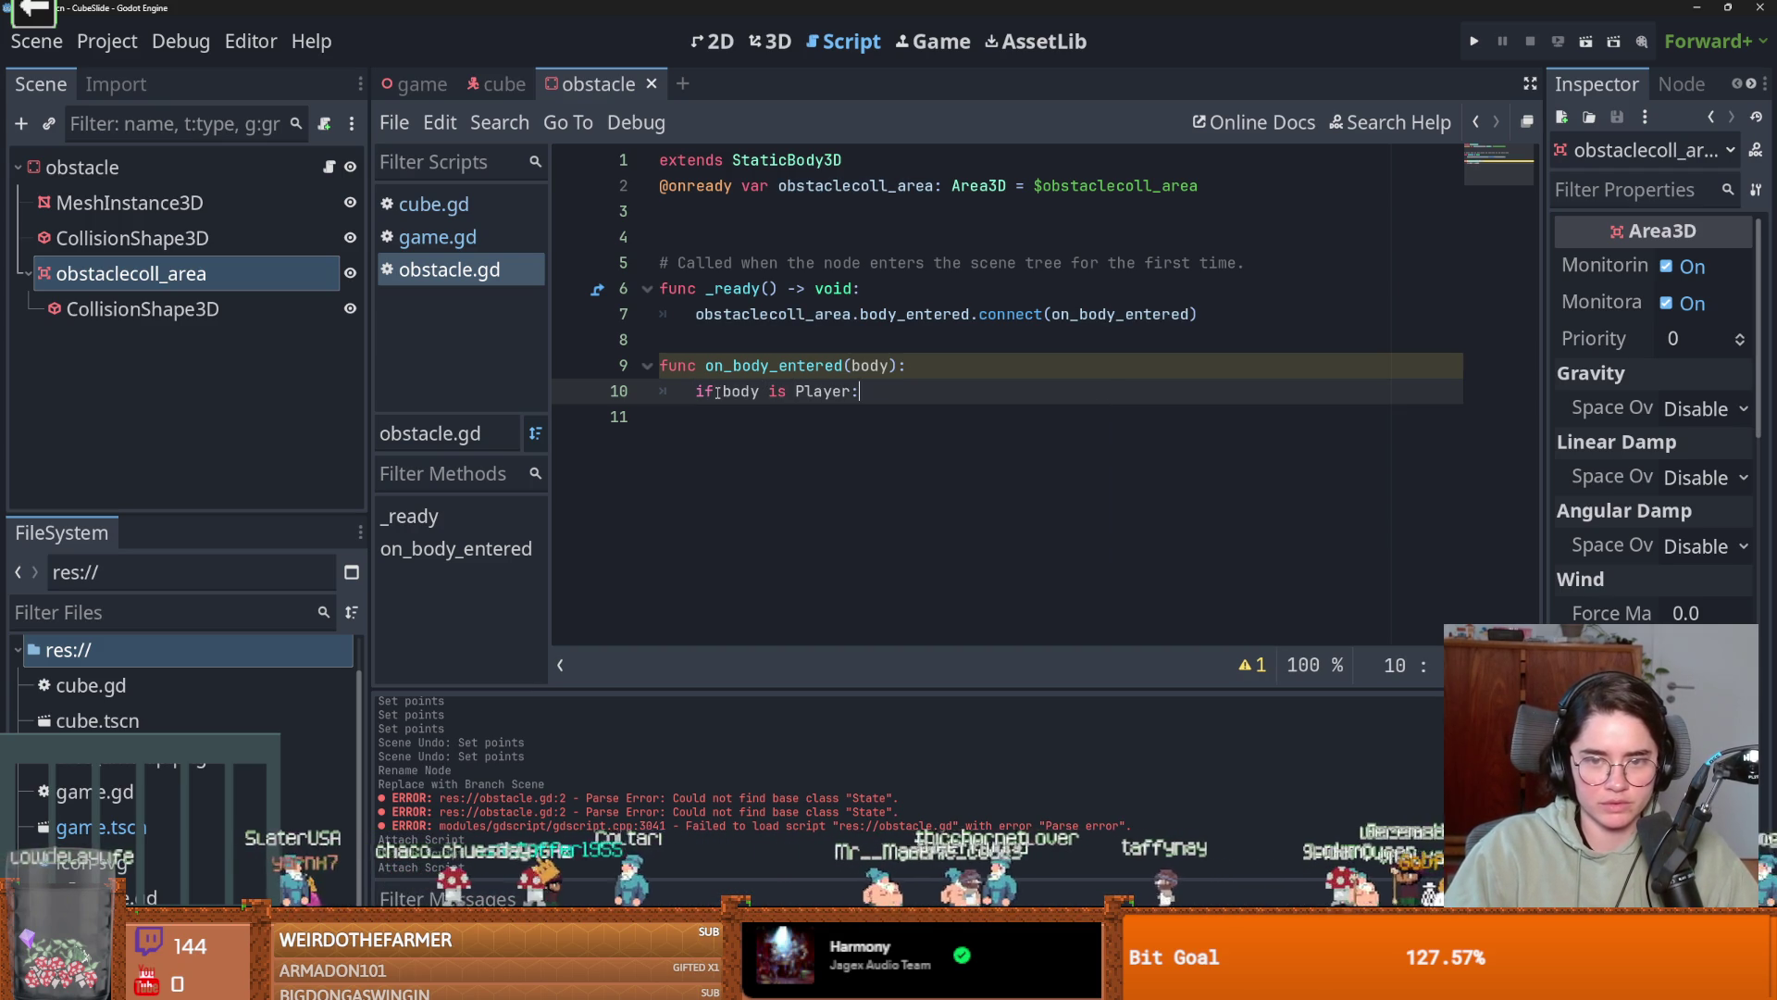
# In on_body_entered, call body.die() when the body is a Player.
pyautogui.press('Return')
pyautogui.write('Player.')
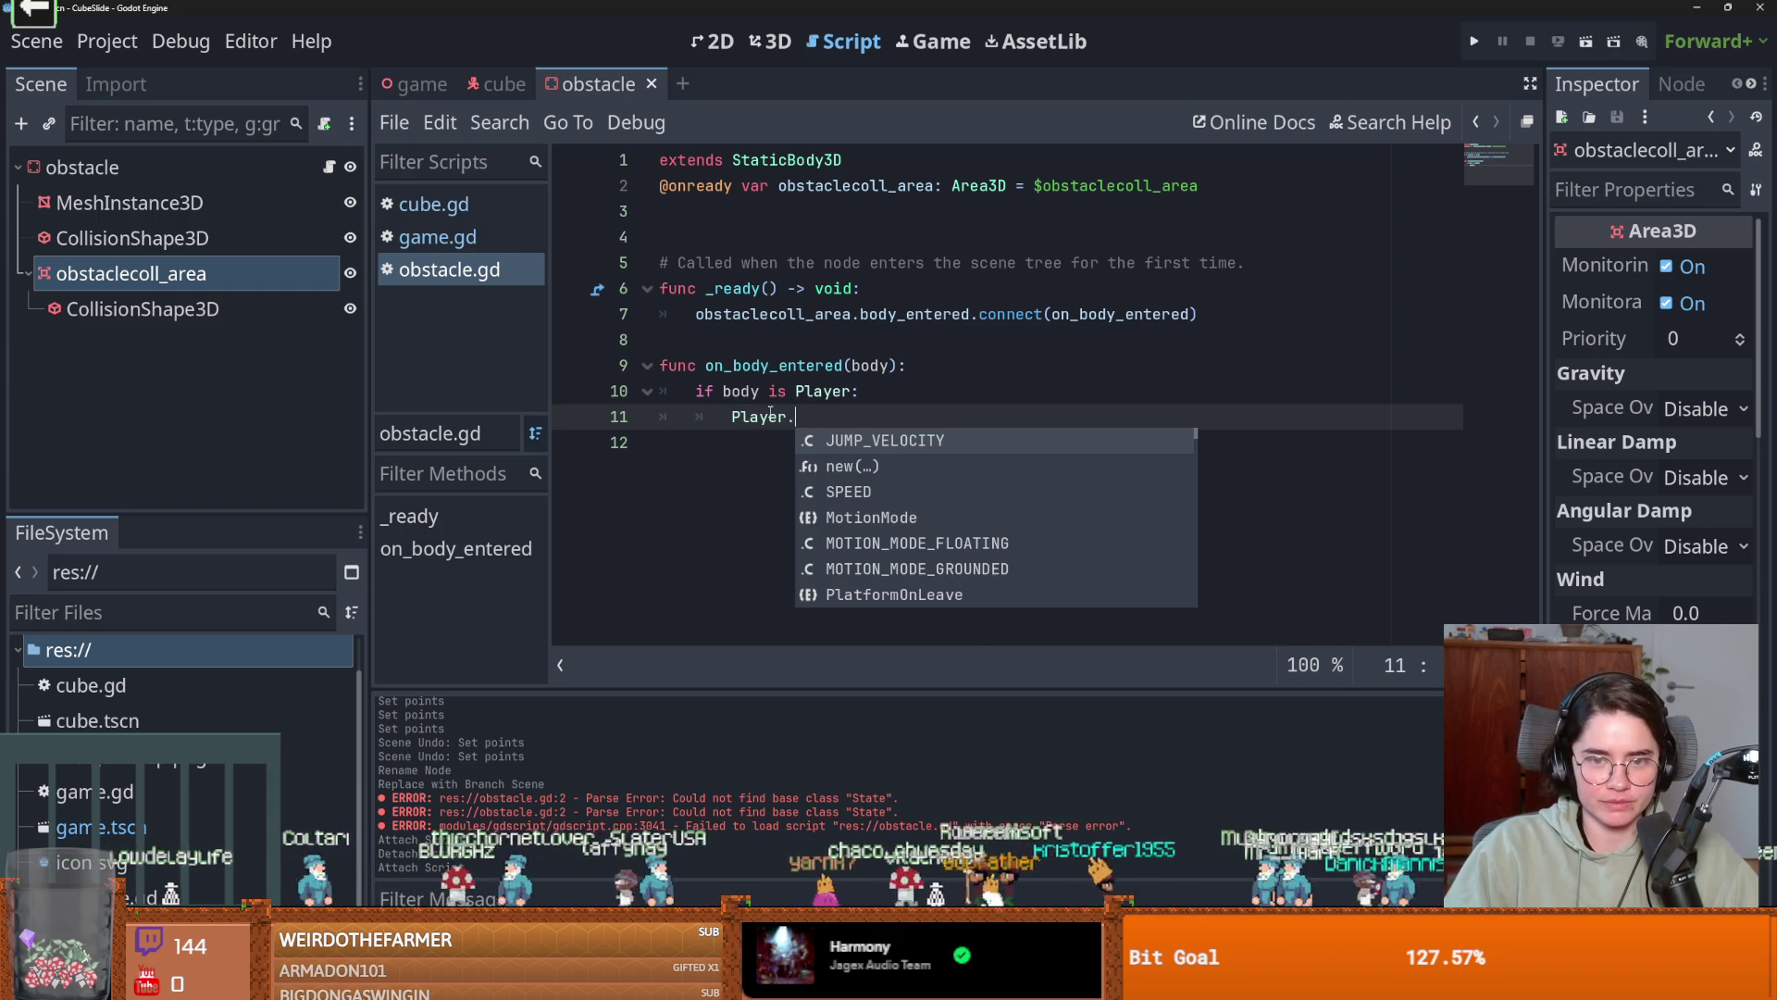
pyautogui.press('BackSpace')
pyautogui.press('BackSpace')
pyautogui.press('BackSpace')
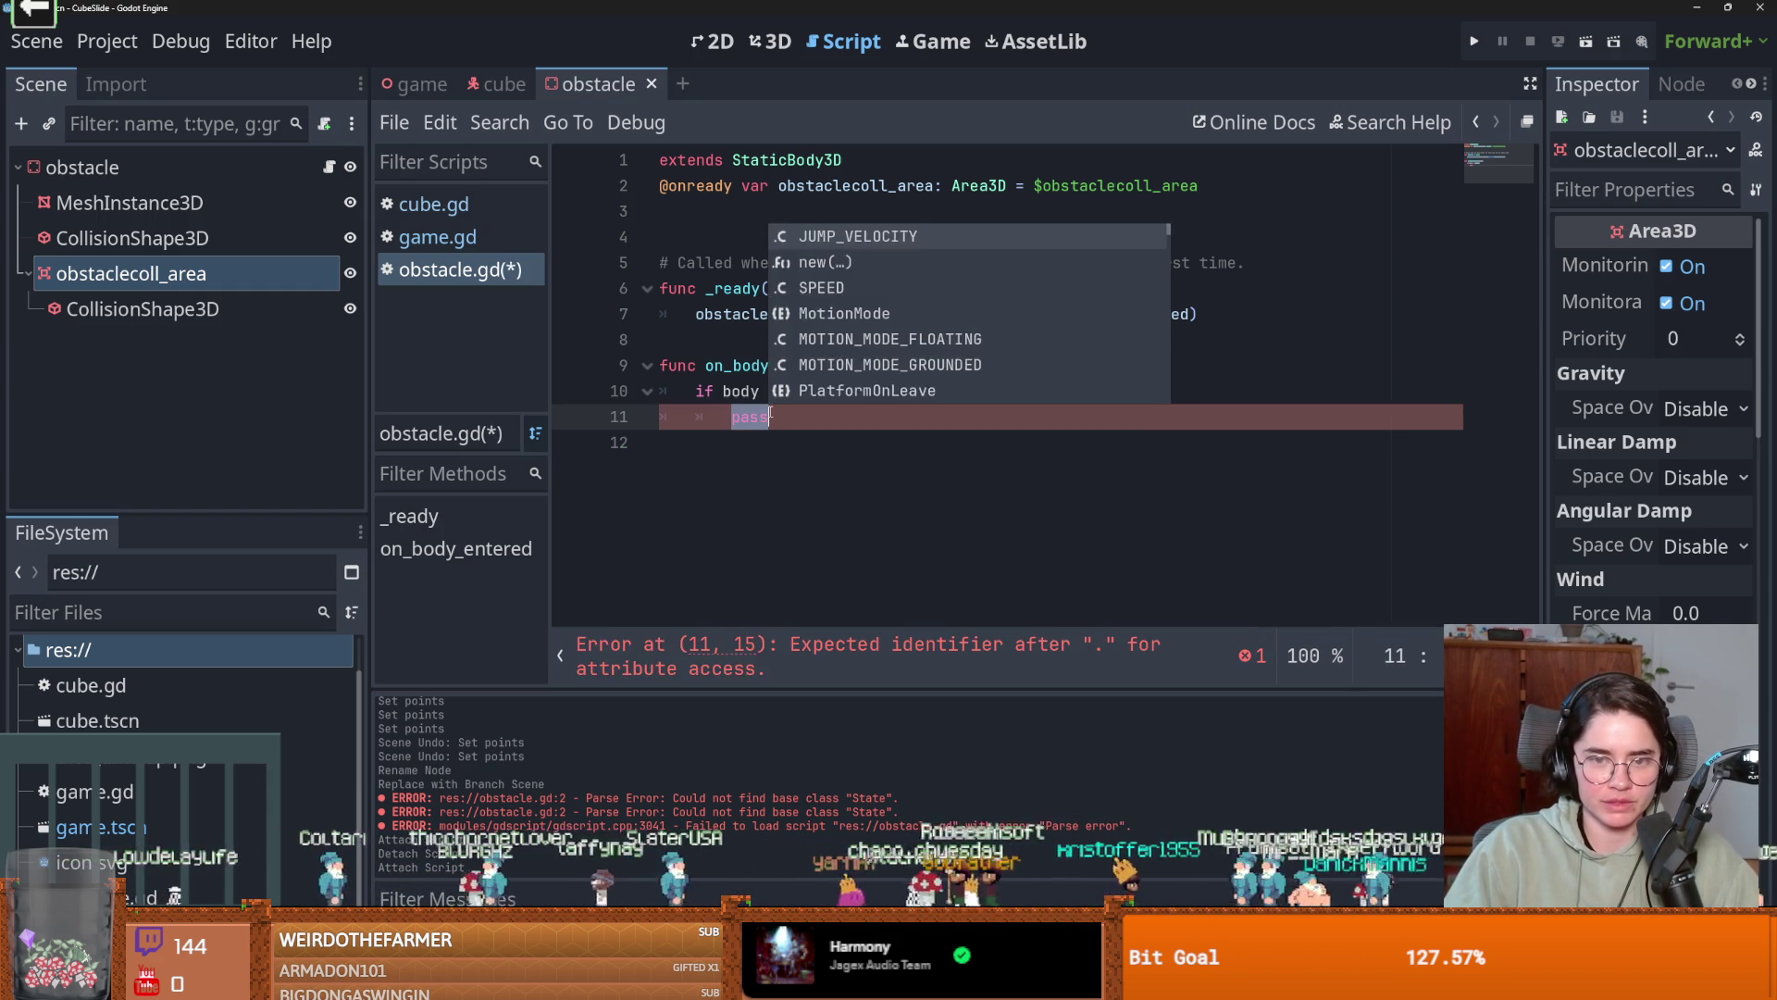
pyautogui.write('body.die(')
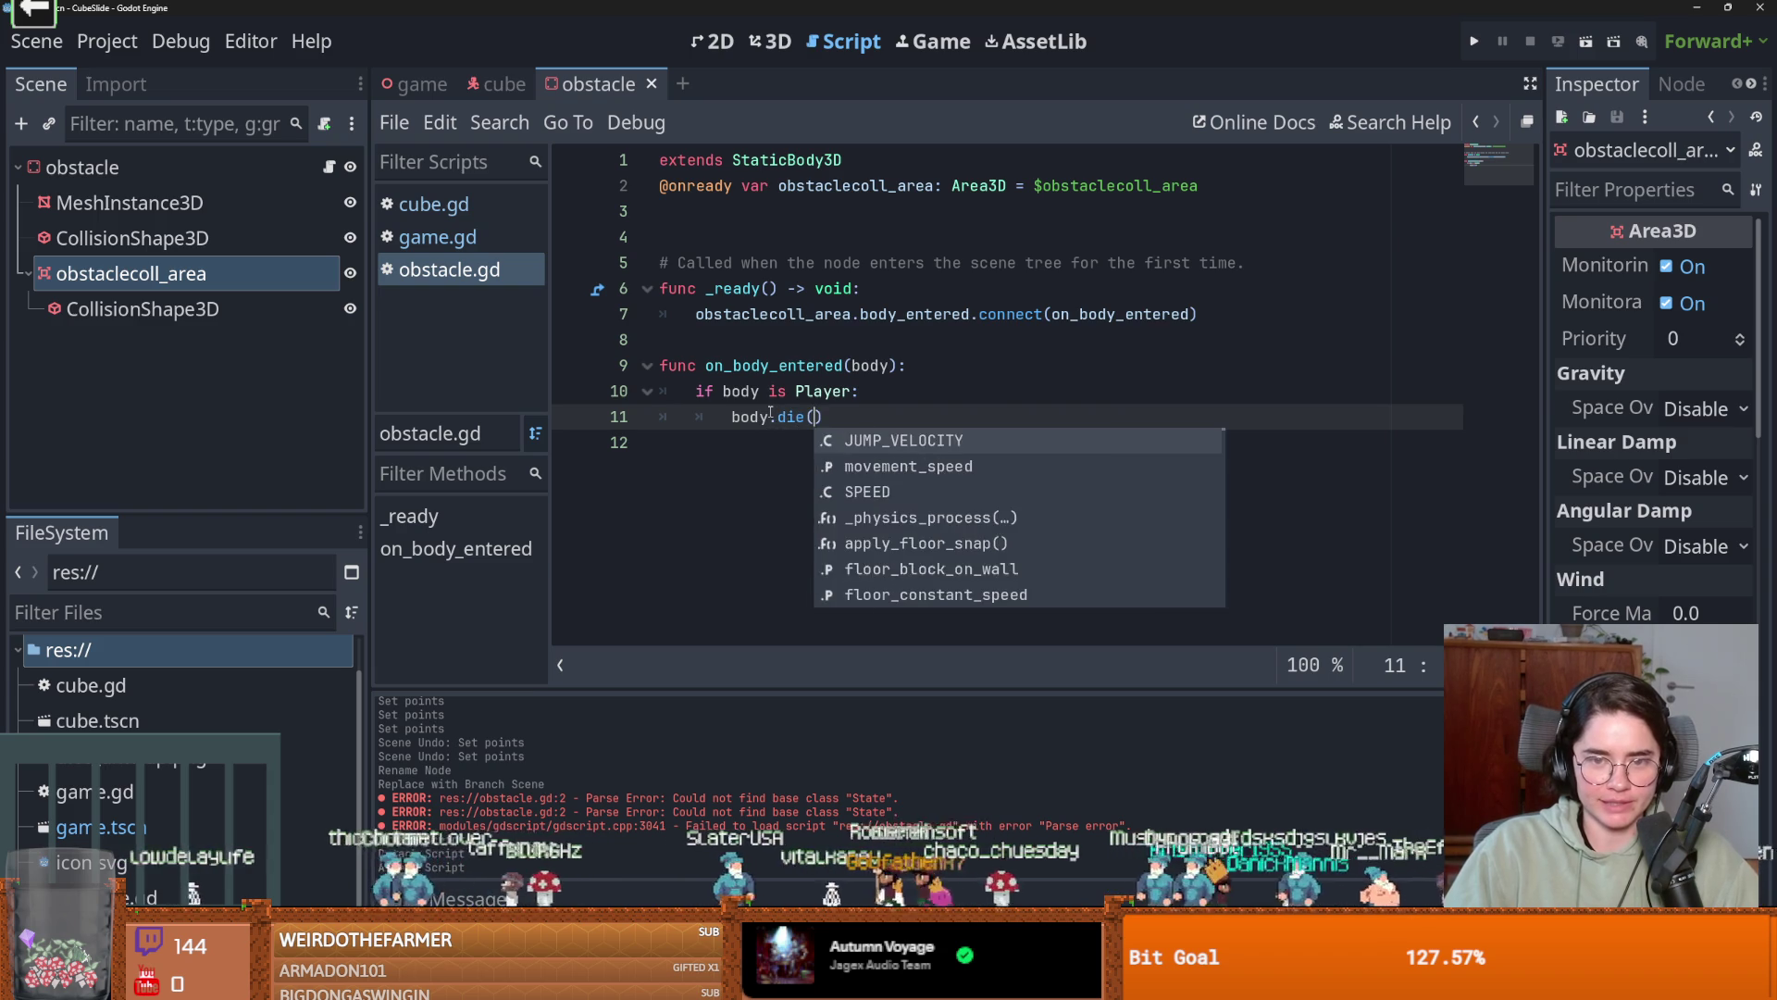
pyautogui.press('Return')
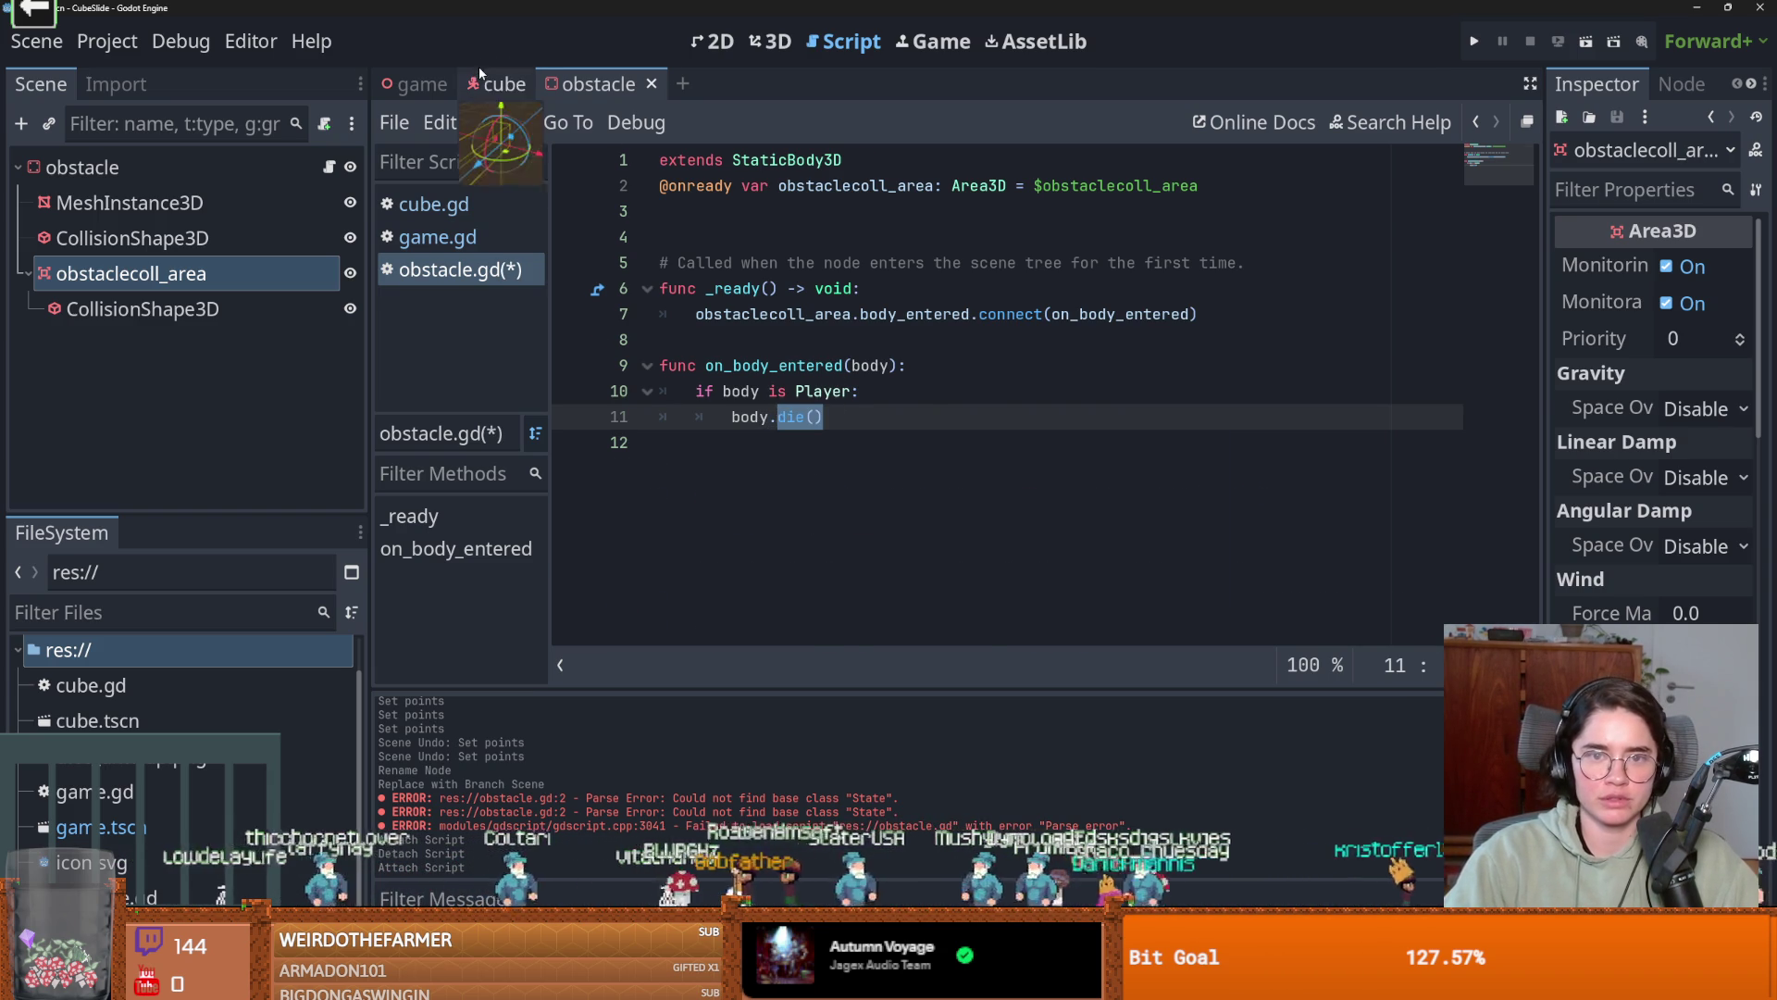
# Return to cube.gd and place the caret at the end of the script.
pyautogui.click(500, 83)
pyautogui.scroll(-5, 689, 417)
pyautogui.click(689, 615)
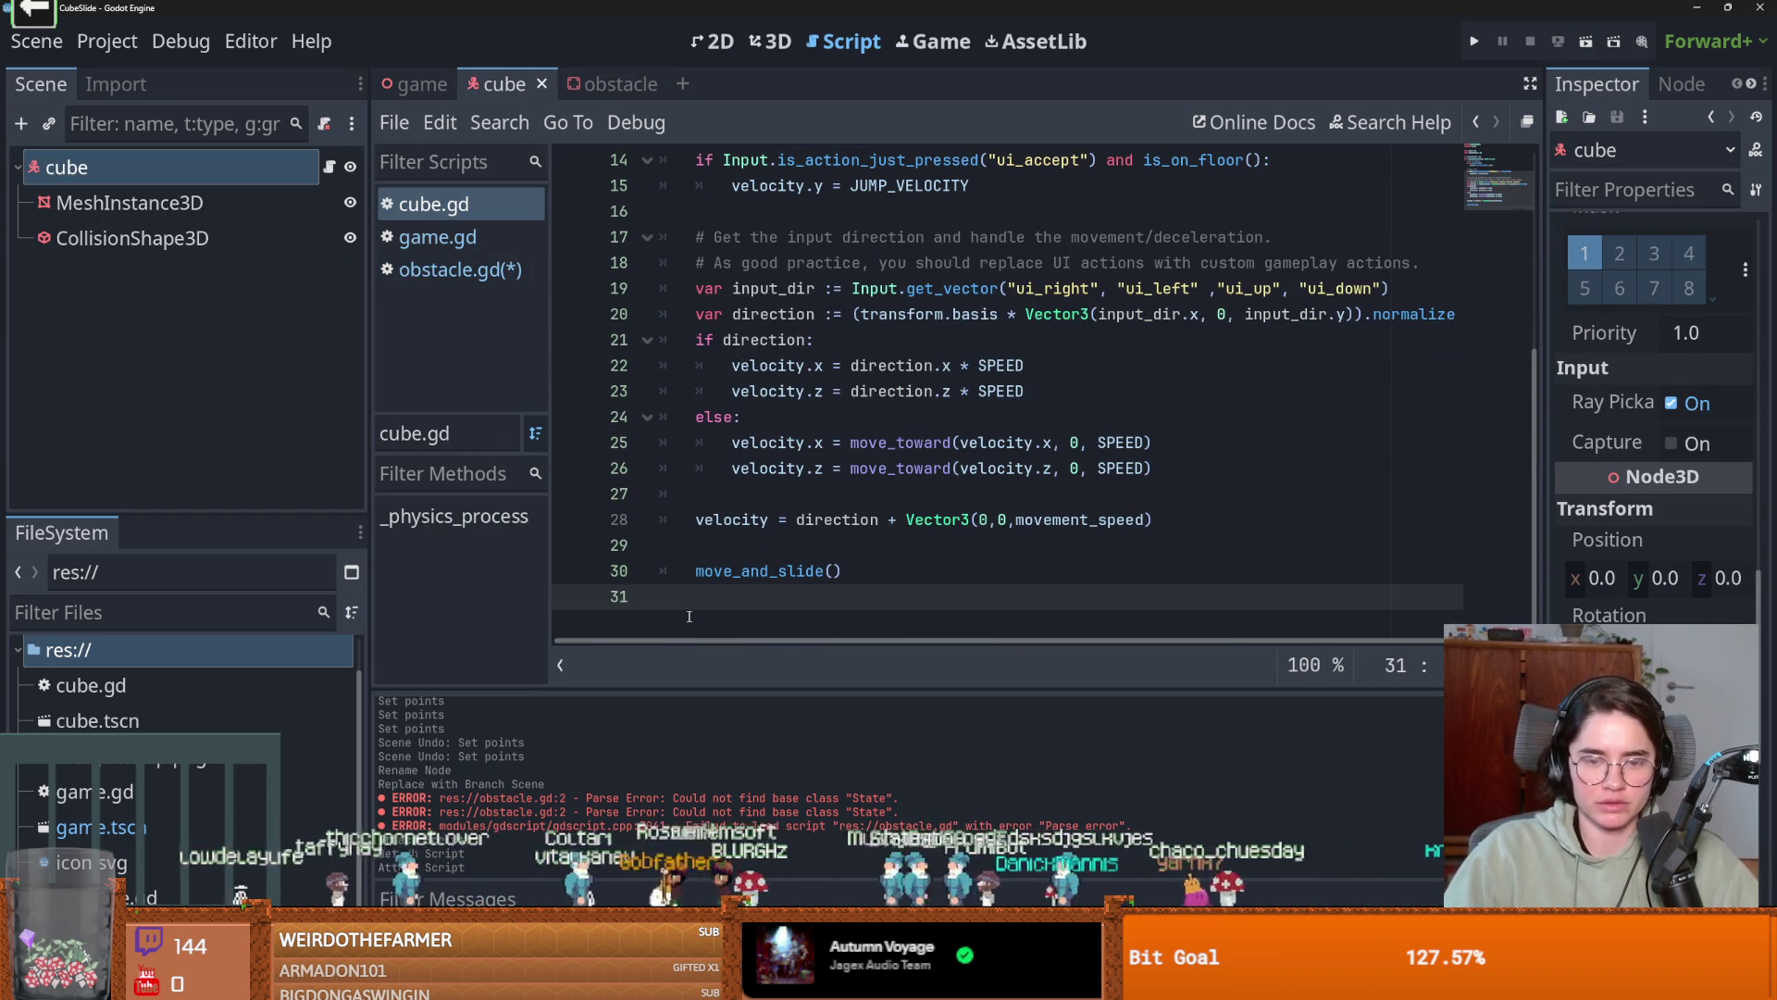
# Add a die() function with pass at the end of cube.gd and save.
pyautogui.press('Return')
pyautogui.write('func die():')
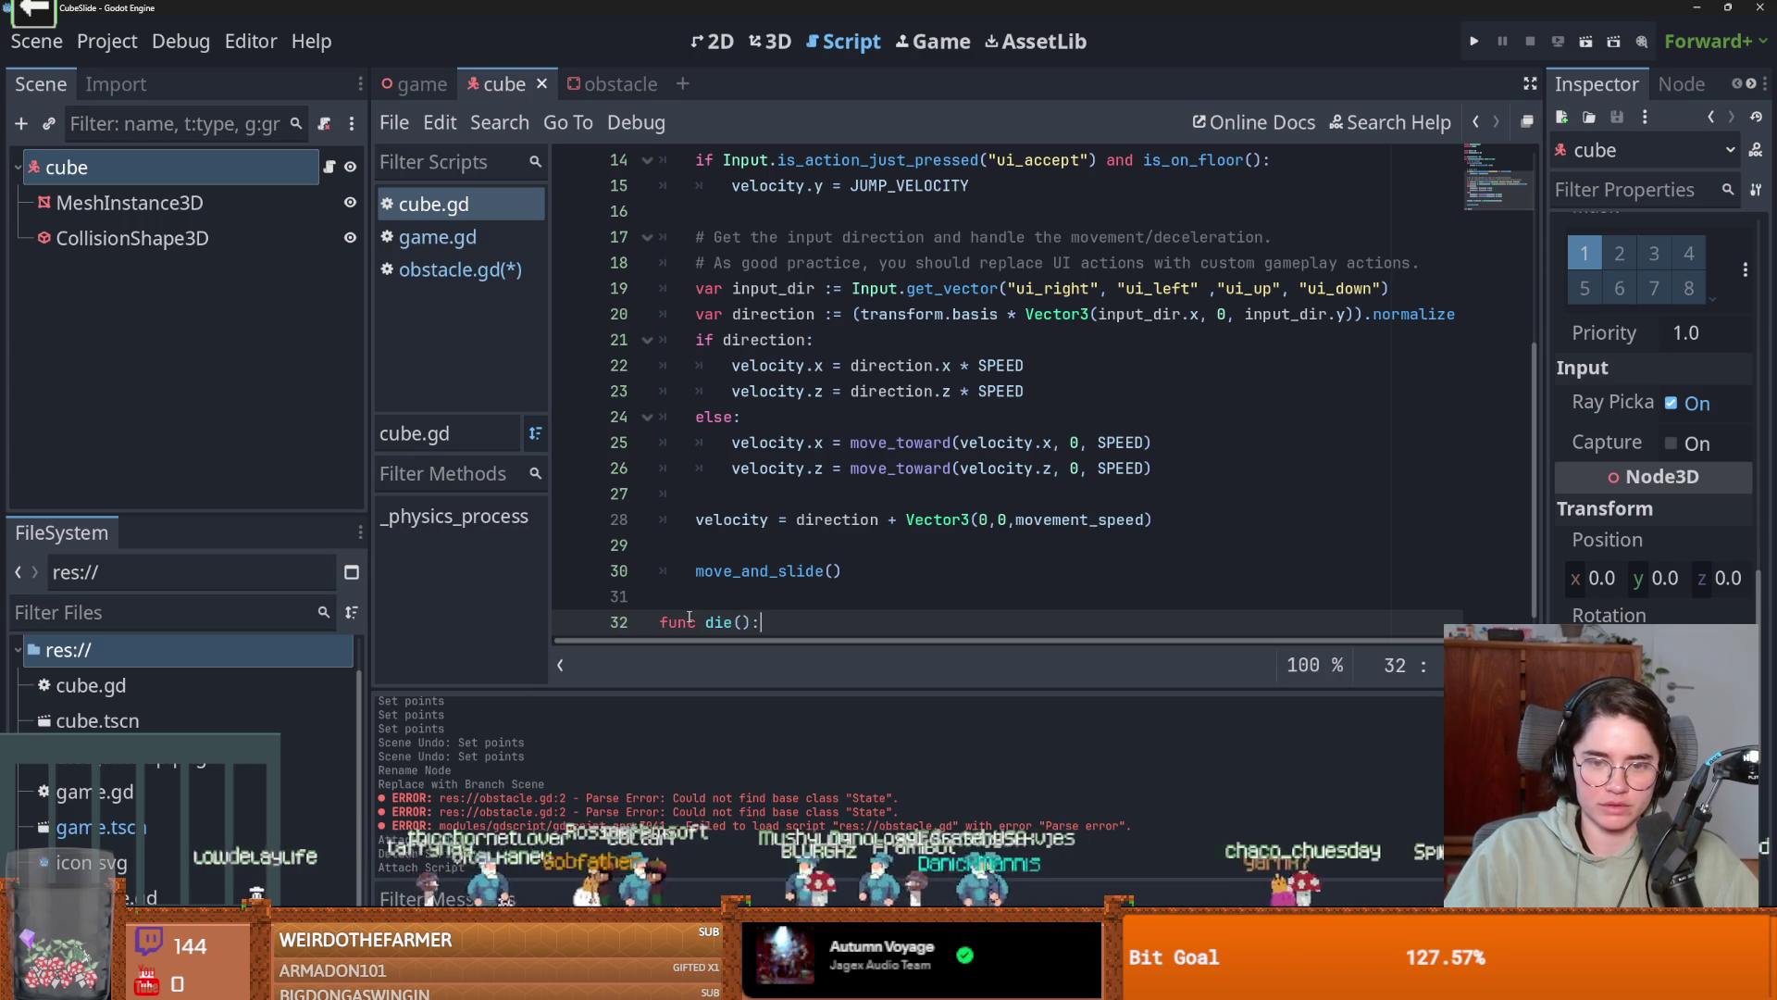
pyautogui.press('Return')
pyautogui.write('pass')
pyautogui.hotkey('ctrl', 's')
# Add var die = false below the movement_speed variable.
pyautogui.scroll(5, 705, 352)
pyautogui.click(919, 324)
pyautogui.press('Return')
pyautogui.write('var die=')
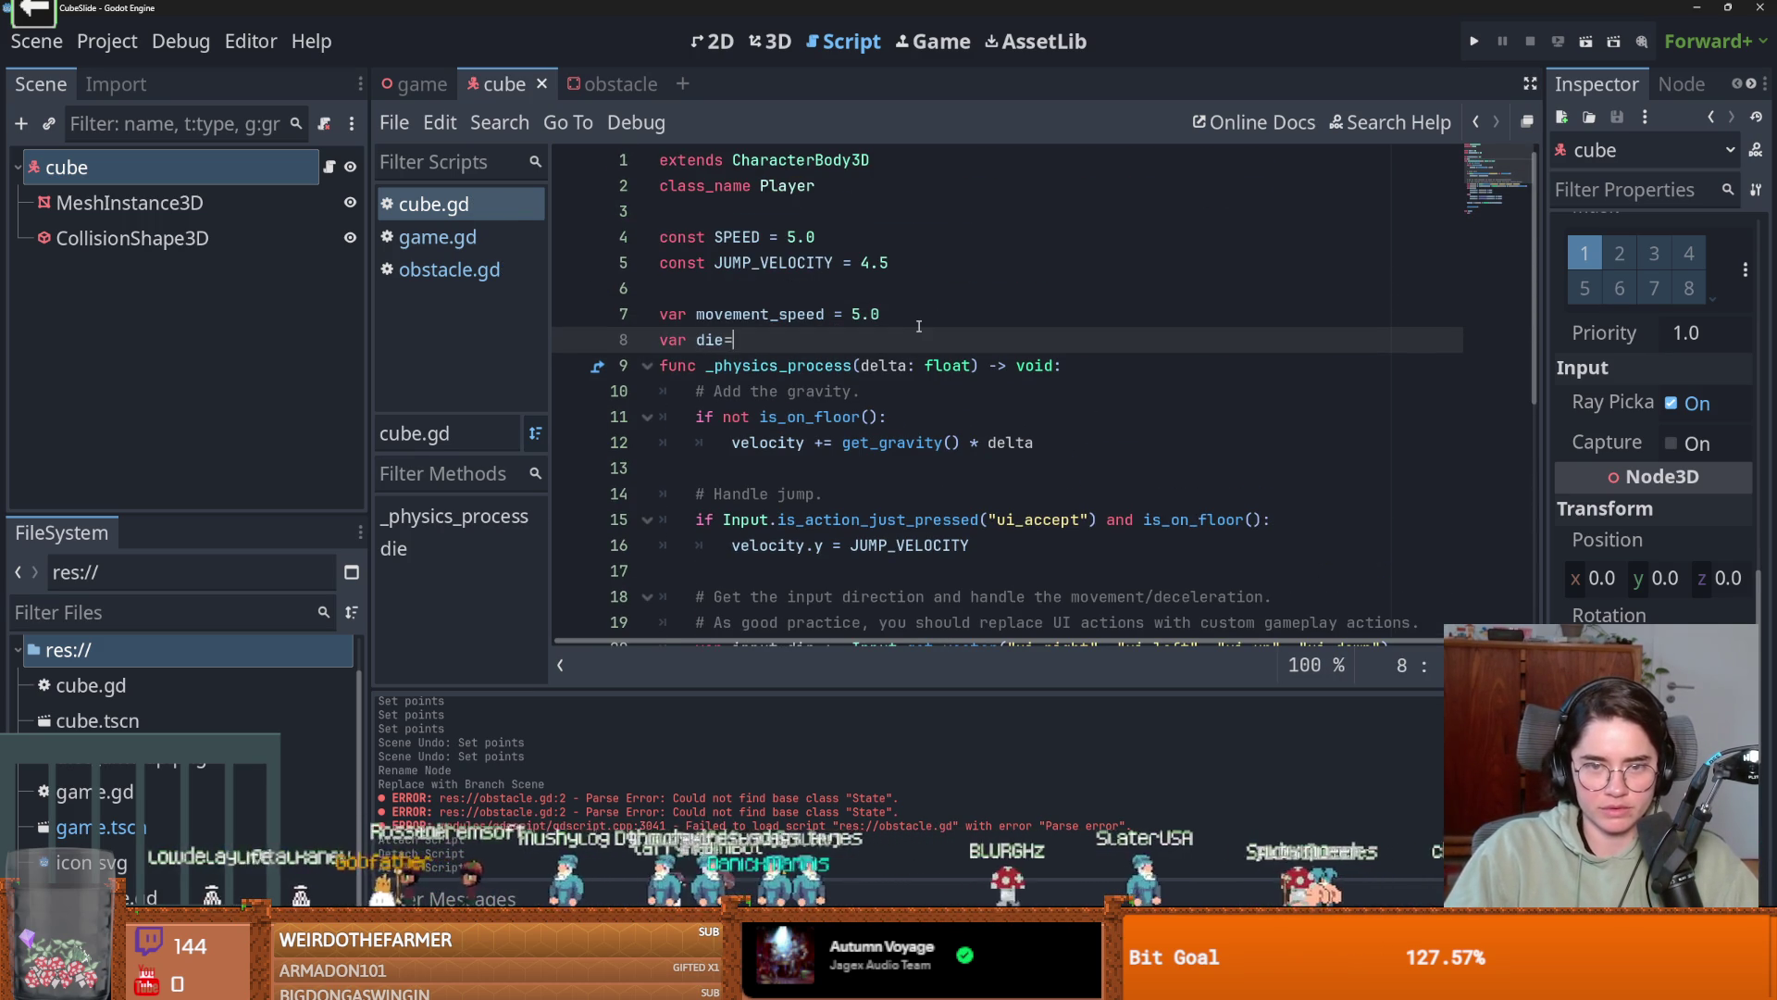
pyautogui.write('false')
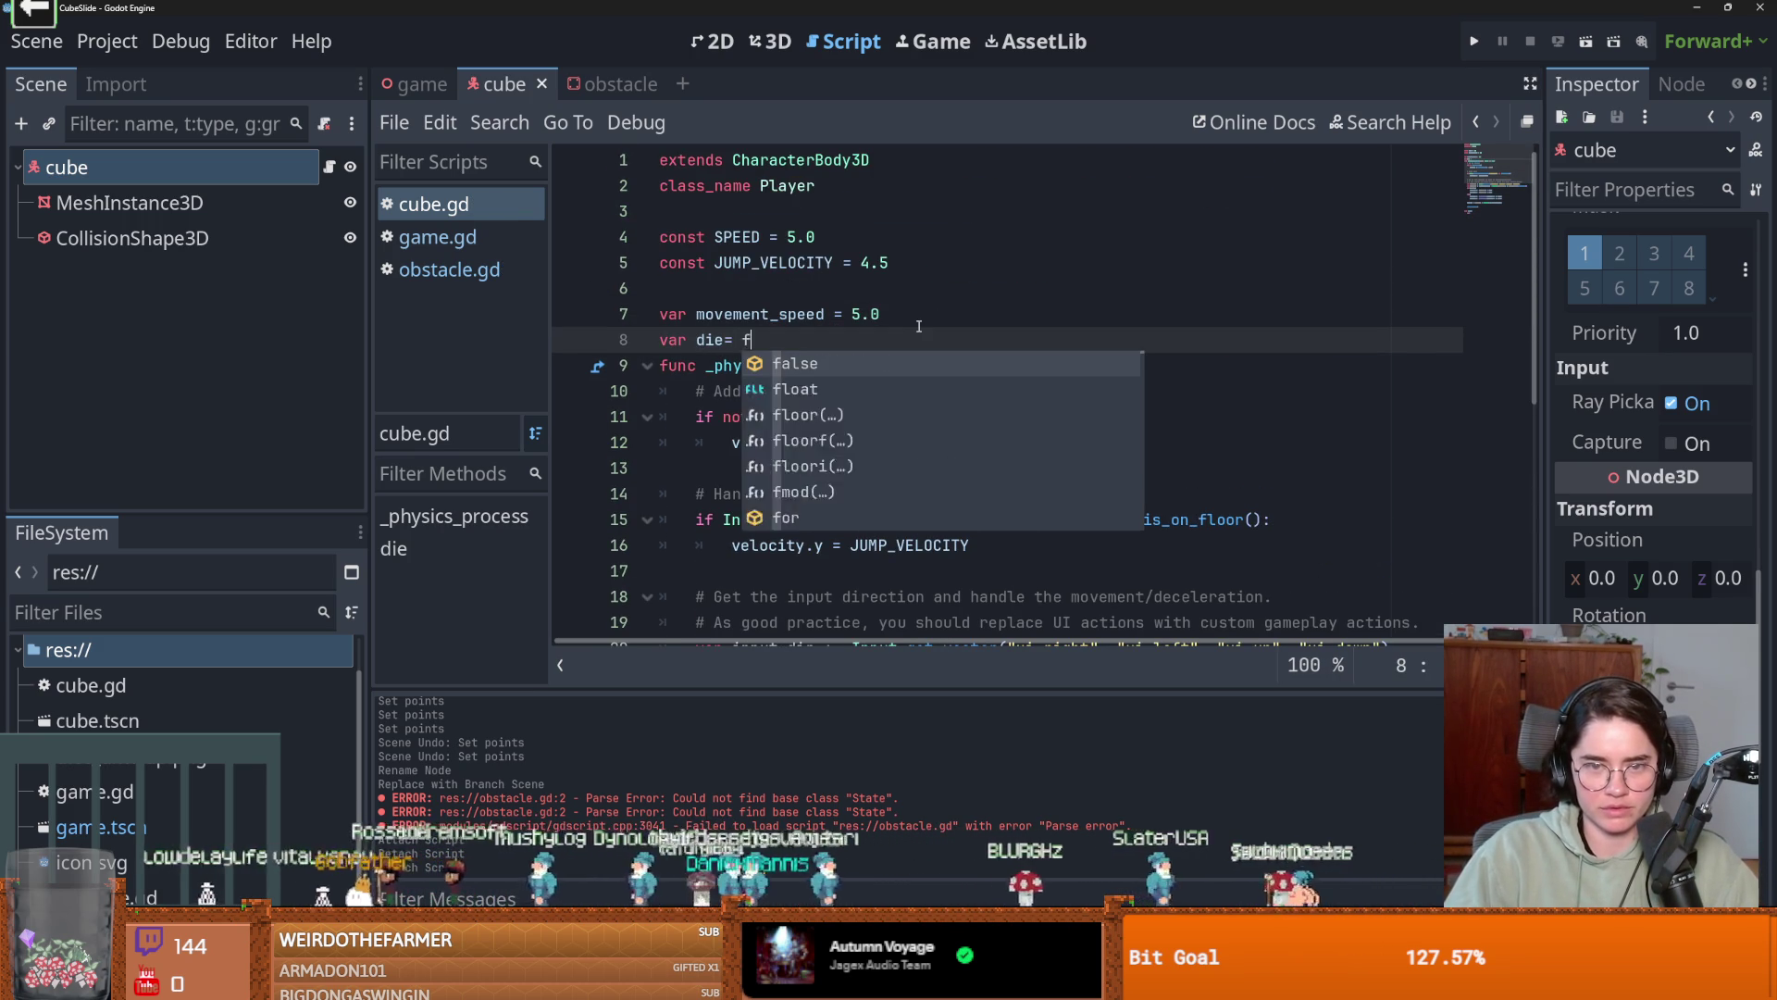
pyautogui.scroll(-6, 735, 463)
# Rename die() to death() and wrap move_and_slide() in an if !die: check.
pyautogui.doubleClick(717, 547)
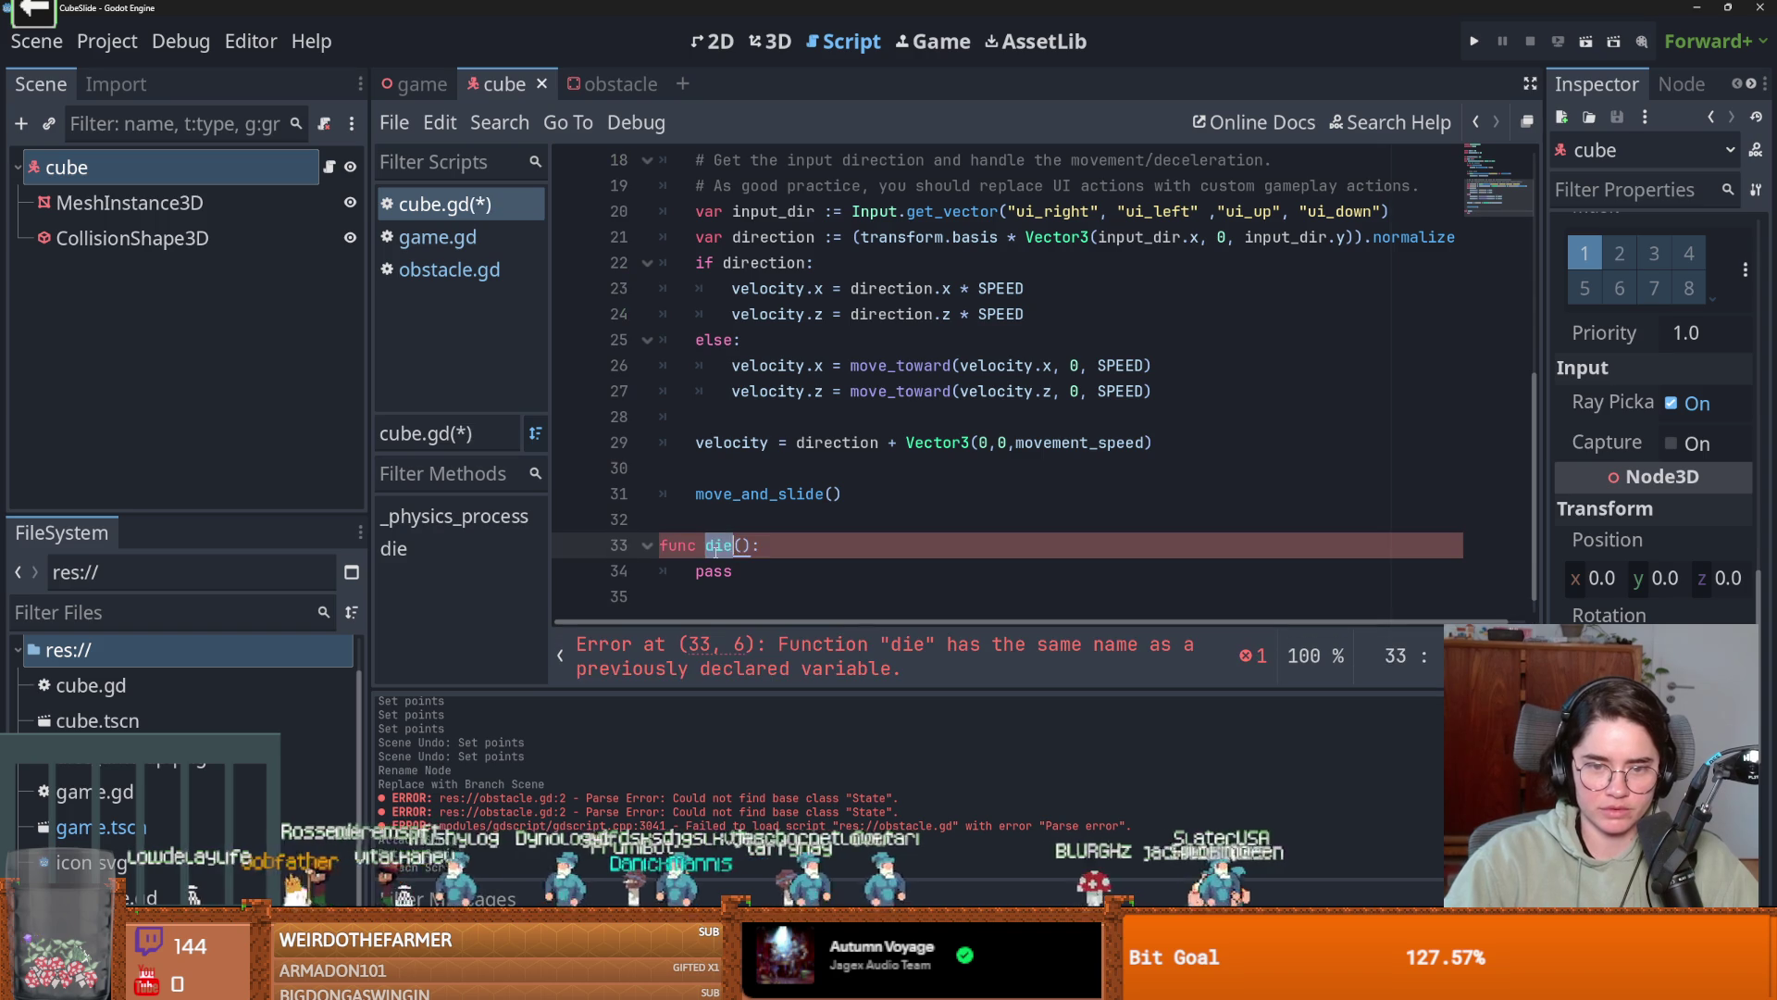
pyautogui.click(802, 479)
pyautogui.write('if die')
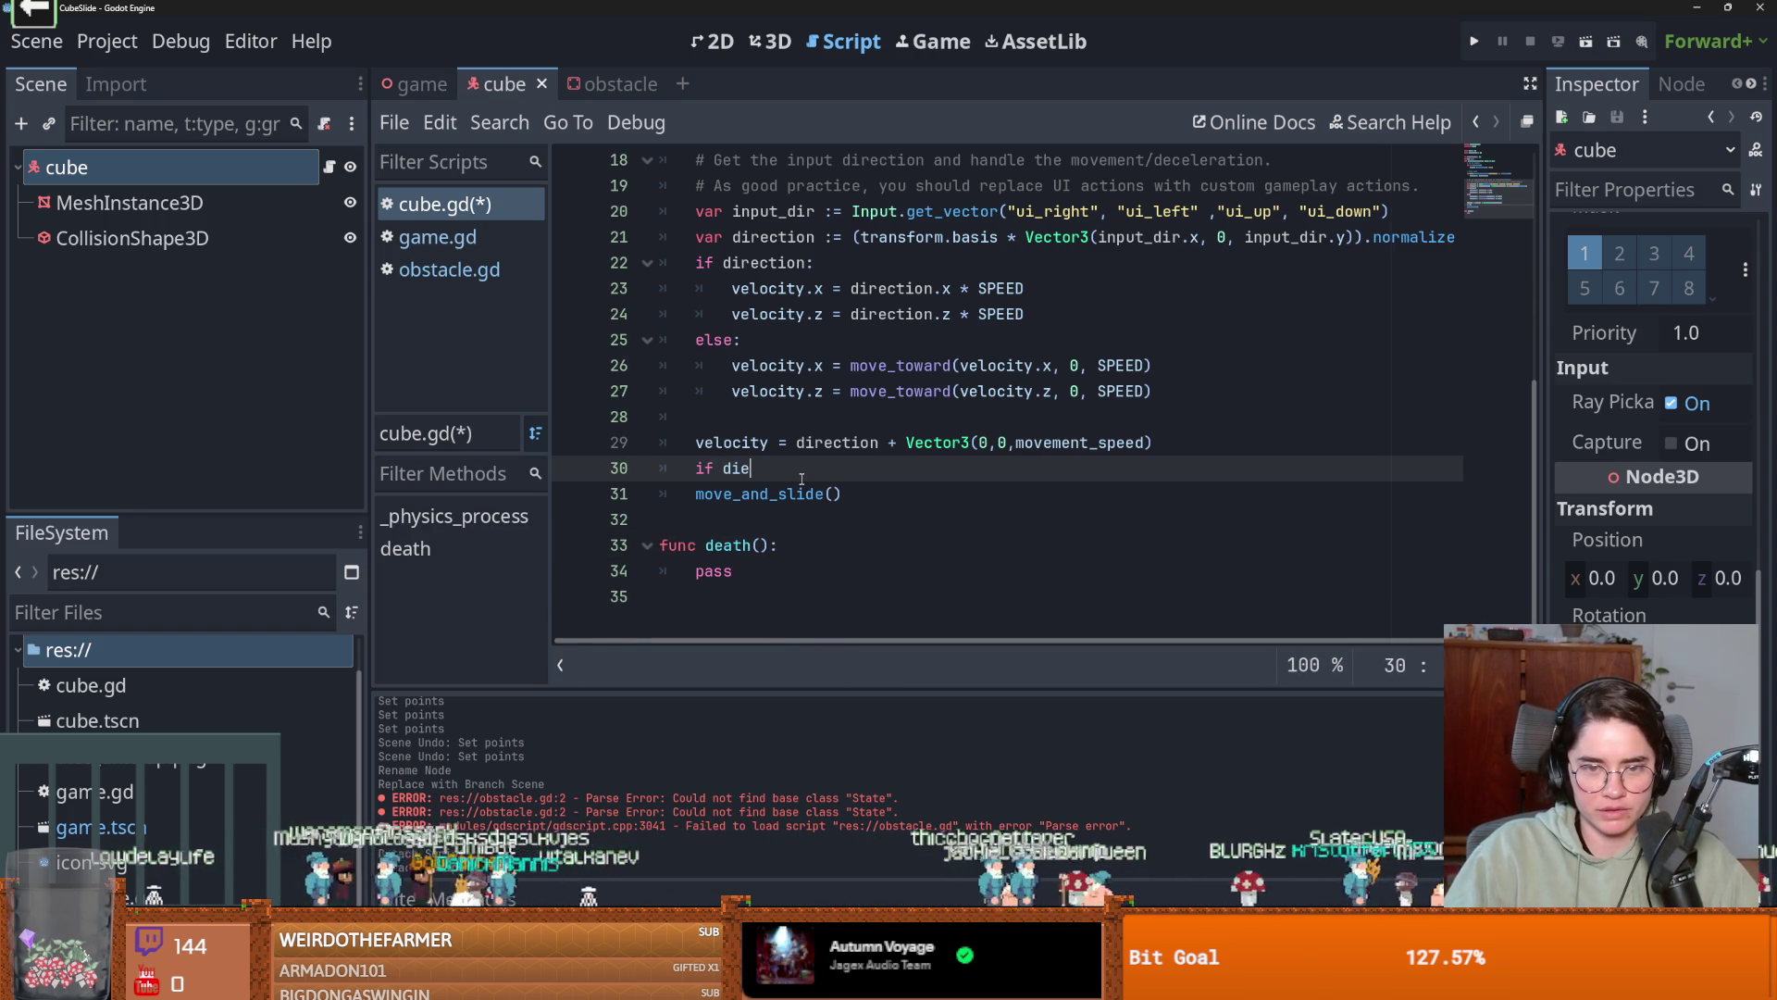
pyautogui.write(':')
pyautogui.click(767, 491)
pyautogui.press('Tab')
pyautogui.click(727, 473)
pyautogui.write('!')
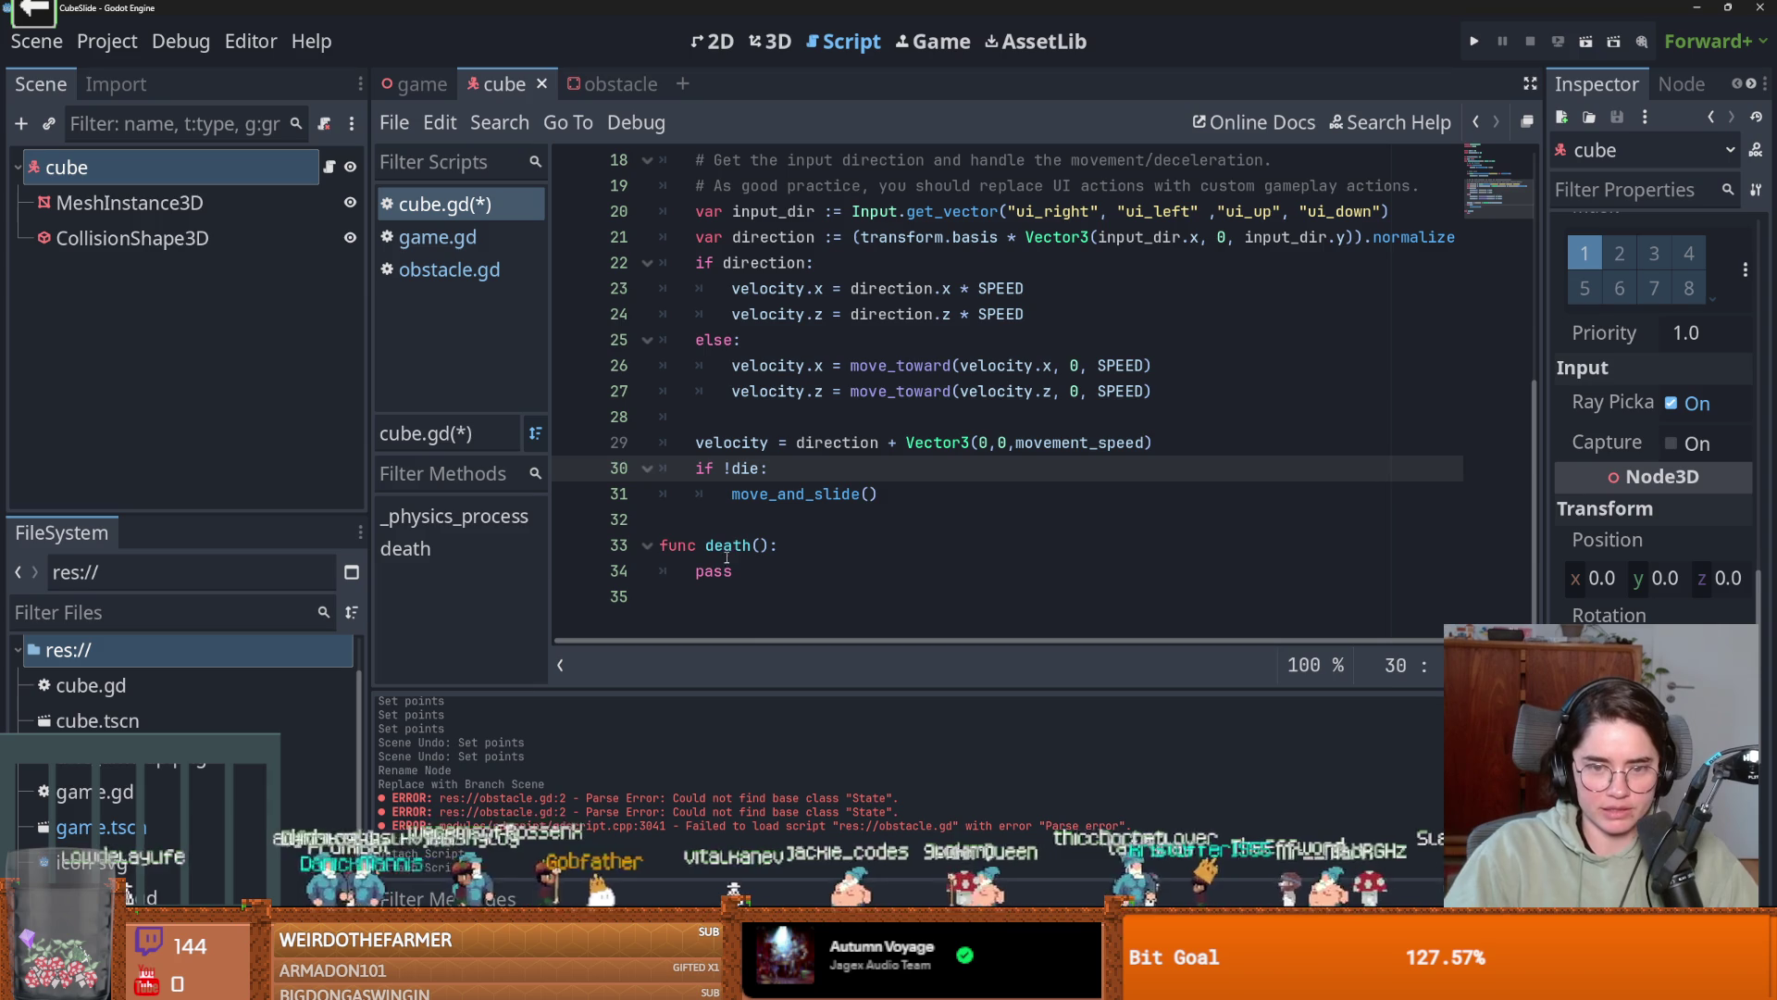
# Make death() set die = true and correct the !die condition.
pyautogui.click(721, 571)
pyautogui.write('true')
pyautogui.click(741, 392)
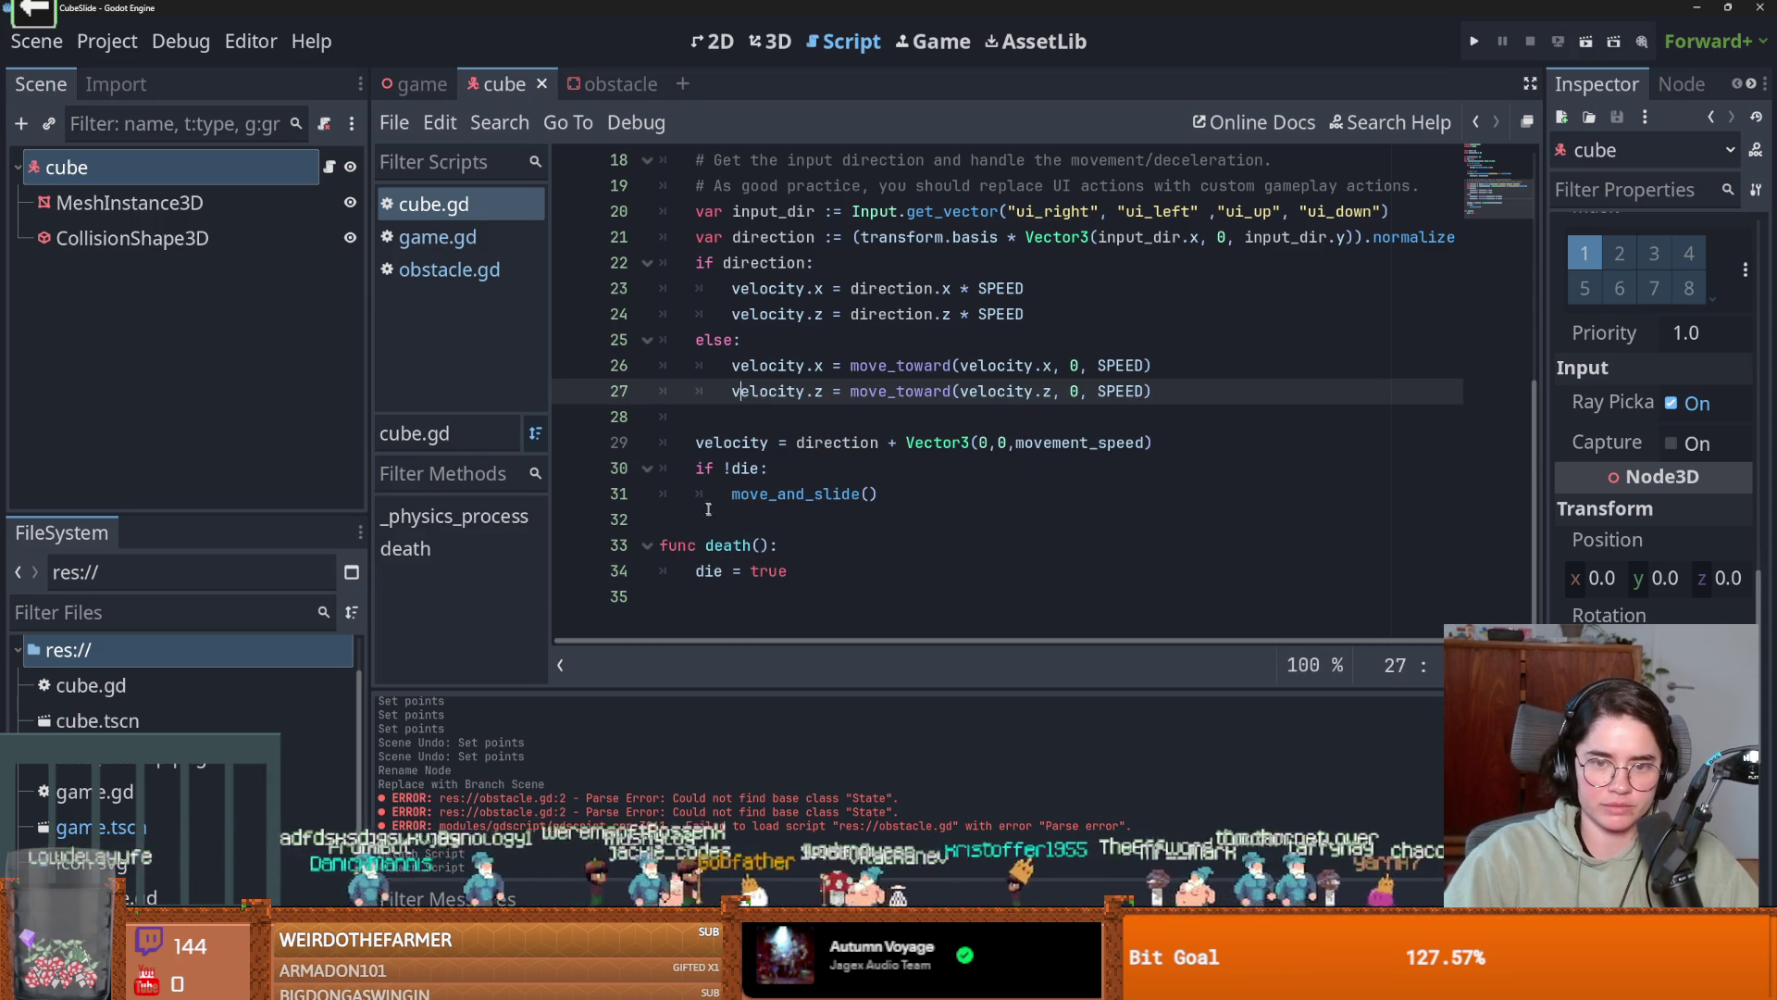
pyautogui.click(770, 495)
pyautogui.click(722, 468)
pyautogui.write('!')
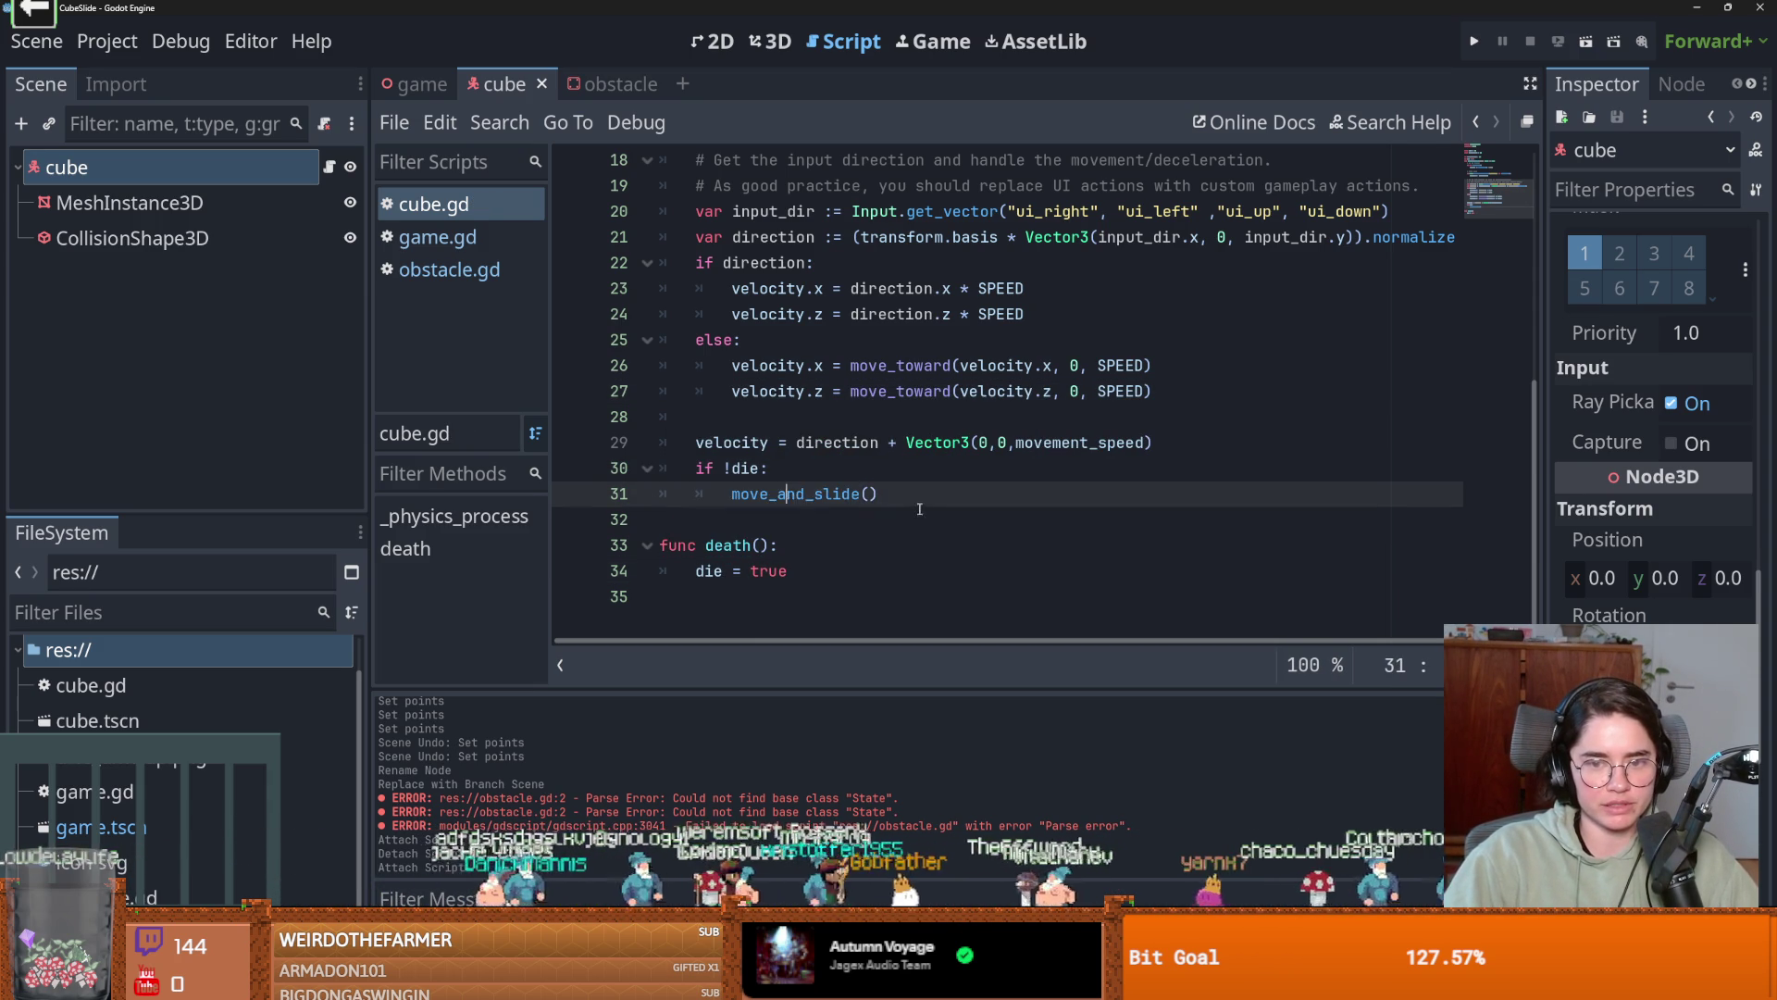
pyautogui.moveTo(878, 495); pyautogui.dragTo(732, 494)
pyautogui.click(422, 84)
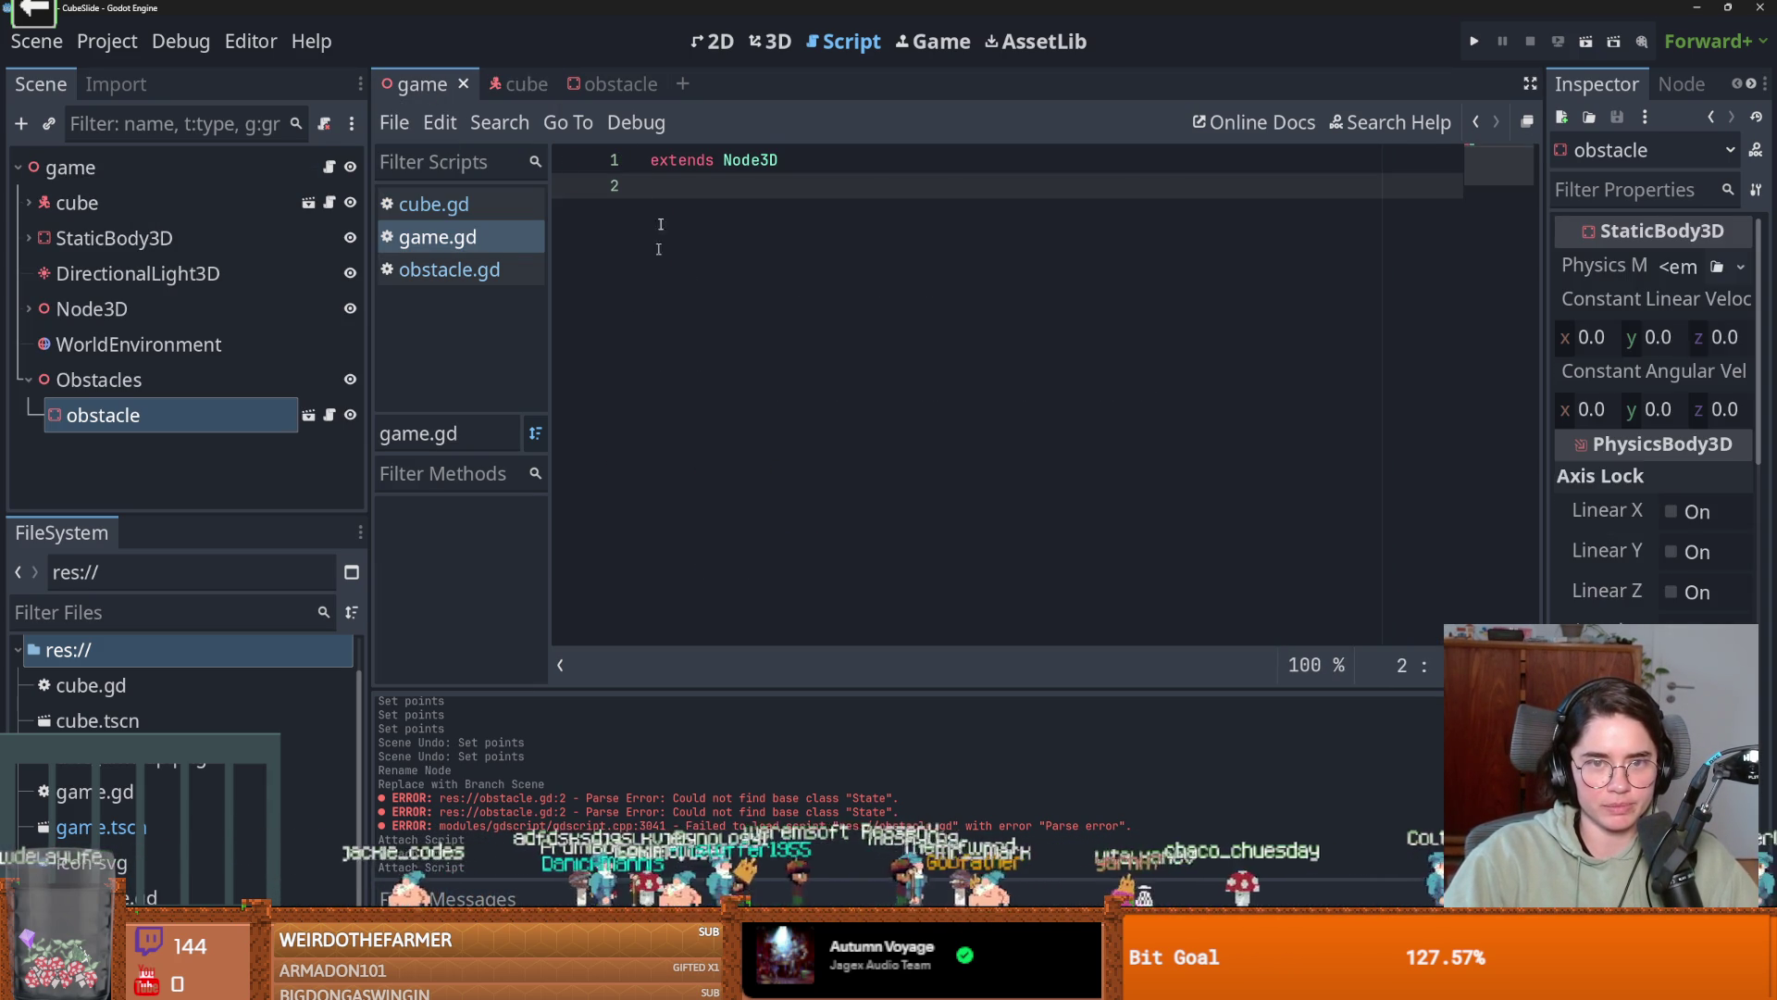
# Change body.die() to body.death() in obstacle.gd.
pyautogui.click(598, 84)
pyautogui.click(828, 435)
pyautogui.doubleClick(804, 417)
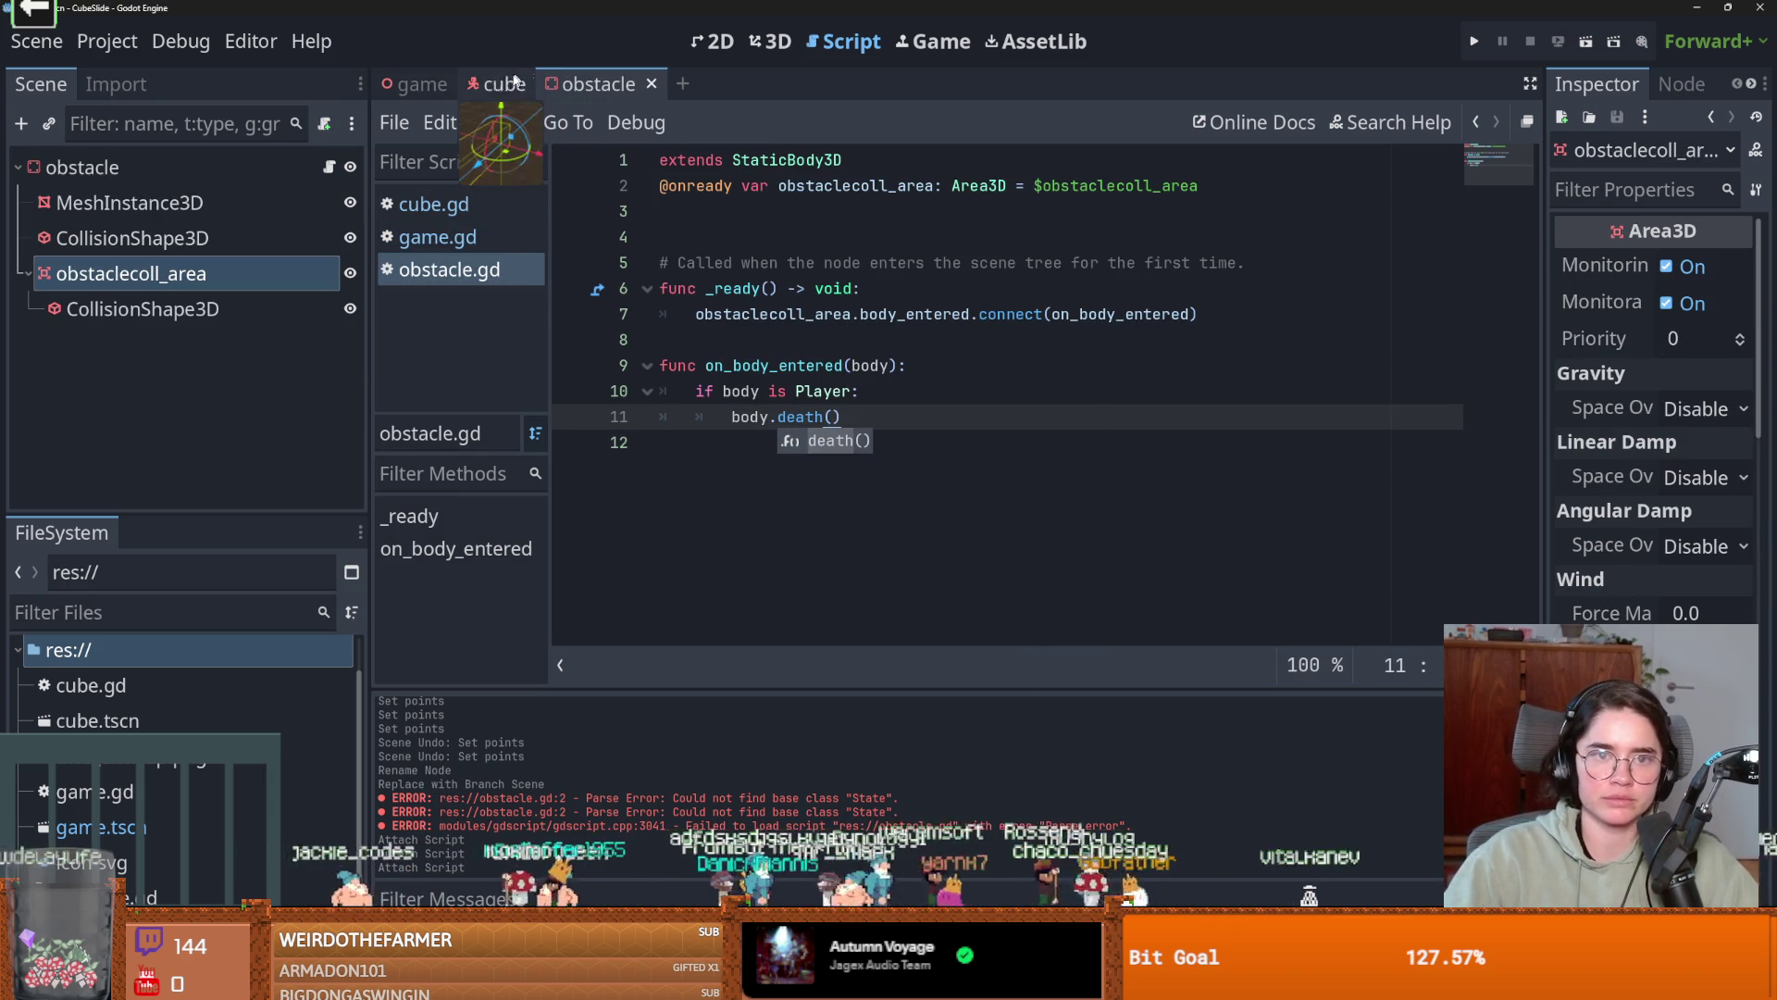
# Switch to the game scene and view its road in the 3D workspace.
pyautogui.click(416, 84)
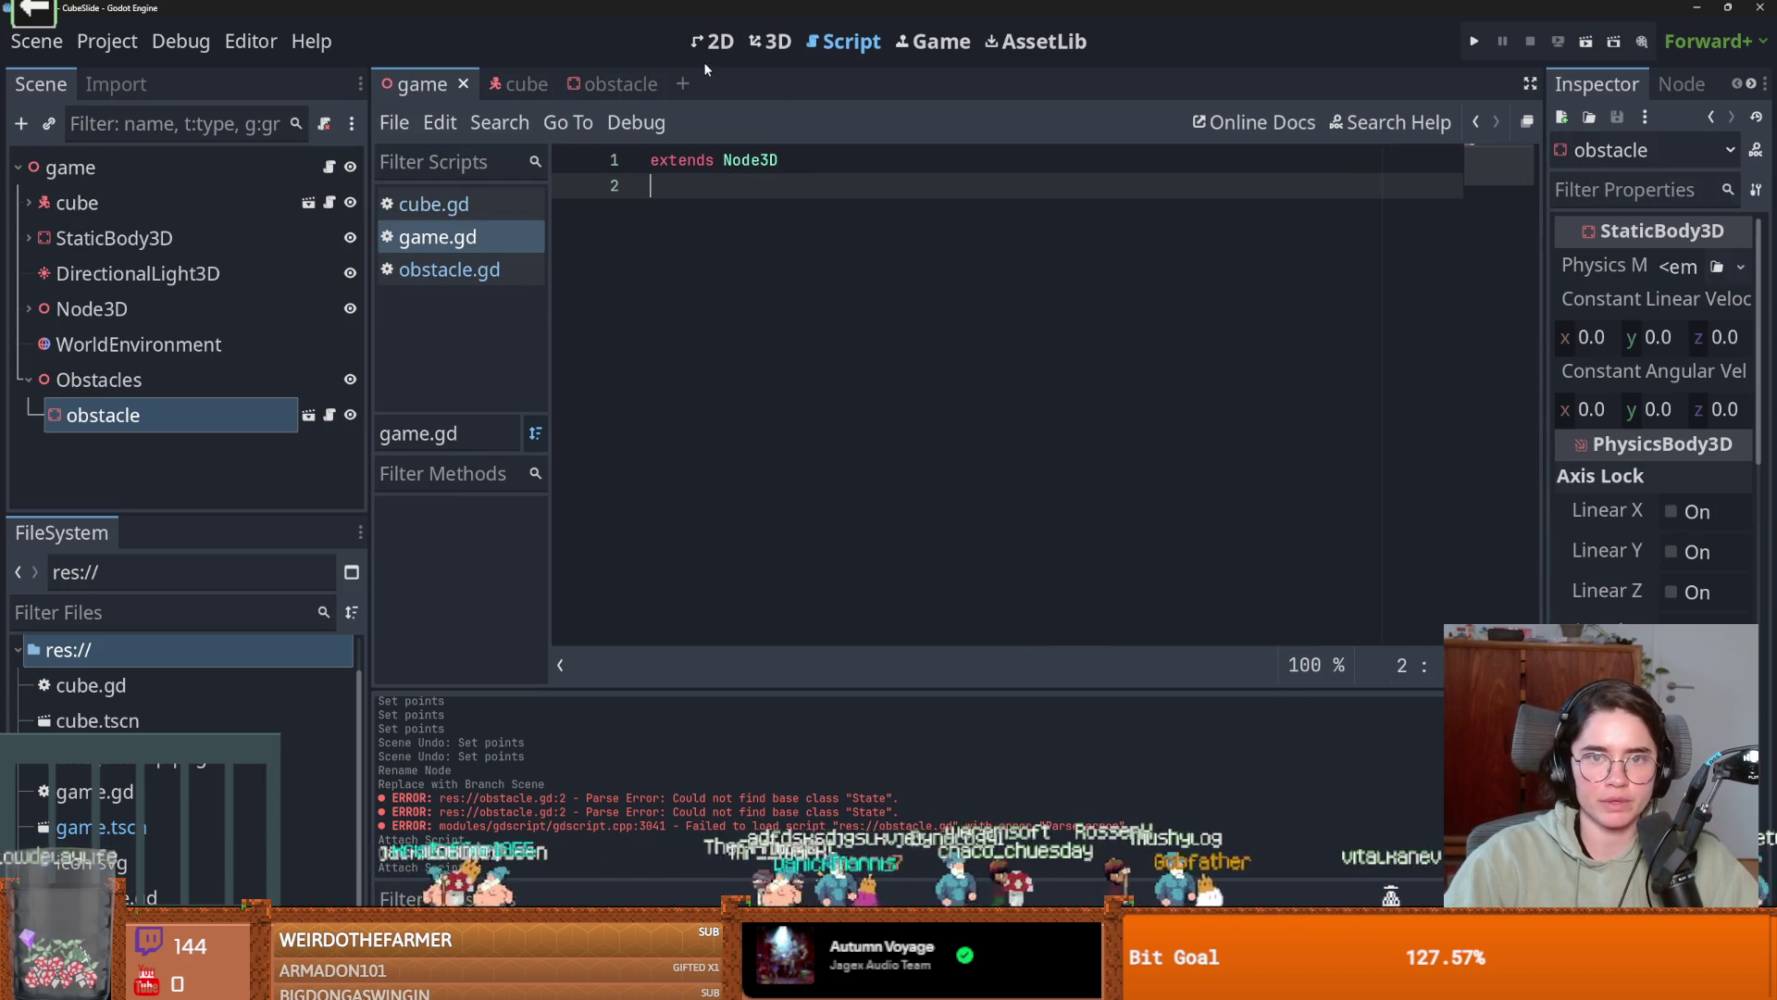
pyautogui.click(713, 42)
pyautogui.scroll(-4, 841, 332)
pyautogui.click(771, 42)
pyautogui.scroll(-5, 906, 446)
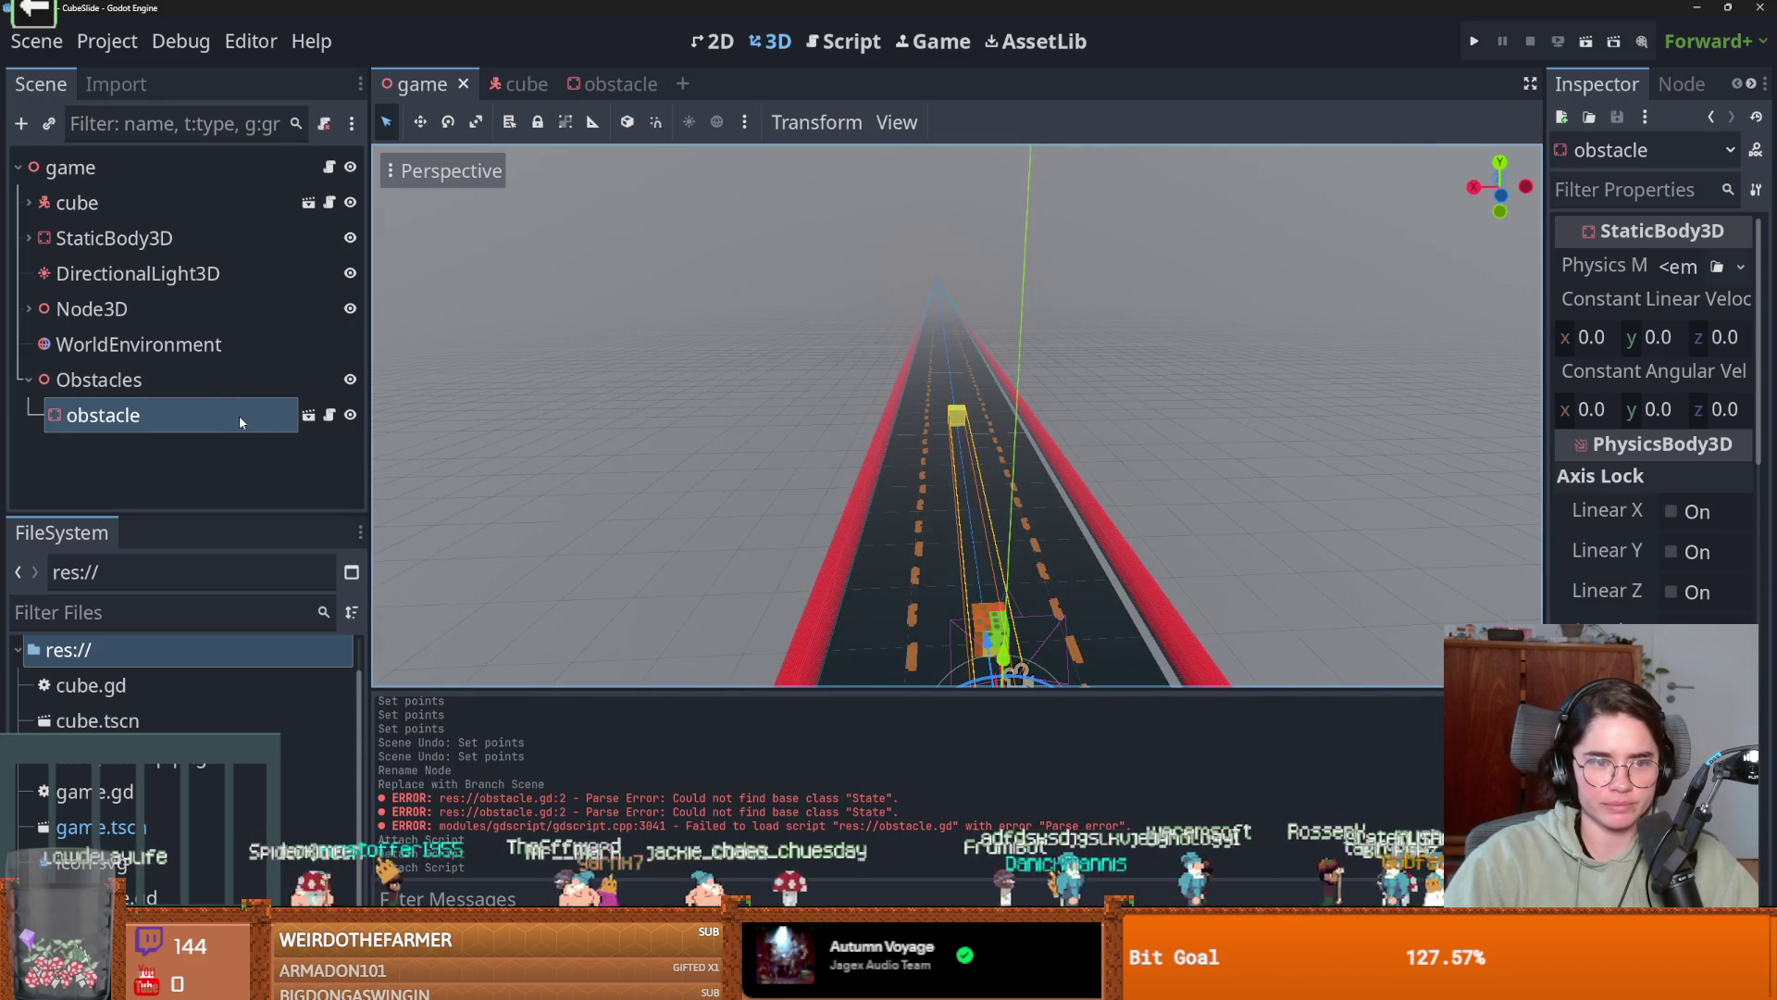
# Duplicate the obstacle, then undo the trial moves of the copy.
pyautogui.hotkey('ctrl', 'd')
pyautogui.moveTo(961, 414); pyautogui.dragTo(988, 388)
pyautogui.scroll(-2, 879, 541)
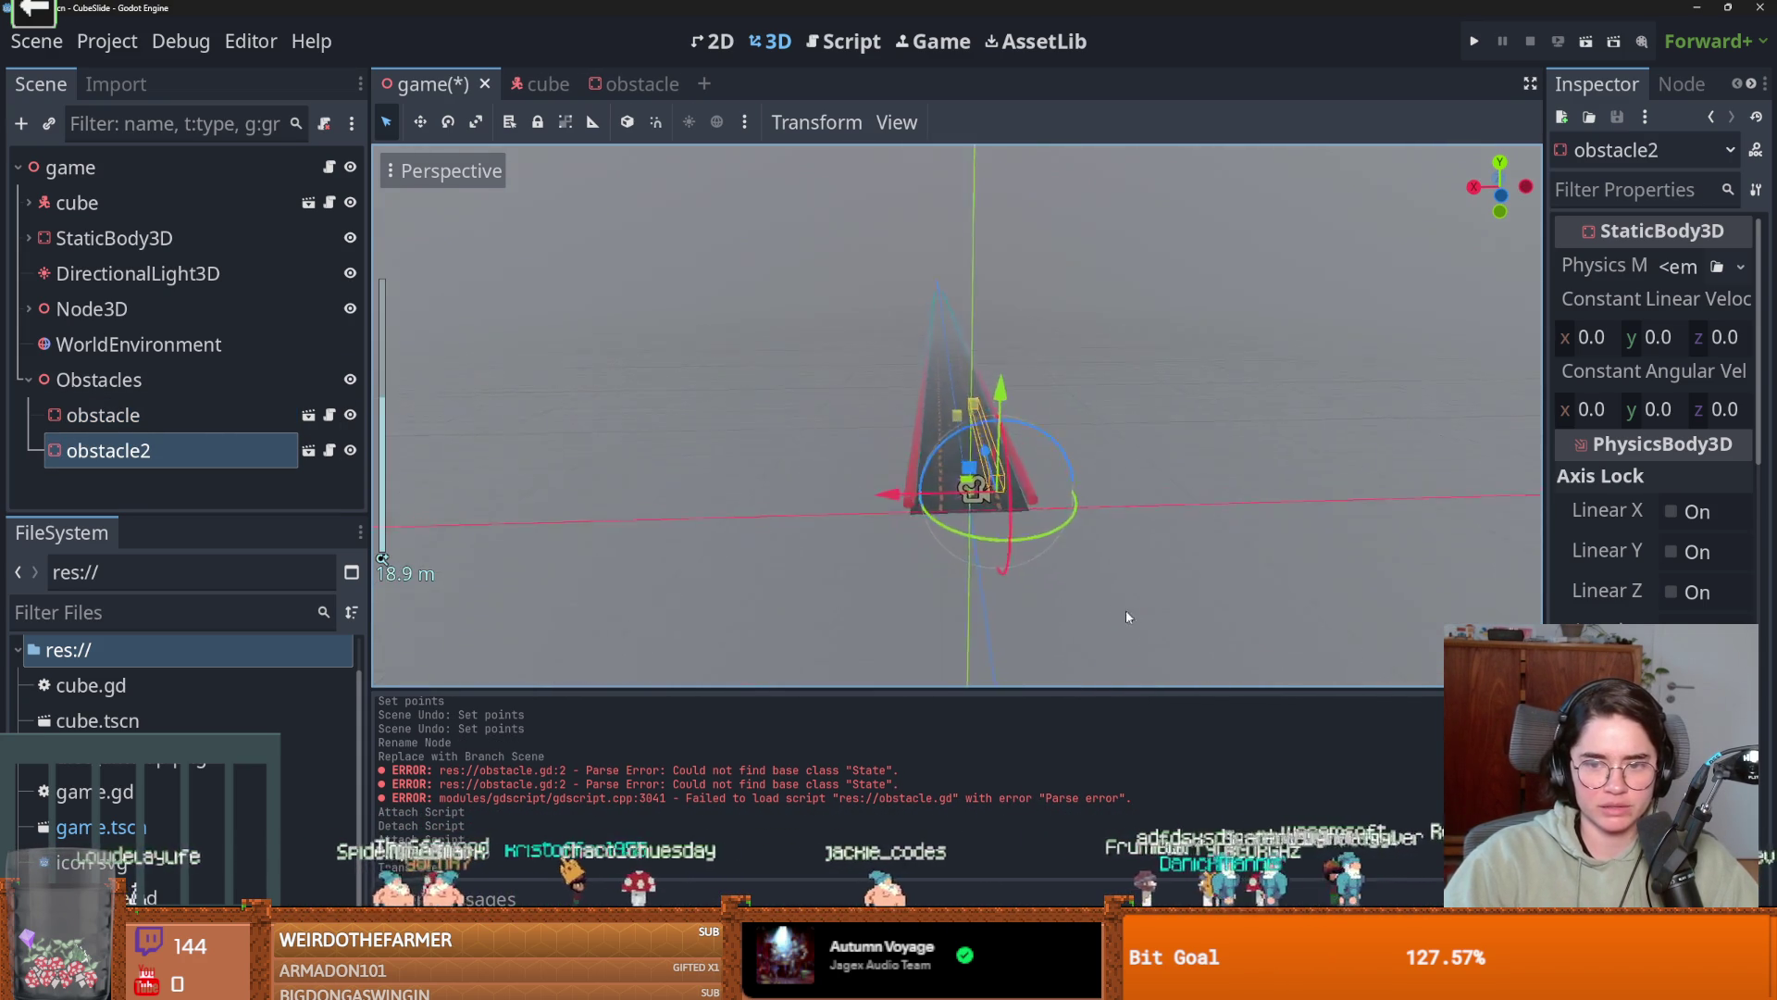
pyautogui.hotkey('ctrl', 'z')
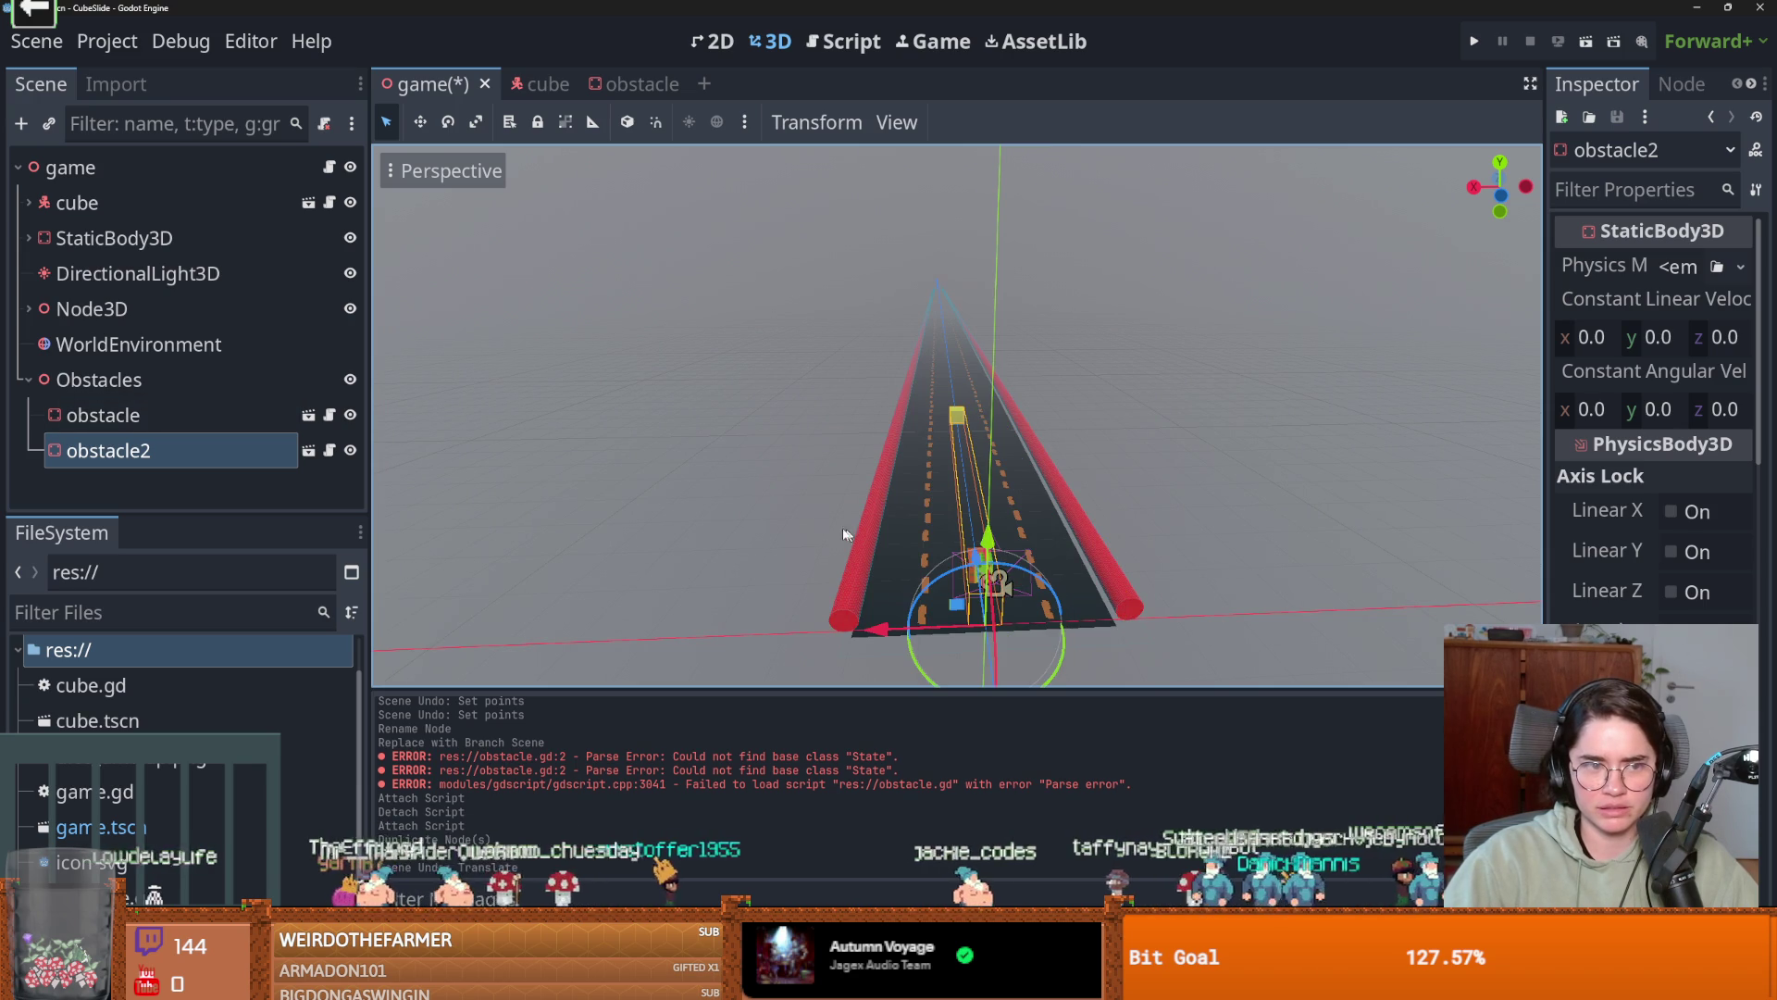
pyautogui.click(164, 412)
pyautogui.click(165, 375)
pyautogui.moveTo(870, 630); pyautogui.dragTo(805, 632)
pyautogui.hotkey('ctrl', 'z')
# Cancel adding a child node, delete obstacle2, and open the obstacle scene.
pyautogui.click(209, 444)
pyautogui.click(139, 380)
pyautogui.click(20, 123)
pyautogui.write('are')
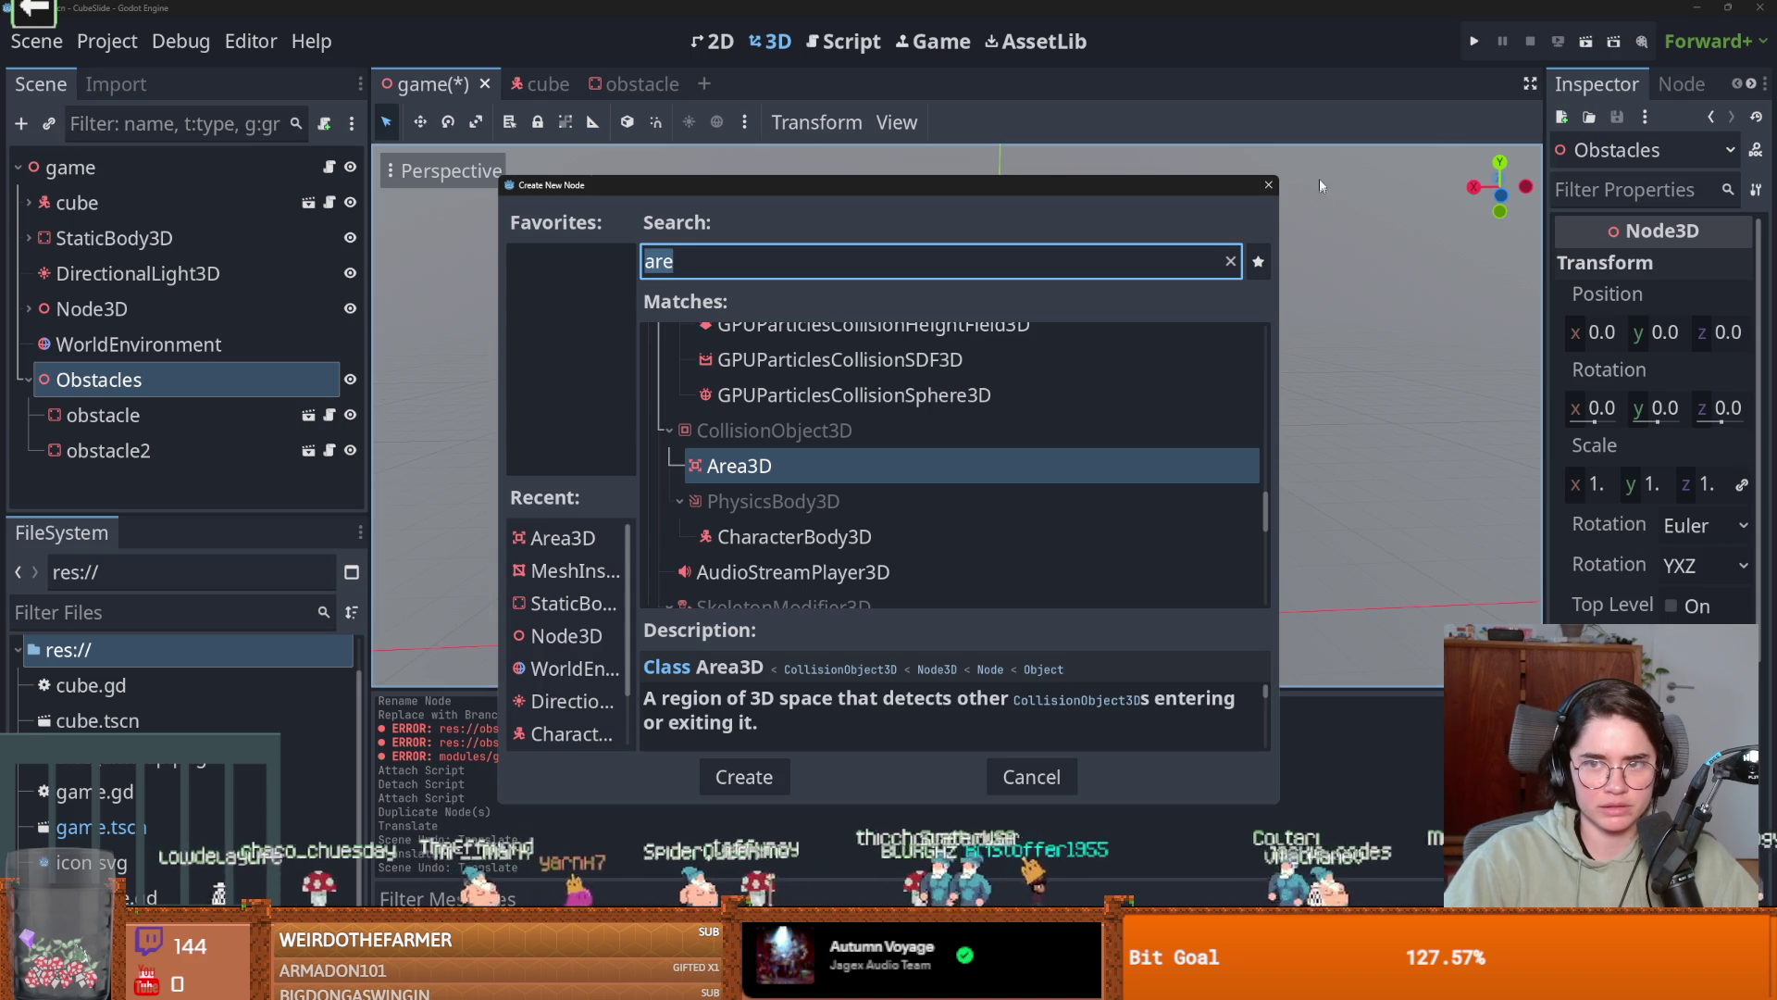
pyautogui.press('Escape')
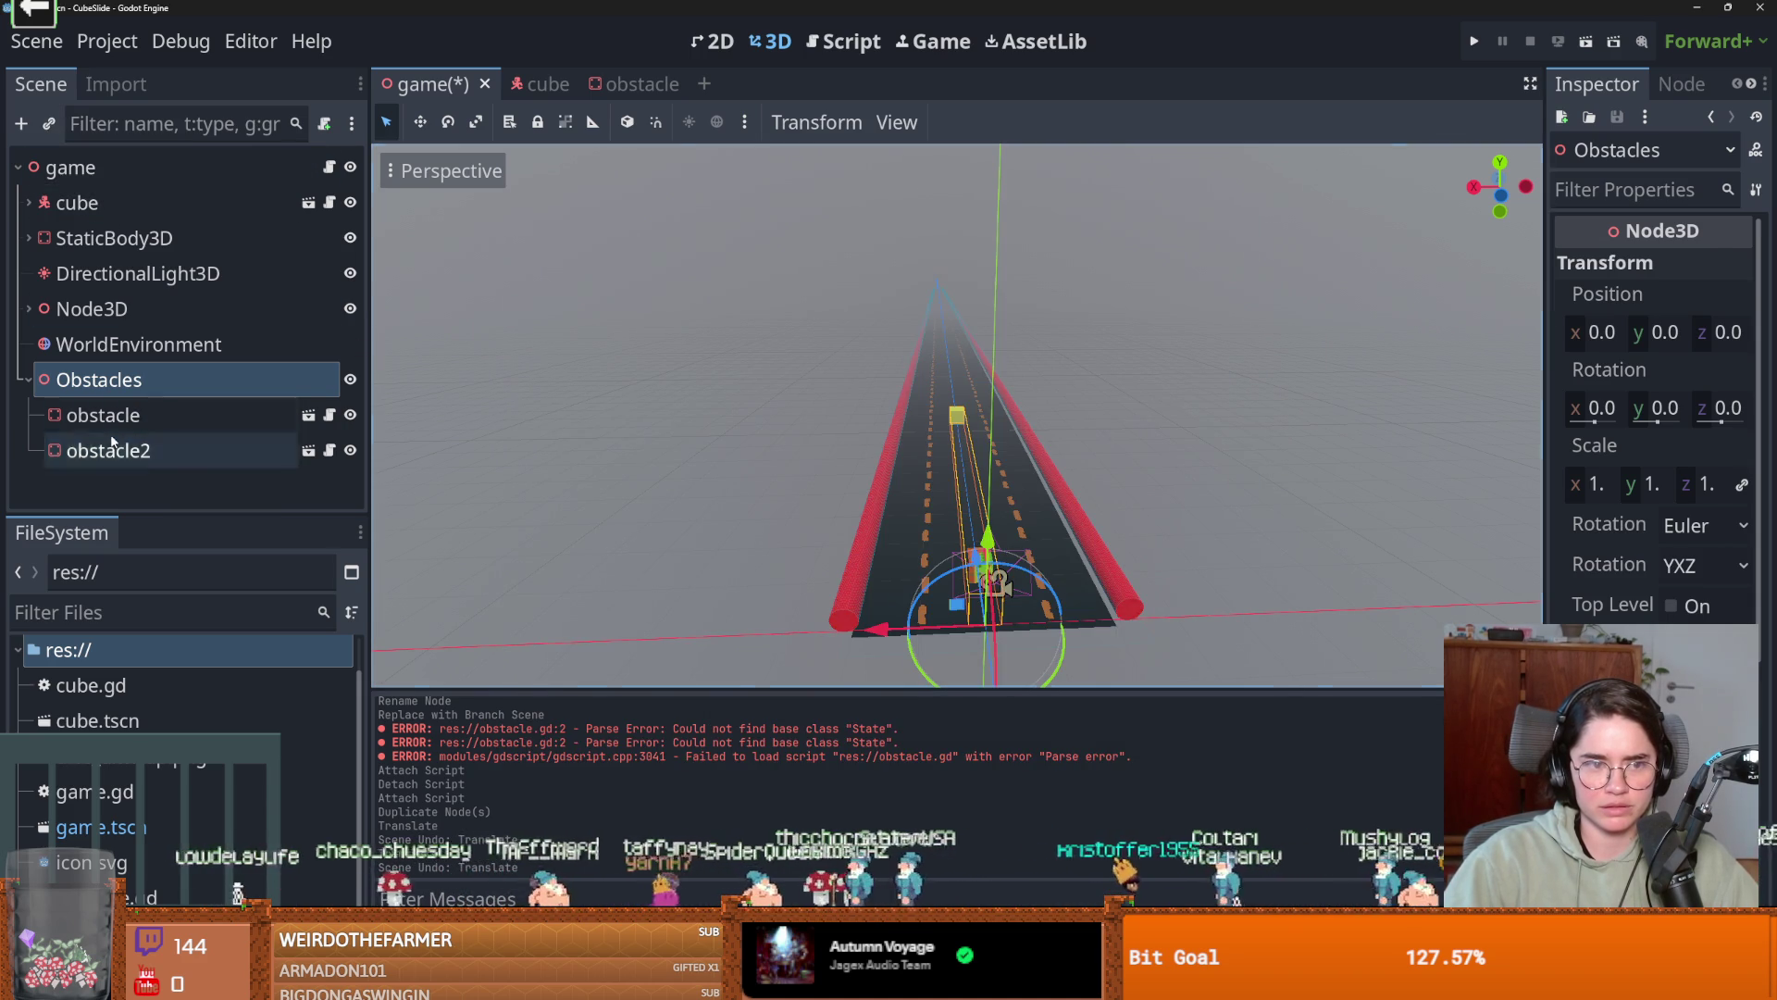
pyautogui.click(130, 451)
pyautogui.rightClick(117, 451)
pyautogui.scroll(-1, 164, 586)
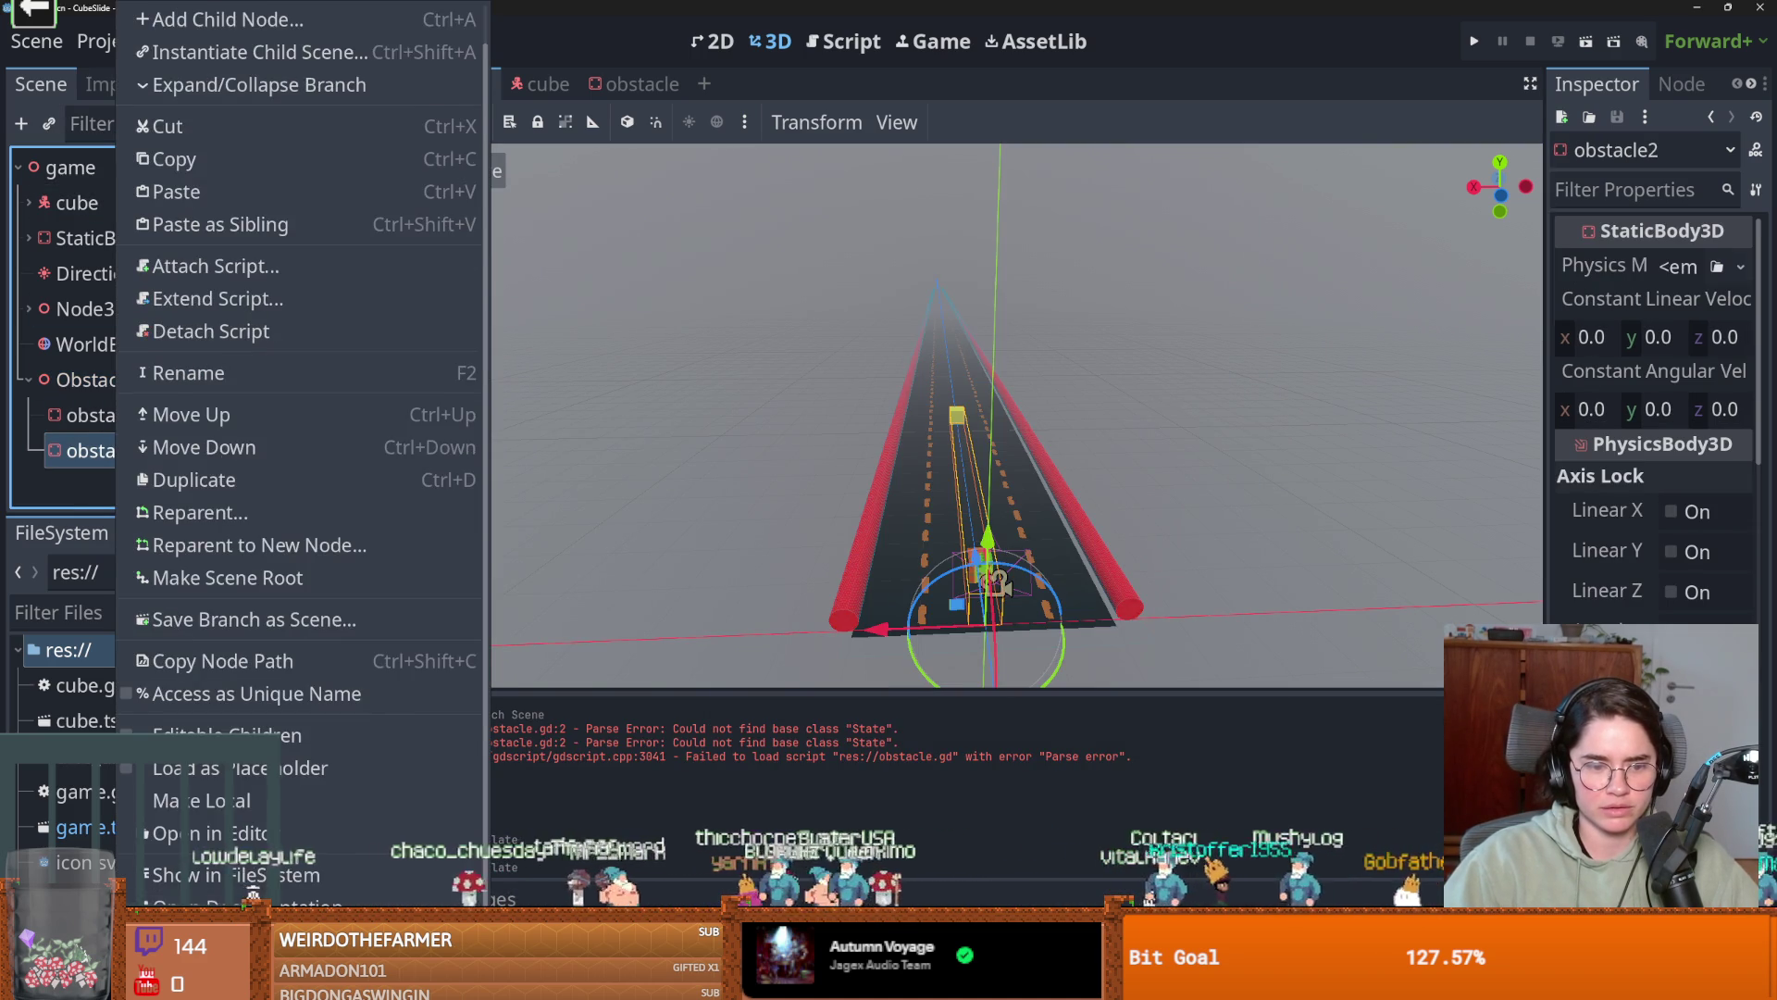
pyautogui.press('Delete')
pyautogui.press('Return')
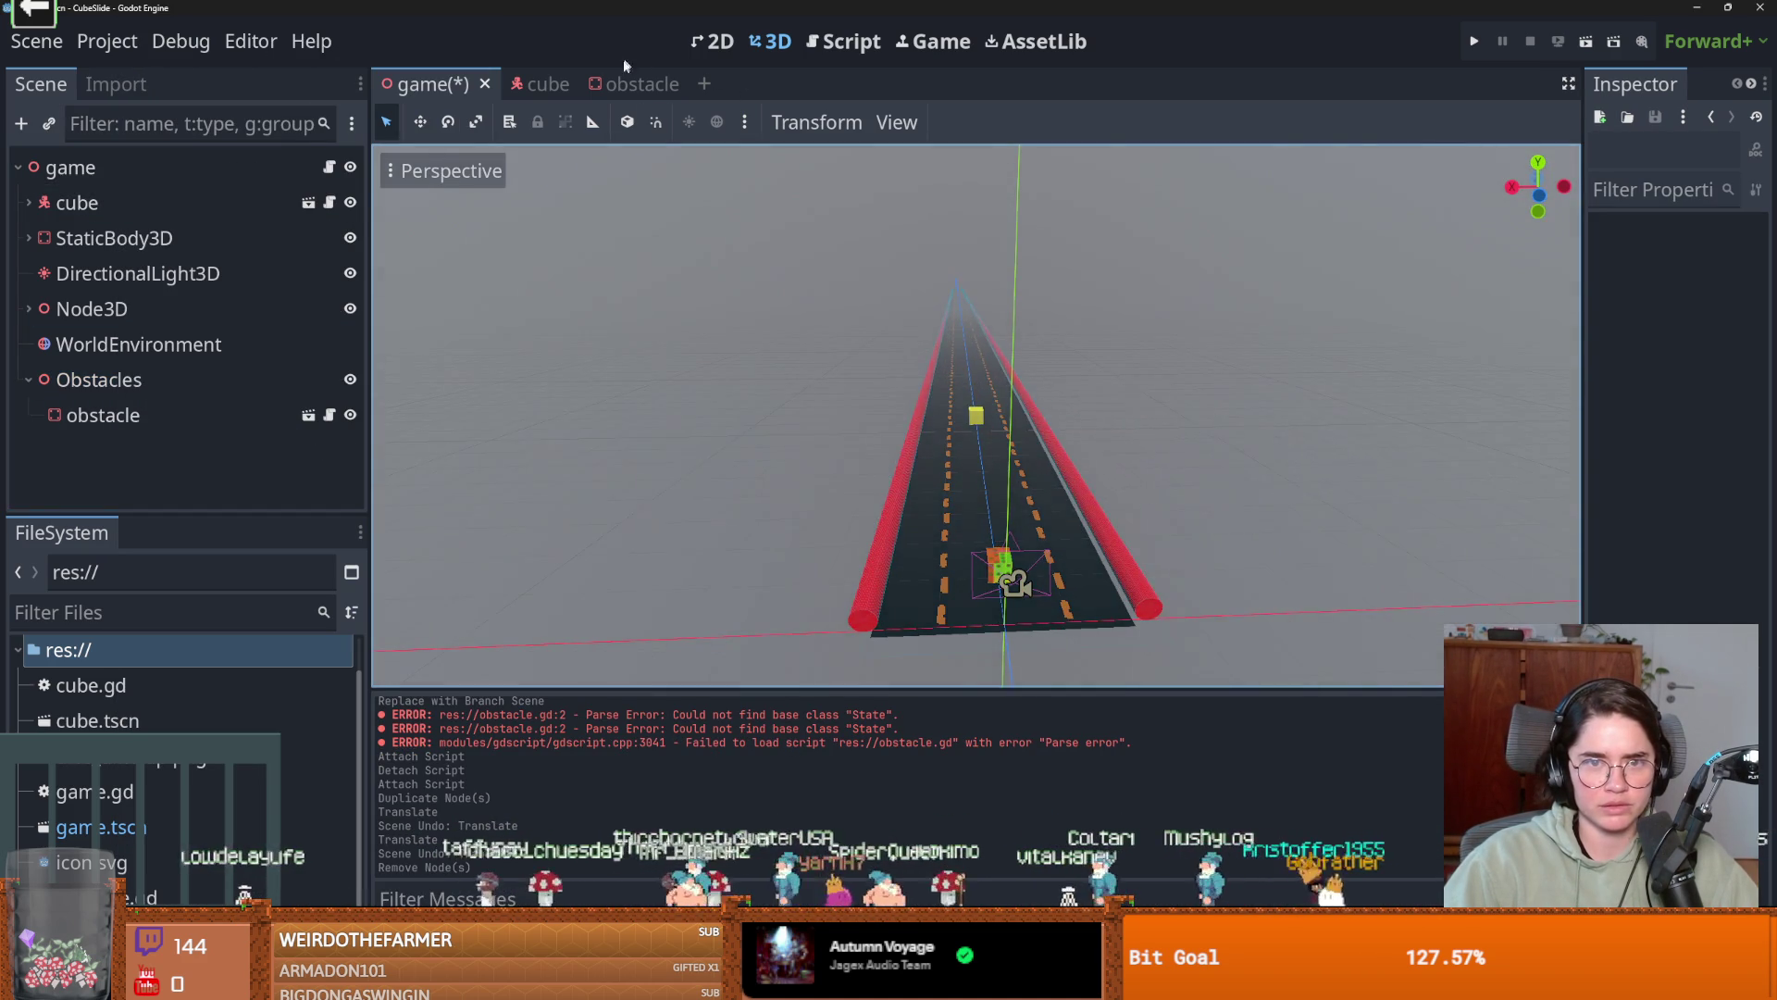
pyautogui.click(633, 83)
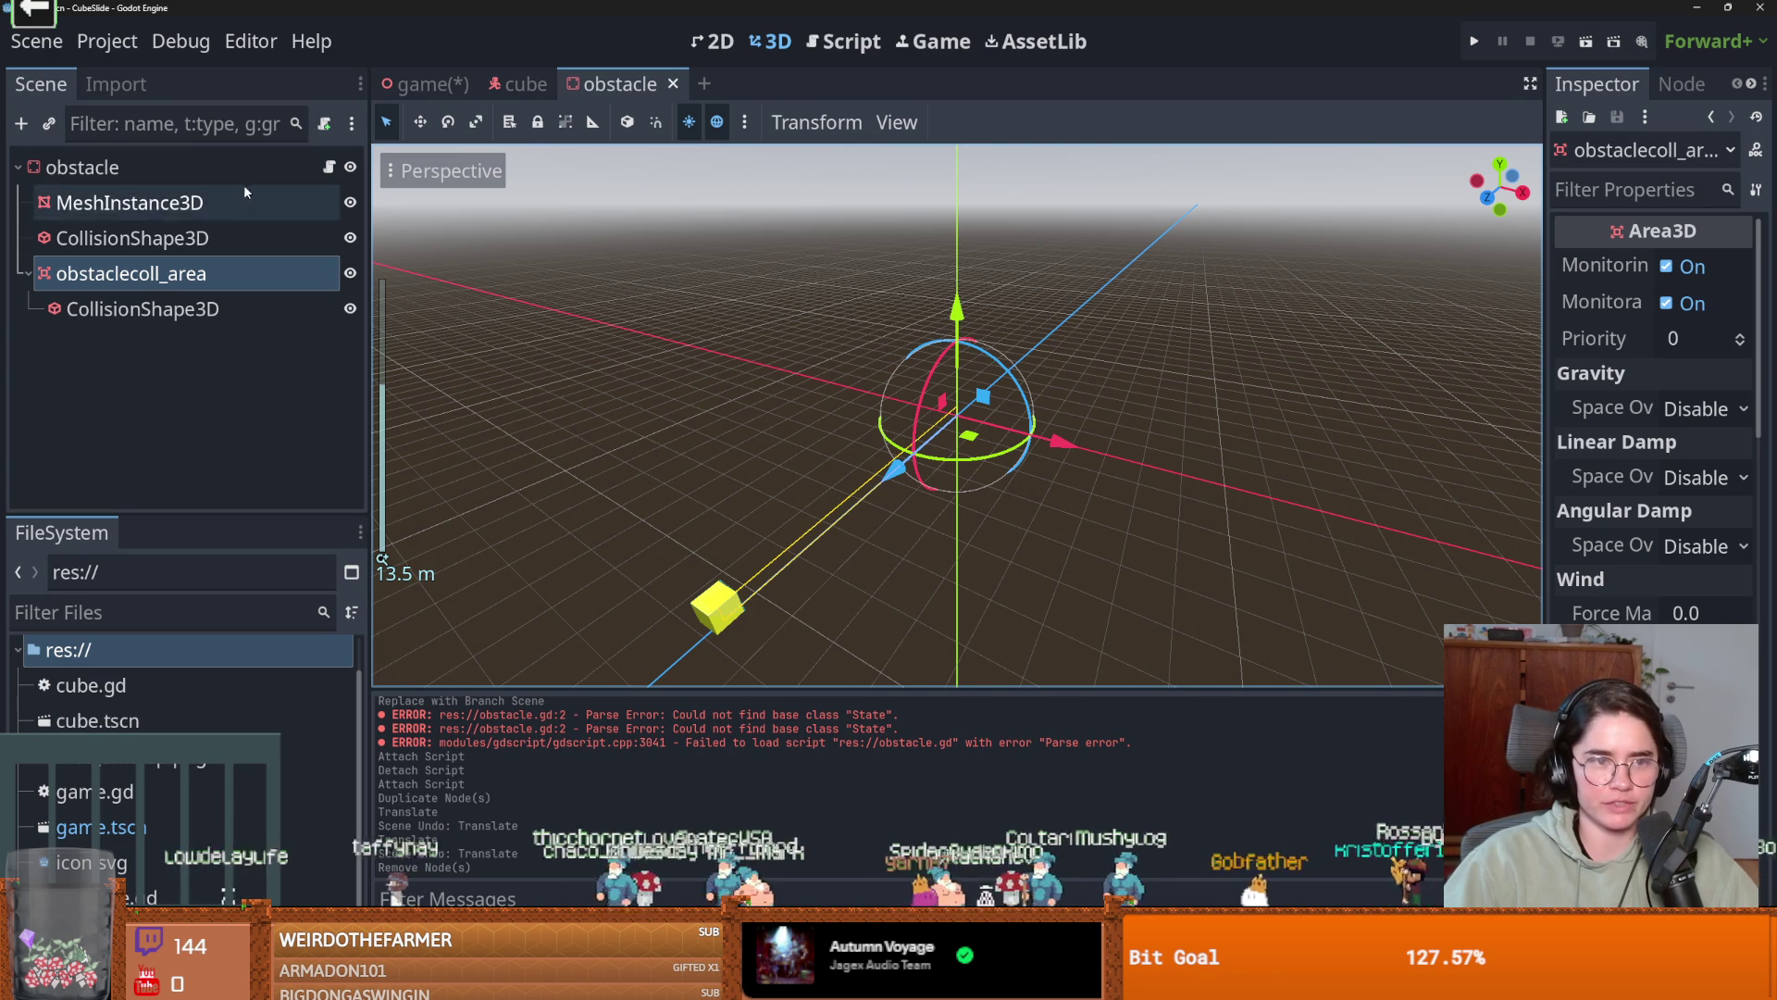
# Reset the mesh, collision shapes and area to position 0, 0, 0, save, and return to game.
pyautogui.click(156, 204)
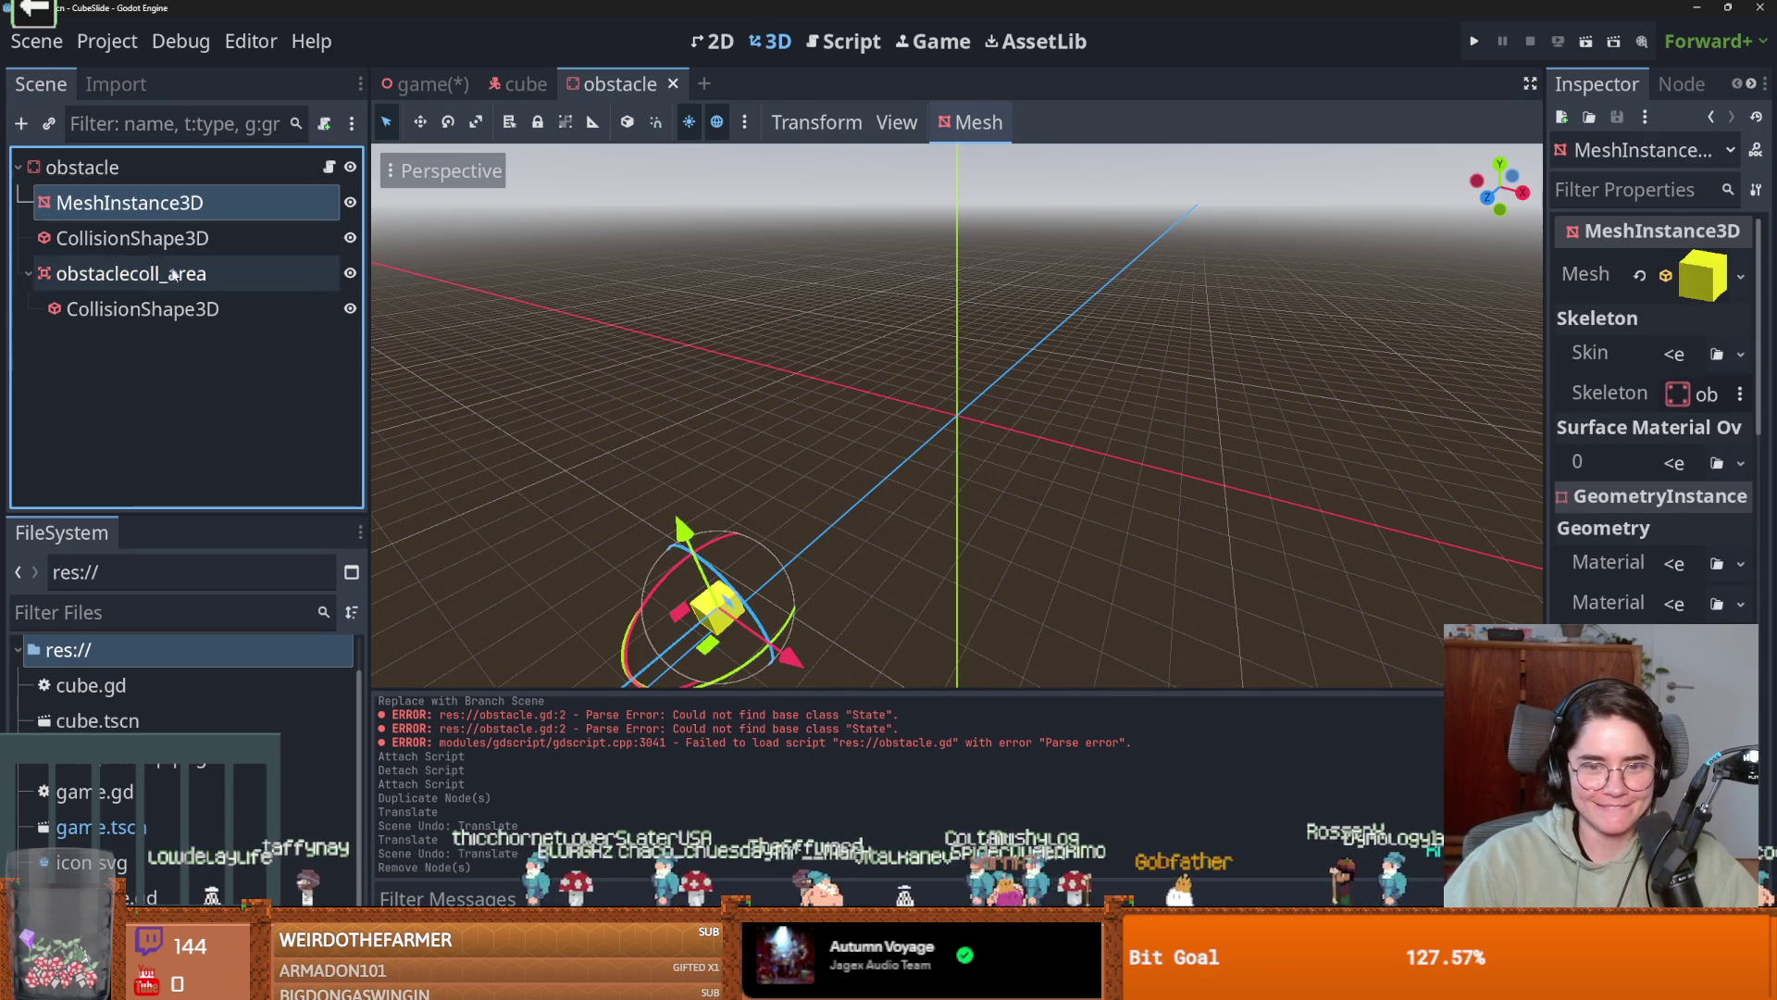
pyautogui.keyDown('shift'); pyautogui.click(143, 309); pyautogui.keyUp('shift')
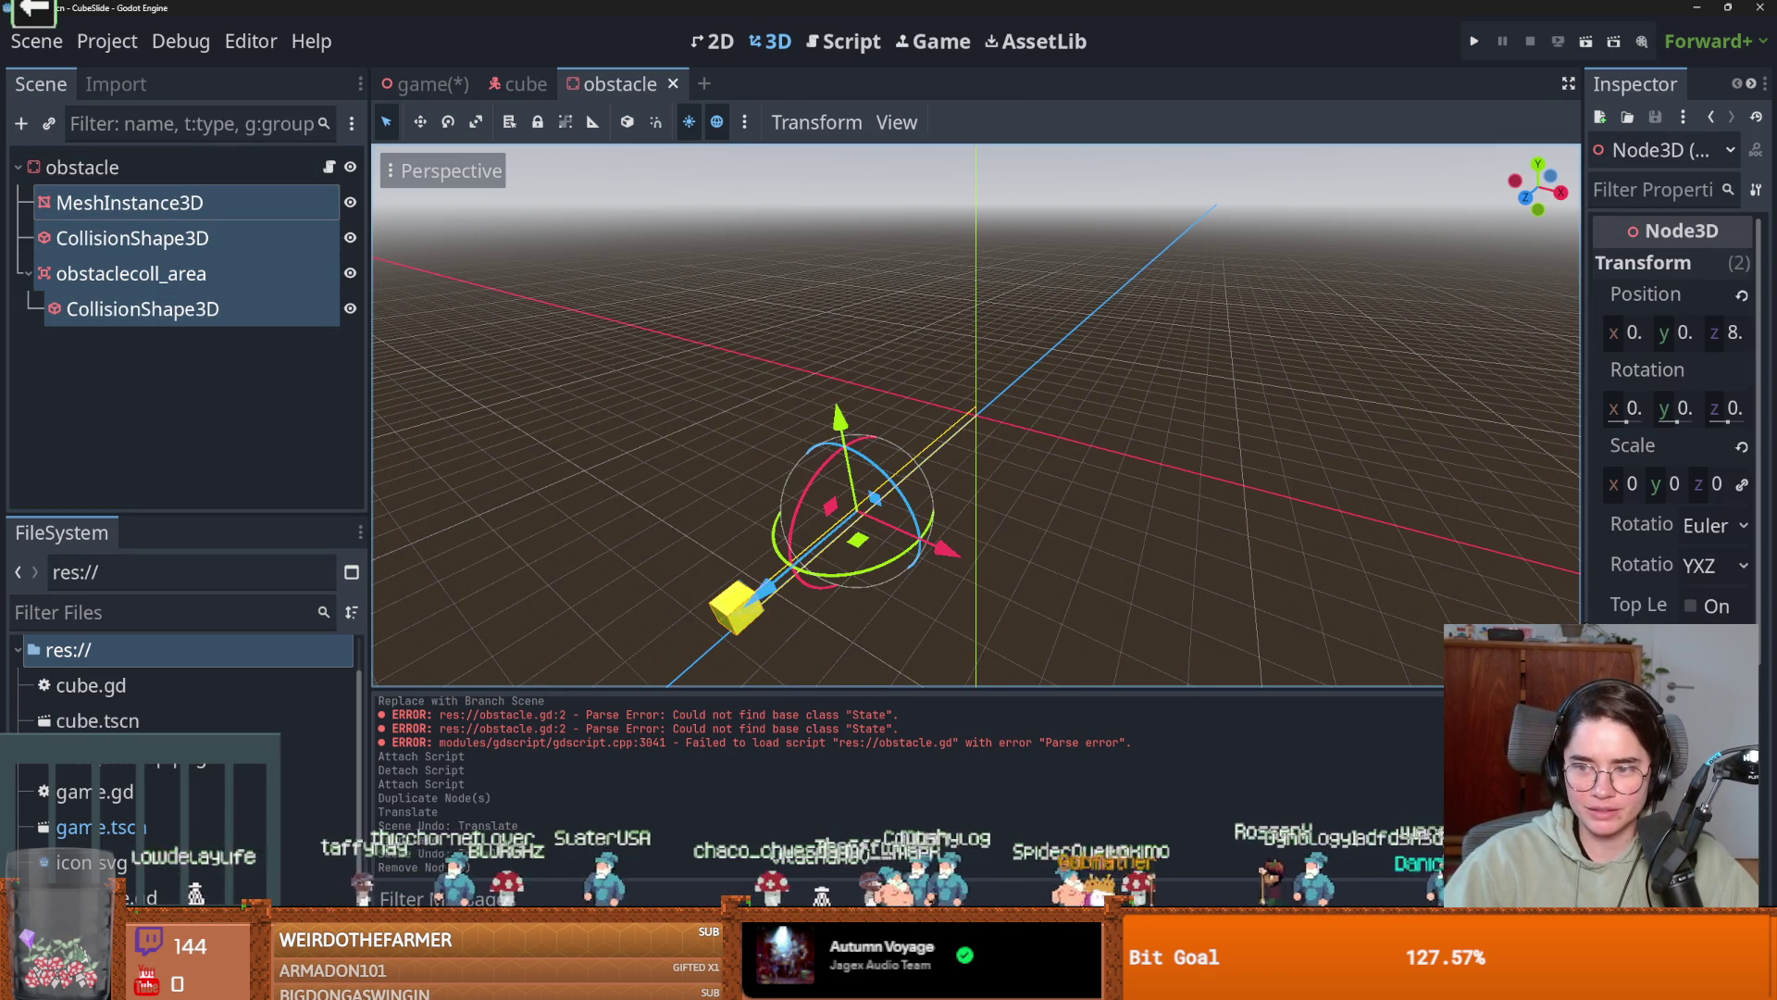
pyautogui.moveTo(1583, 625); pyautogui.dragTo(1053, 504)
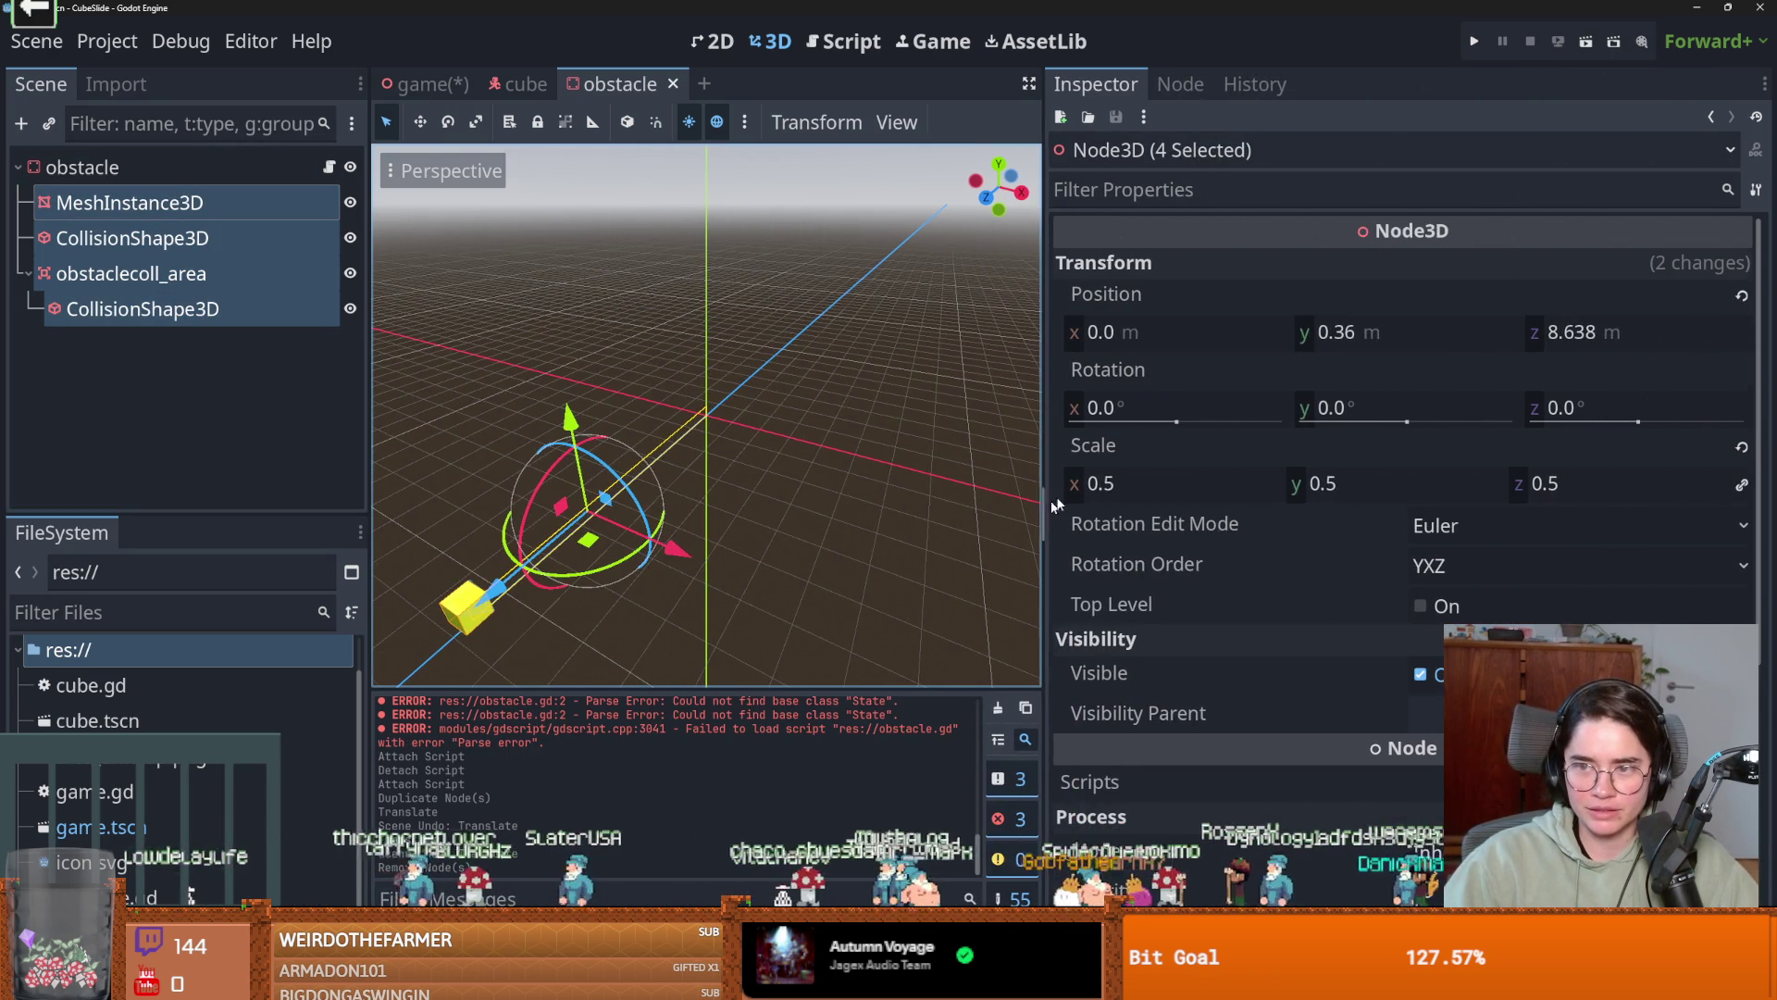
pyautogui.click(1740, 299)
pyautogui.scroll(5, 734, 410)
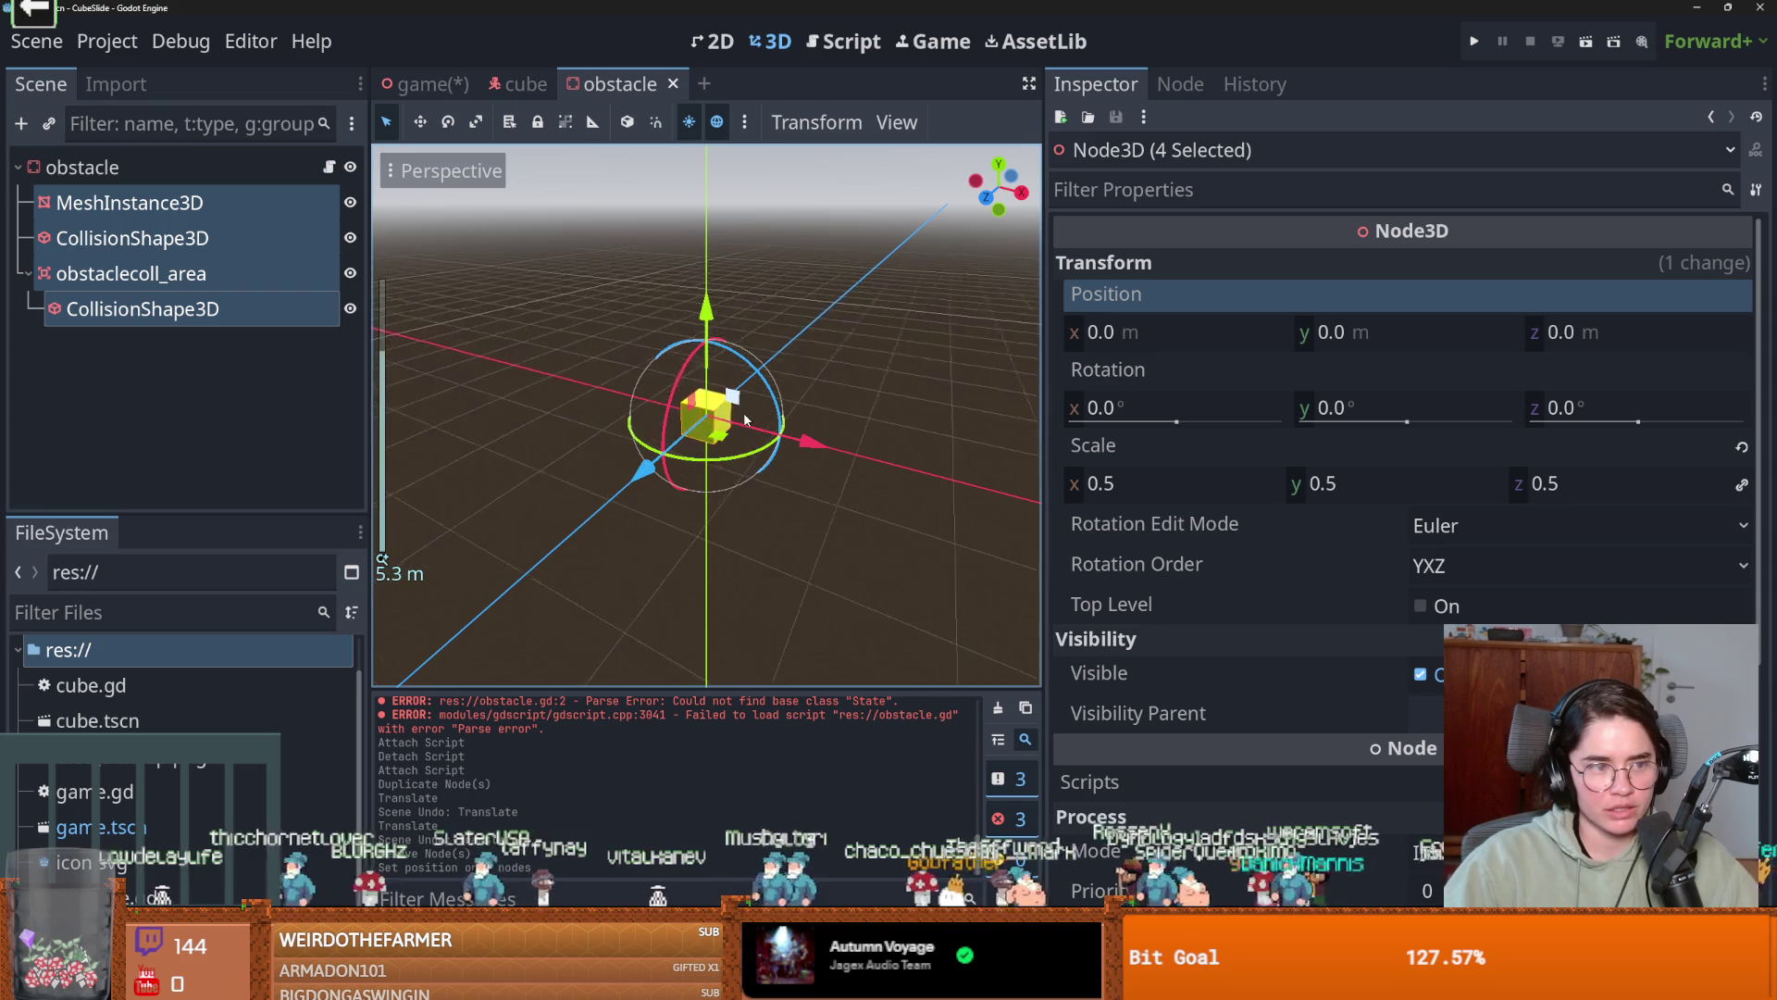
pyautogui.hotkey('ctrl', 's')
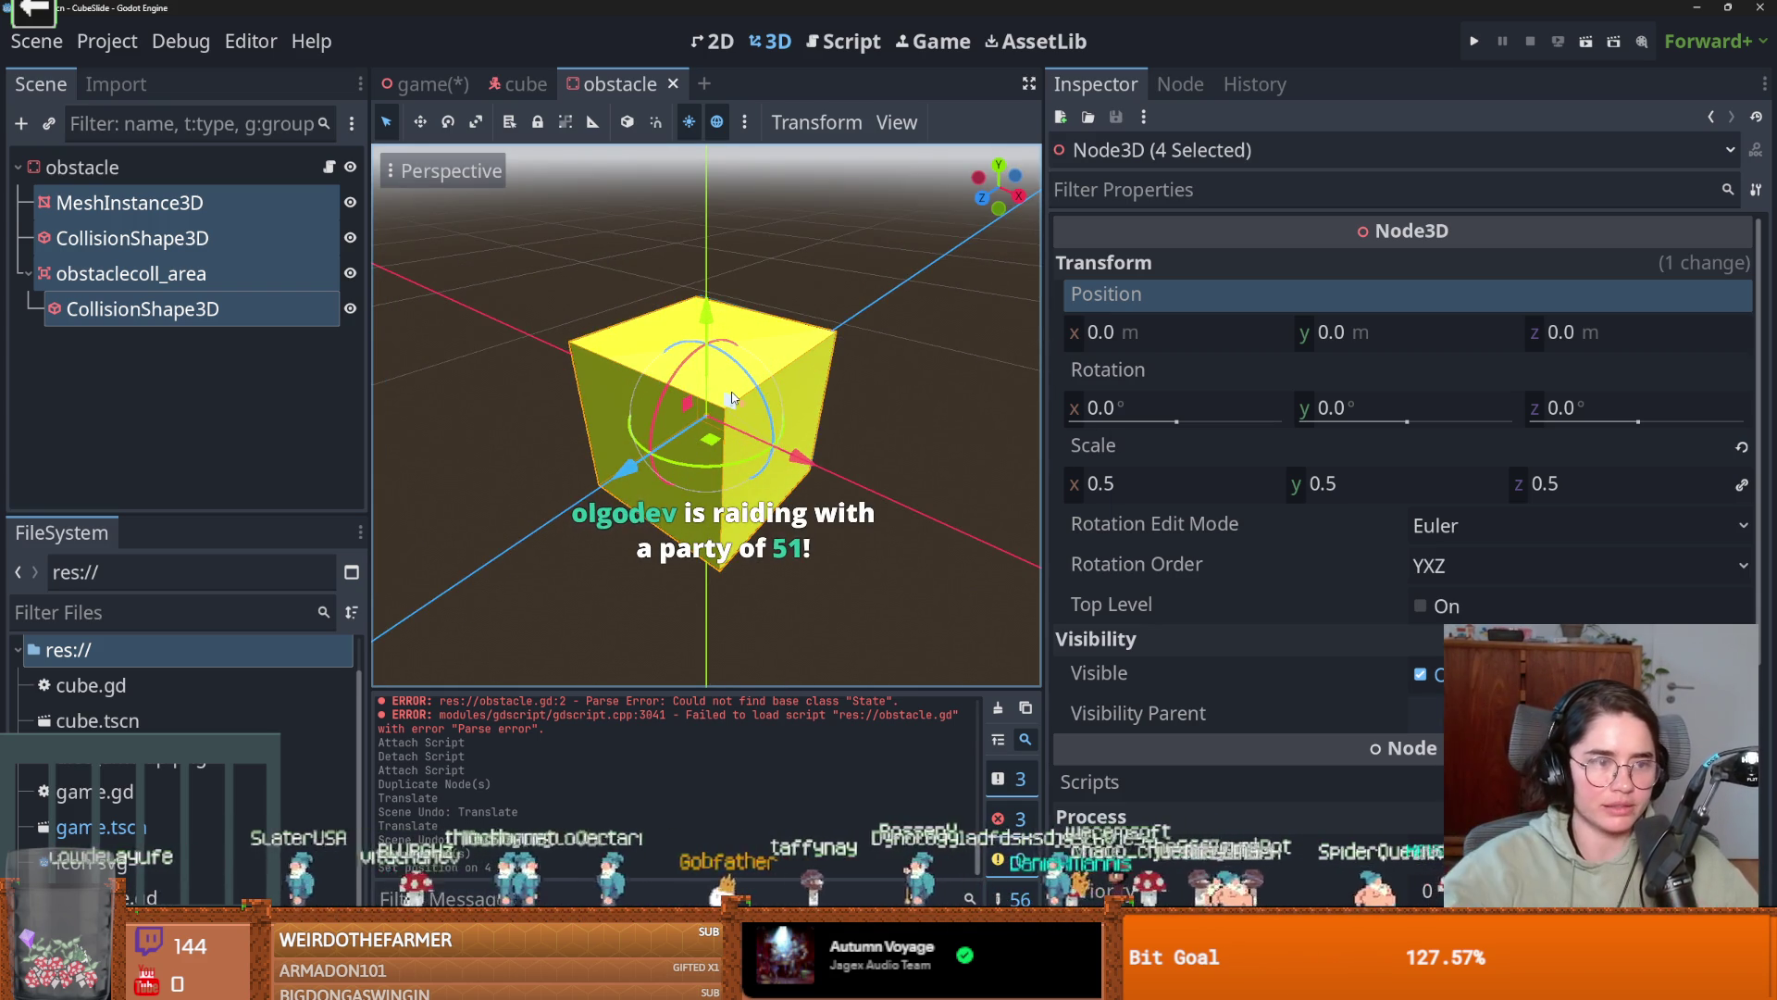
pyautogui.click(338, 427)
pyautogui.scroll(-10, 748, 457)
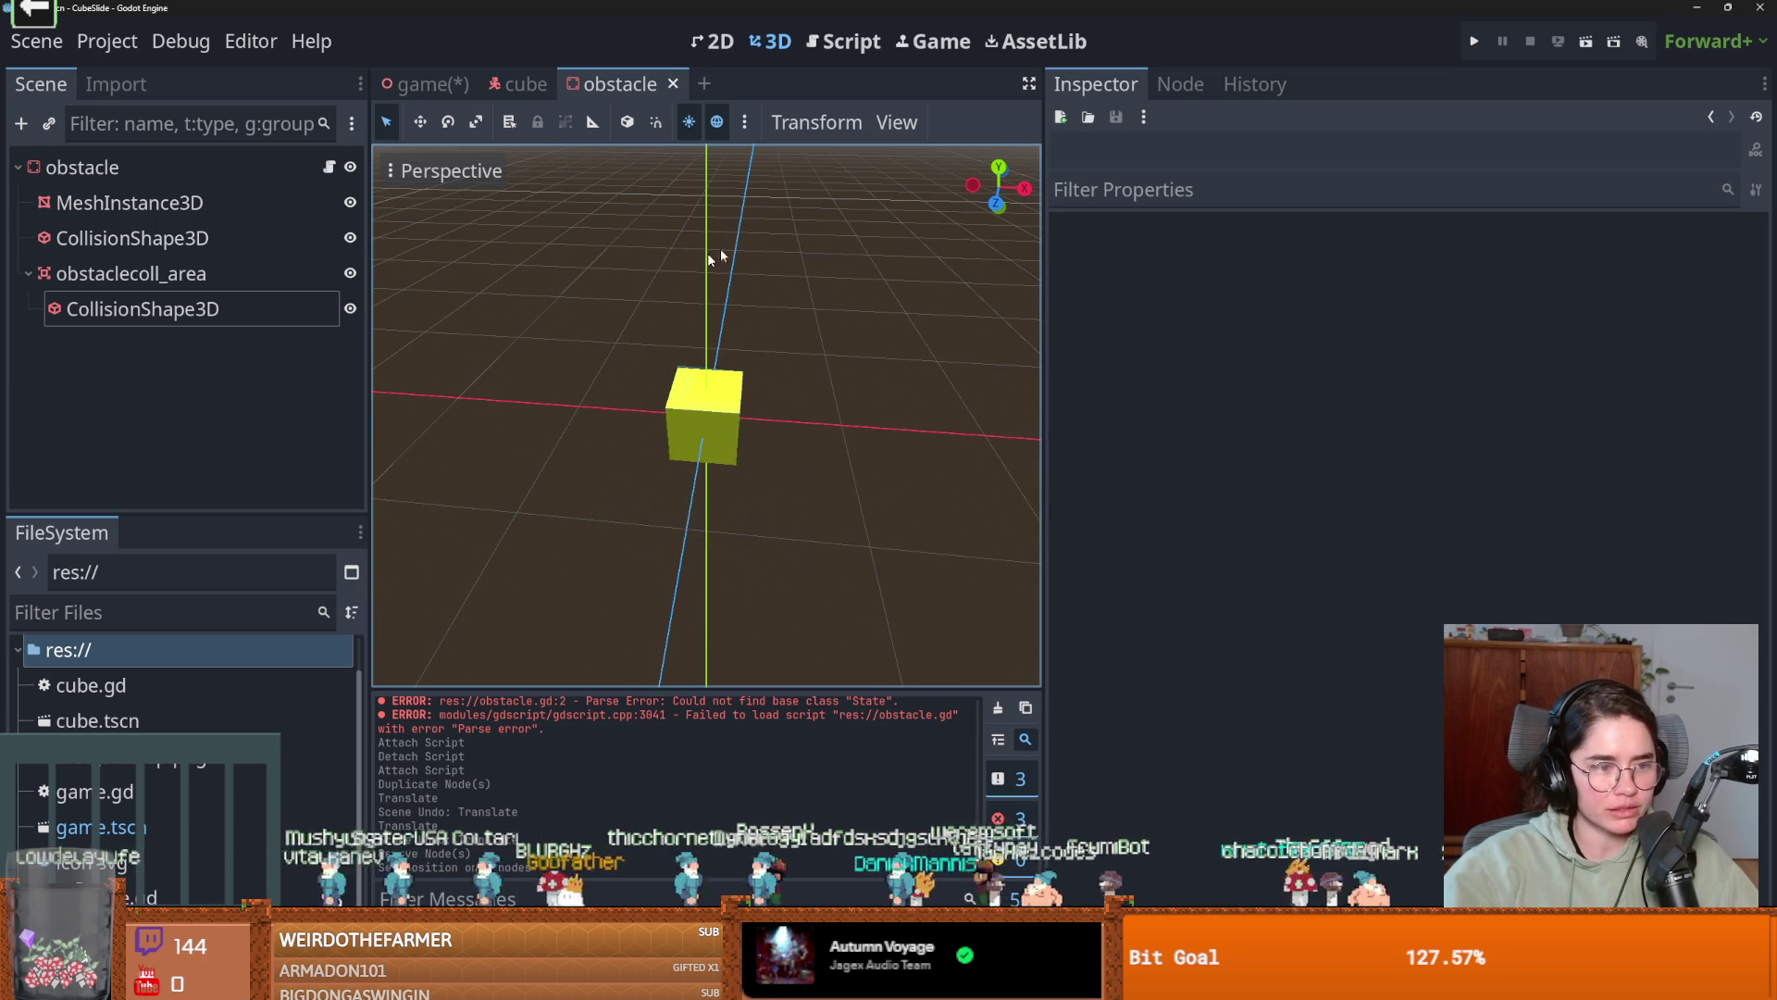
pyautogui.click(424, 83)
pyautogui.scroll(3, 774, 492)
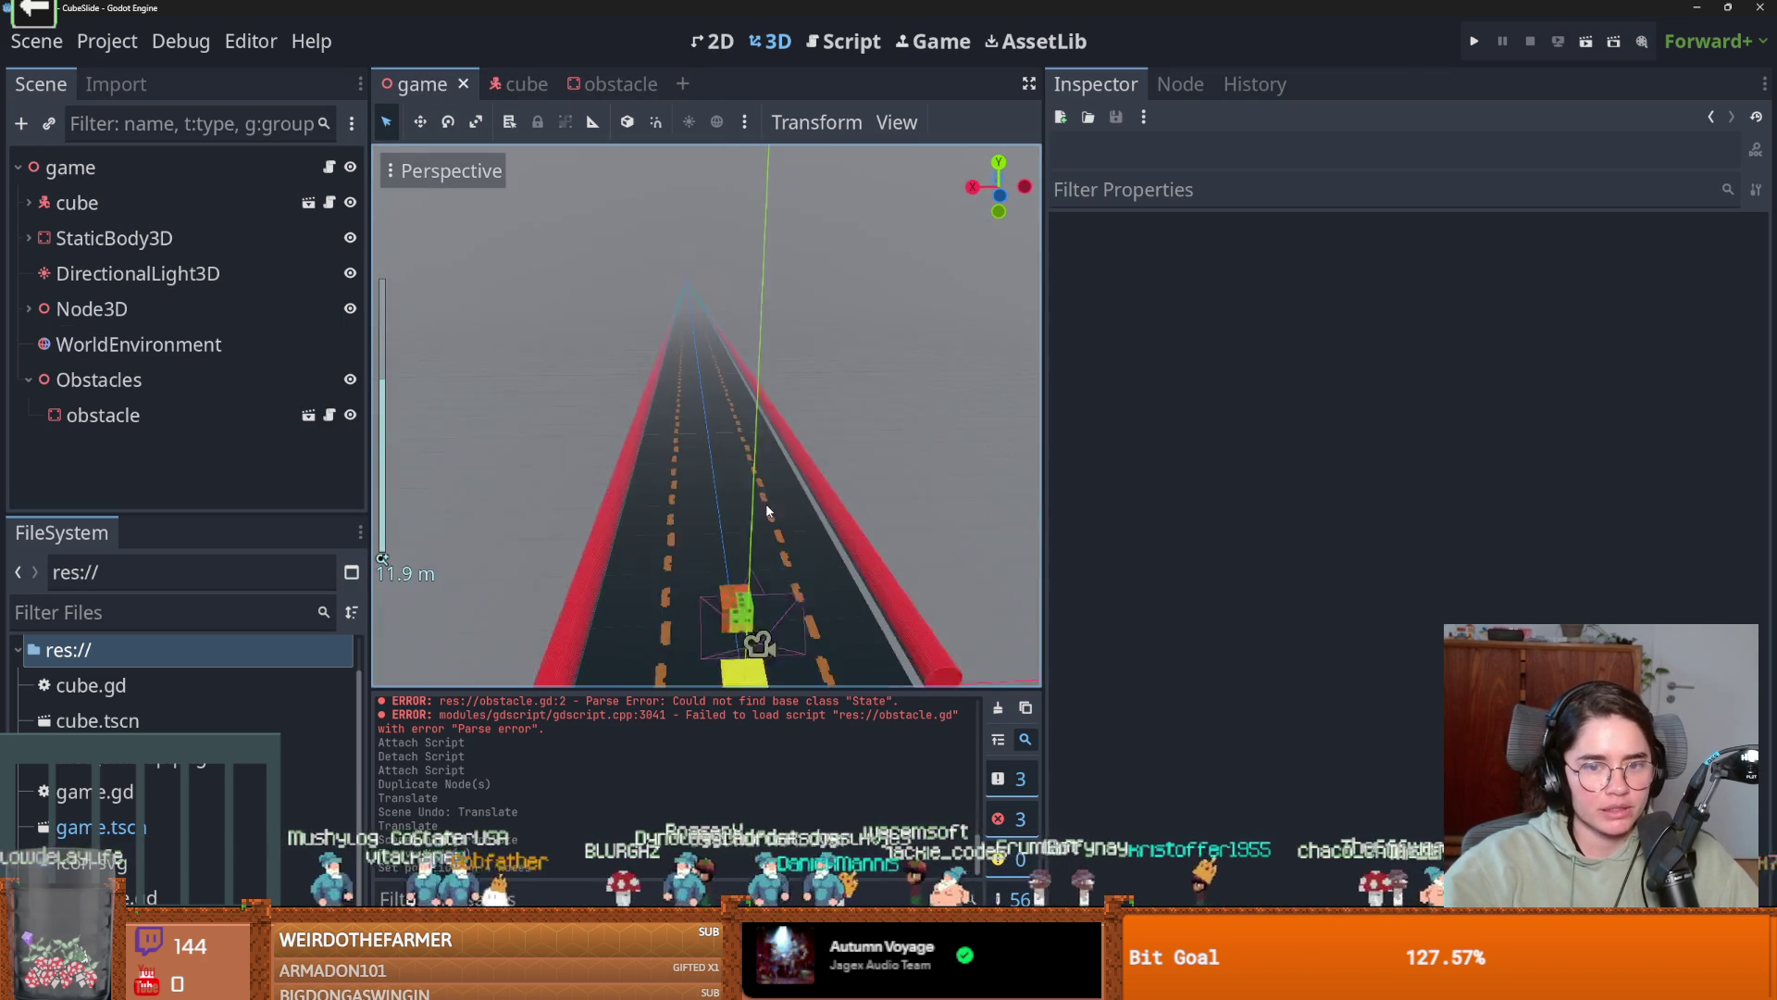
# Select the obstacle in the game scene and orbit to a sideways close-up of the road.
pyautogui.scroll(-5, 774, 499)
pyautogui.click(732, 536)
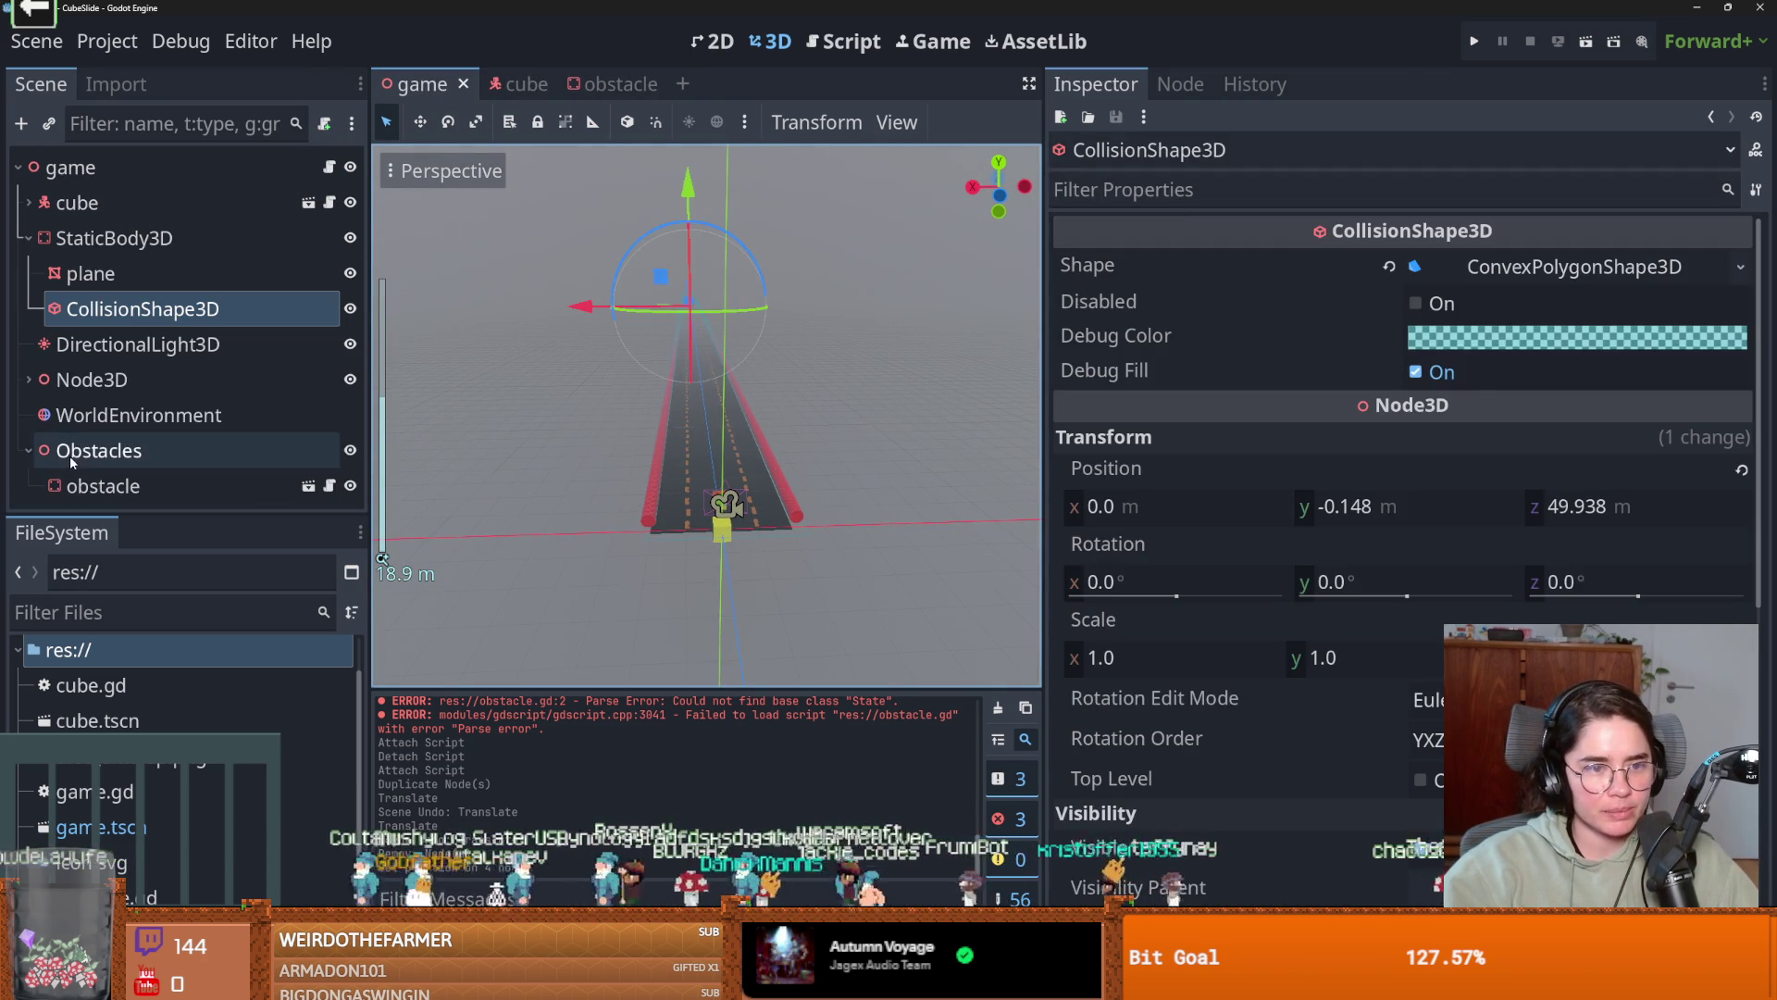
pyautogui.click(83, 485)
pyautogui.moveTo(752, 530); pyautogui.dragTo(705, 508)
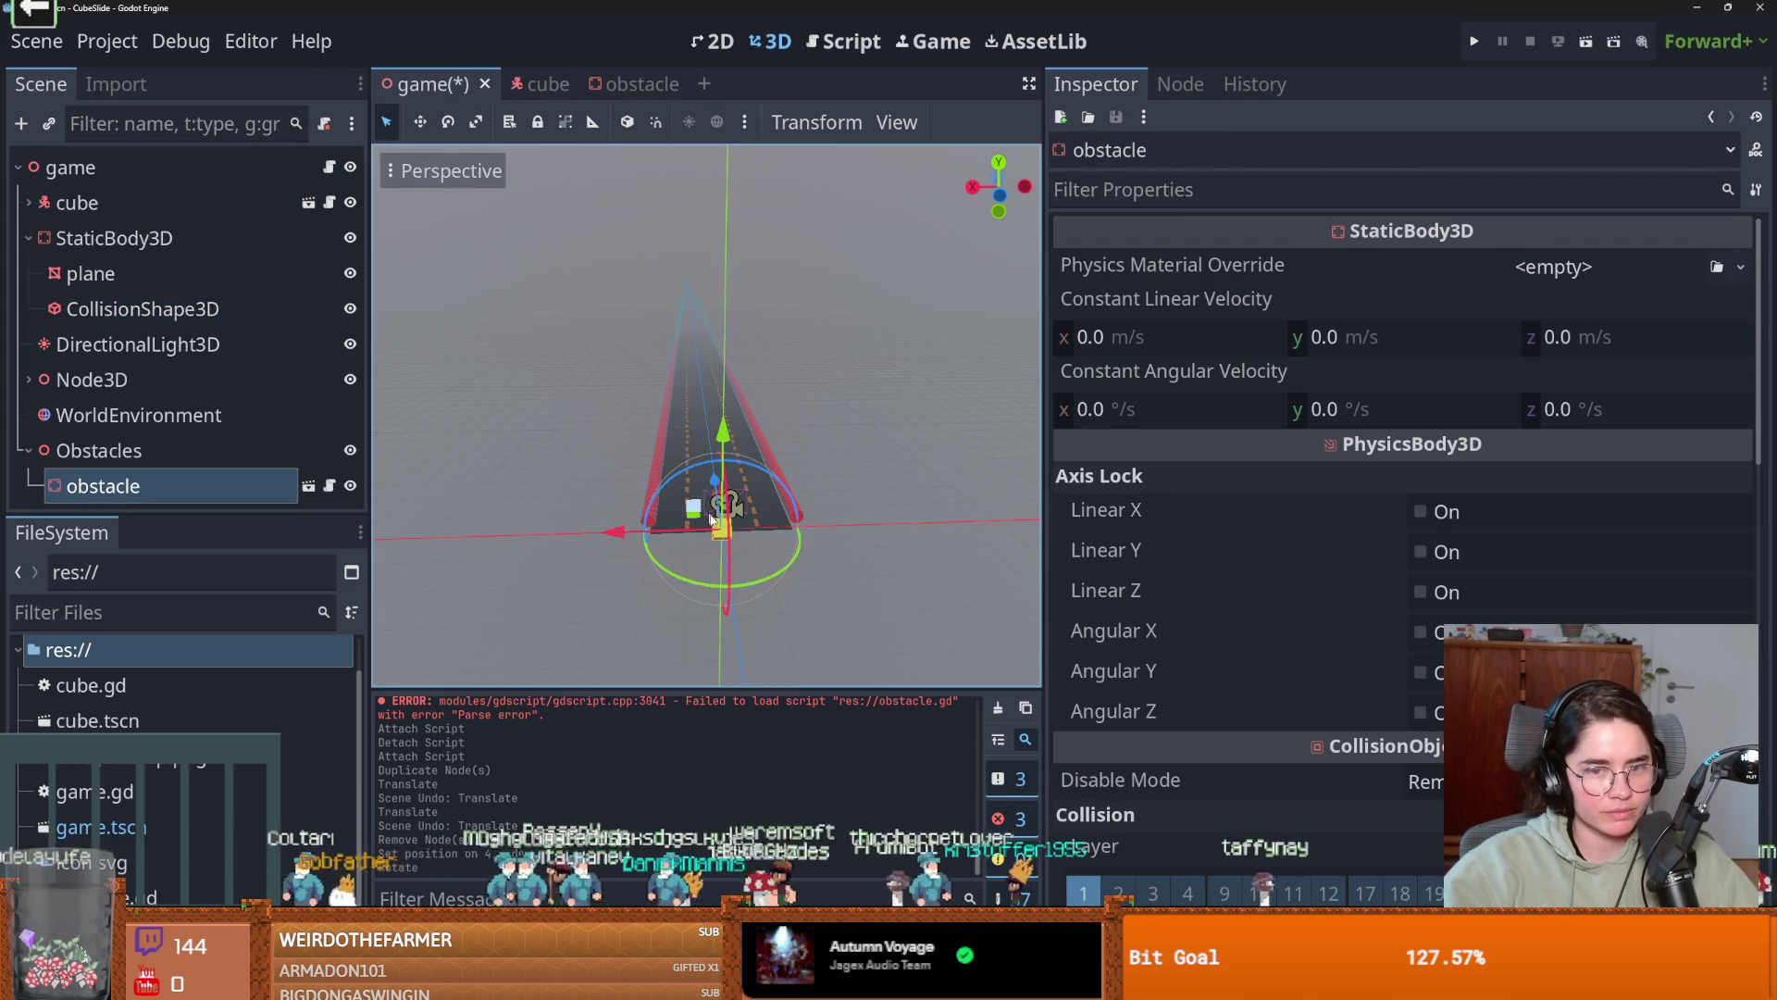
pyautogui.moveTo(806, 595)
pyautogui.mouseDown()
pyautogui.moveTo(630, 574)
pyautogui.moveTo(548, 526)
pyautogui.moveTo(812, 424)
pyautogui.moveTo(694, 435)
pyautogui.moveTo(742, 448)
pyautogui.mouseUp()
pyautogui.scroll(-3, 548, 526)
pyautogui.scroll(3, 742, 448)
pyautogui.moveTo(870, 464); pyautogui.dragTo(759, 398)
pyautogui.scroll(3, 713, 361)
pyautogui.scroll(5, 676, 191)
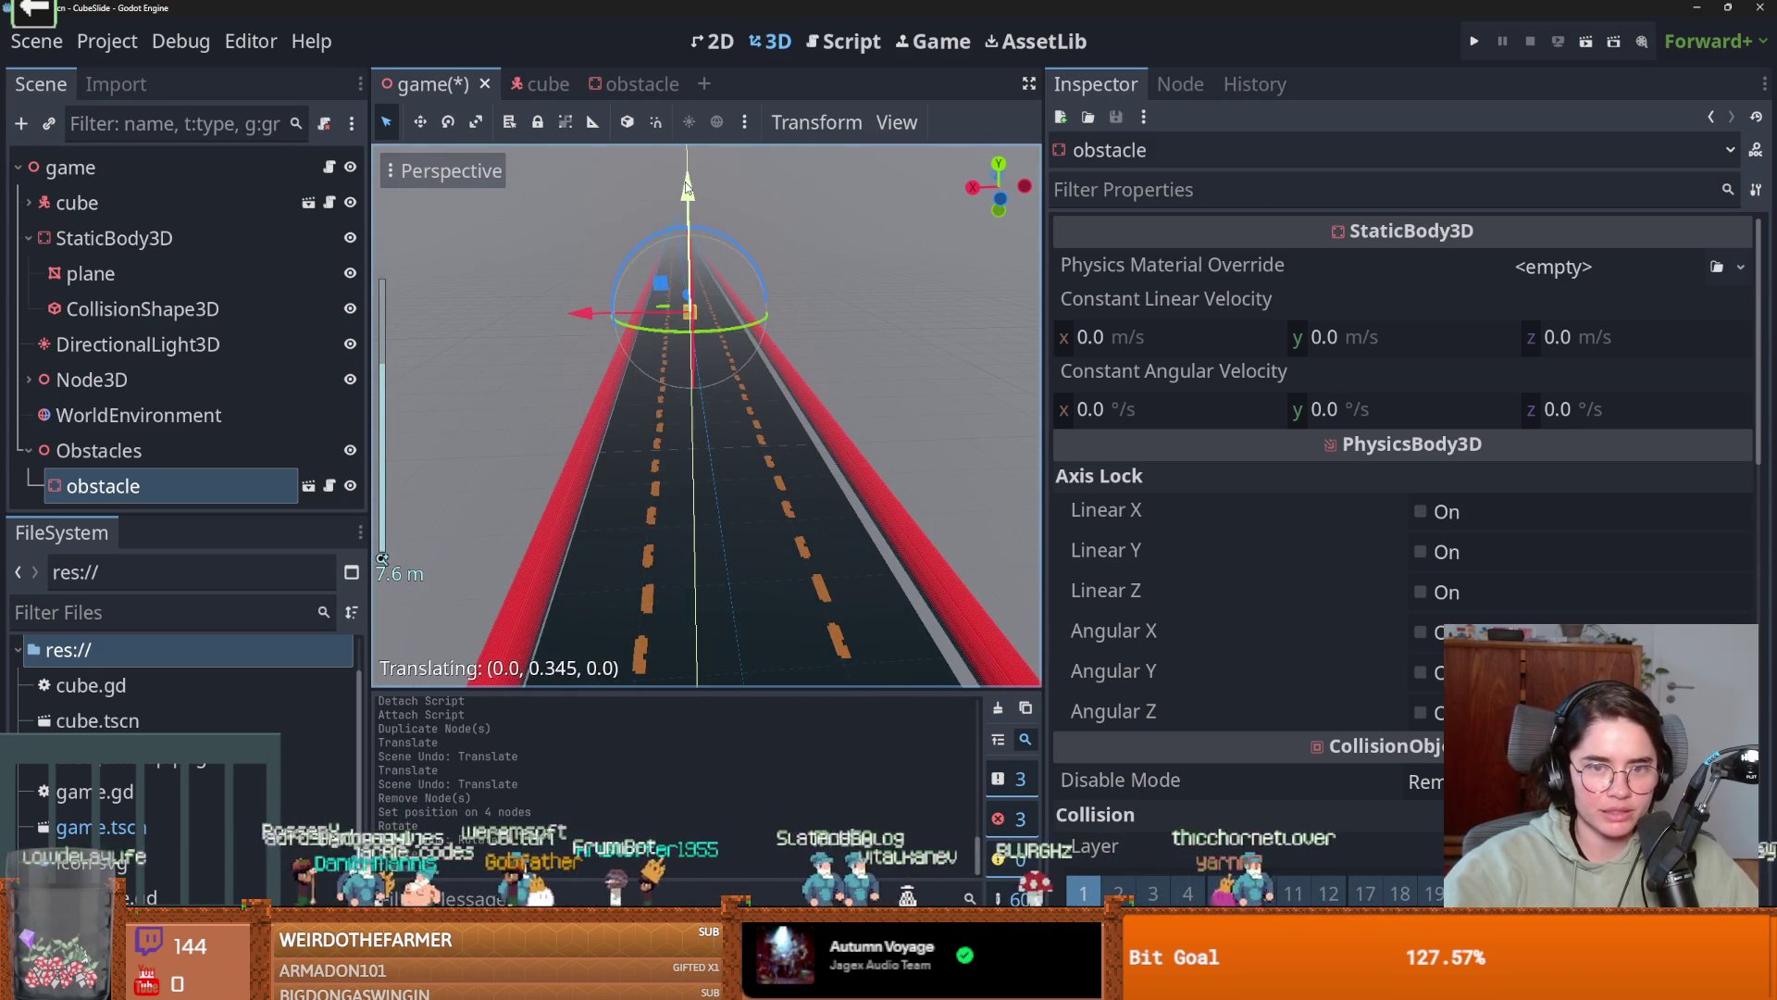
pyautogui.moveTo(786, 260)
pyautogui.mouseDown()
pyautogui.moveTo(1000, 348)
pyautogui.moveTo(657, 340)
pyautogui.moveTo(648, 389)
pyautogui.mouseUp()
pyautogui.scroll(-3, 644, 458)
pyautogui.scroll(8, 707, 330)
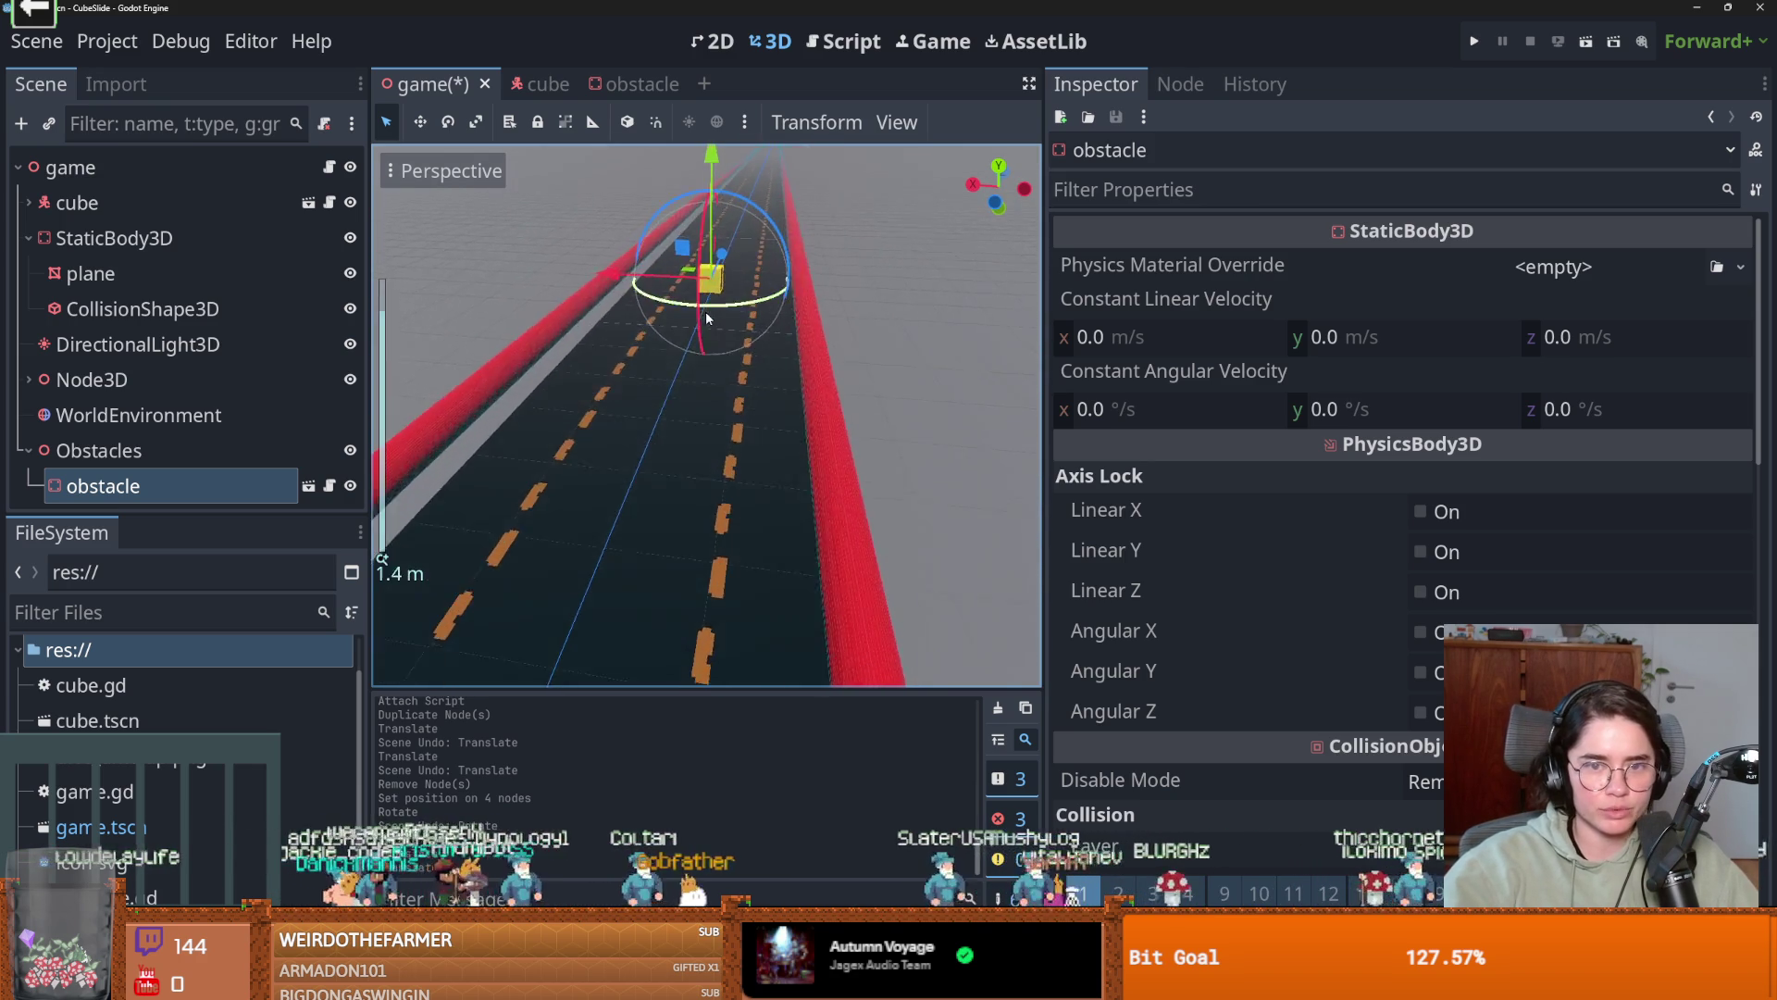
# Duplicate the obstacle as obstacle2, shift it sideways across the road, and run the game.
pyautogui.hotkey('ctrl', 'd')
pyautogui.moveTo(665, 240)
pyautogui.mouseDown()
pyautogui.moveTo(713, 242)
pyautogui.moveTo(632, 295)
pyautogui.mouseUp()
pyautogui.scroll(-2, 632, 295)
pyautogui.scroll(-10, 632, 296)
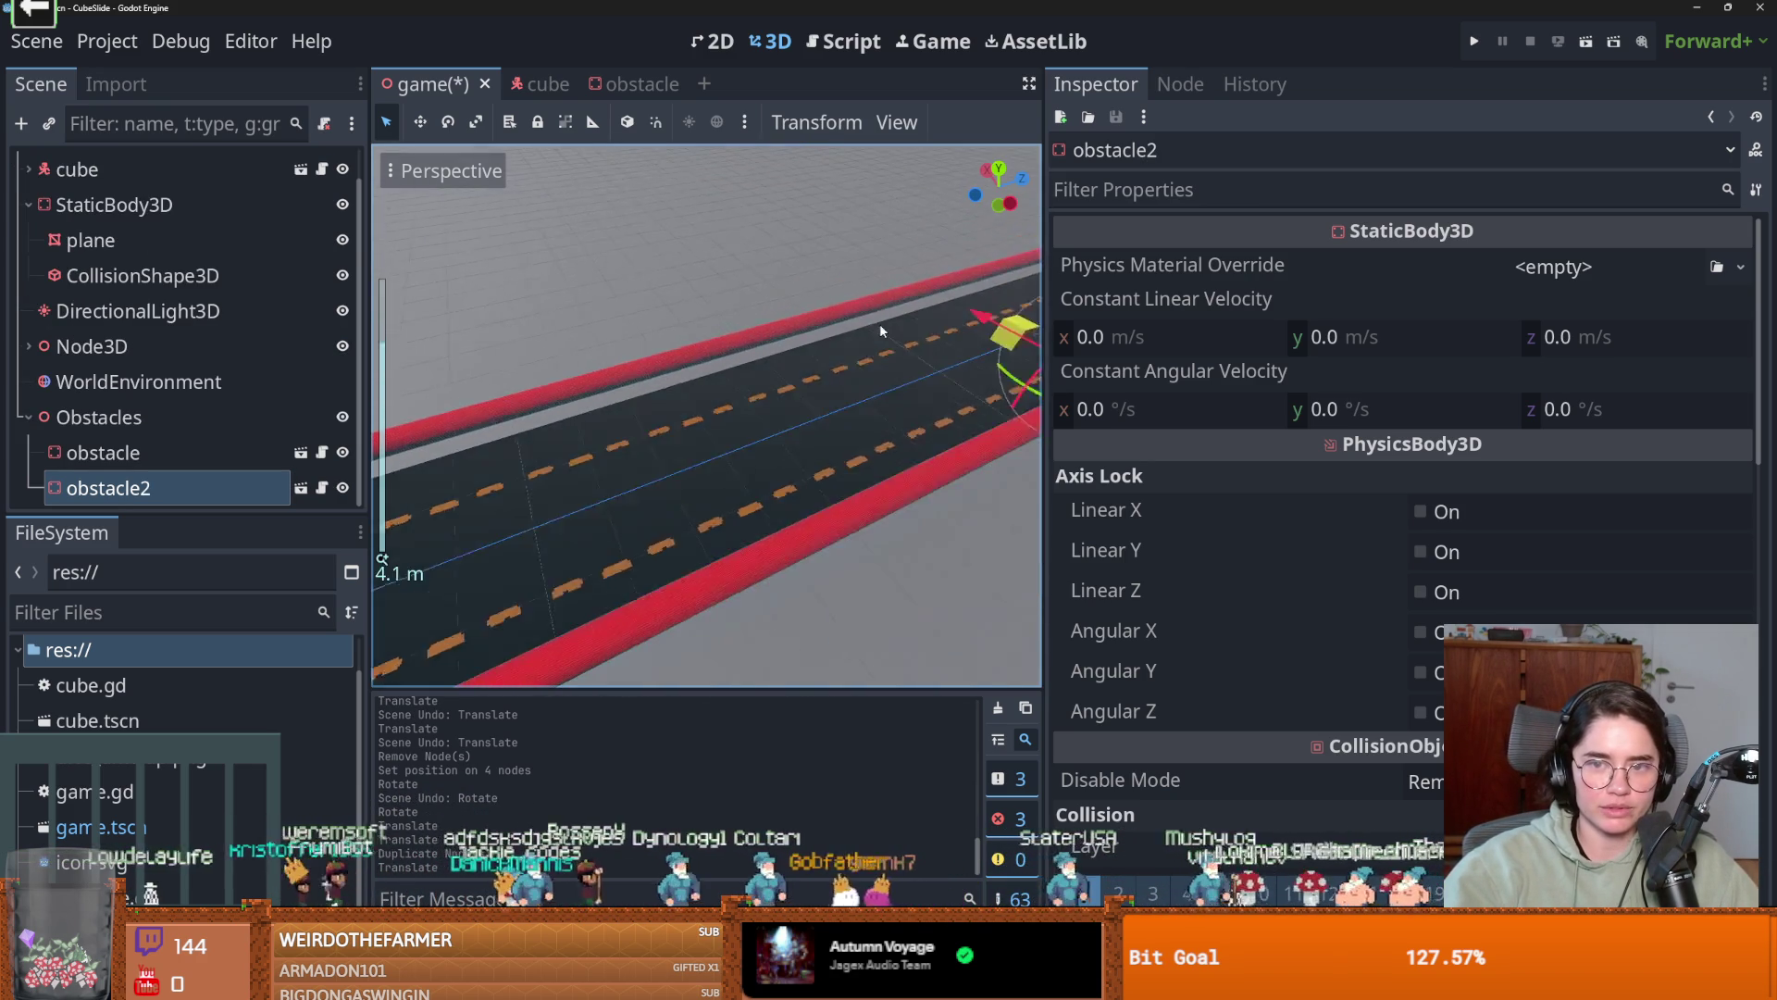
pyautogui.click(798, 392)
pyautogui.moveTo(798, 392); pyautogui.dragTo(763, 409)
pyautogui.click(1473, 43)
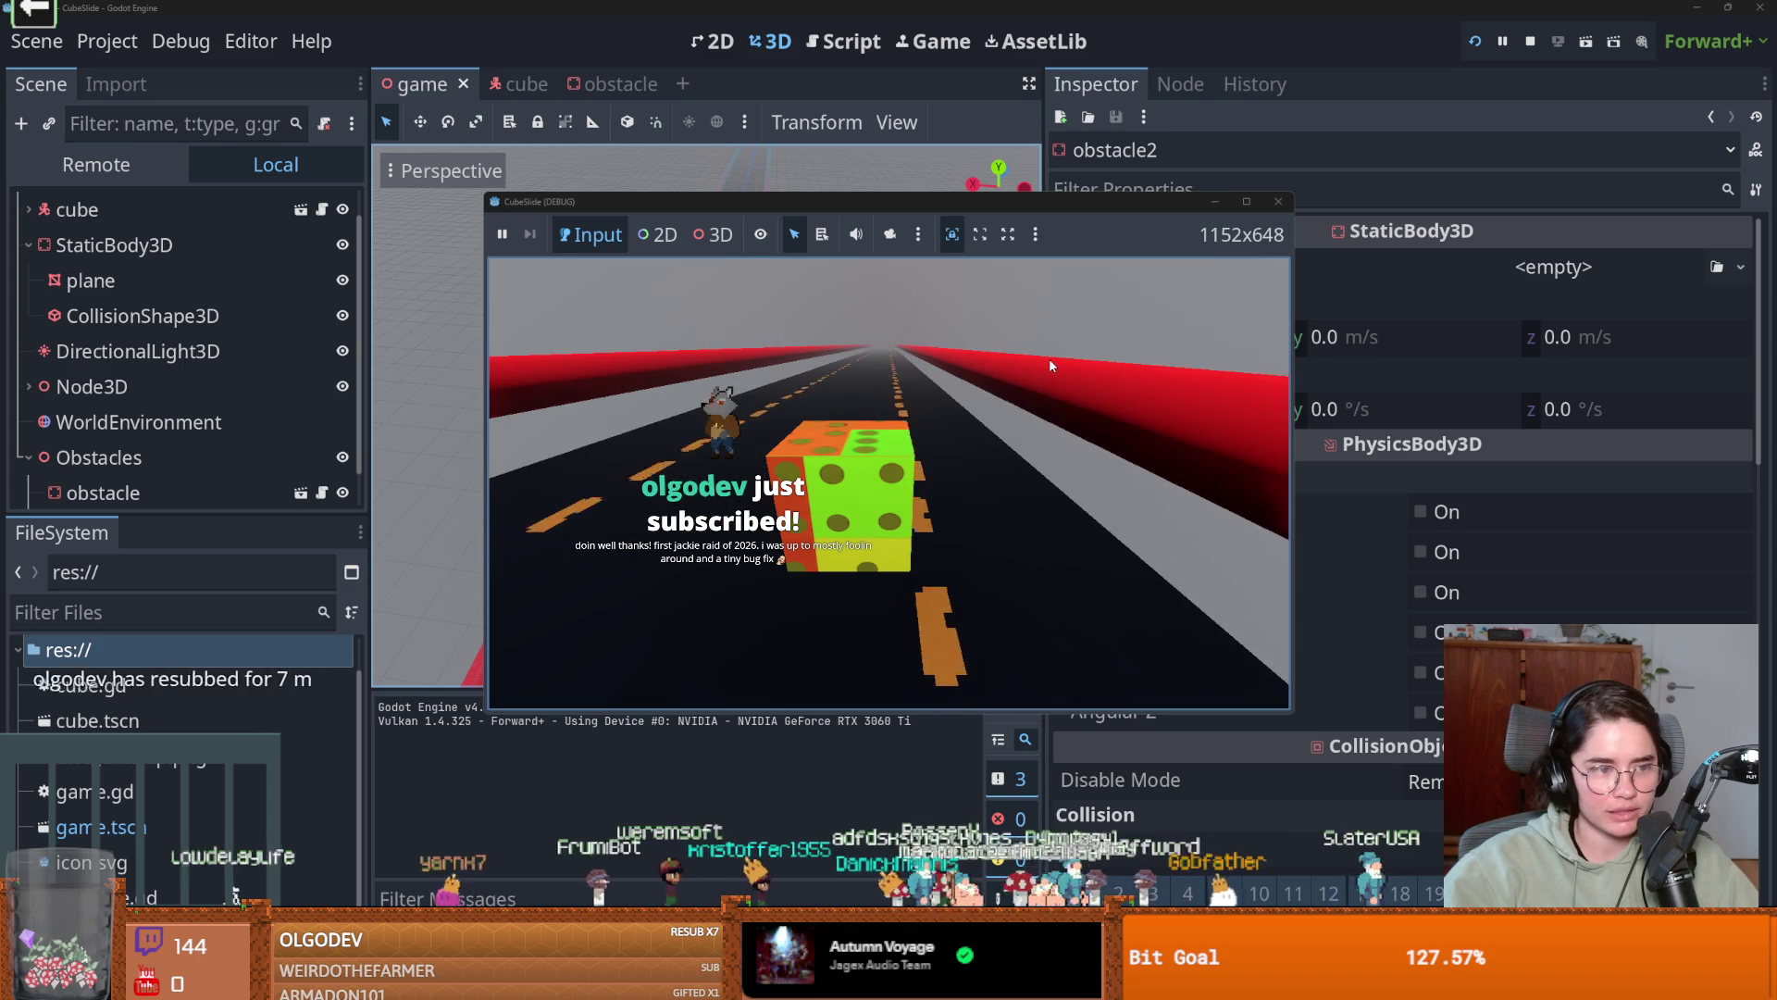
# Stop the running CubeSlide game and return to the Godot editor.
pyautogui.press('F5')
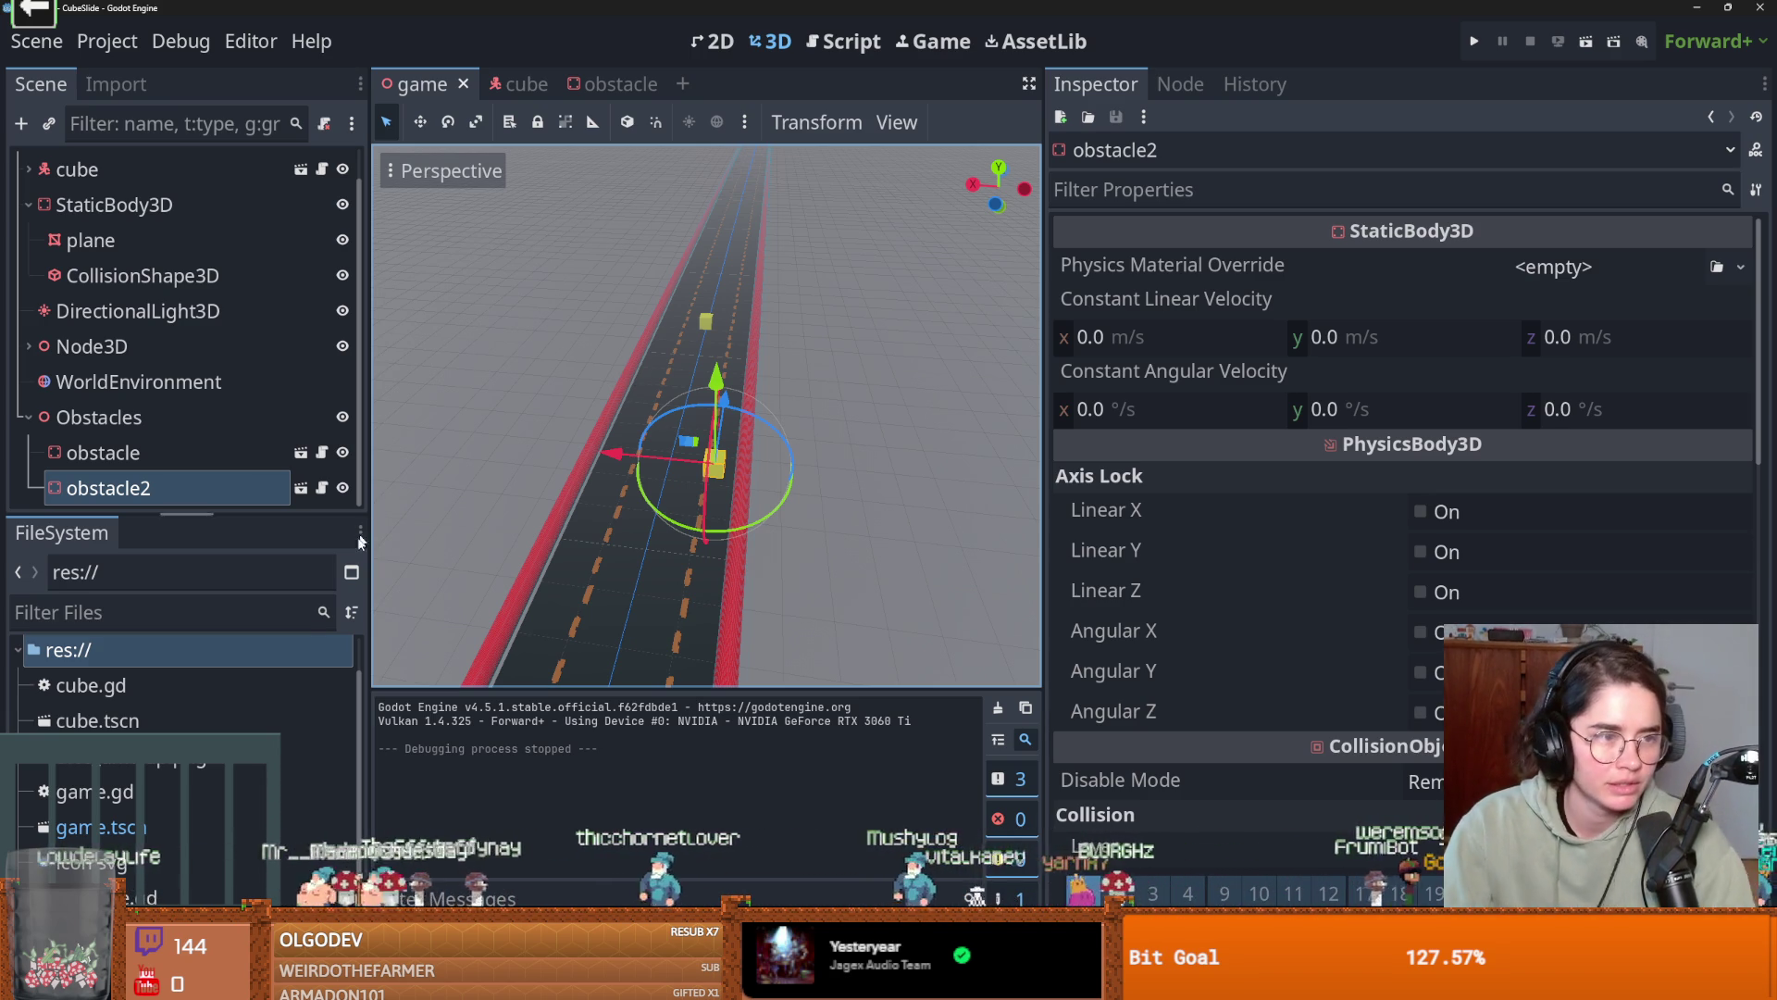
pyautogui.hotkey('alt', 'Tab')
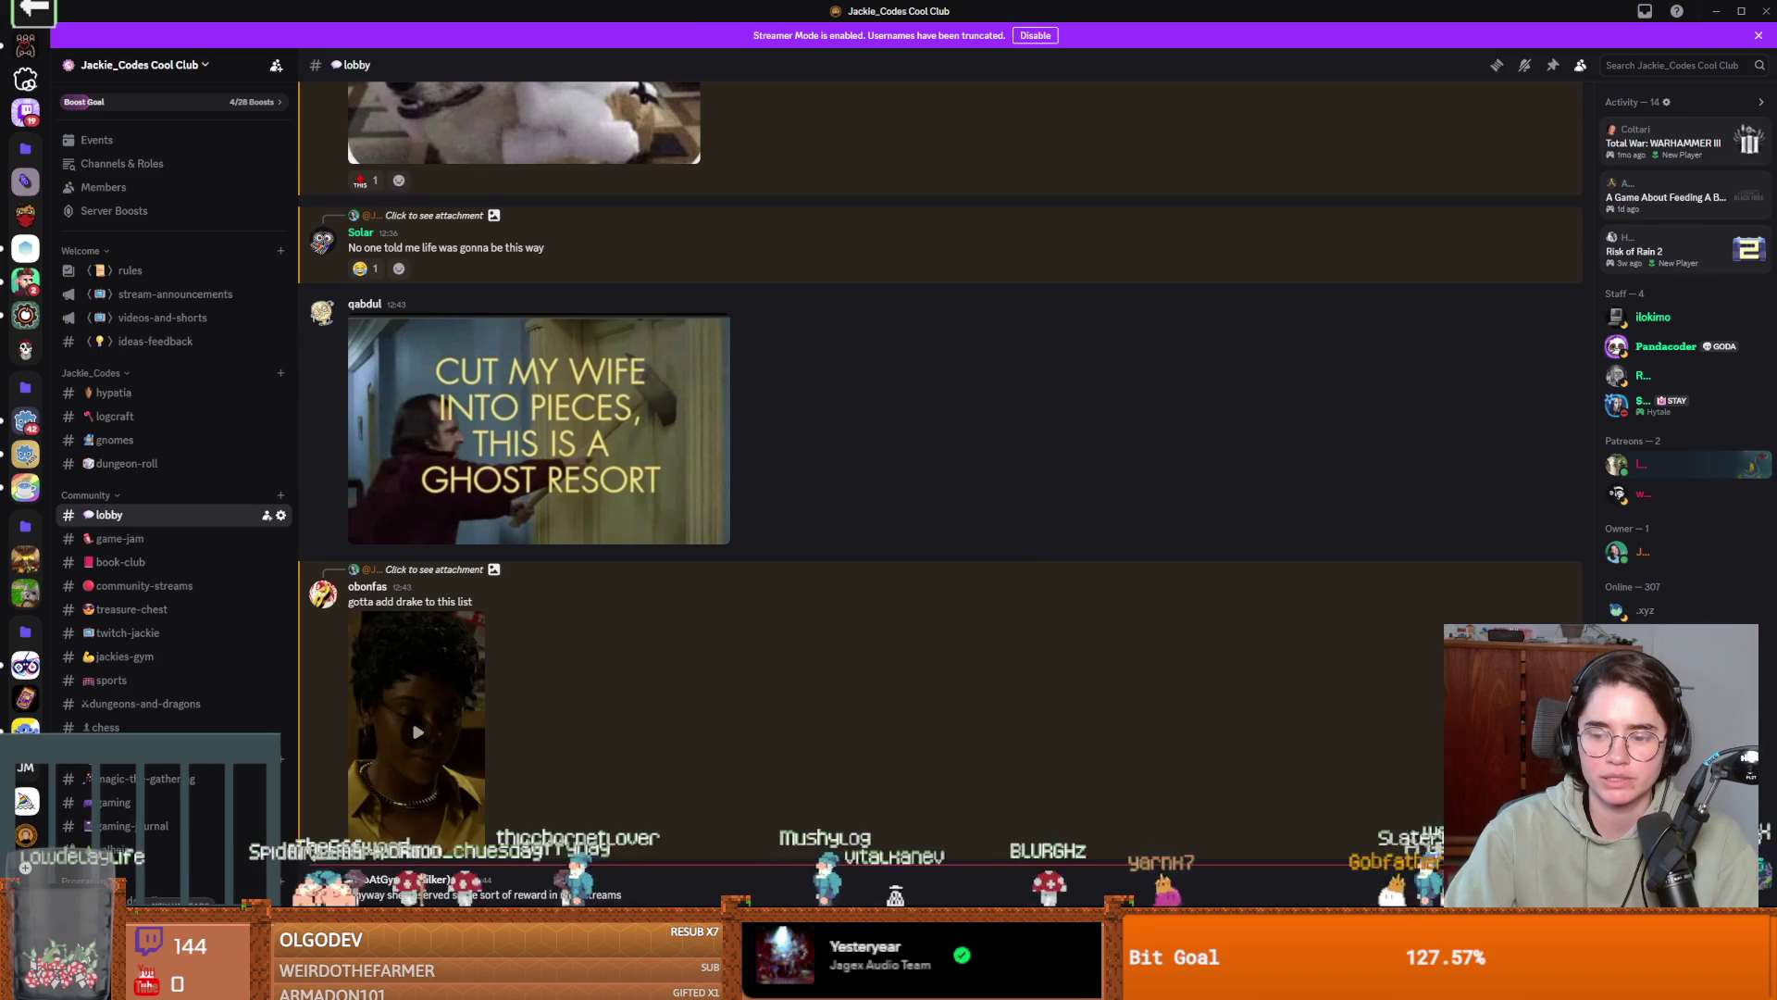
pyautogui.hotkey('alt', 'Tab')
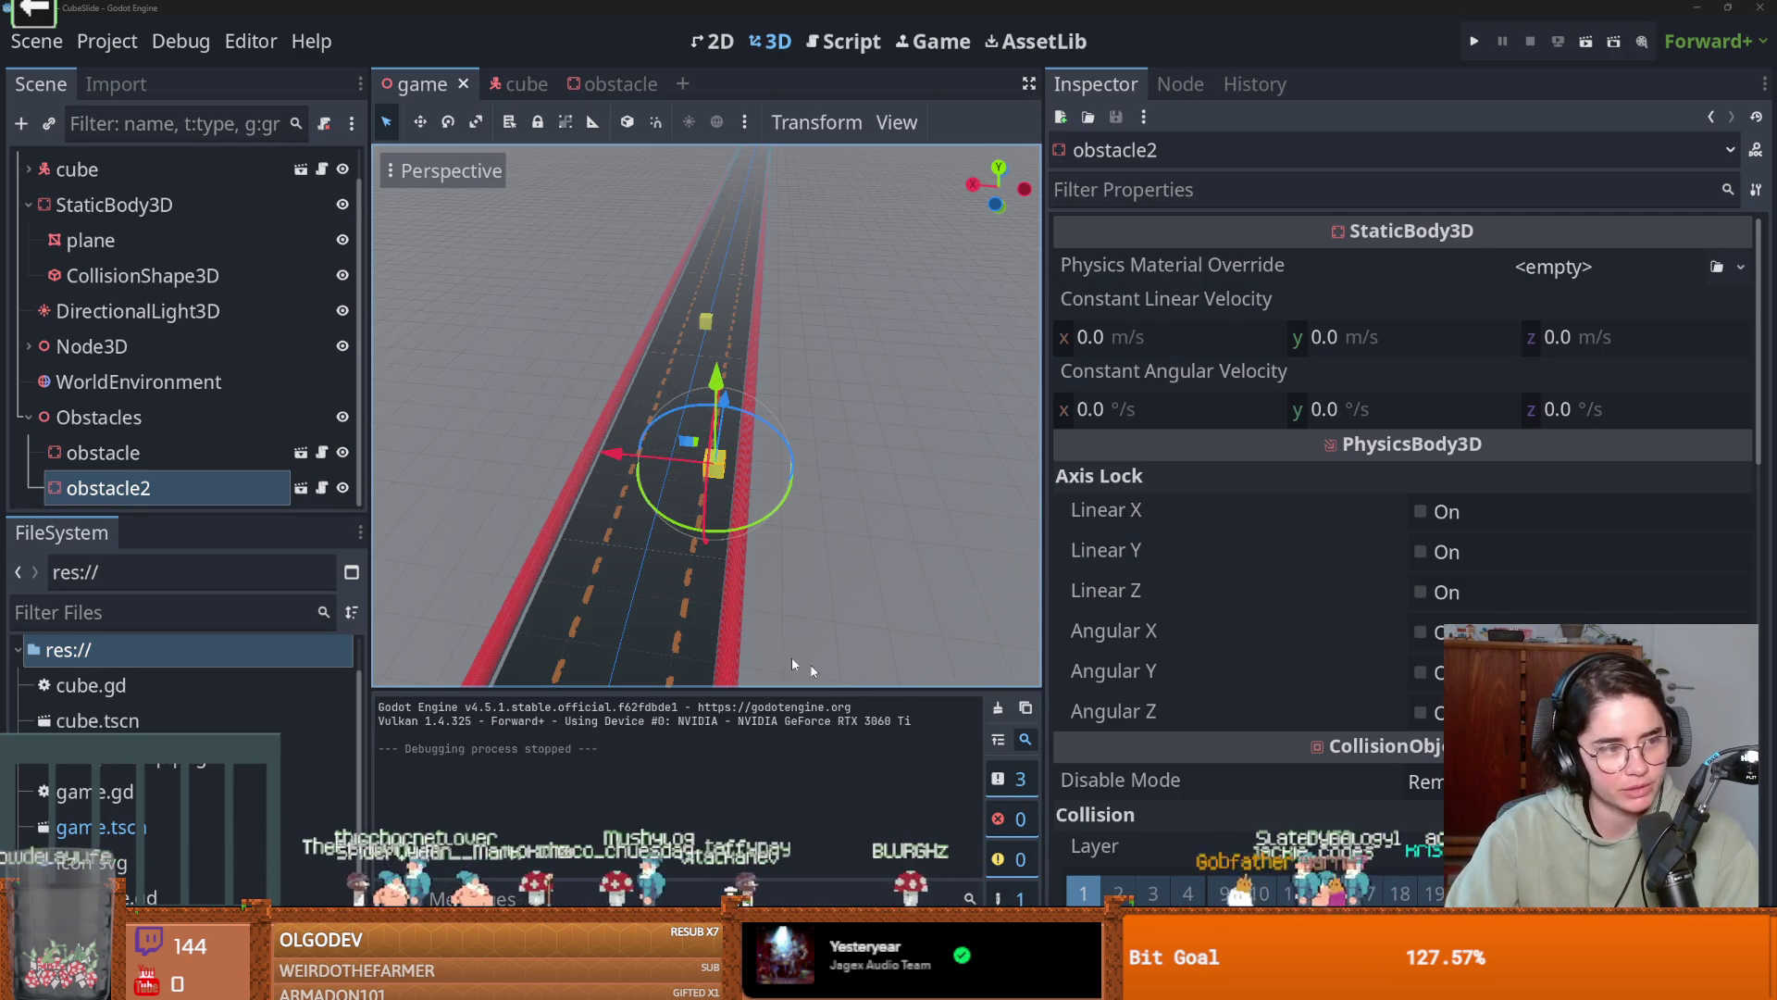
pyautogui.press('F5')
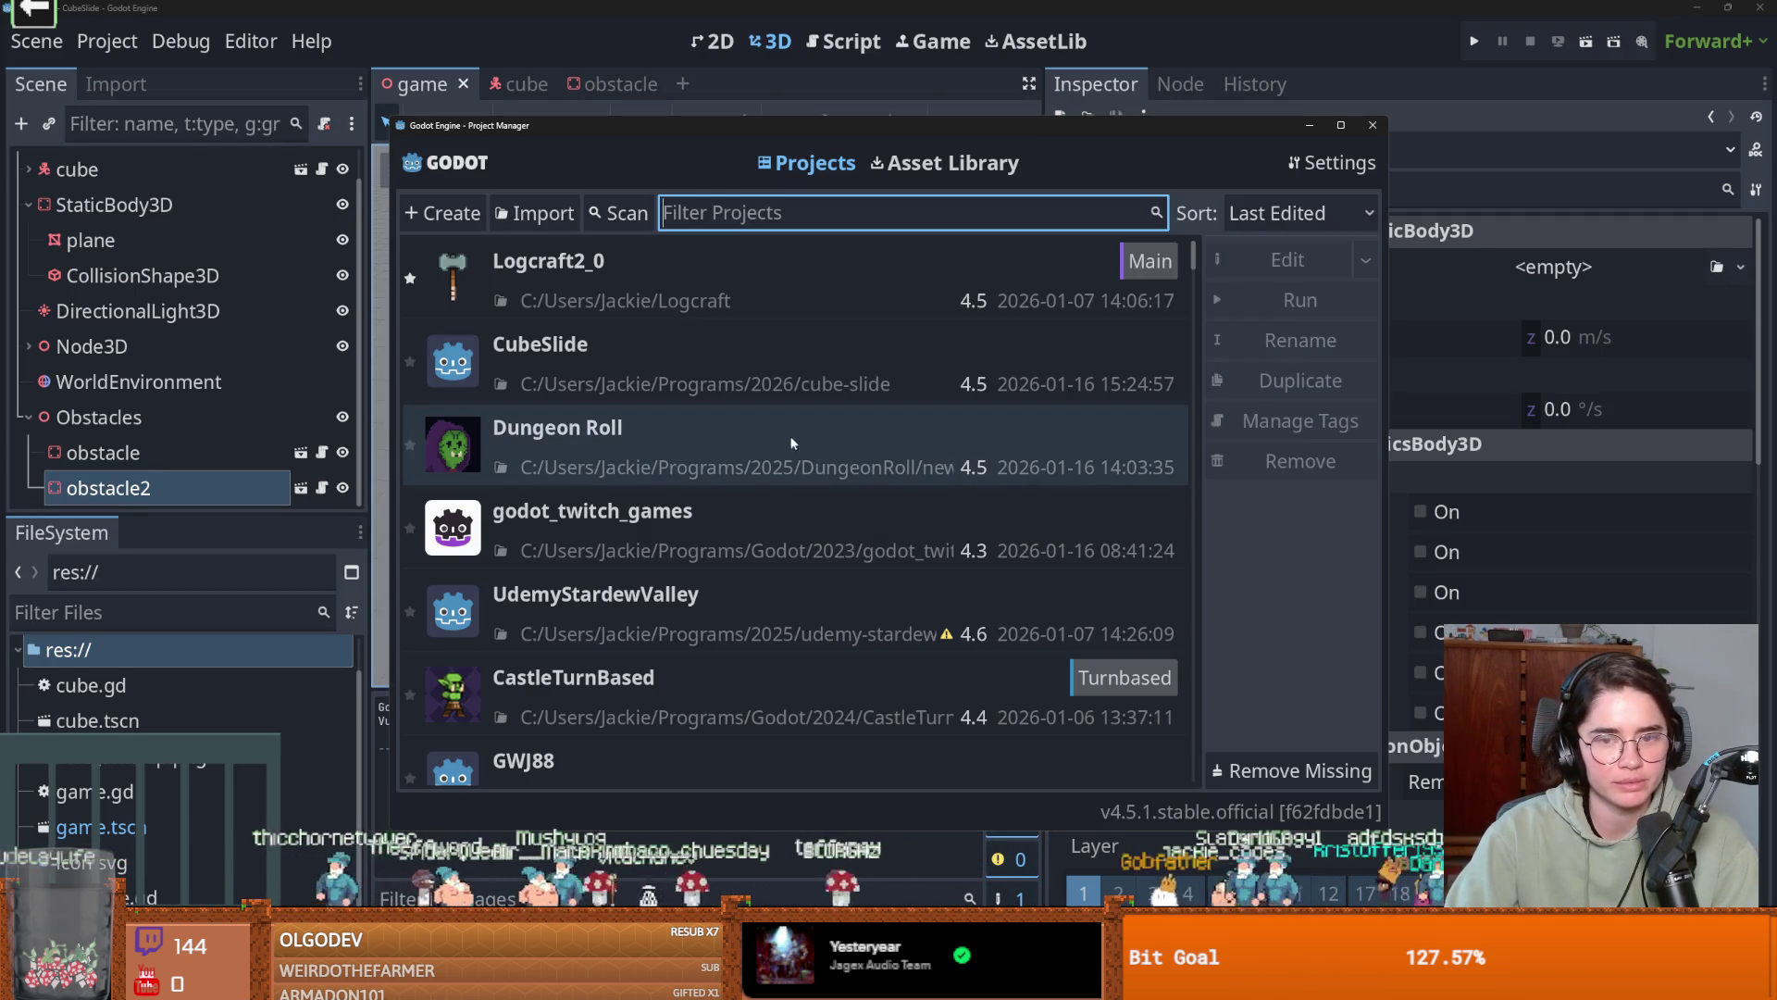
# Open the Dungeon Roll project from the project list and run its game.
pyautogui.doubleClick(667, 433)
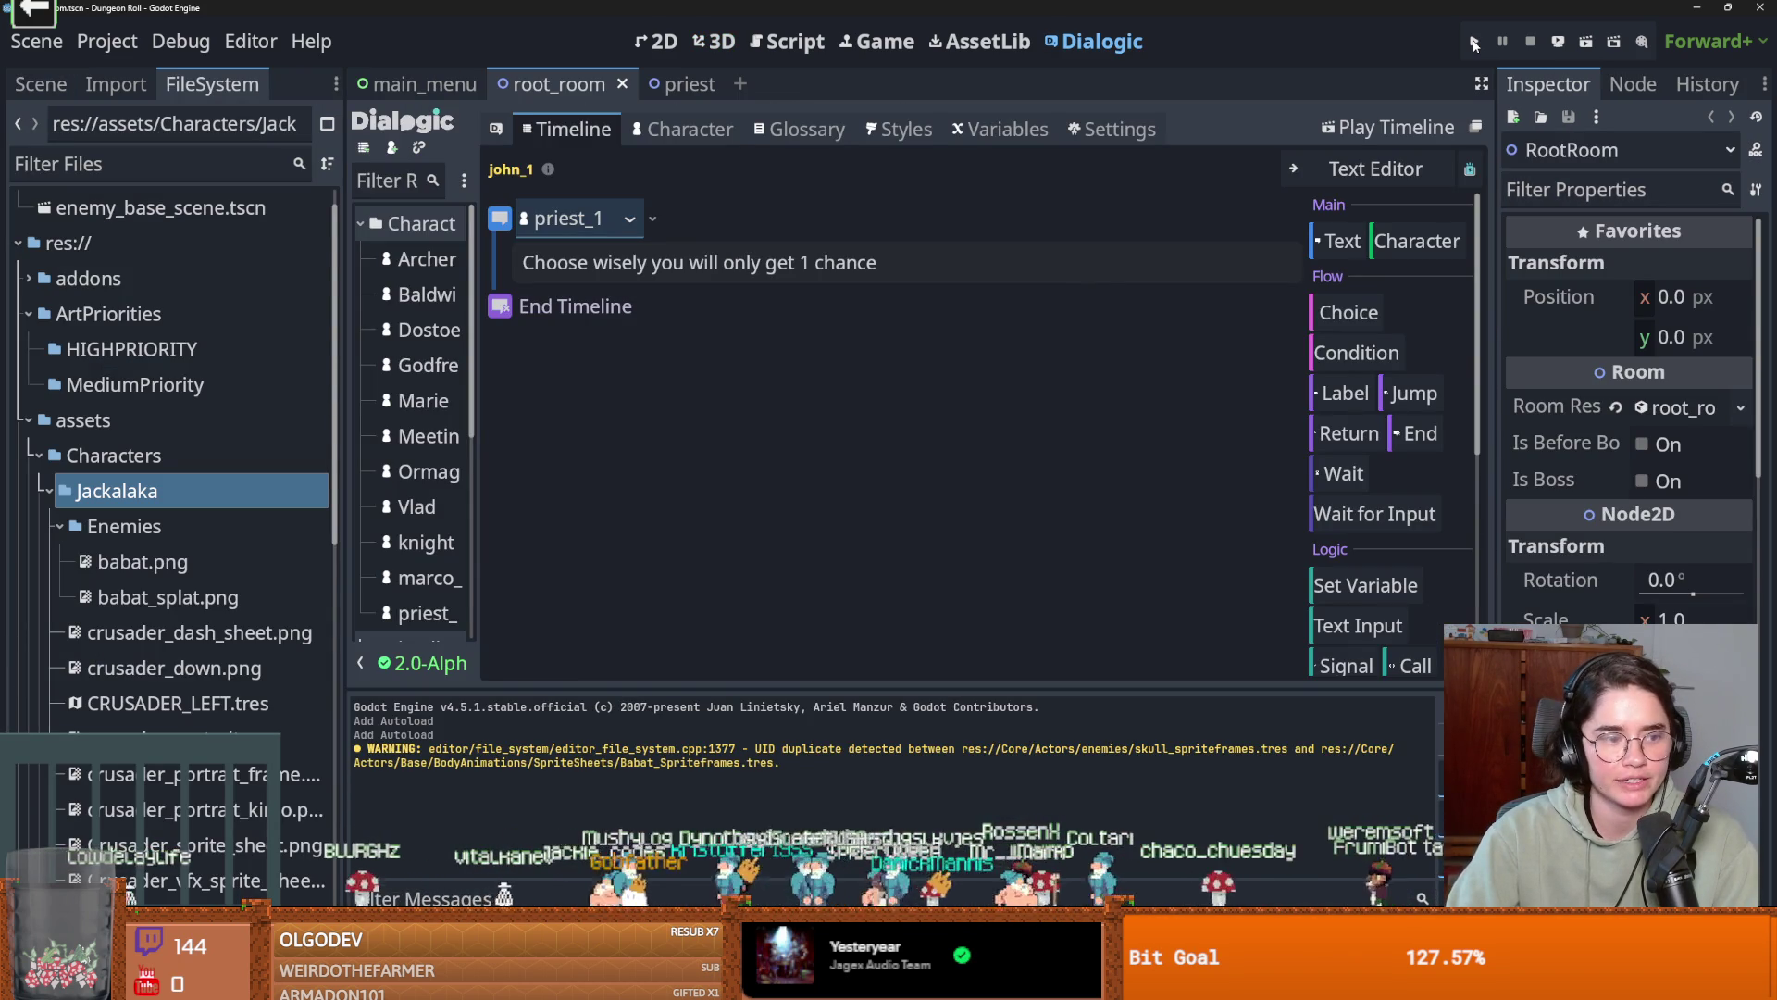
pyautogui.click(1475, 42)
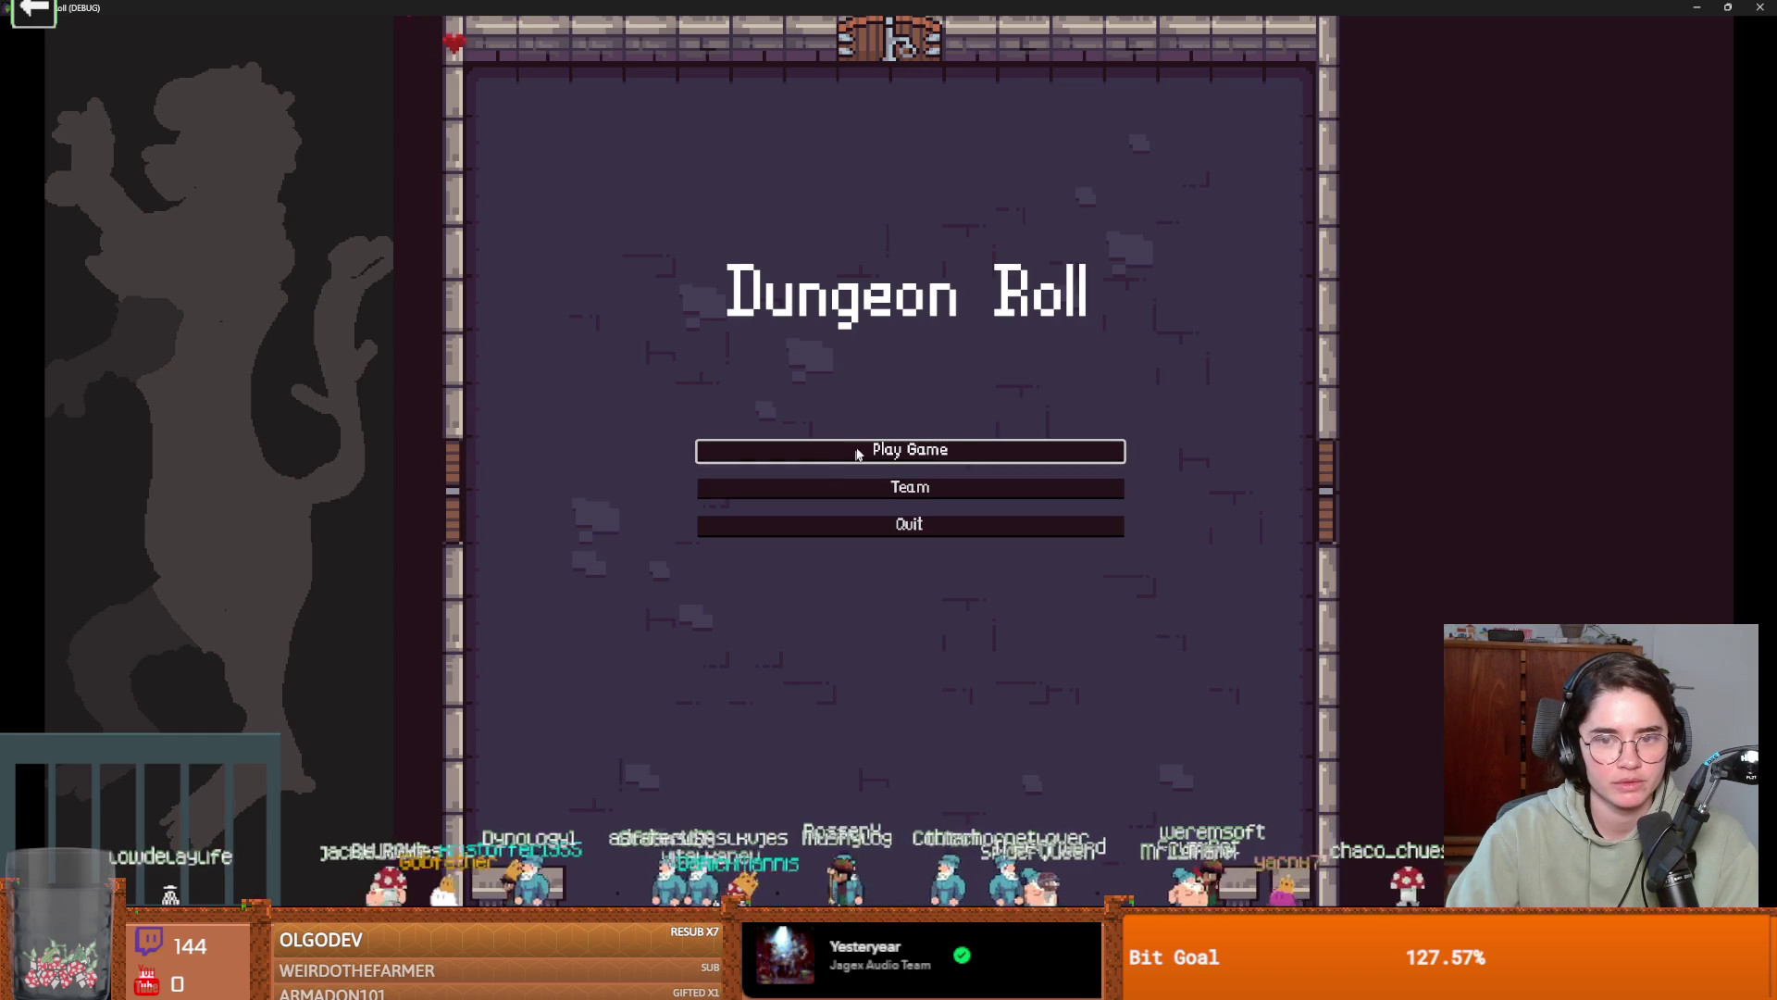
# Start a new game as the Crusader, then swing, dash and exit the left door into a chosen room.
pyautogui.click(738, 450)
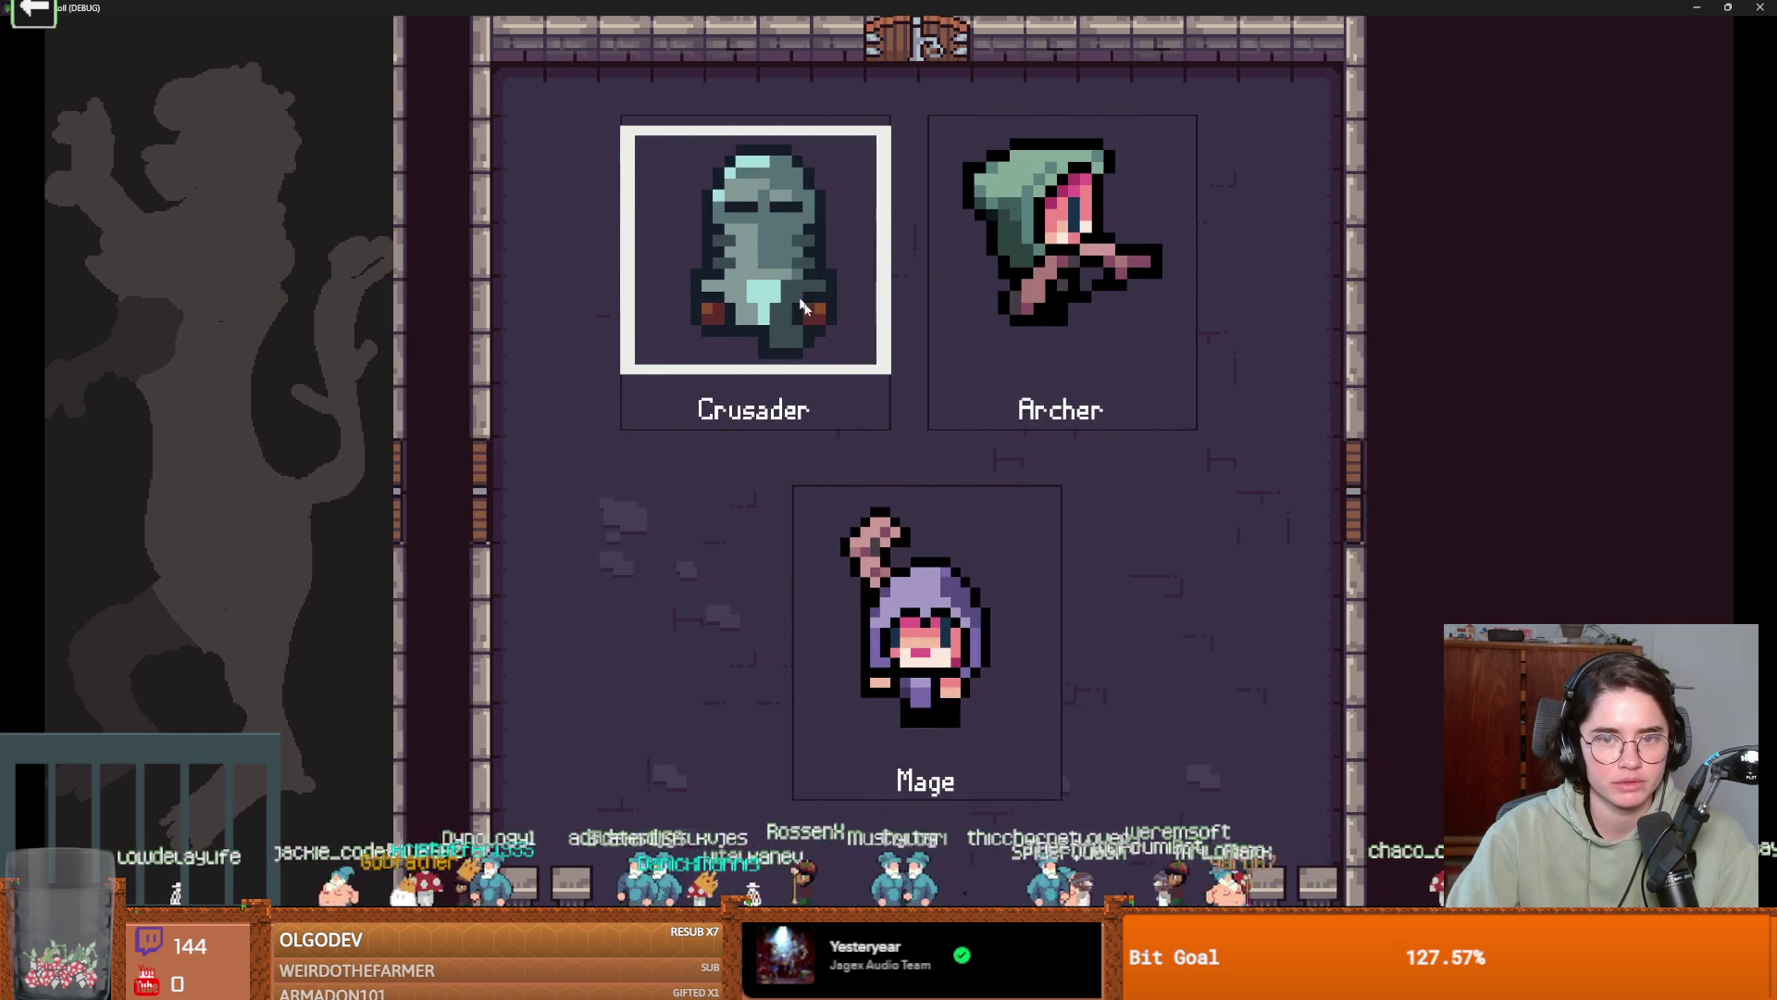
pyautogui.press('Return')
pyautogui.press('s')
pyautogui.press('d')
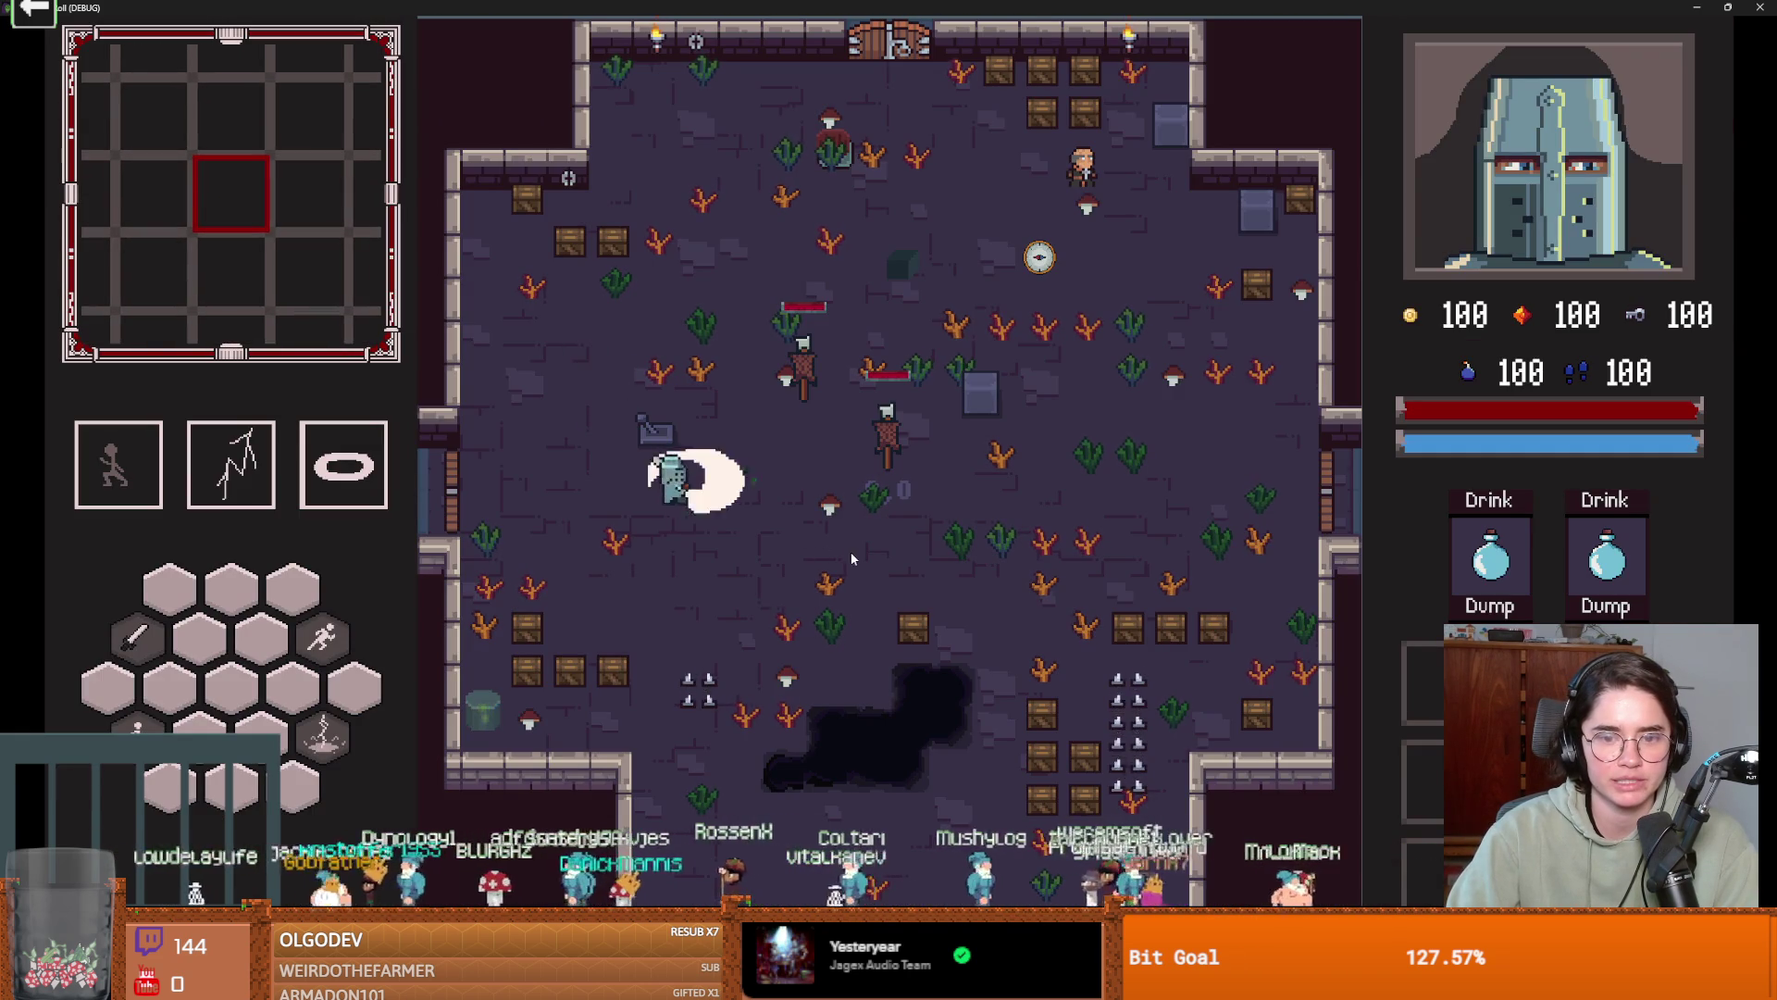
pyautogui.click(942, 548)
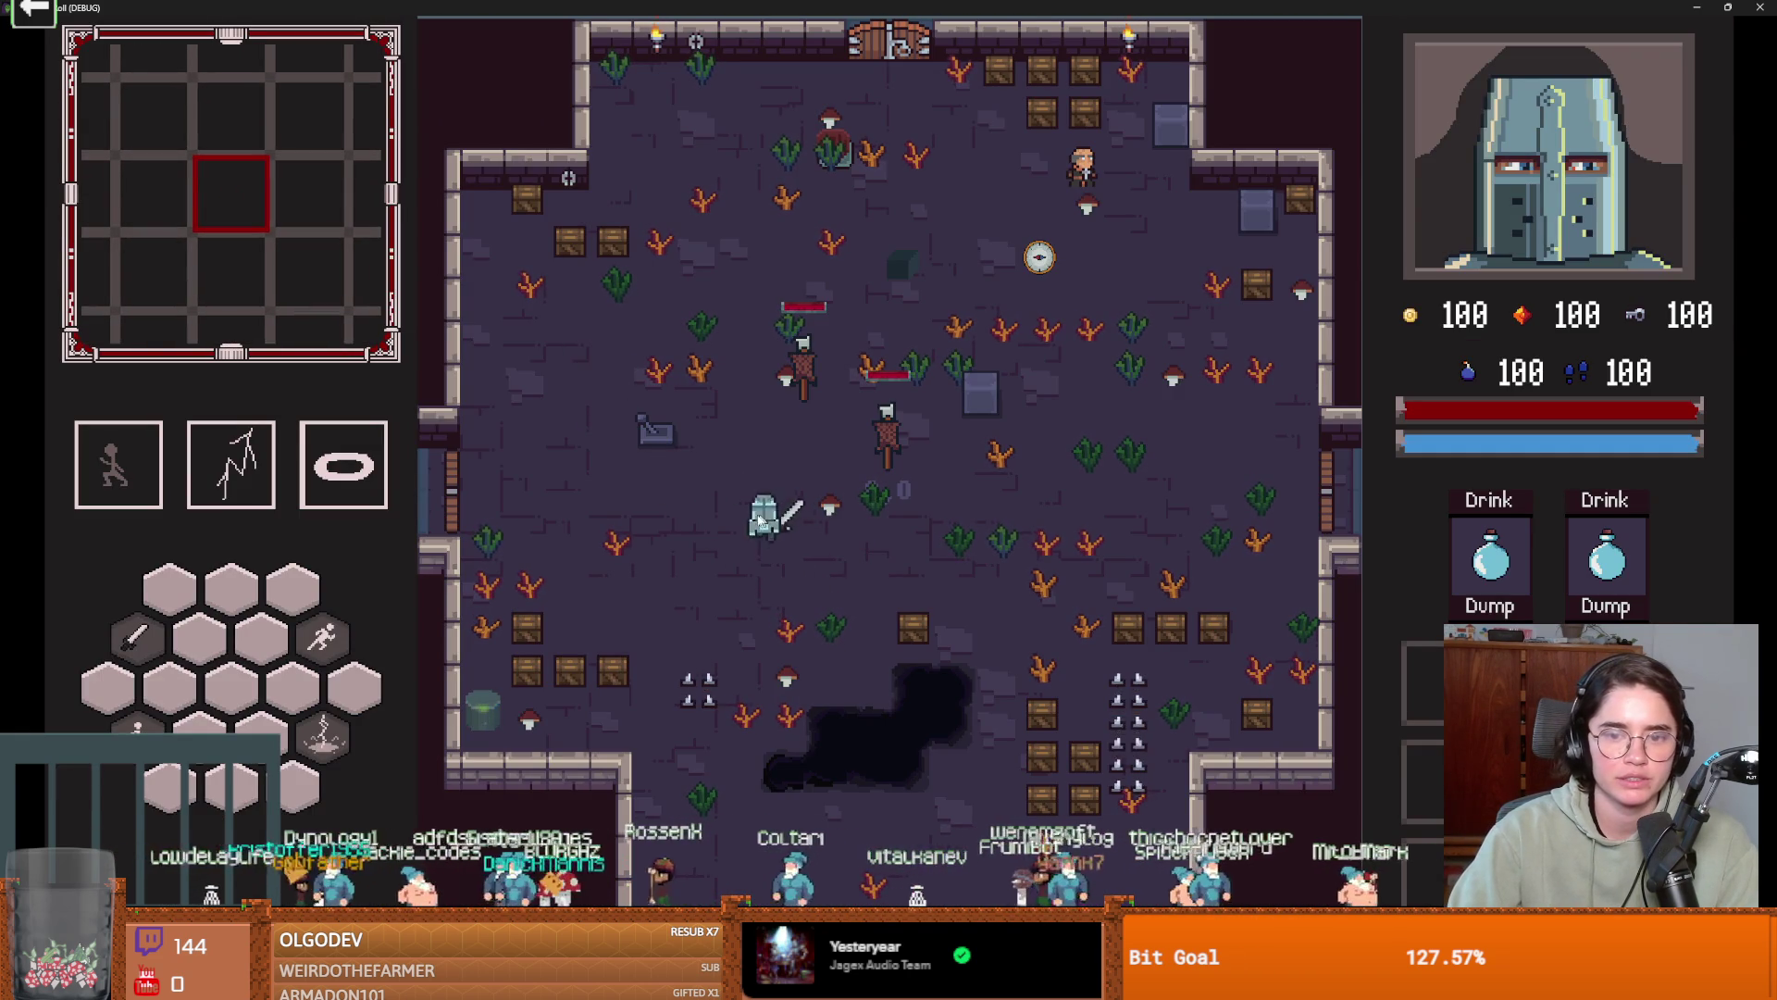
pyautogui.hotkey('w', 'a')
pyautogui.press('space')
pyautogui.press('s')
pyautogui.press('a')
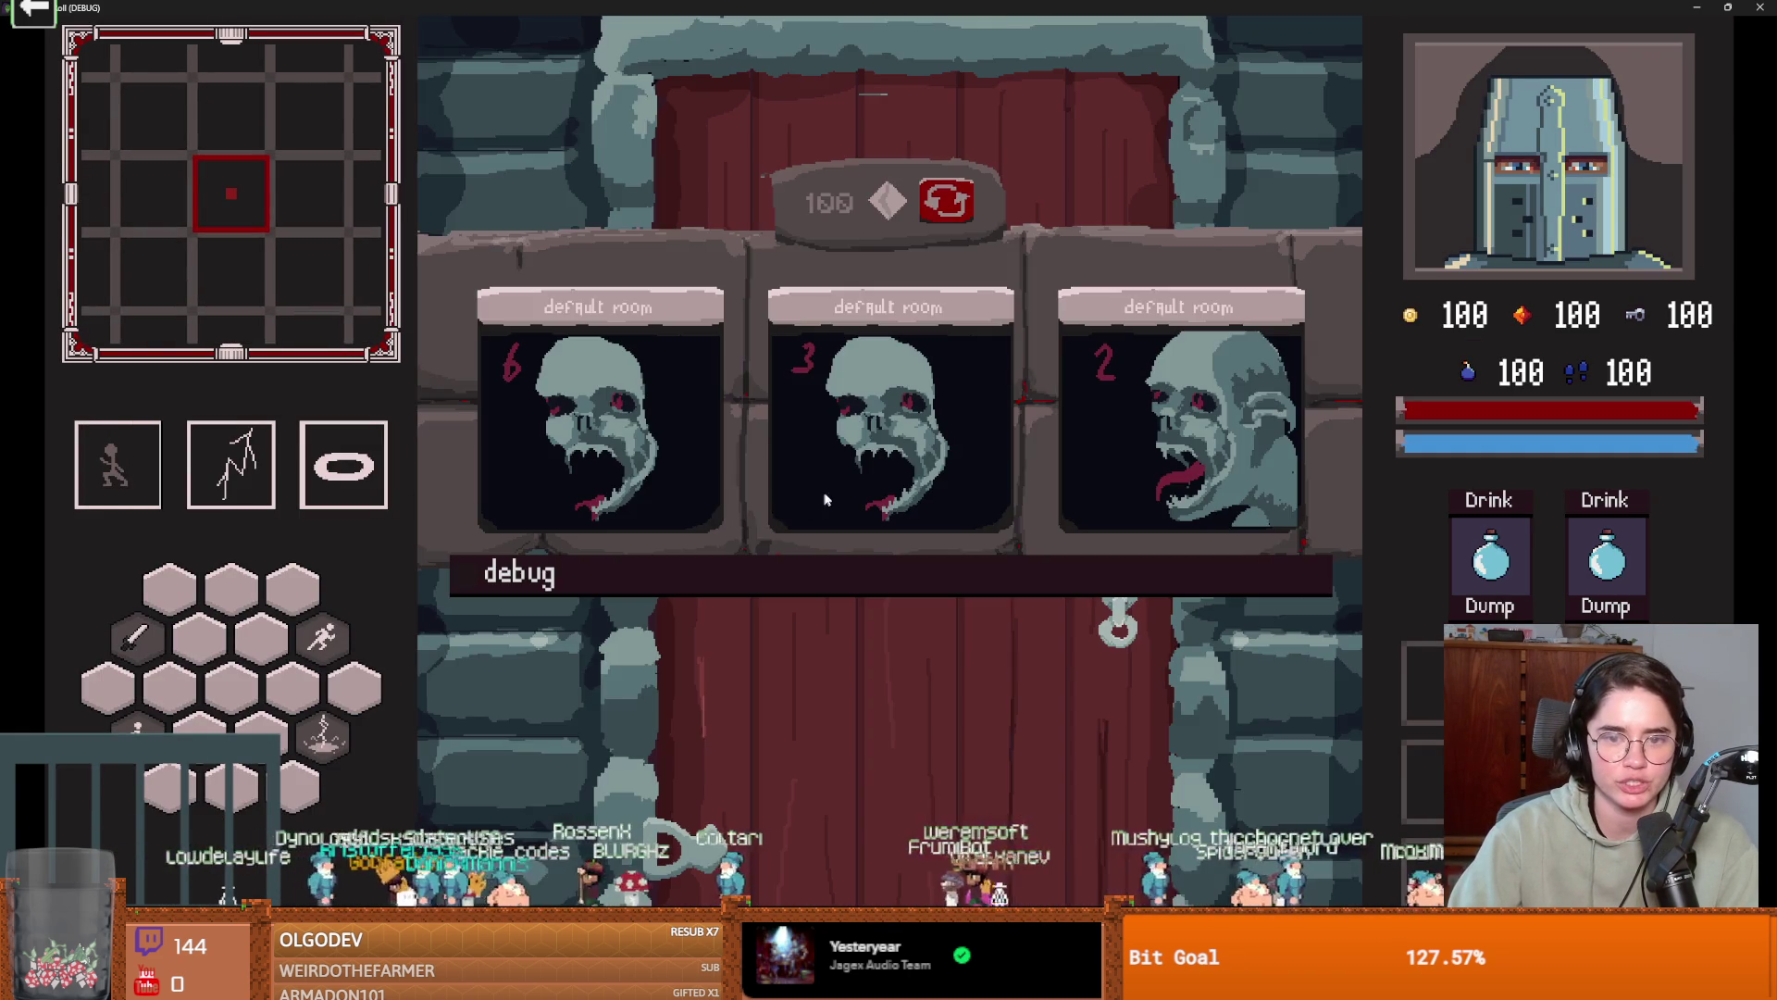
pyautogui.click(667, 443)
# Kill the skeleton with a lightning hit and a finishing sword slash.
pyautogui.press('d')
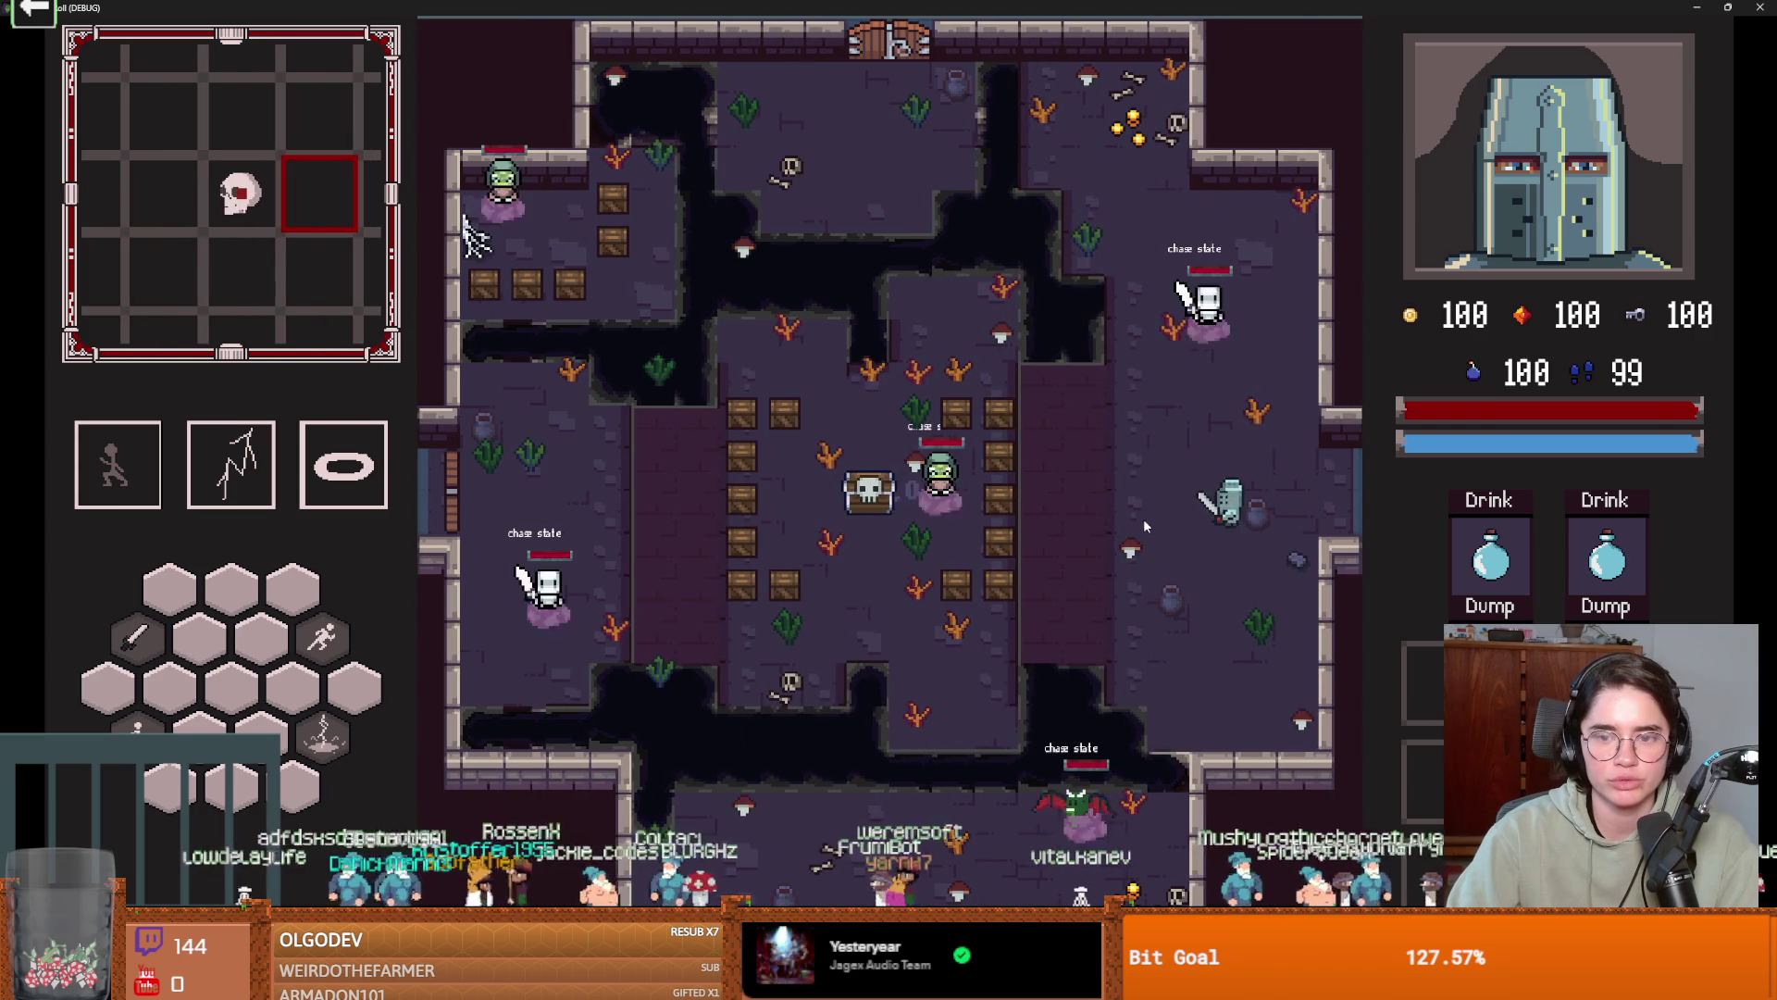
pyautogui.press('w')
pyautogui.press('e')
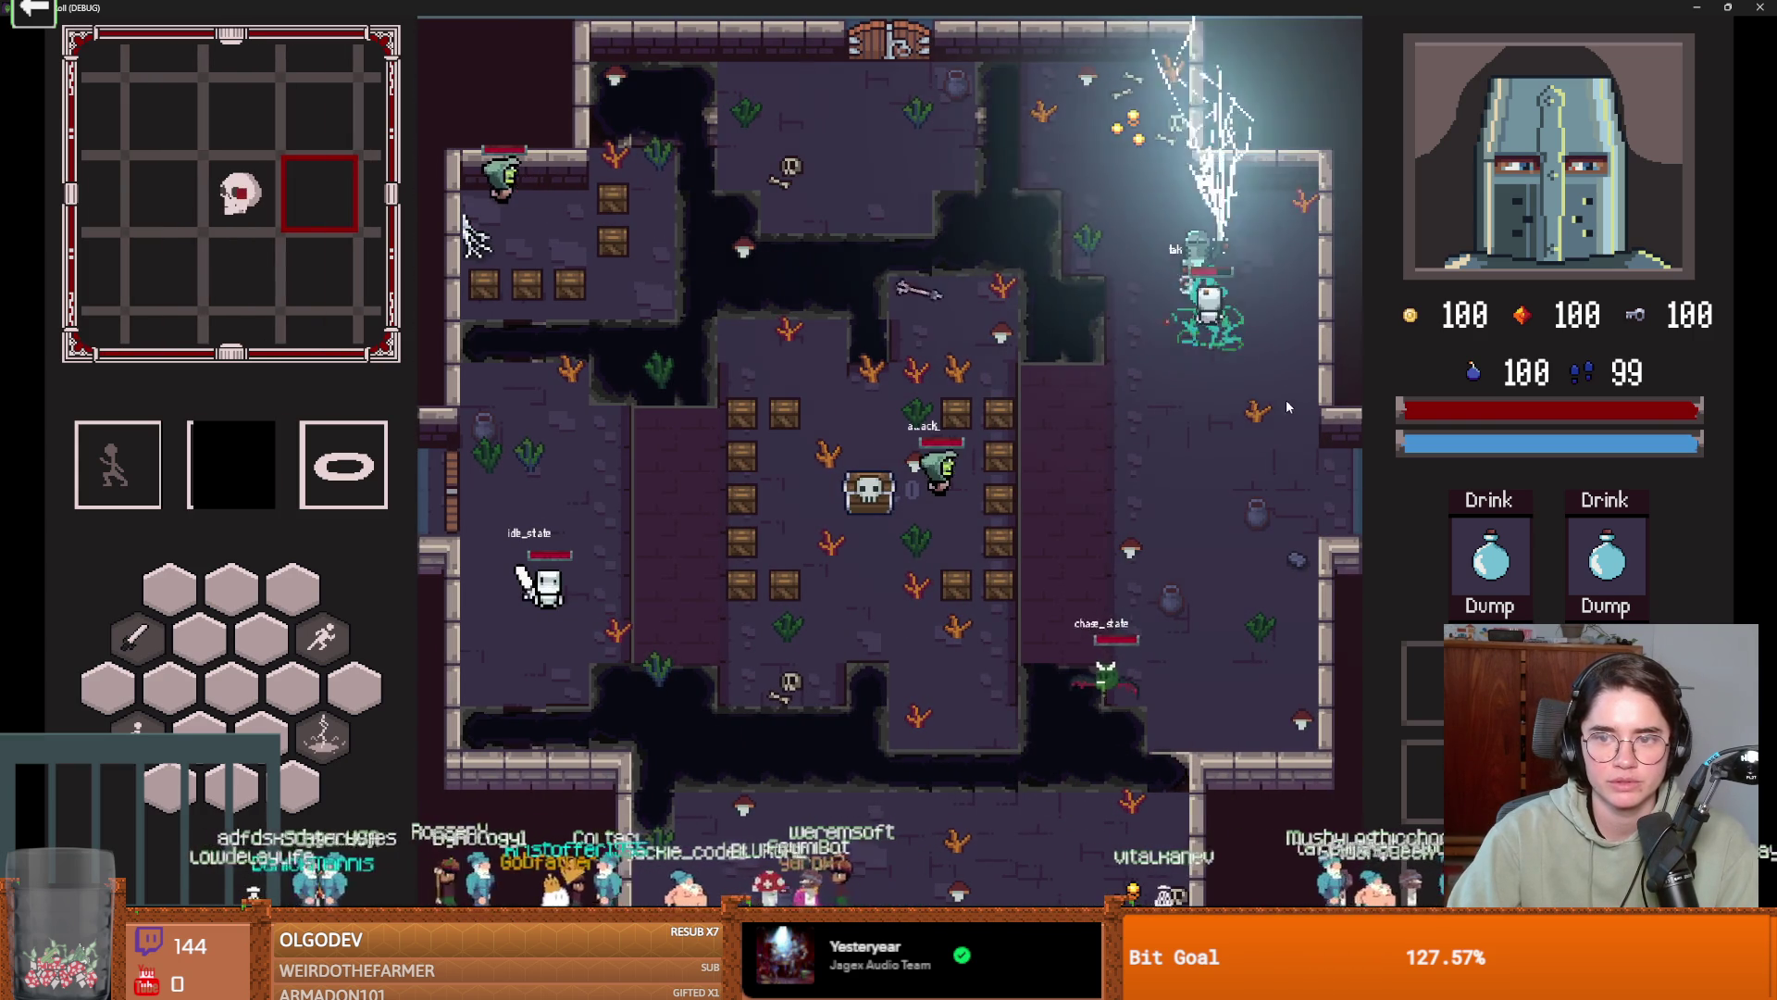
pyautogui.press('space')
pyautogui.press('w')
pyautogui.click(1274, 347)
# Fight the attacking bat with repeated sword slashes and a lightning burst.
pyautogui.press('s')
pyautogui.press('d')
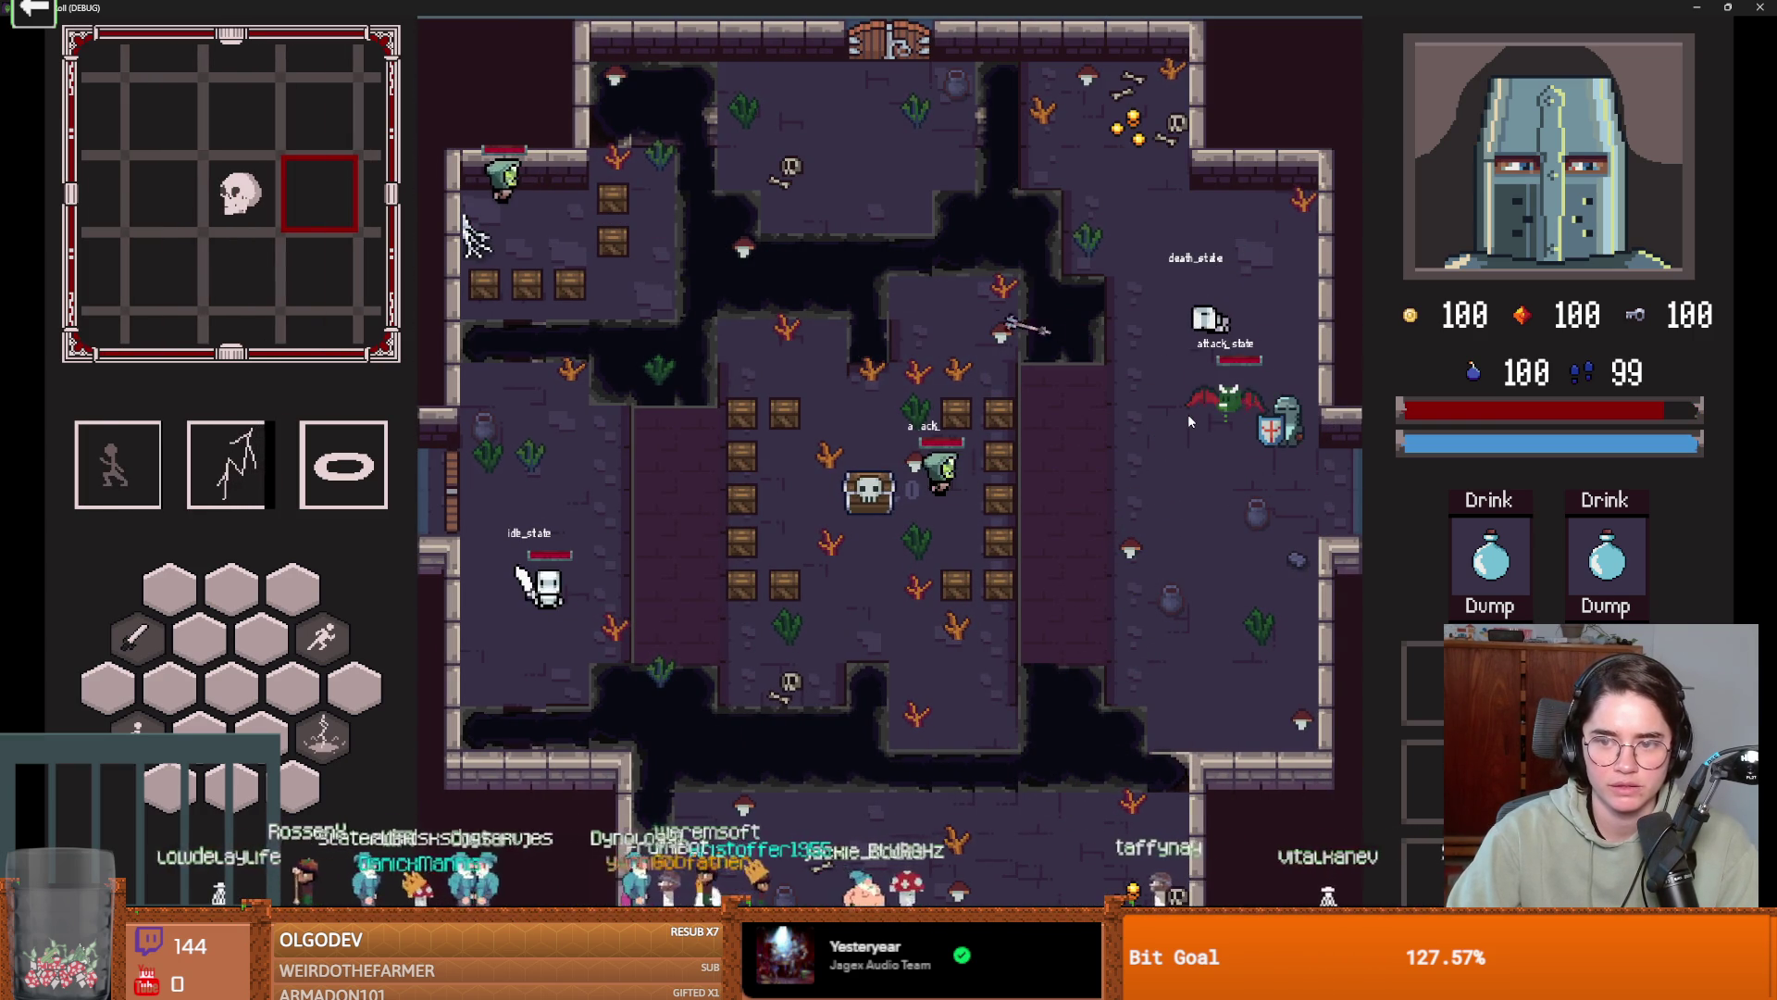
pyautogui.click(1191, 419)
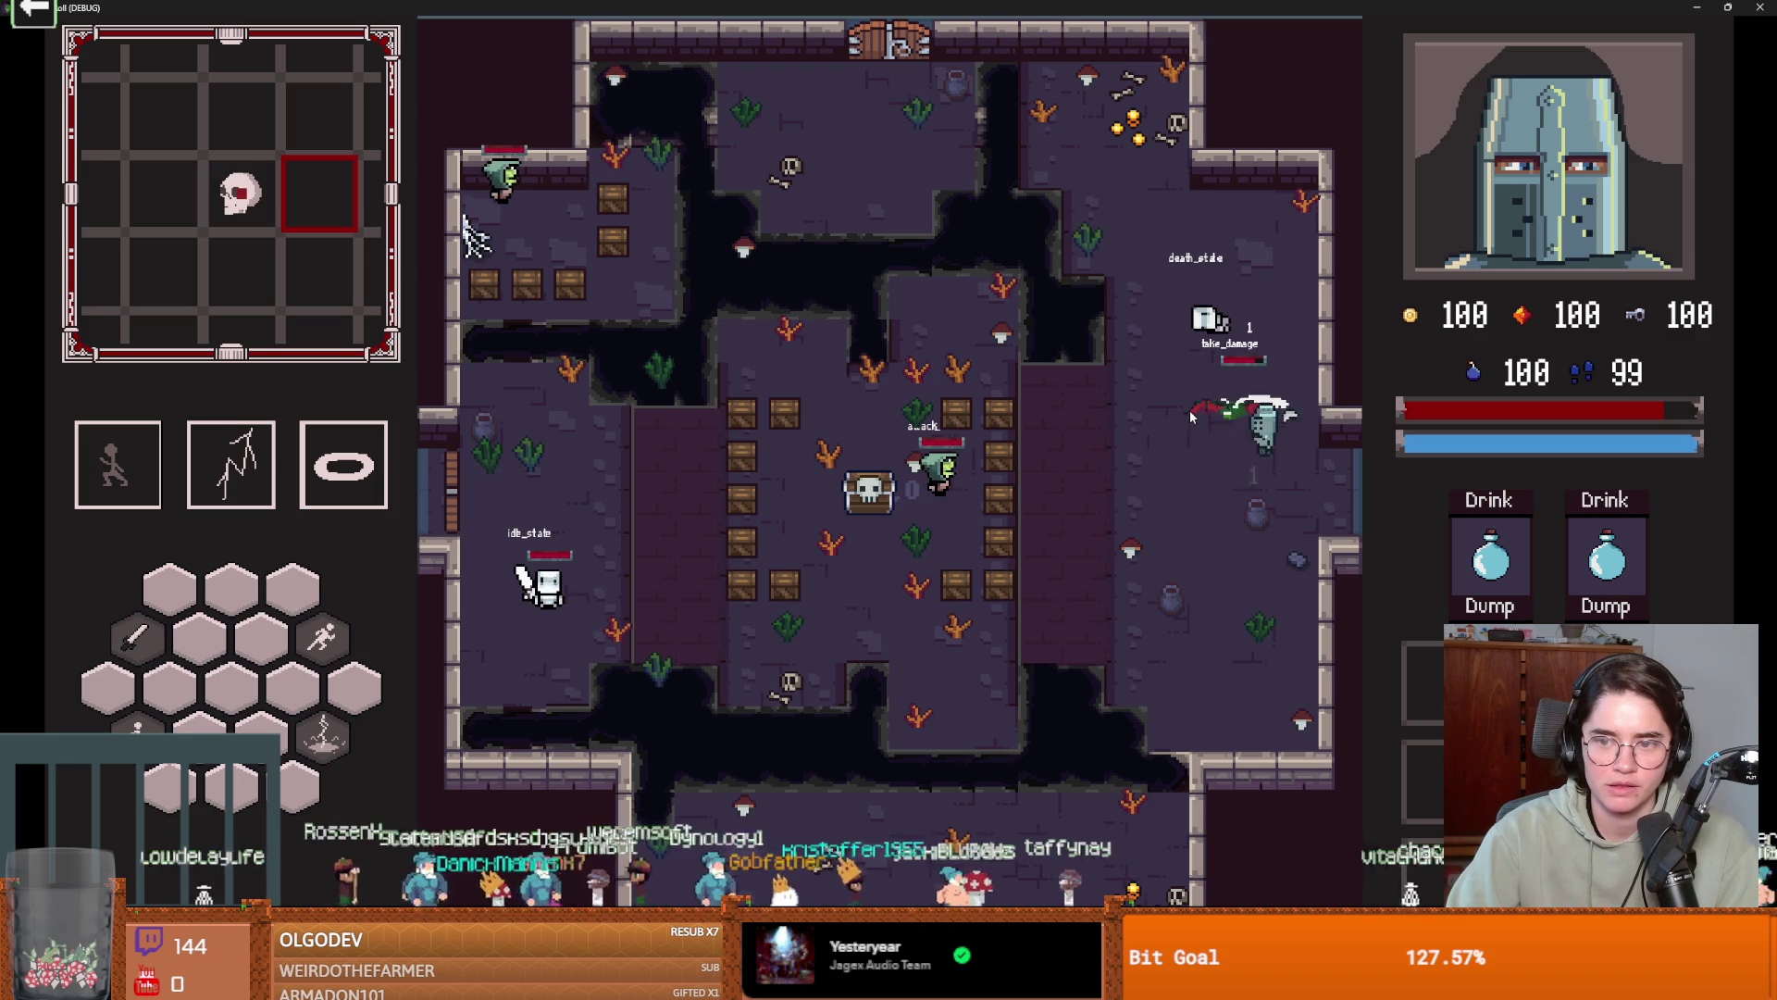
pyautogui.click(1194, 415)
pyautogui.click(1268, 379)
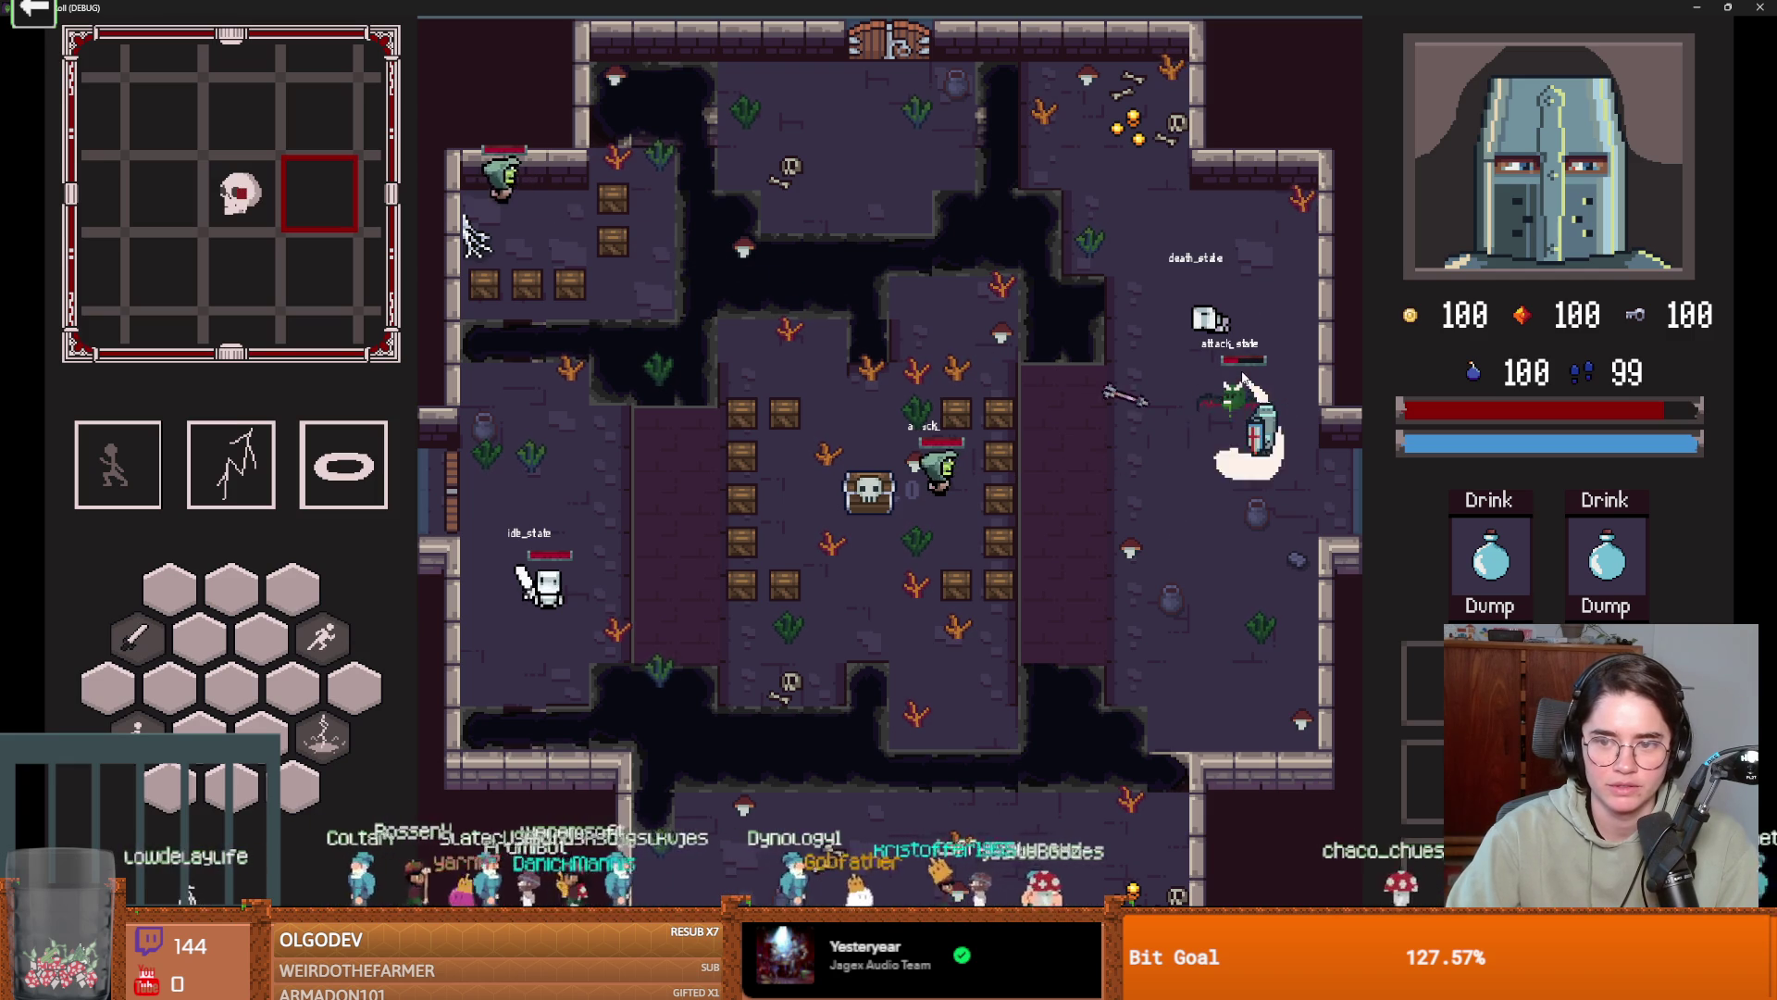
pyautogui.click(1279, 368)
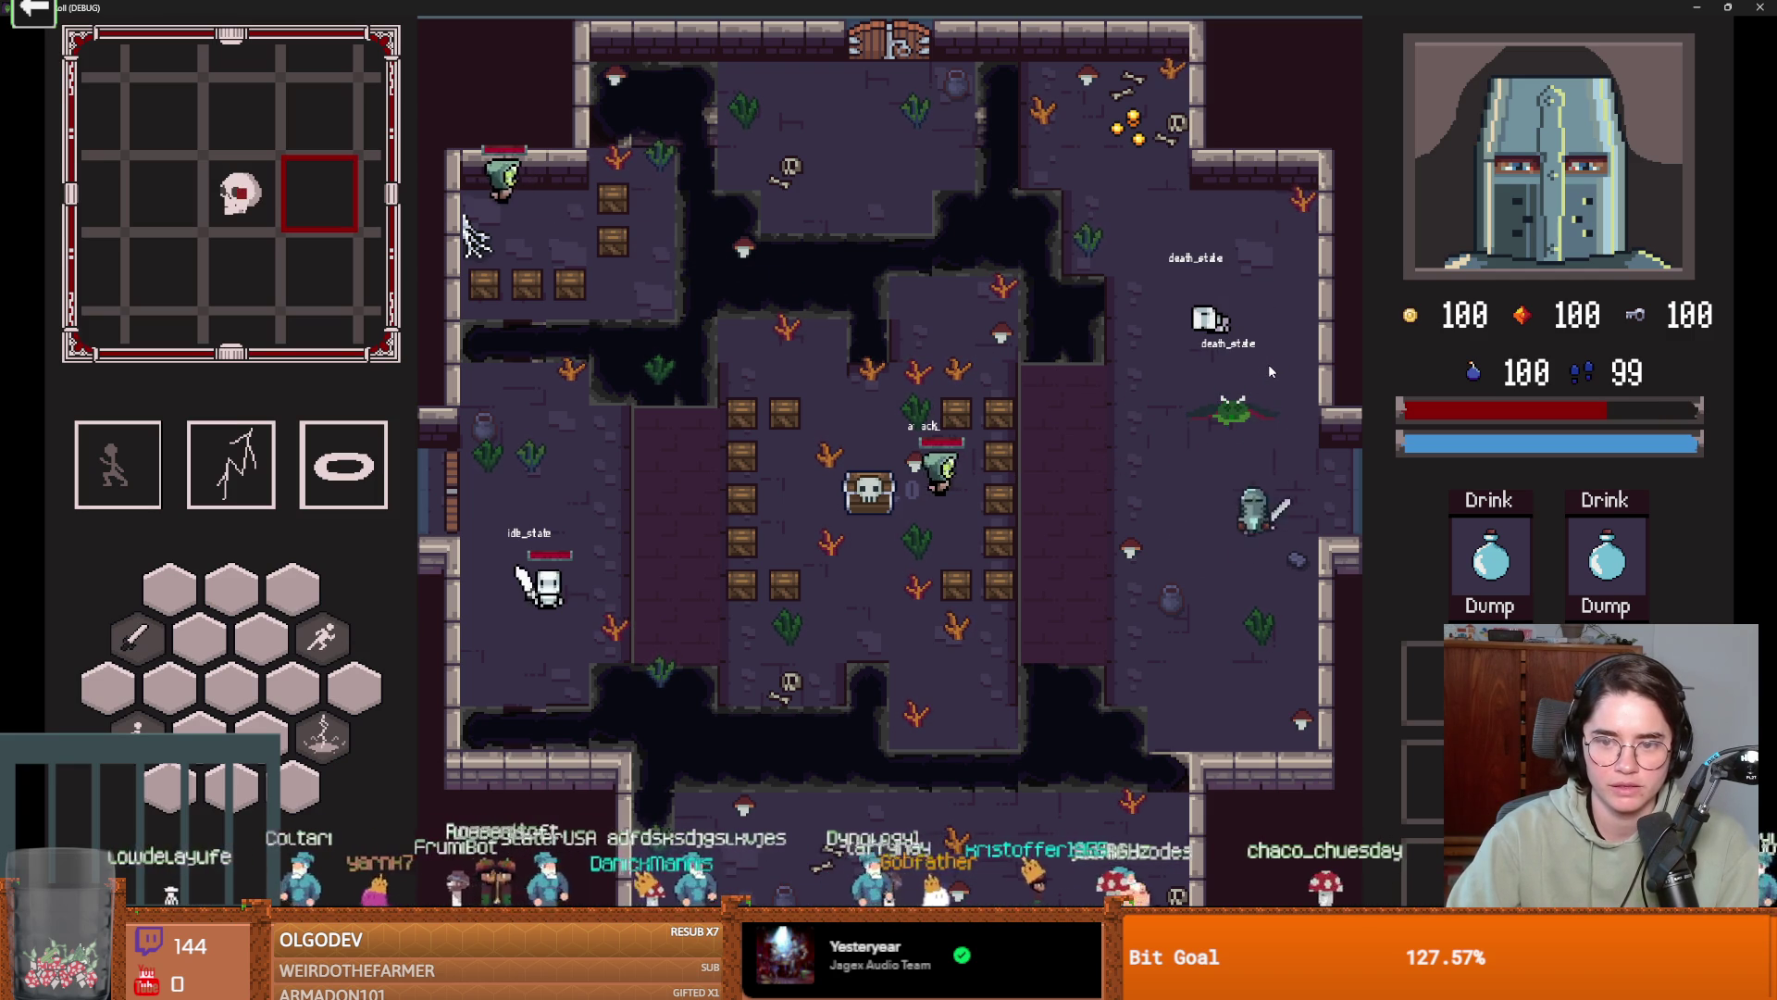
pyautogui.rightClick(1268, 364)
# Walk and dash the knight around the room past the chest.
pyautogui.press('s')
pyautogui.press('a')
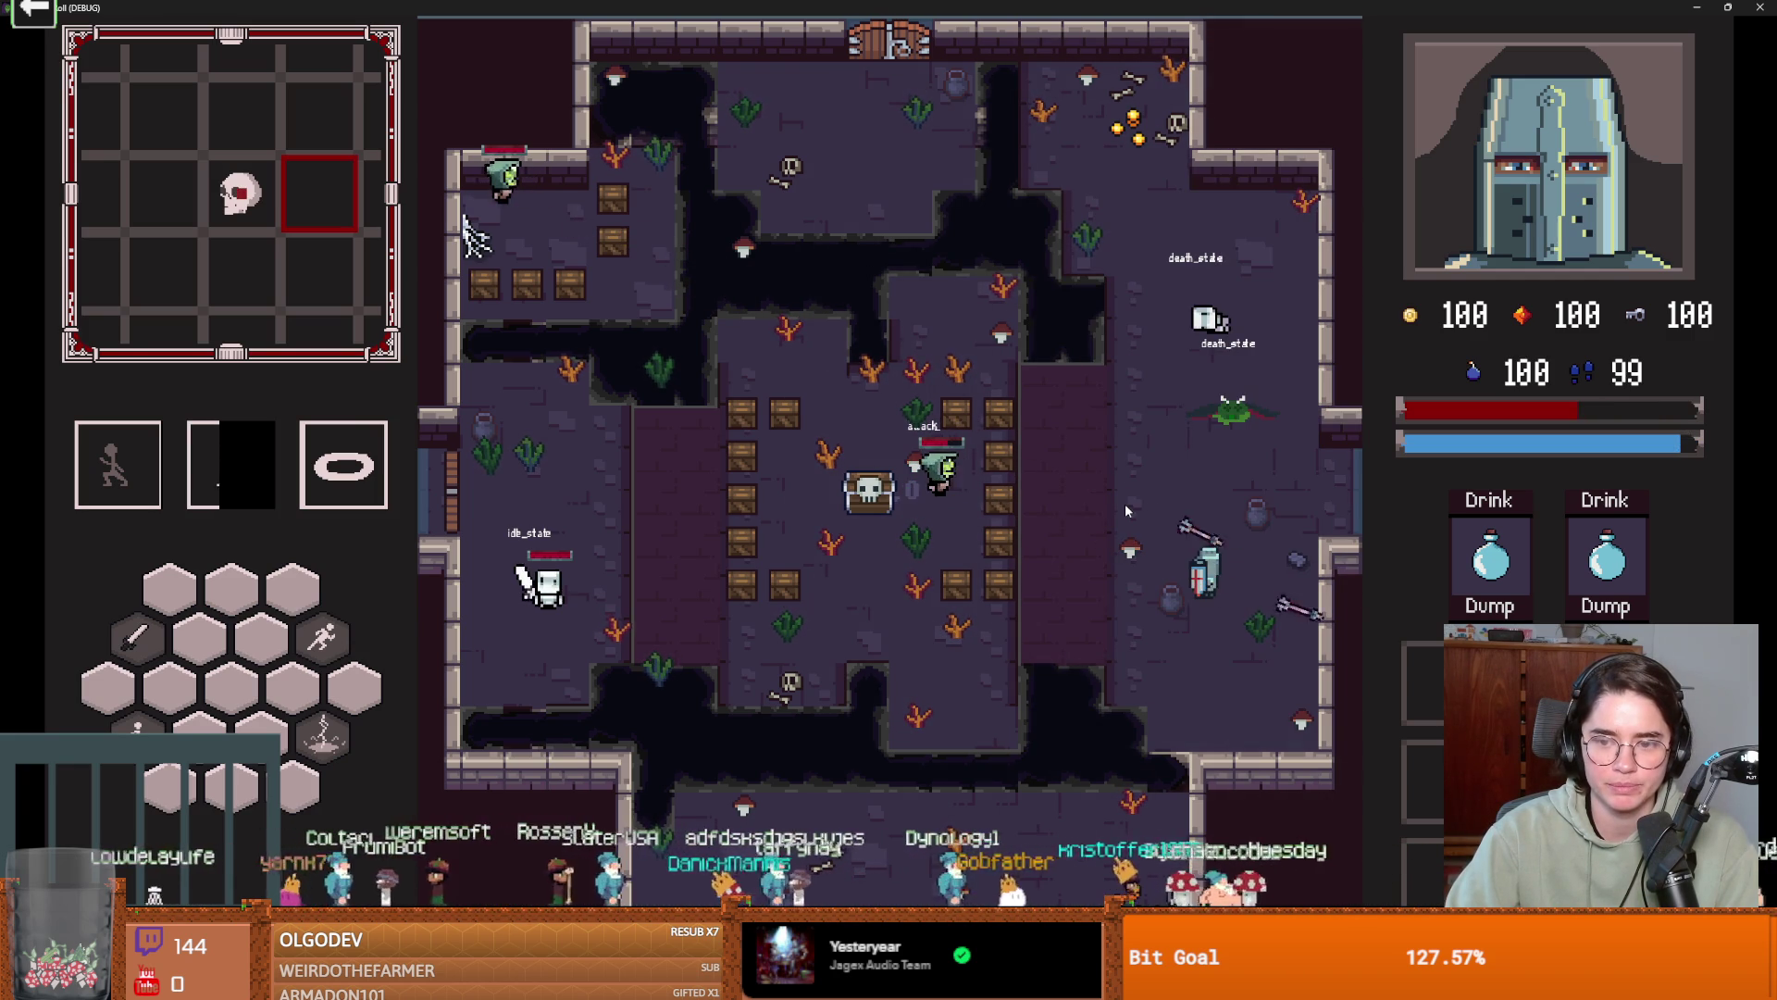
pyautogui.press('d')
pyautogui.press('space')
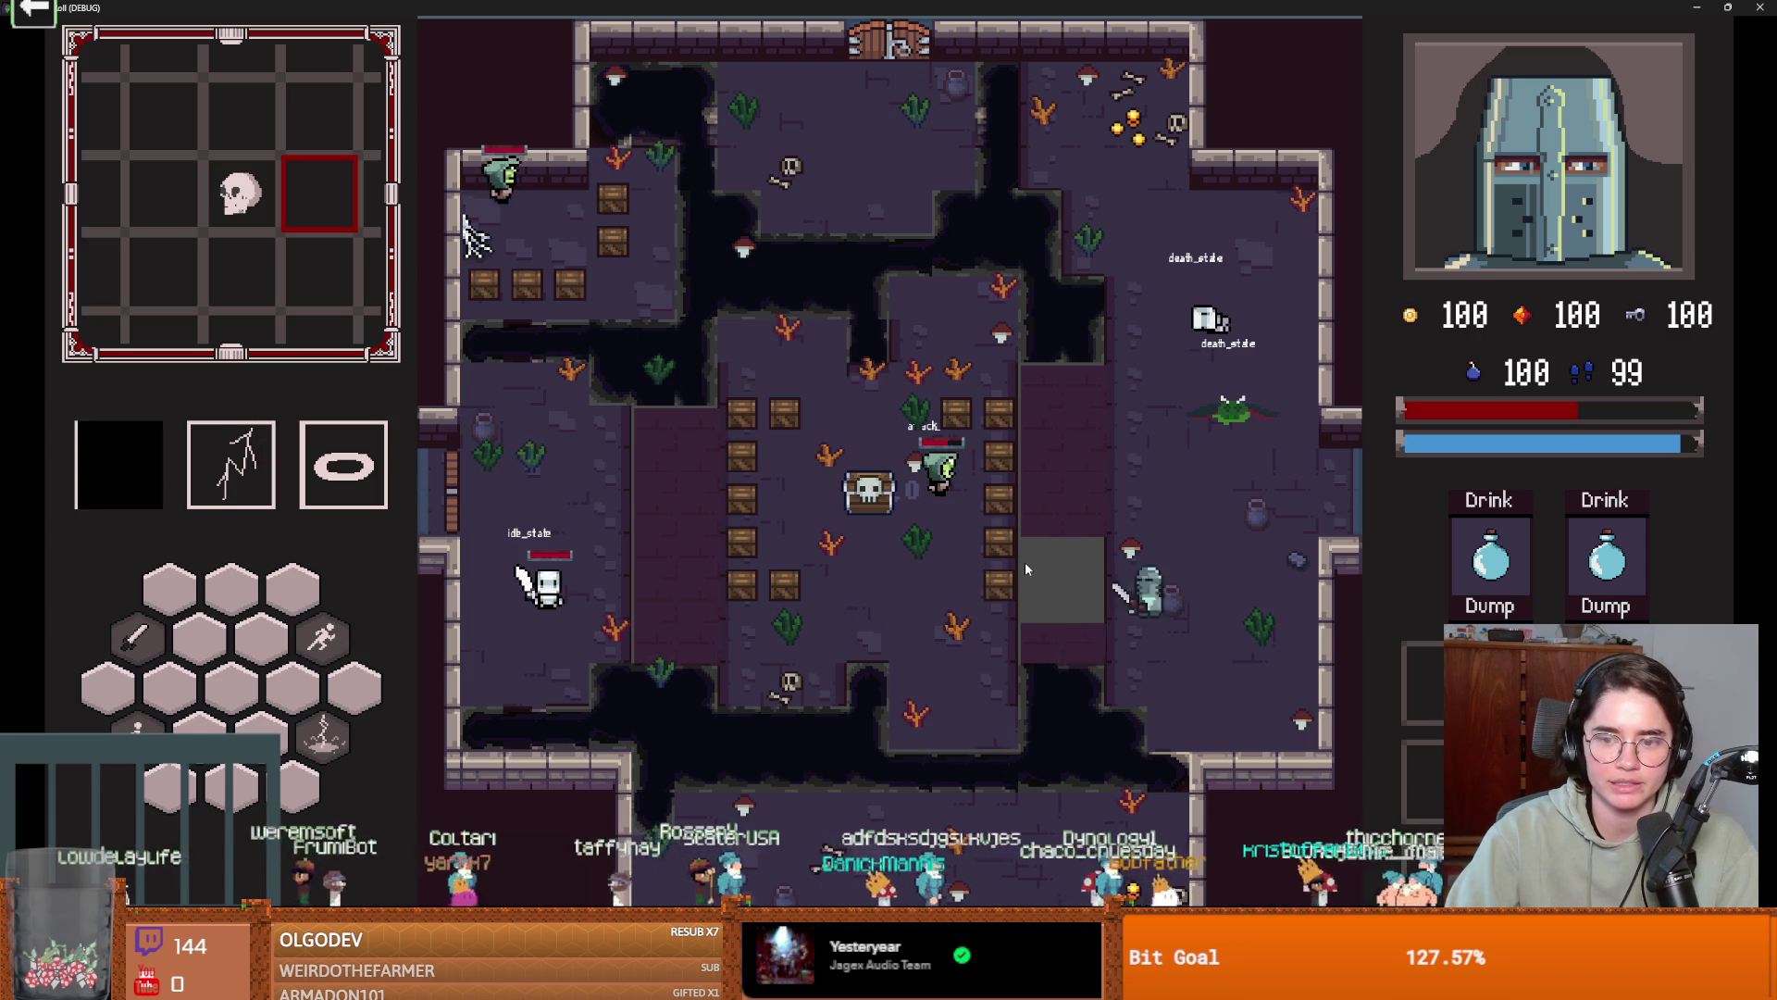
pyautogui.press('a')
pyautogui.press('w')
pyautogui.press('space')
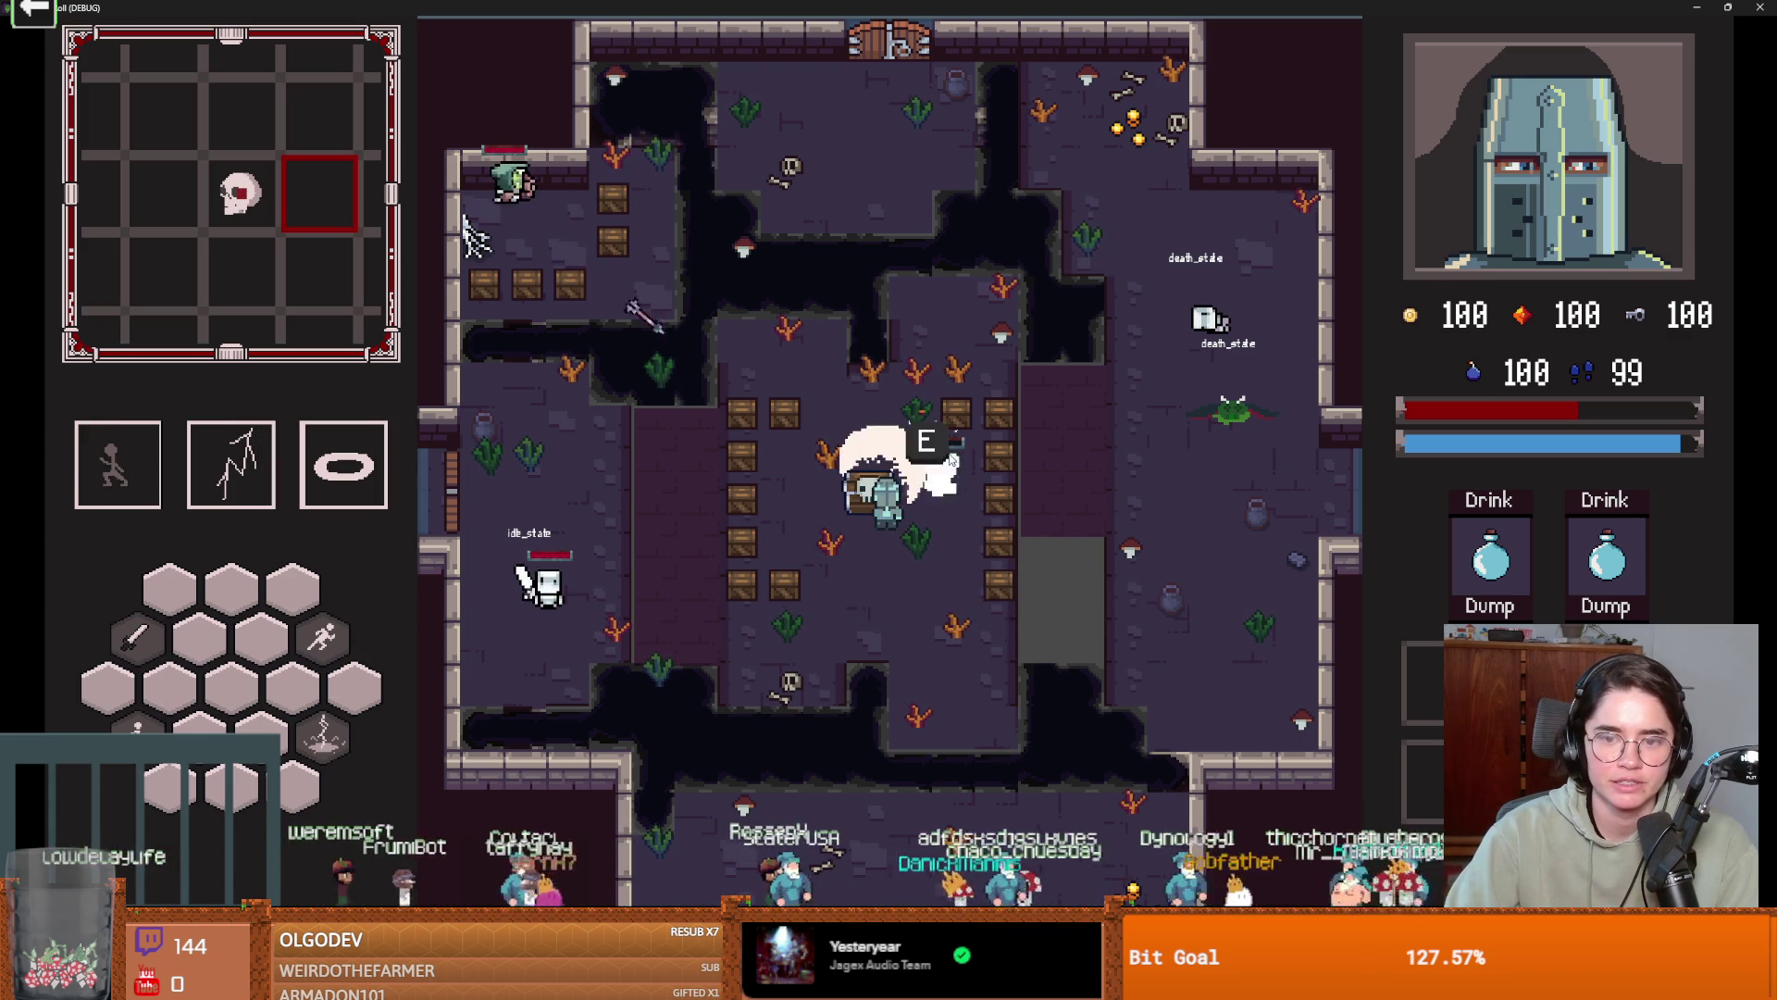
pyautogui.press('a')
pyautogui.press('space')
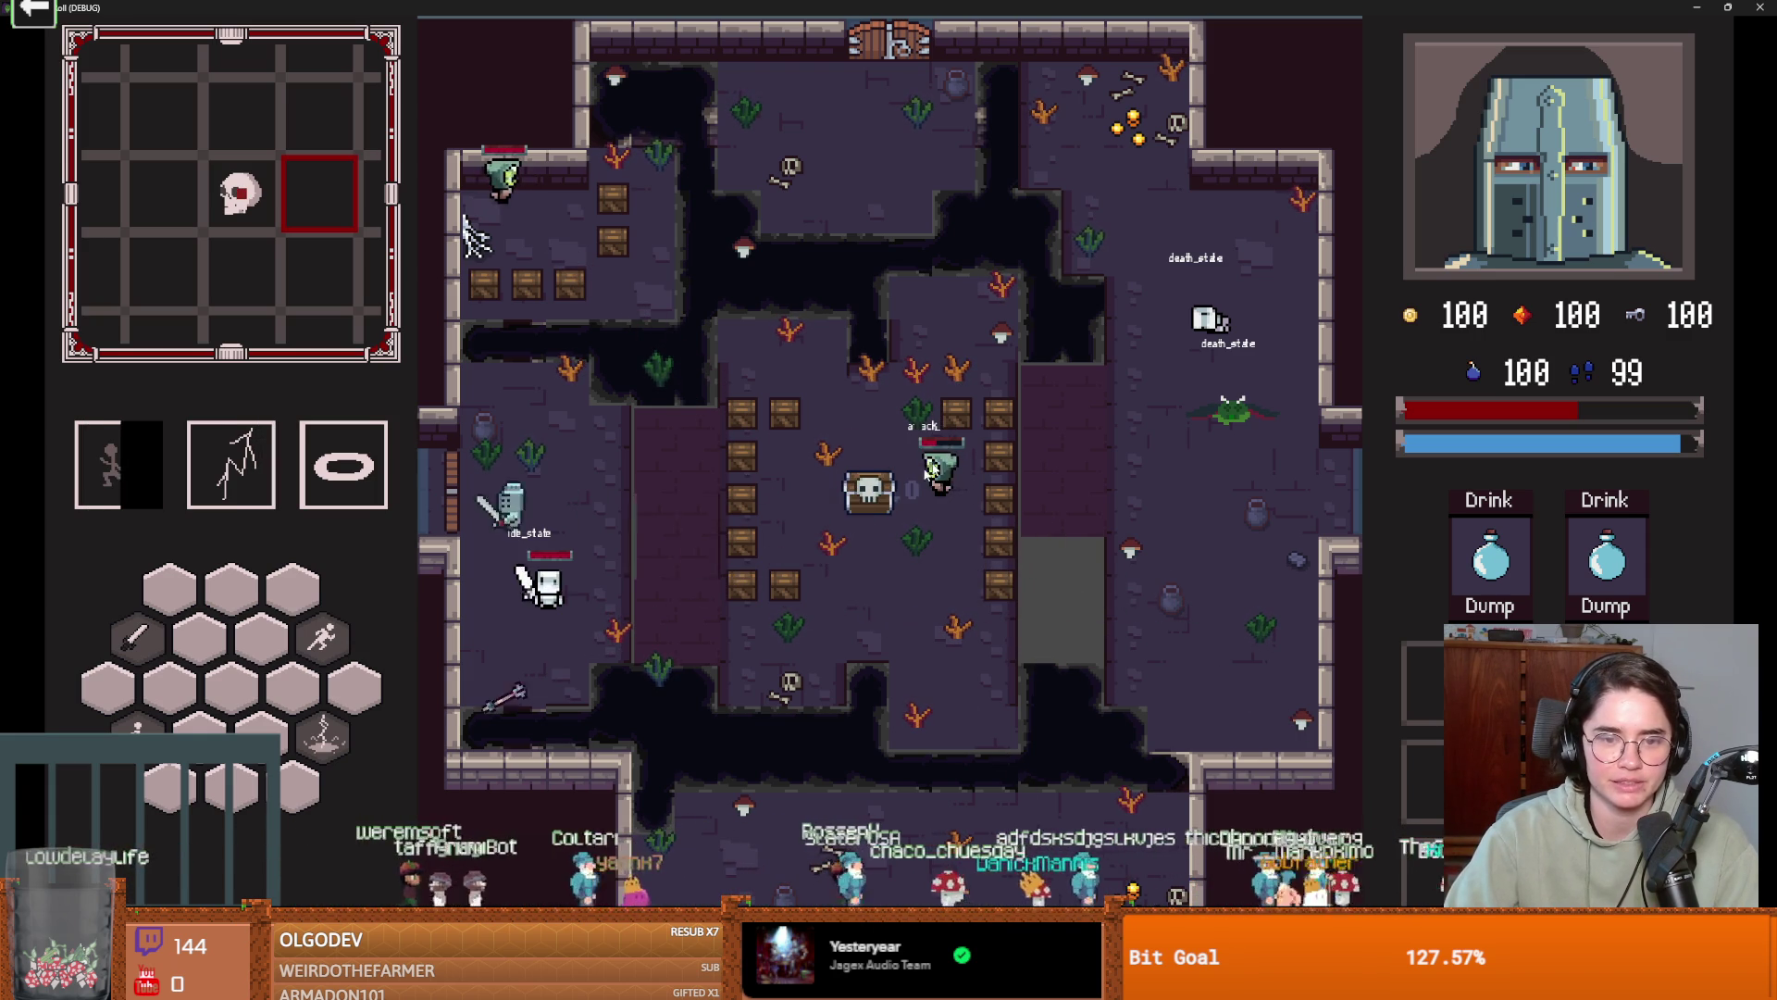
# Pause, end the current run, and pick the next room card in the new run.
pyautogui.press('Escape')
pyautogui.press('Down')
pyautogui.press('Down')
pyautogui.press('Down')
pyautogui.press('Return')
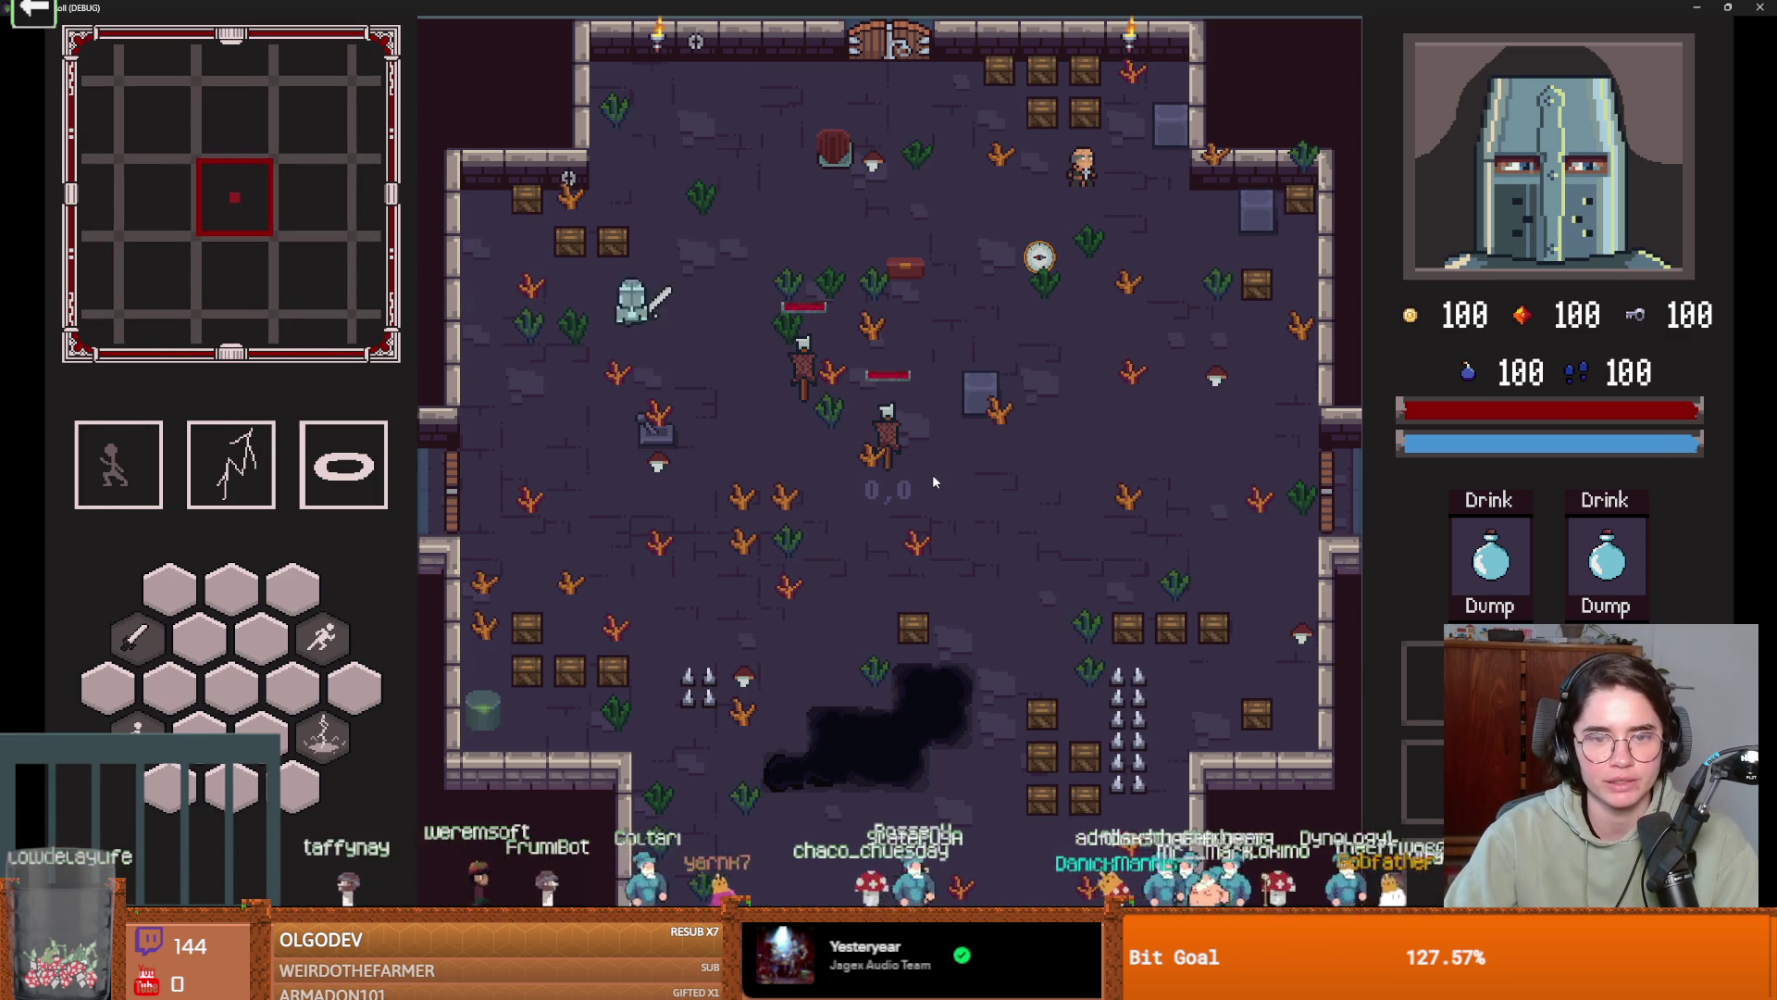
pyautogui.press('space')
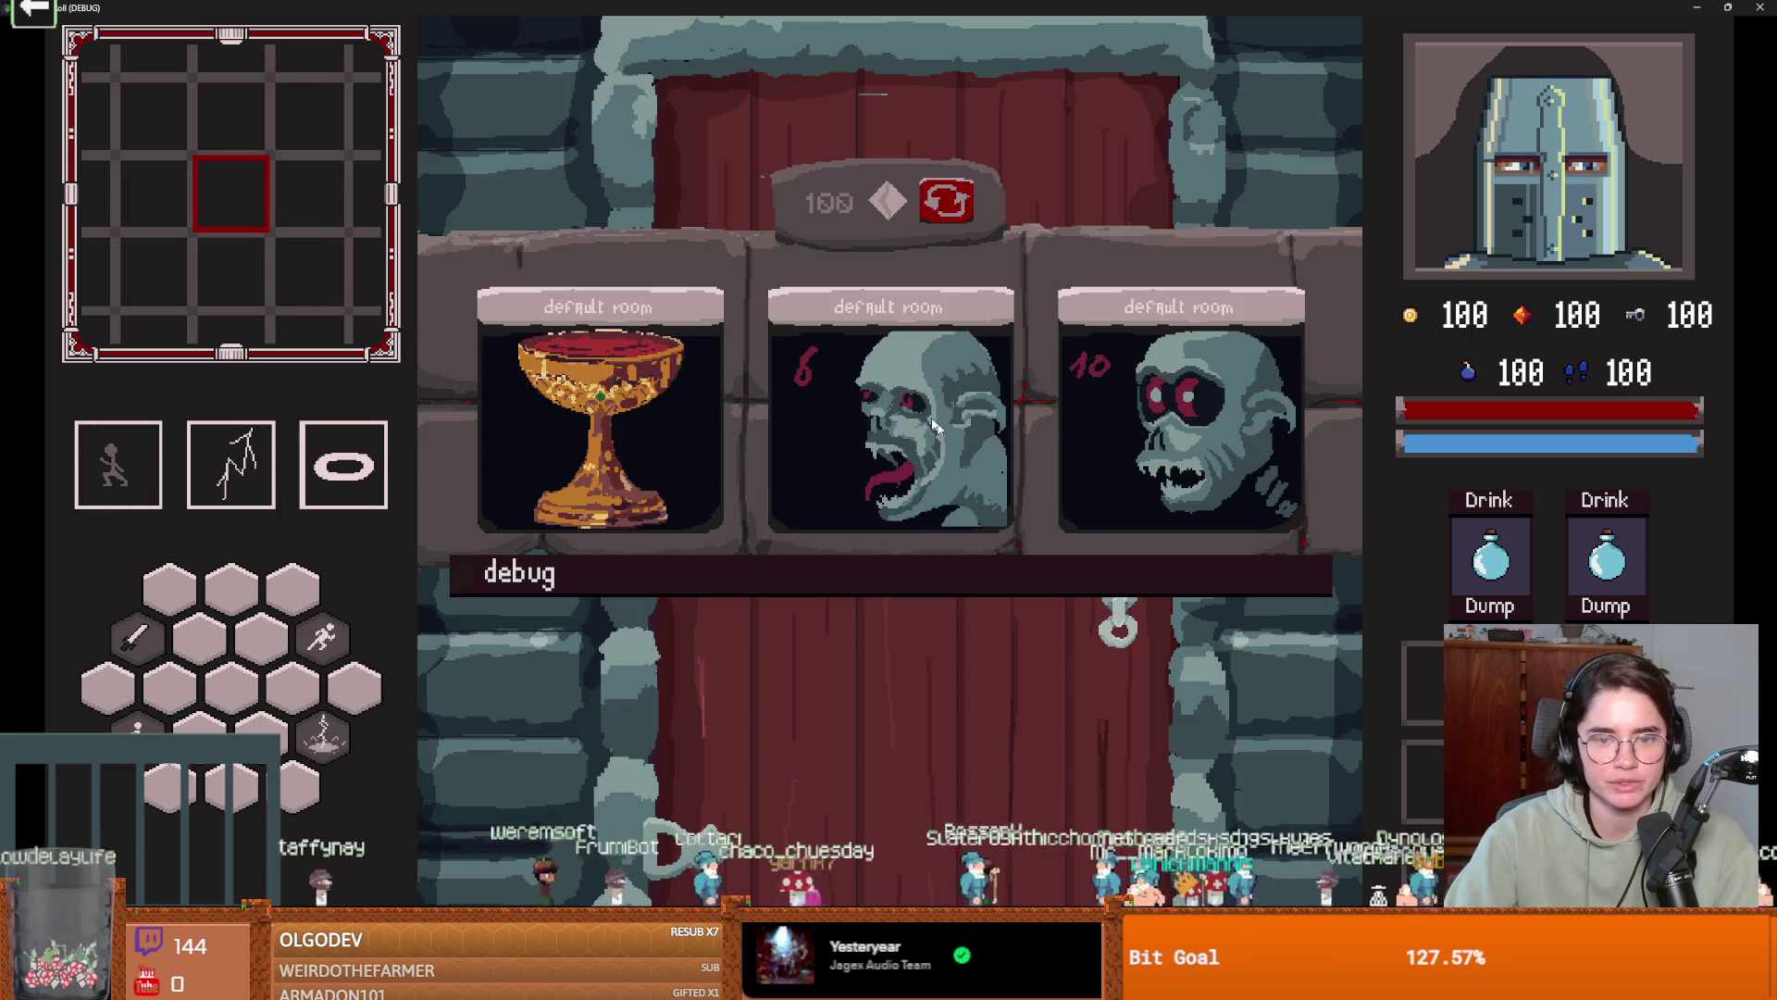
pyautogui.click(663, 469)
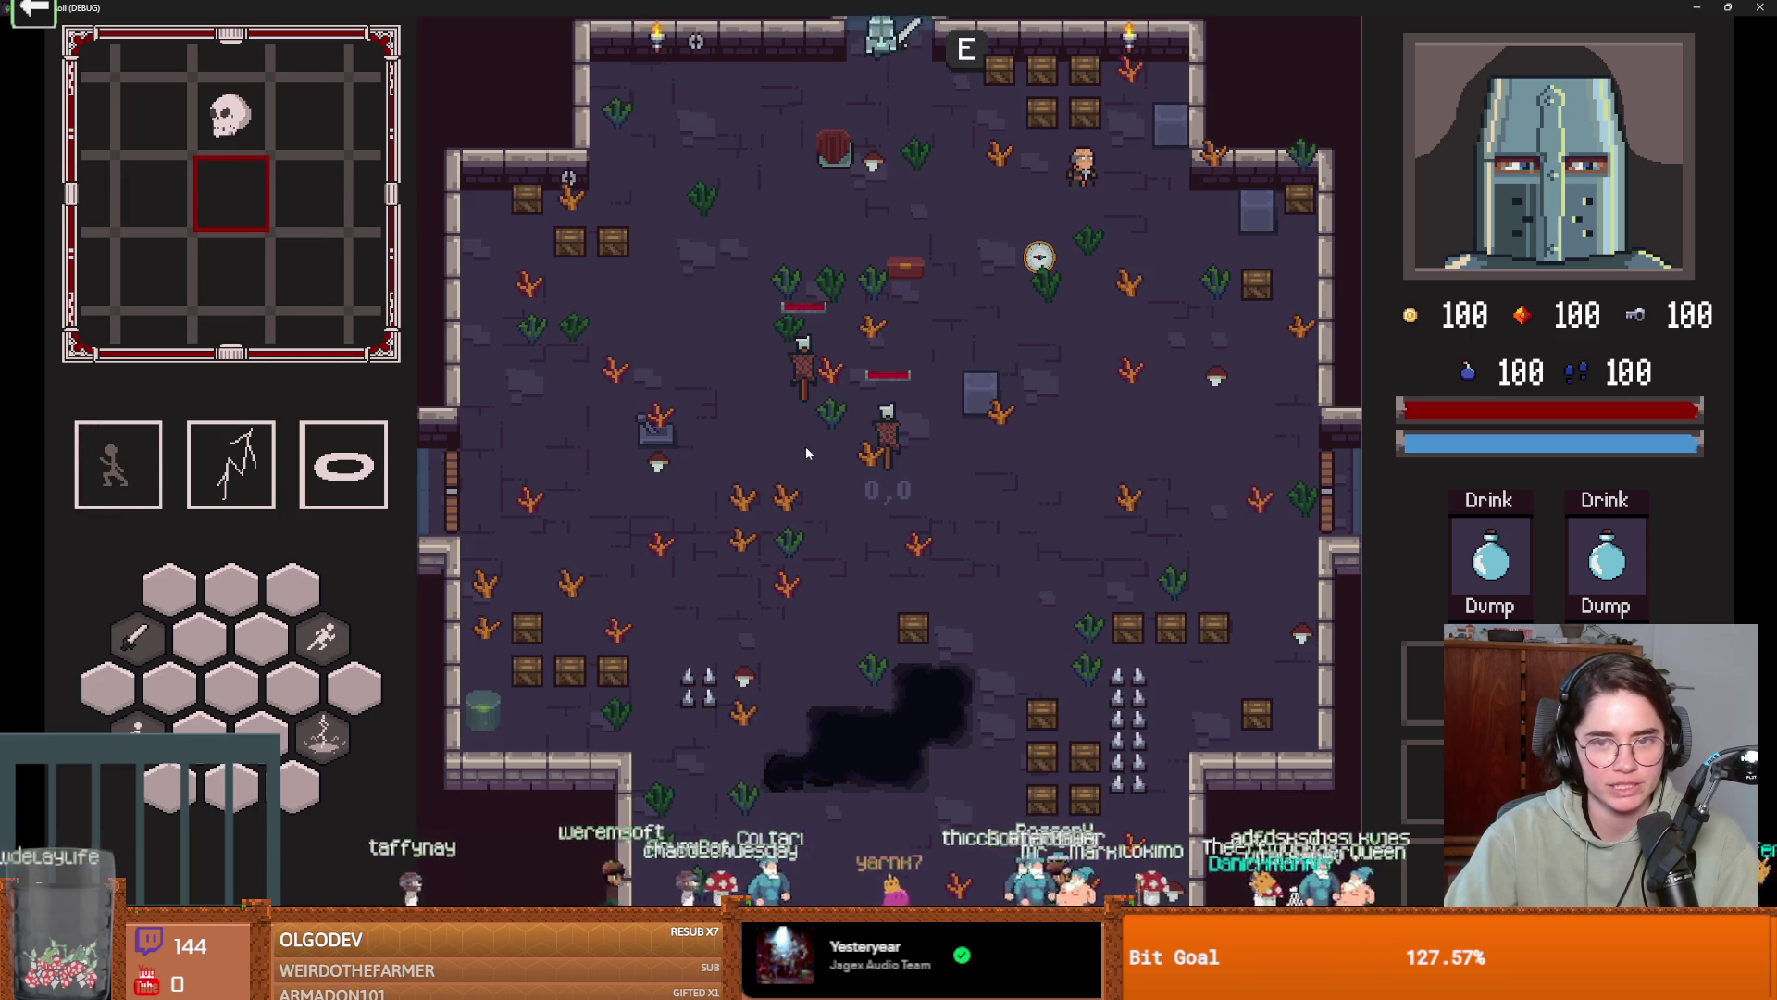
# Unlock the cross-shaped room's top door with a key and pick the next room.
pyautogui.press('space')
pyautogui.press('w')
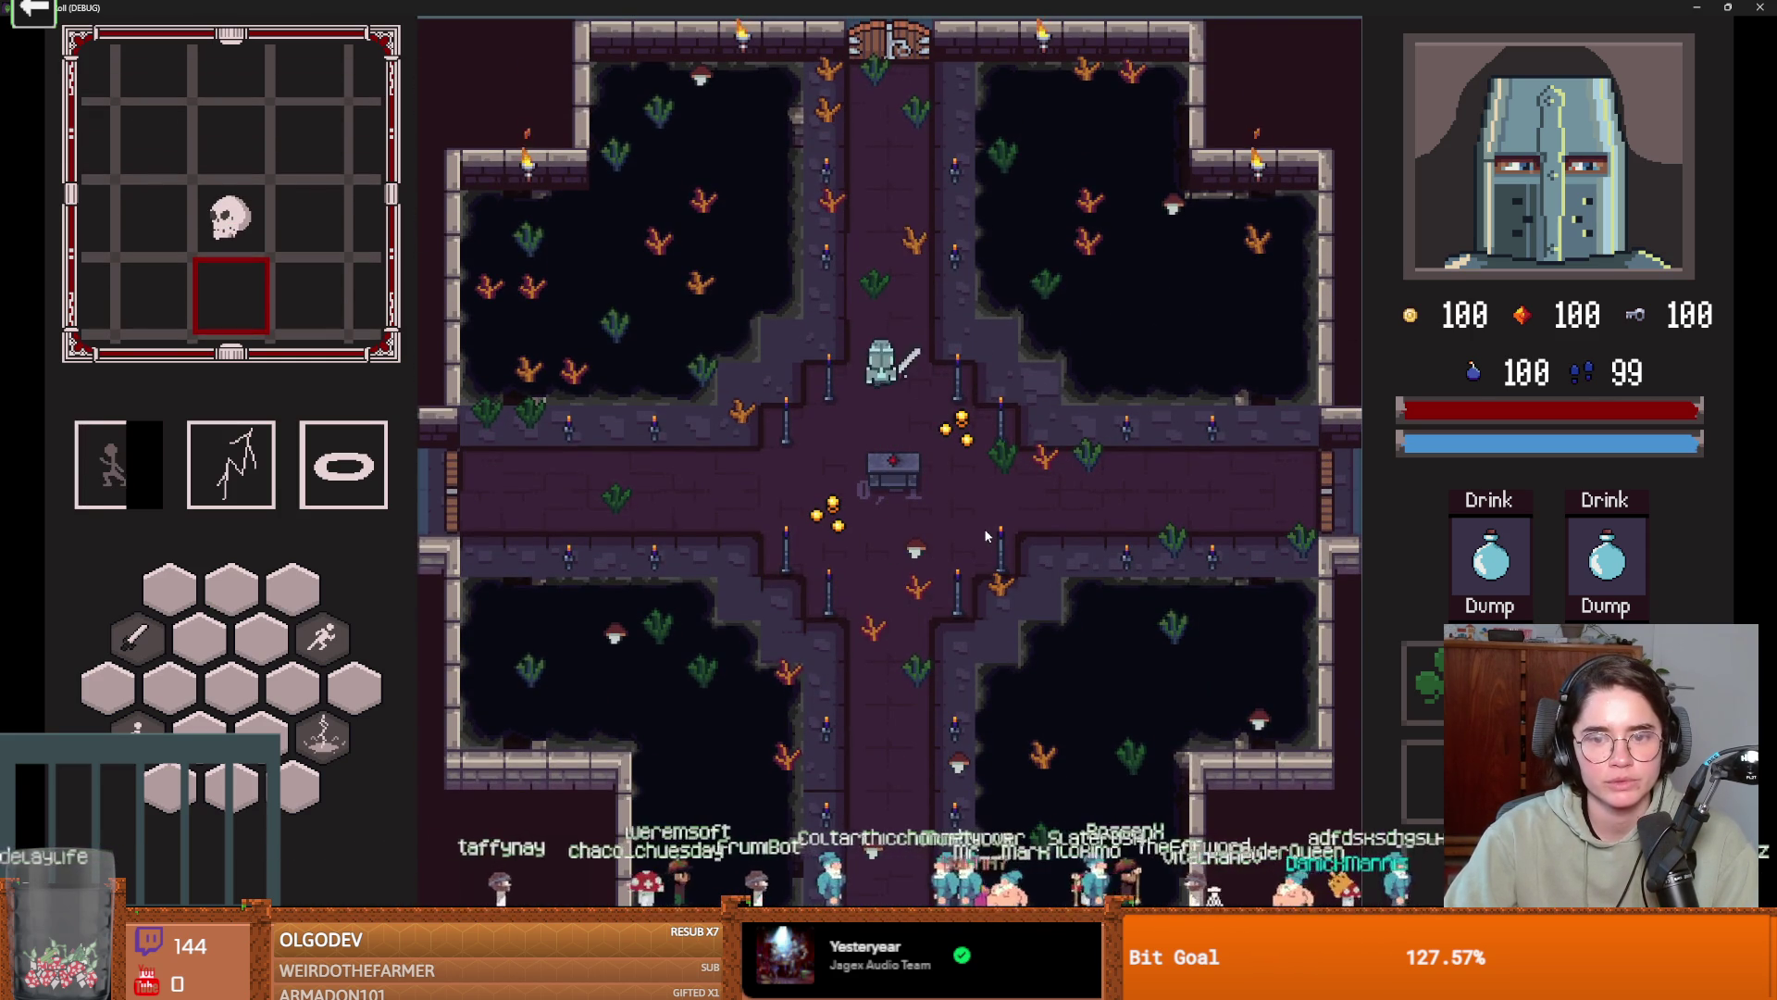
pyautogui.press('space')
pyautogui.press('e')
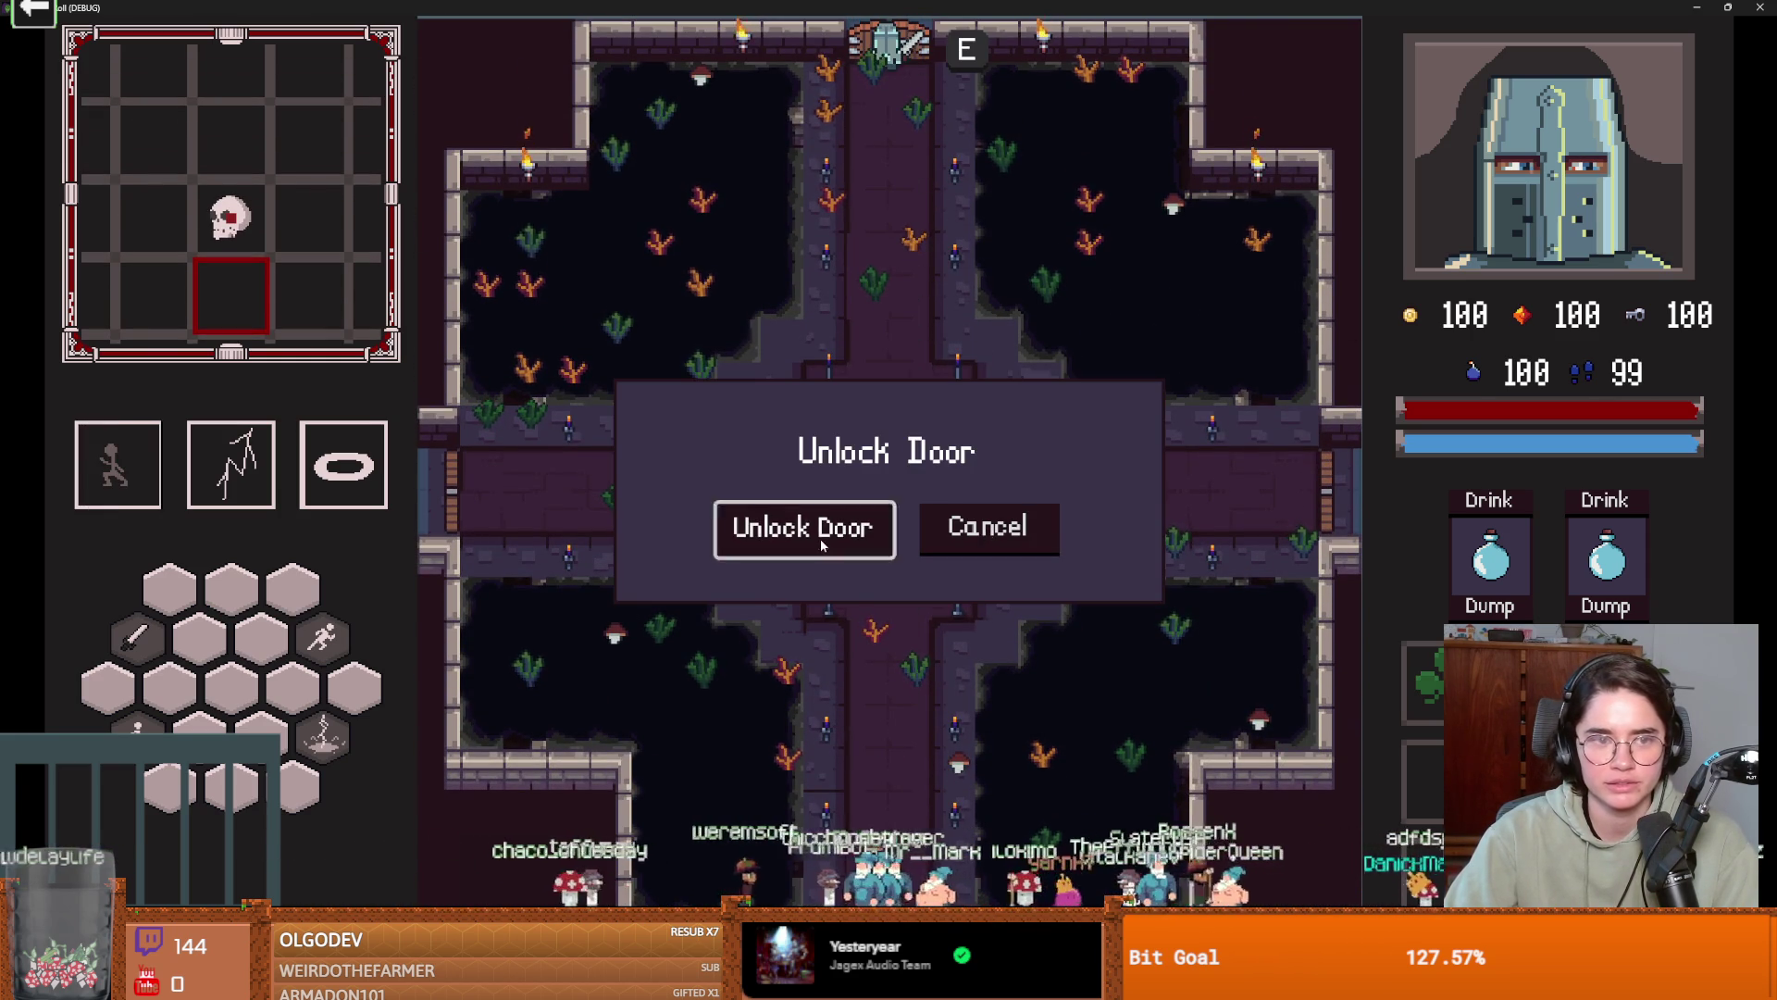
pyautogui.click(803, 526)
pyautogui.click(1152, 450)
# Attack enemies near the crates, briefly shrinking the game window before restoring it full screen.
pyautogui.press('space')
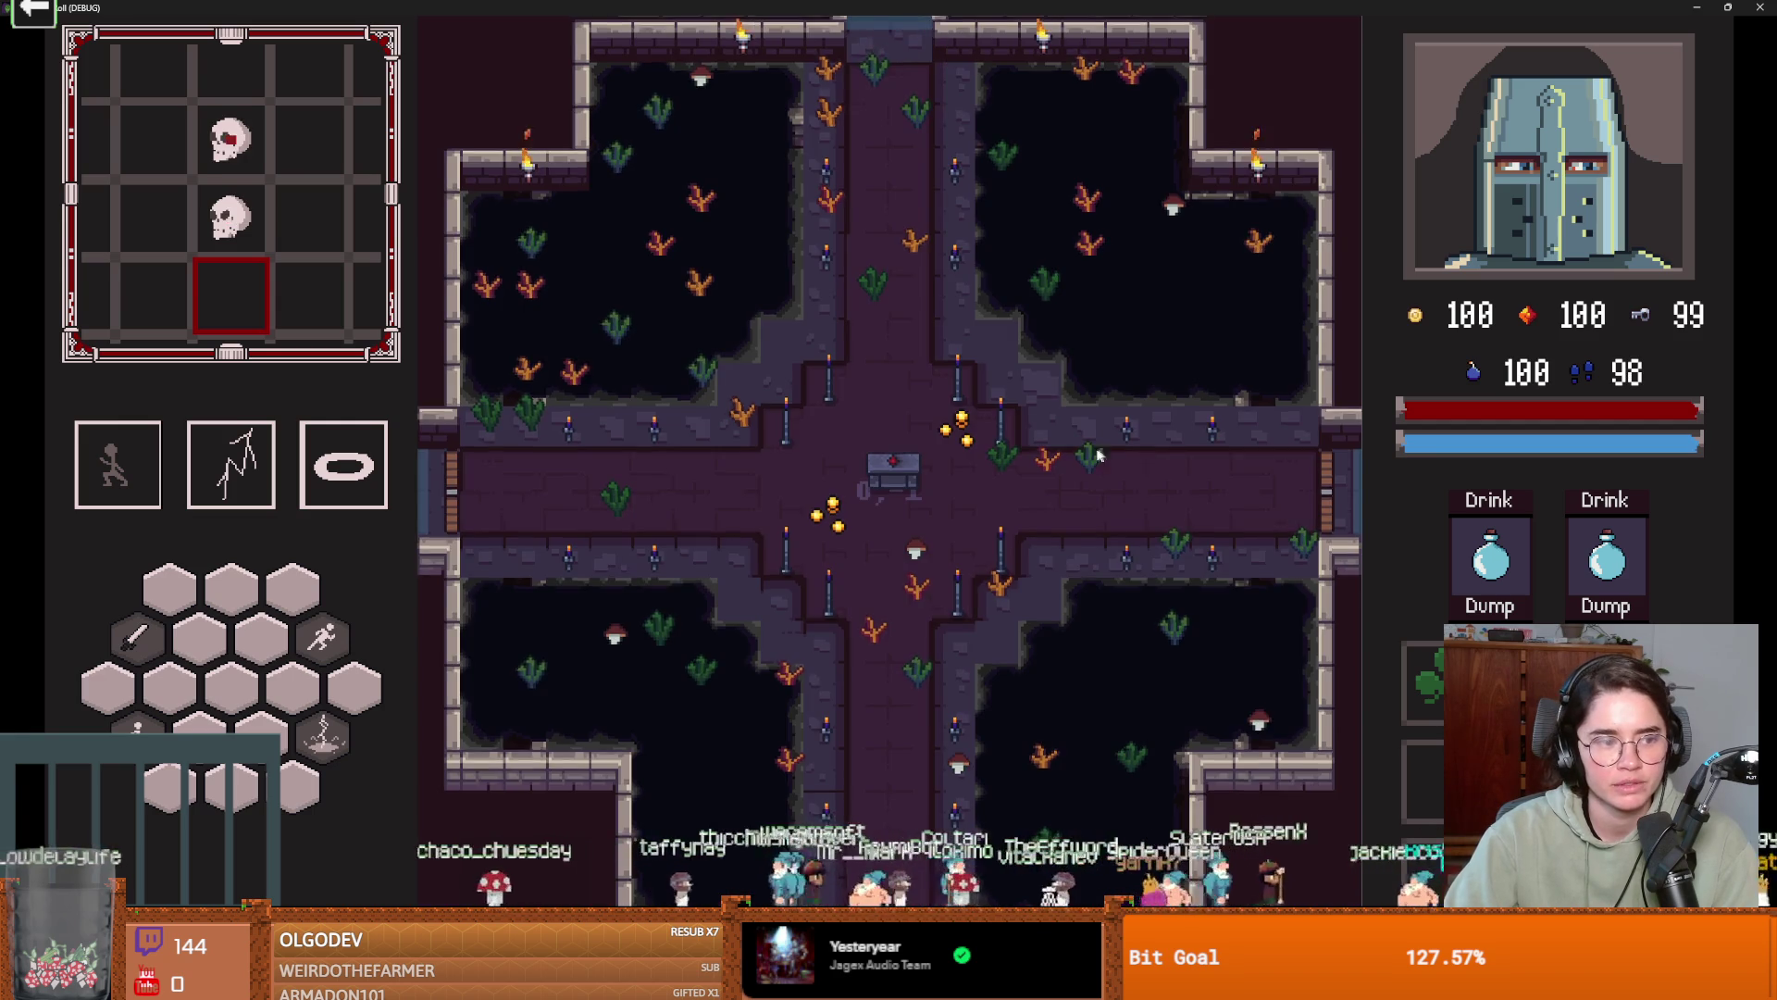
pyautogui.press('w')
pyautogui.press('space')
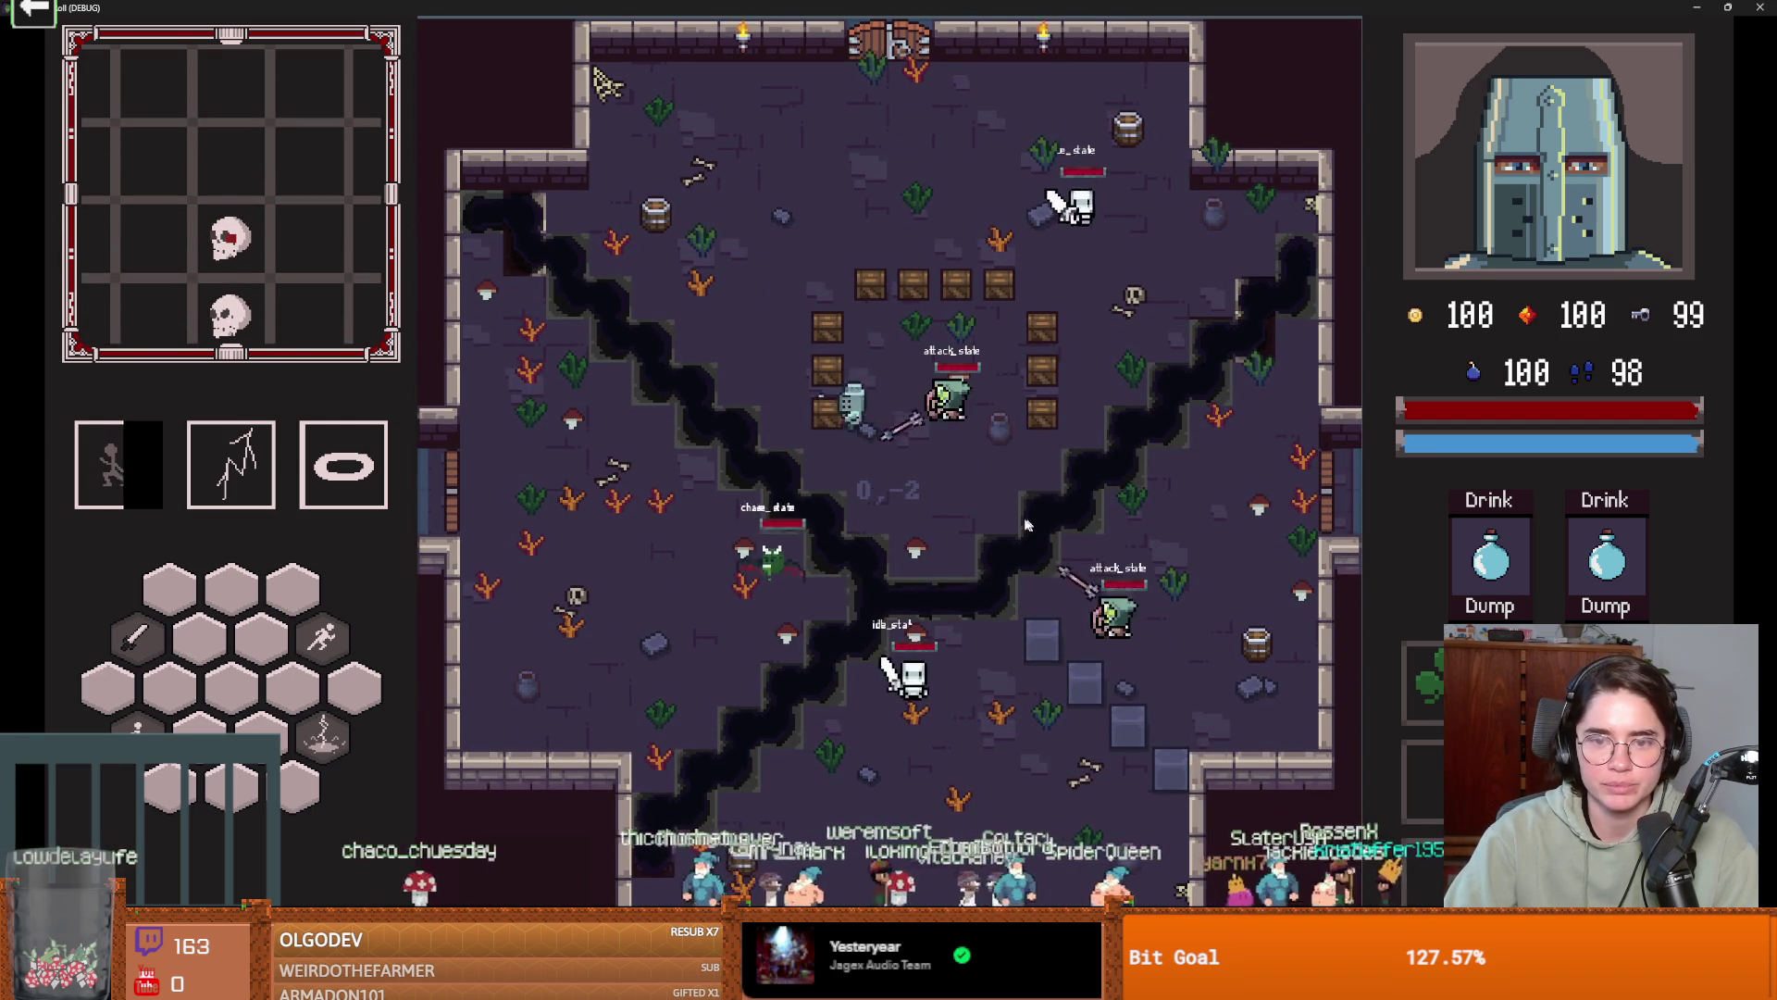
pyautogui.click(979, 459)
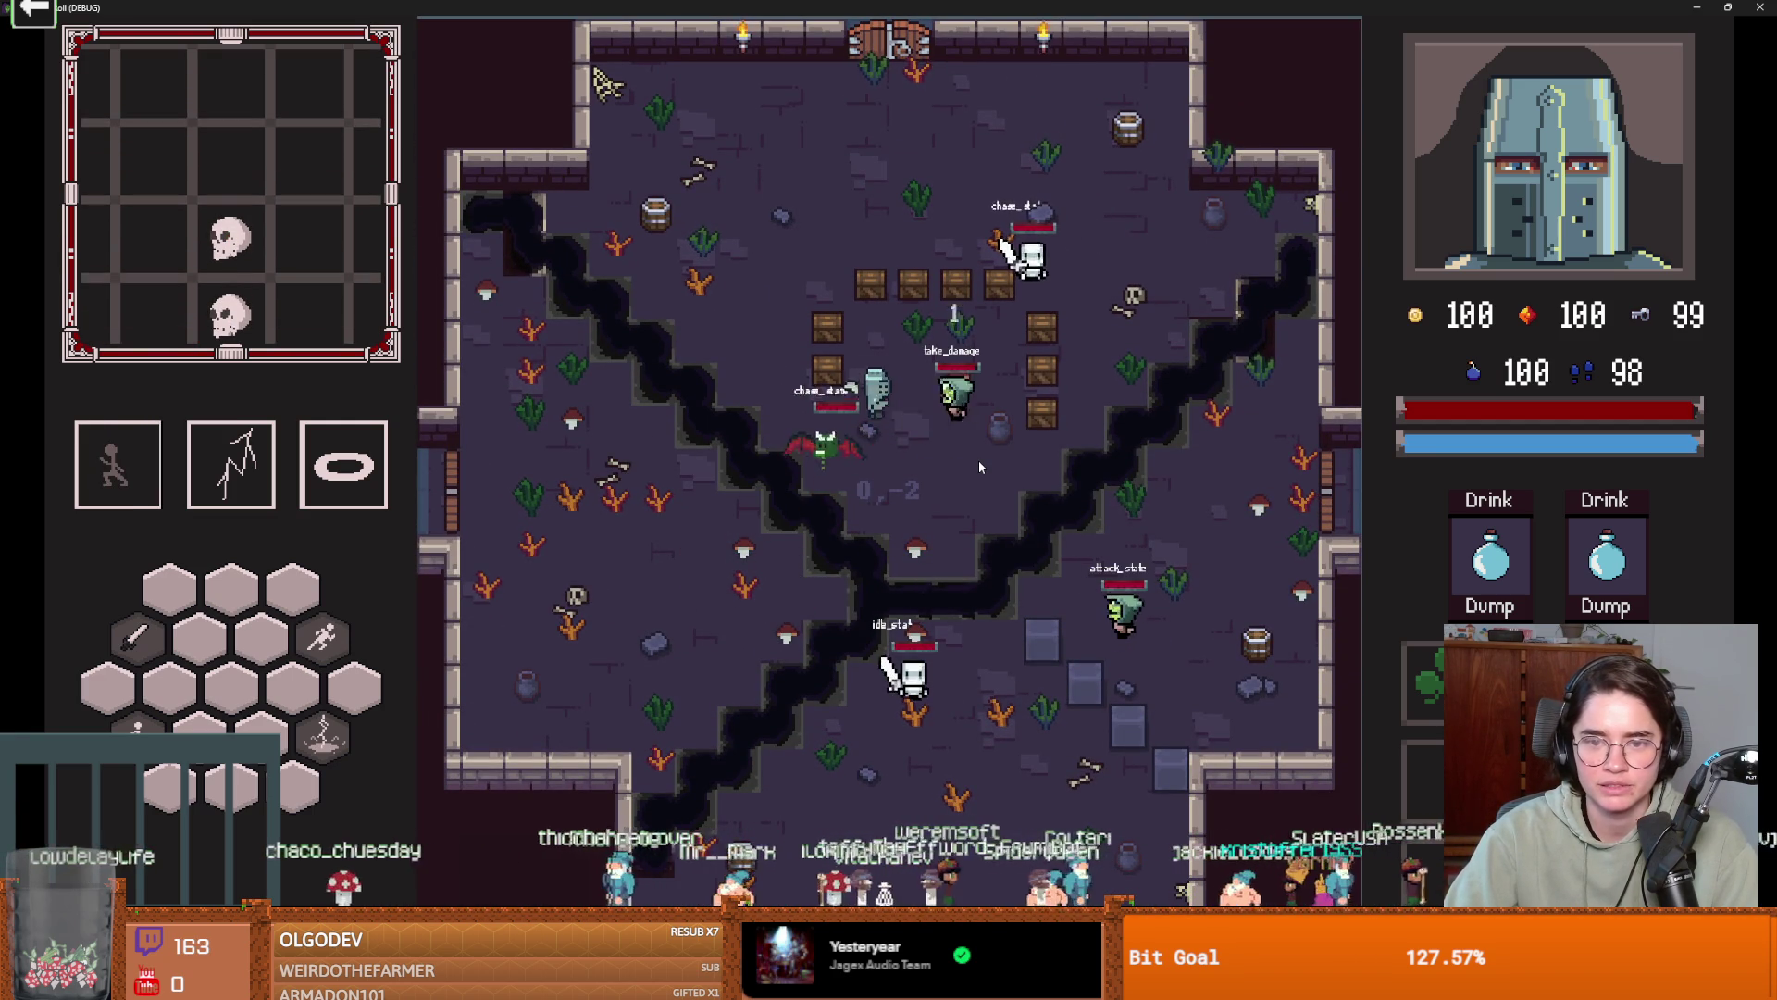
pyautogui.doubleClick(1186, 7)
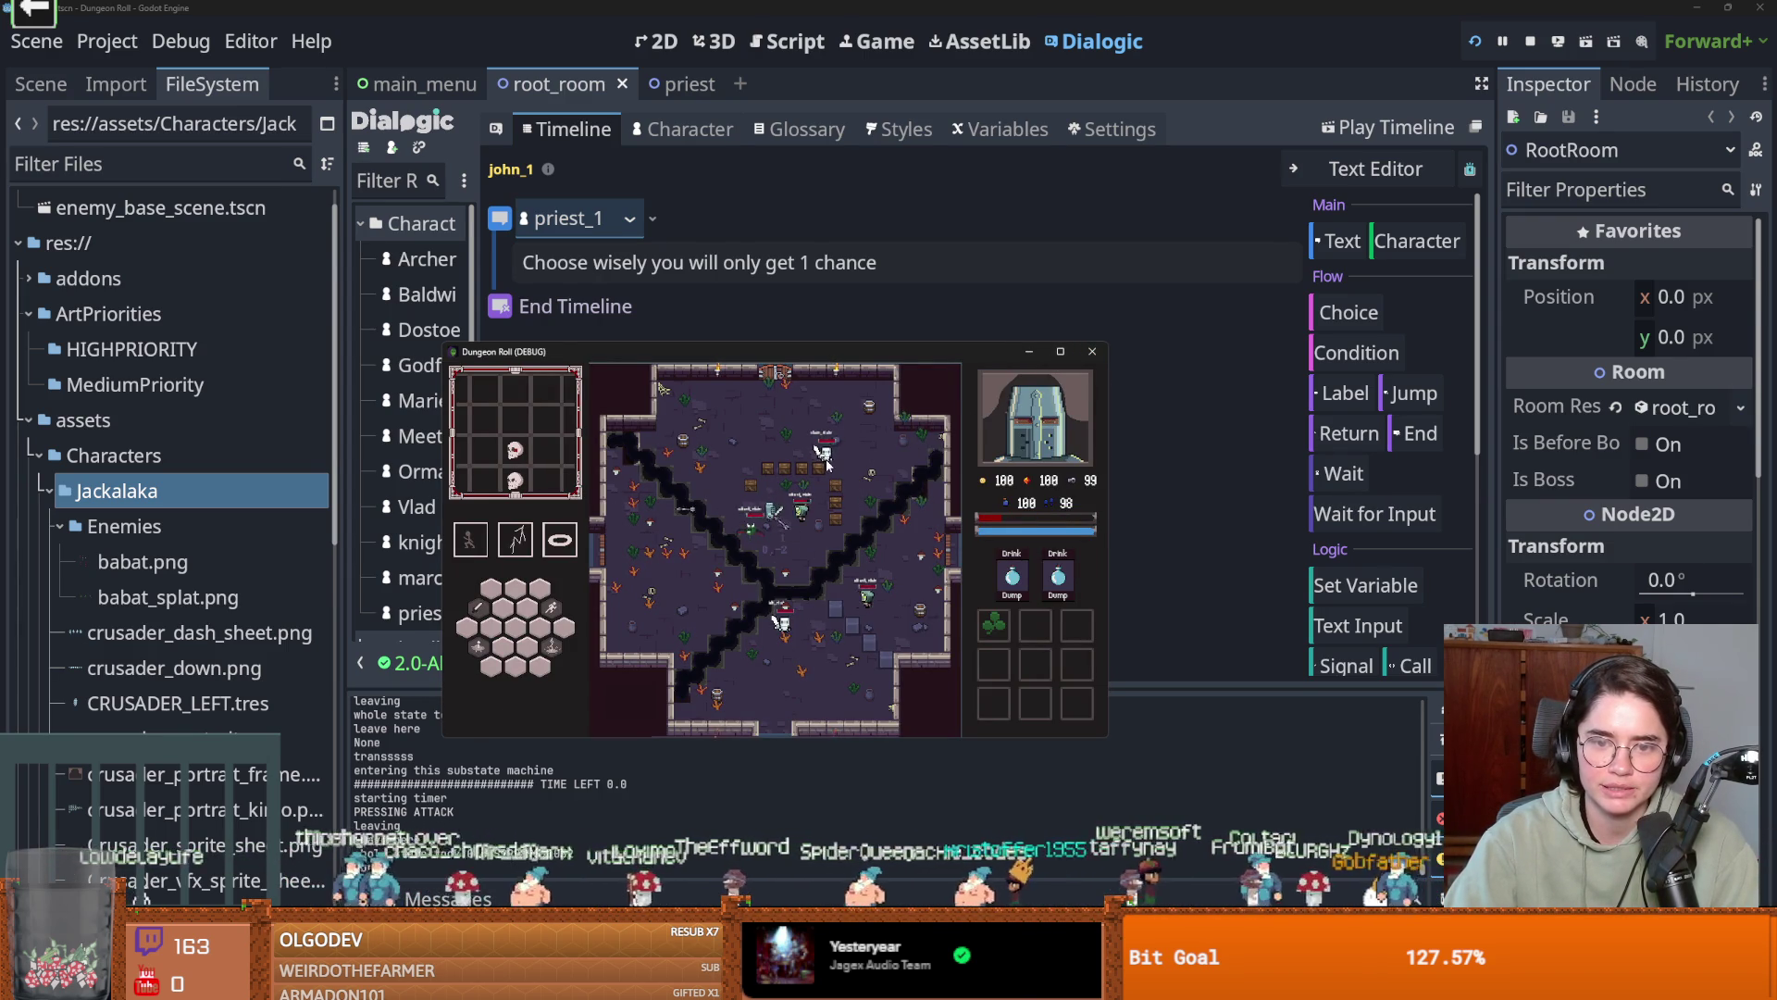
pyautogui.click(1061, 352)
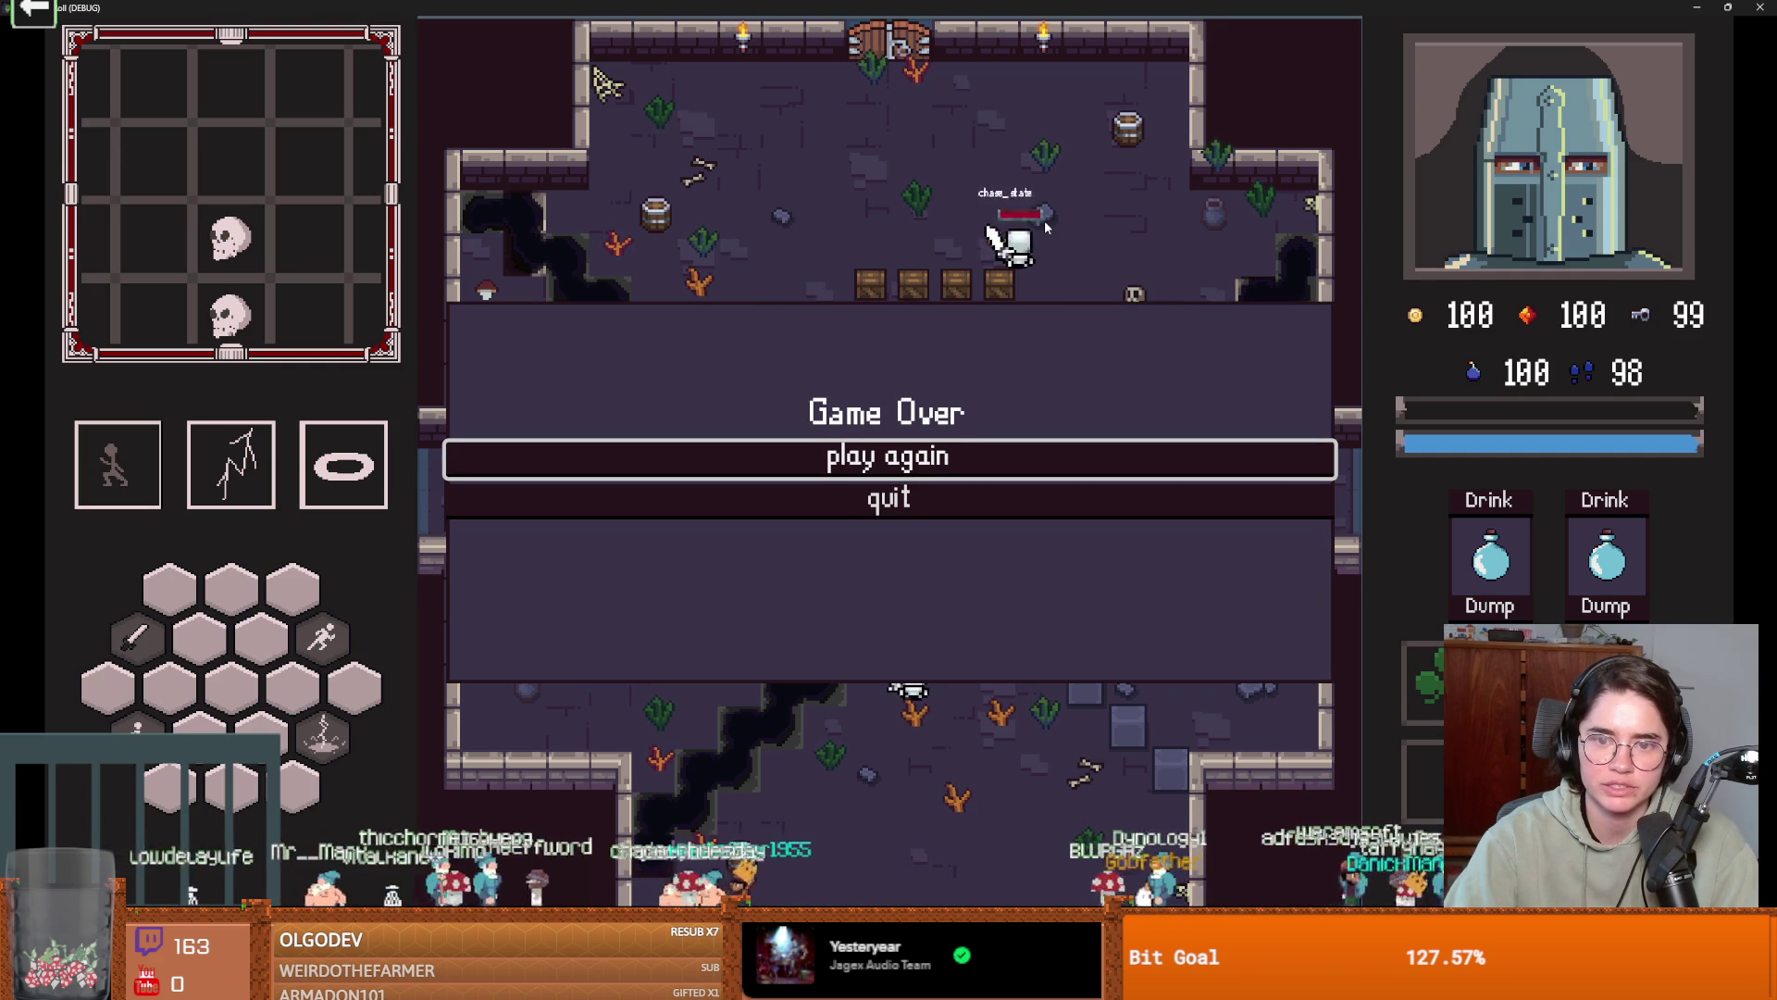
# Start a new run after Game Over and walk the knight around the room.
pyautogui.press('Return')
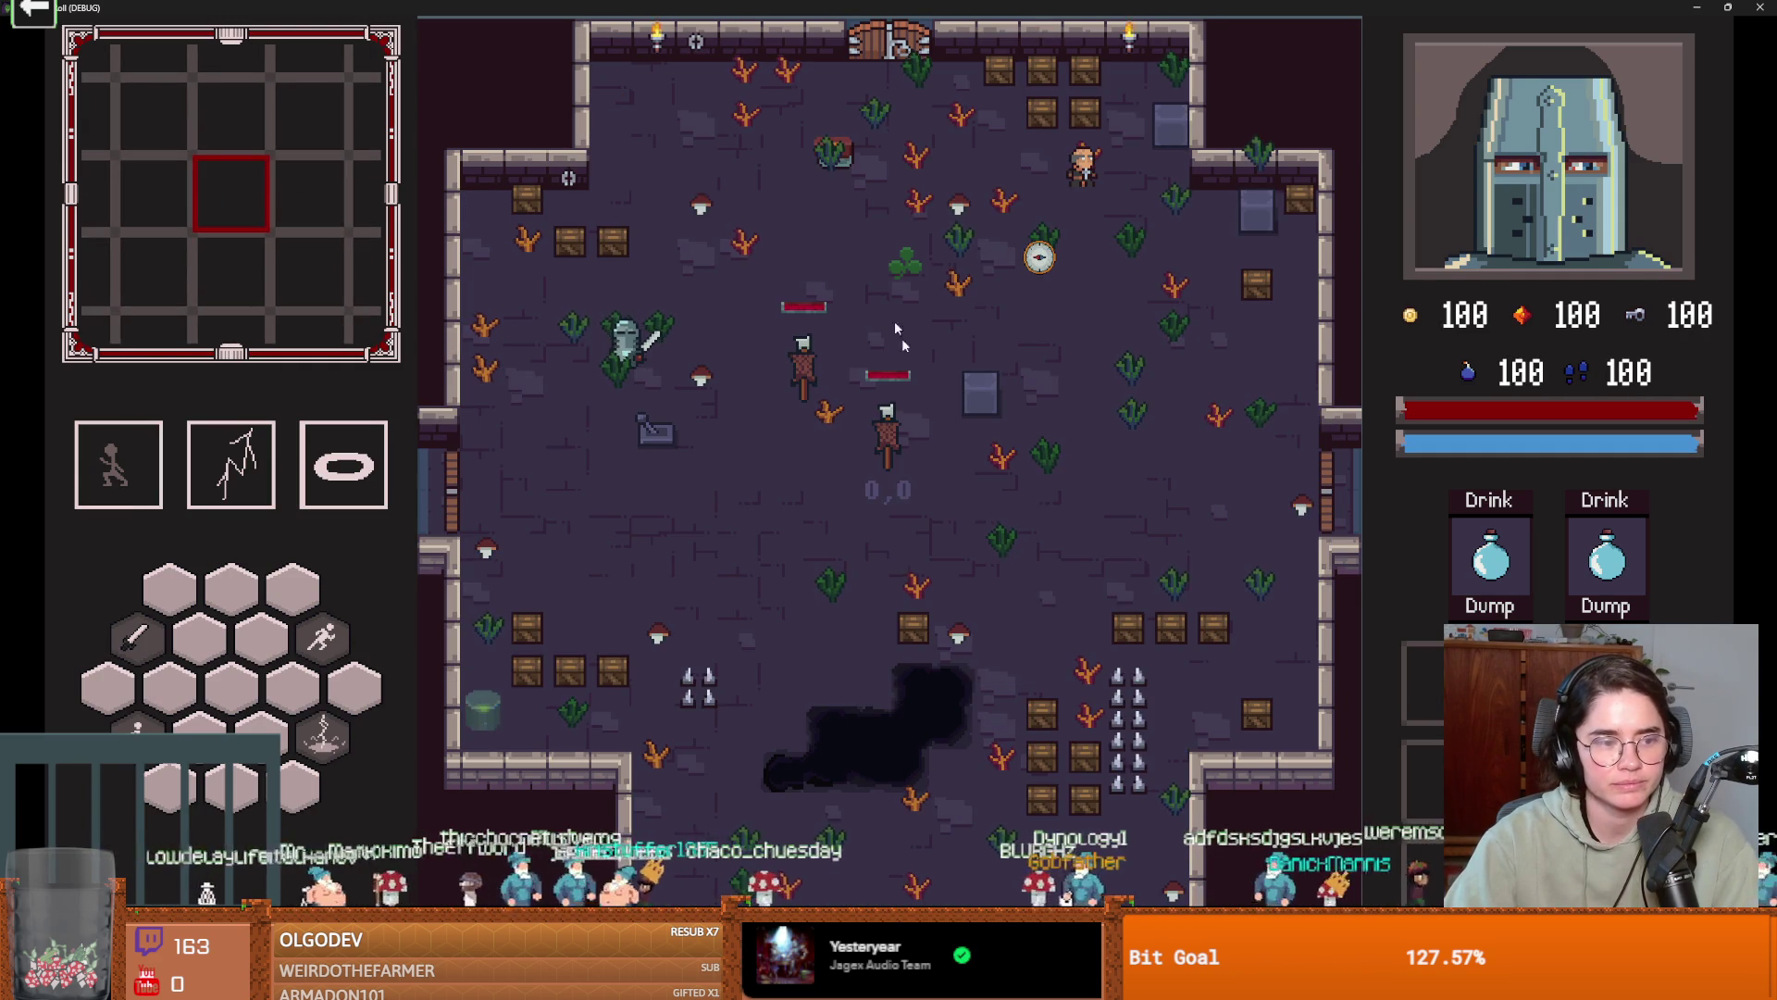
pyautogui.press('s')
pyautogui.press('d')
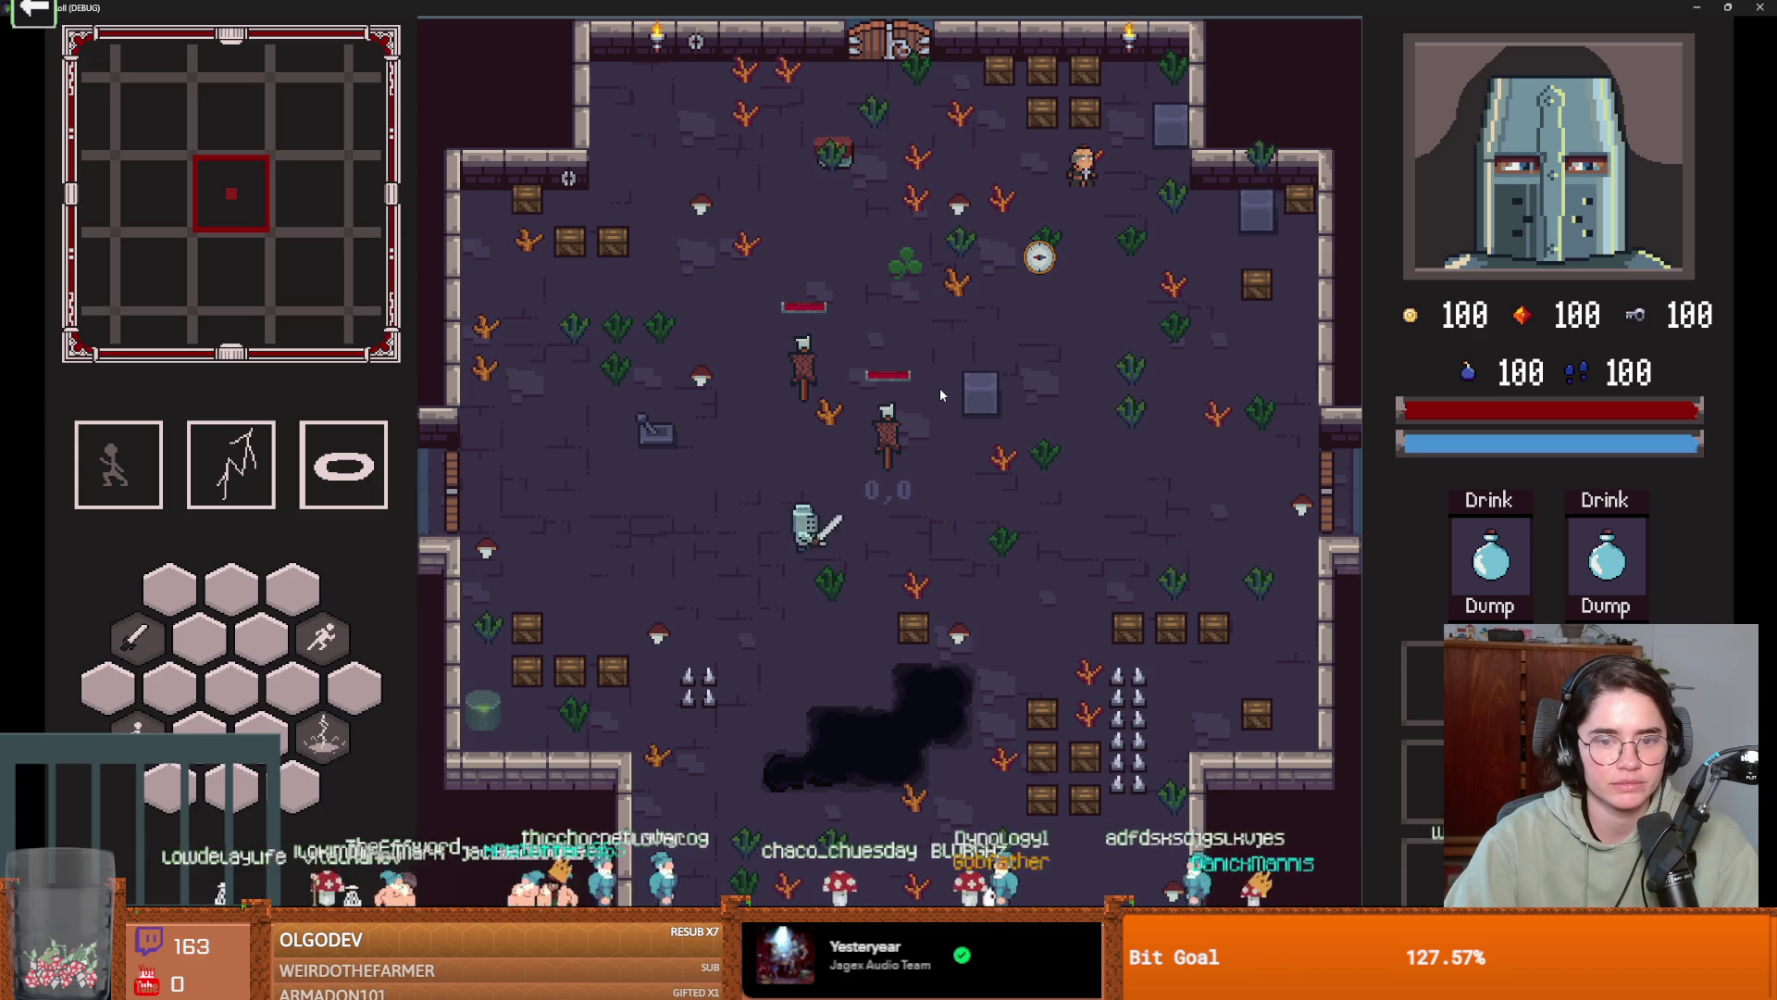
pyautogui.press('d')
pyautogui.press('a')
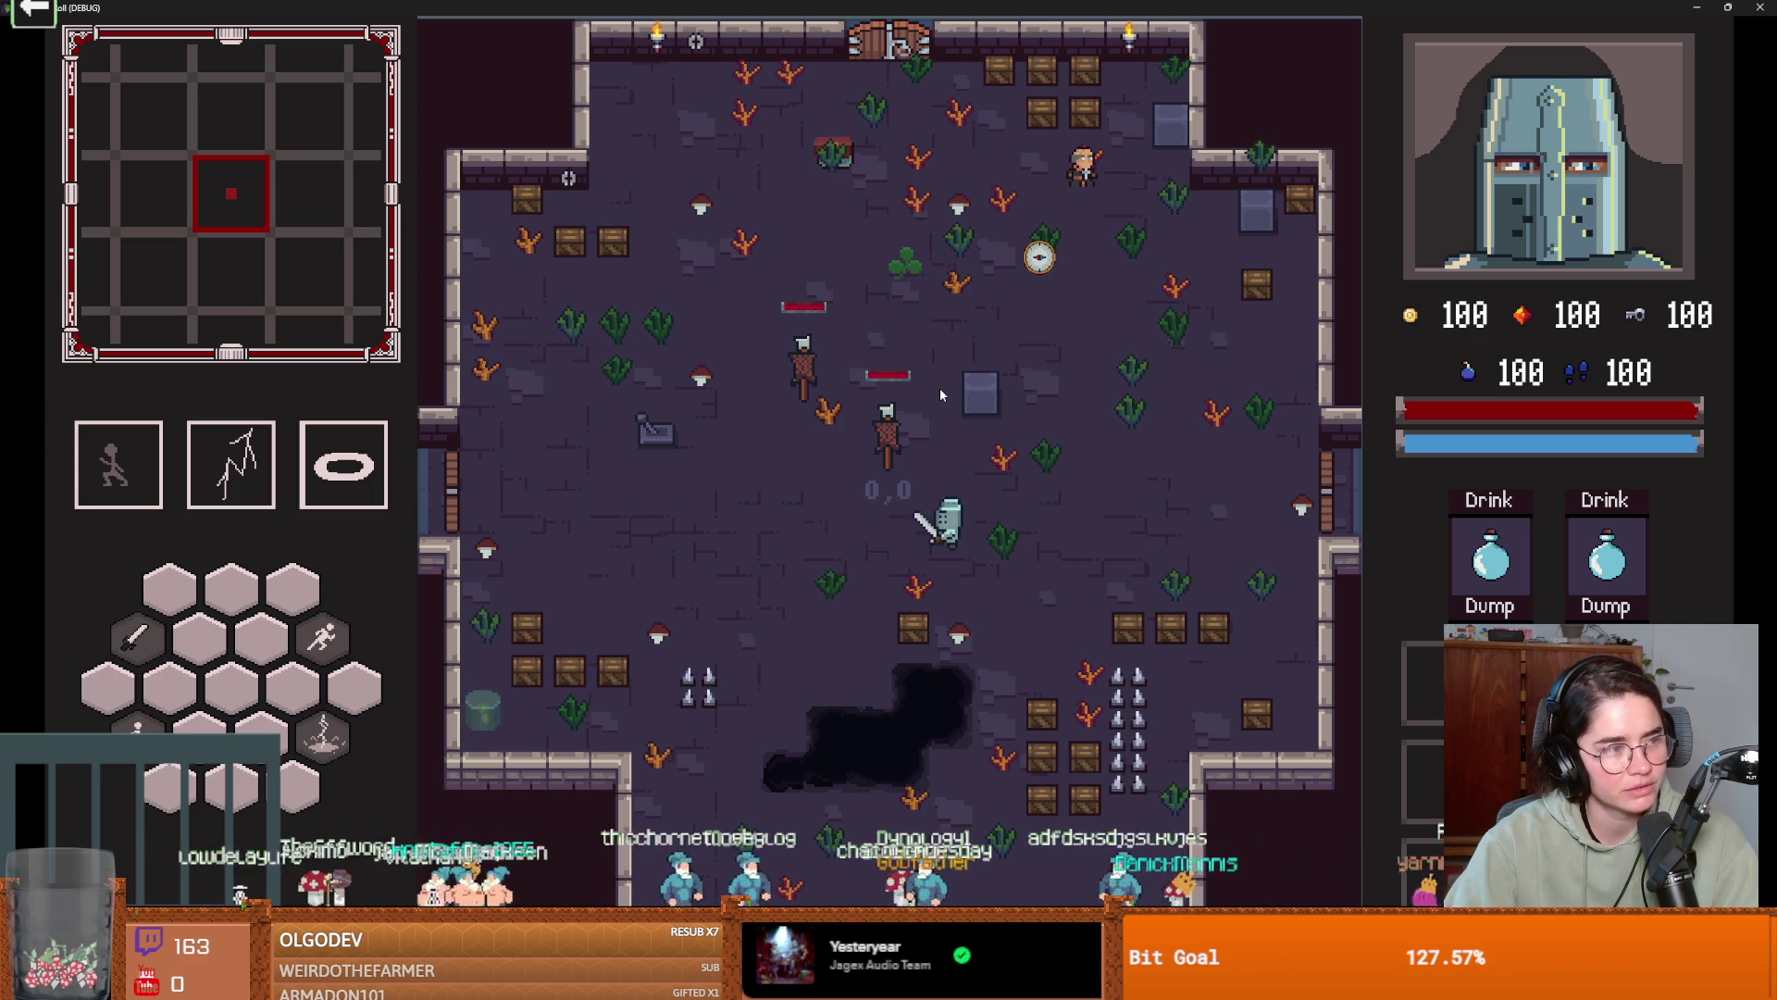
pyautogui.press('w')
pyautogui.press('d')
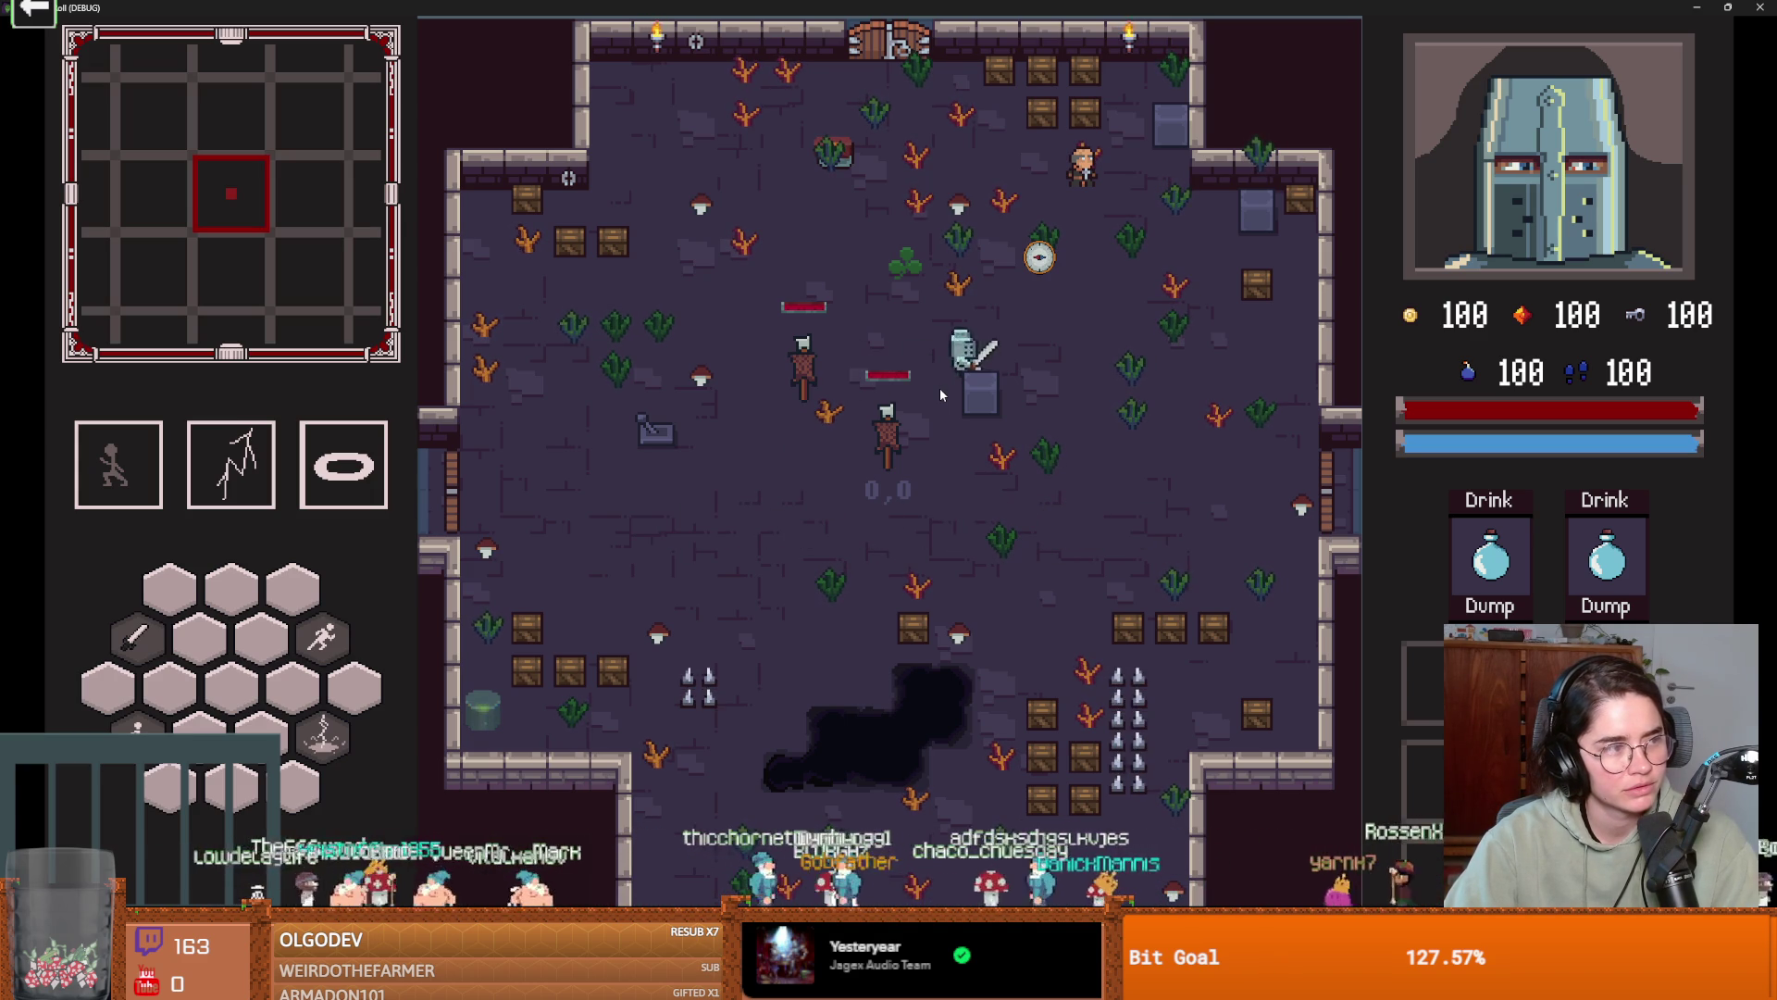
pyautogui.press('s')
pyautogui.press('a')
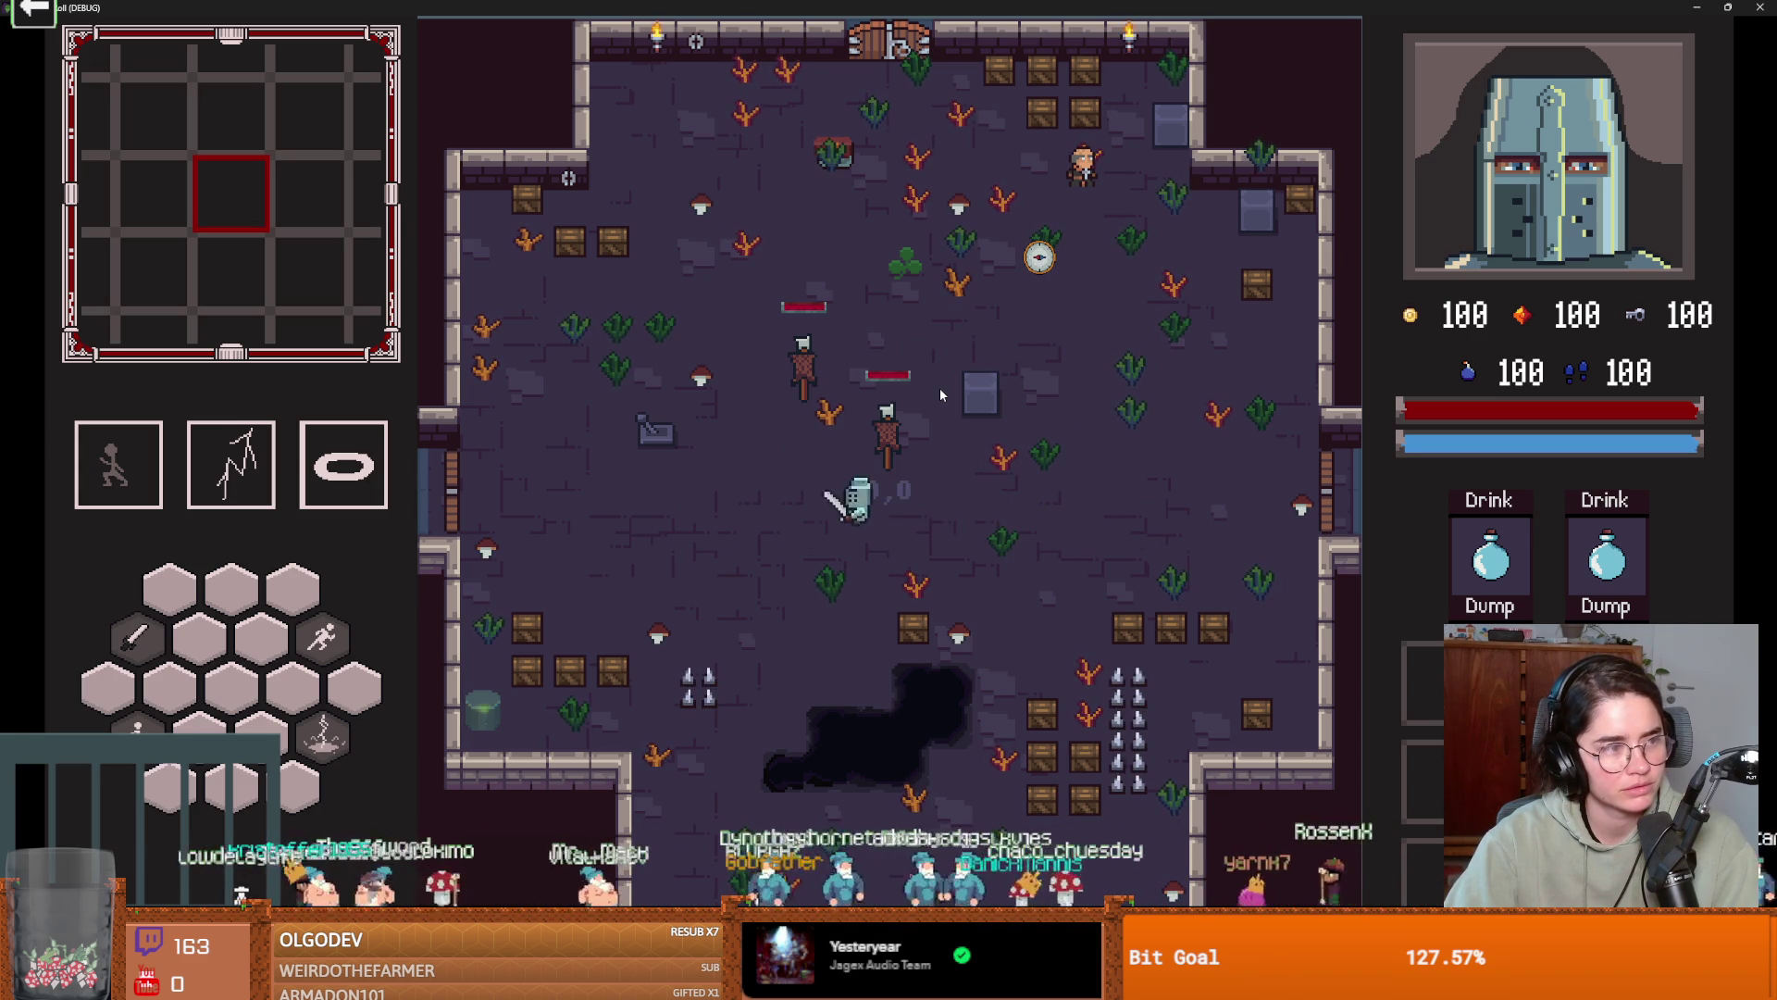
pyautogui.press('w')
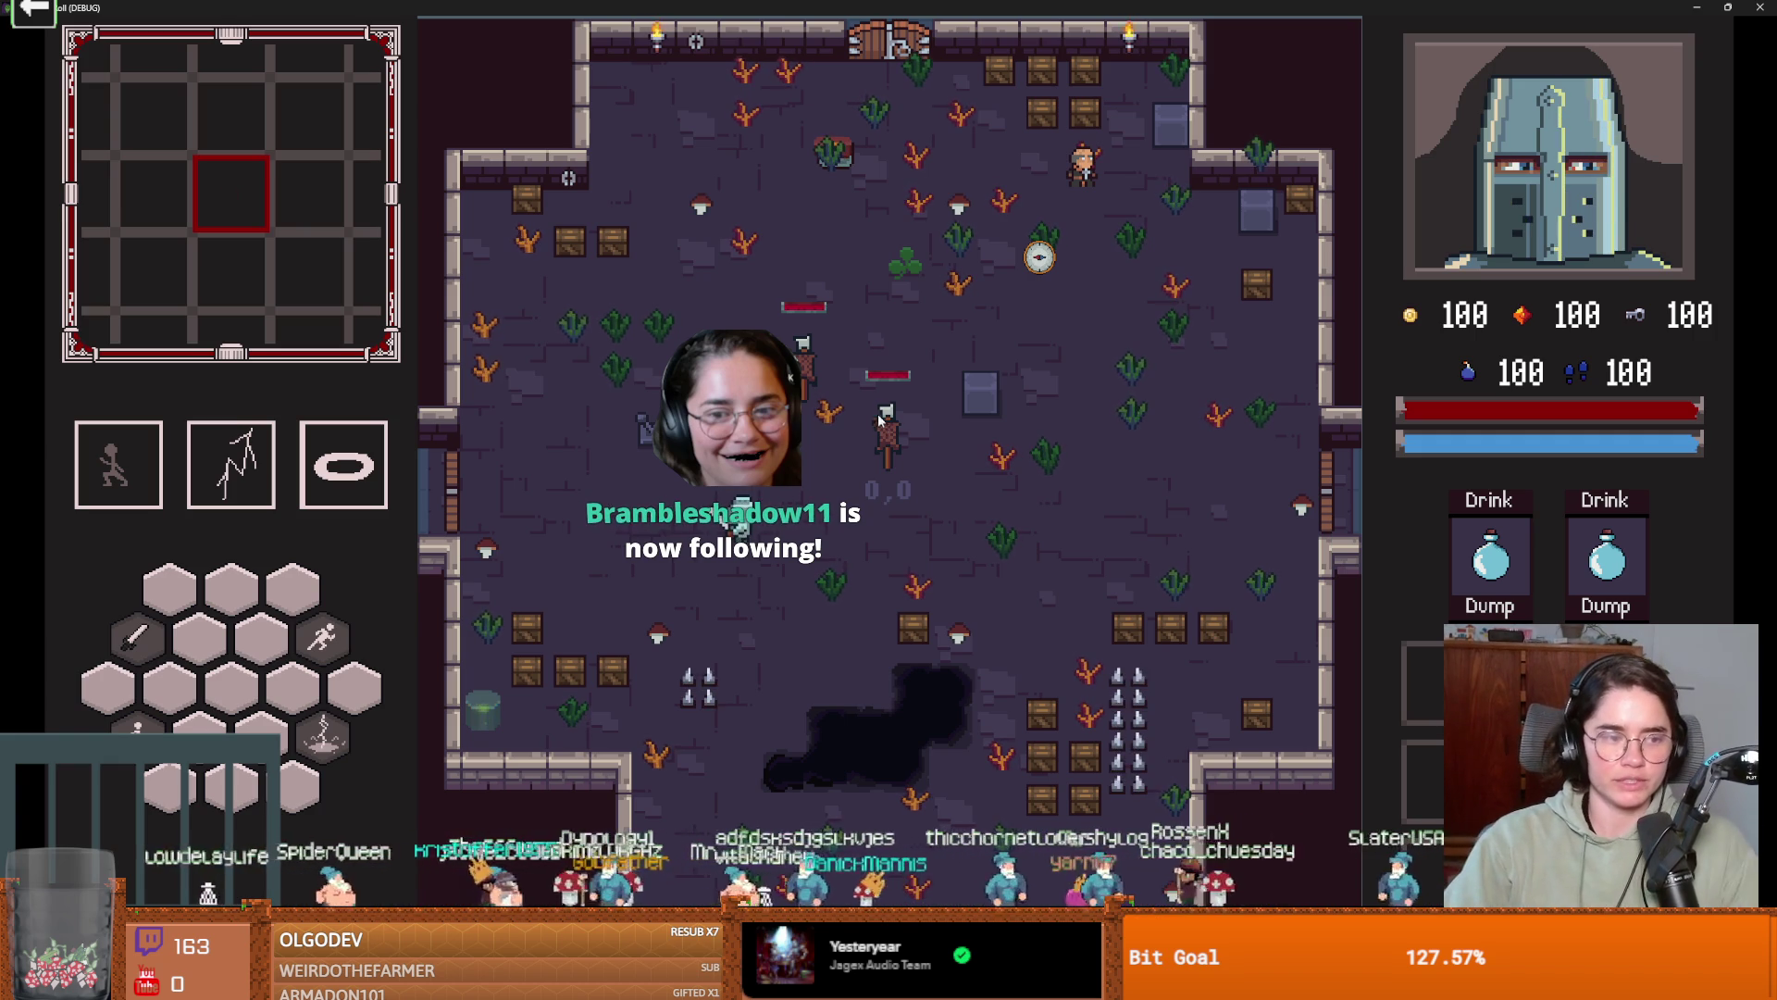
# Return to the main menu and begin a new run as the Archer.
pyautogui.press('Escape')
pyautogui.press('Down')
pyautogui.press('Down')
pyautogui.press('Down')
pyautogui.press('Return')
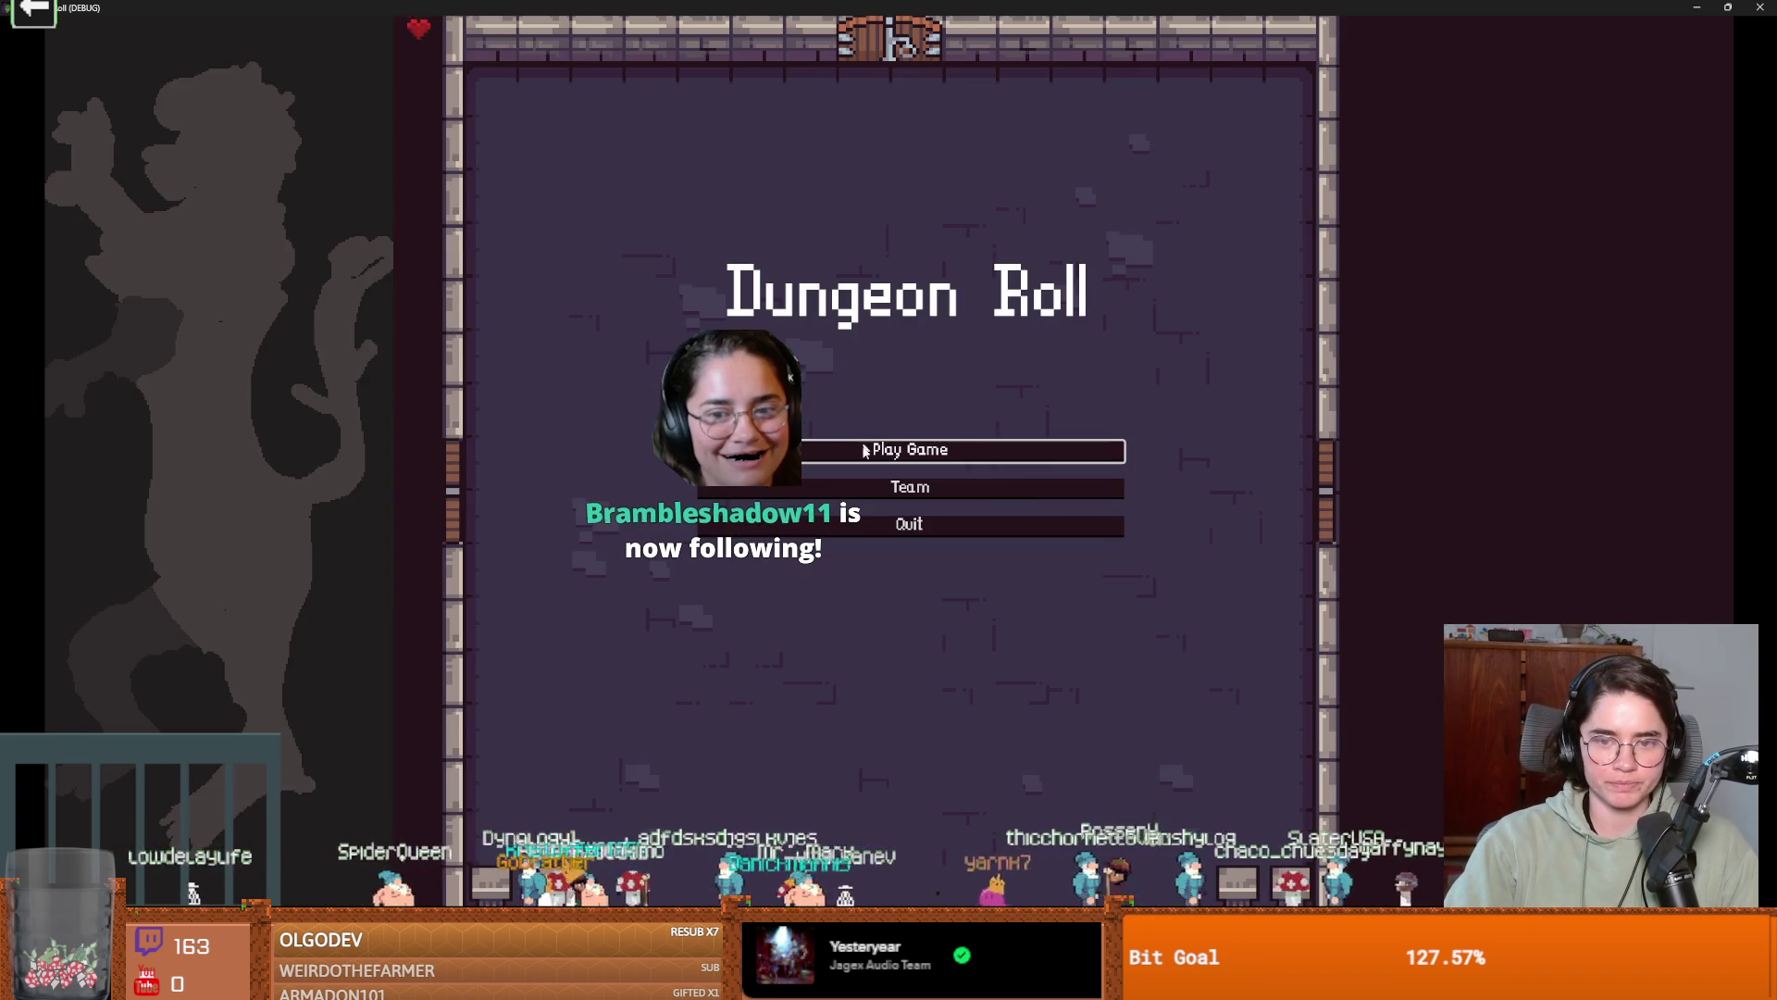
pyautogui.press('Return')
pyautogui.press('Right')
pyautogui.press('Return')
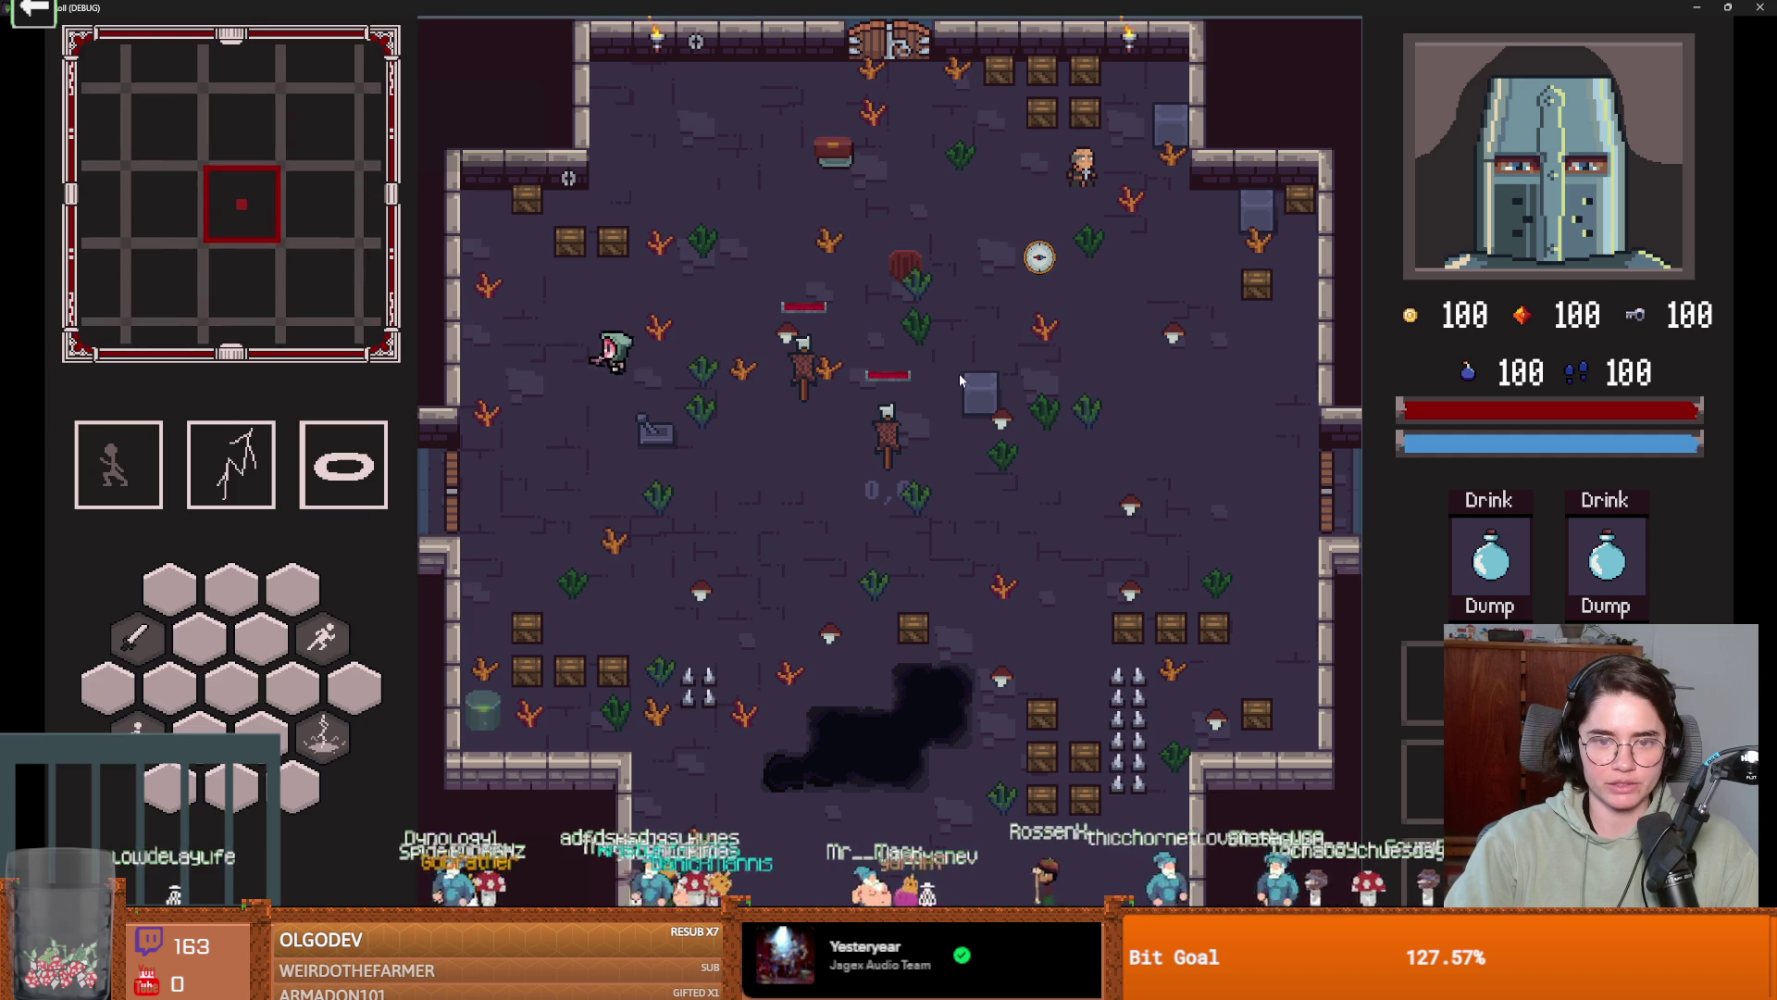
# Shoot arrows and a projectile burst at the dummy, stop the debug run, and go to line 168.
pyautogui.click(960, 361)
pyautogui.press('s')
pyautogui.press('d')
pyautogui.click(970, 380)
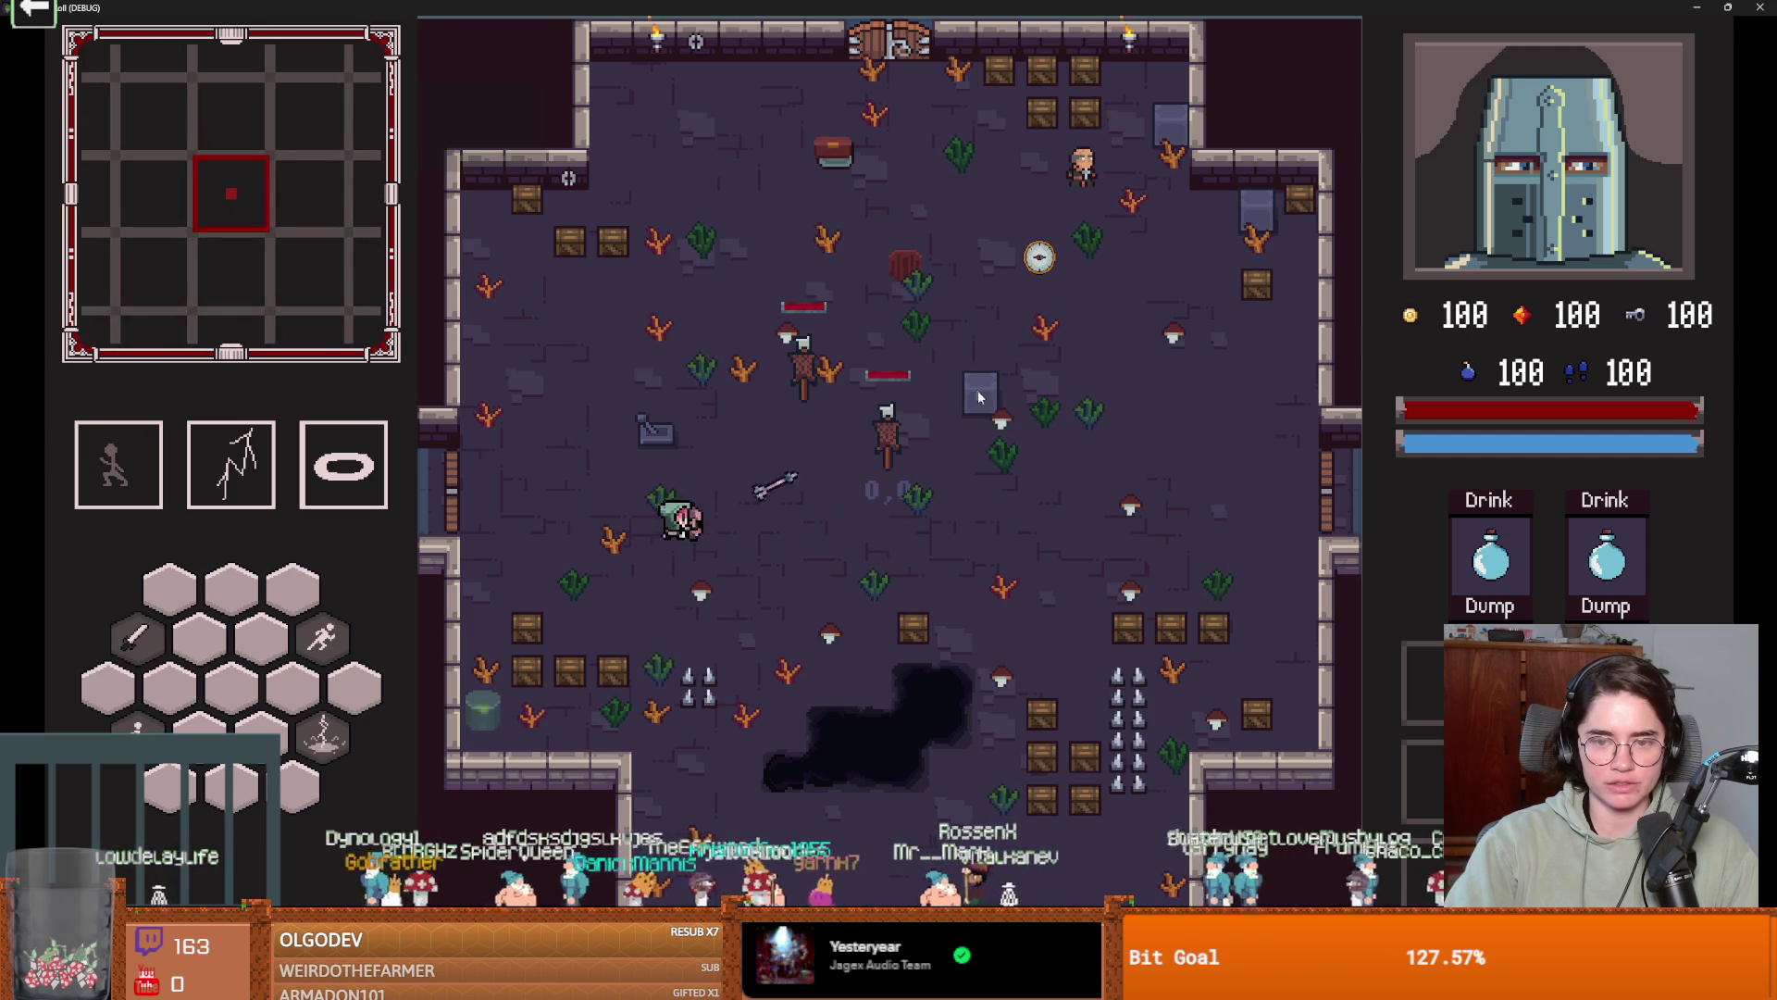
pyautogui.click(981, 404)
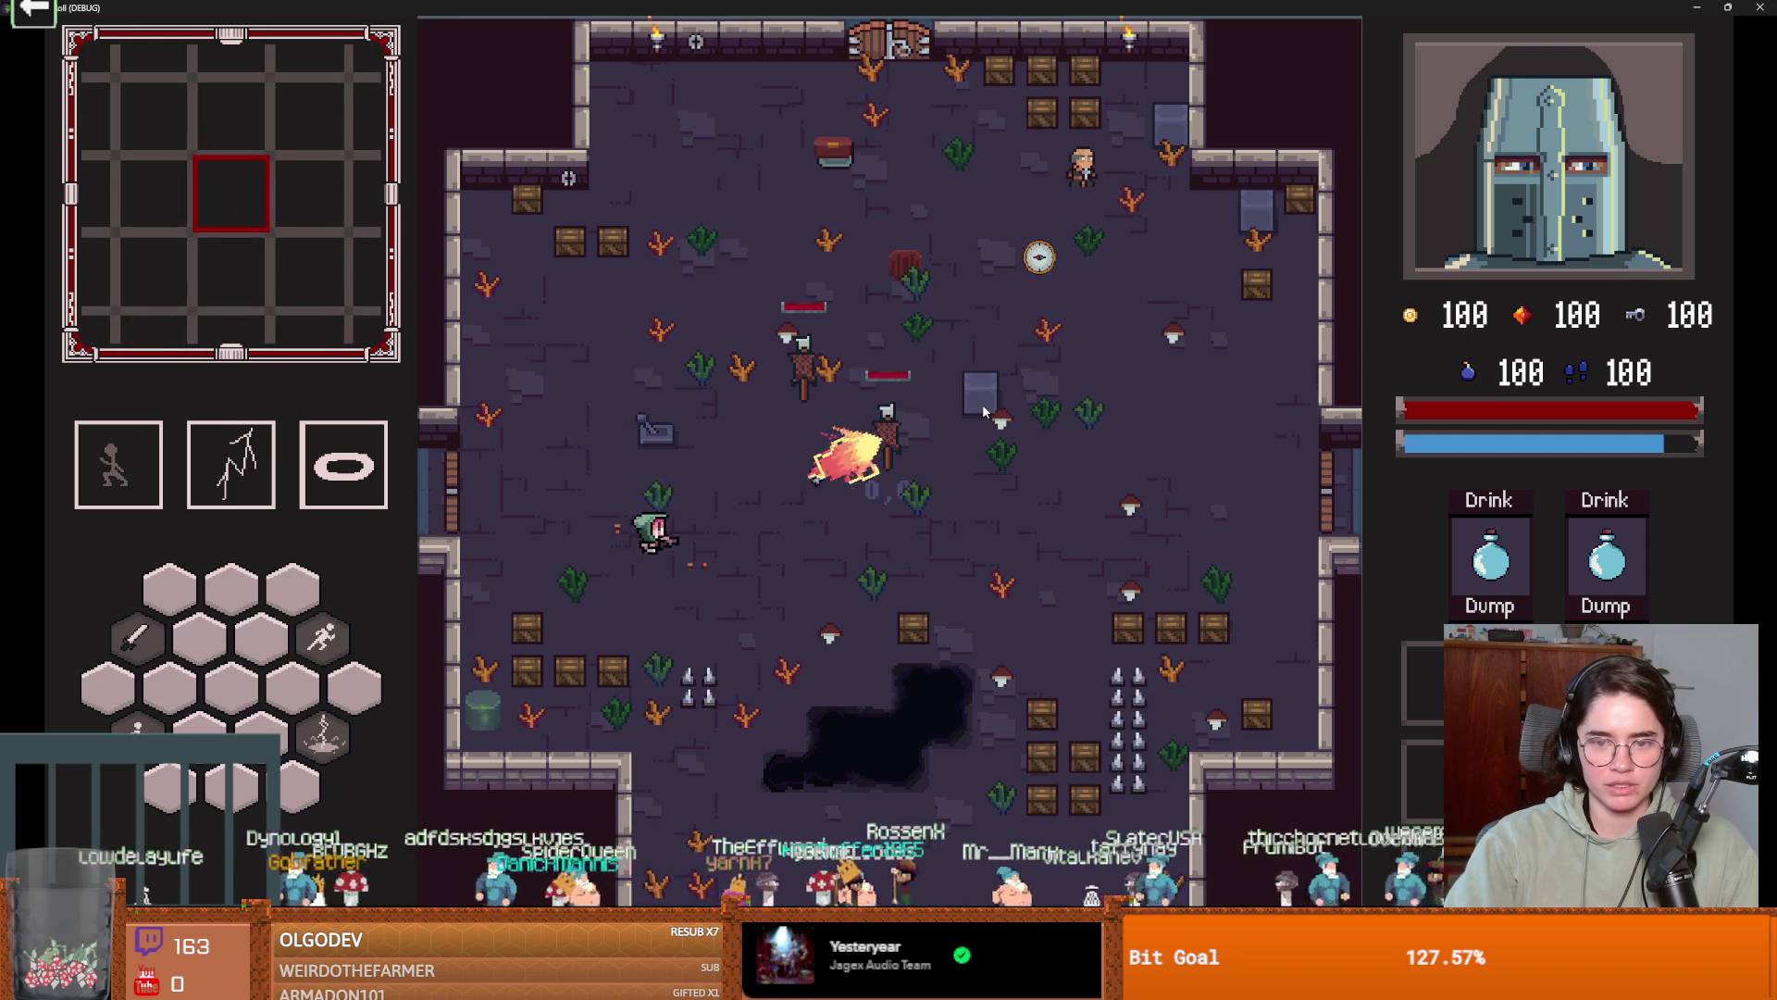
pyautogui.press('F8')
pyautogui.click(863, 473)
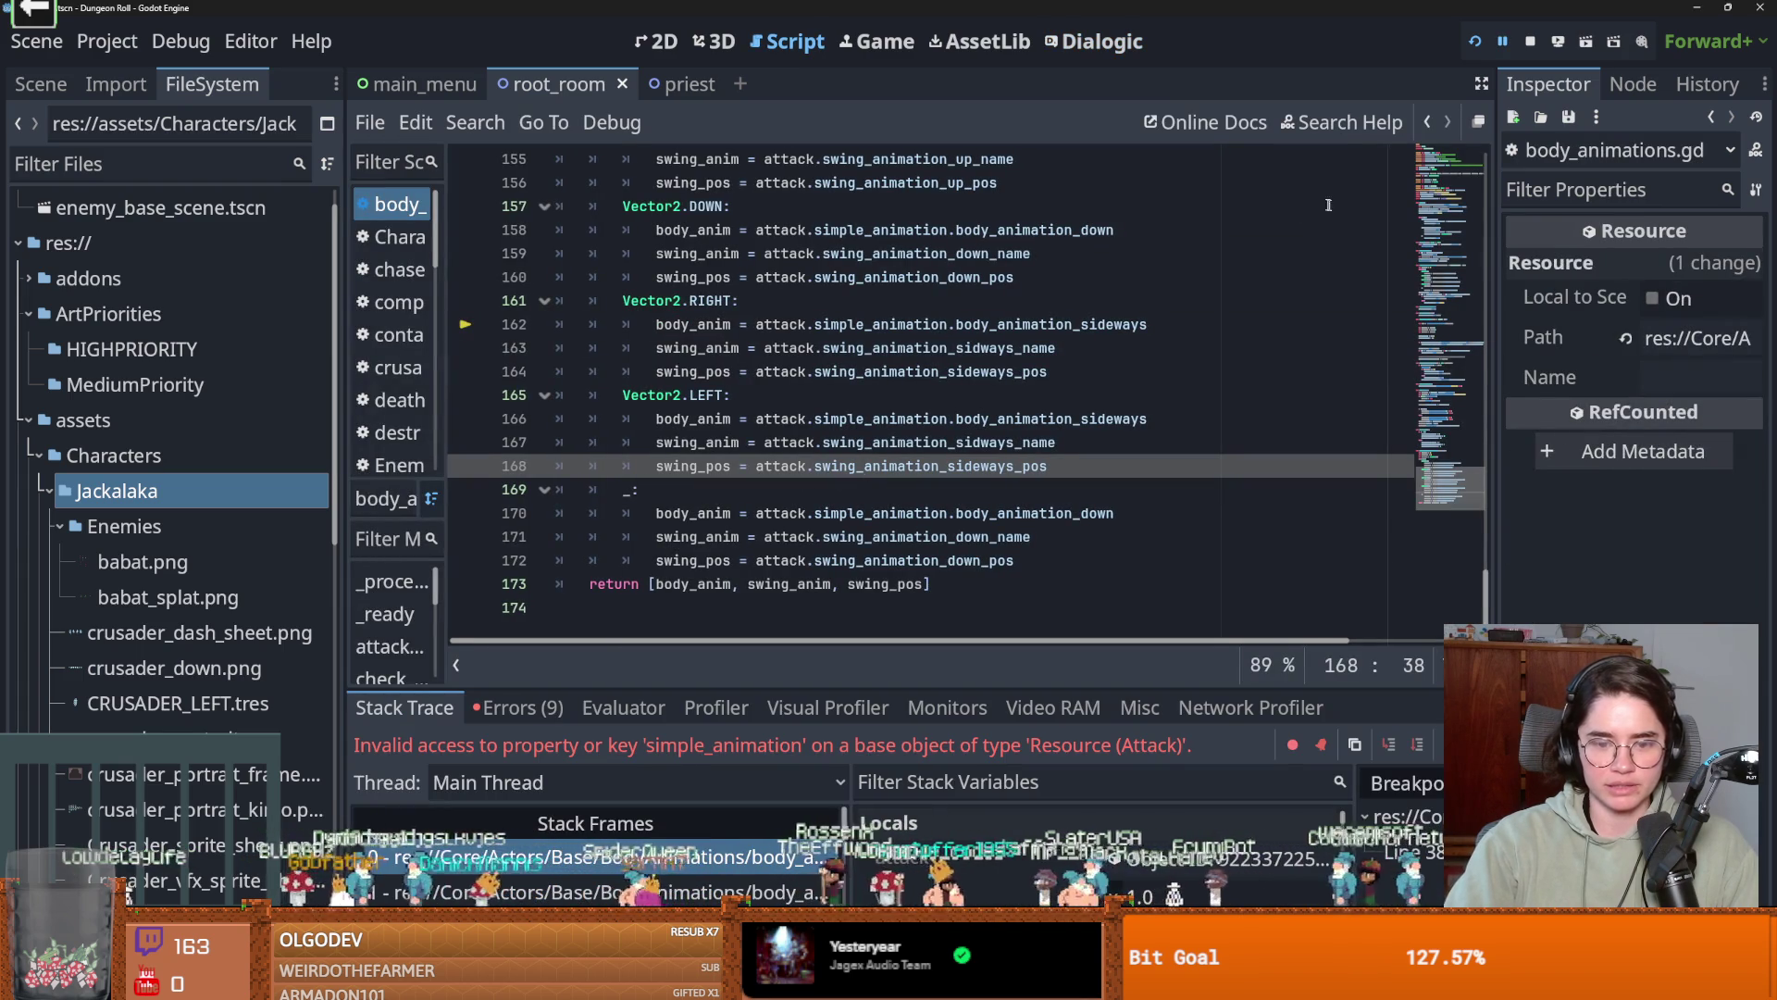
# Relaunch Dungeon Roll as the Crusader, enter a room, and talk through the NPC's dialogue.
pyautogui.press('F5')
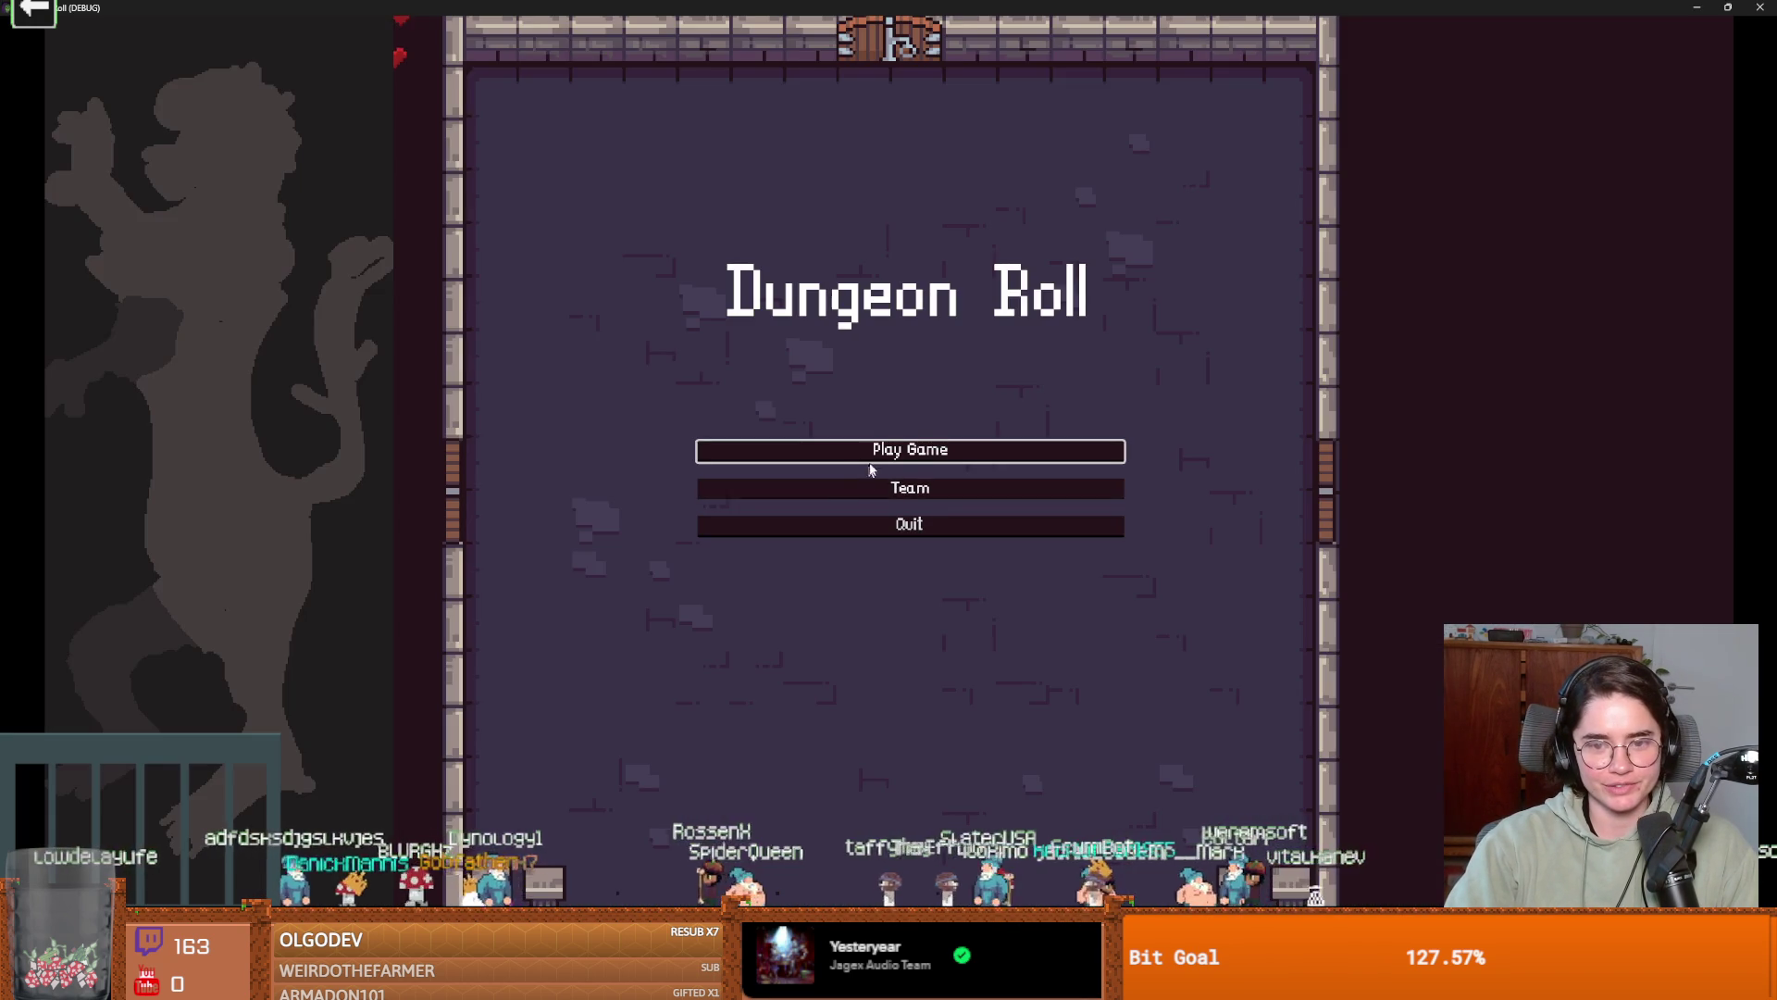
pyautogui.click(870, 463)
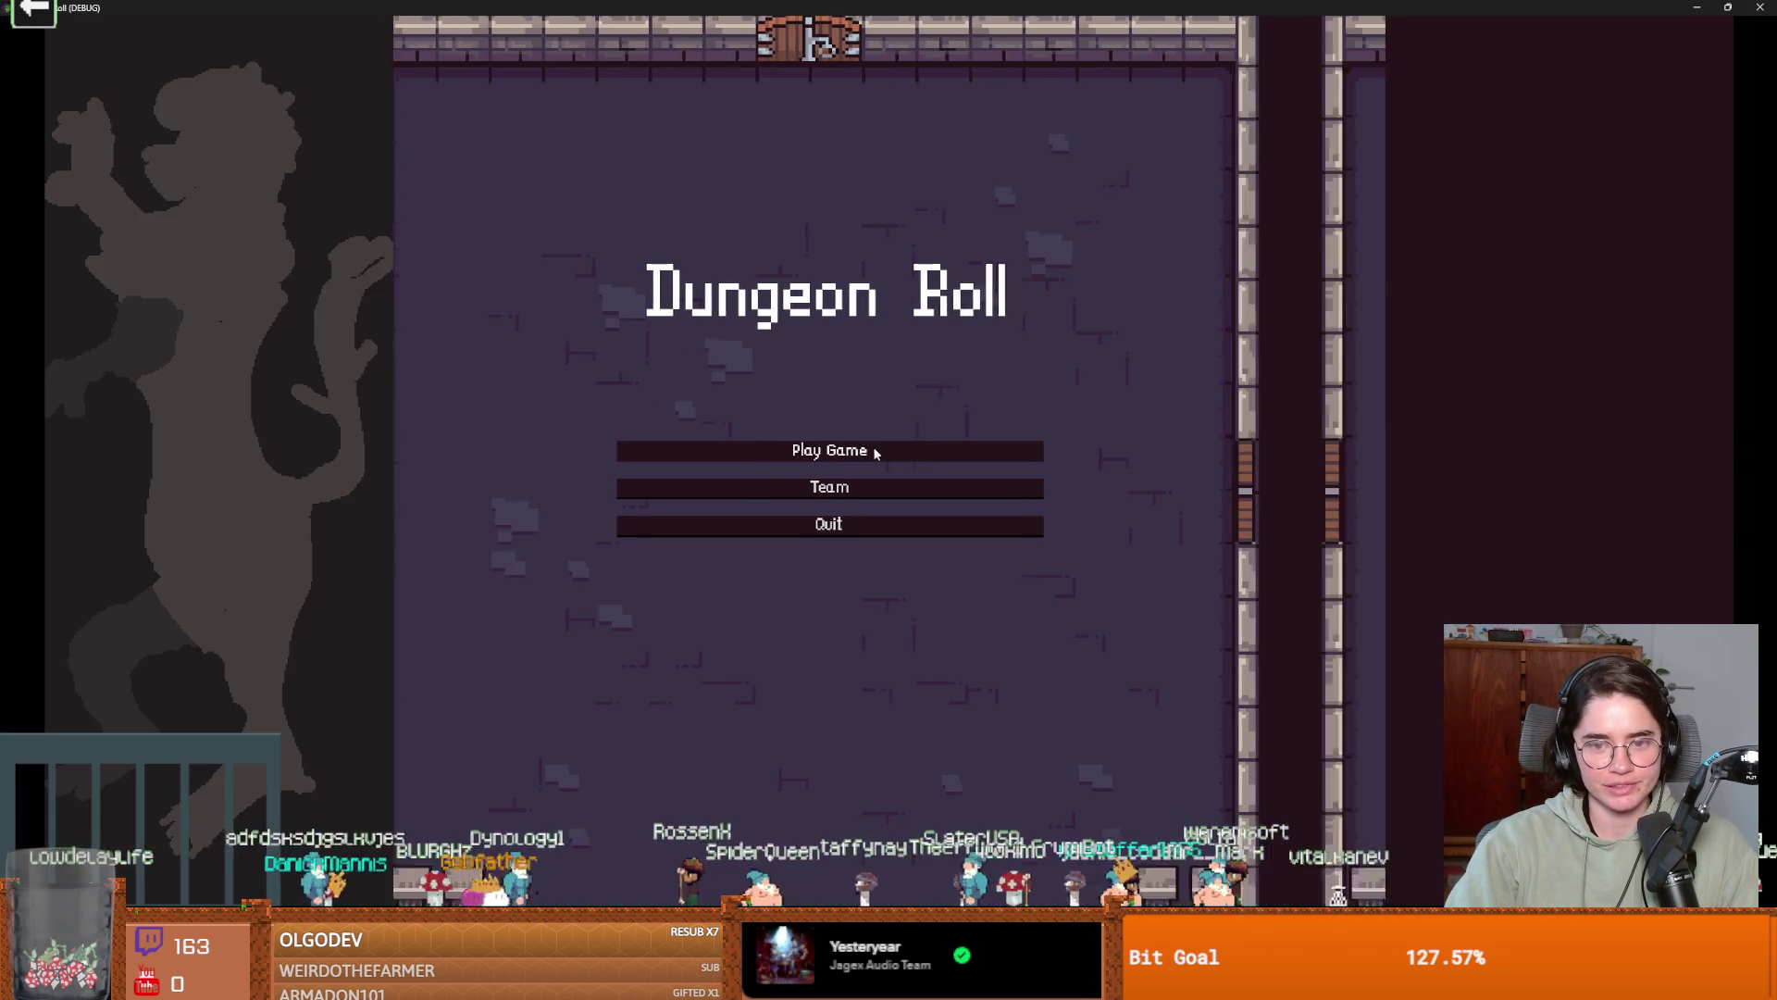
pyautogui.press('Return')
pyautogui.press('a')
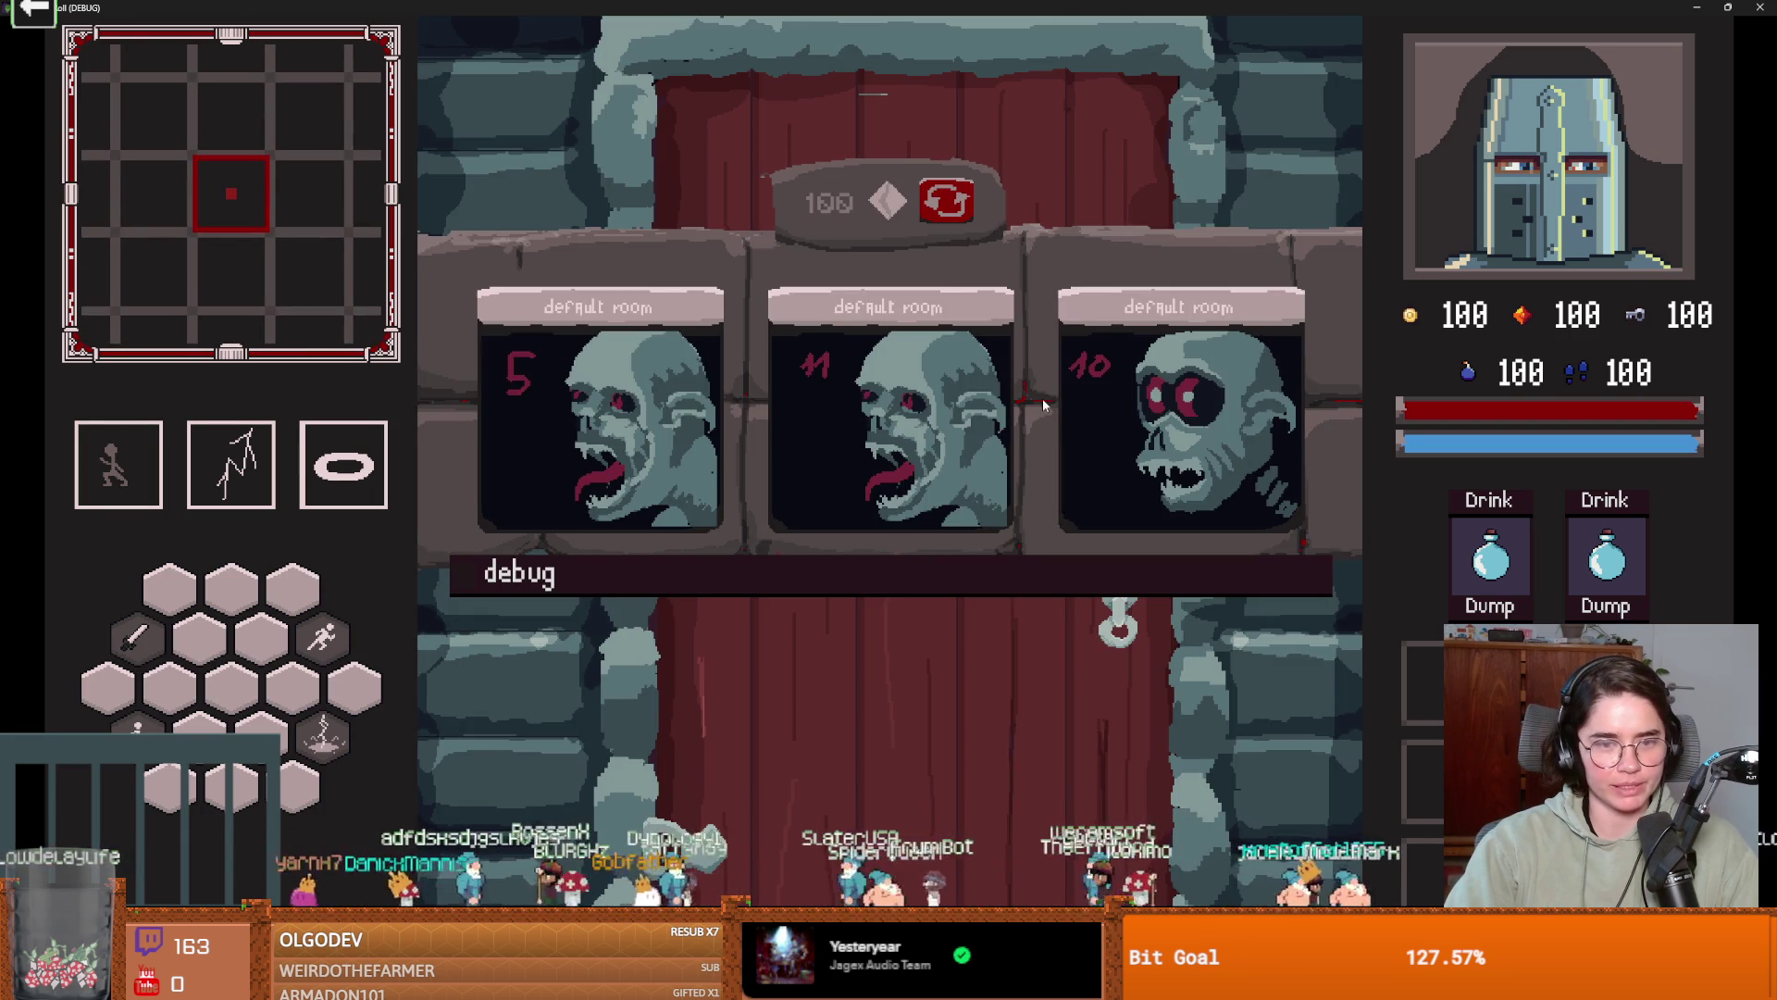
pyautogui.click(1157, 398)
pyautogui.press('space')
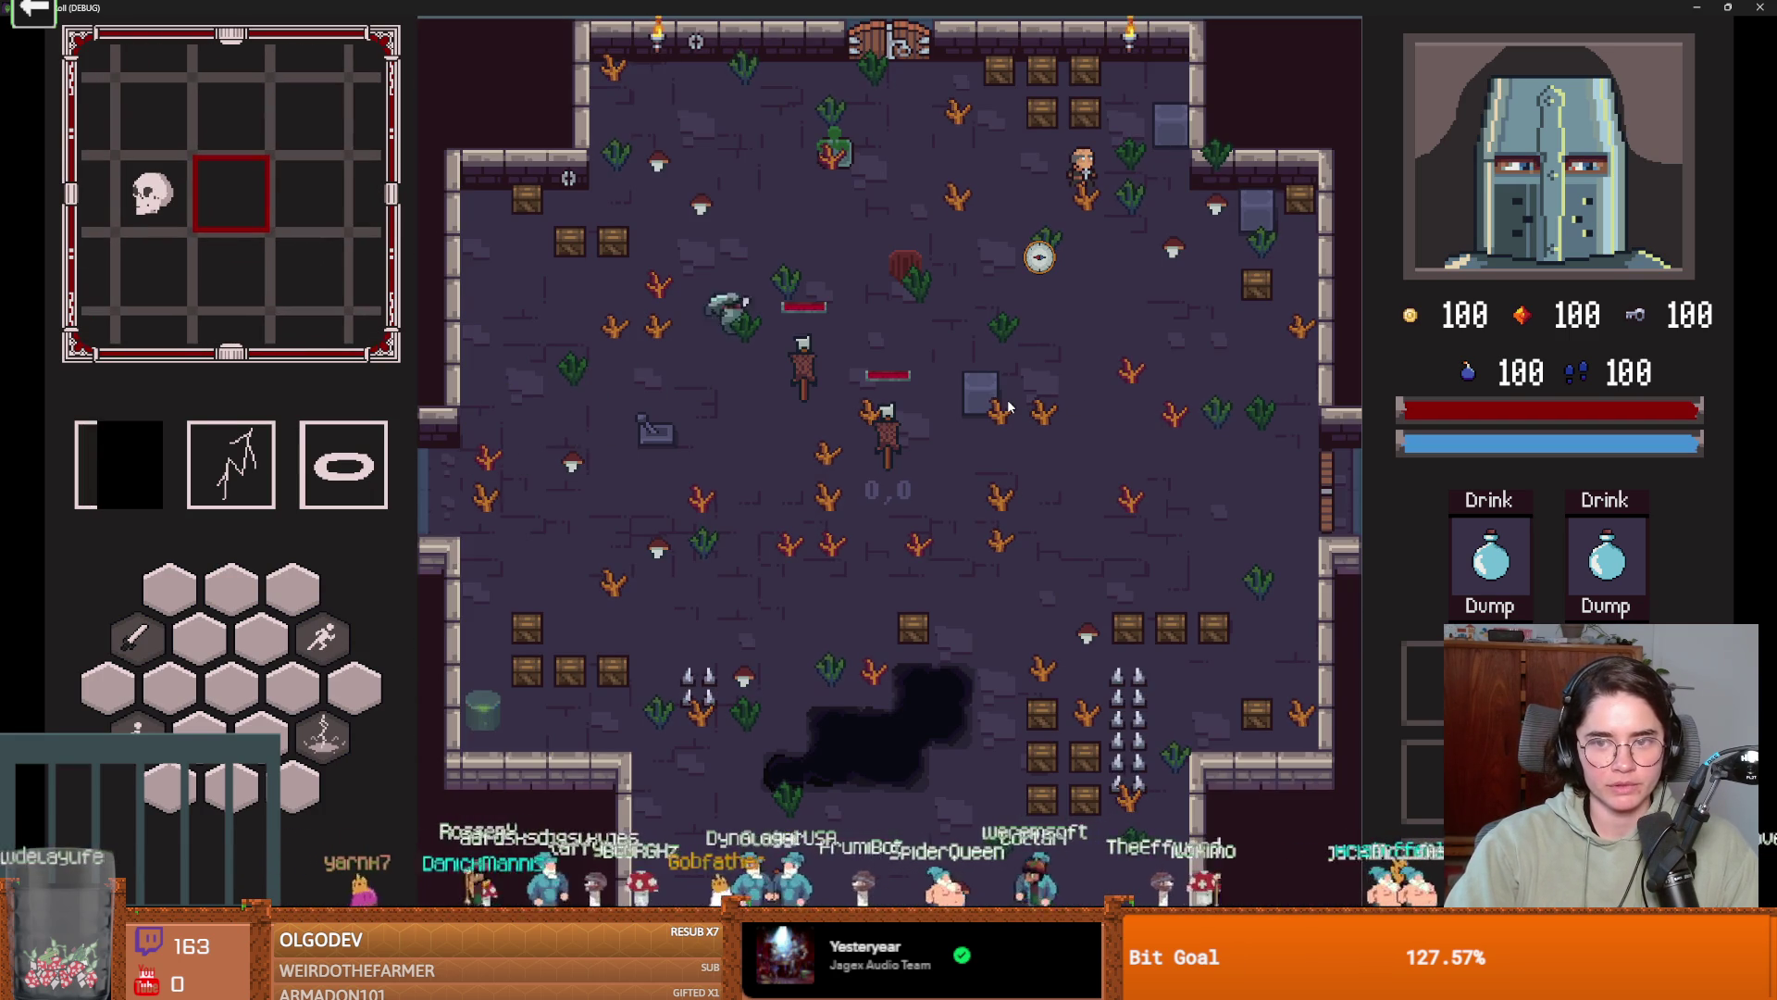
pyautogui.press('d')
pyautogui.press('e')
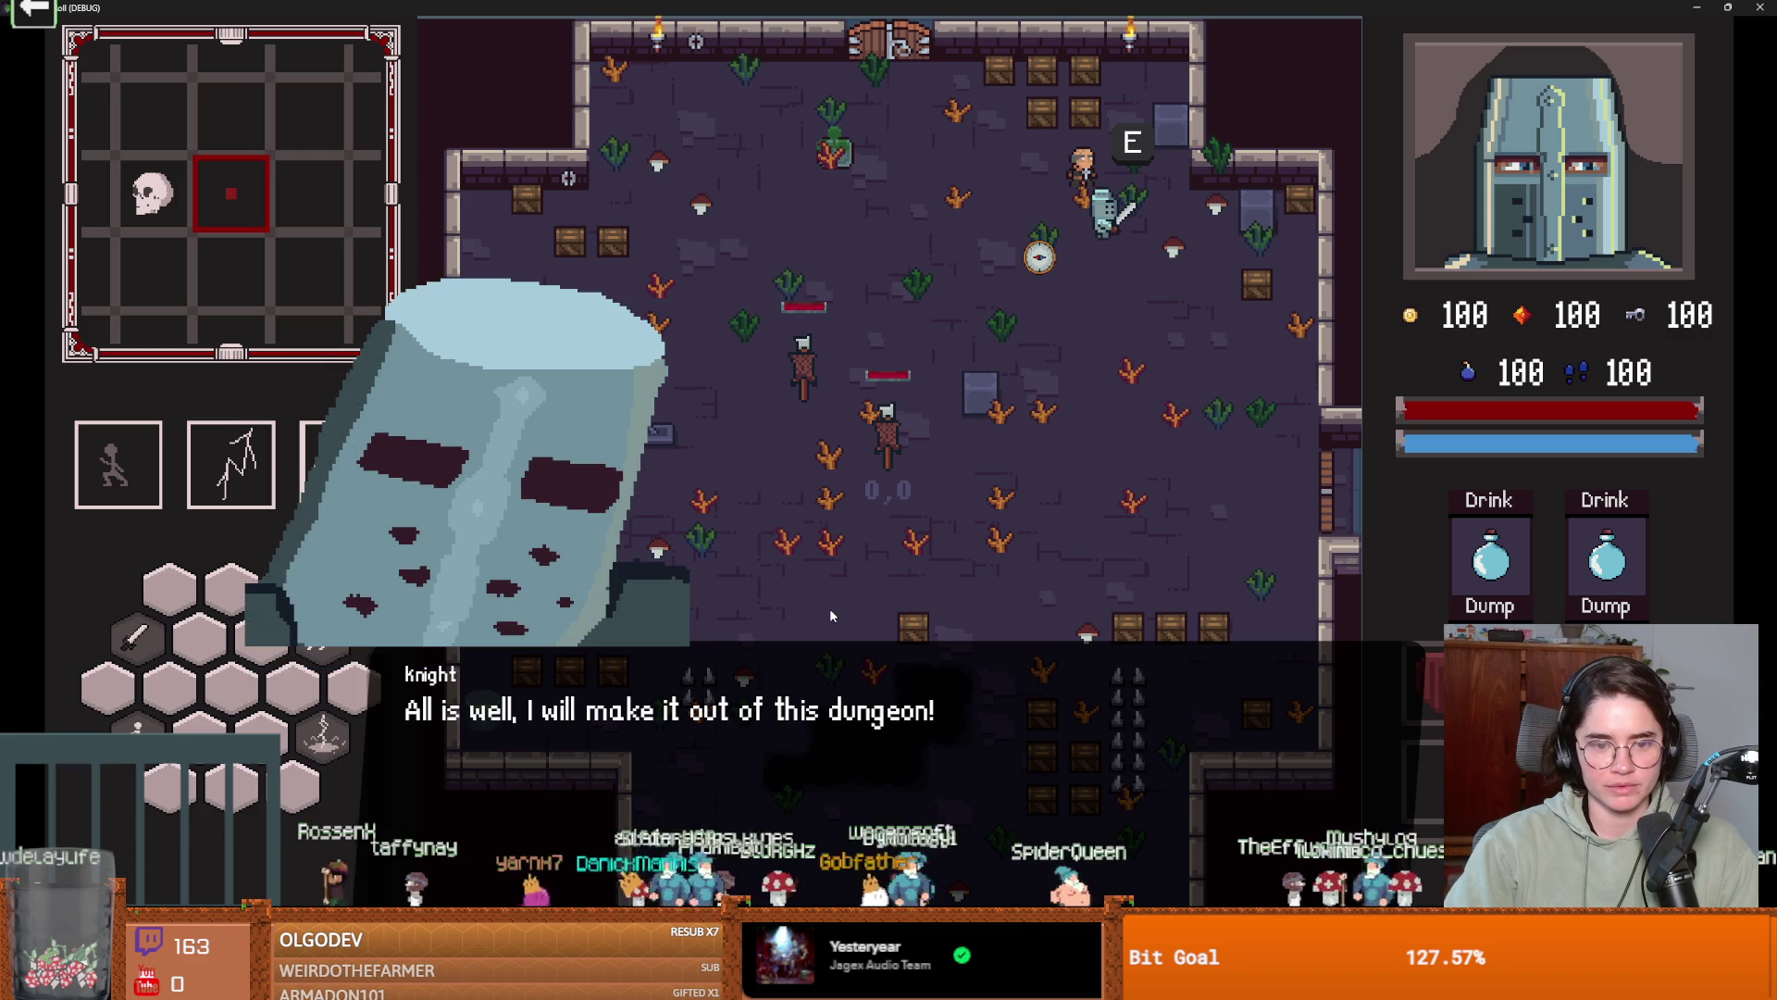
pyautogui.press('e')
# Minimize the game and restore down the Dungeon Roll editor to reveal CubeSlide.
pyautogui.doubleClick(839, 6)
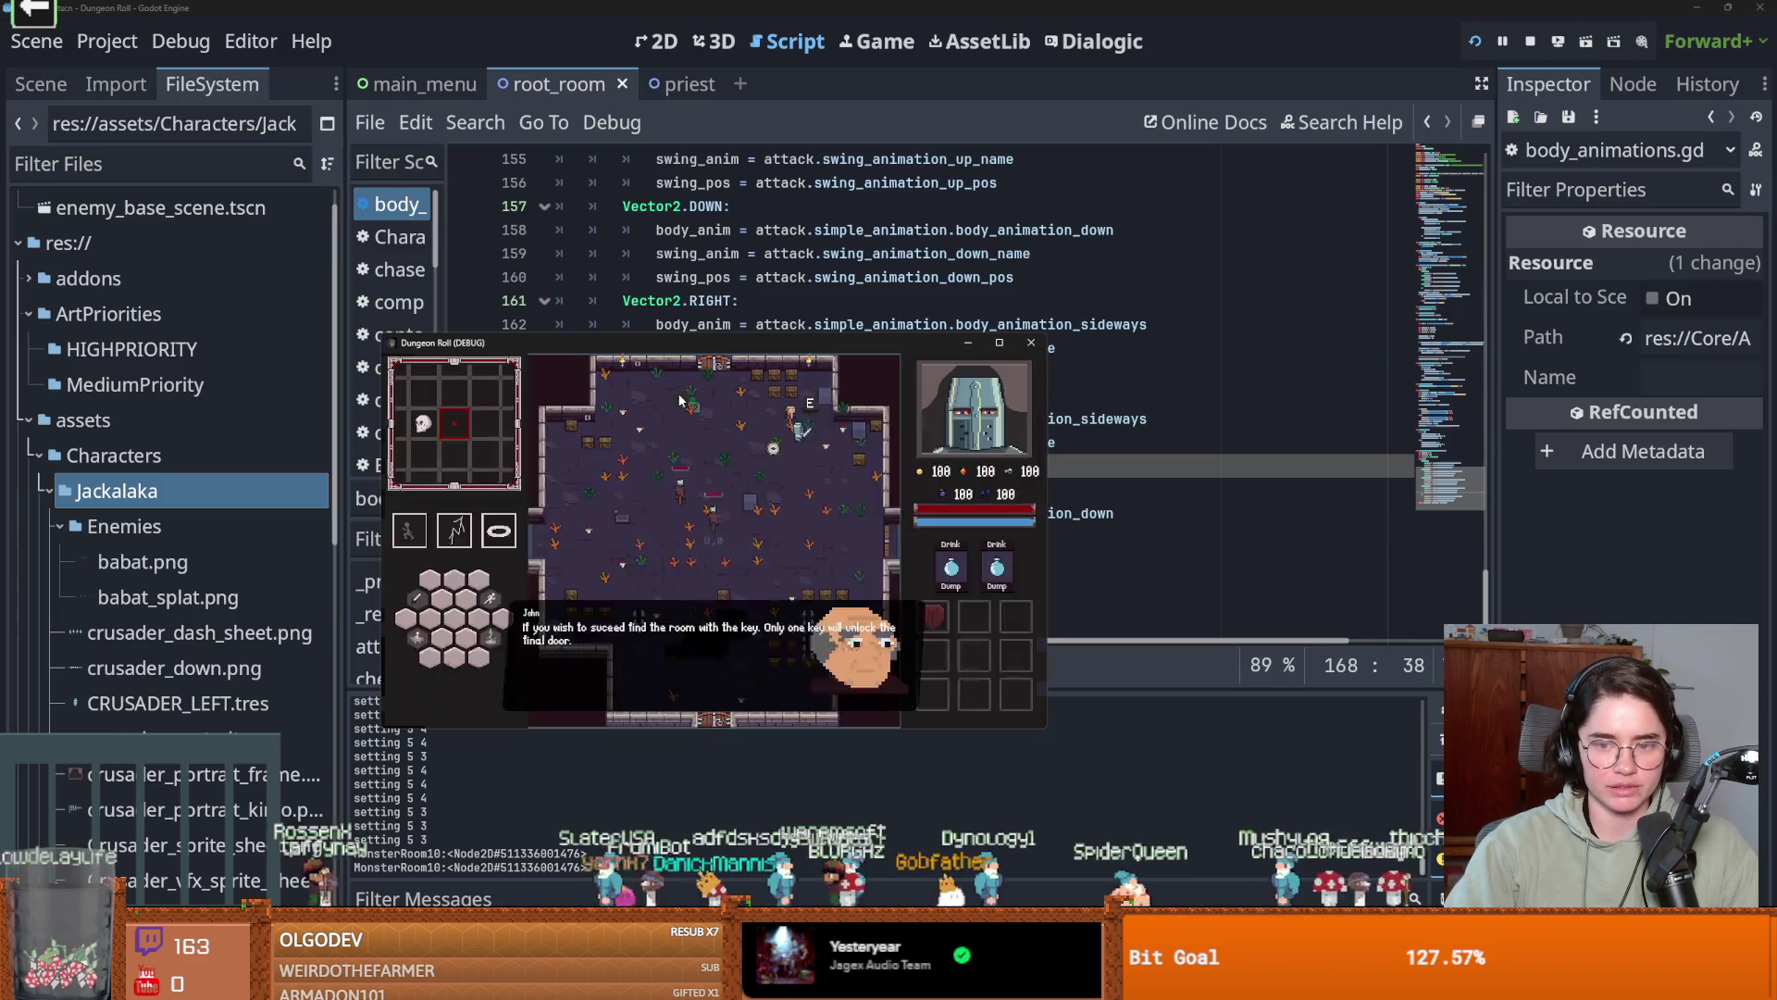
pyautogui.click(1030, 345)
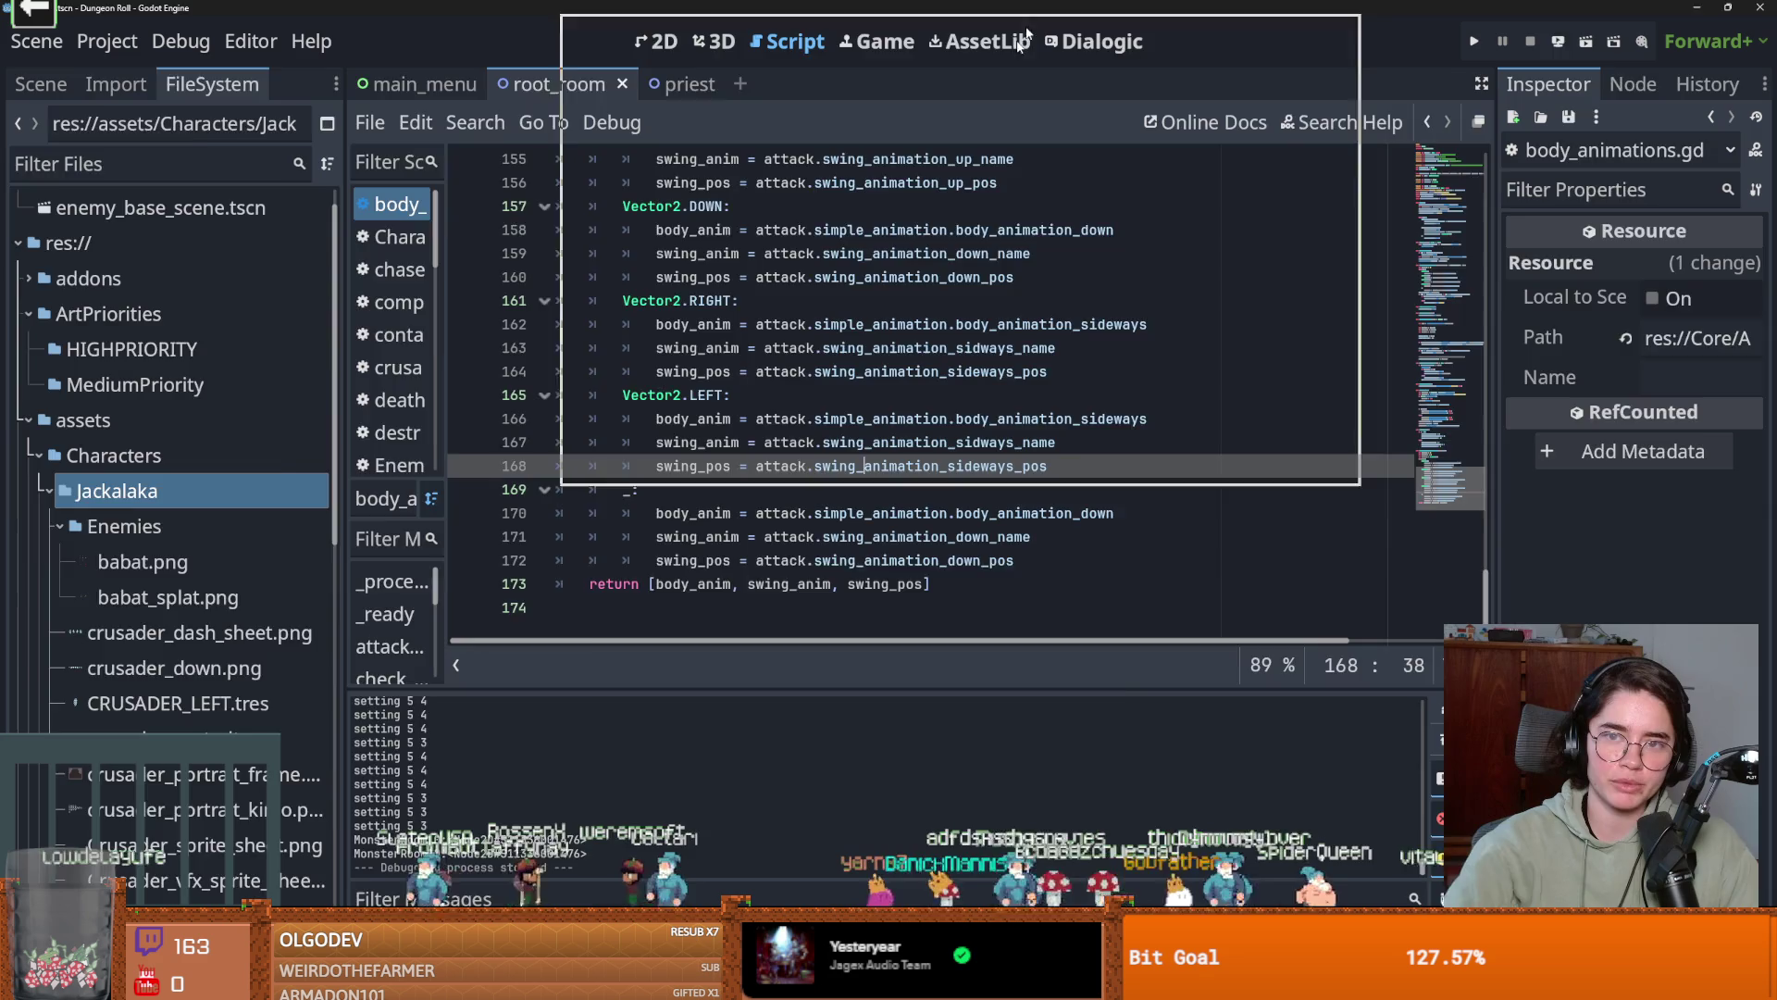
pyautogui.moveTo(1043, 8); pyautogui.dragTo(1029, 298)
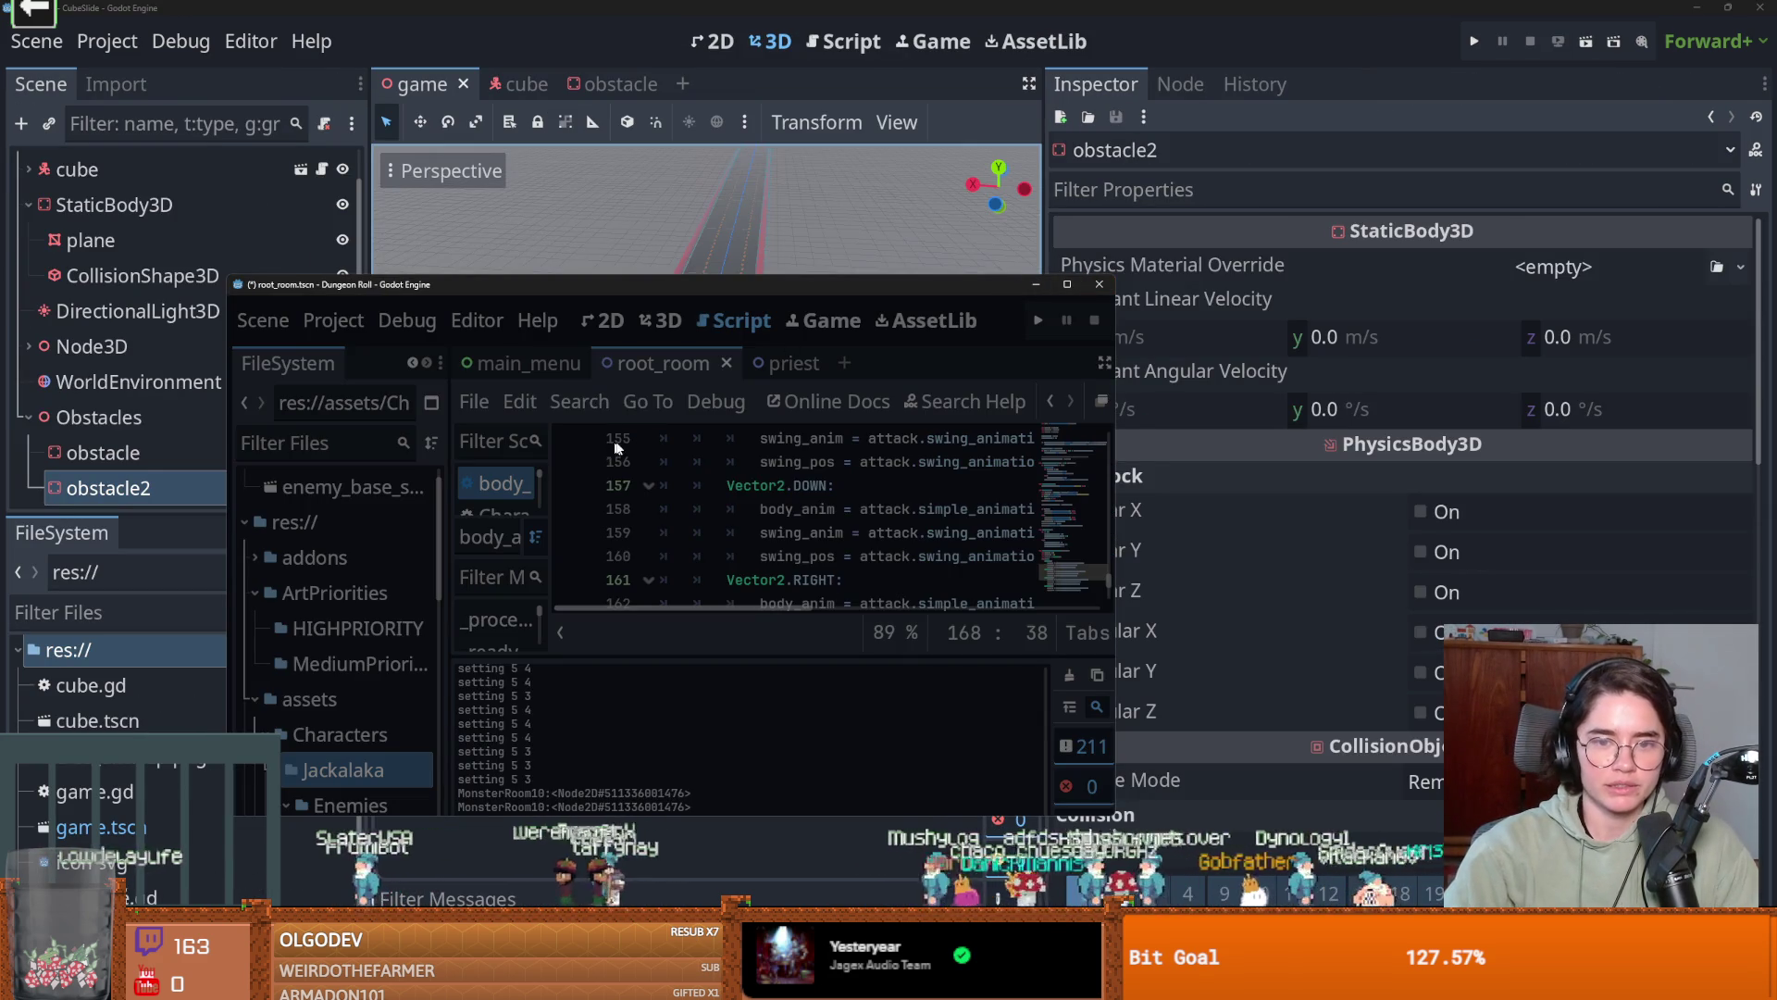
# Bring CubeSlide forward, save the game scene, and focus the view on obstacle2.
pyautogui.hotkey('alt', 'Tab')
pyautogui.scroll(3, 704, 463)
pyautogui.hotkey('ctrl', 's')
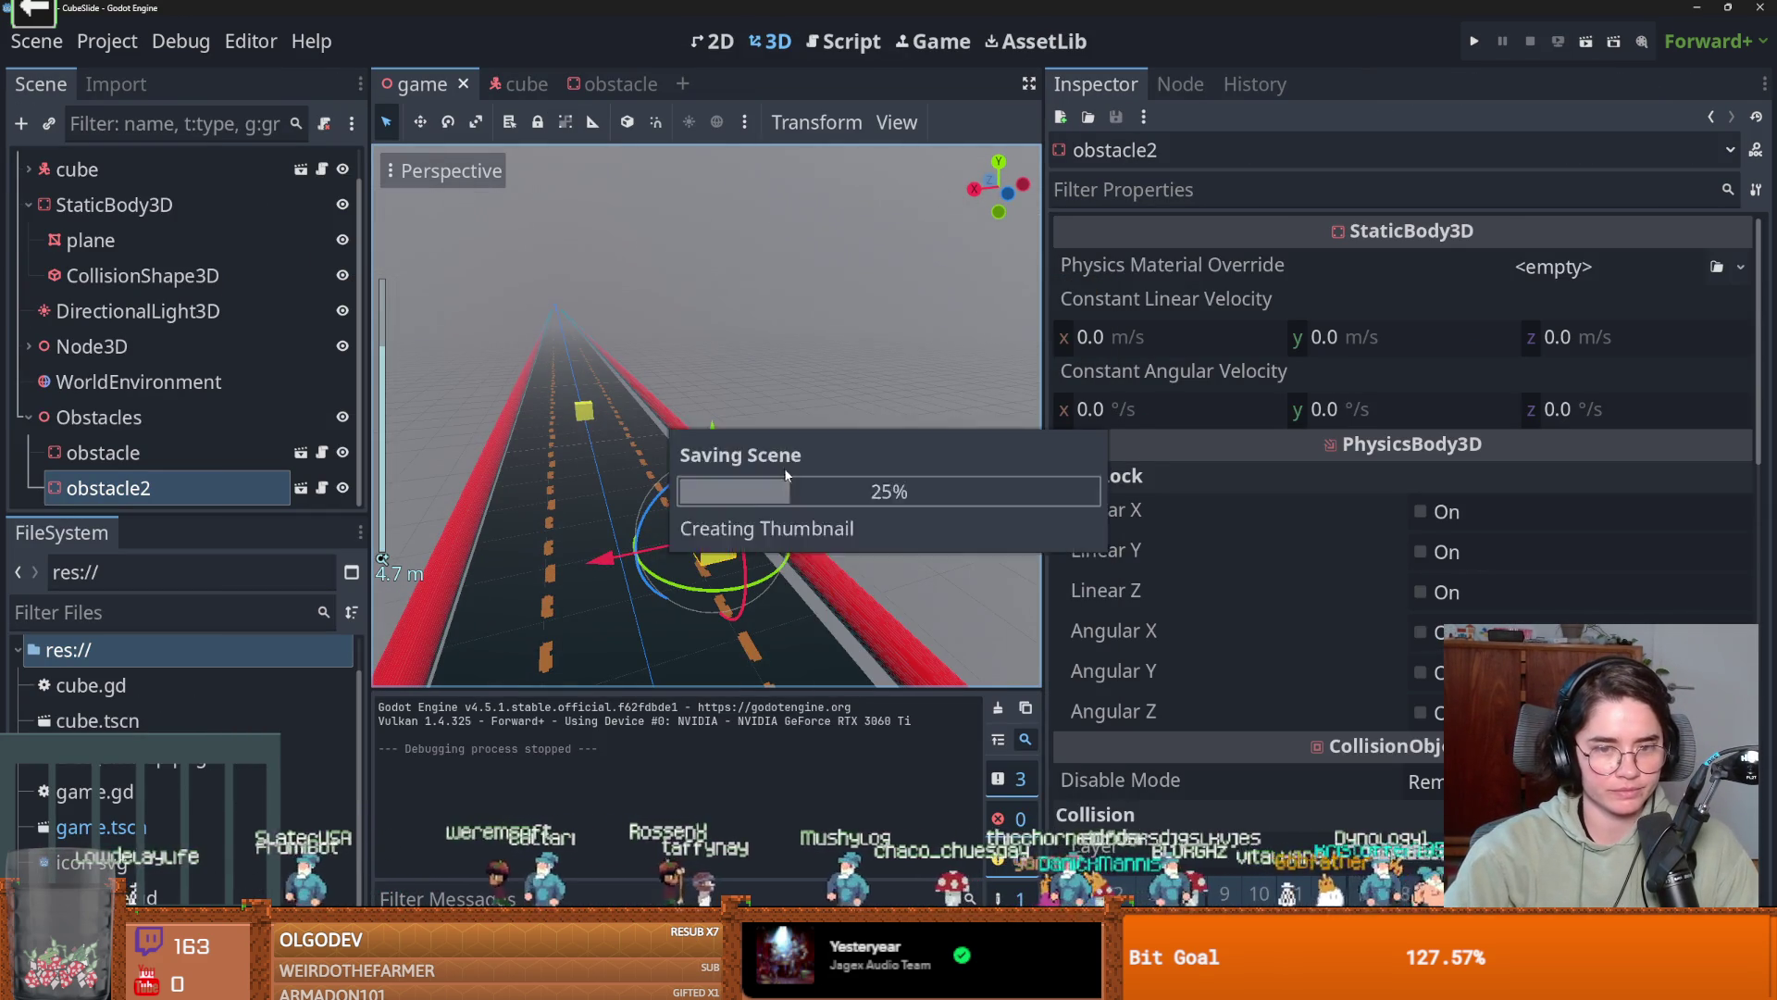
pyautogui.moveTo(541, 457); pyautogui.dragTo(580, 430)
pyautogui.moveTo(516, 541)
pyautogui.mouseDown()
pyautogui.moveTo(841, 631)
pyautogui.moveTo(737, 480)
pyautogui.moveTo(593, 475)
pyautogui.moveTo(526, 503)
pyautogui.moveTo(388, 505)
pyautogui.mouseUp()
pyautogui.scroll(3, 840, 631)
pyautogui.press('f')
# Open the obstacle scene and select obstaclecoll_area's CollisionShape3D, orbiting around the yellow cube.
pyautogui.click(321, 488)
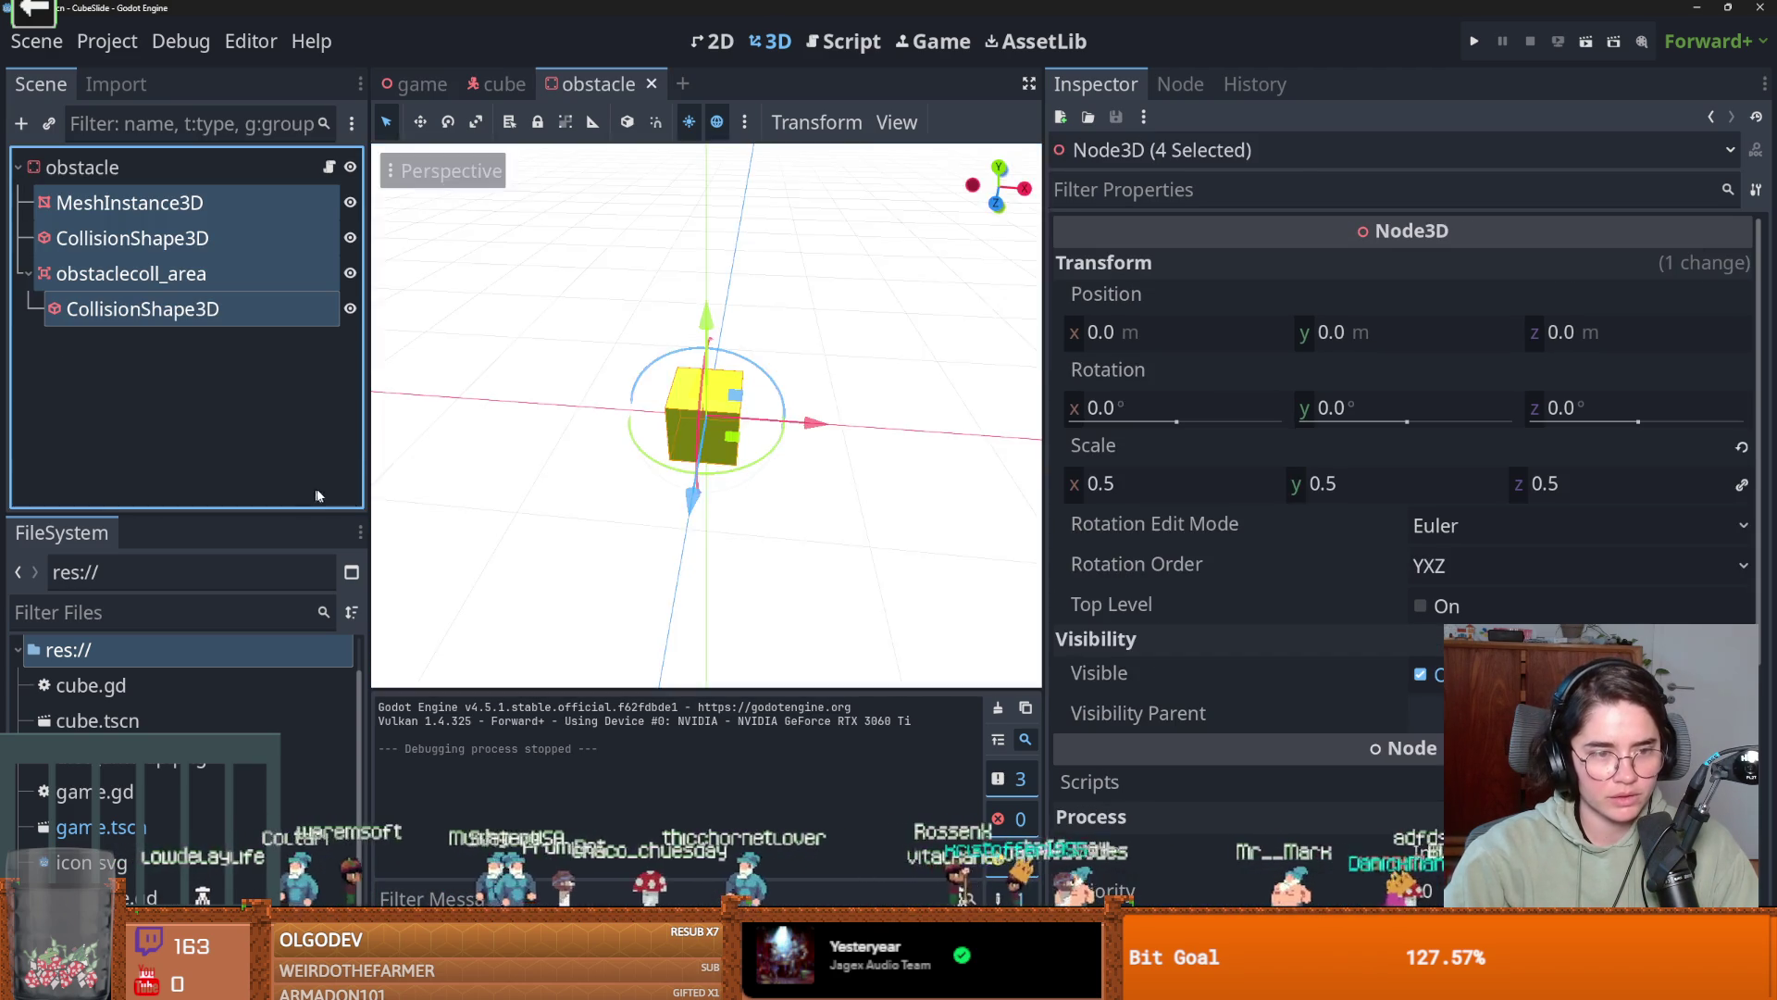
pyautogui.scroll(2, 444, 388)
pyautogui.click(192, 286)
pyautogui.click(185, 310)
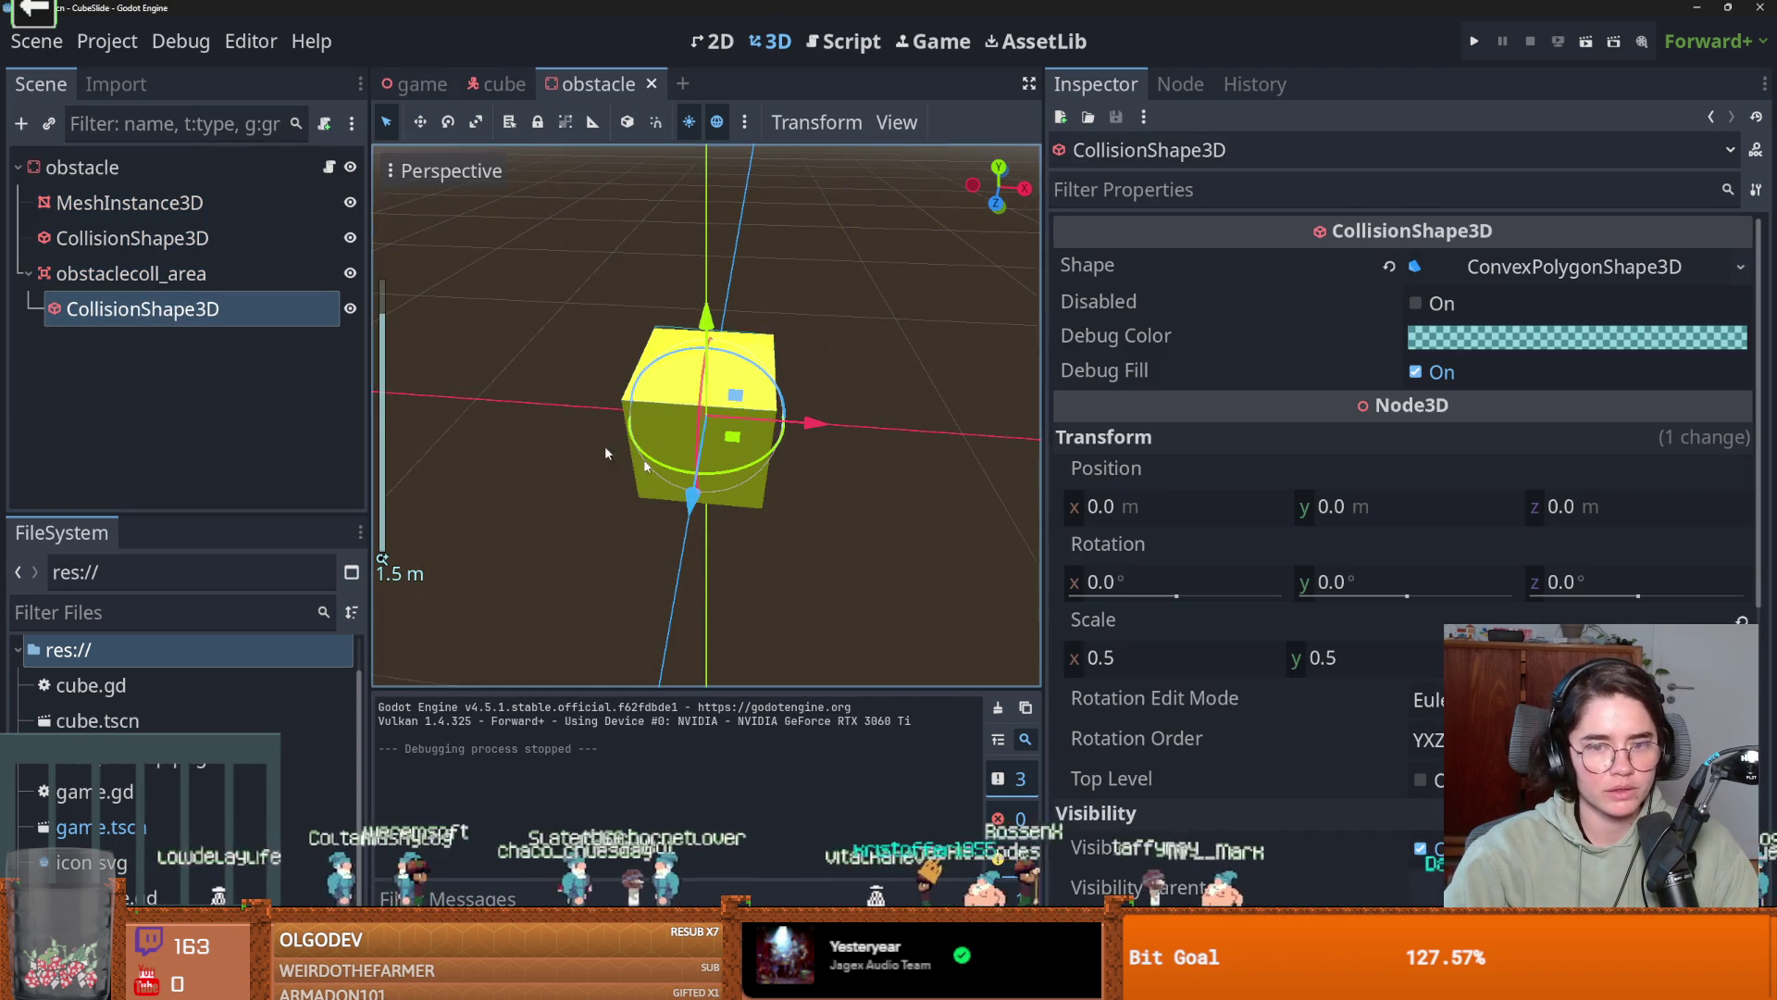
pyautogui.scroll(3, 507, 413)
pyautogui.moveTo(507, 413); pyautogui.dragTo(461, 467)
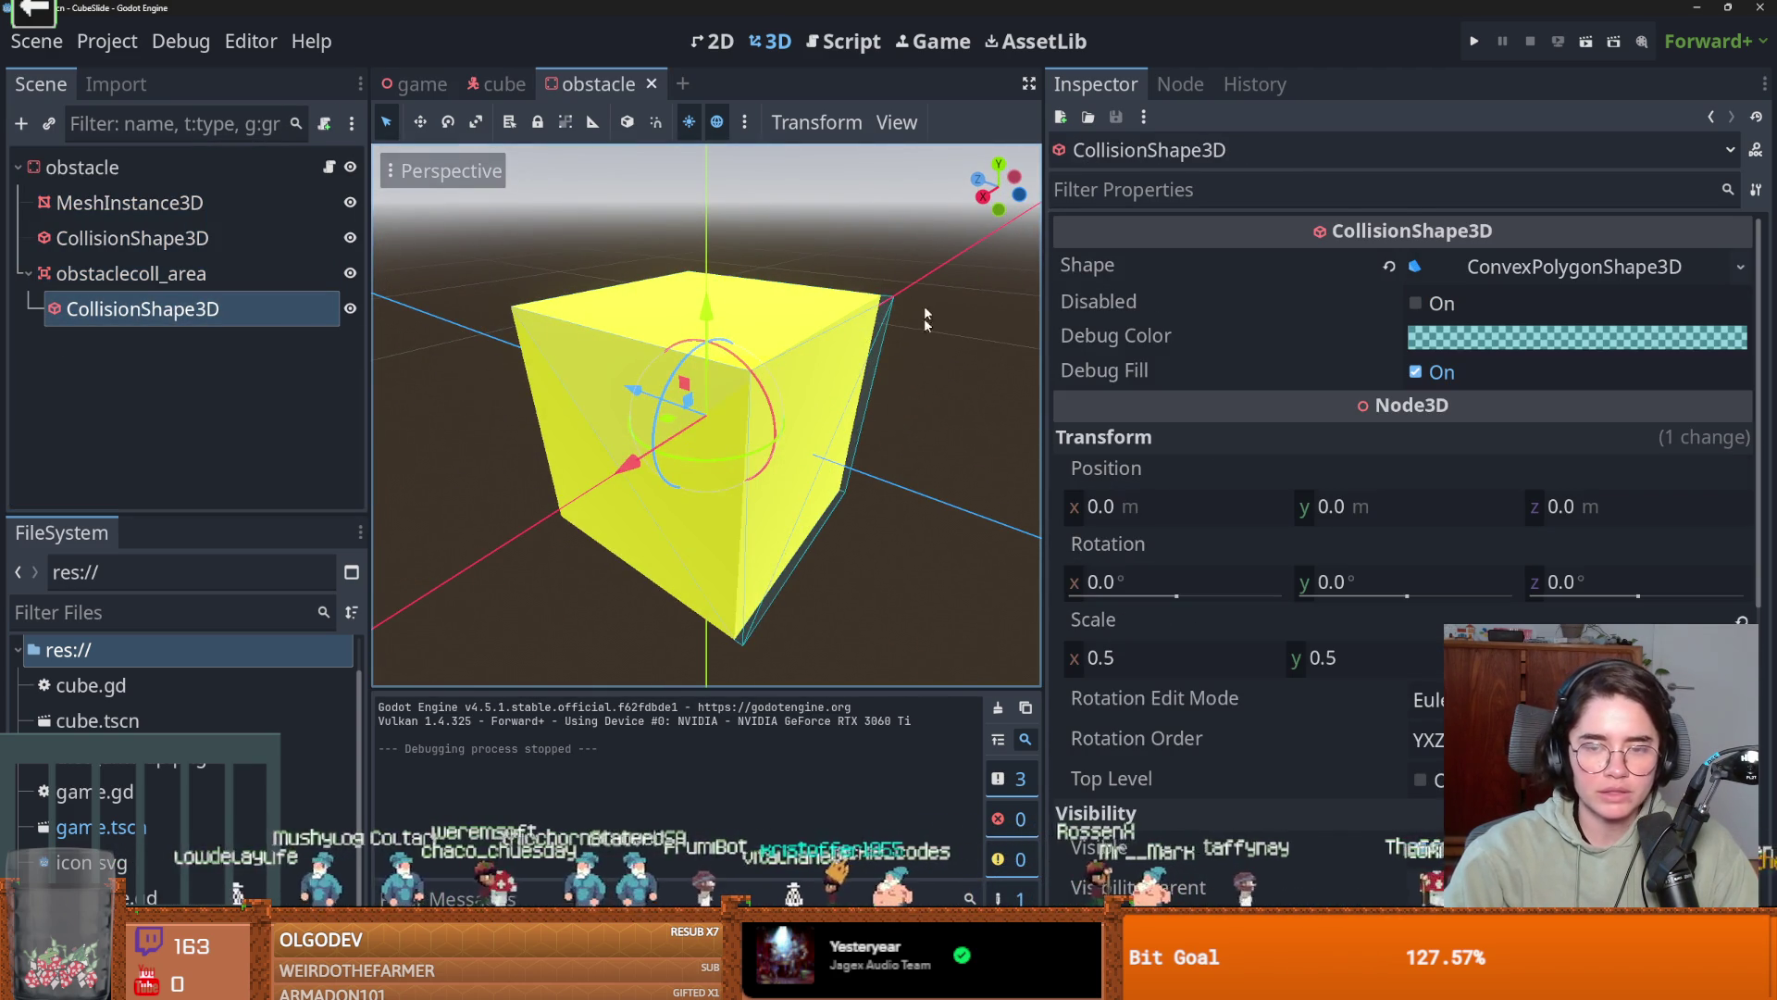
pyautogui.moveTo(892, 303); pyautogui.dragTo(929, 355)
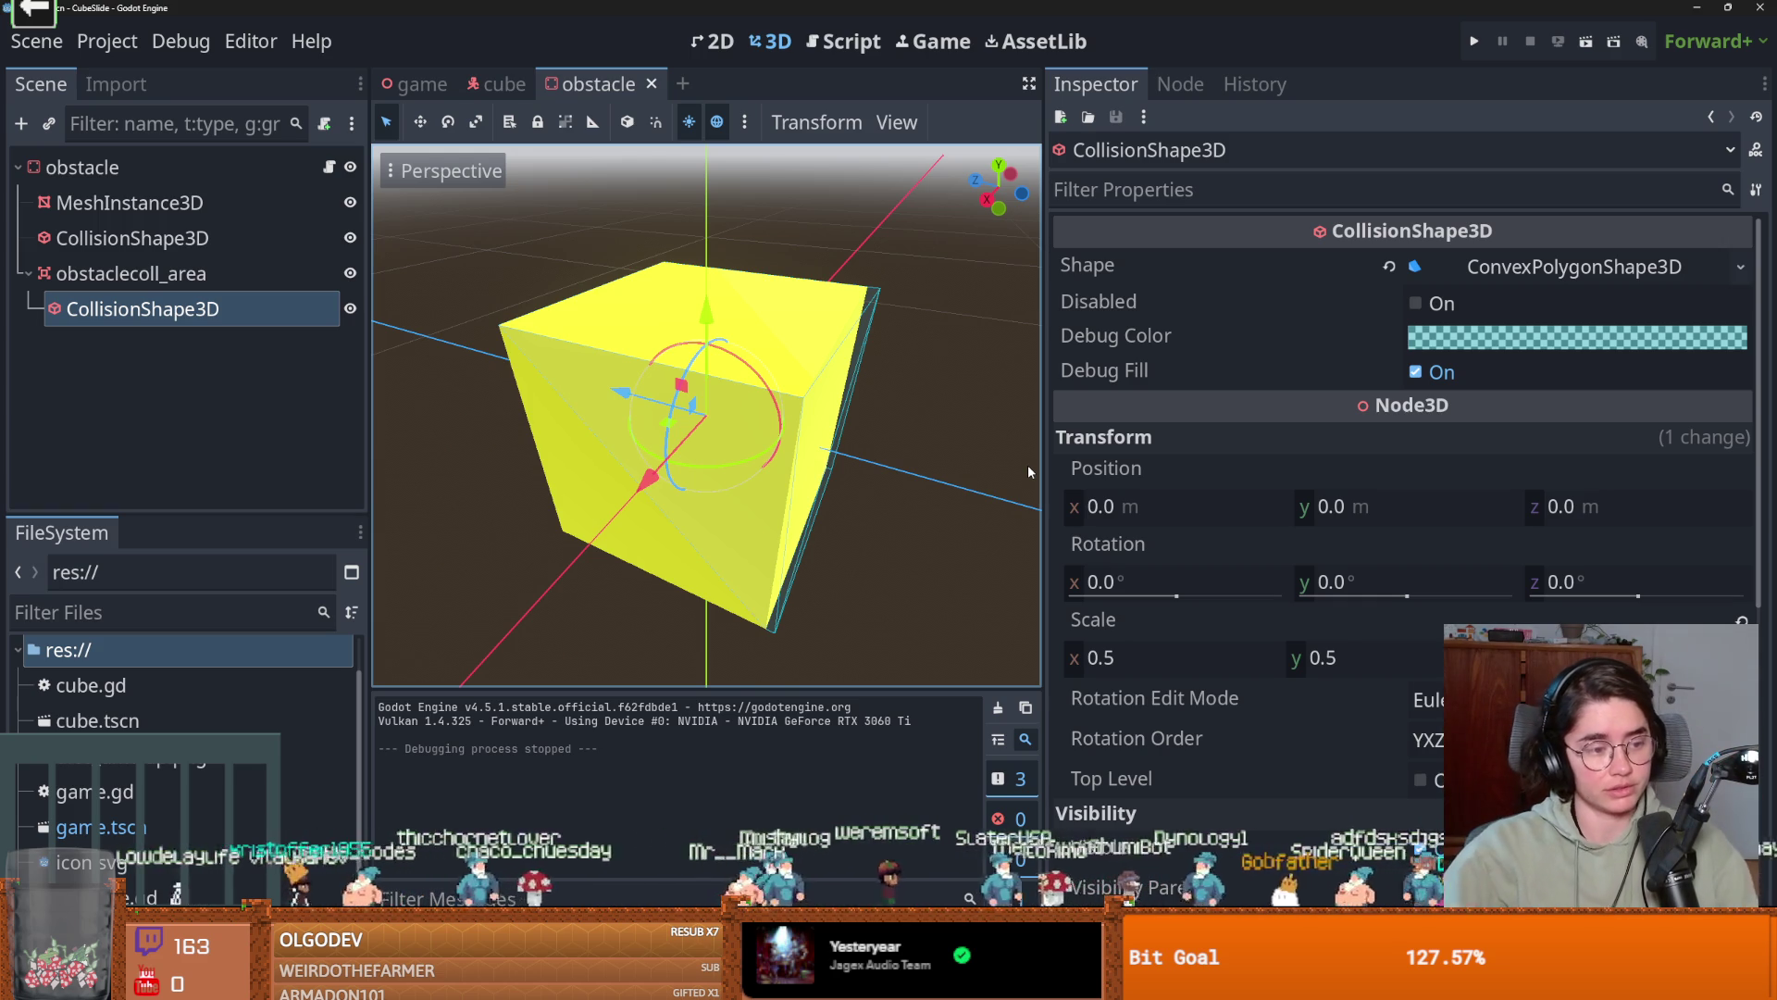
# Inspect the ConvexPolygonShape3D properties, undoing a solver bias change and toggling the points list.
pyautogui.click(1577, 265)
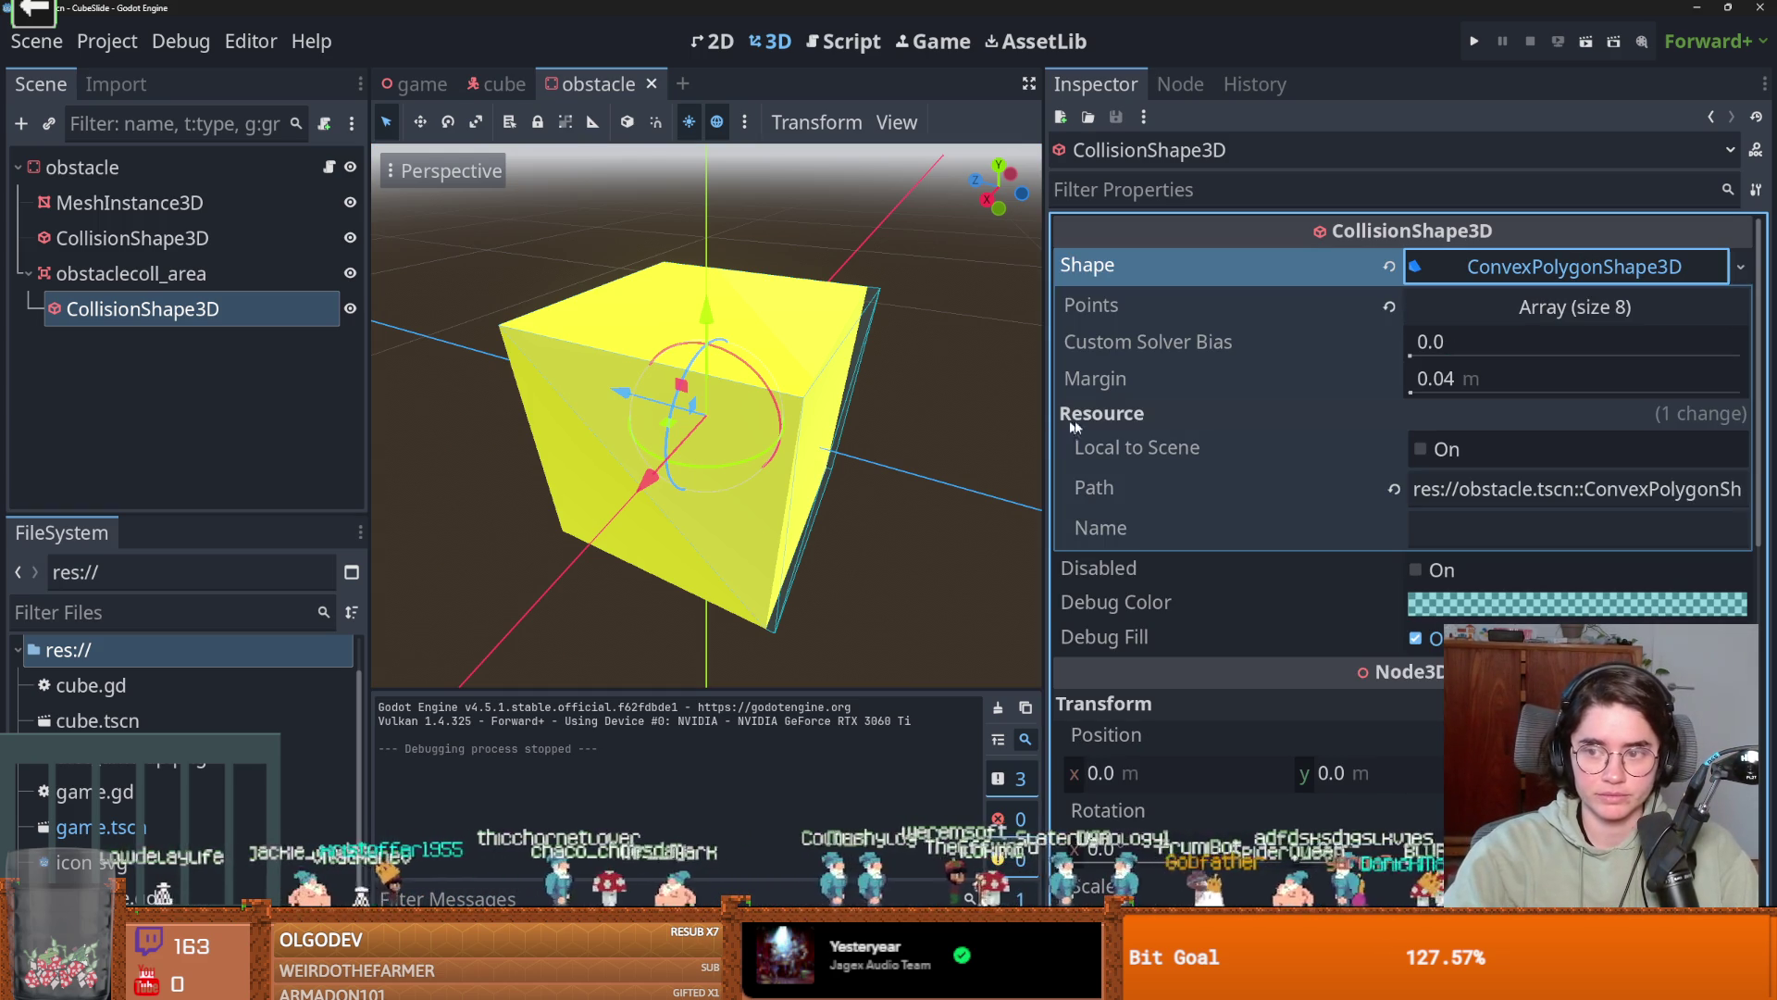
pyautogui.moveTo(1413, 356)
pyautogui.mouseDown()
pyautogui.moveTo(1441, 358)
pyautogui.moveTo(1446, 393)
pyautogui.mouseUp()
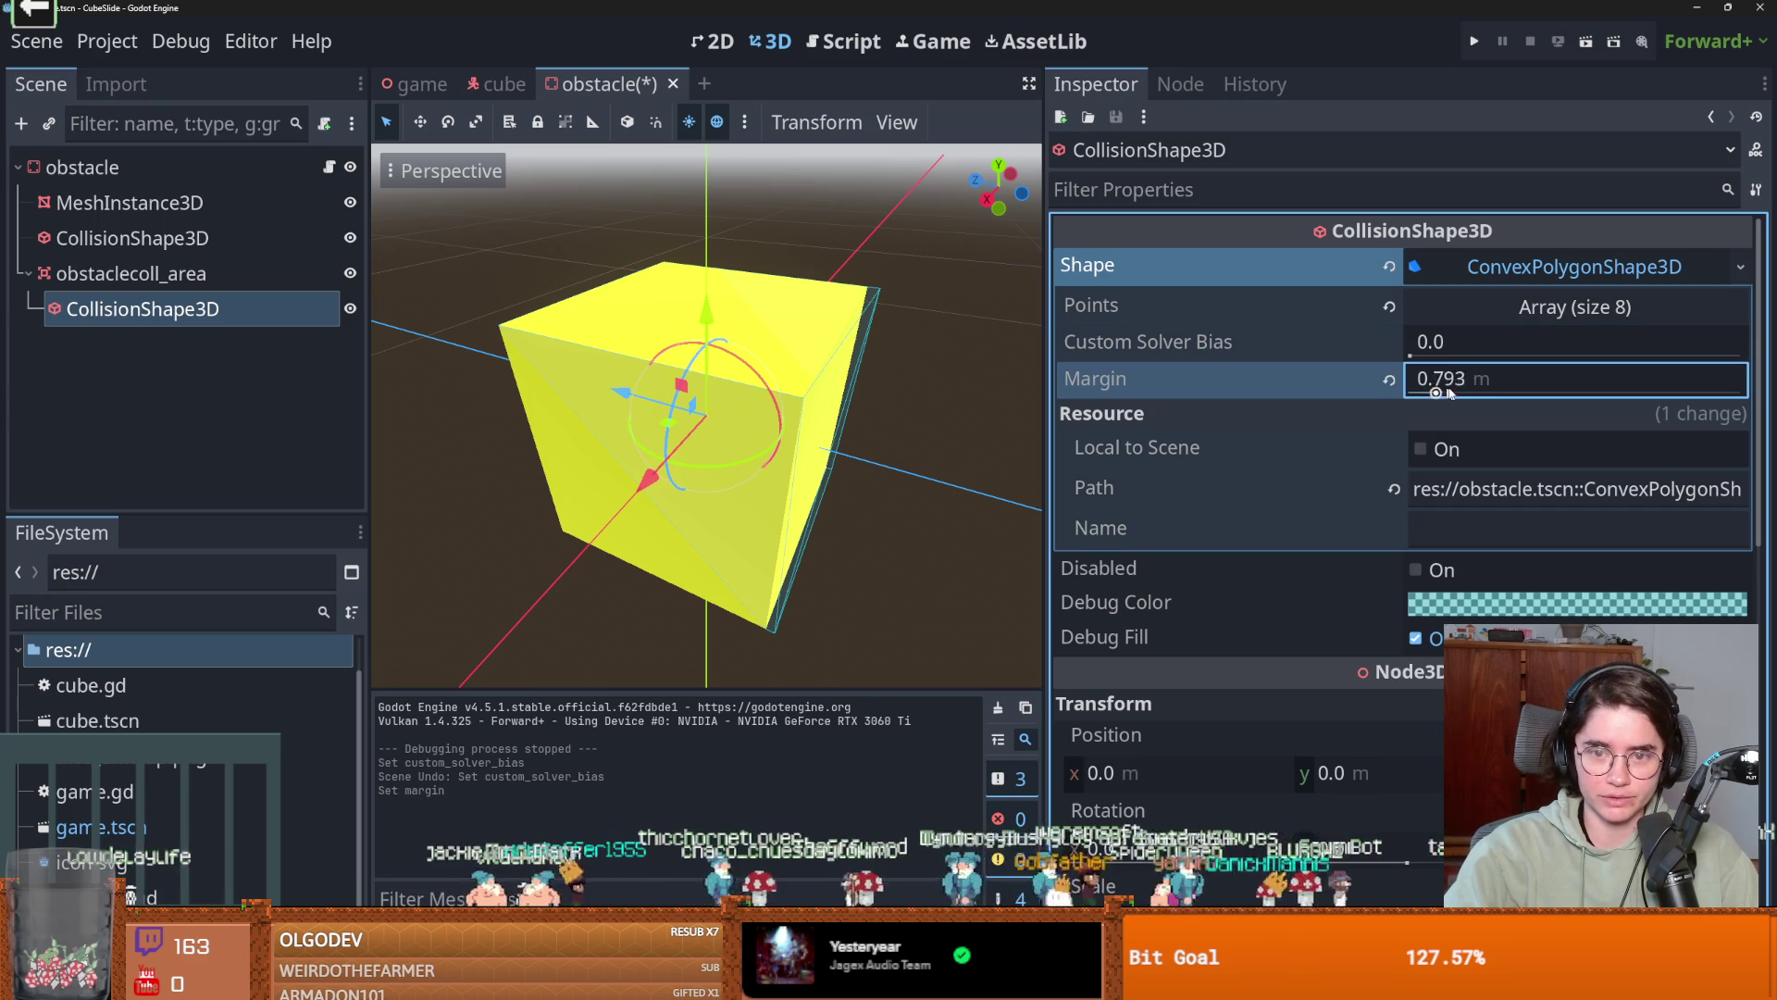
pyautogui.hotkey('ctrl', 'z')
pyautogui.click(1546, 313)
pyautogui.click(1548, 328)
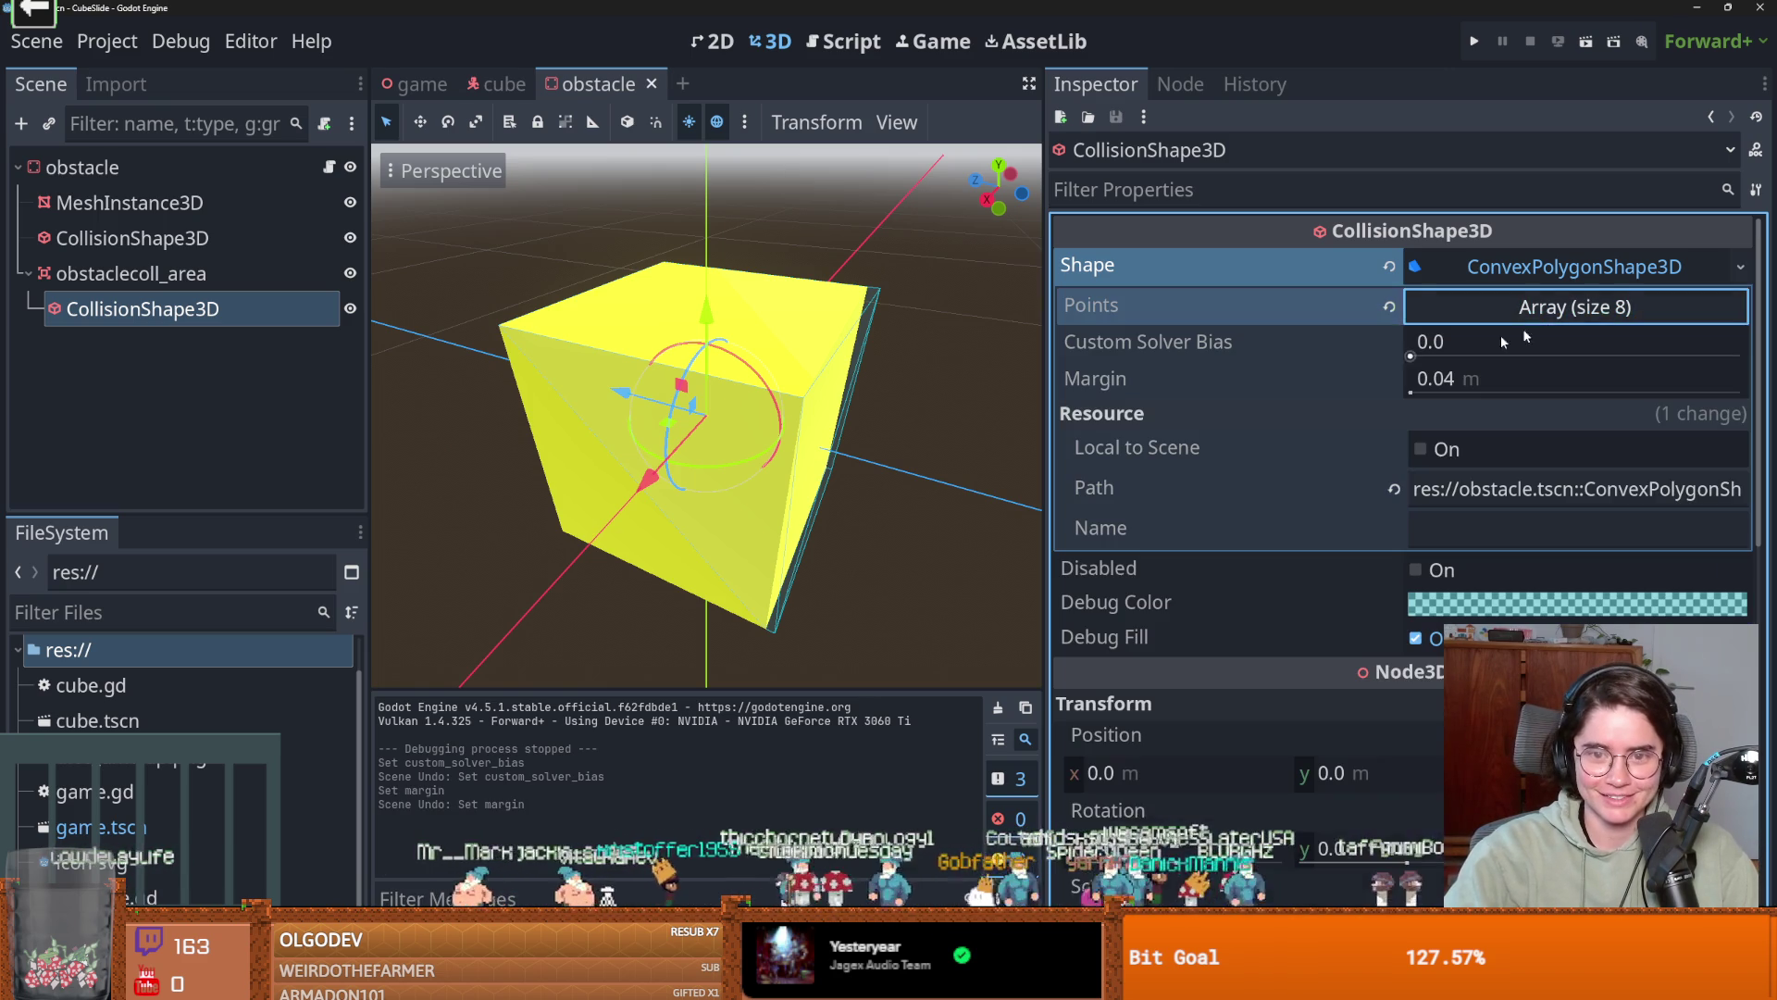
pyautogui.scroll(-3, 992, 496)
pyautogui.moveTo(618, 545); pyautogui.dragTo(567, 530)
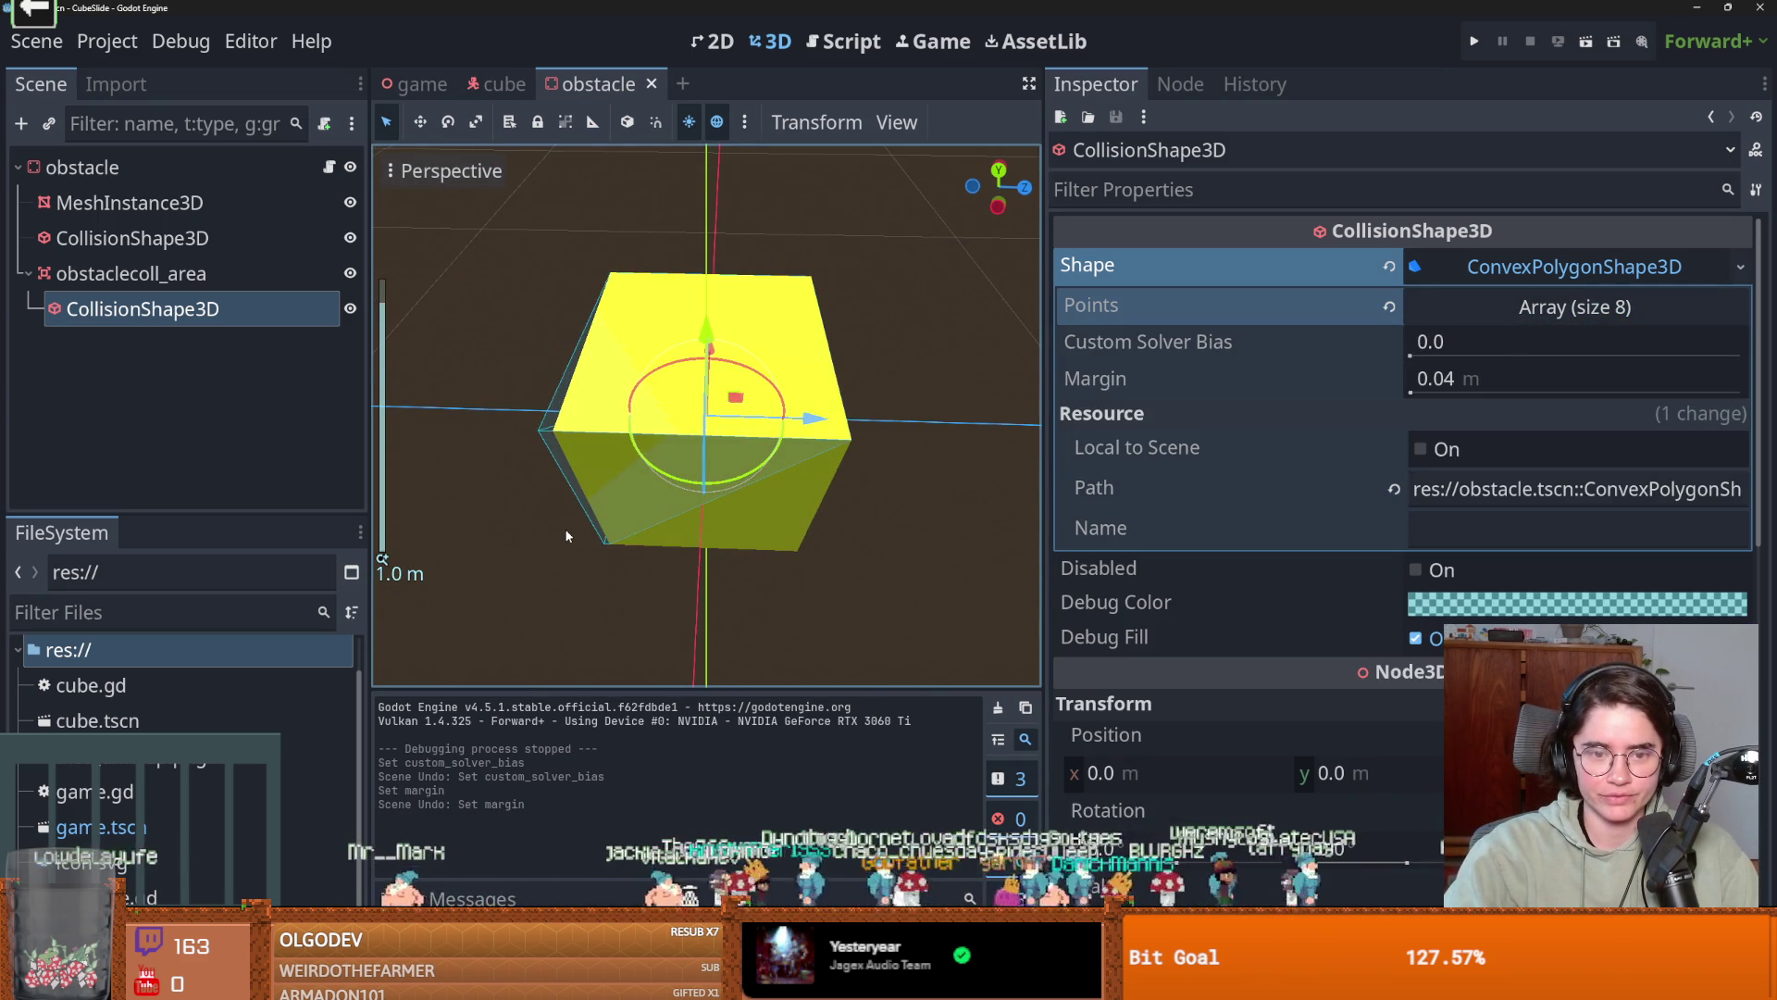
# Open obstacle.gd and put a breakpoint on its line-10 Player check.
pyautogui.click(131, 273)
pyautogui.scroll(-5, 1403, 576)
pyautogui.scroll(-5, 1404, 575)
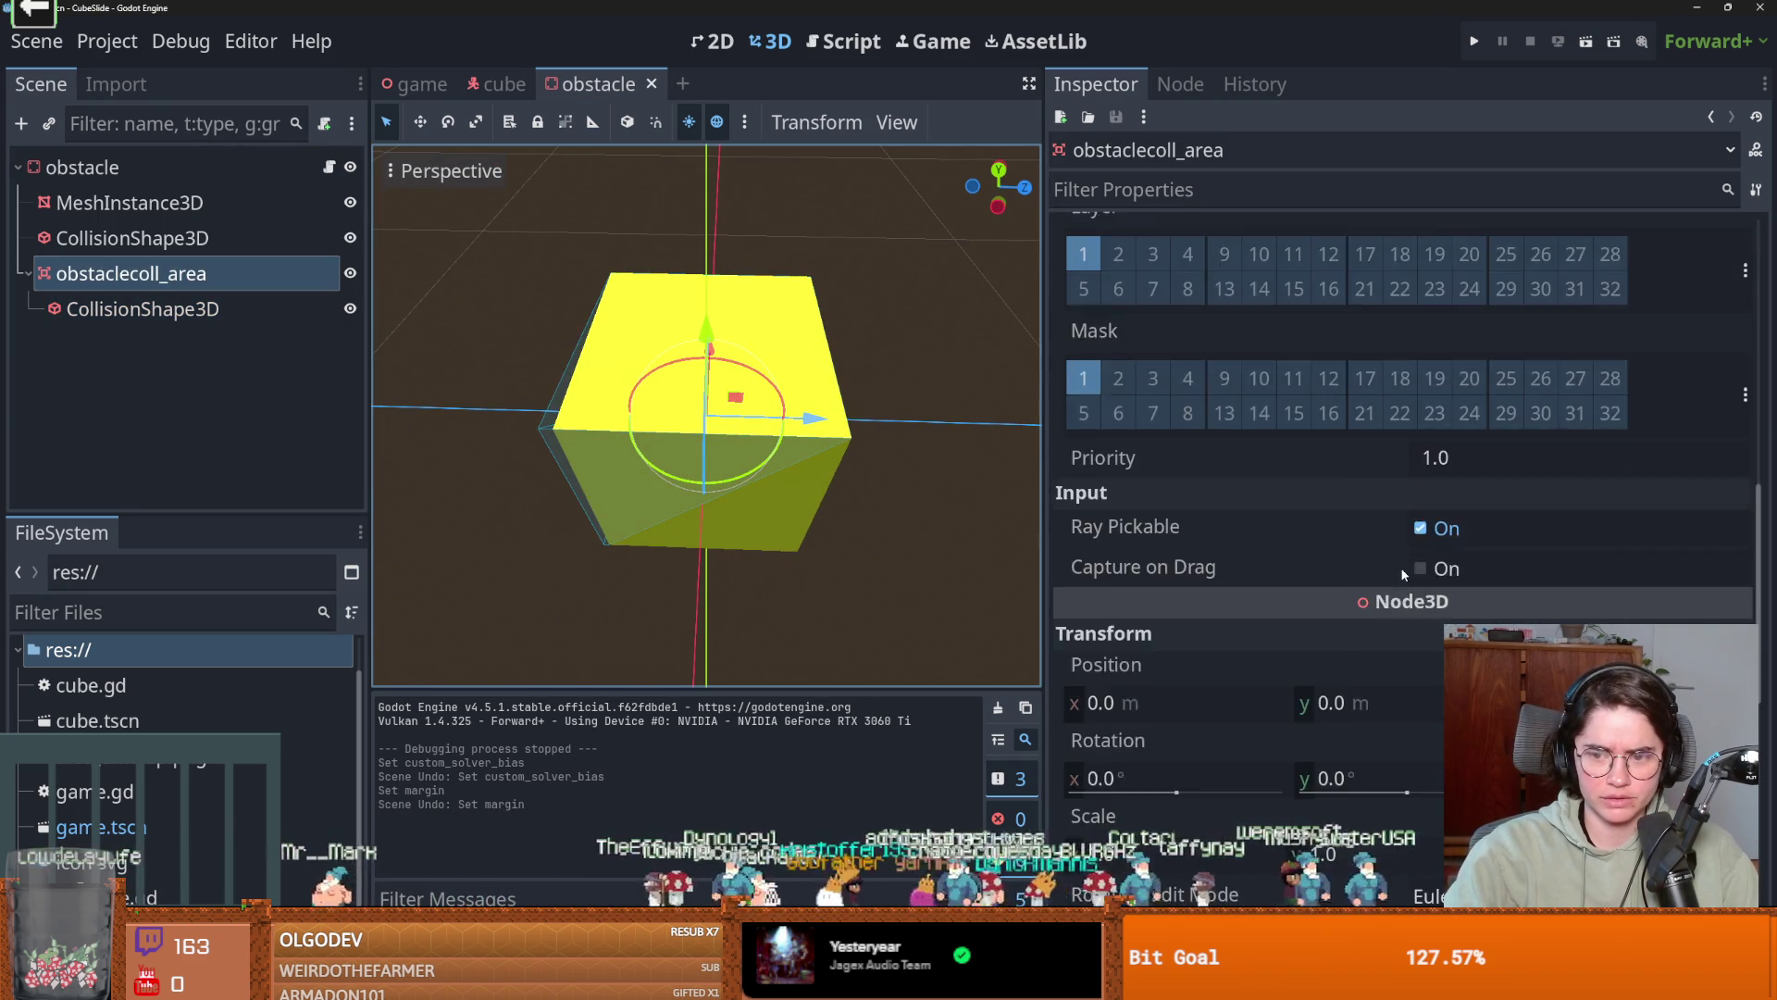
pyautogui.scroll(2, 1403, 576)
pyautogui.click(330, 166)
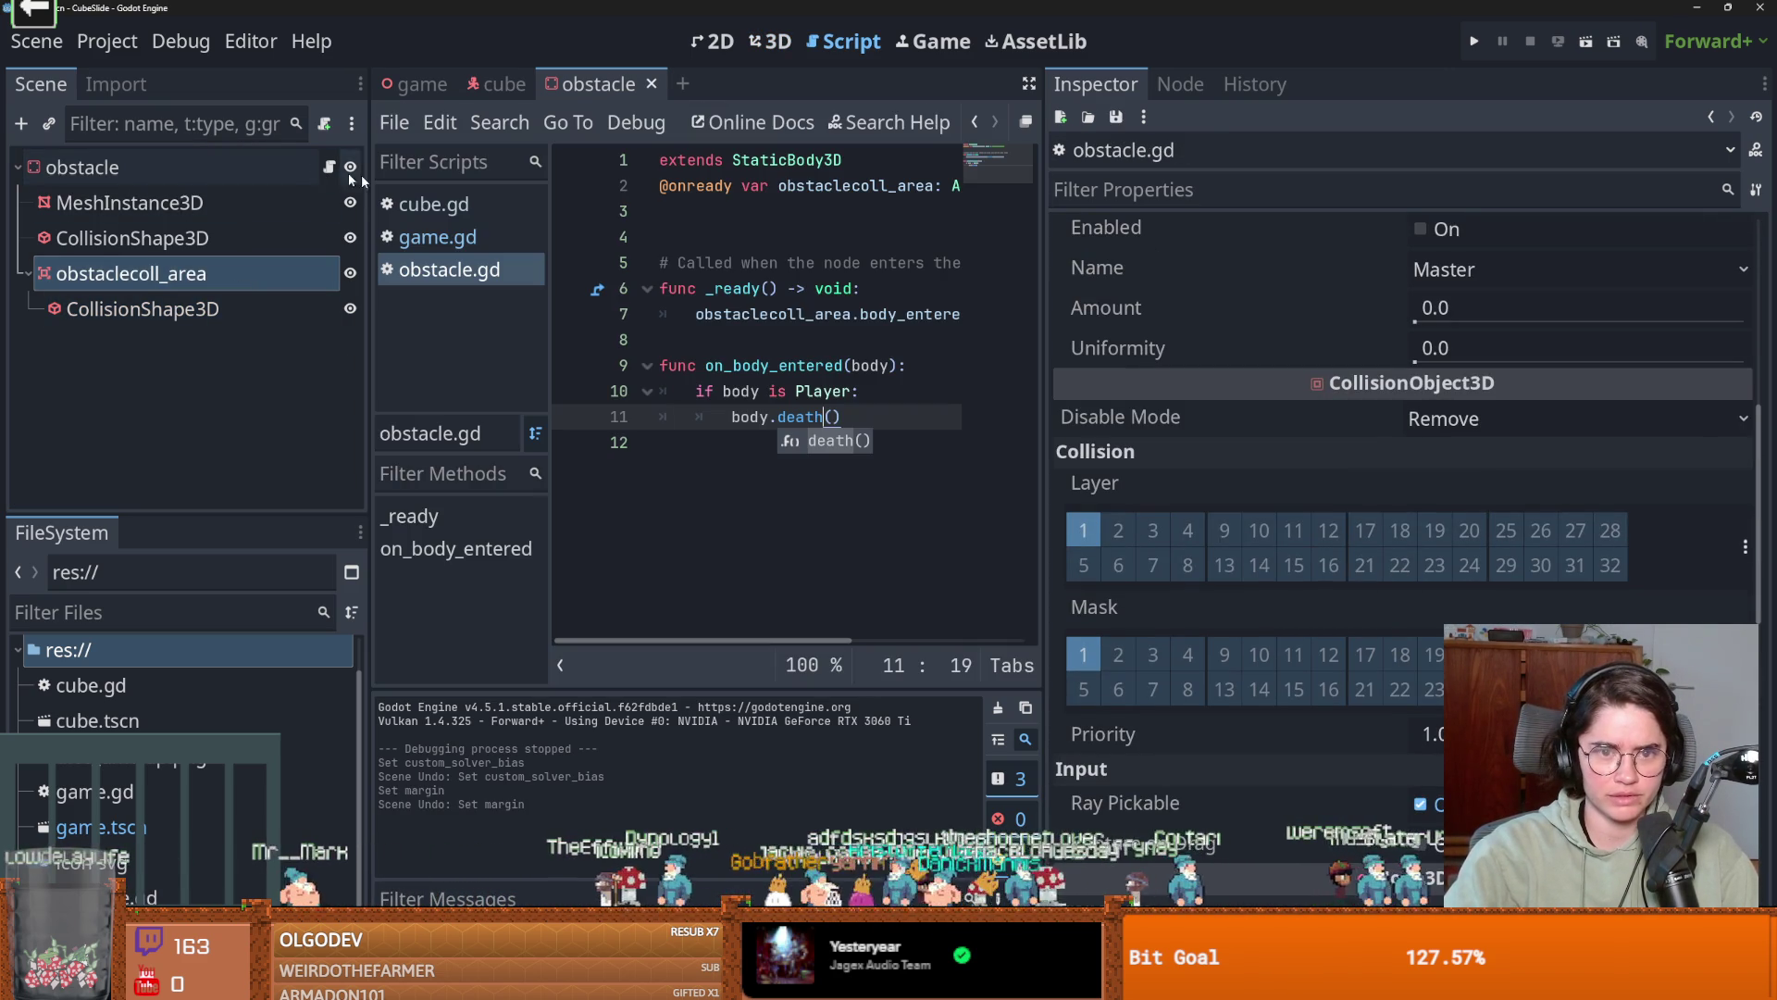
pyautogui.keyDown('shift'); pyautogui.click(554, 385); pyautogui.keyUp('shift')
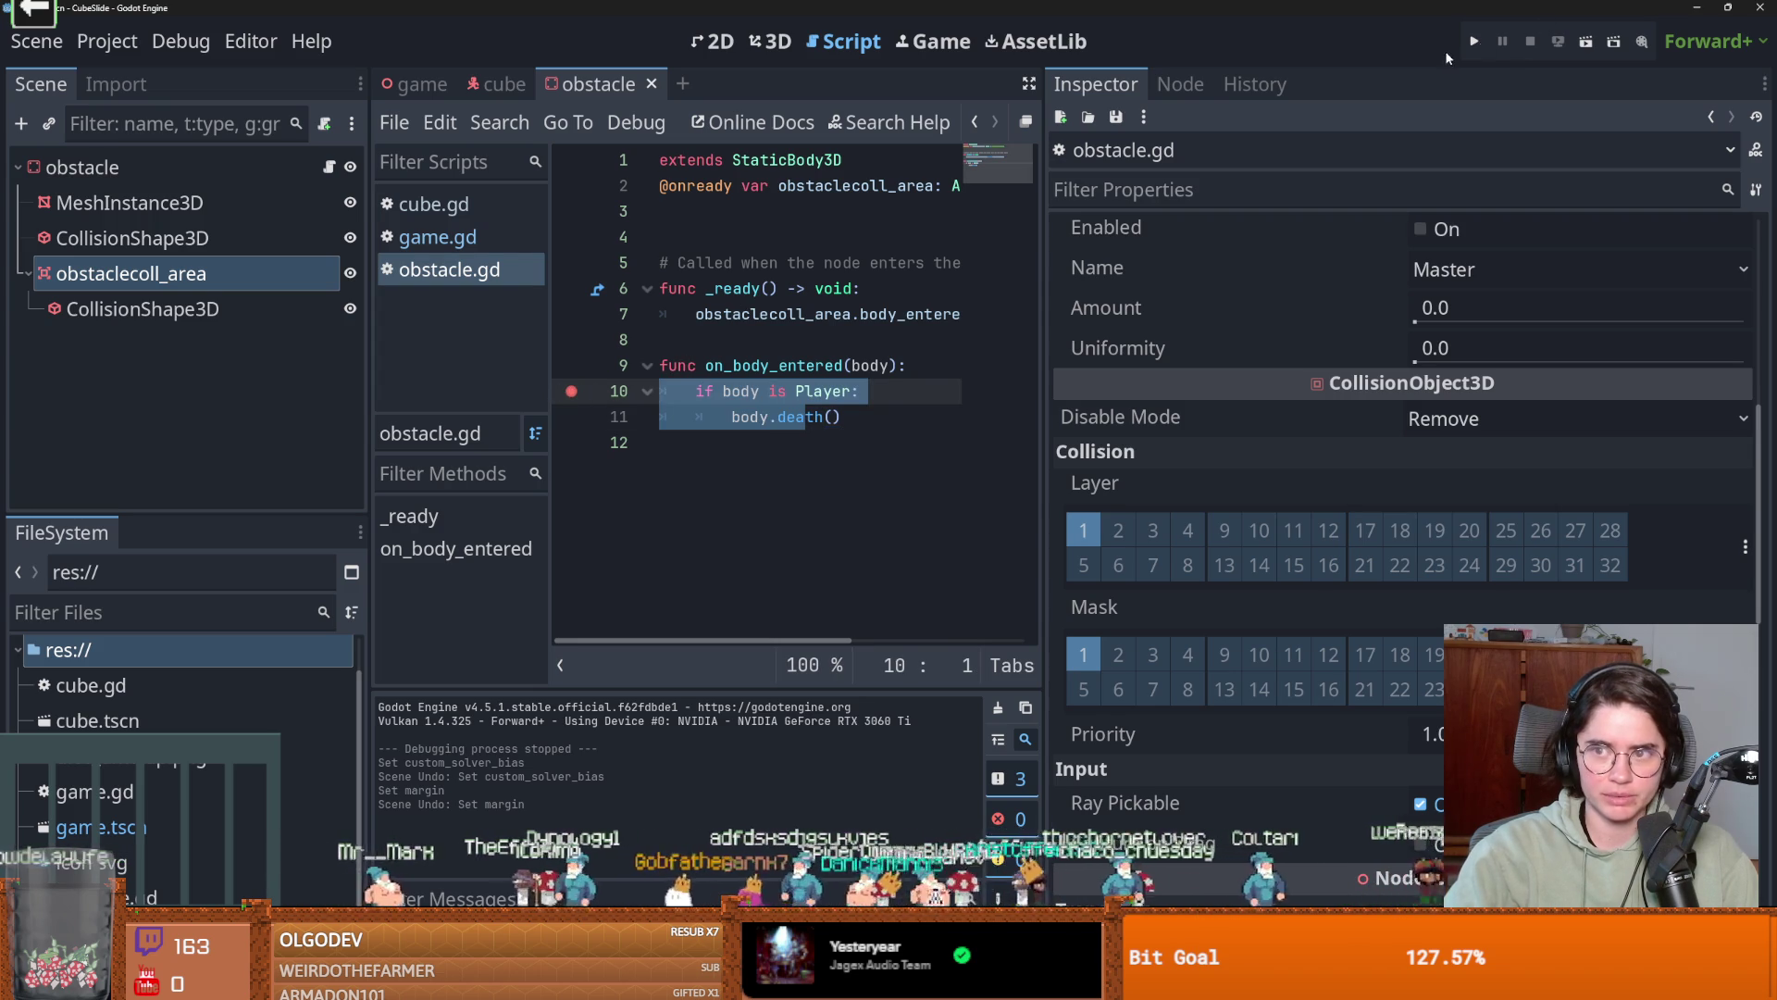
# Run the game, resume past the breakpoint, and remove the line-10 breakpoint.
pyautogui.press('F5')
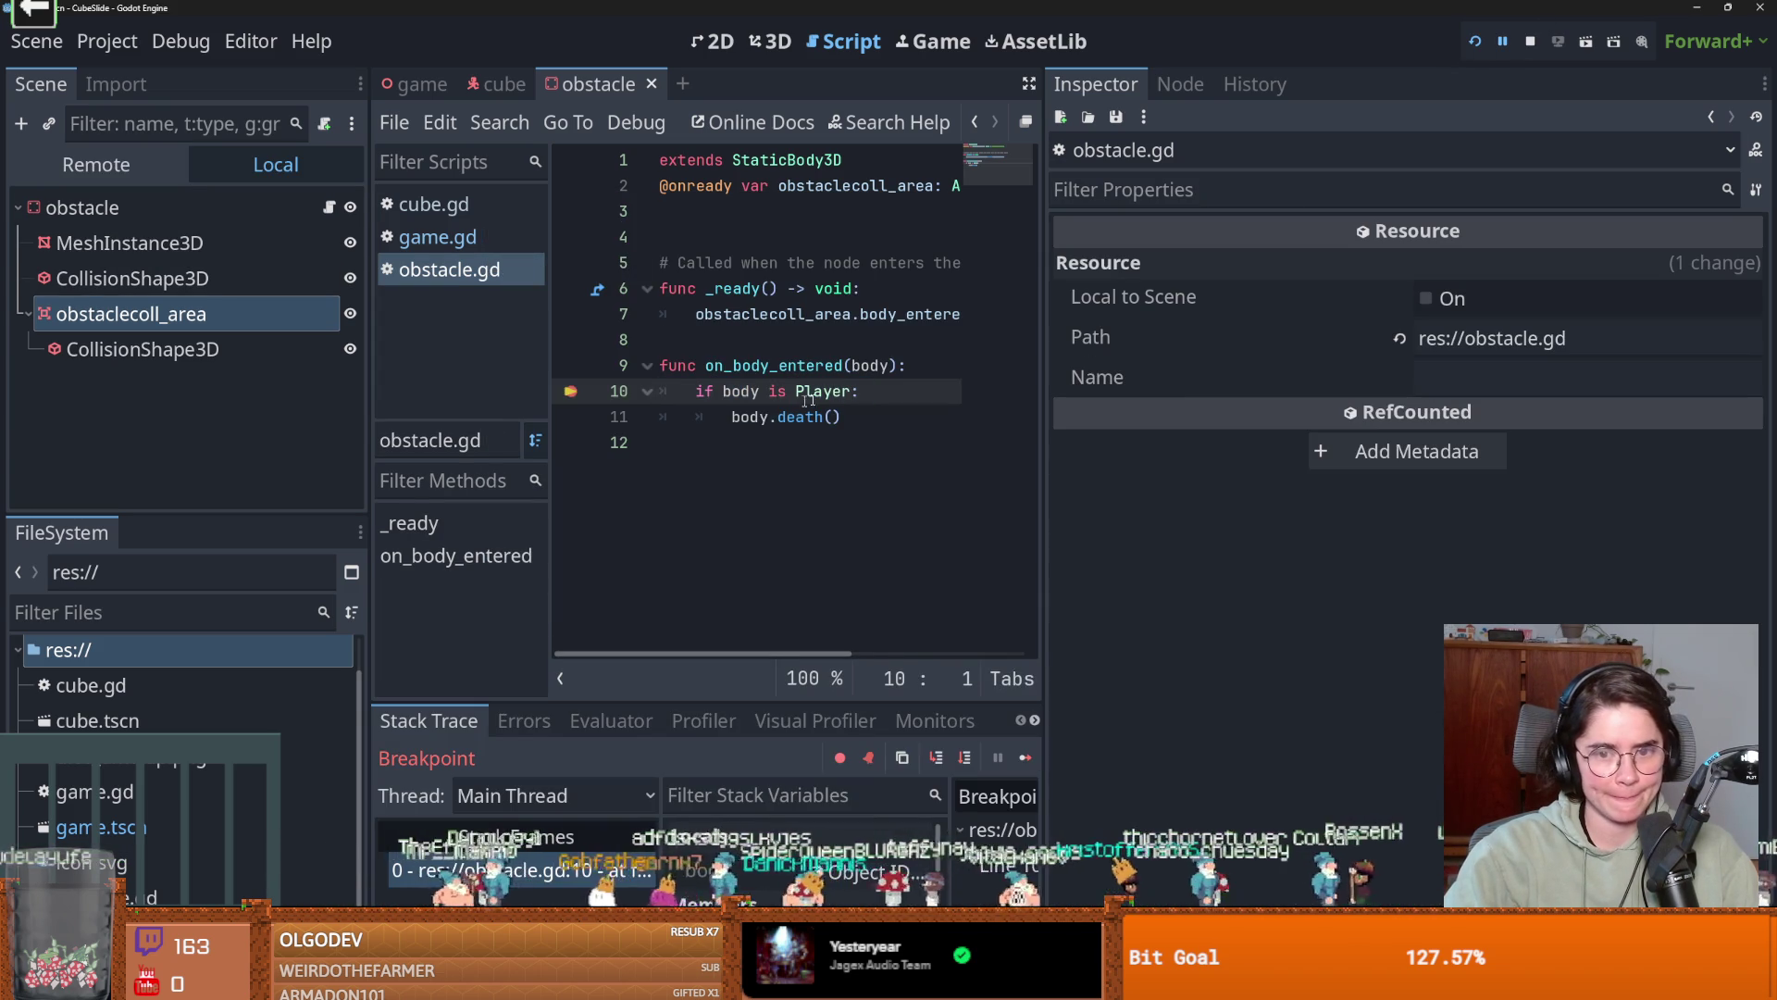
pyautogui.click(1030, 754)
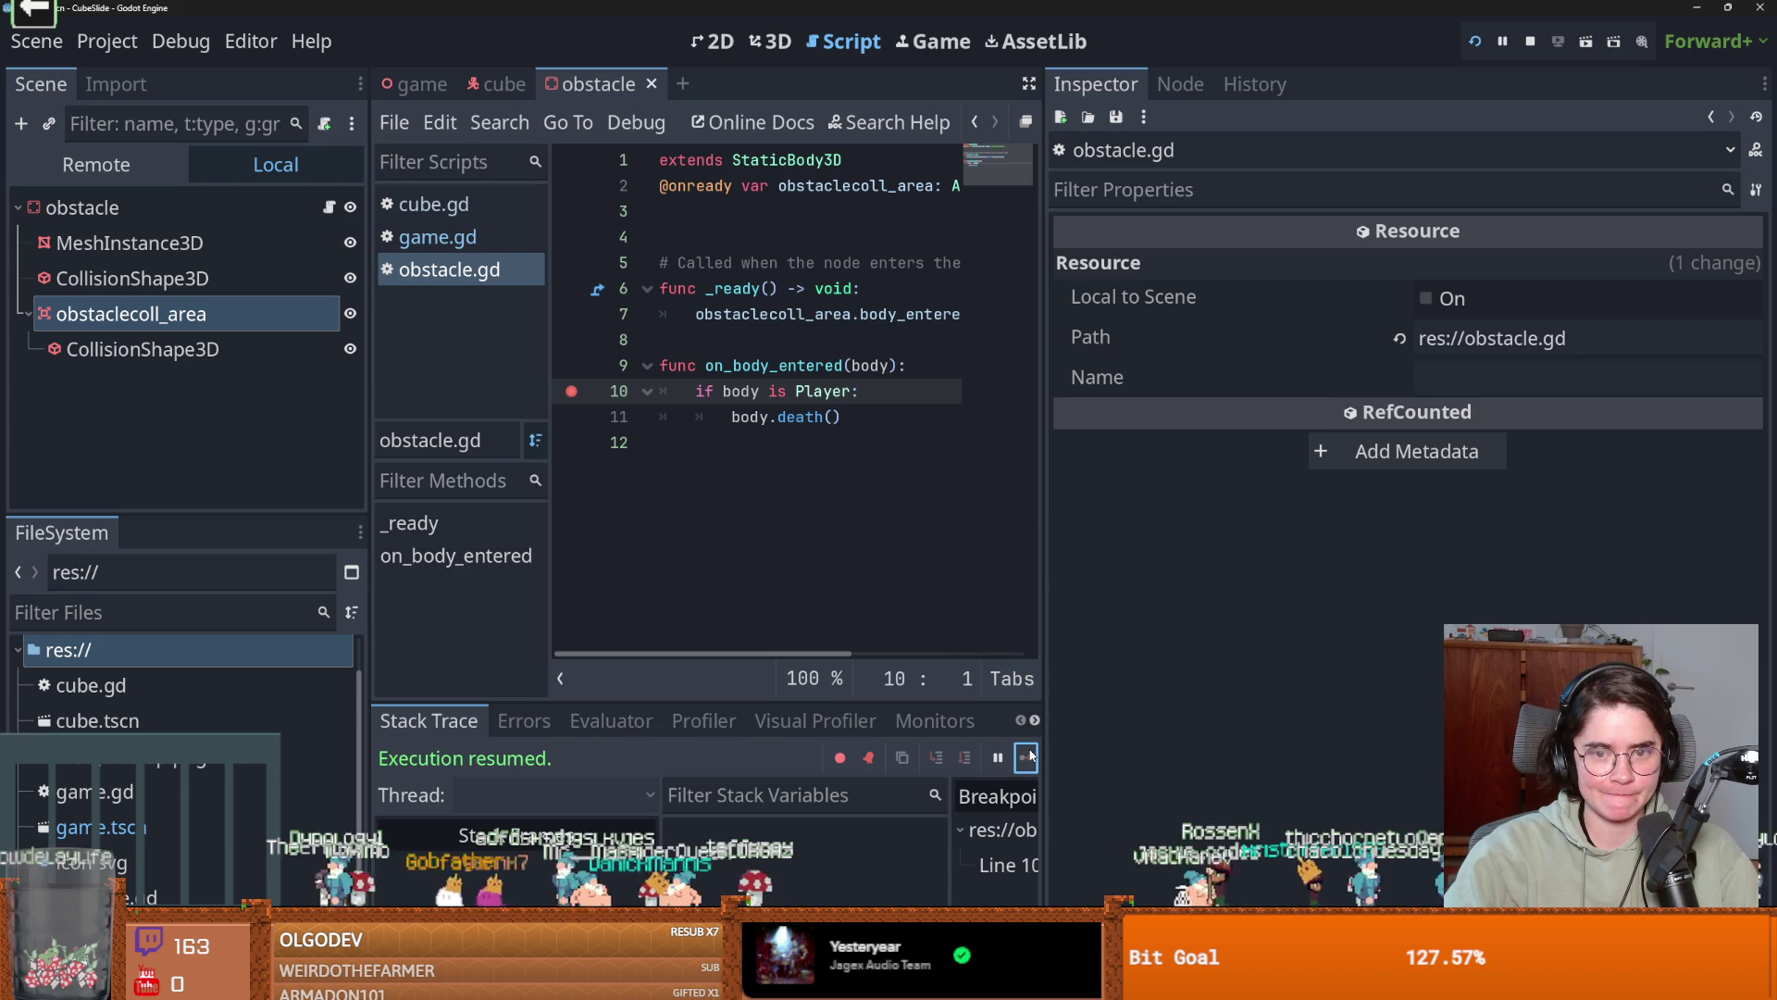
pyautogui.click(745, 400)
pyautogui.click(571, 391)
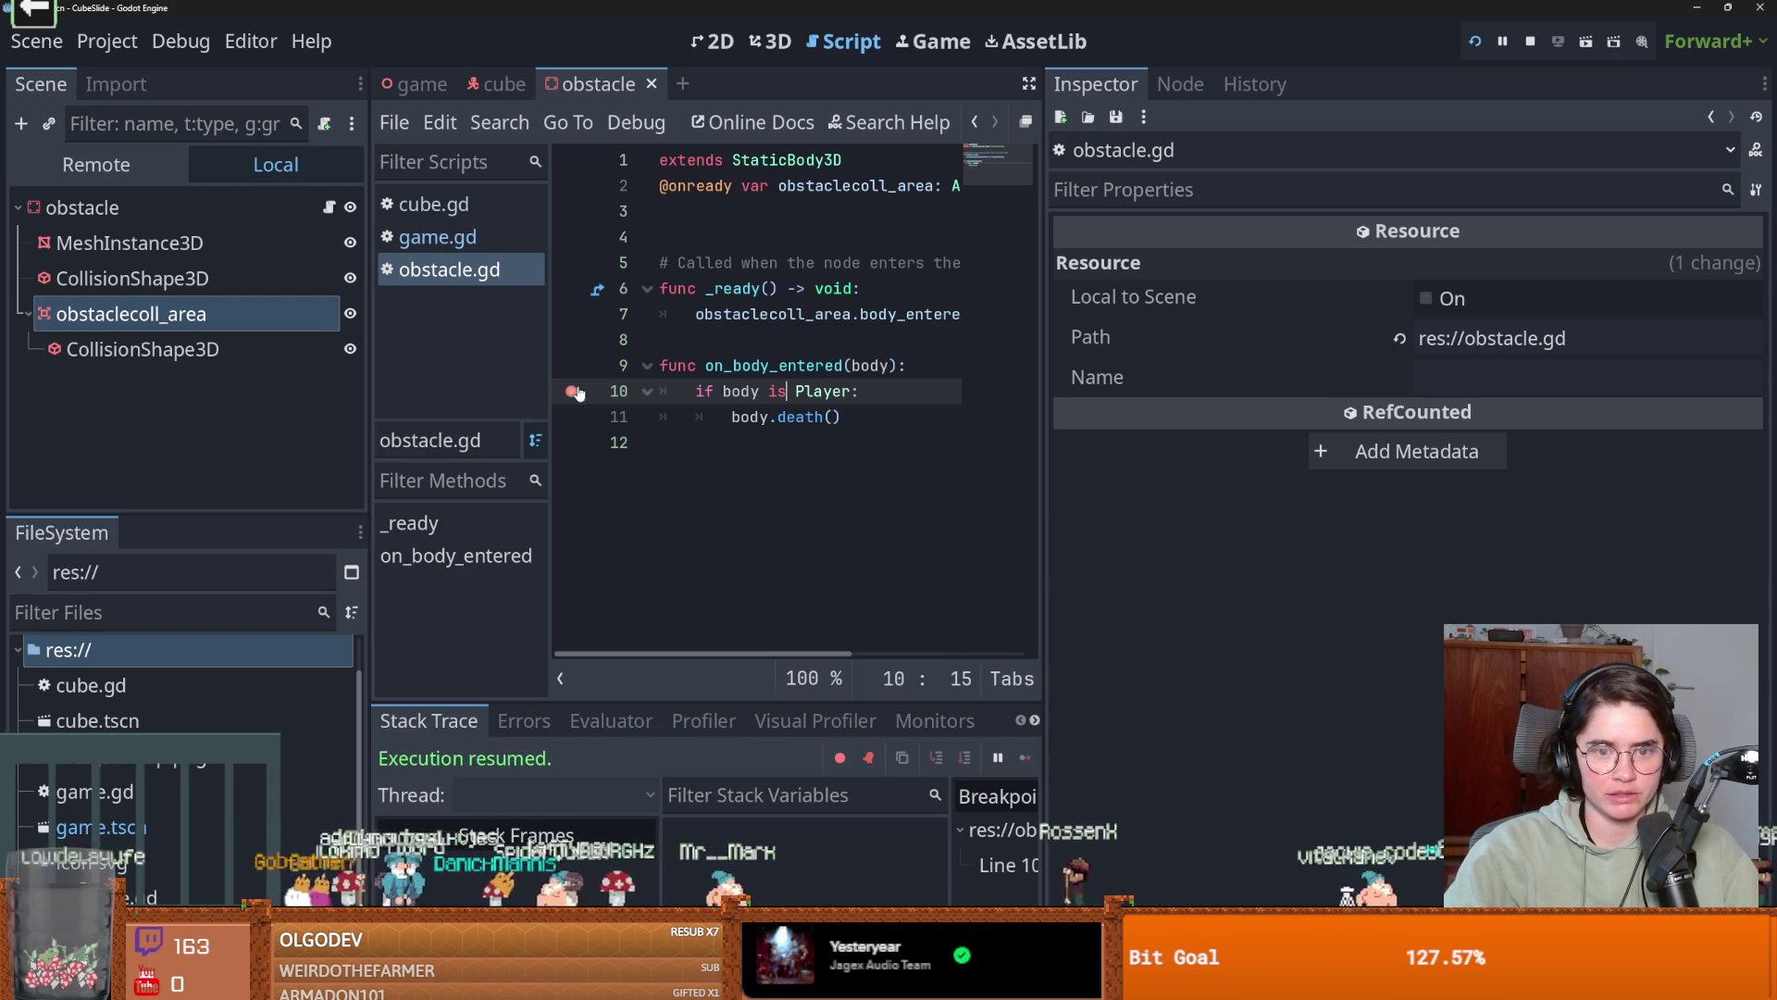
# Set obstaclecoll_area's collision mask to layer 2 only.
pyautogui.click(139, 314)
pyautogui.click(148, 349)
pyautogui.click(159, 326)
pyautogui.click(1118, 654)
pyautogui.click(1083, 654)
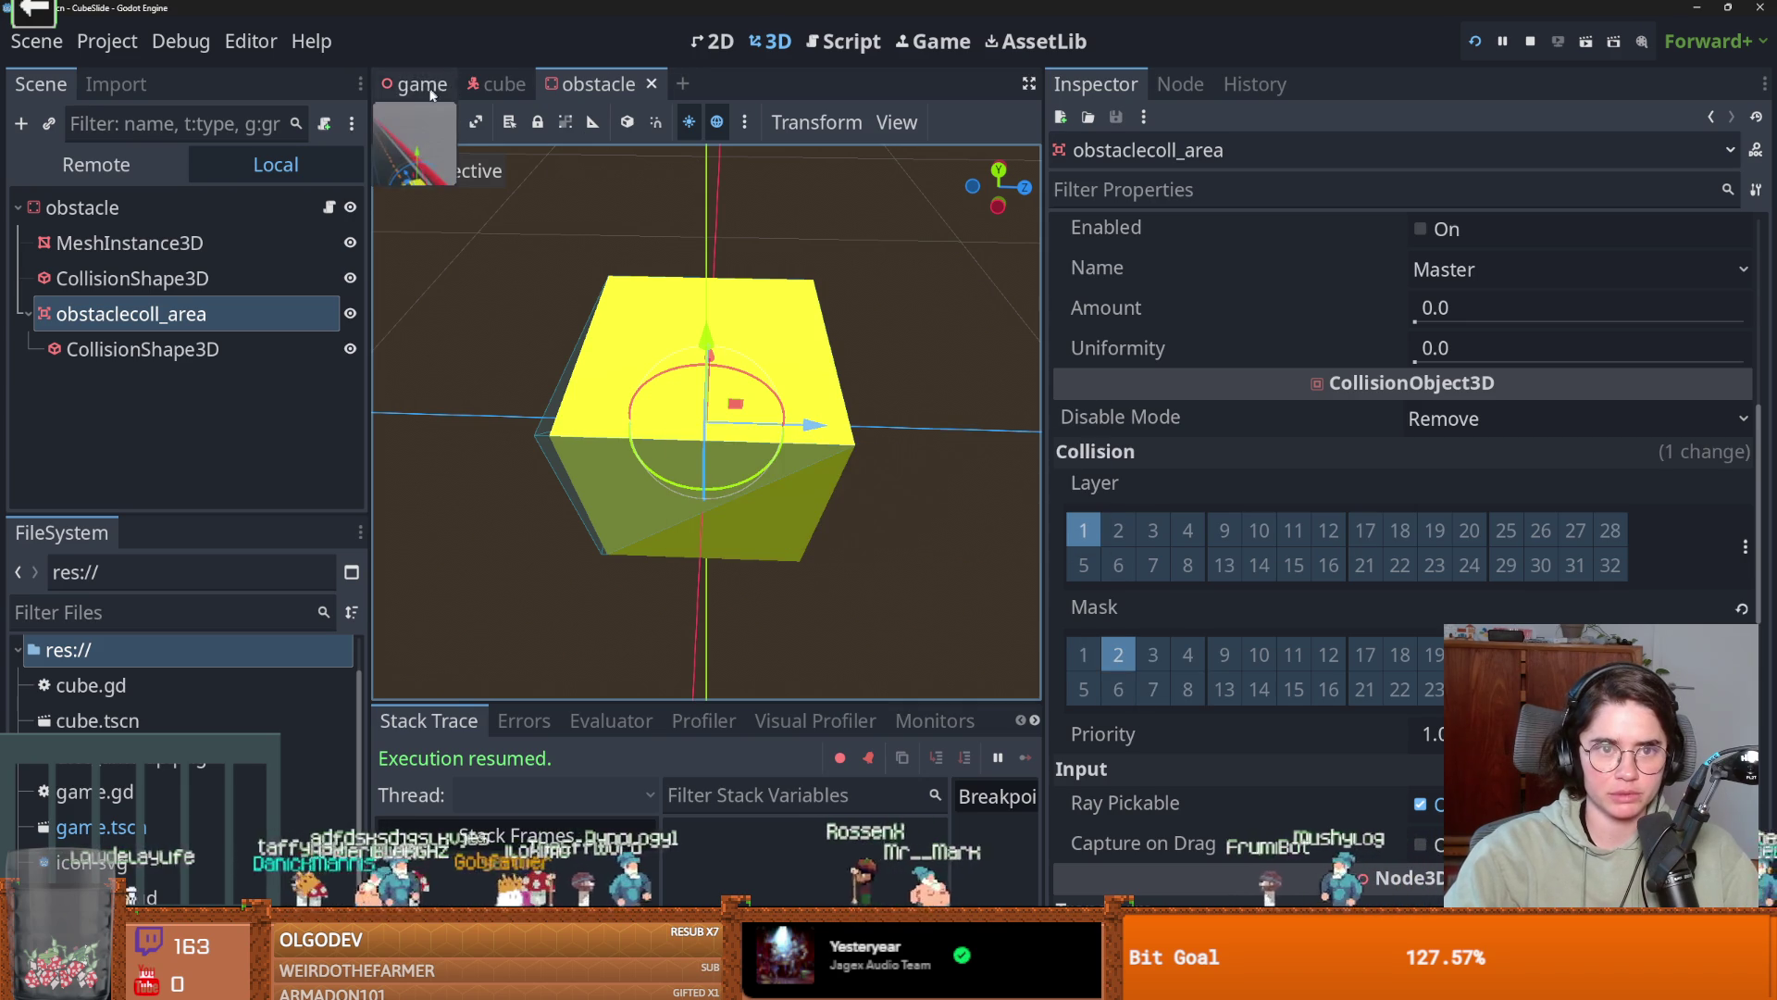
# Add the cube to collision layer 2, save the cube scene, and run CubeSlide.
pyautogui.click(505, 83)
pyautogui.scroll(-5, 1202, 757)
pyautogui.scroll(8, 1204, 754)
pyautogui.click(1118, 405)
pyautogui.hotkey('ctrl', 's')
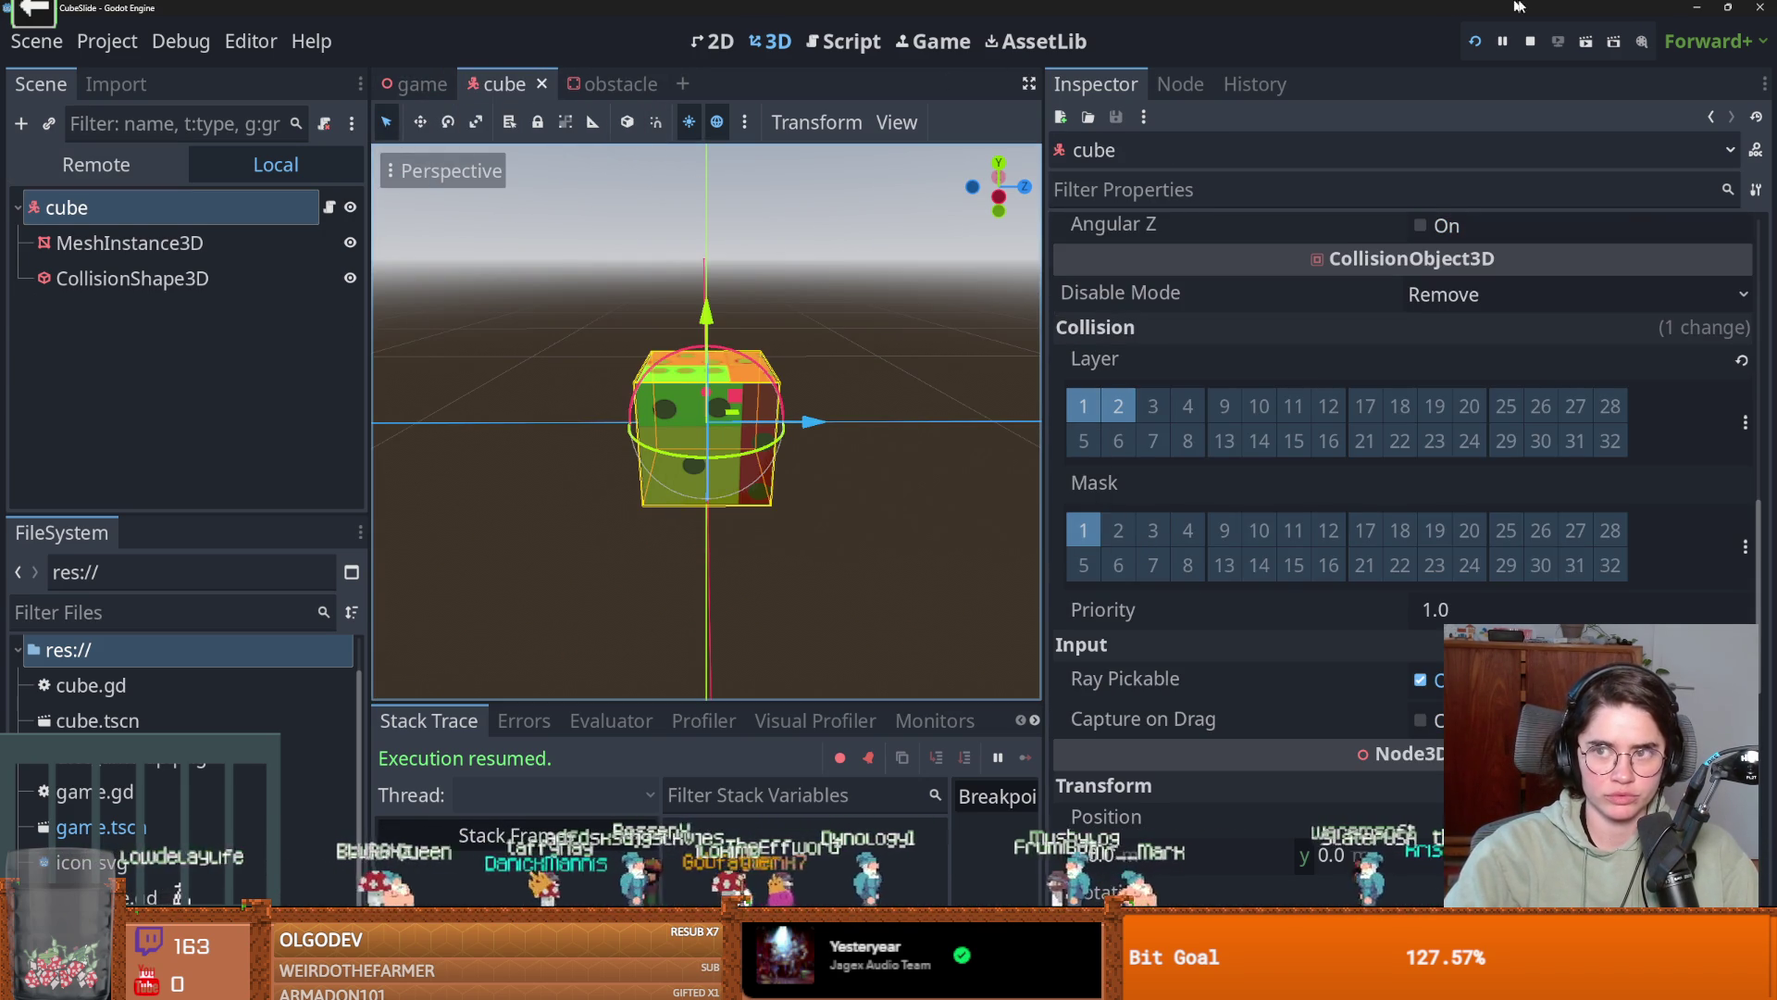
pyautogui.press('F5')
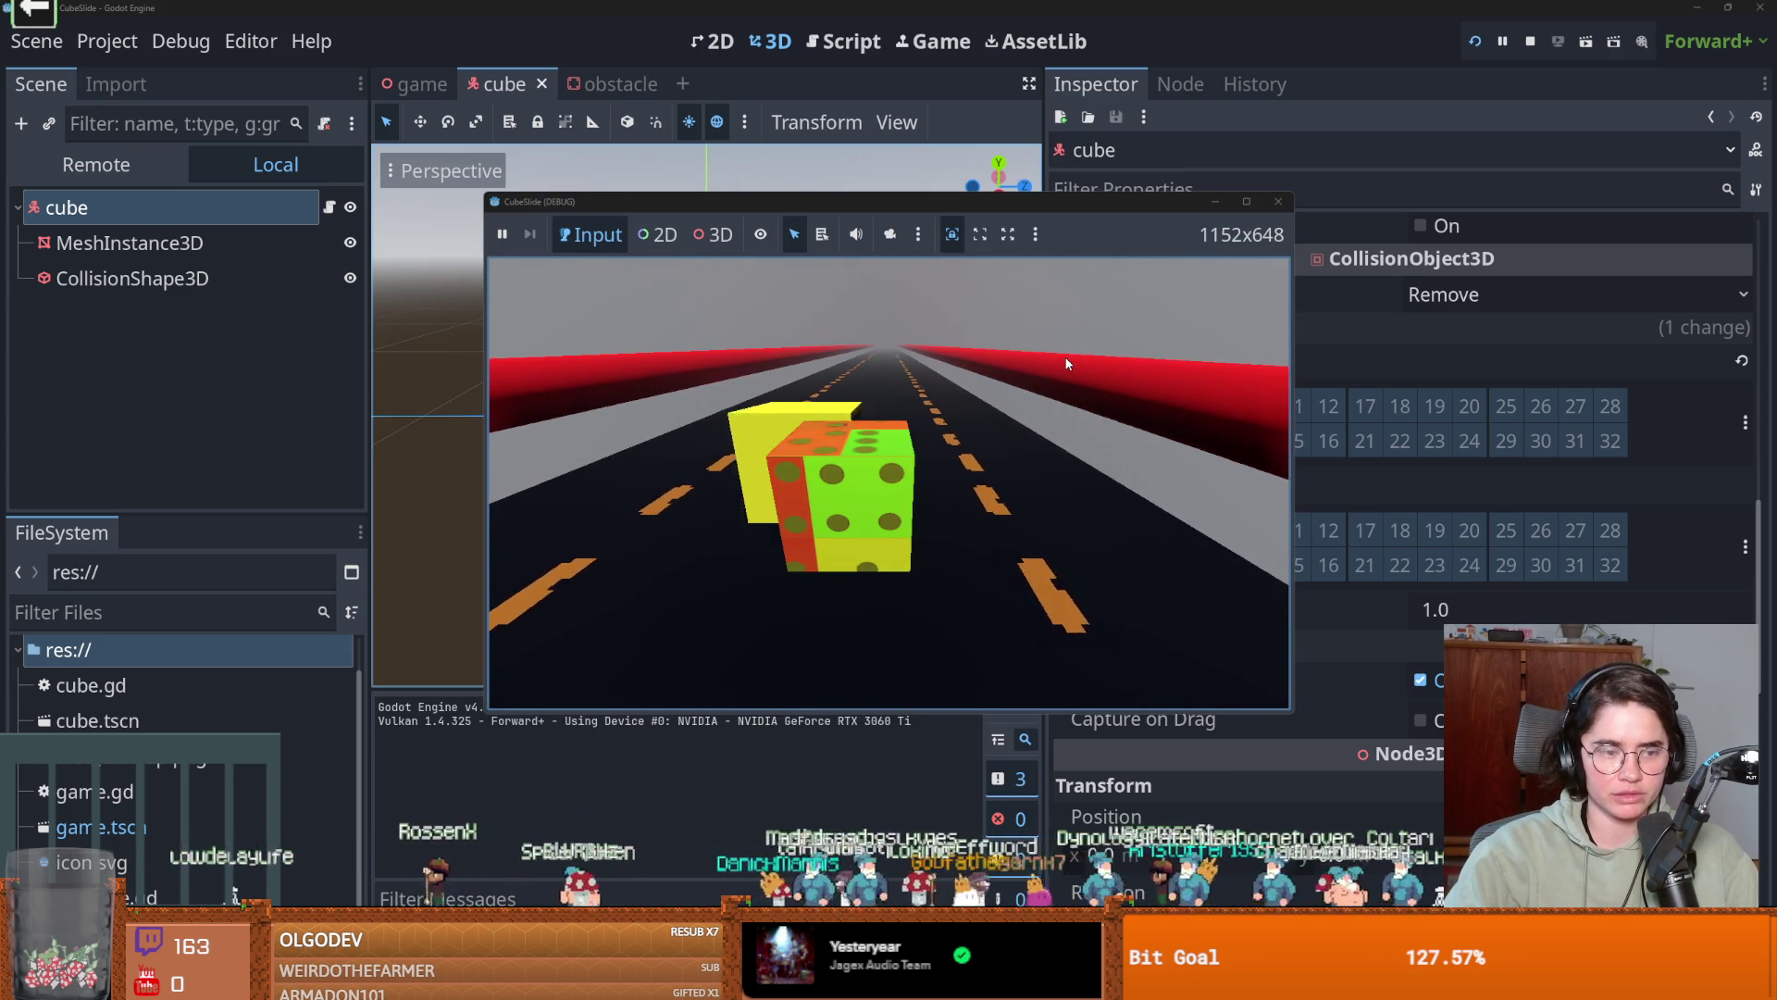
pyautogui.click(1278, 201)
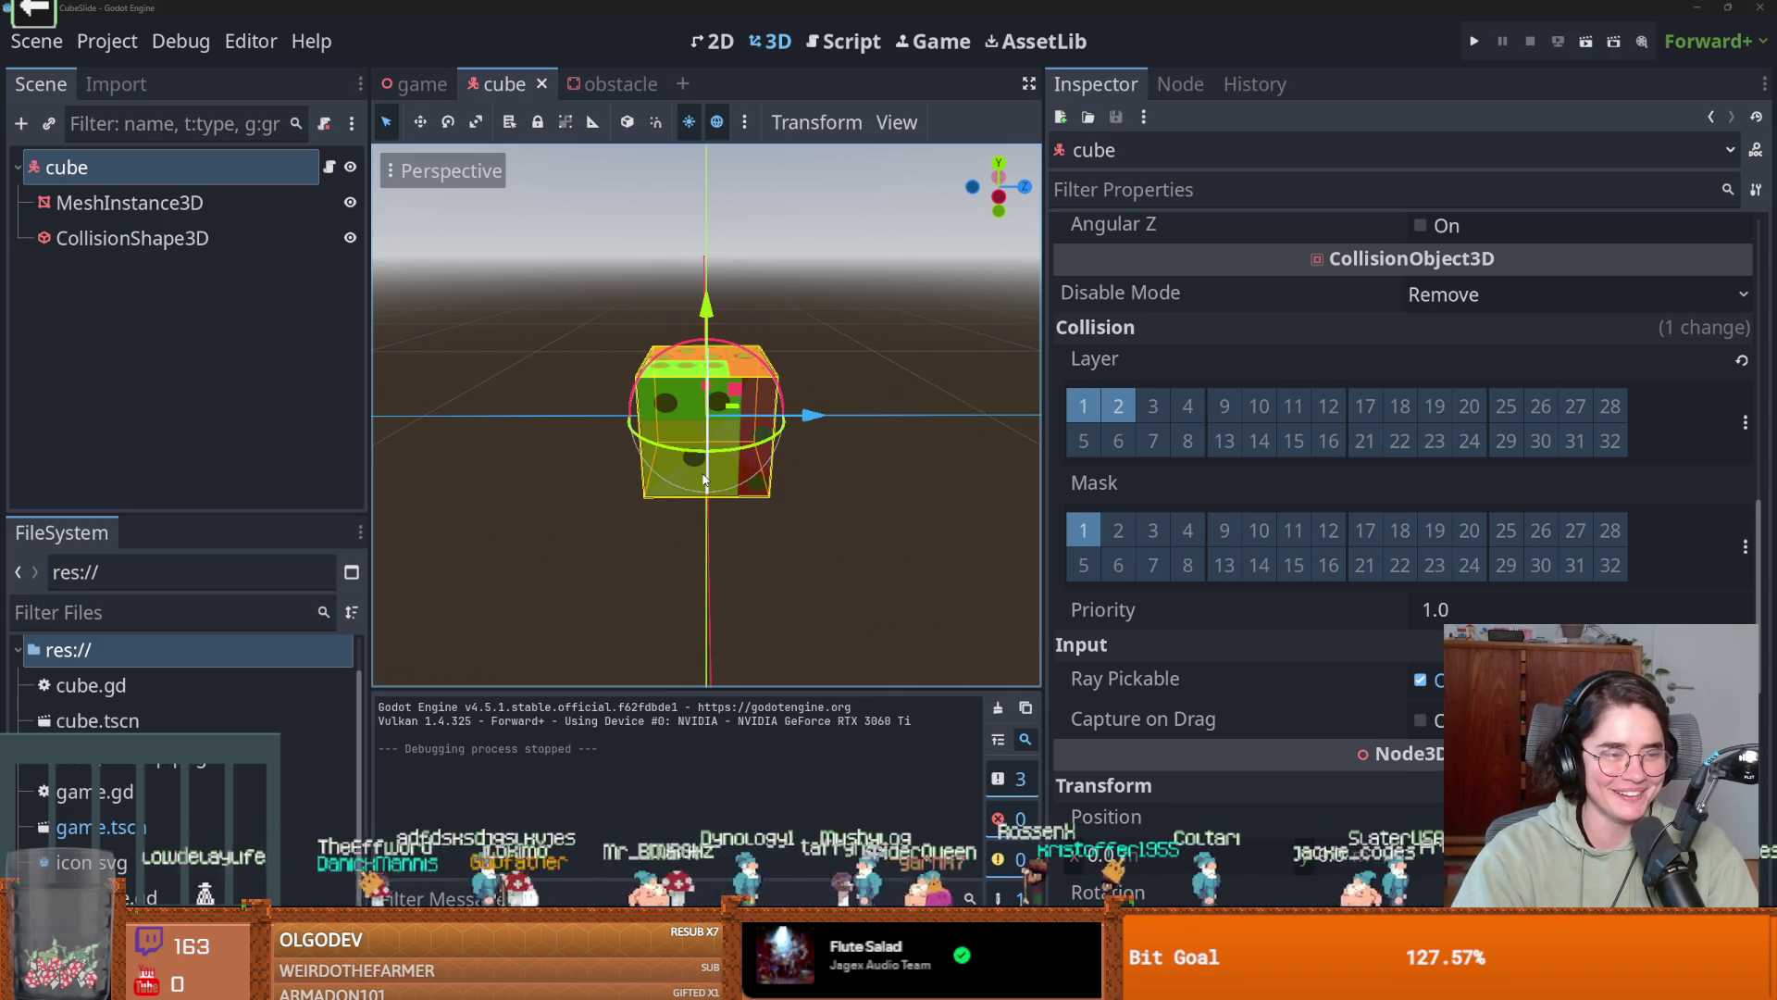
pyautogui.moveTo(798, 466); pyautogui.dragTo(771, 456)
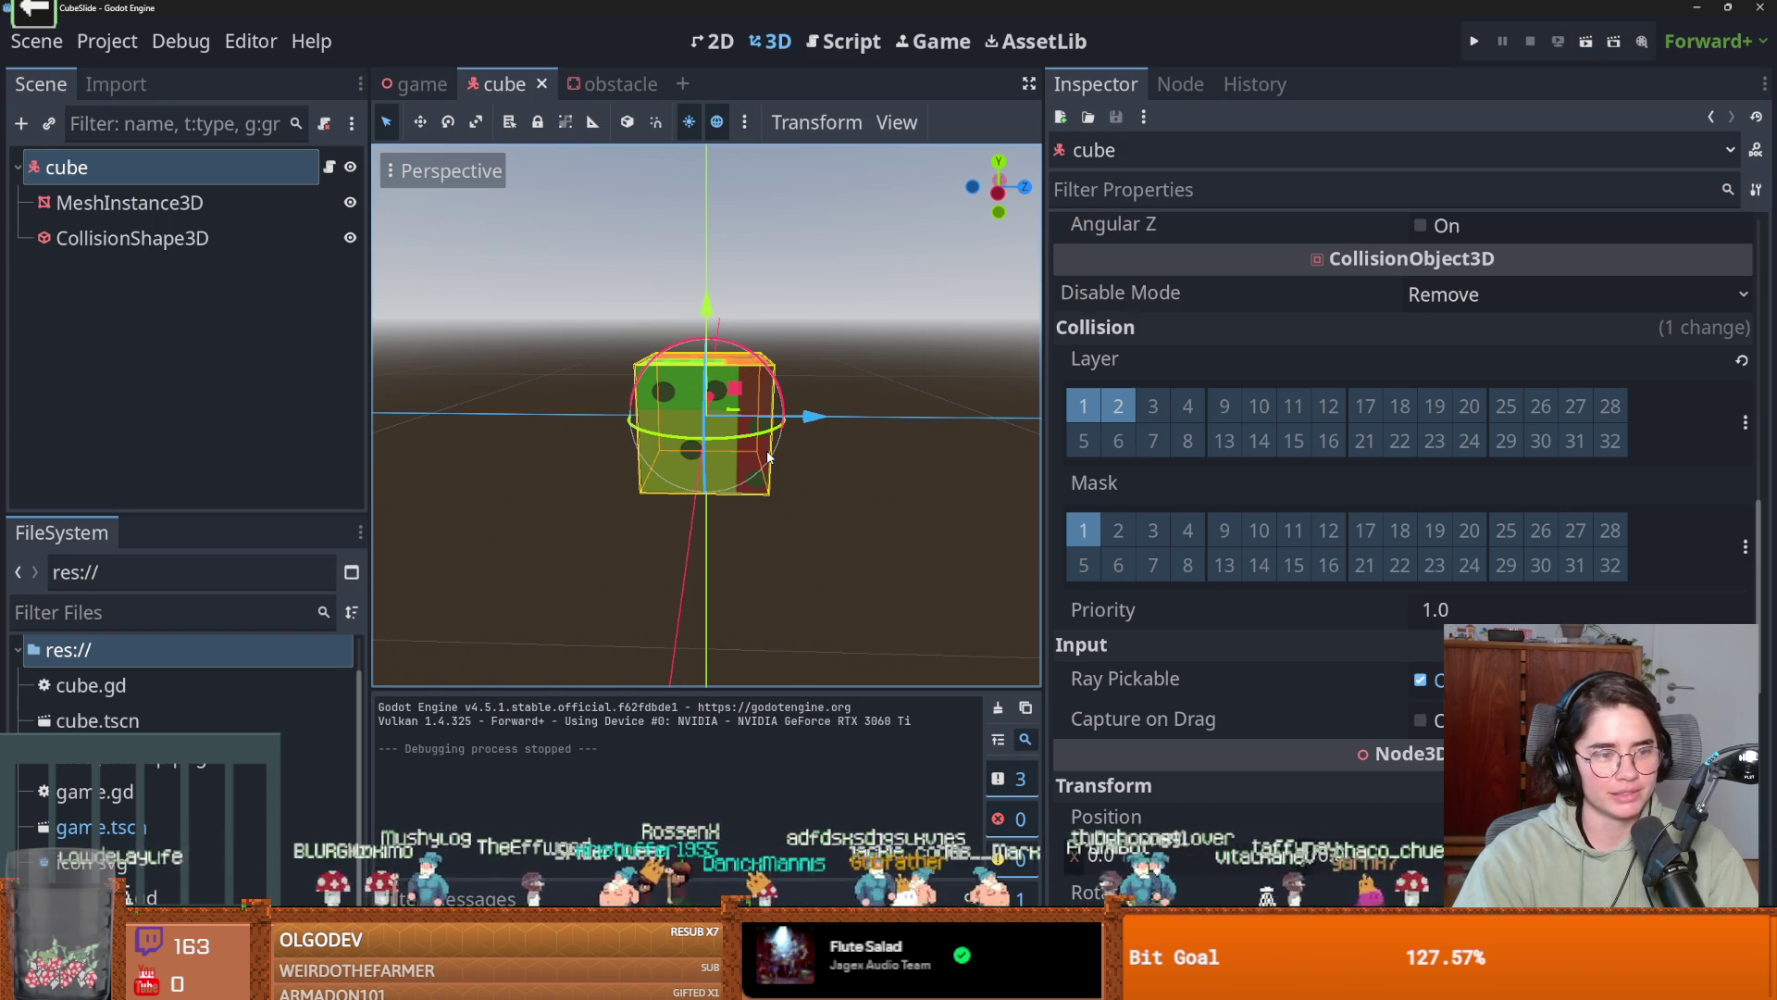
pyautogui.scroll(1, 765, 453)
pyautogui.scroll(-1, 764, 454)
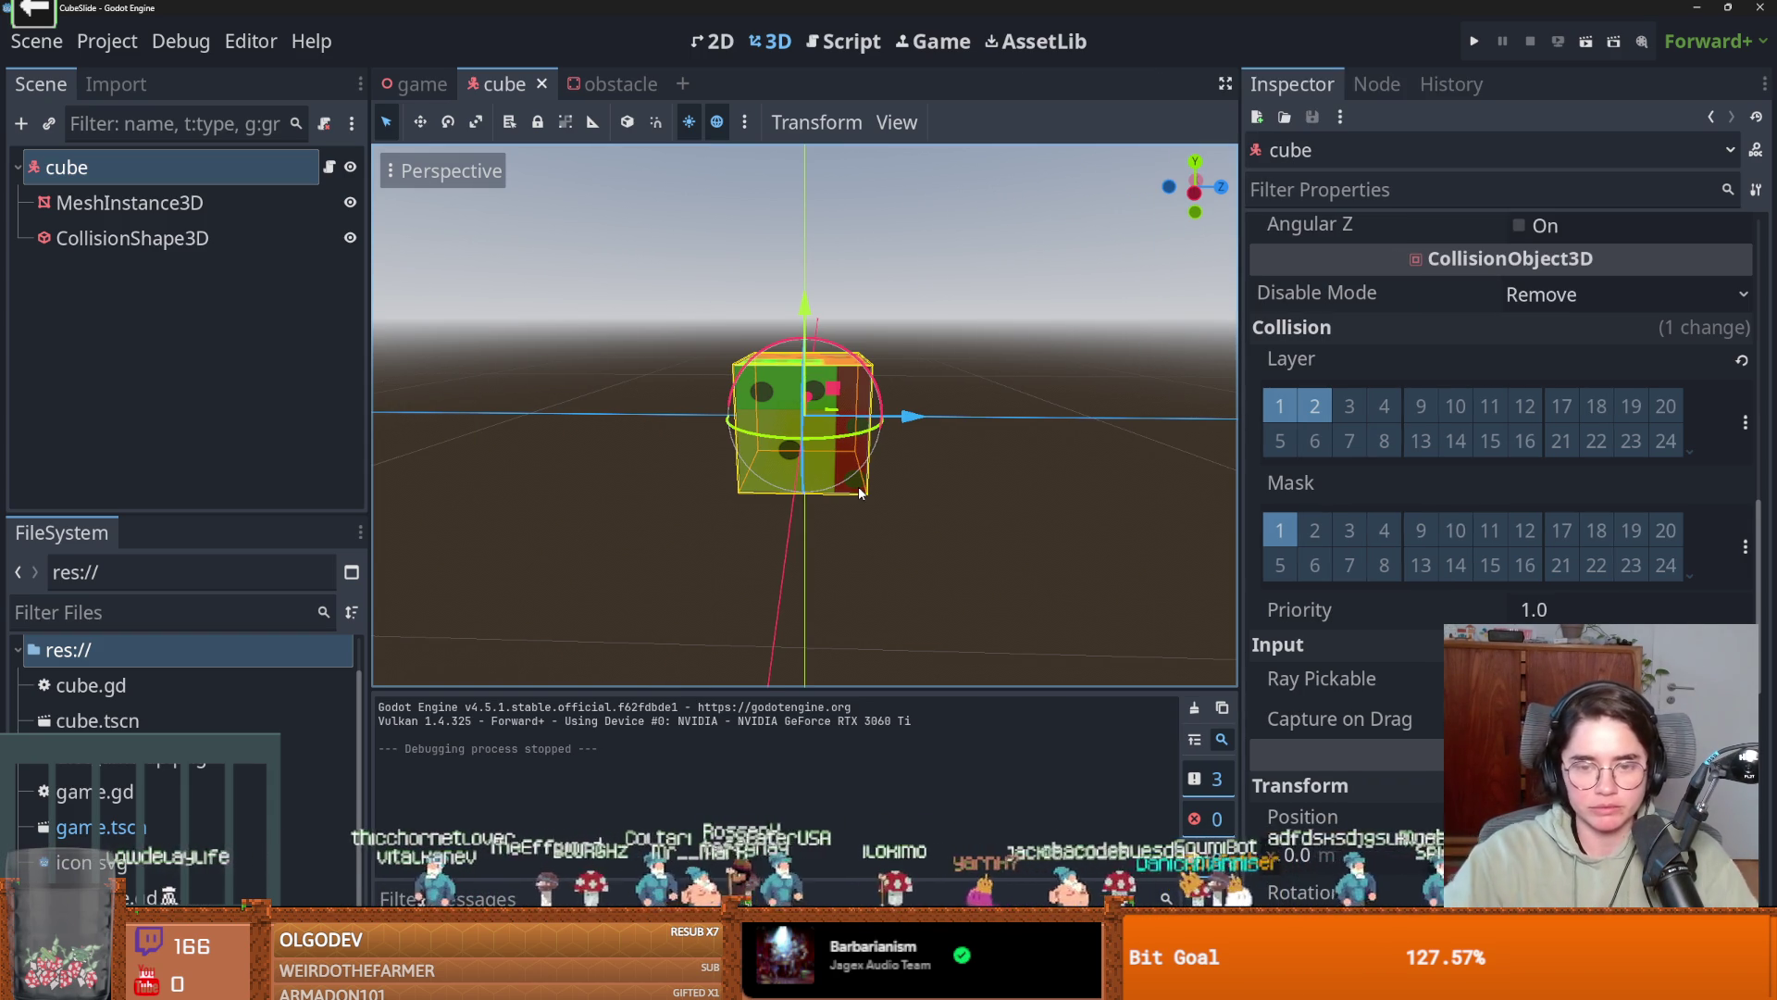
pyautogui.moveTo(858, 486)
pyautogui.mouseDown()
pyautogui.moveTo(808, 470)
pyautogui.moveTo(859, 459)
pyautogui.mouseUp()
pyautogui.scroll(3, 808, 470)
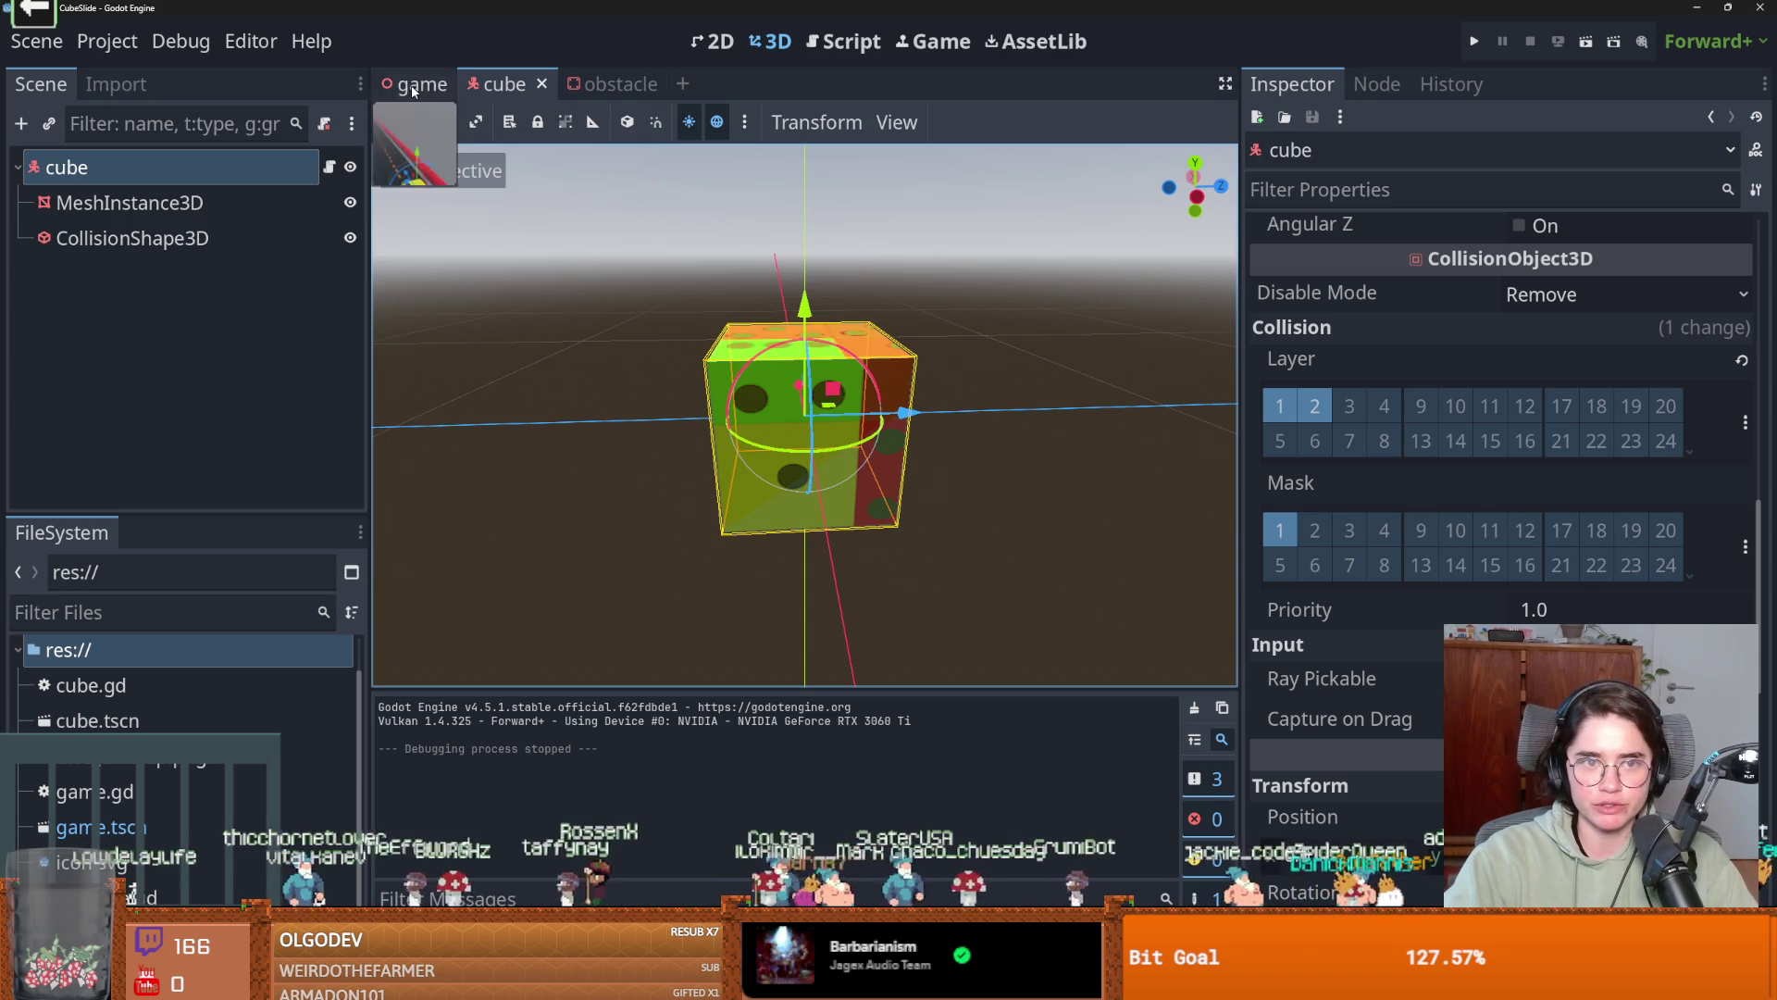
# View obstacle2 on the road in the game scene, then reopen the obstacle scene.
pyautogui.click(414, 83)
pyautogui.moveTo(880, 491)
pyautogui.mouseDown()
pyautogui.moveTo(514, 610)
pyautogui.moveTo(476, 529)
pyautogui.moveTo(751, 452)
pyautogui.moveTo(932, 447)
pyautogui.moveTo(769, 480)
pyautogui.mouseUp()
pyautogui.scroll(2, 648, 477)
pyautogui.scroll(3, 752, 452)
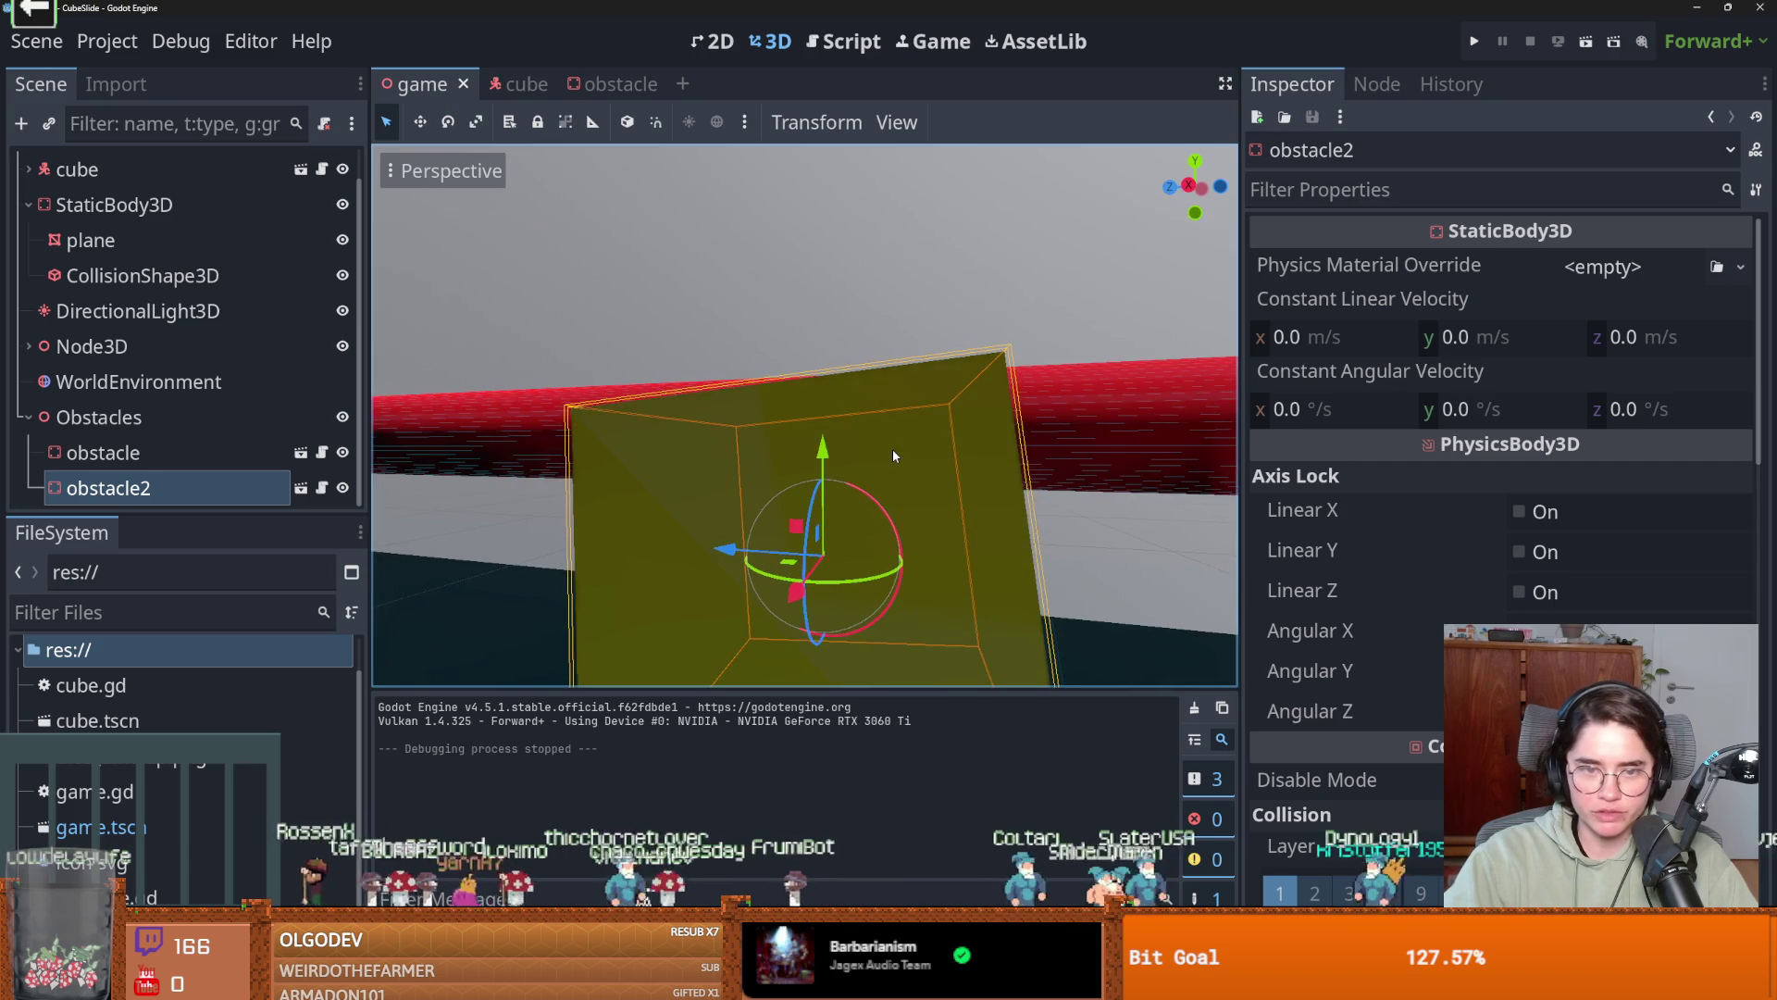
pyautogui.scroll(-3, 893, 454)
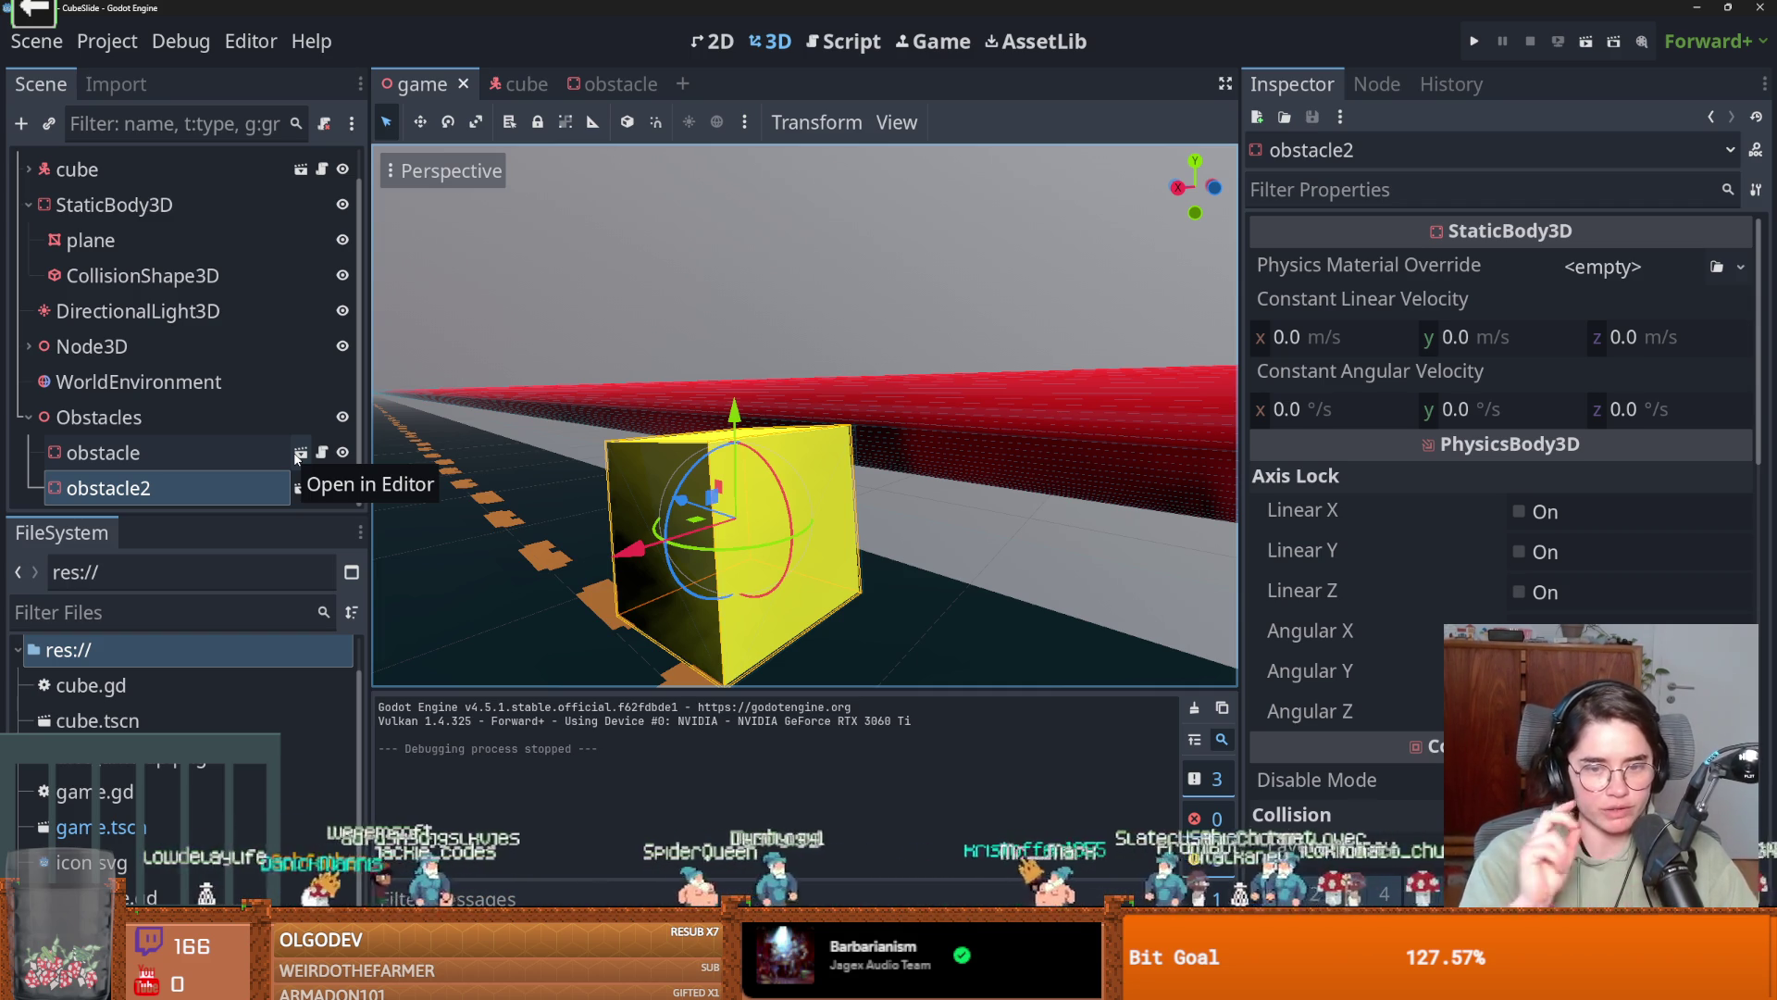
pyautogui.scroll(-5, 825, 528)
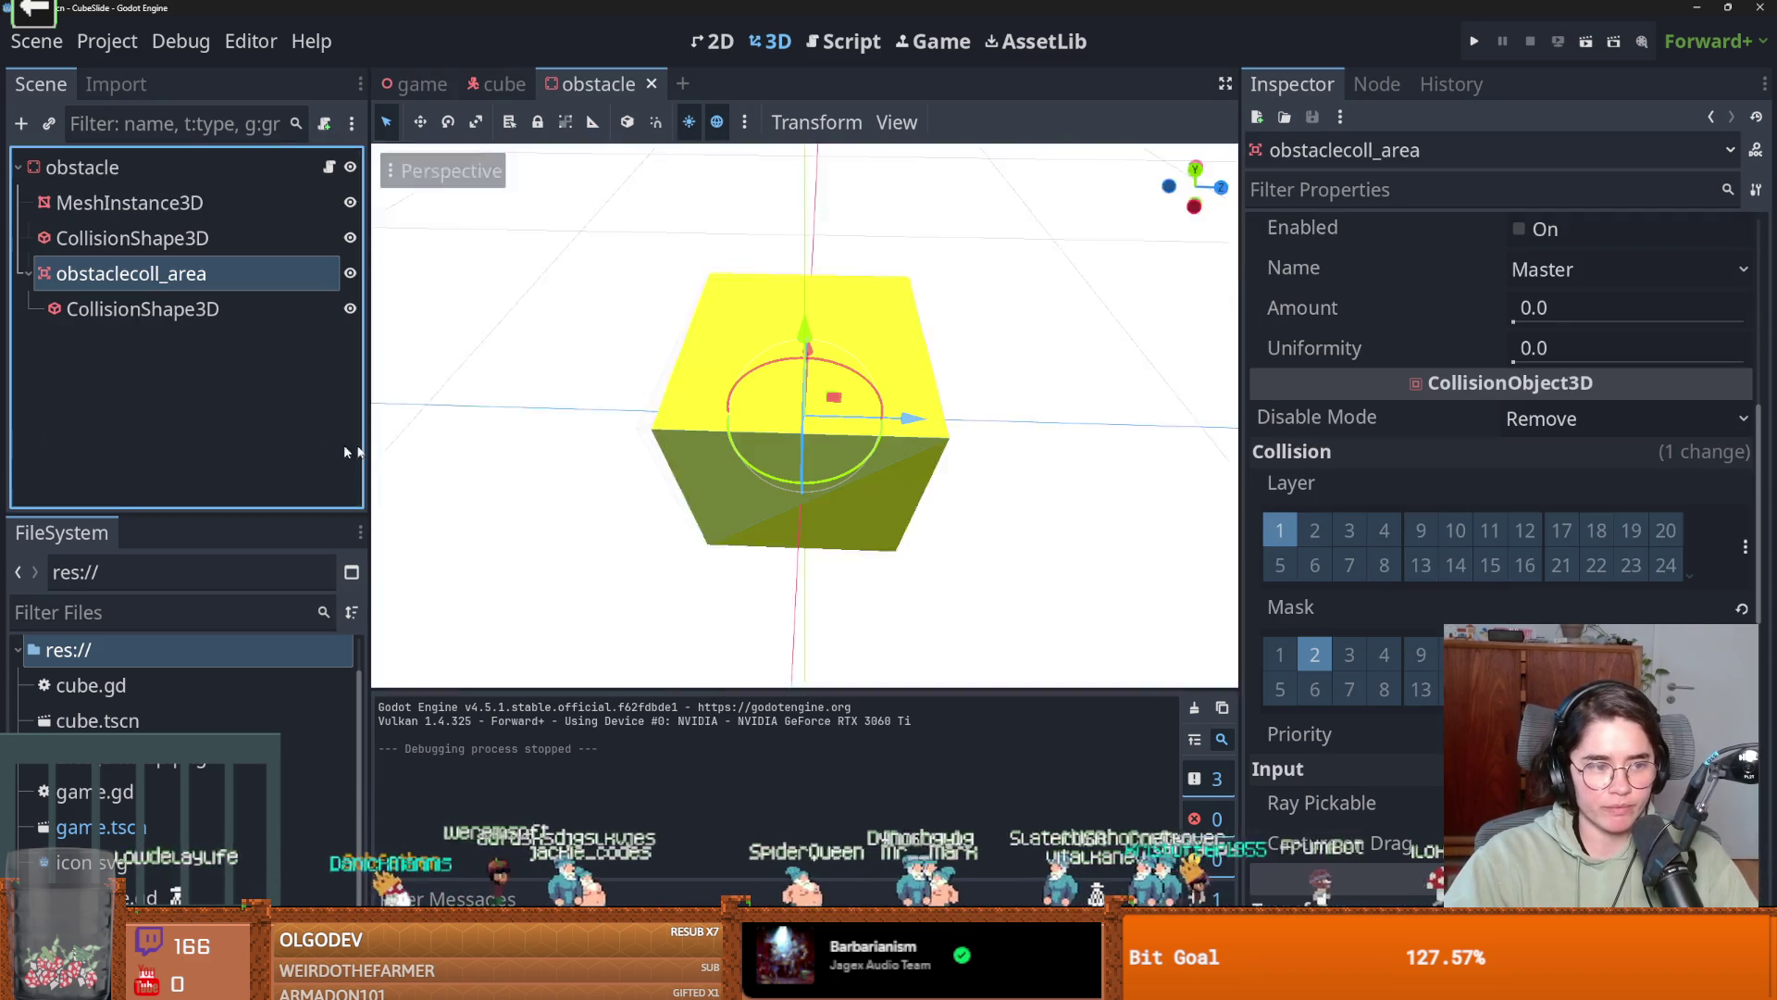
pyautogui.click(301, 452)
# Select the detection area's CollisionShape3D and inspect its convex shape details.
pyautogui.scroll(10, 766, 469)
pyautogui.moveTo(767, 469); pyautogui.dragTo(755, 426)
pyautogui.scroll(-2, 755, 425)
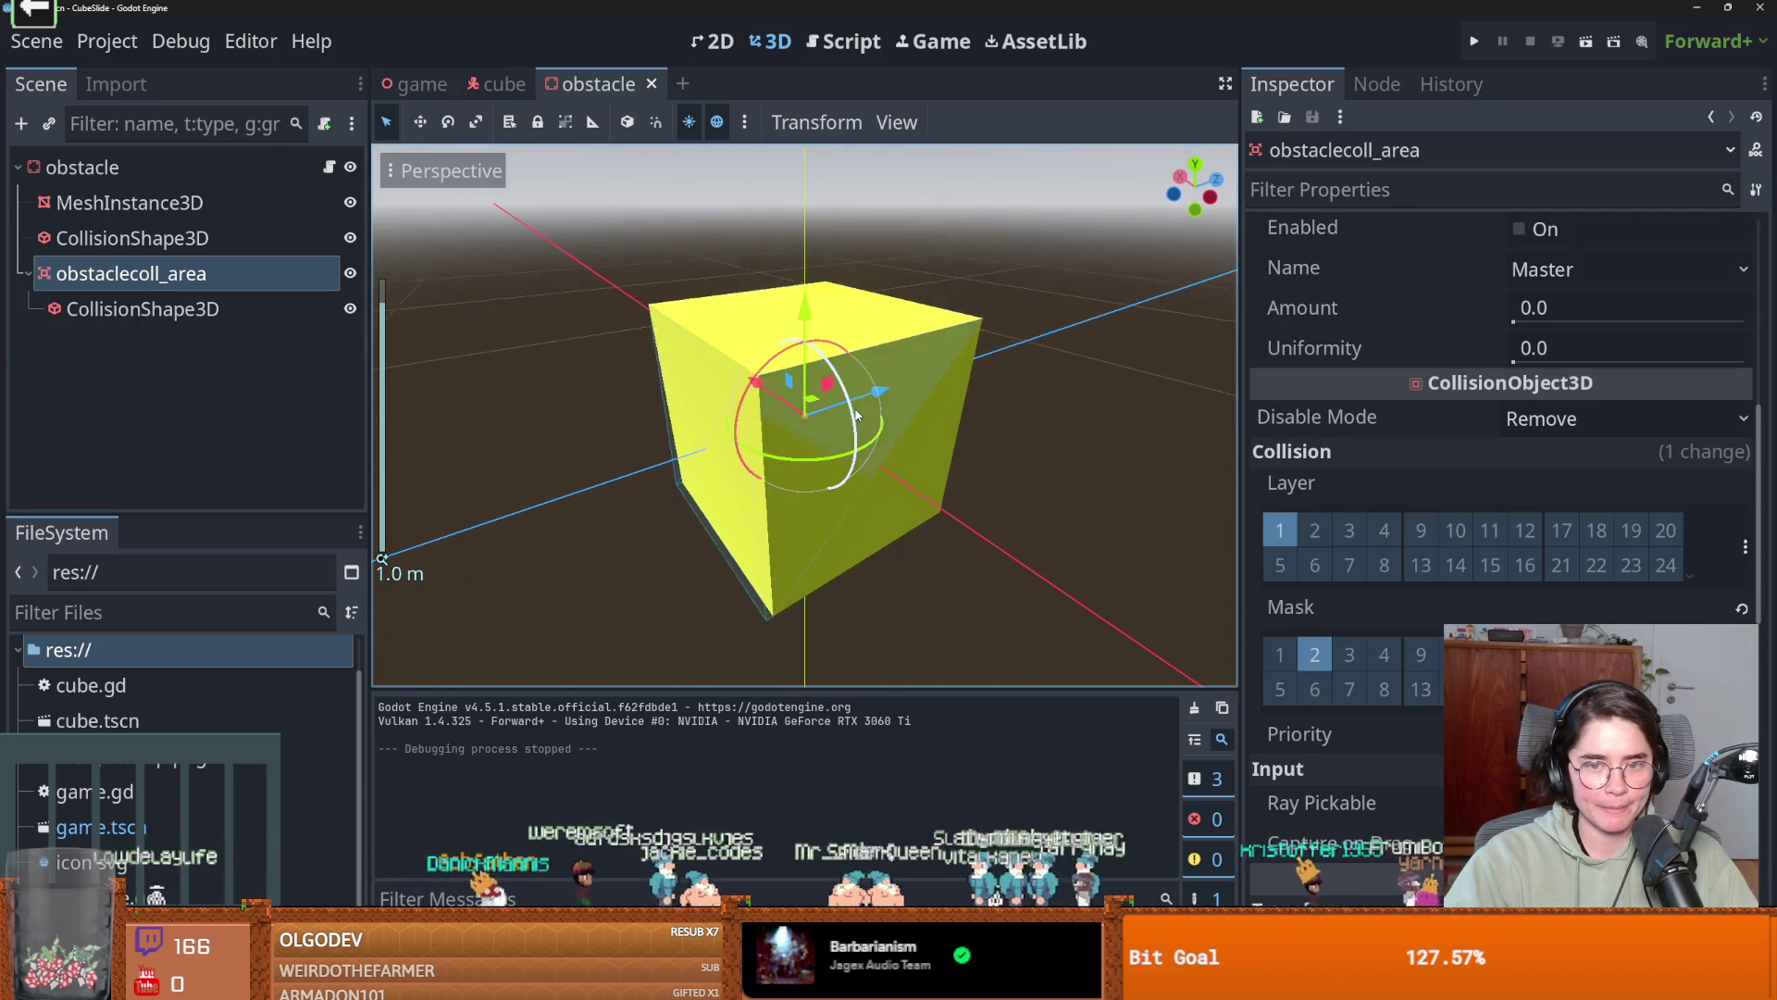
pyautogui.click(139, 309)
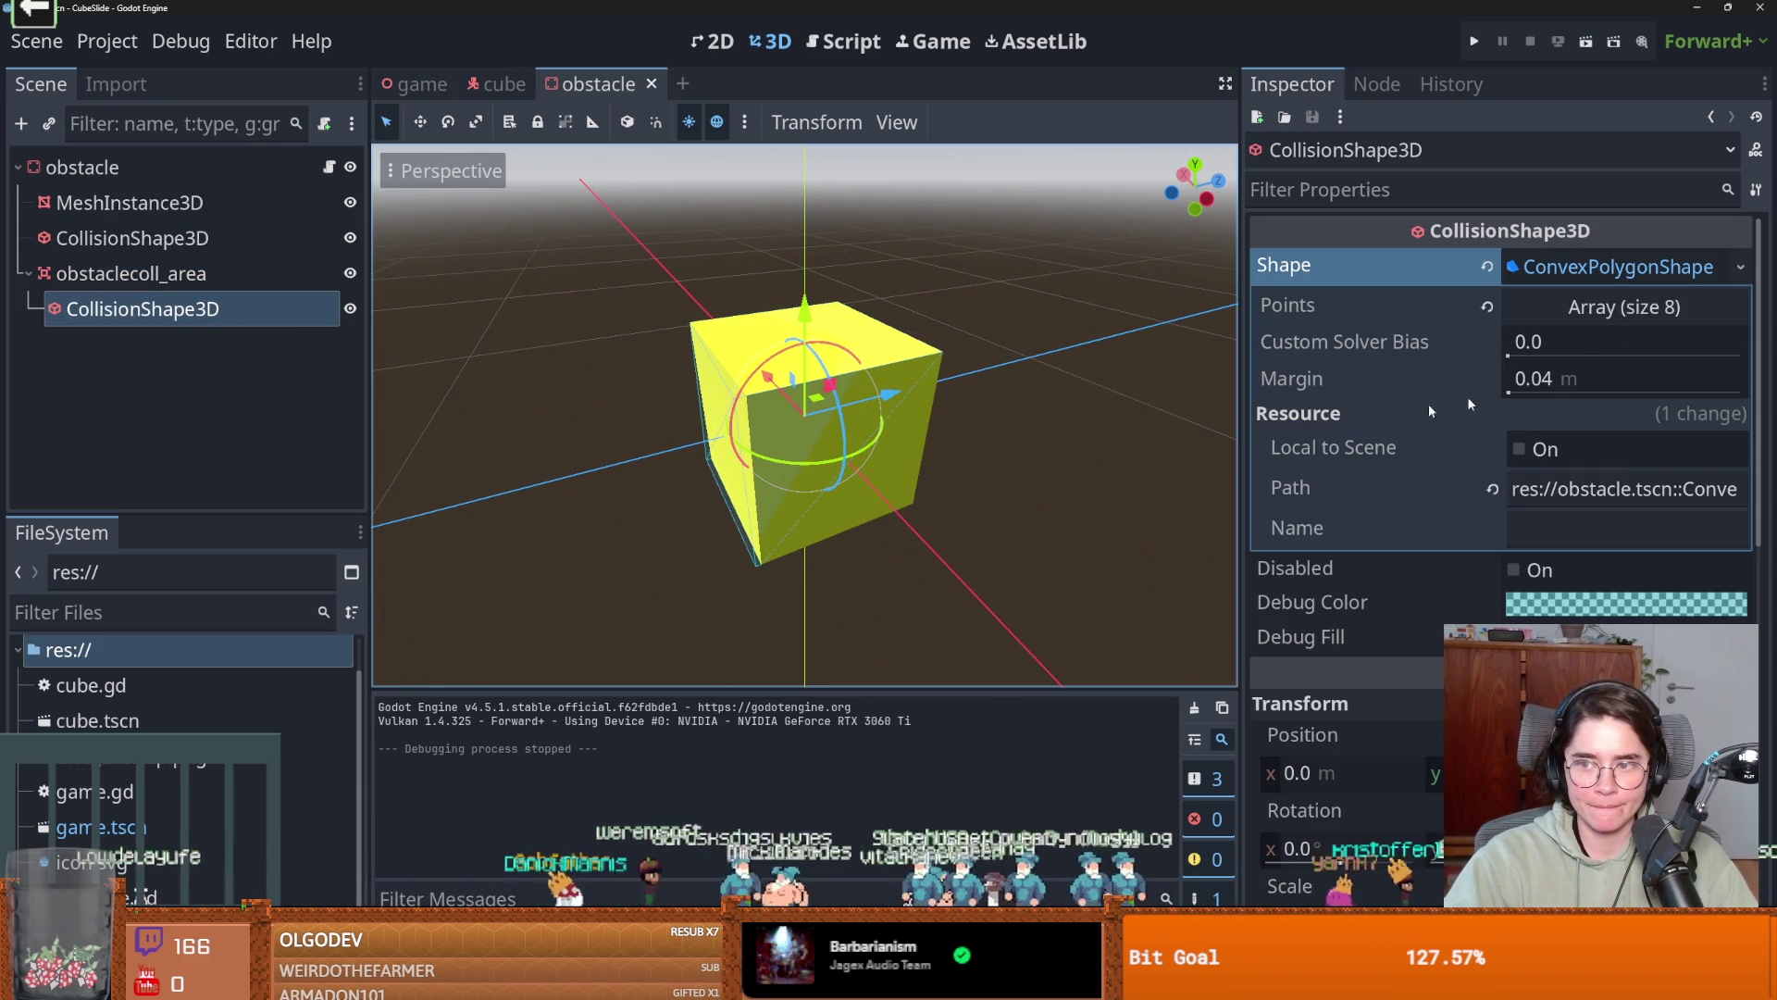
pyautogui.click(1618, 267)
pyautogui.click(1618, 267)
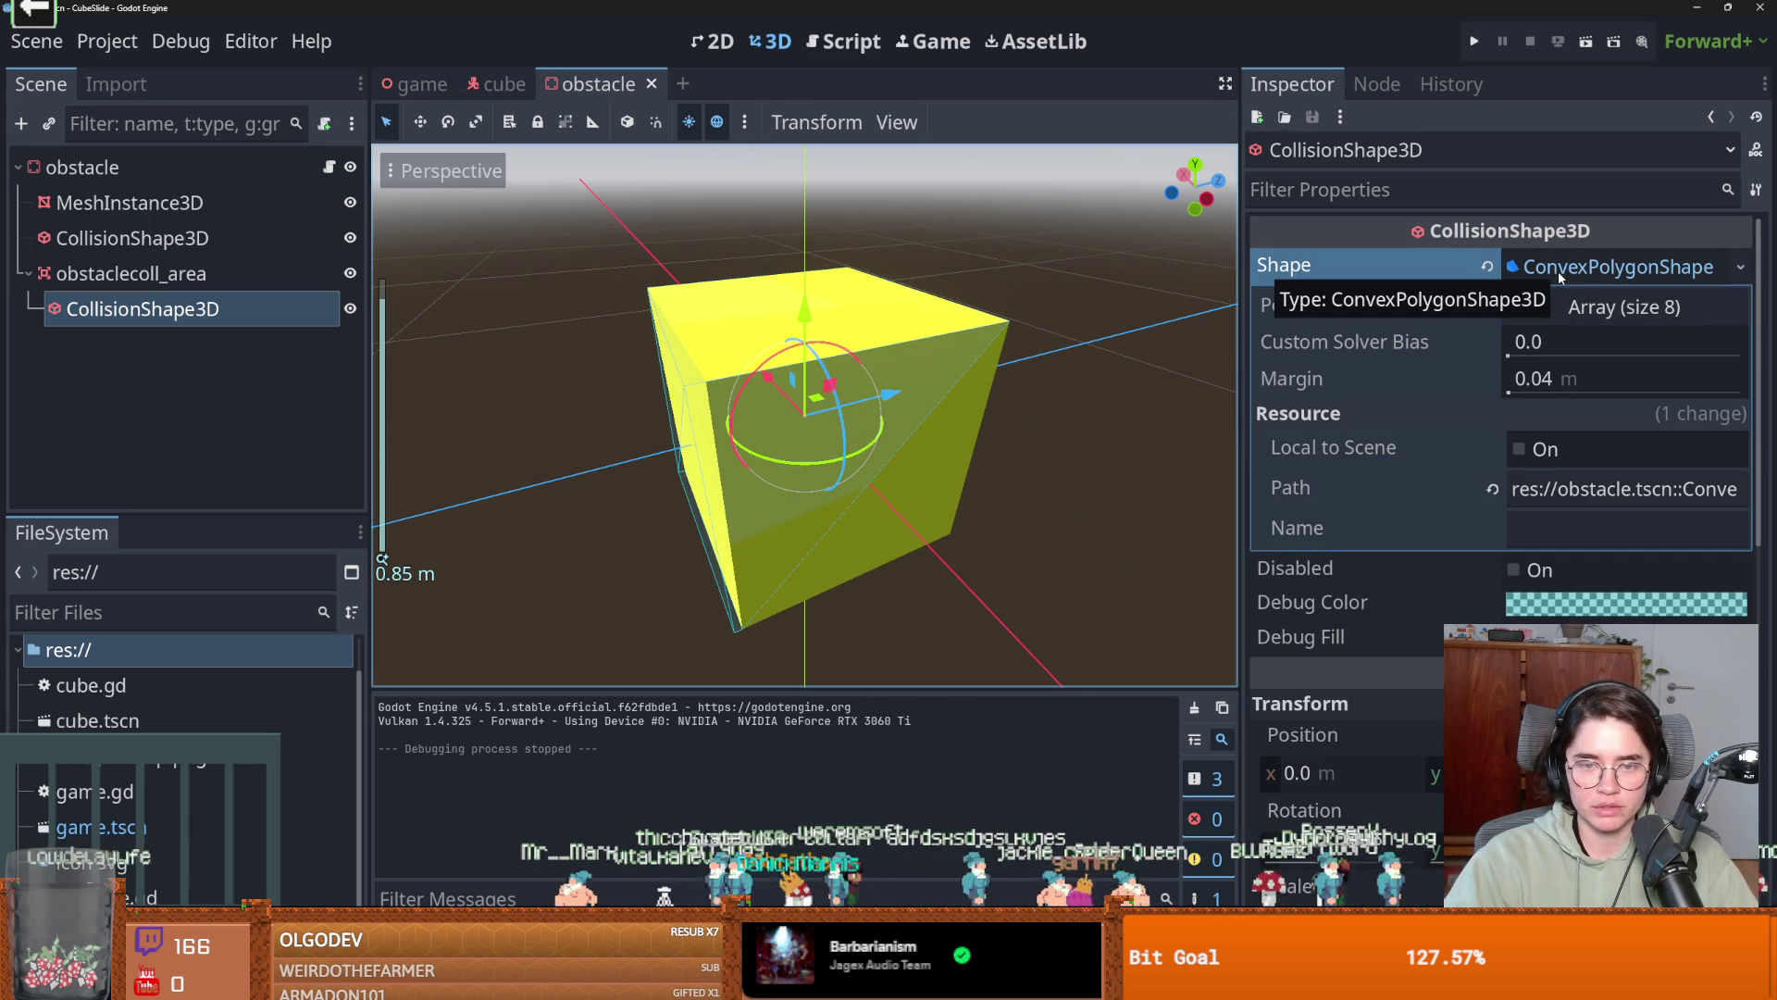
# Replace the convex shape with a new BoxShape3D sized 1.0 × 1.0 × 1.428 m.
pyautogui.click(1487, 266)
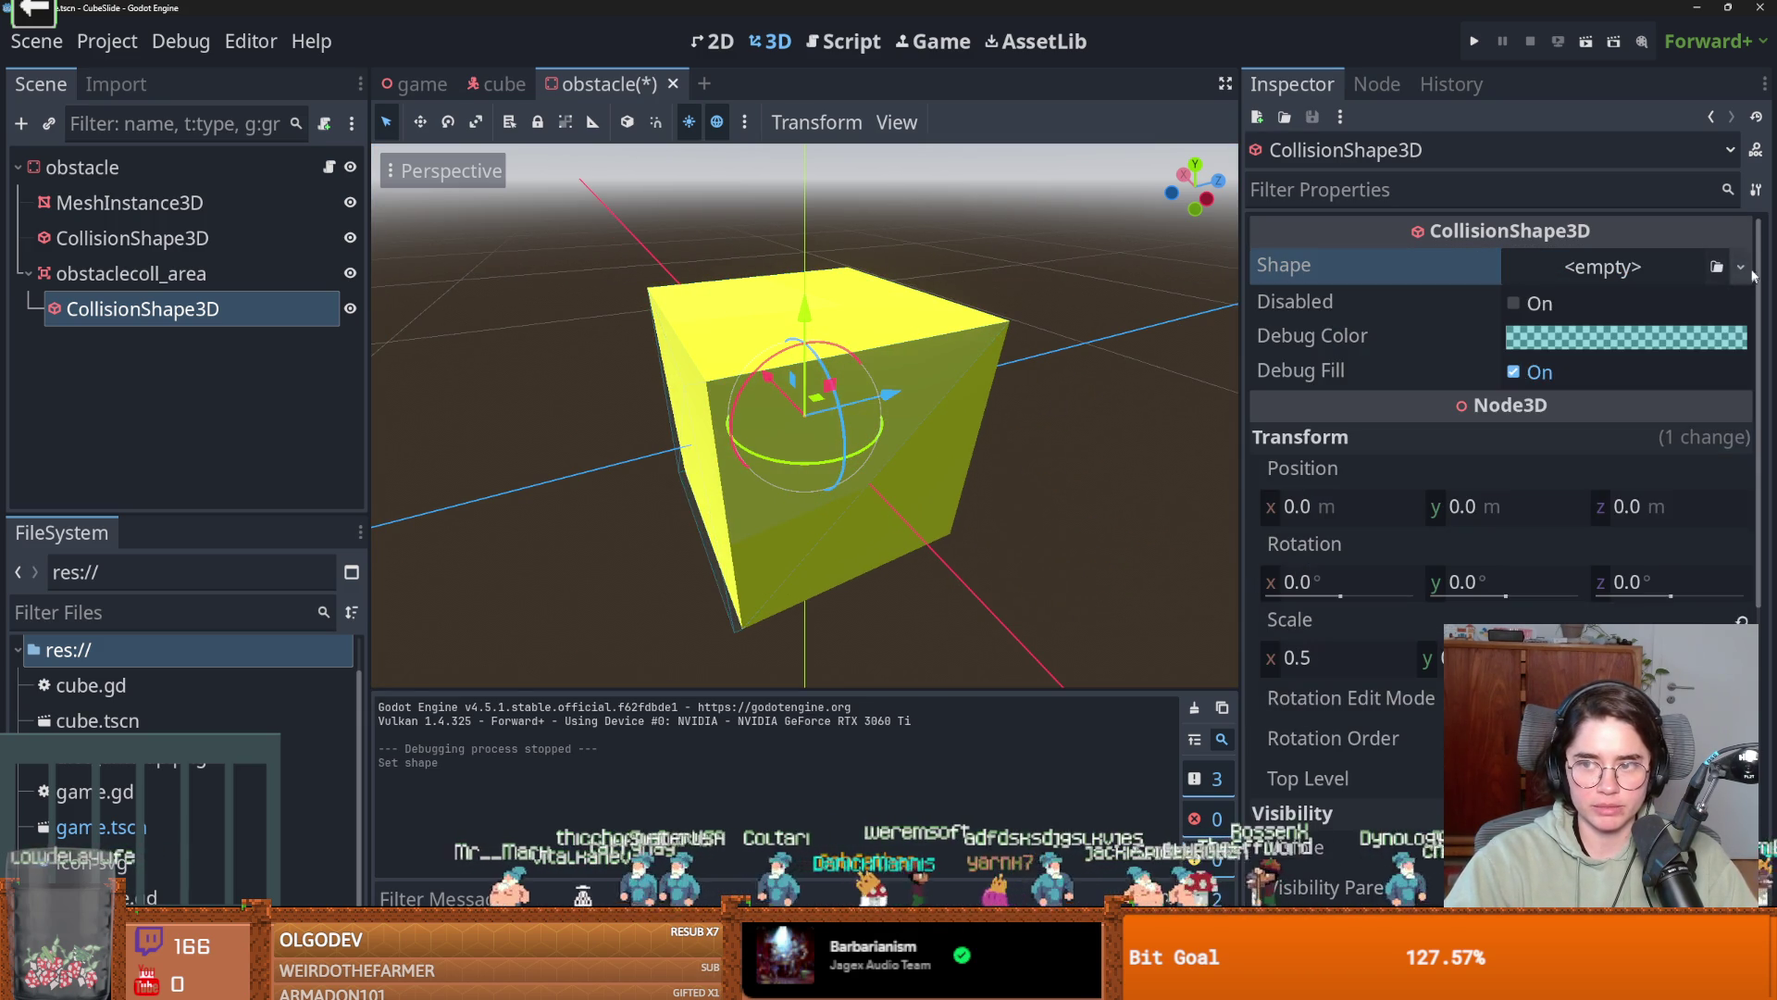
pyautogui.click(1741, 268)
pyautogui.click(1572, 400)
pyautogui.moveTo(935, 381)
pyautogui.mouseDown()
pyautogui.moveTo(984, 380)
pyautogui.moveTo(870, 414)
pyautogui.mouseUp()
pyautogui.moveTo(693, 448); pyautogui.dragTo(646, 457)
# Save the obstacle scene and go back to the game scene around obstacle2.
pyautogui.hotkey('ctrl', 's')
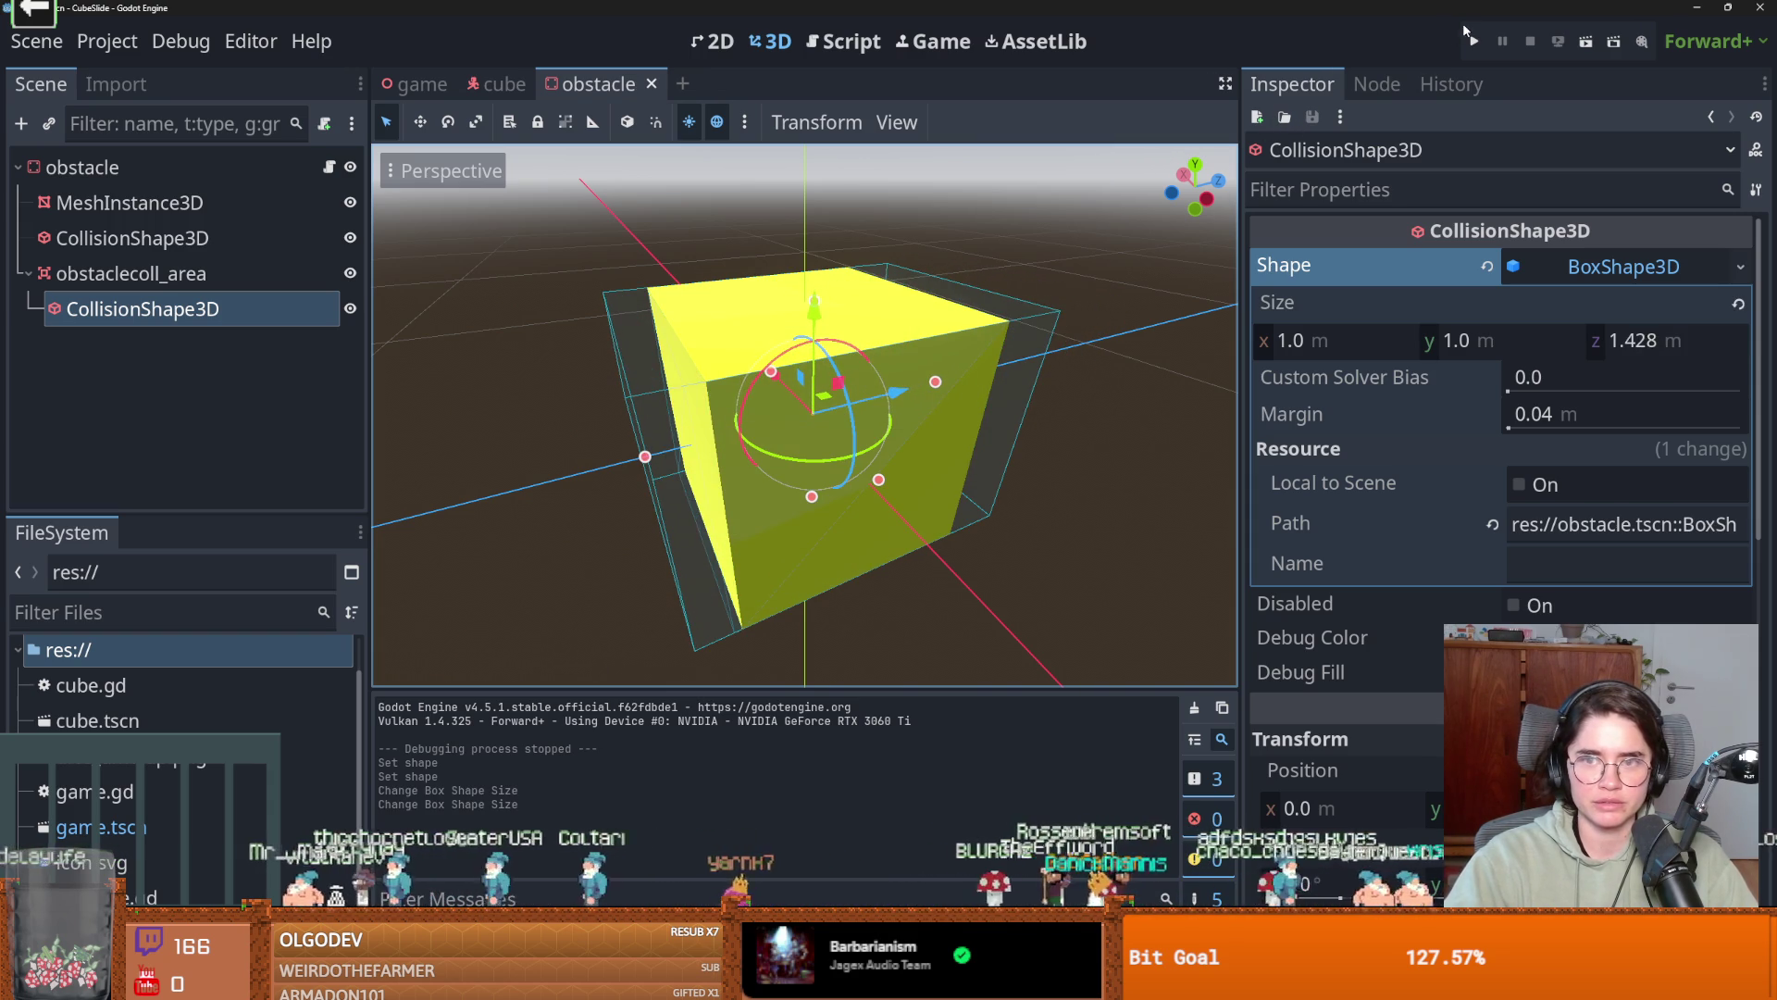
pyautogui.click(414, 85)
pyautogui.moveTo(724, 499)
pyautogui.mouseDown()
pyautogui.moveTo(465, 563)
pyautogui.moveTo(546, 505)
pyautogui.moveTo(794, 448)
pyautogui.moveTo(805, 410)
pyautogui.mouseUp()
# Frame obstacle2, re-save the obstacle scene, and return to the game scene.
pyautogui.press('f')
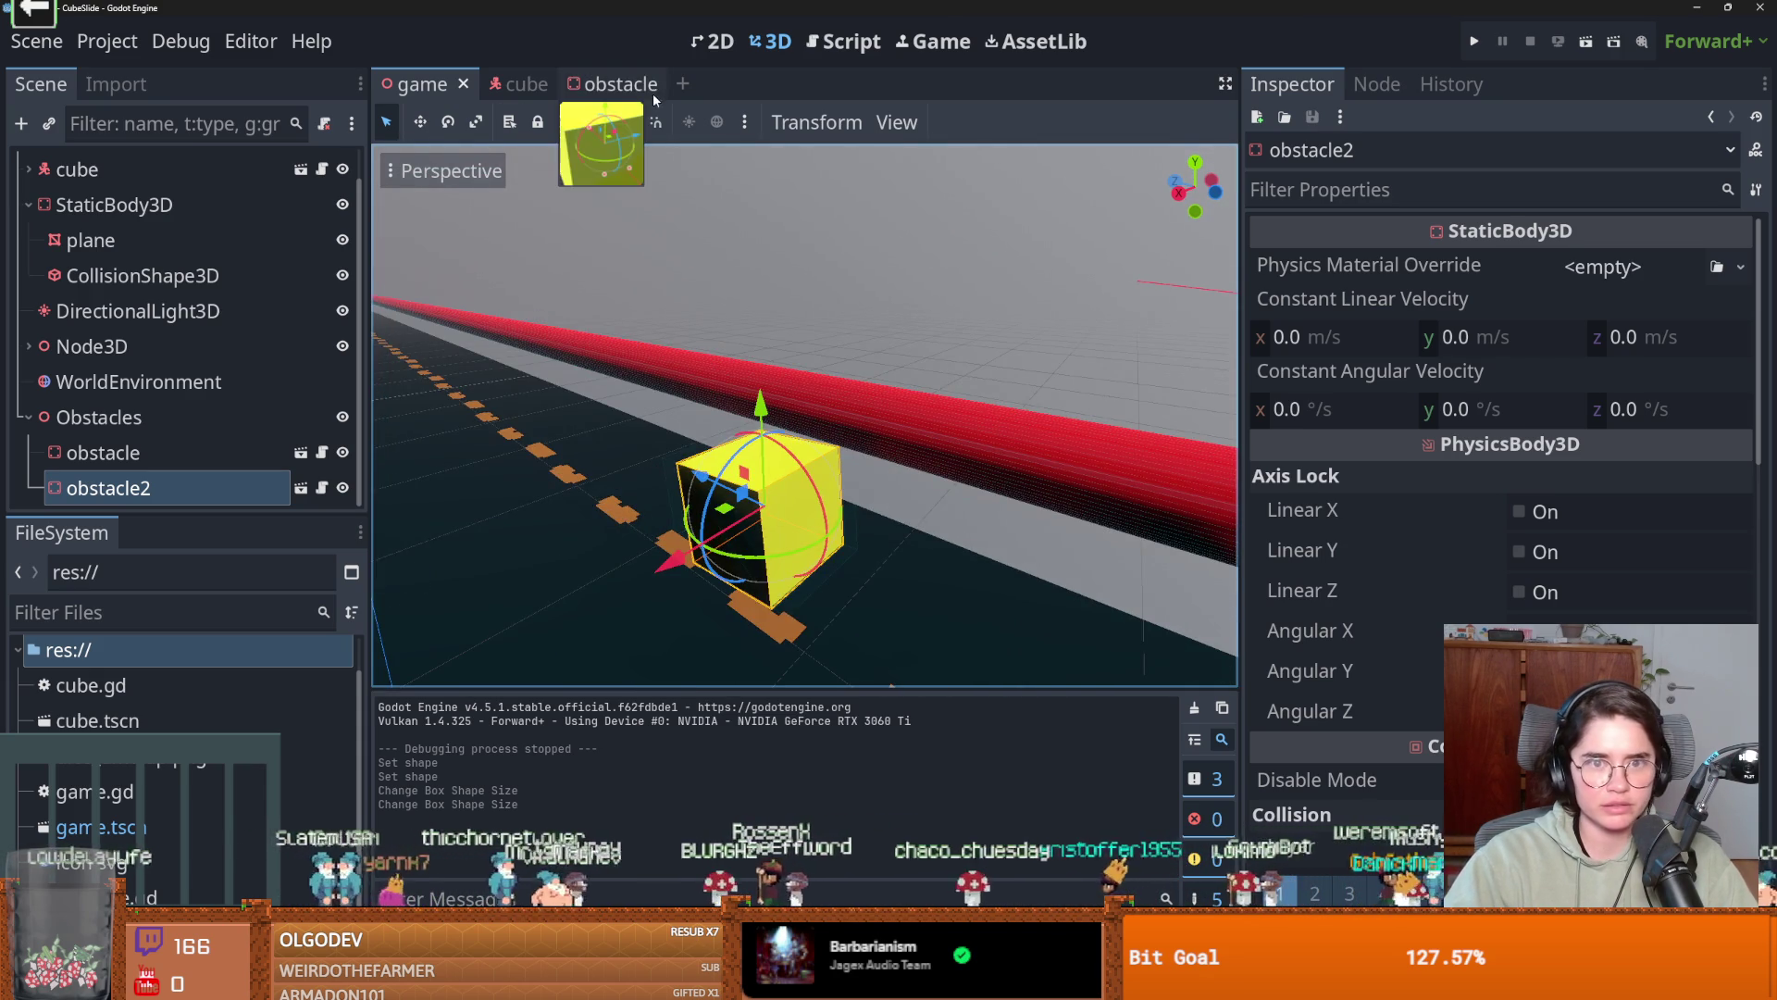
pyautogui.click(618, 84)
pyautogui.hotkey('ctrl', 's')
pyautogui.click(439, 95)
pyautogui.scroll(5, 598, 534)
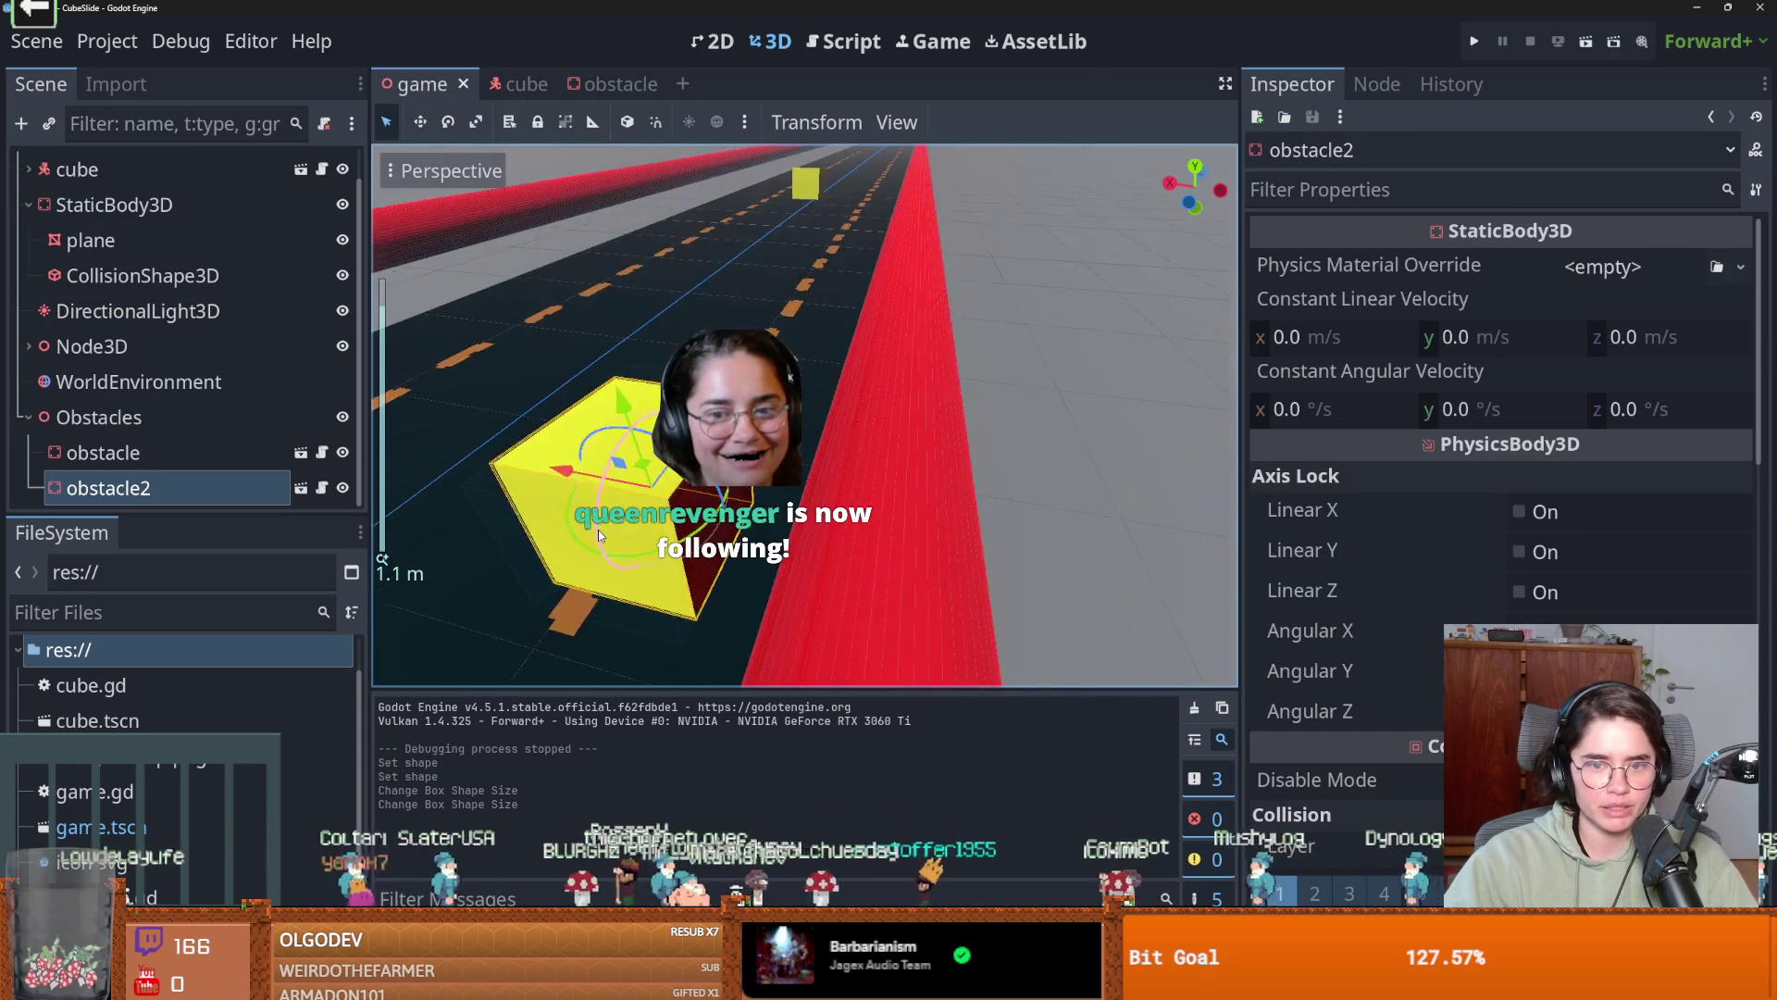
pyautogui.scroll(-6, 598, 530)
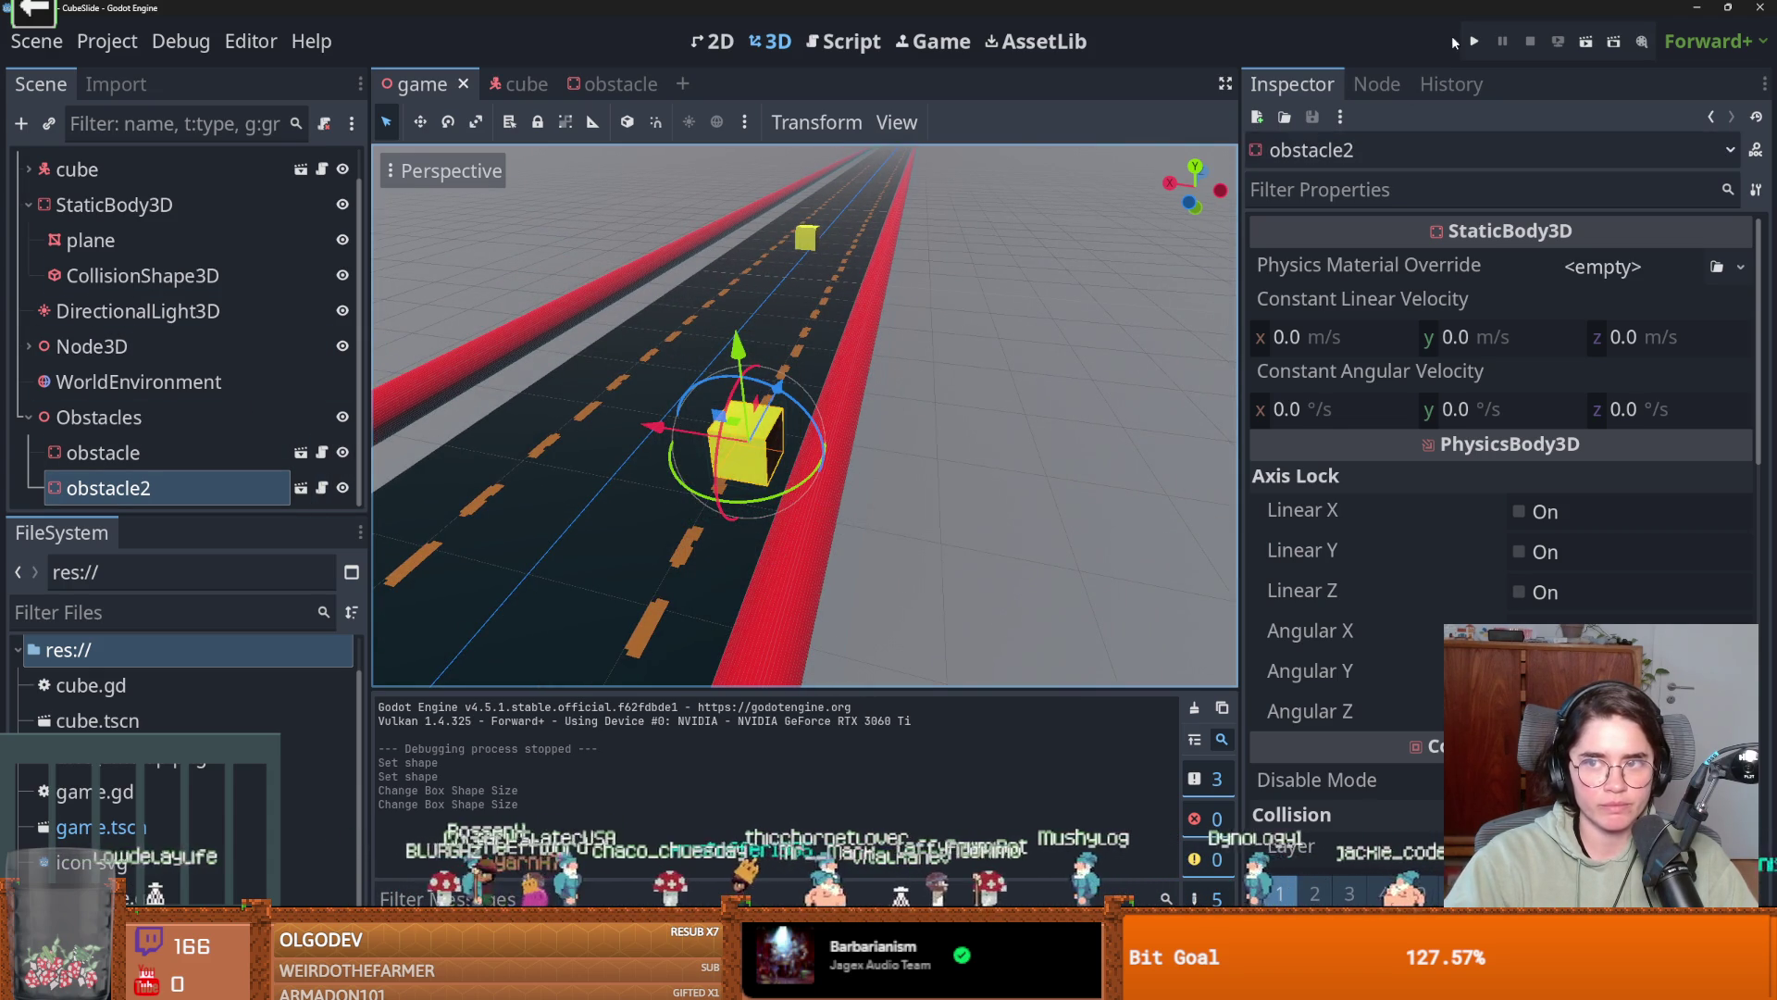
# Open obstacle2's script, run the game, and step from the line-10 check into the death function.
pyautogui.click(322, 488)
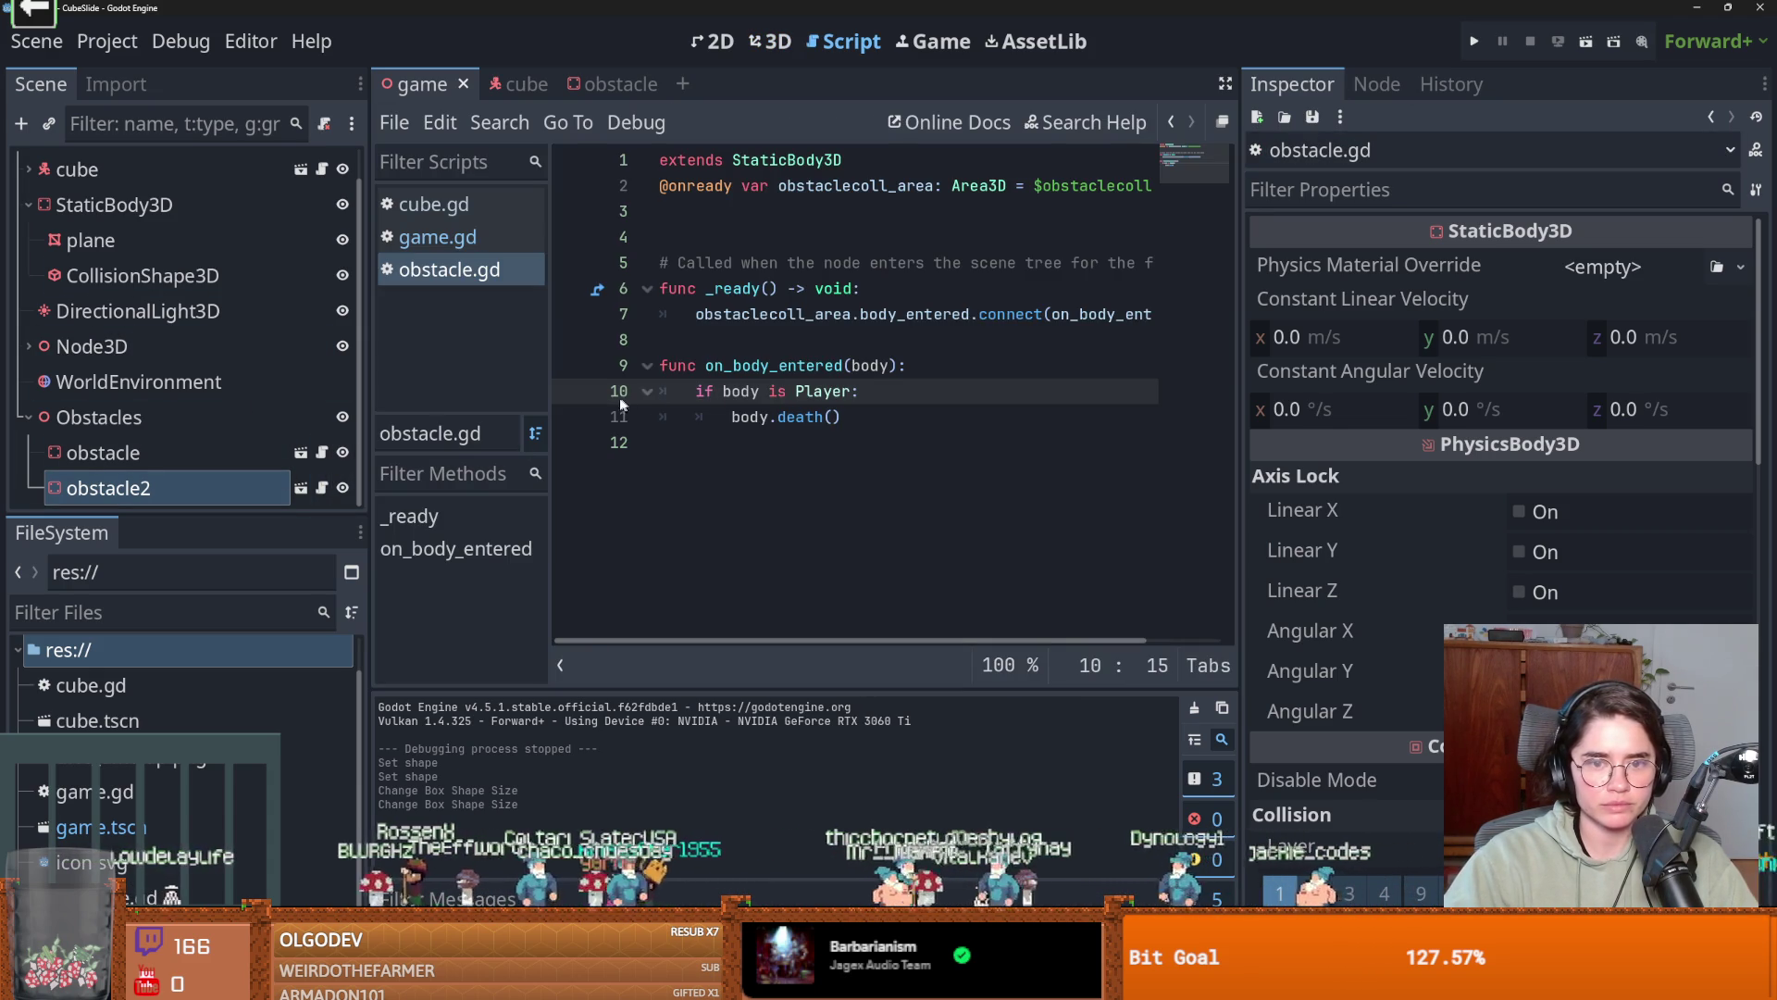
pyautogui.click(1474, 40)
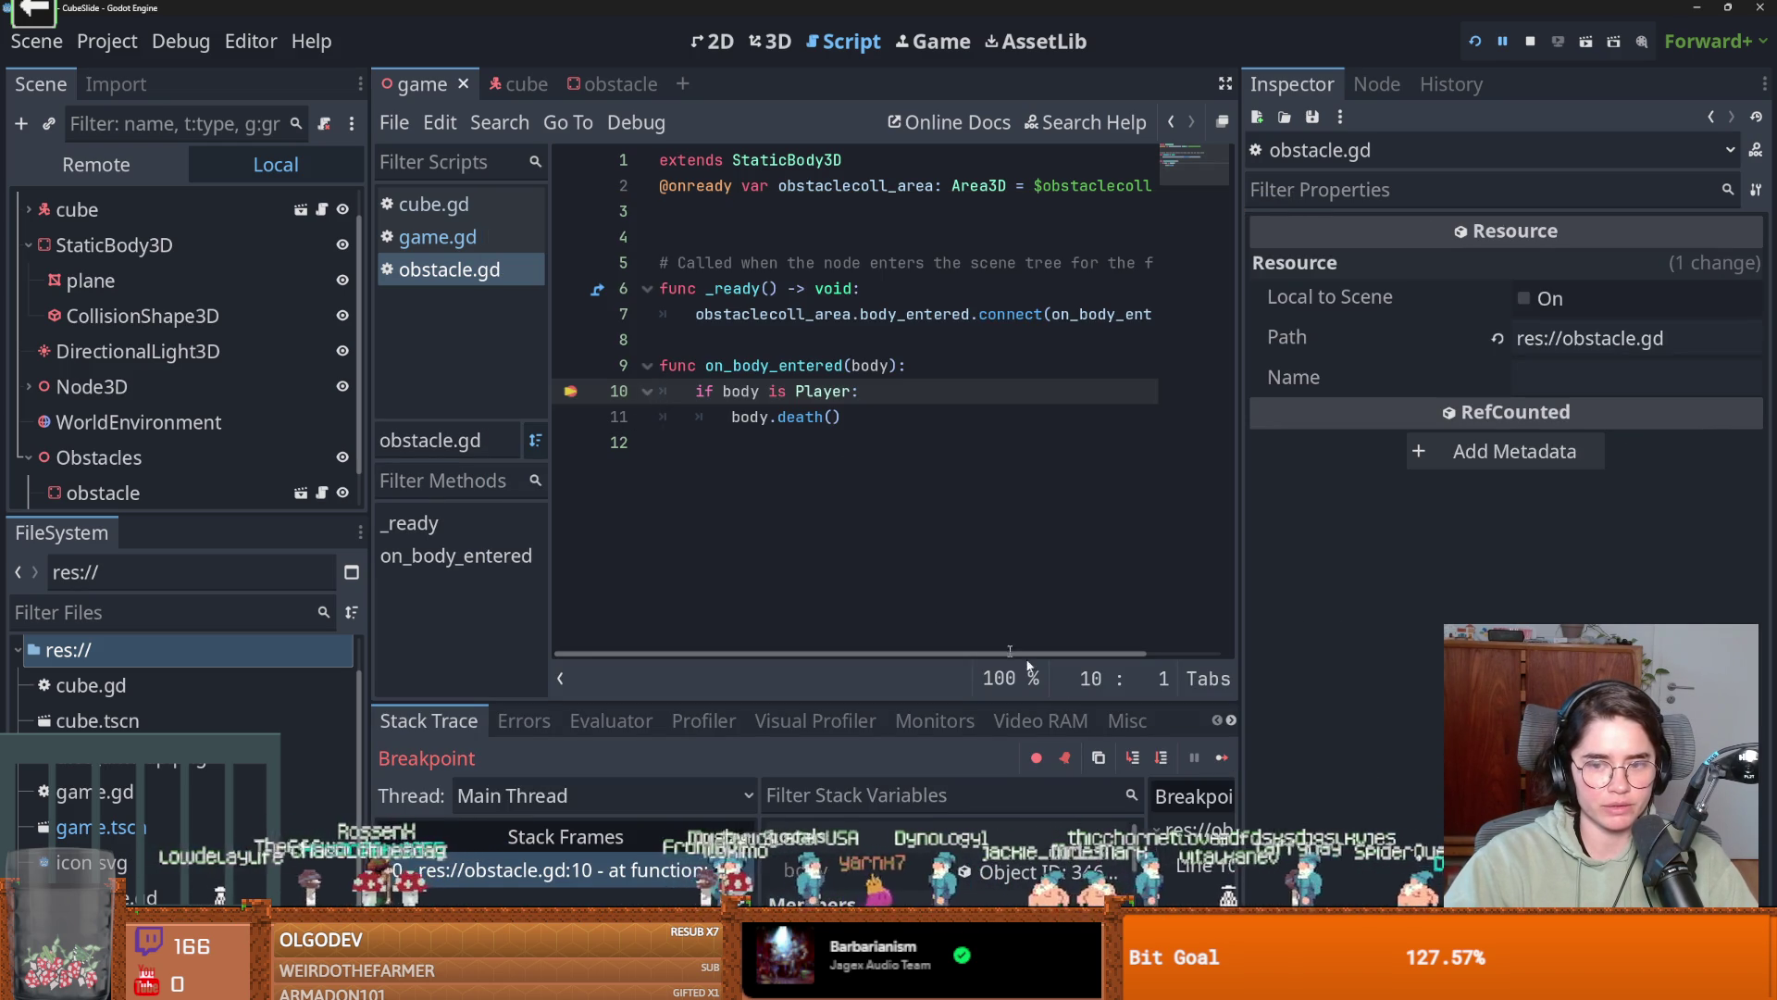
pyautogui.click(1131, 757)
pyautogui.click(1131, 757)
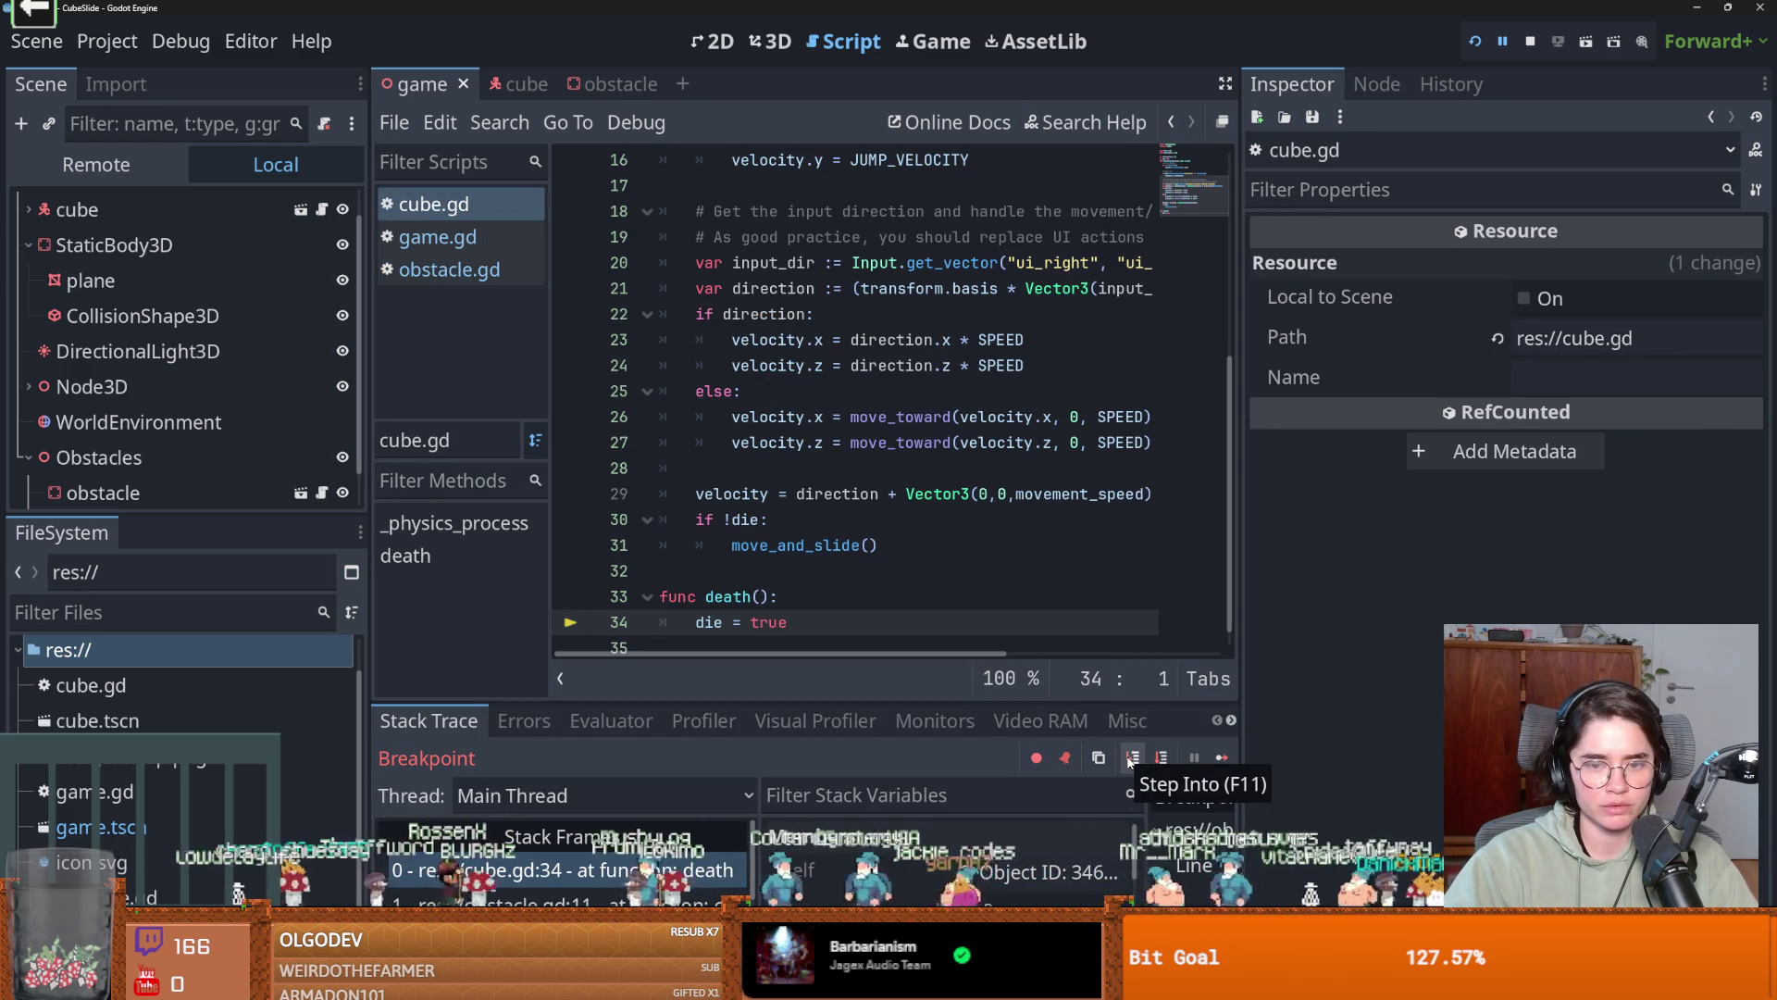
pyautogui.click(1220, 757)
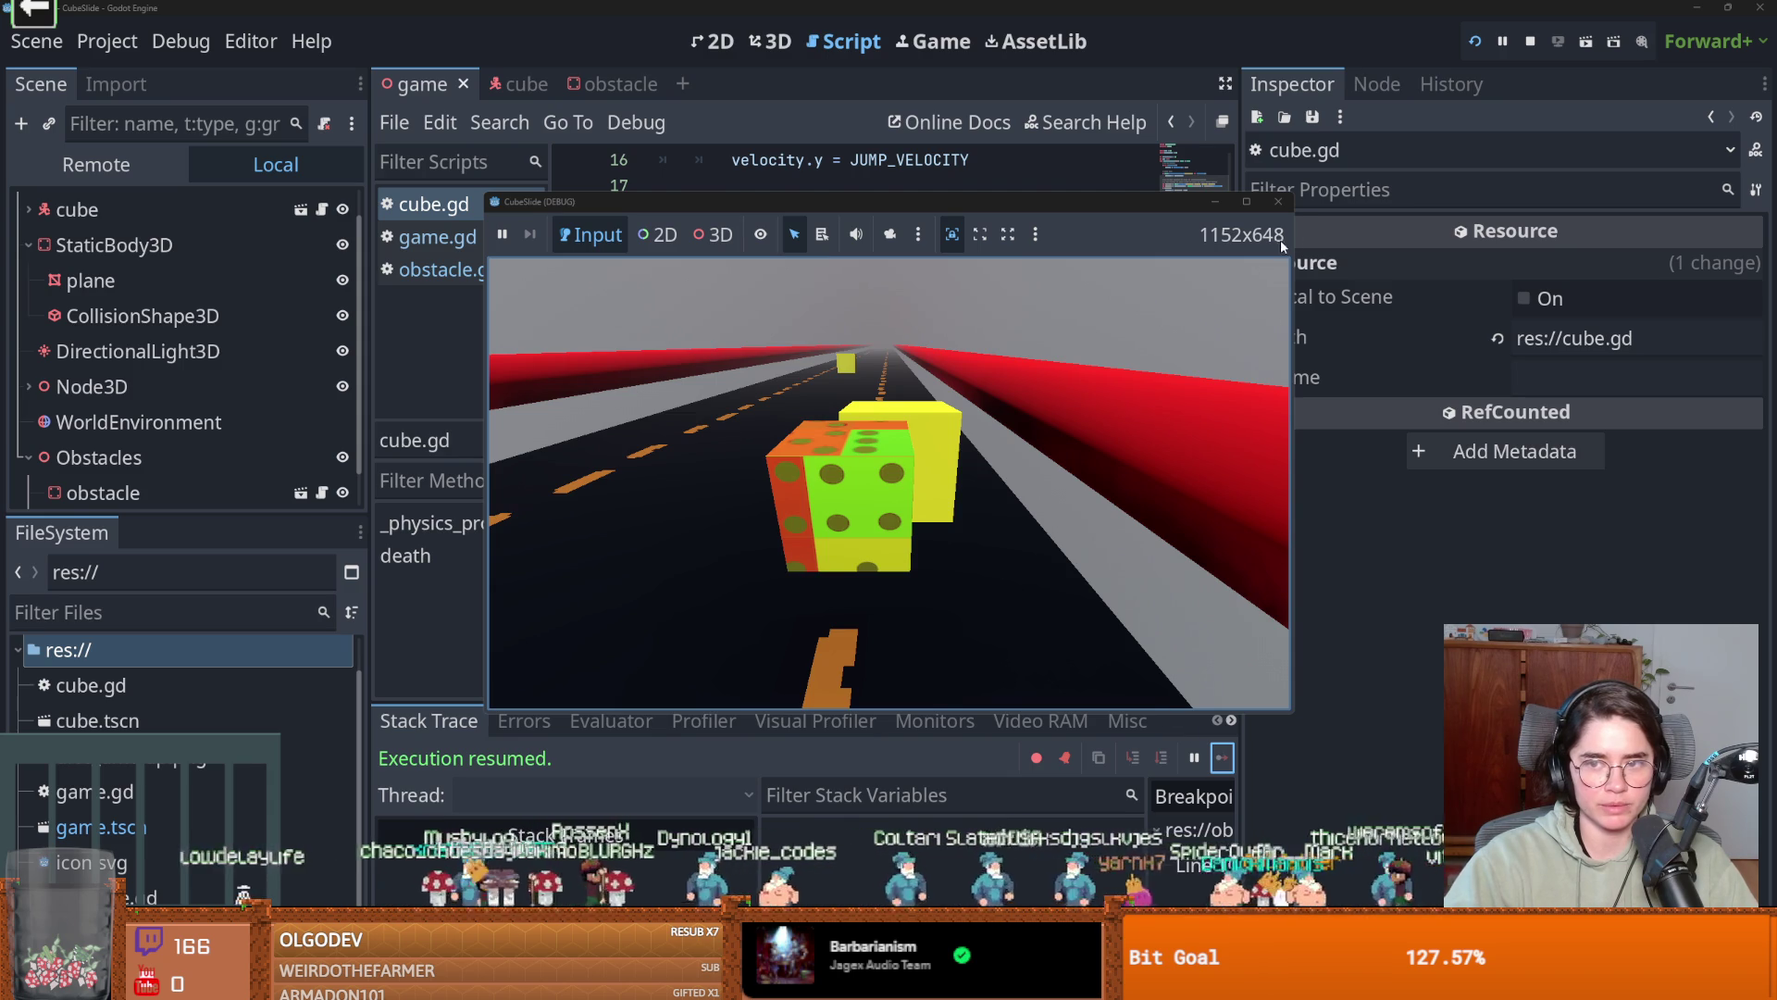
# Close the game, put the caret on line 10 of obstacle.gd, and run again.
pyautogui.click(108, 488)
pyautogui.click(322, 452)
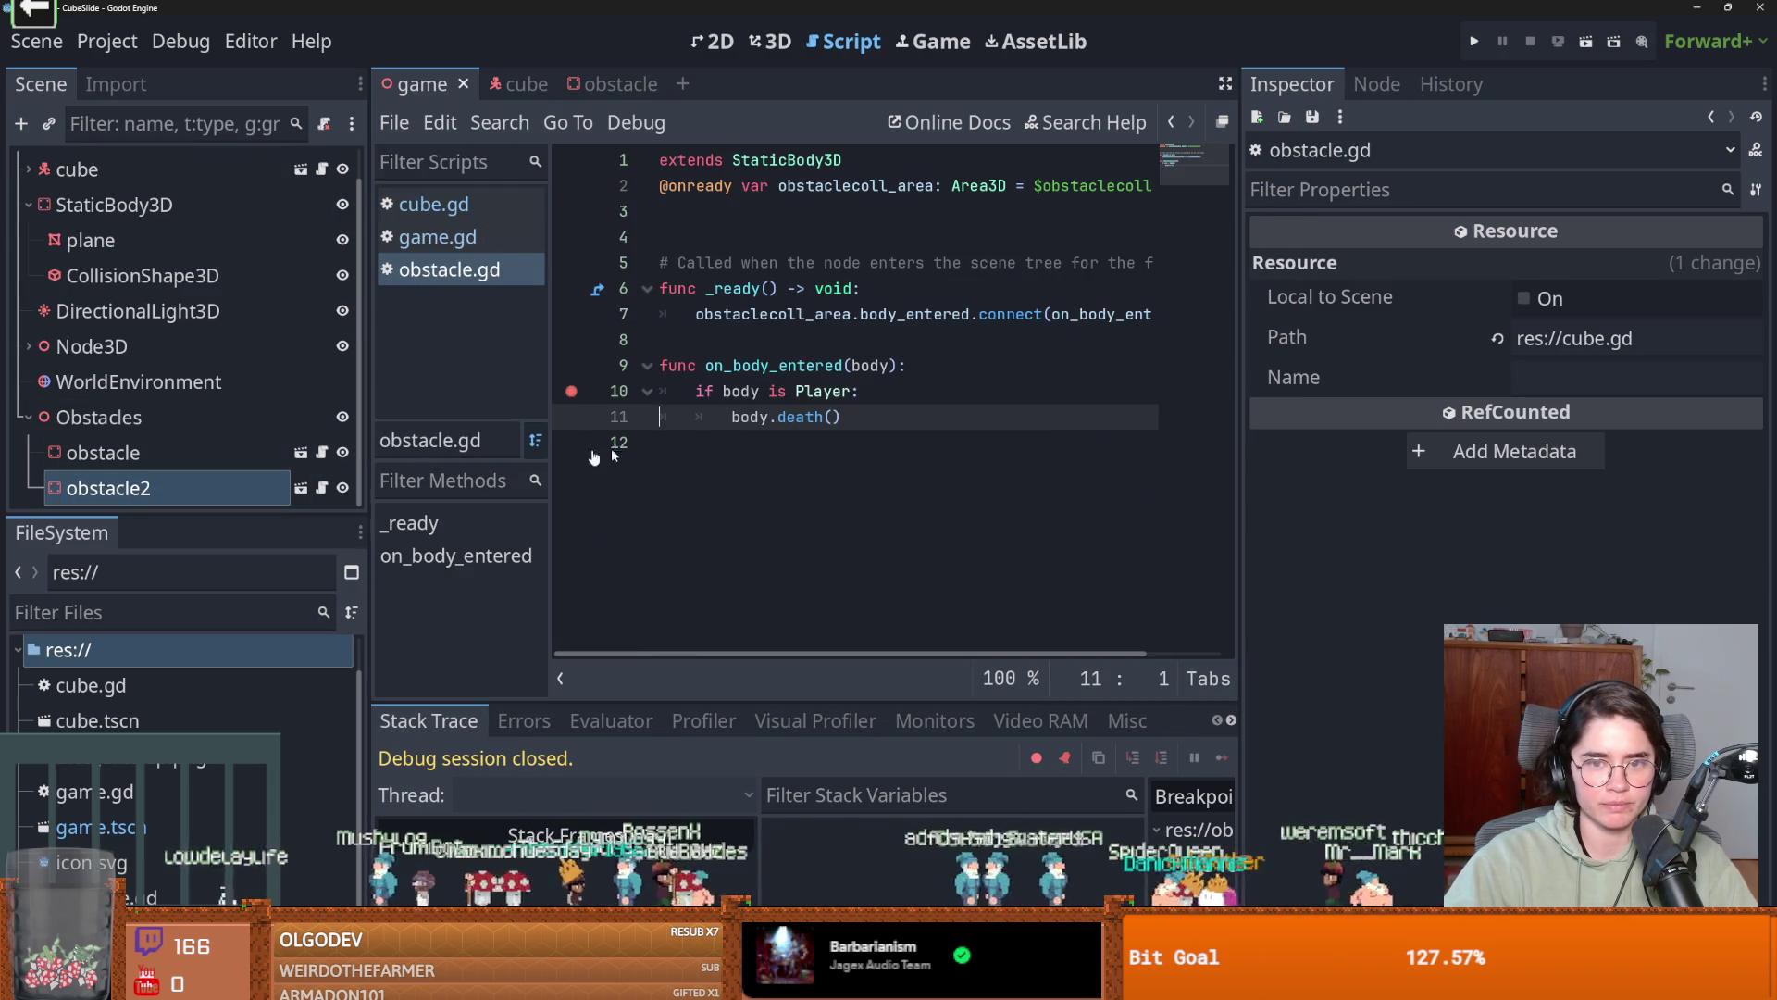
pyautogui.click(587, 393)
pyautogui.click(1475, 41)
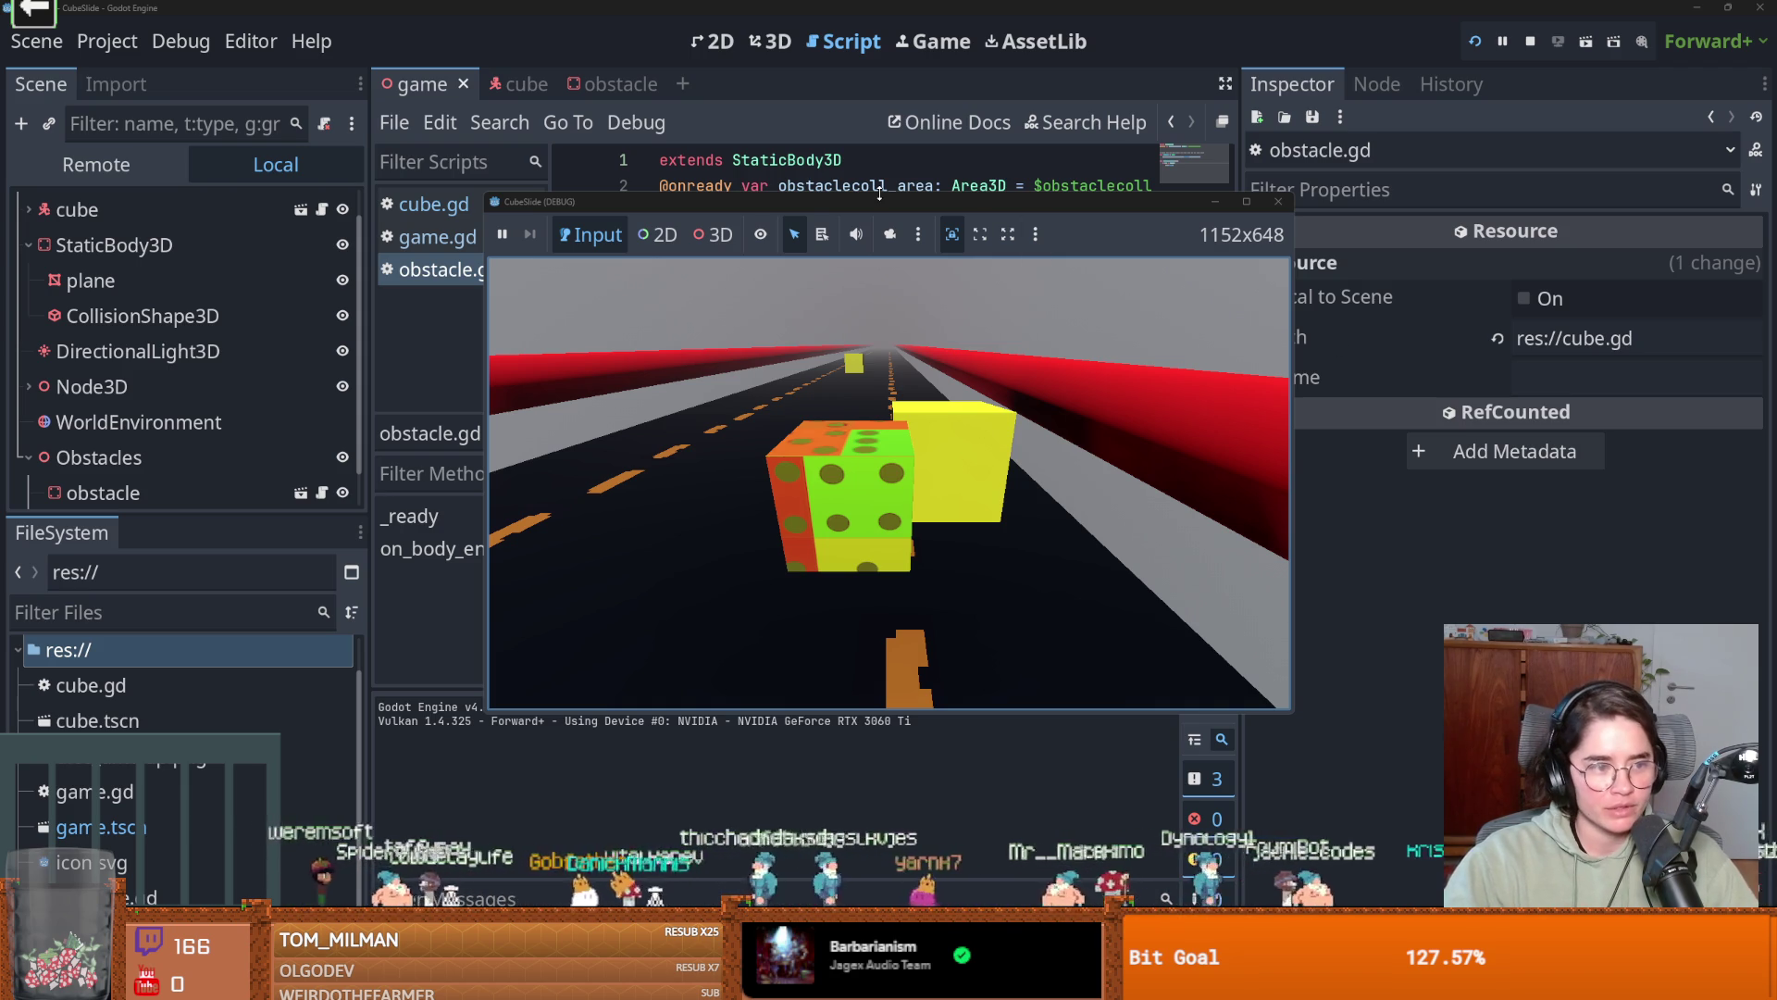
# Delete the template comment and extra blank lines from obstacle.gd and save.
pyautogui.click(1278, 202)
pyautogui.click(953, 452)
pyautogui.moveTo(662, 263)
pyautogui.mouseDown()
pyautogui.moveTo(1431, 287)
pyautogui.moveTo(1516, 266)
pyautogui.mouseUp()
pyautogui.press('BackSpace')
pyautogui.press('BackSpace')
pyautogui.press('BackSpace')
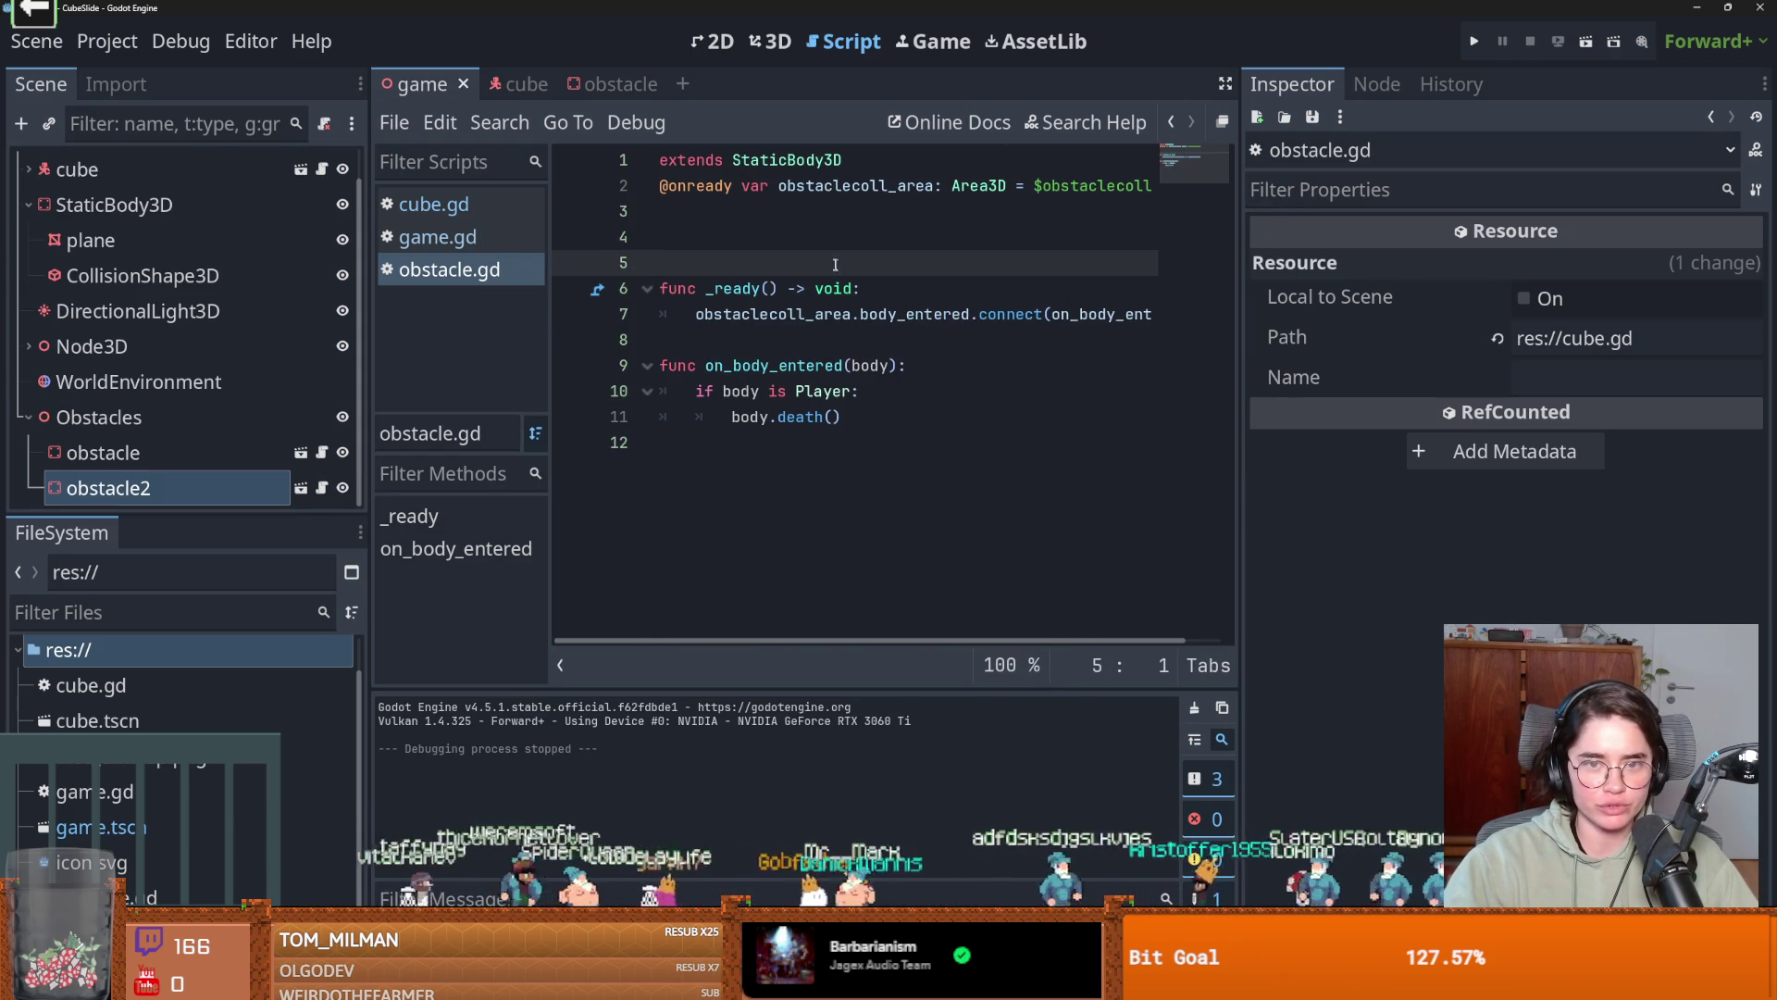
pyautogui.hotkey('ctrl', 's')
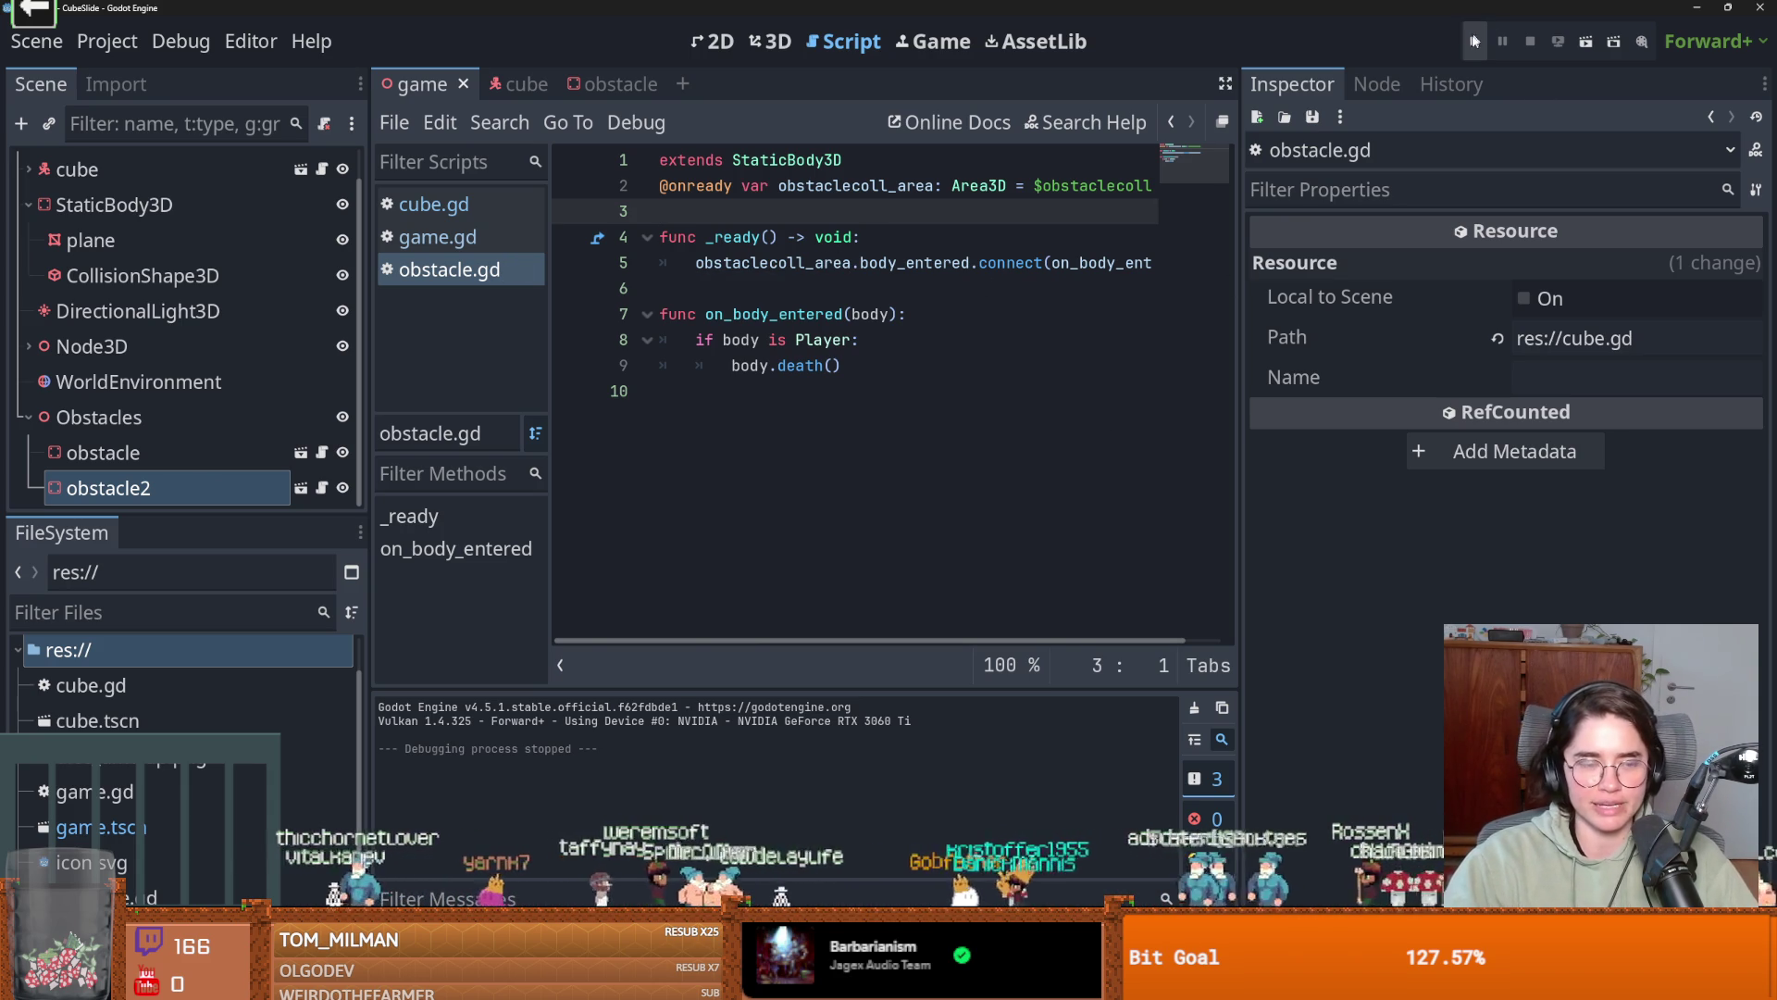
# Test-run the game, stop it, and show the obstacle scene in 3D.
pyautogui.click(1472, 43)
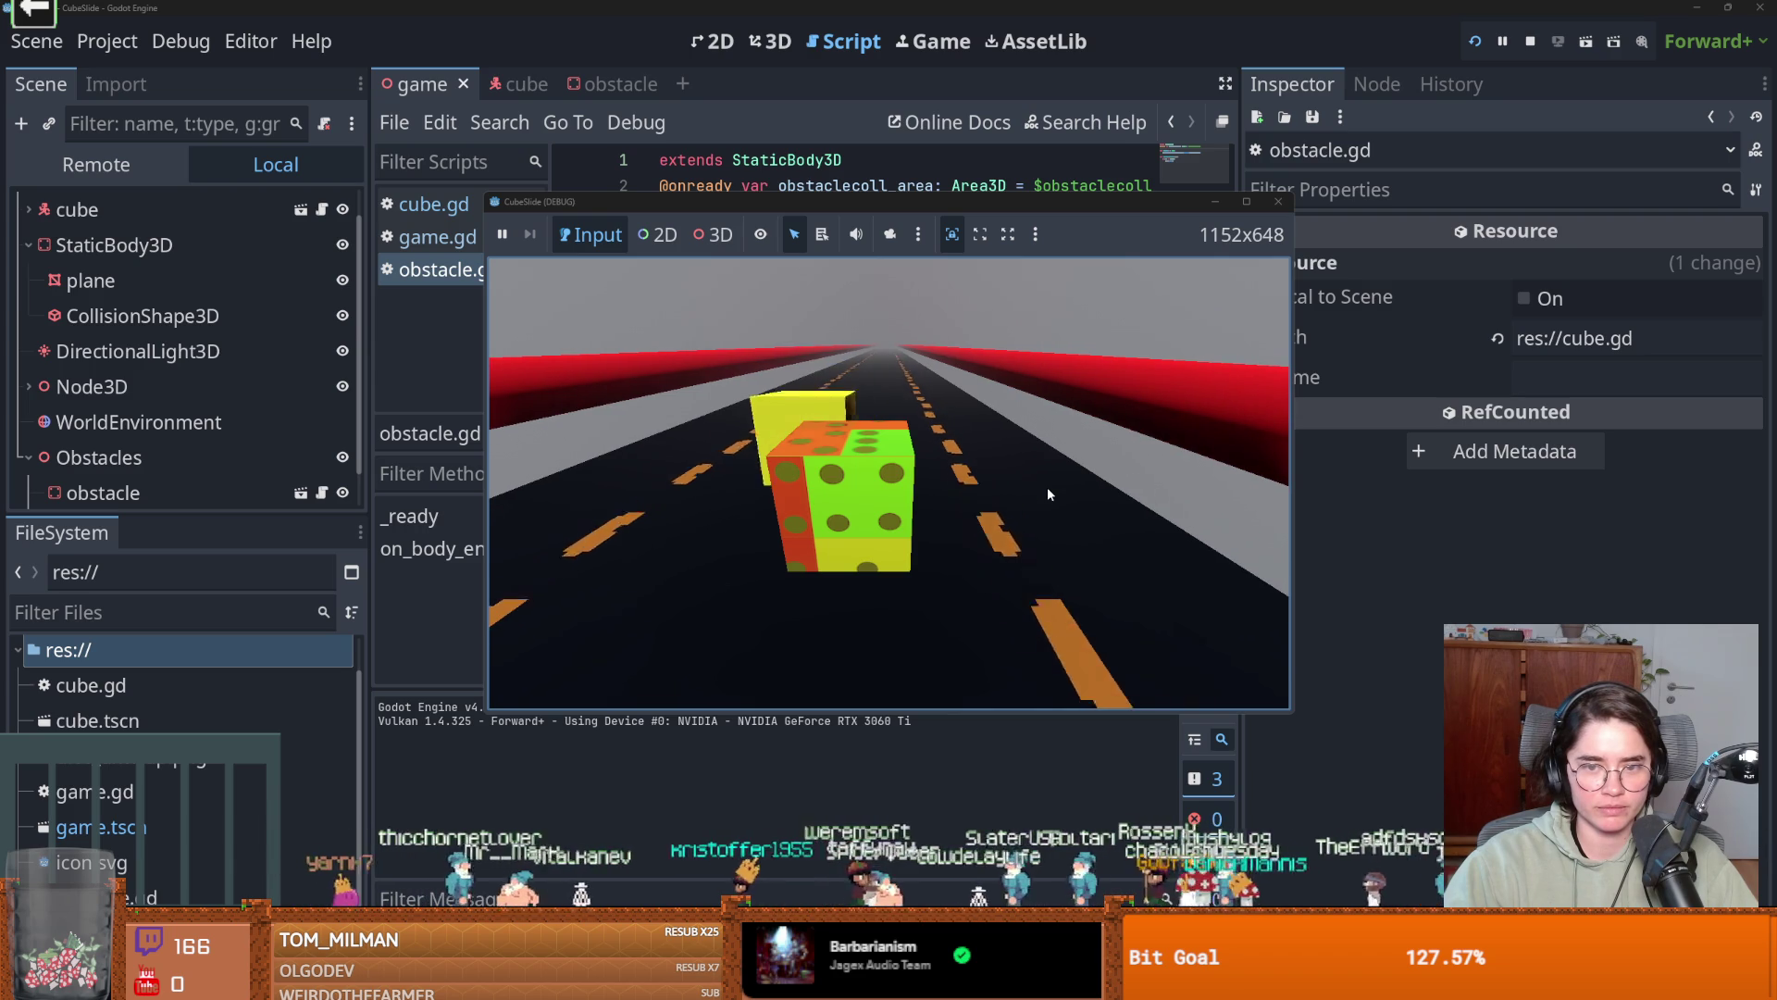
pyautogui.click(1278, 203)
pyautogui.click(300, 492)
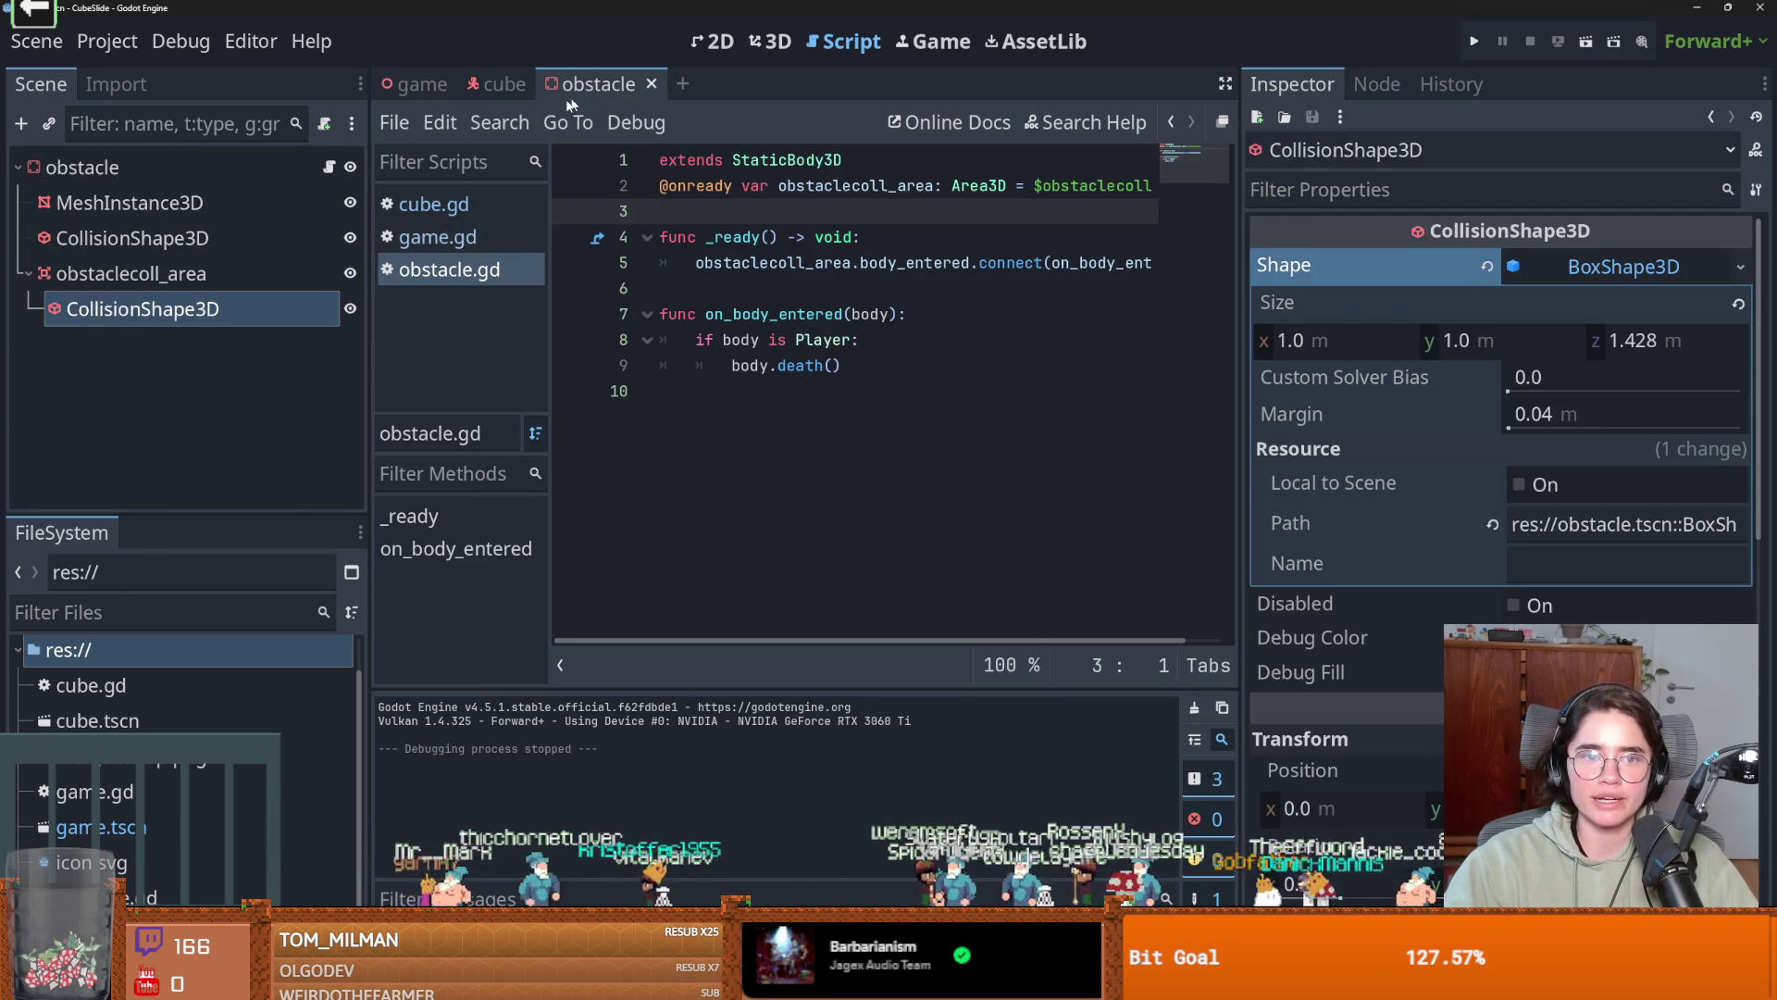
# Change the obstacle root node's type to RigidBody3D and save the scene.
pyautogui.rightClick(155, 171)
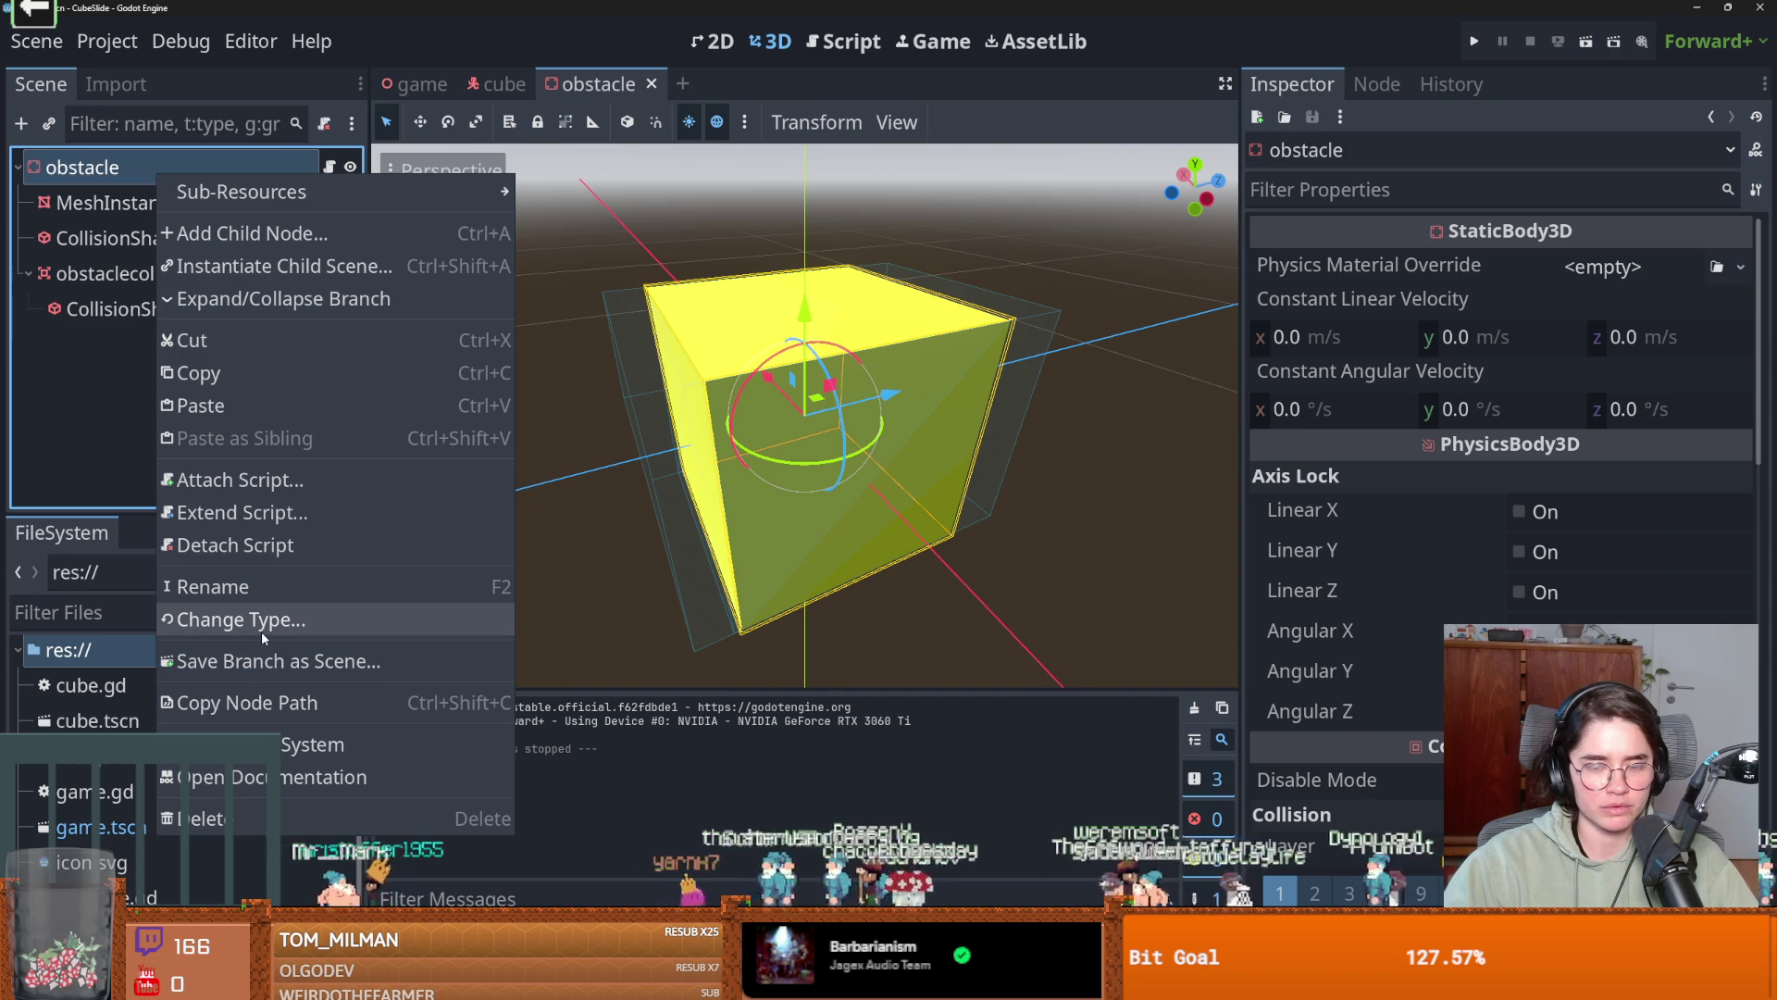
pyautogui.click(261, 632)
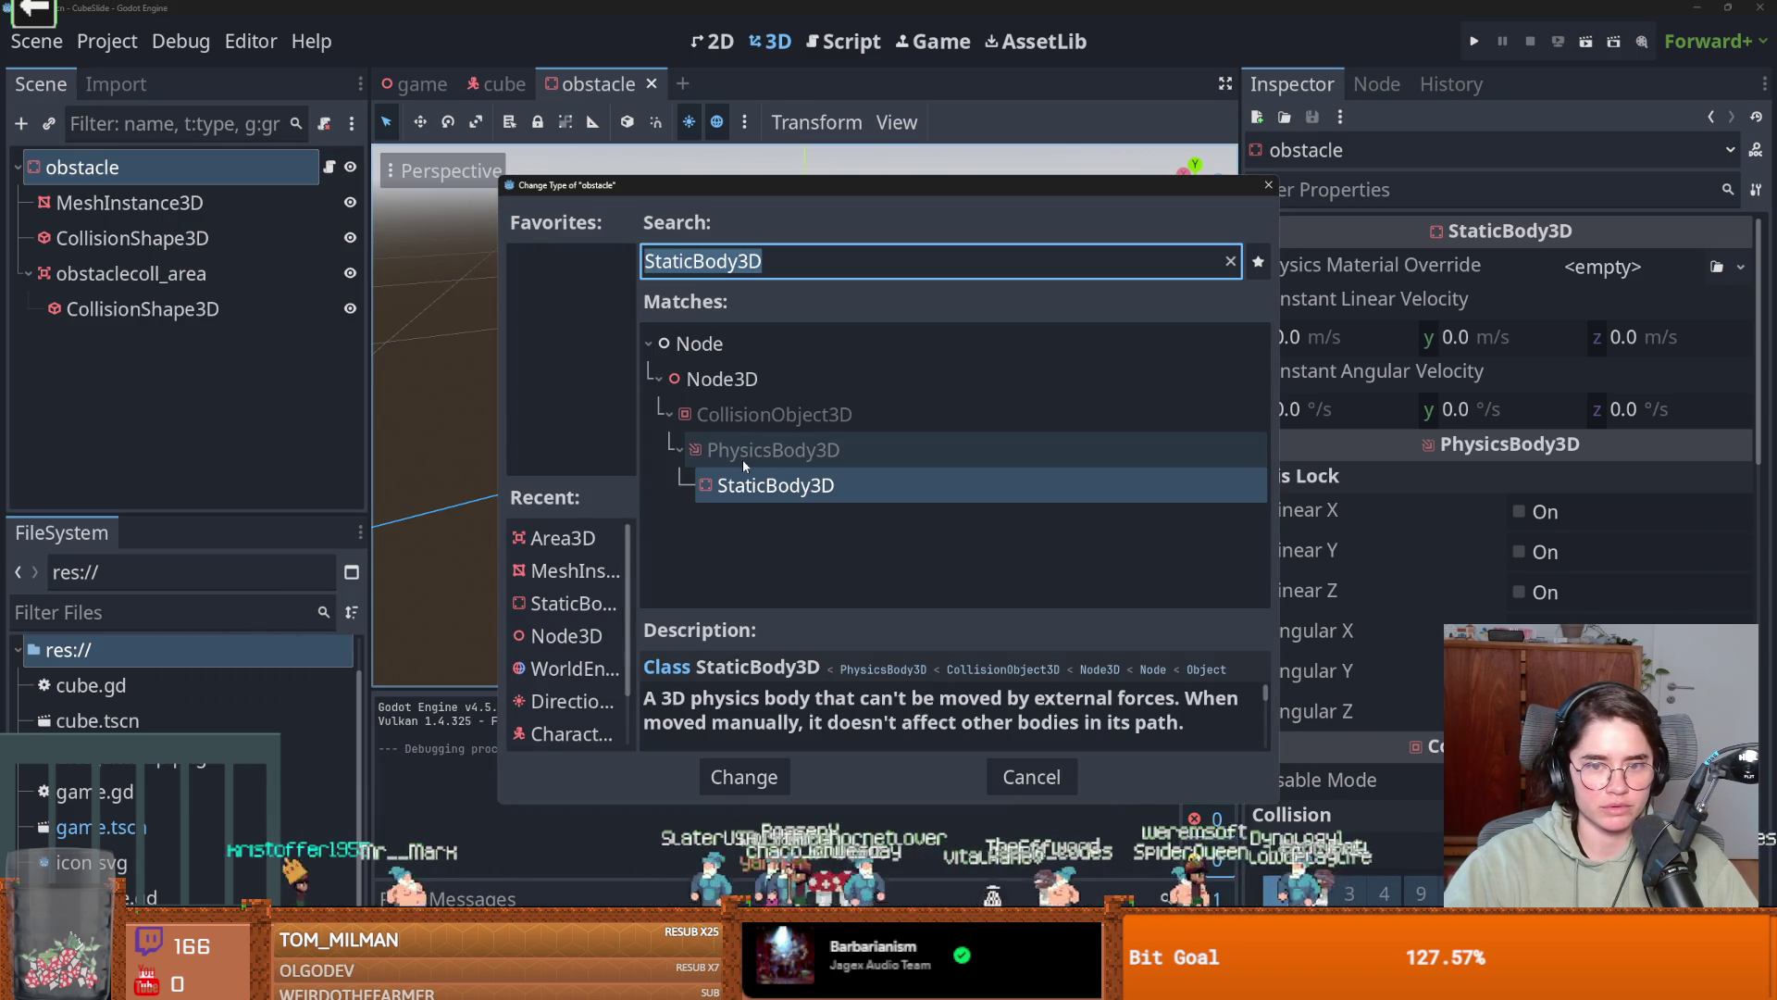
pyautogui.write('rg')
pyautogui.press('BackSpace')
pyautogui.write('og')
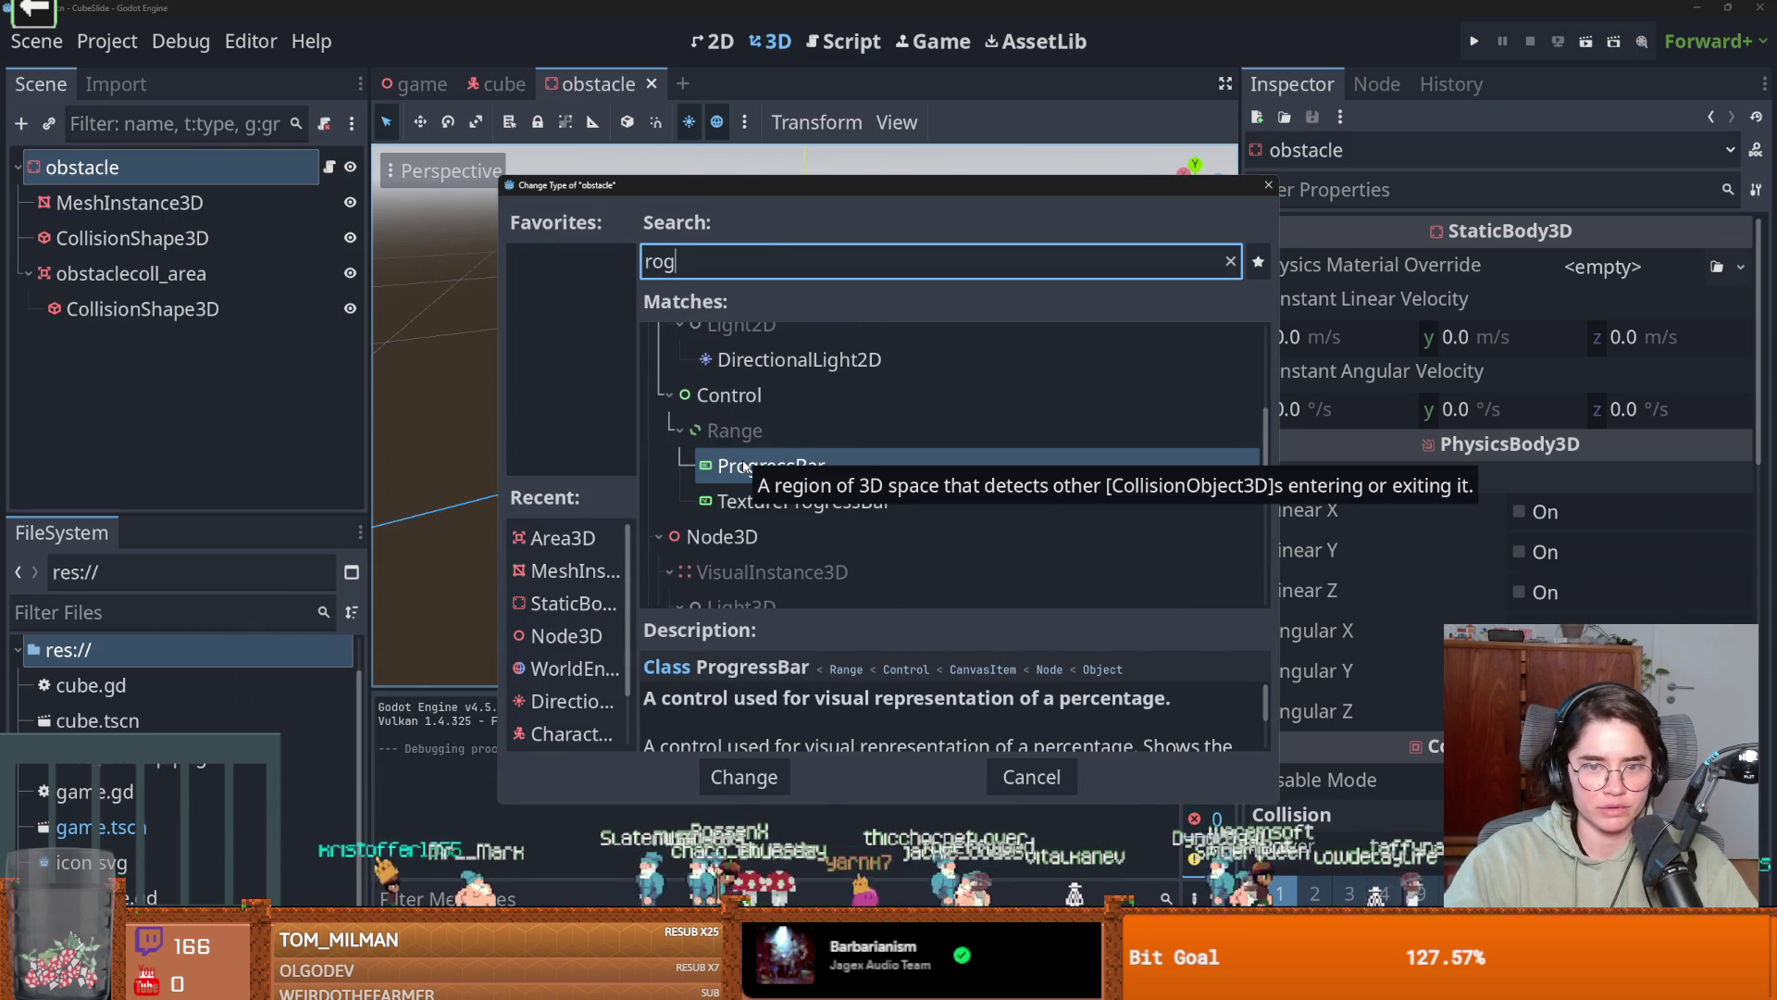
pyautogui.press('BackSpace')
pyautogui.press('BackSpace')
pyautogui.write('igi')
pyautogui.press('Return')
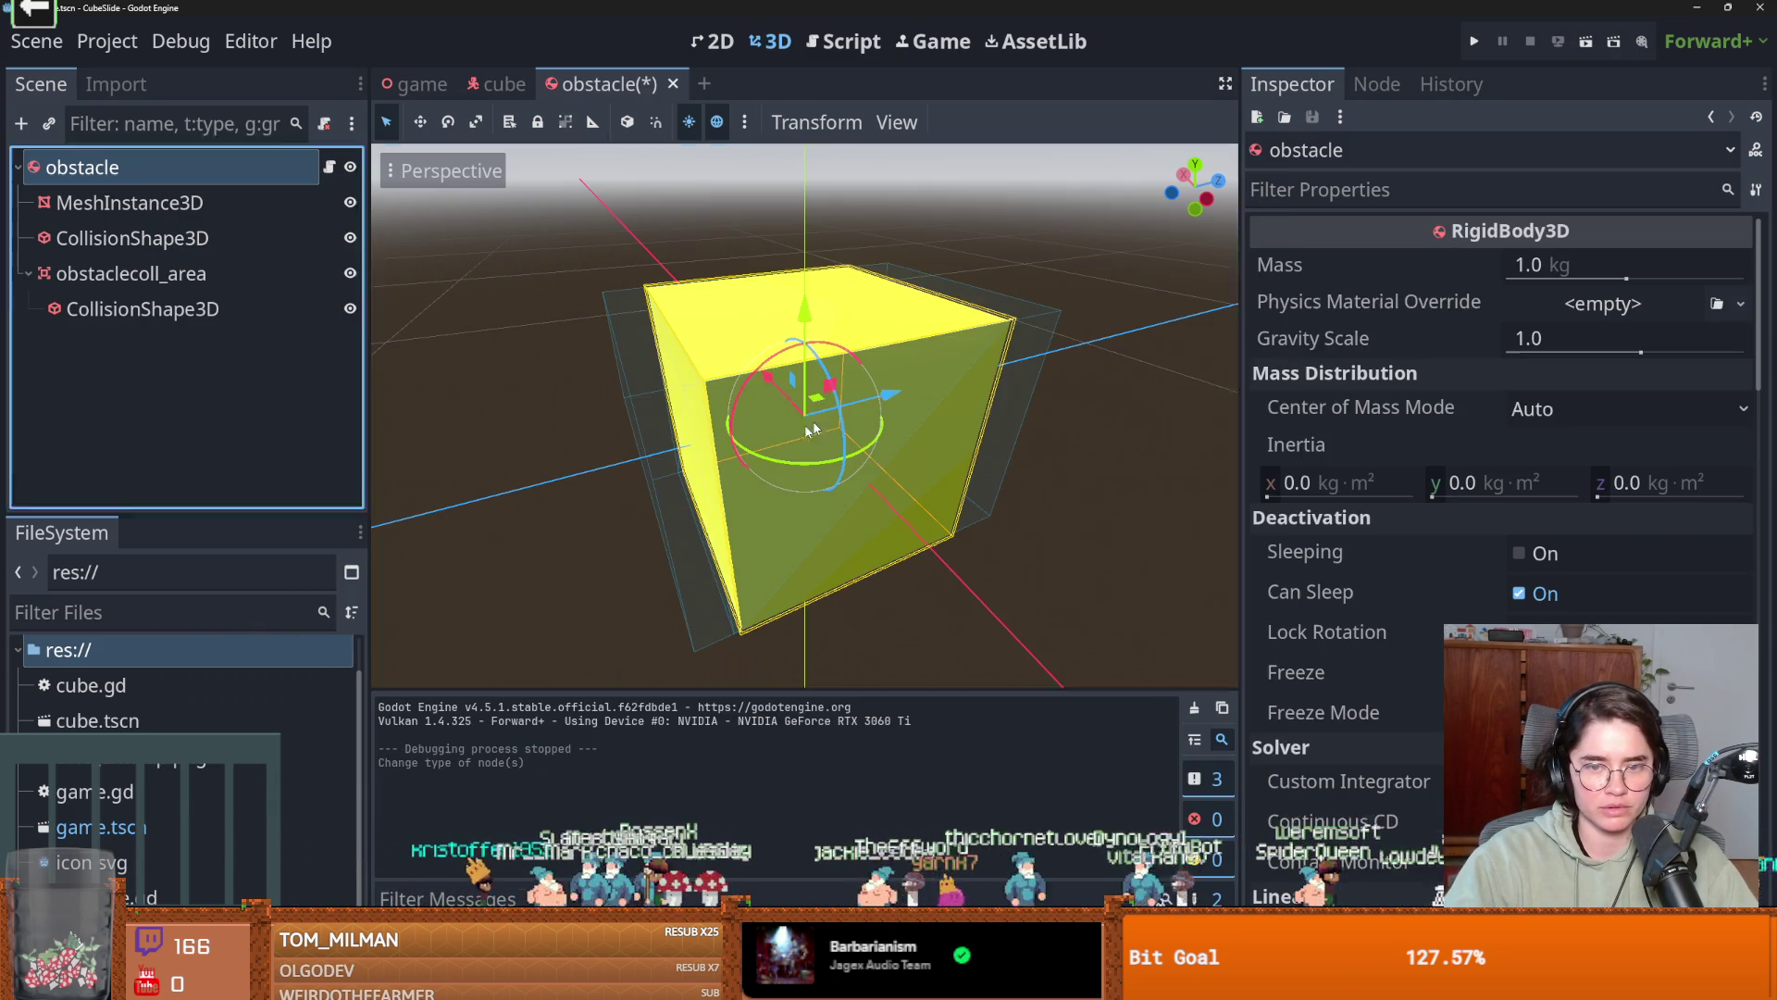
pyautogui.hotkey('ctrl', 's')
# Edit cube.gd line 34 to 'die = false' and run the project.
pyautogui.click(330, 166)
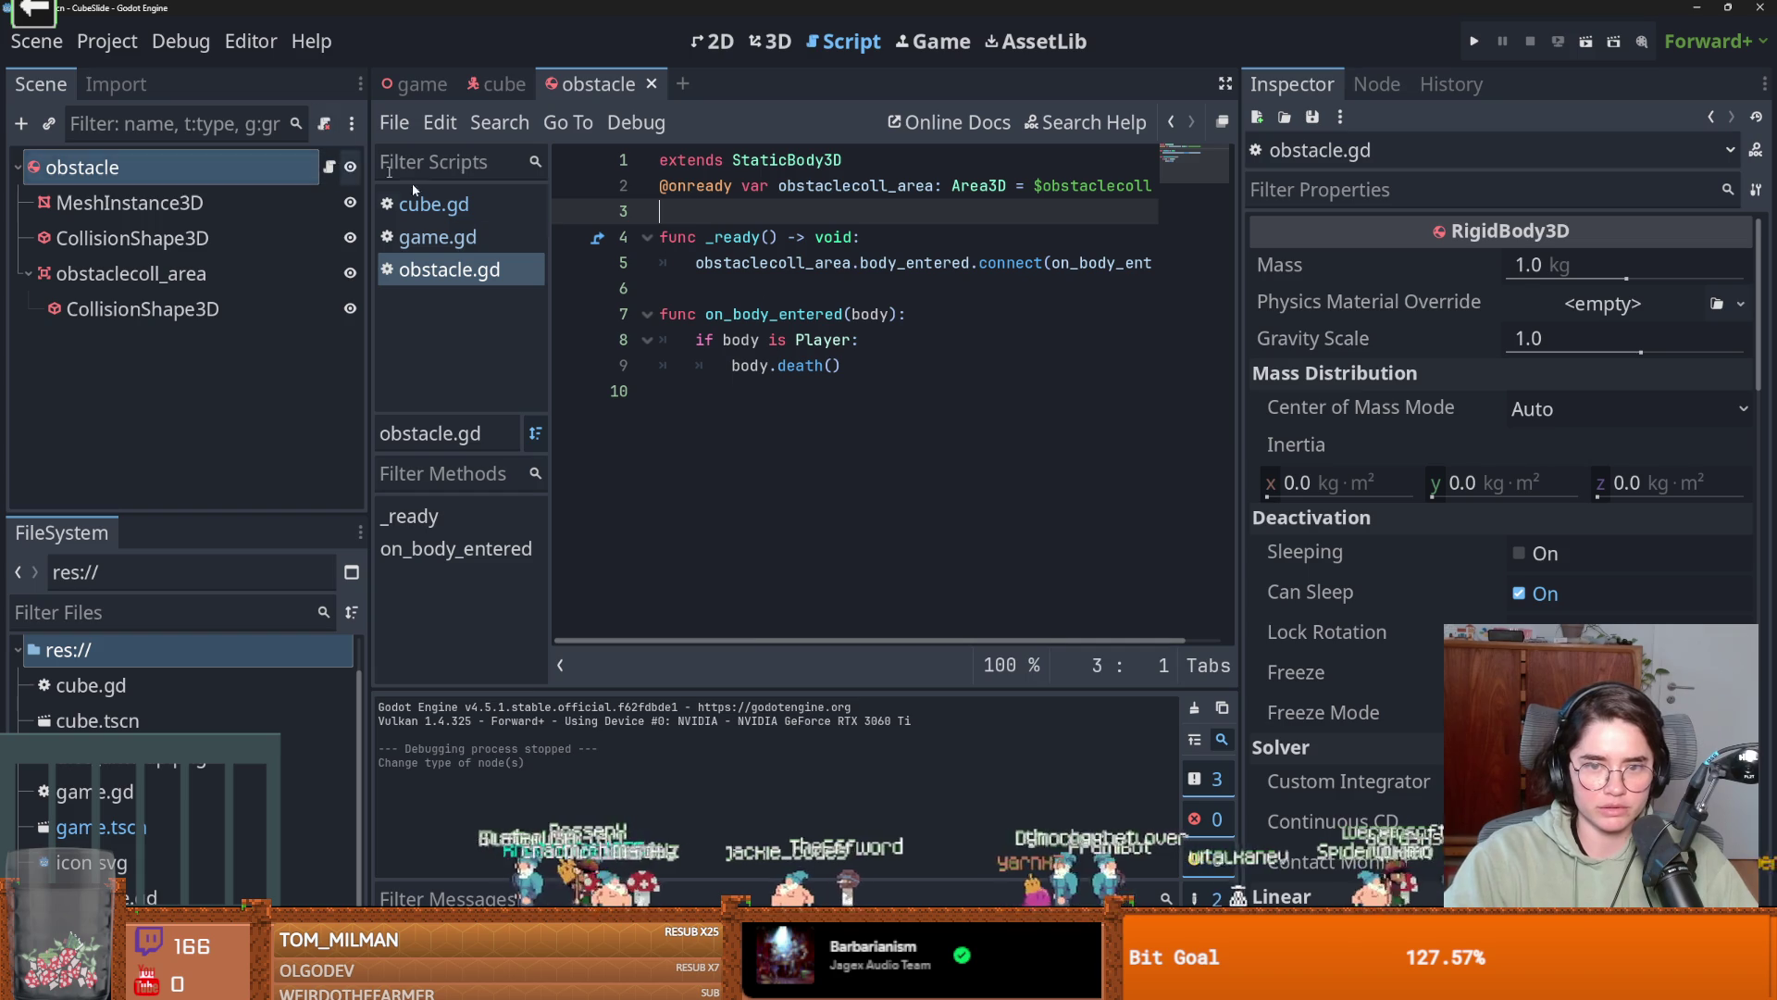
pyautogui.click(844, 350)
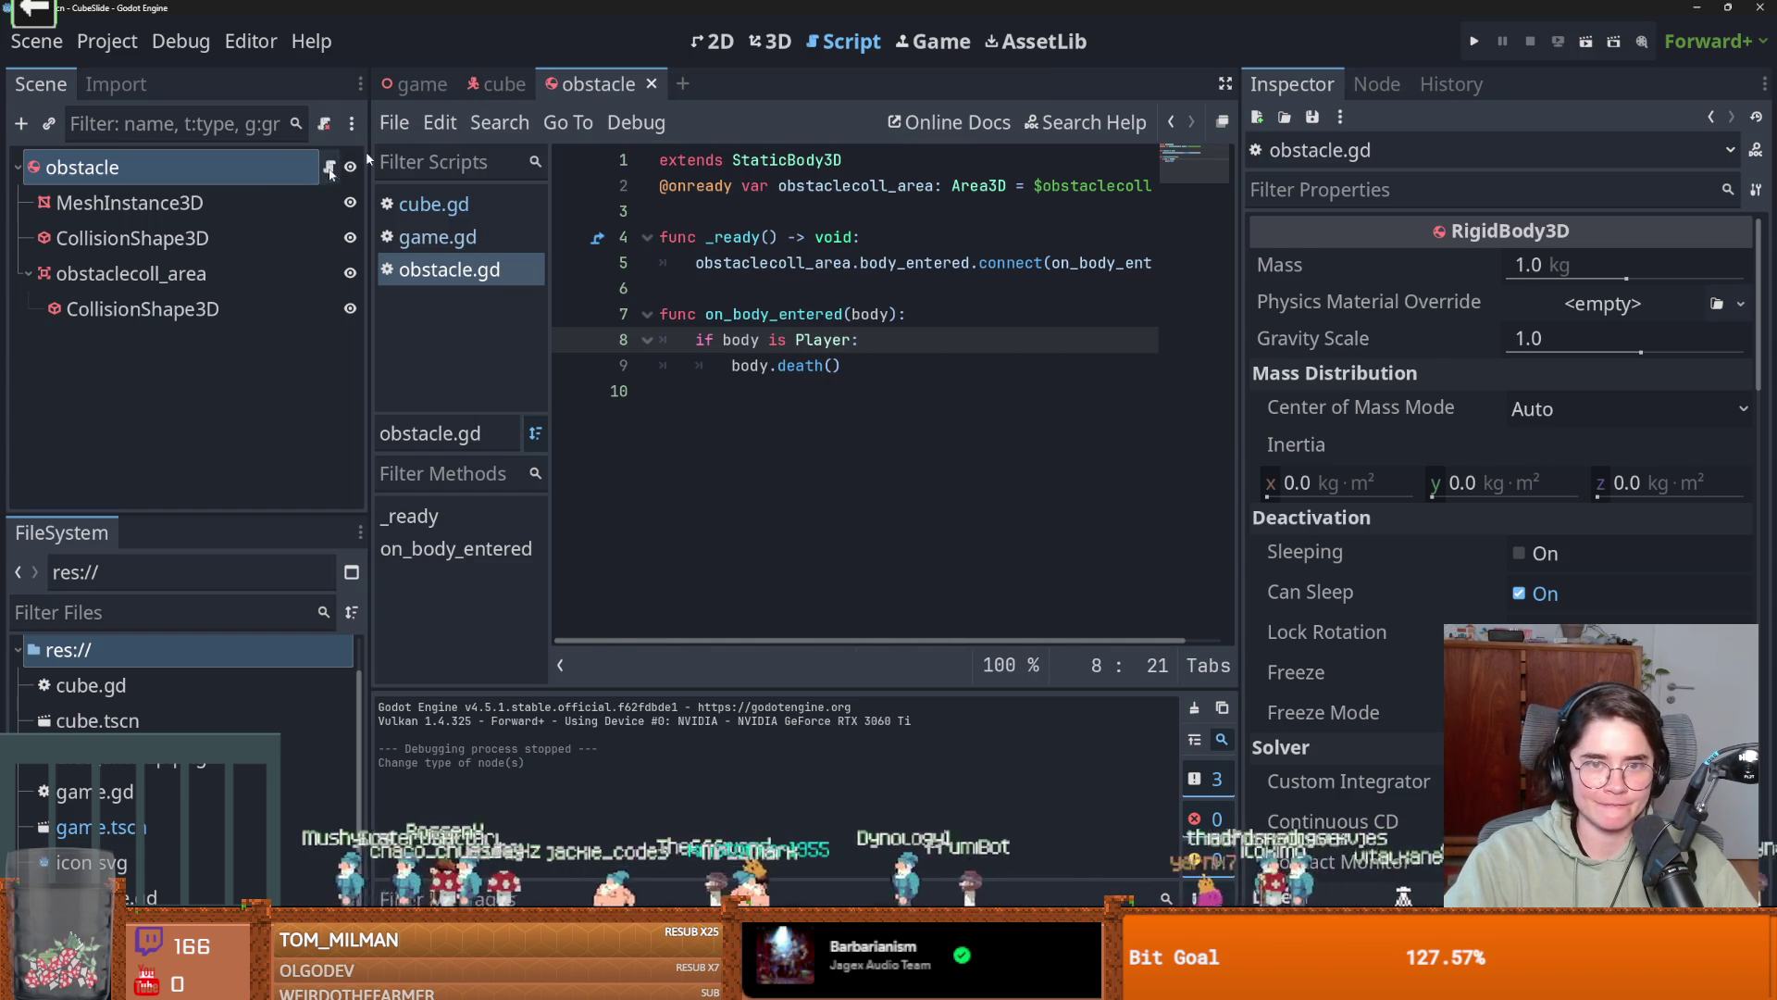
pyautogui.click(505, 83)
pyautogui.click(328, 168)
pyautogui.scroll(-1, 811, 562)
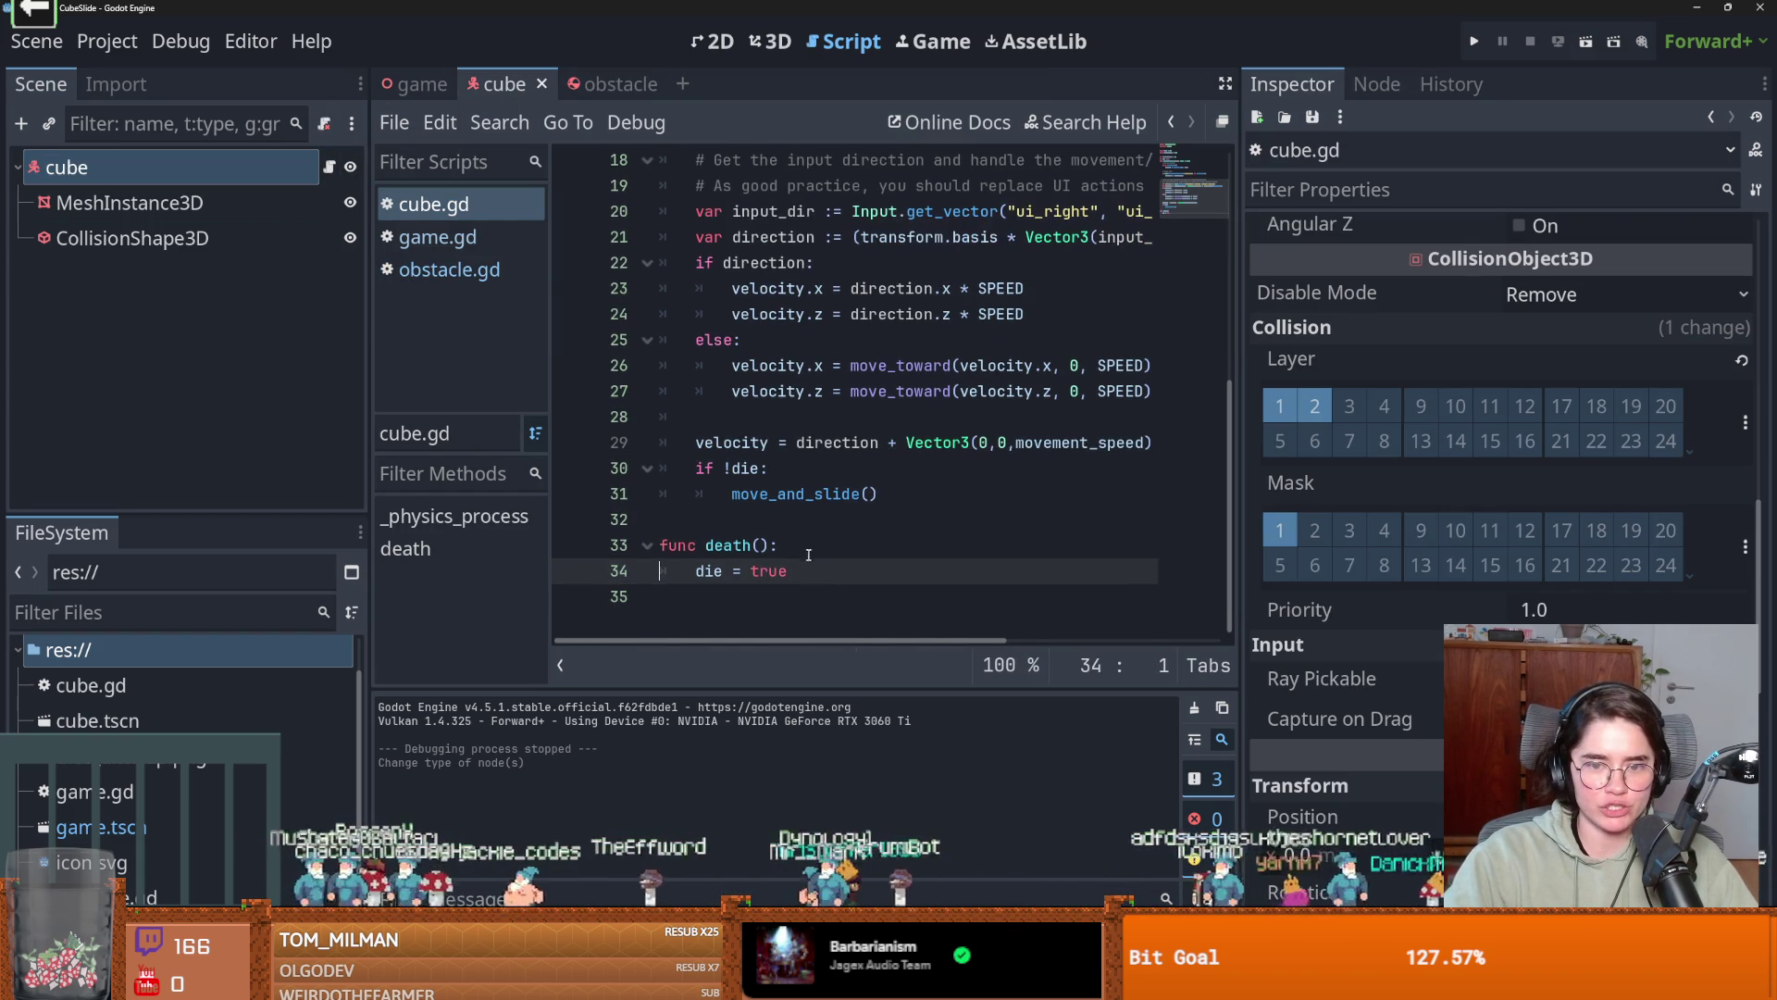
pyautogui.click(808, 576)
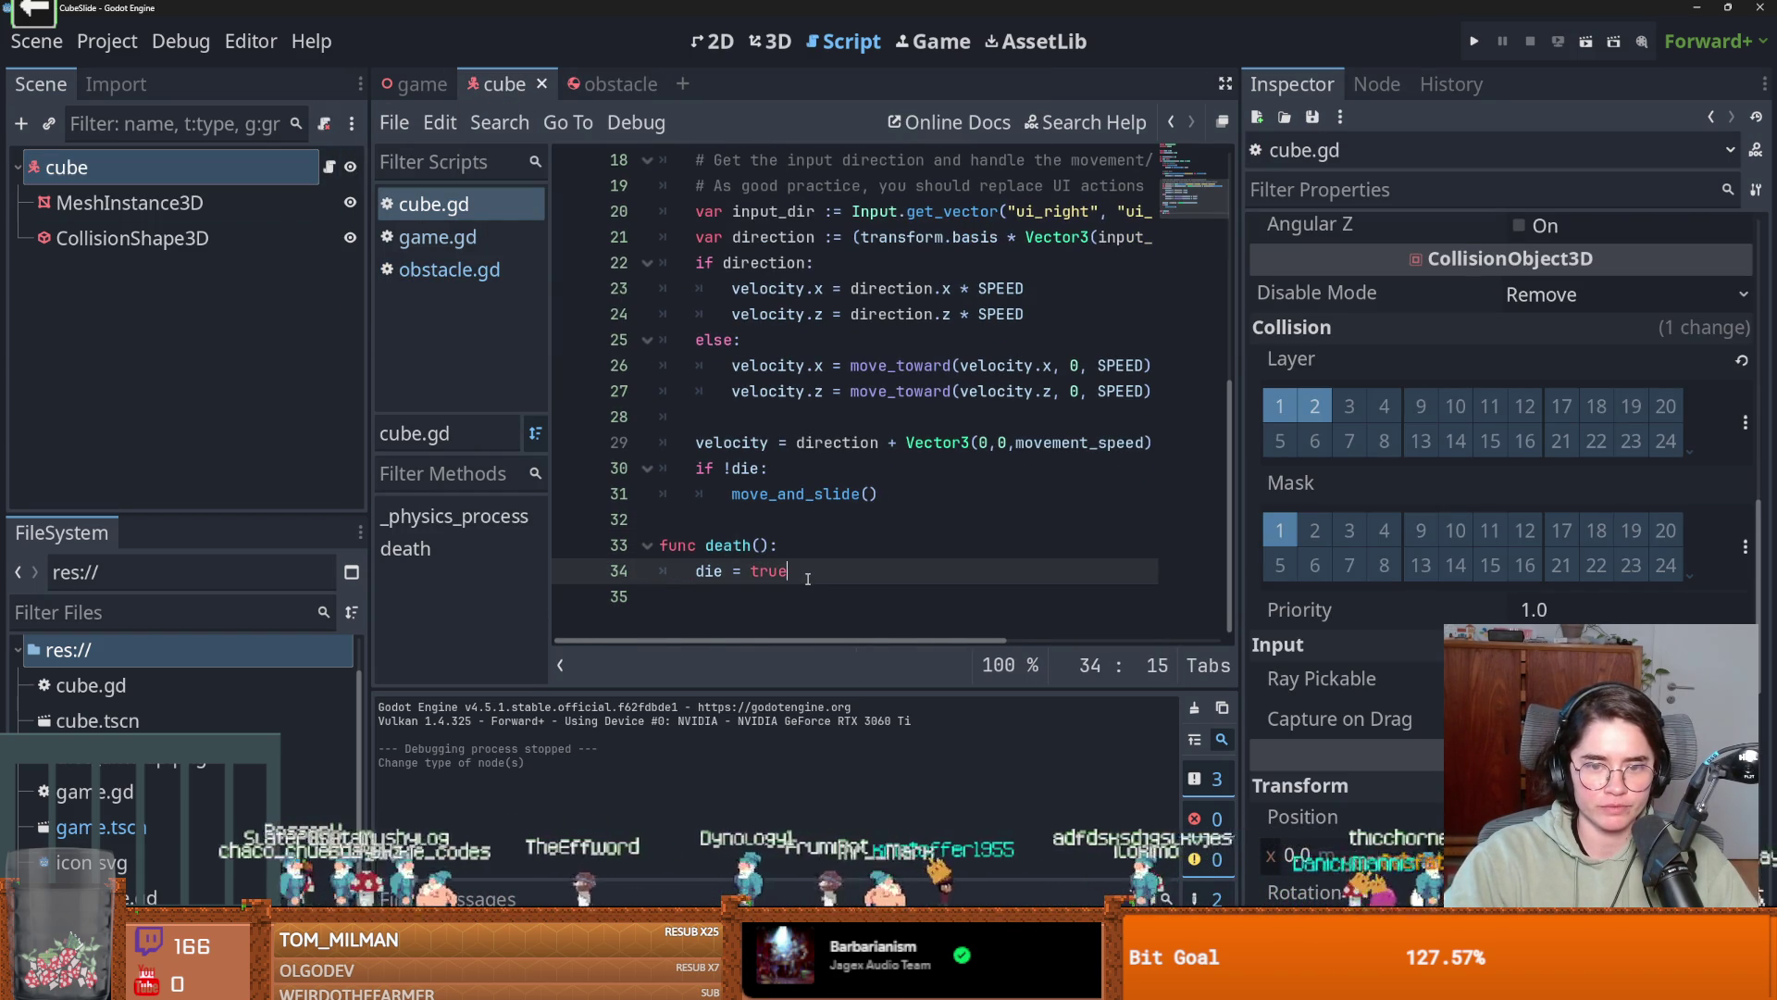
pyautogui.write('f;as')
pyautogui.press('BackSpace')
pyautogui.press('BackSpace')
pyautogui.press('BackSpace')
pyautogui.write('alse')
pyautogui.click(1474, 40)
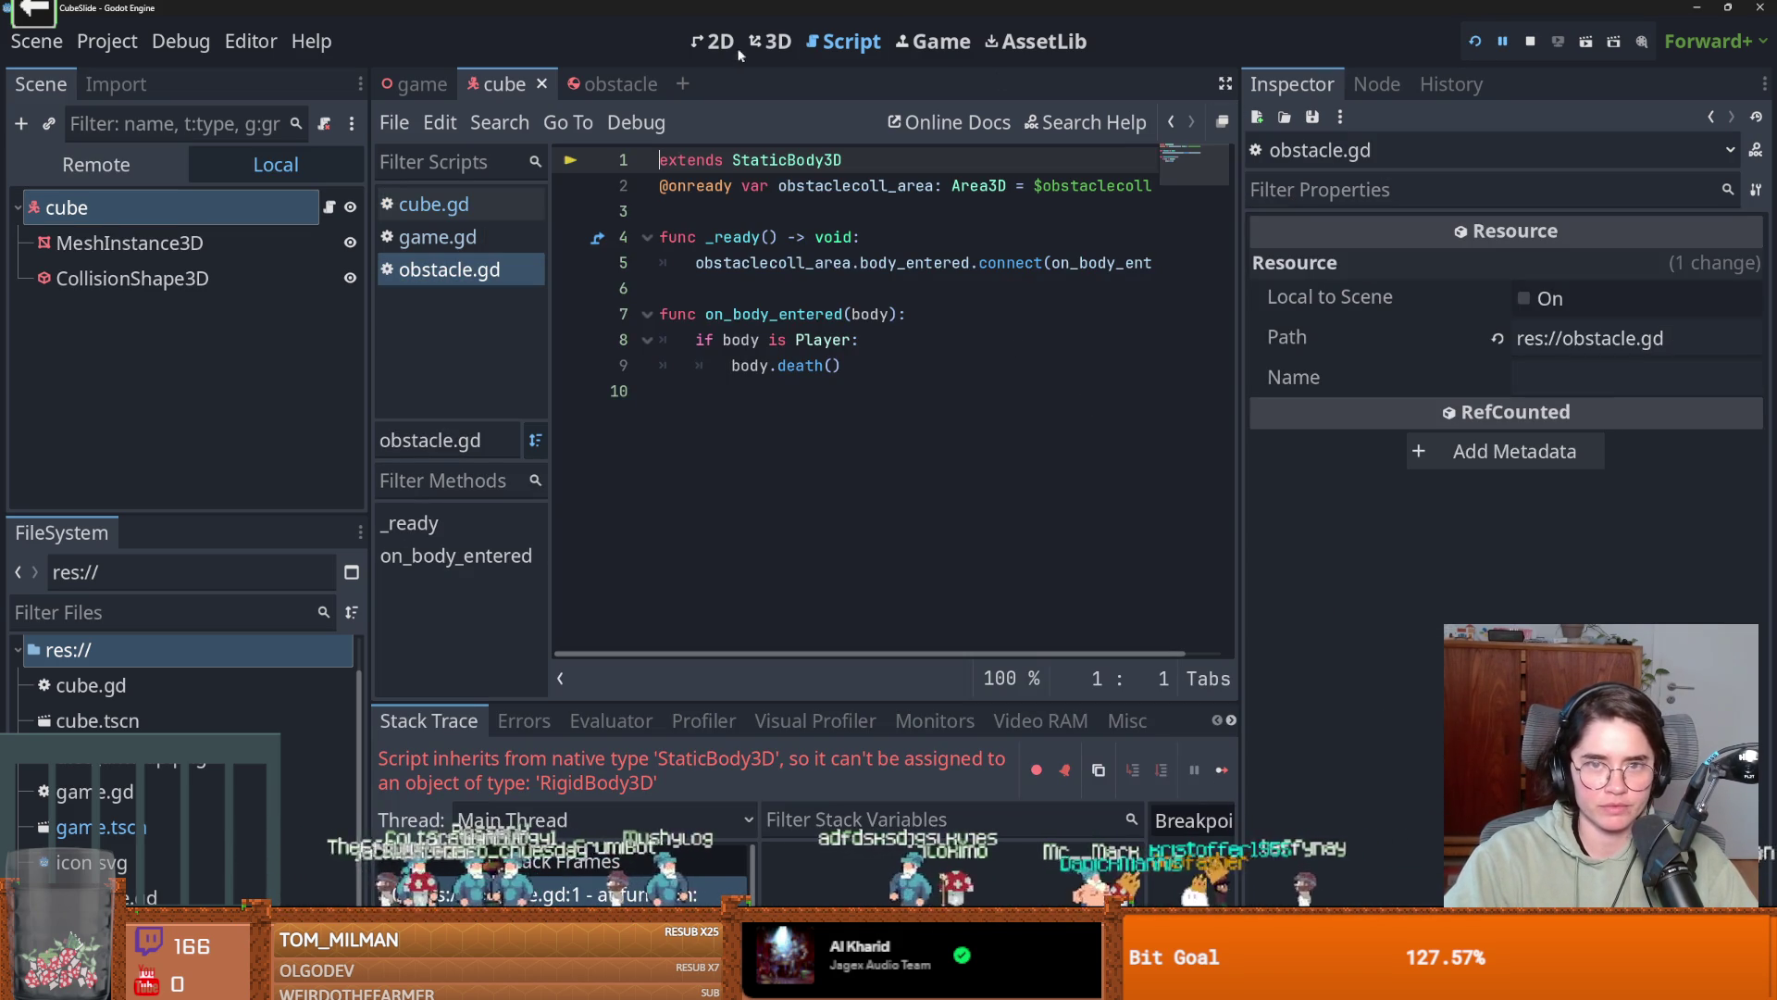
# Switch to the game scene and run the project.
pyautogui.click(405, 85)
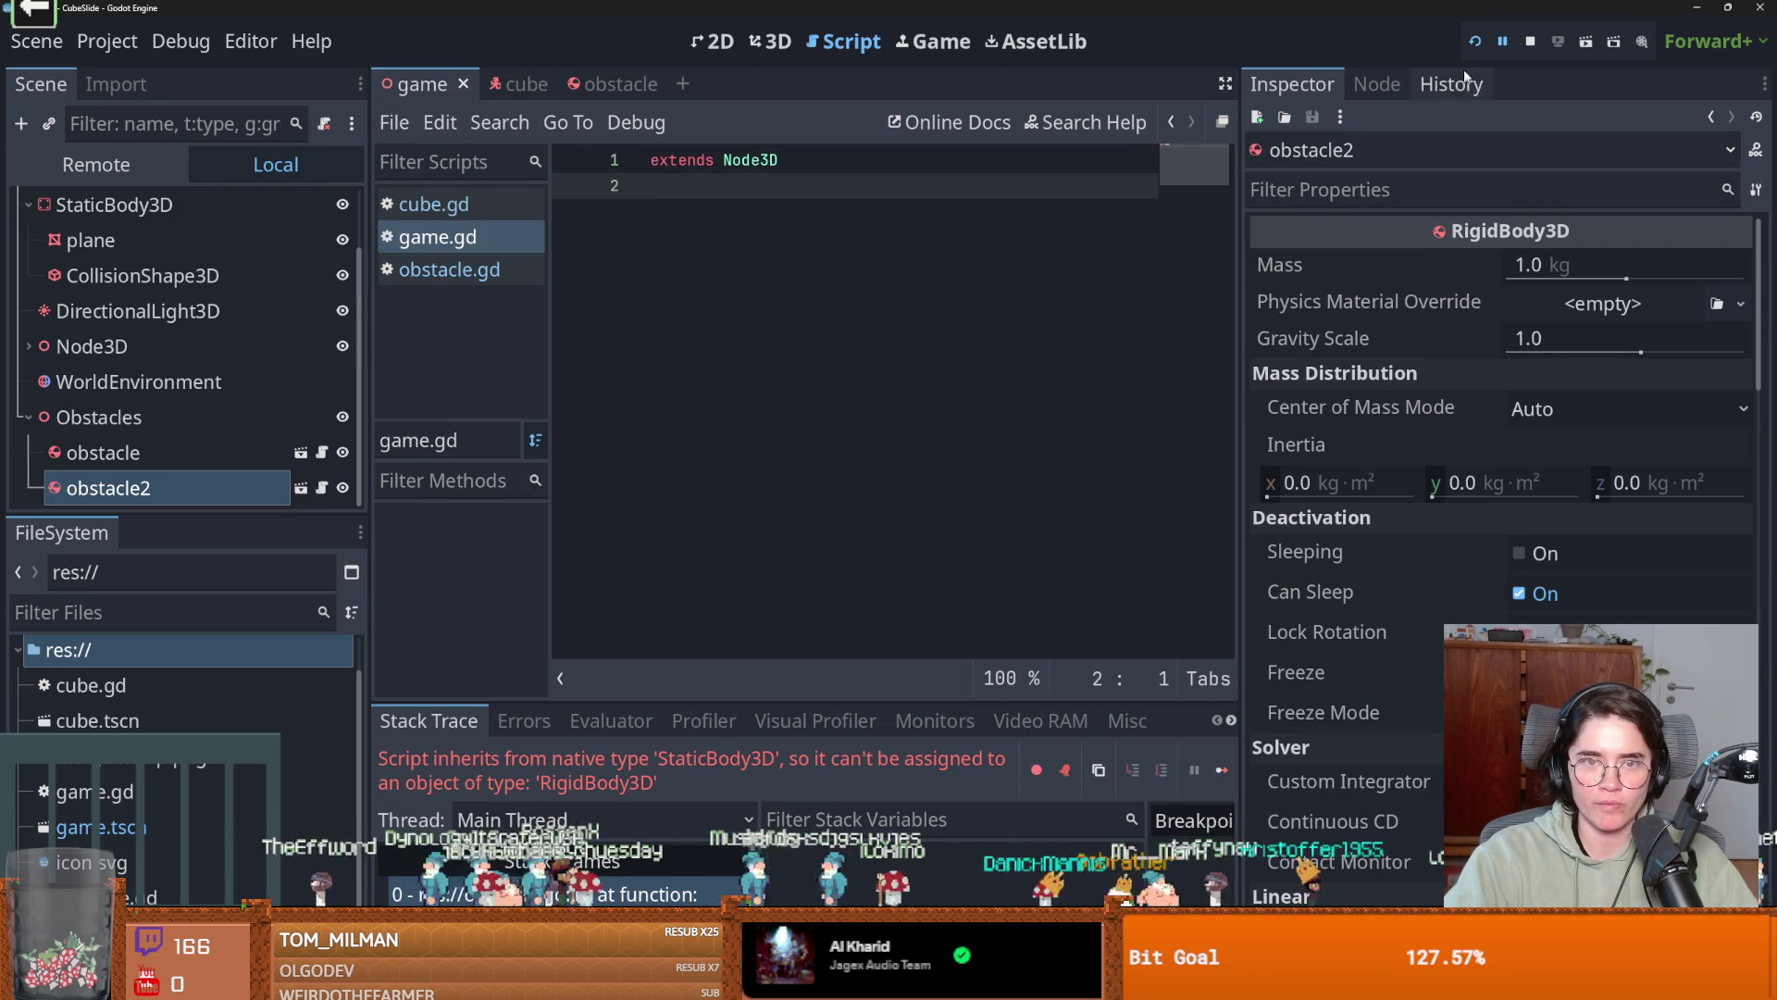
pyautogui.click(1476, 42)
pyautogui.write('dextends StaticBody3D')
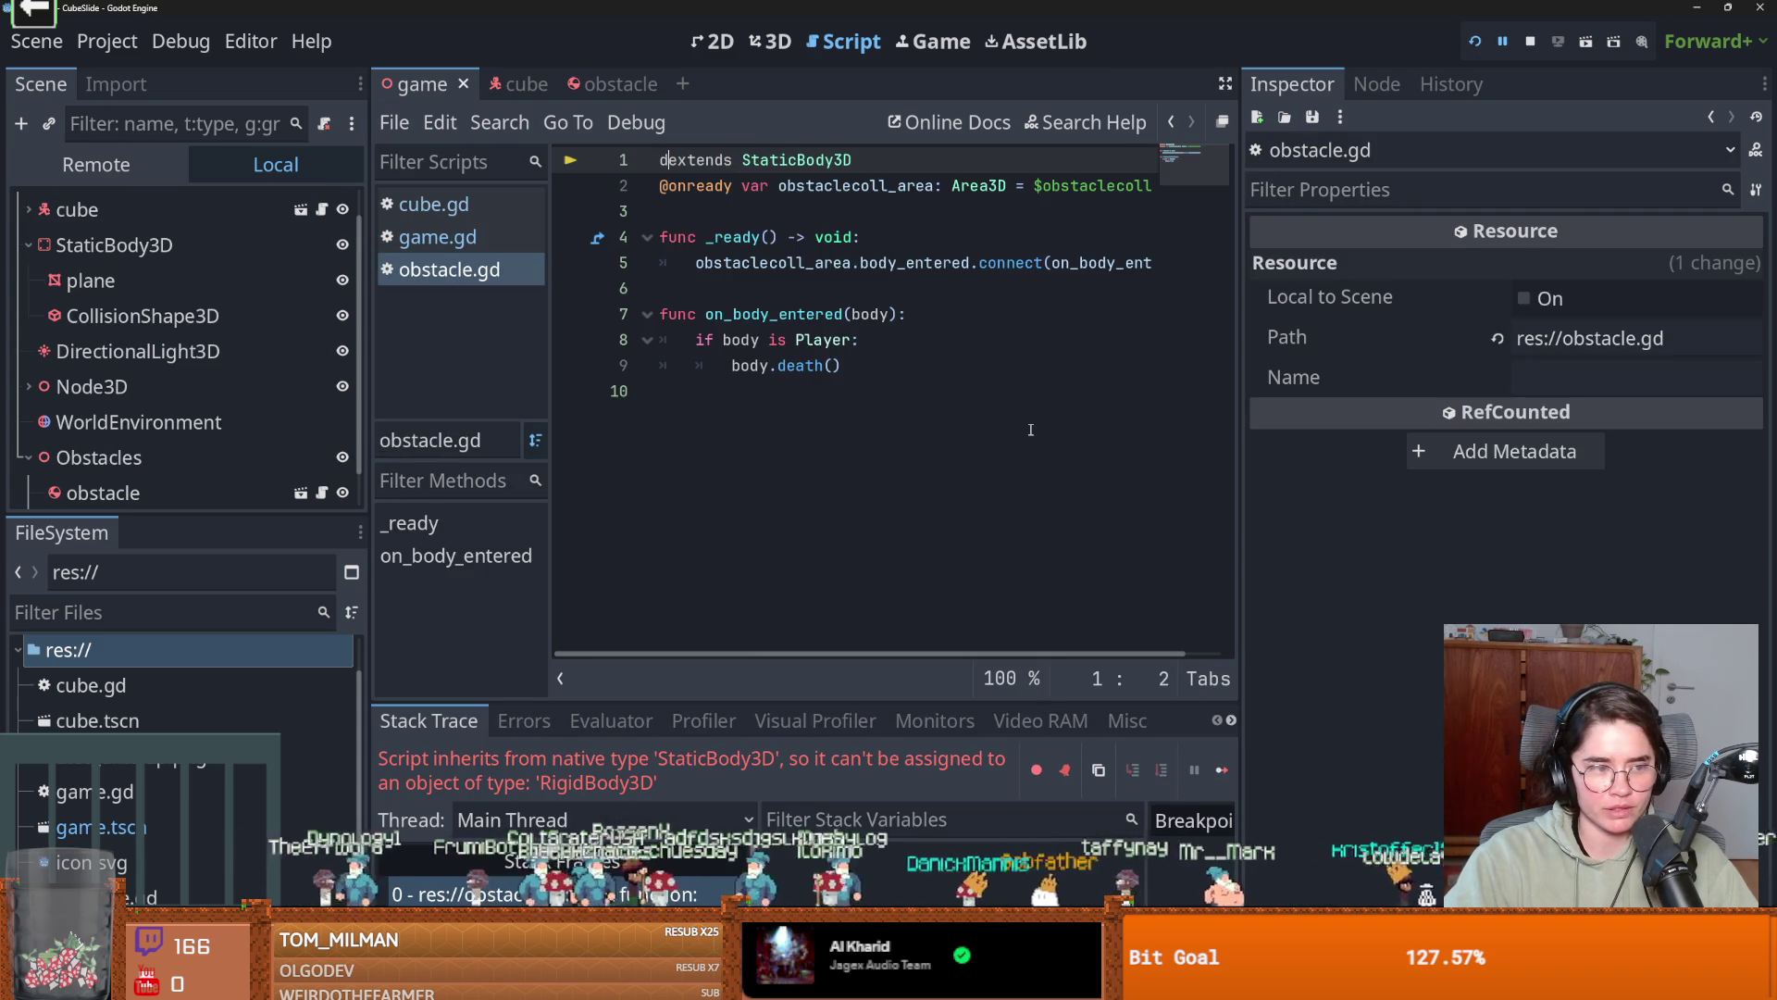
# Change line 1 of obstacle.gd to 'extends RigidBody3D', undoing the stray 'd'.
pyautogui.click(932, 397)
pyautogui.hotkey('ctrl', 'z')
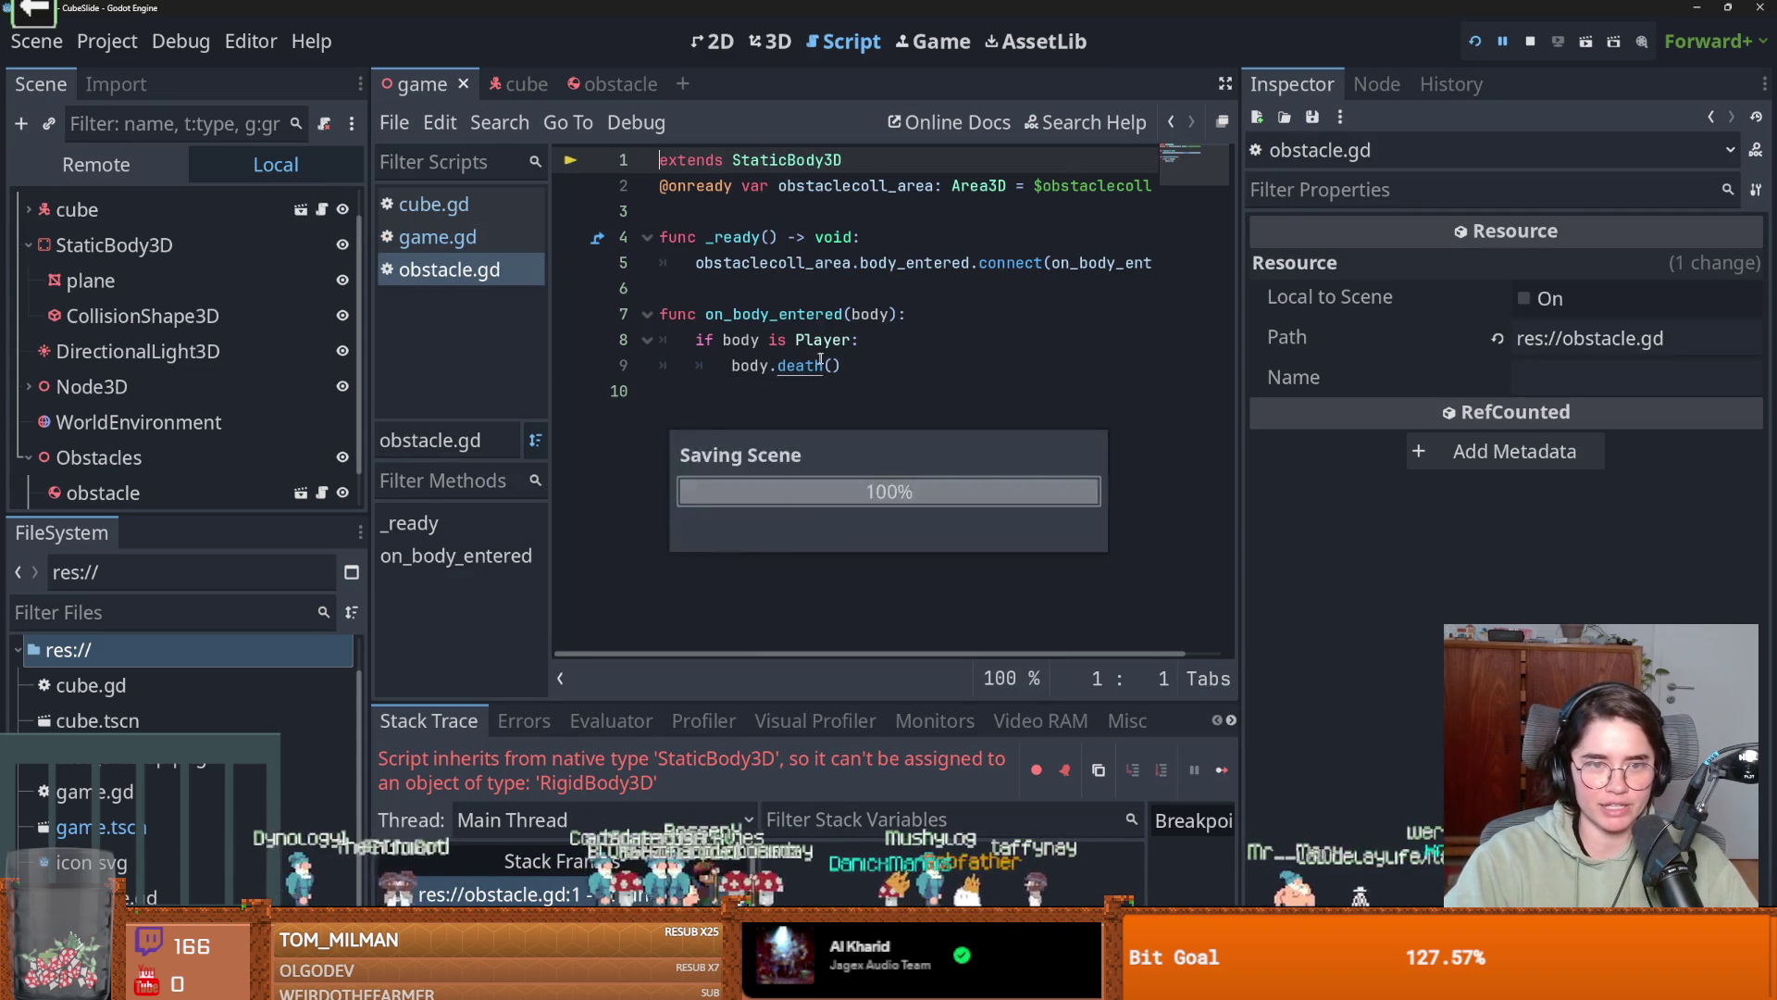
pyautogui.doubleClick(789, 159)
pyautogui.write('Rigi')
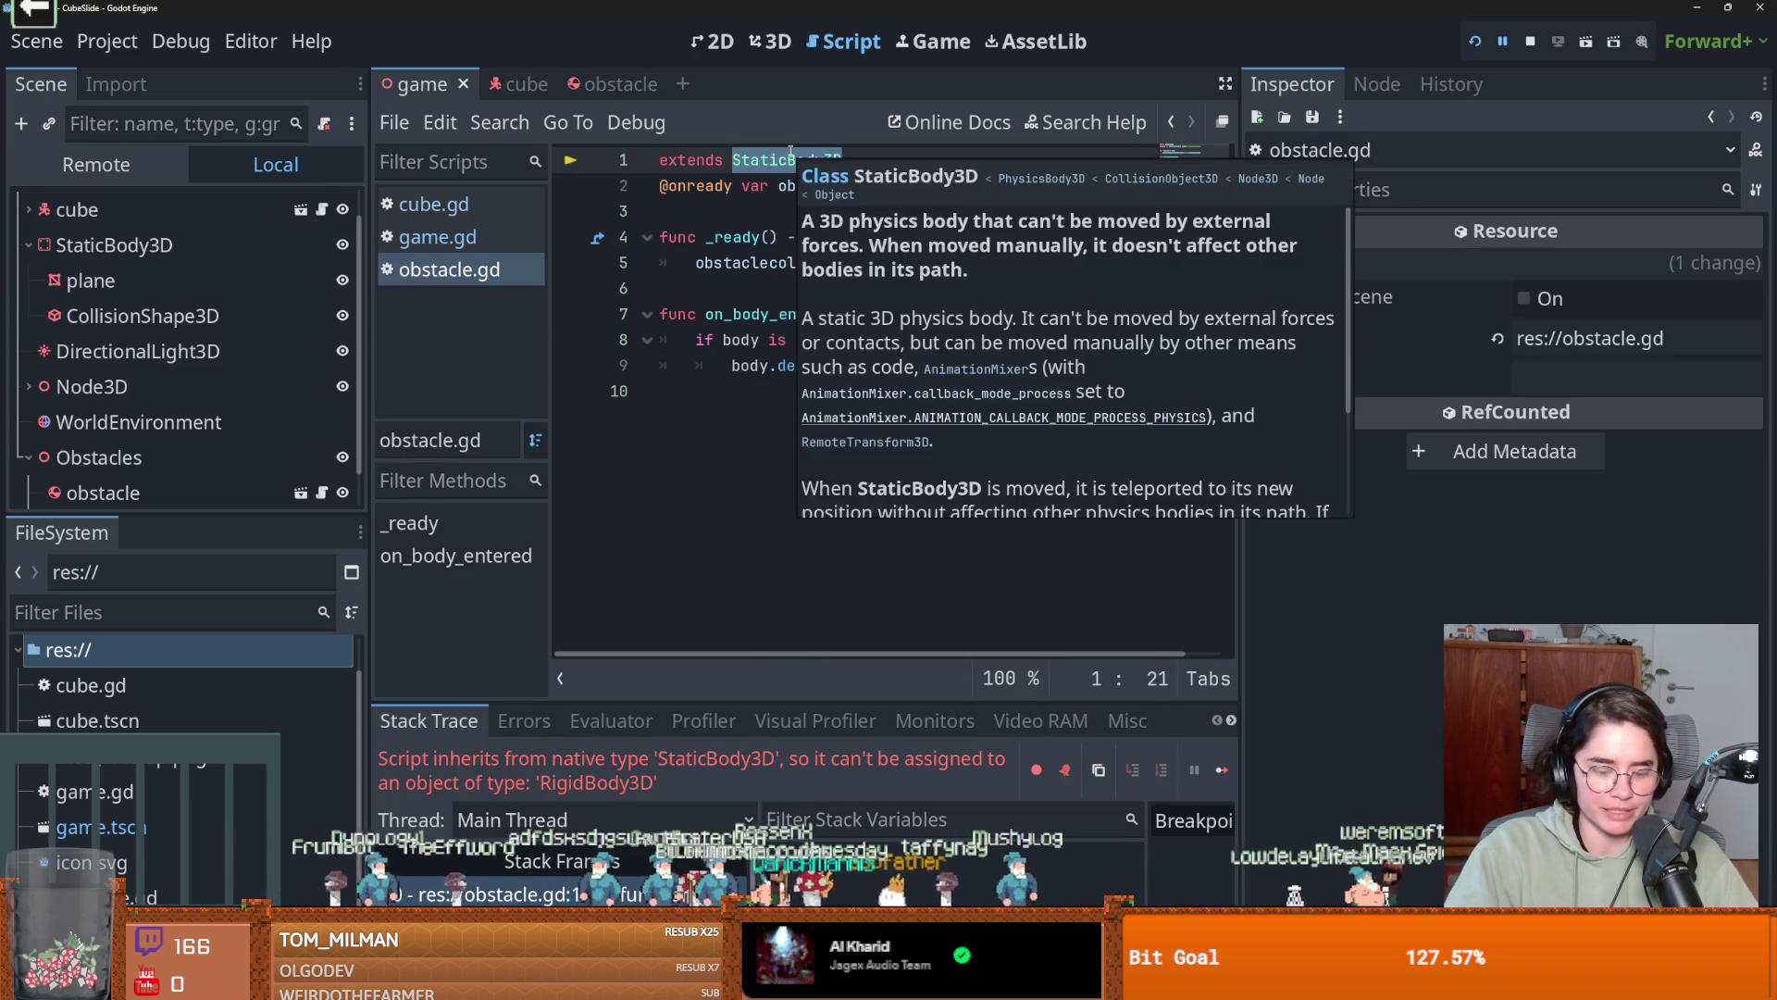
pyautogui.press('Return')
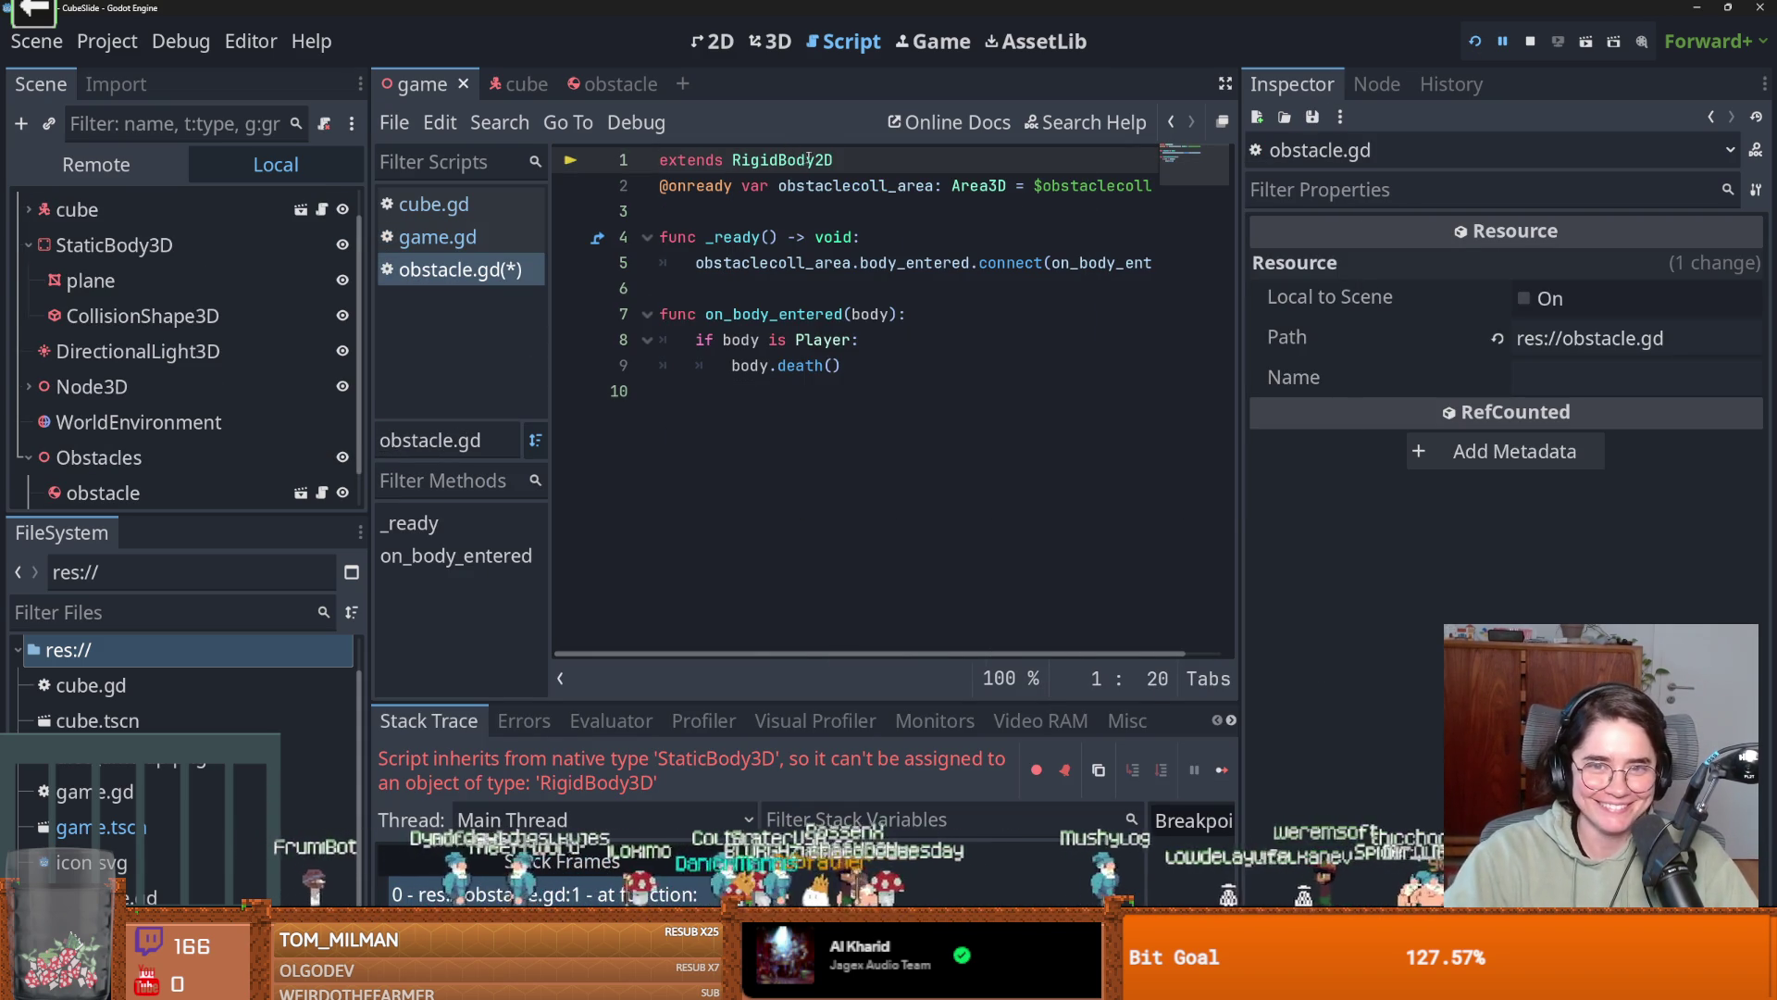
pyautogui.write('3d')
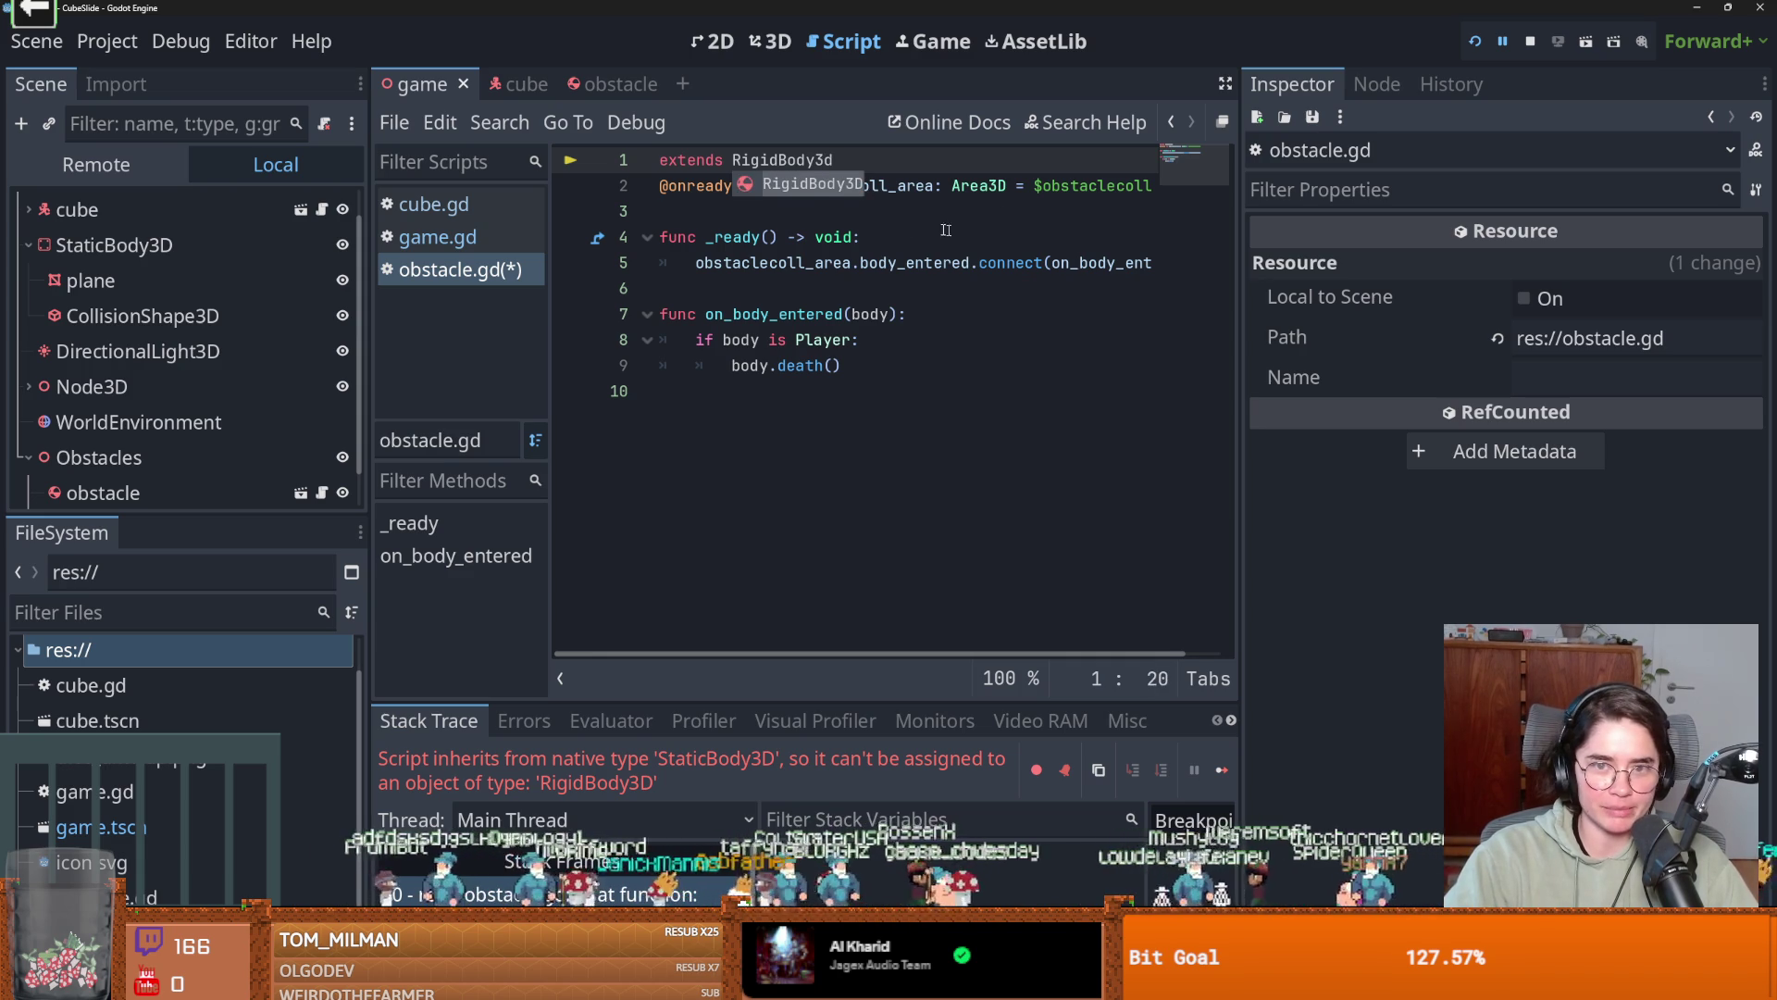
pyautogui.press('Return')
# Run the game, steer the cube right and left, stop it, and open the obstacle scene.
pyautogui.click(1479, 45)
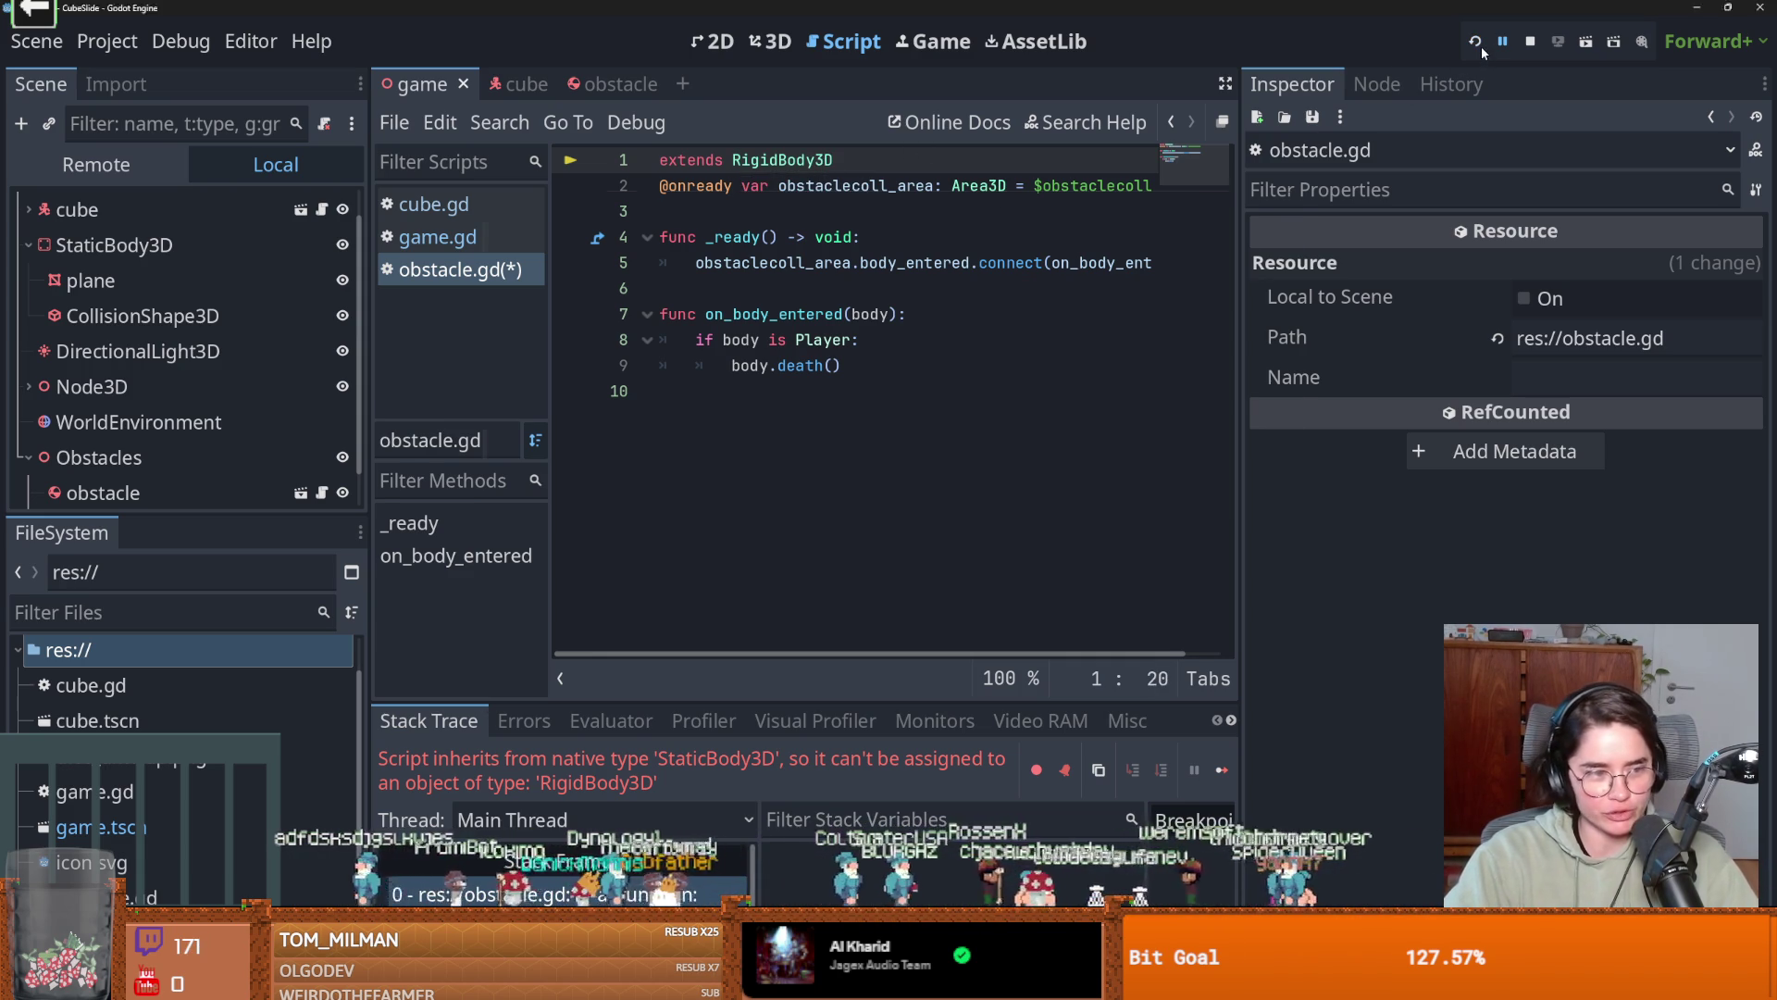
pyautogui.press('Right')
pyautogui.press('Left')
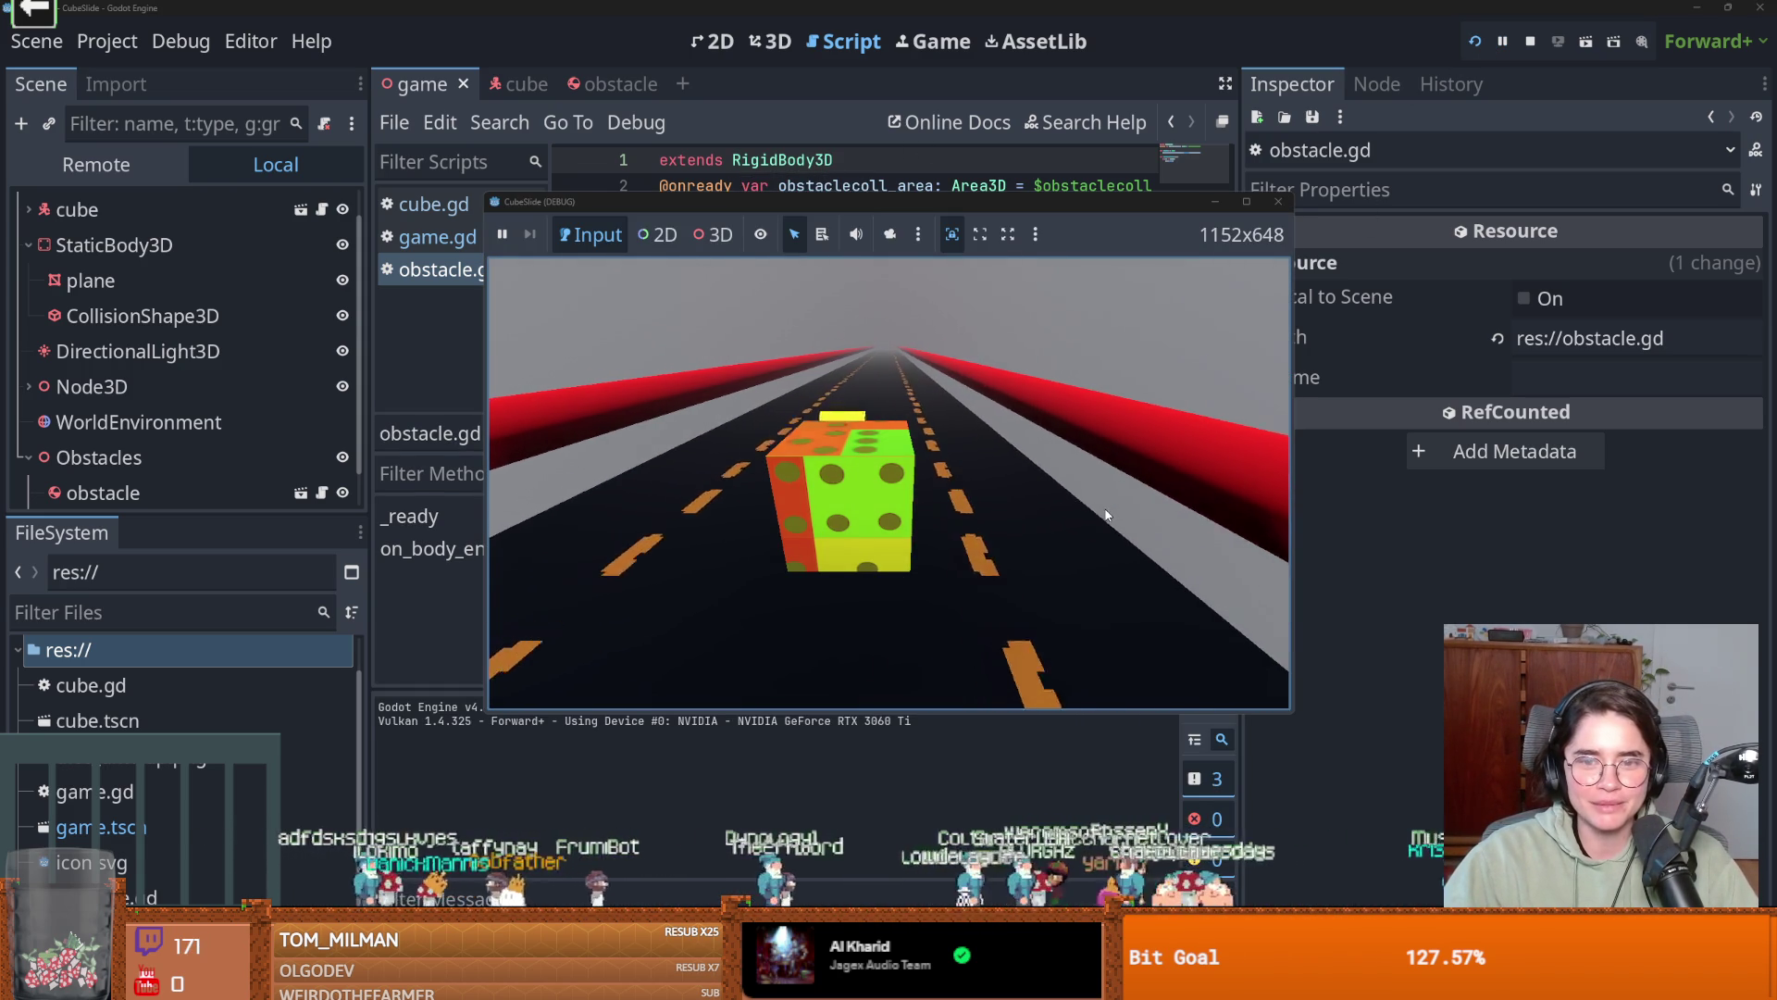
pyautogui.press('F8')
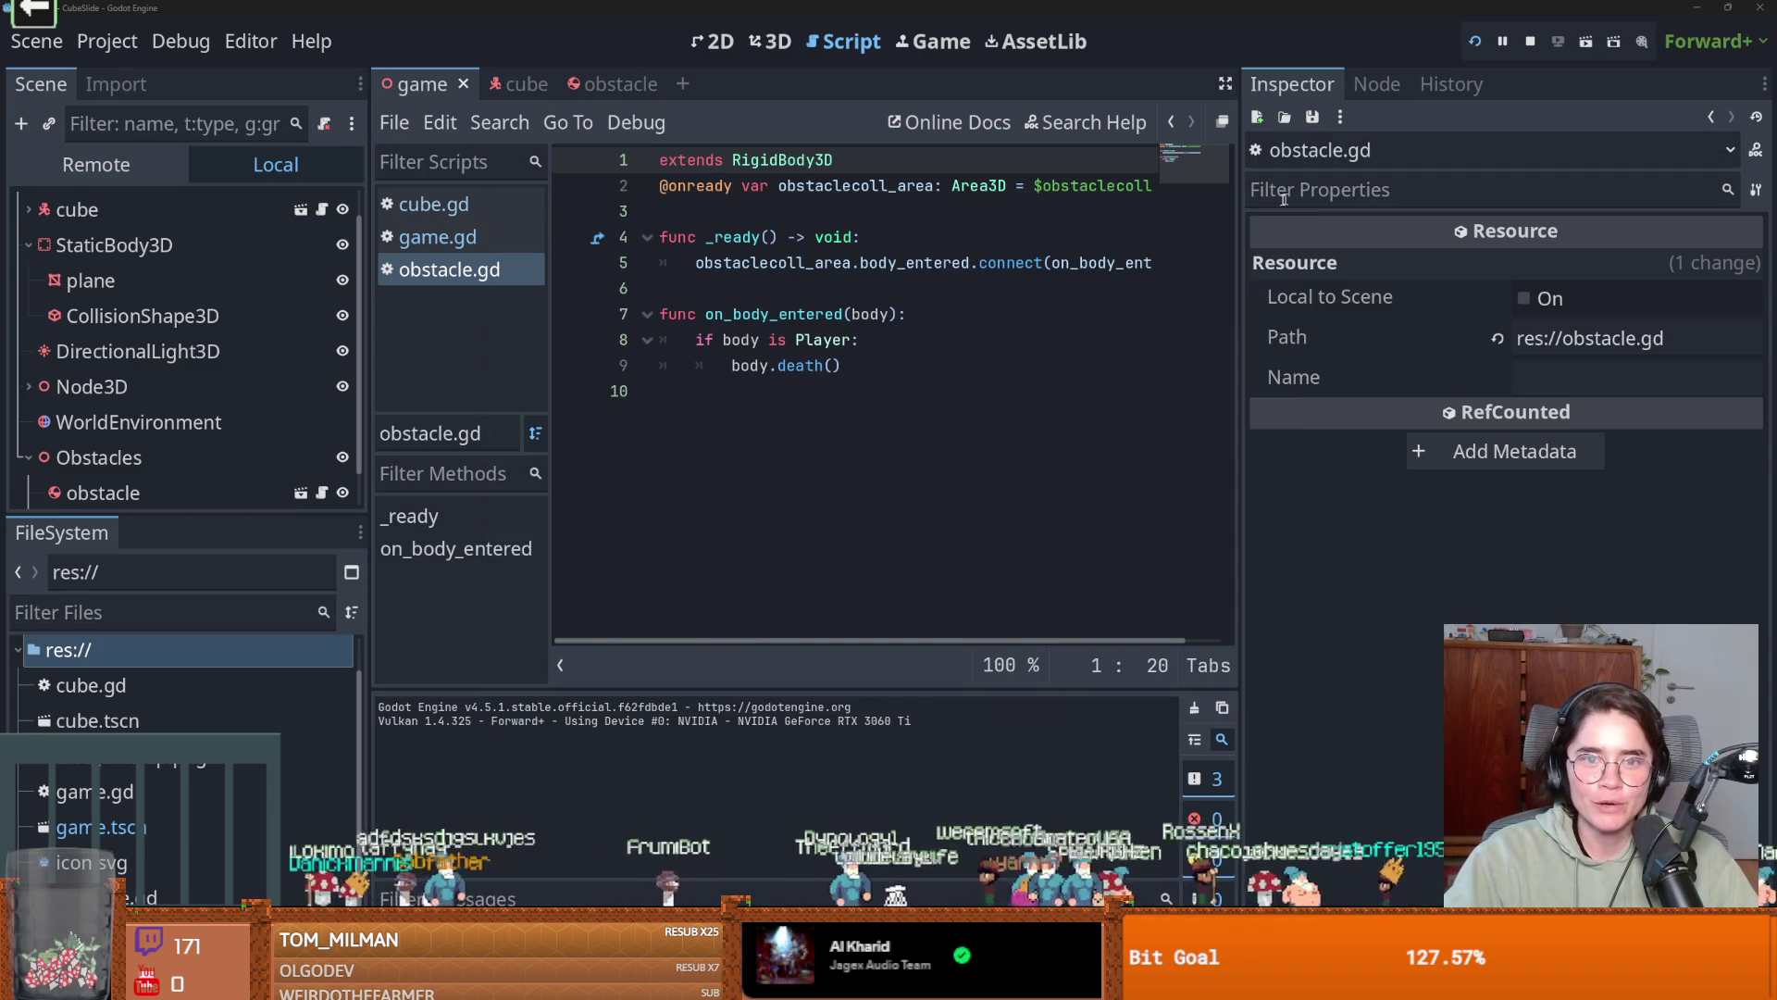
pyautogui.click(618, 84)
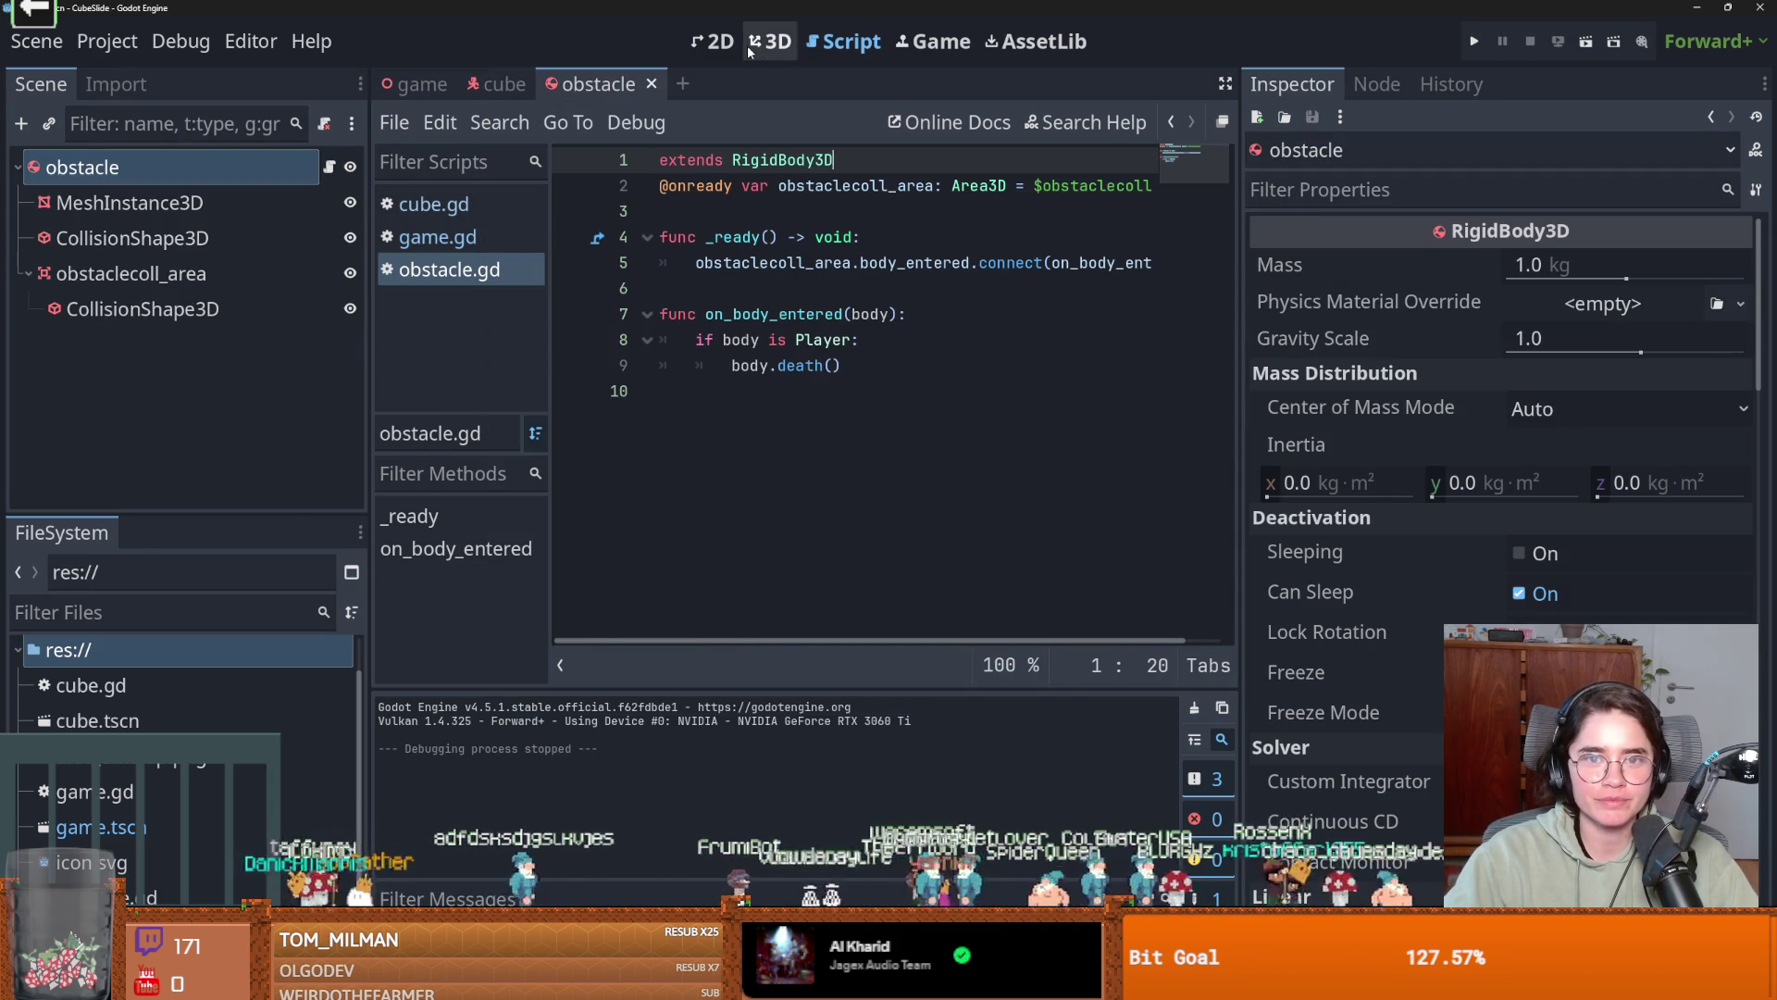
# Orbit the game scene to a level side view of obstacle2.
pyautogui.click(748, 46)
pyautogui.scroll(5, 805, 297)
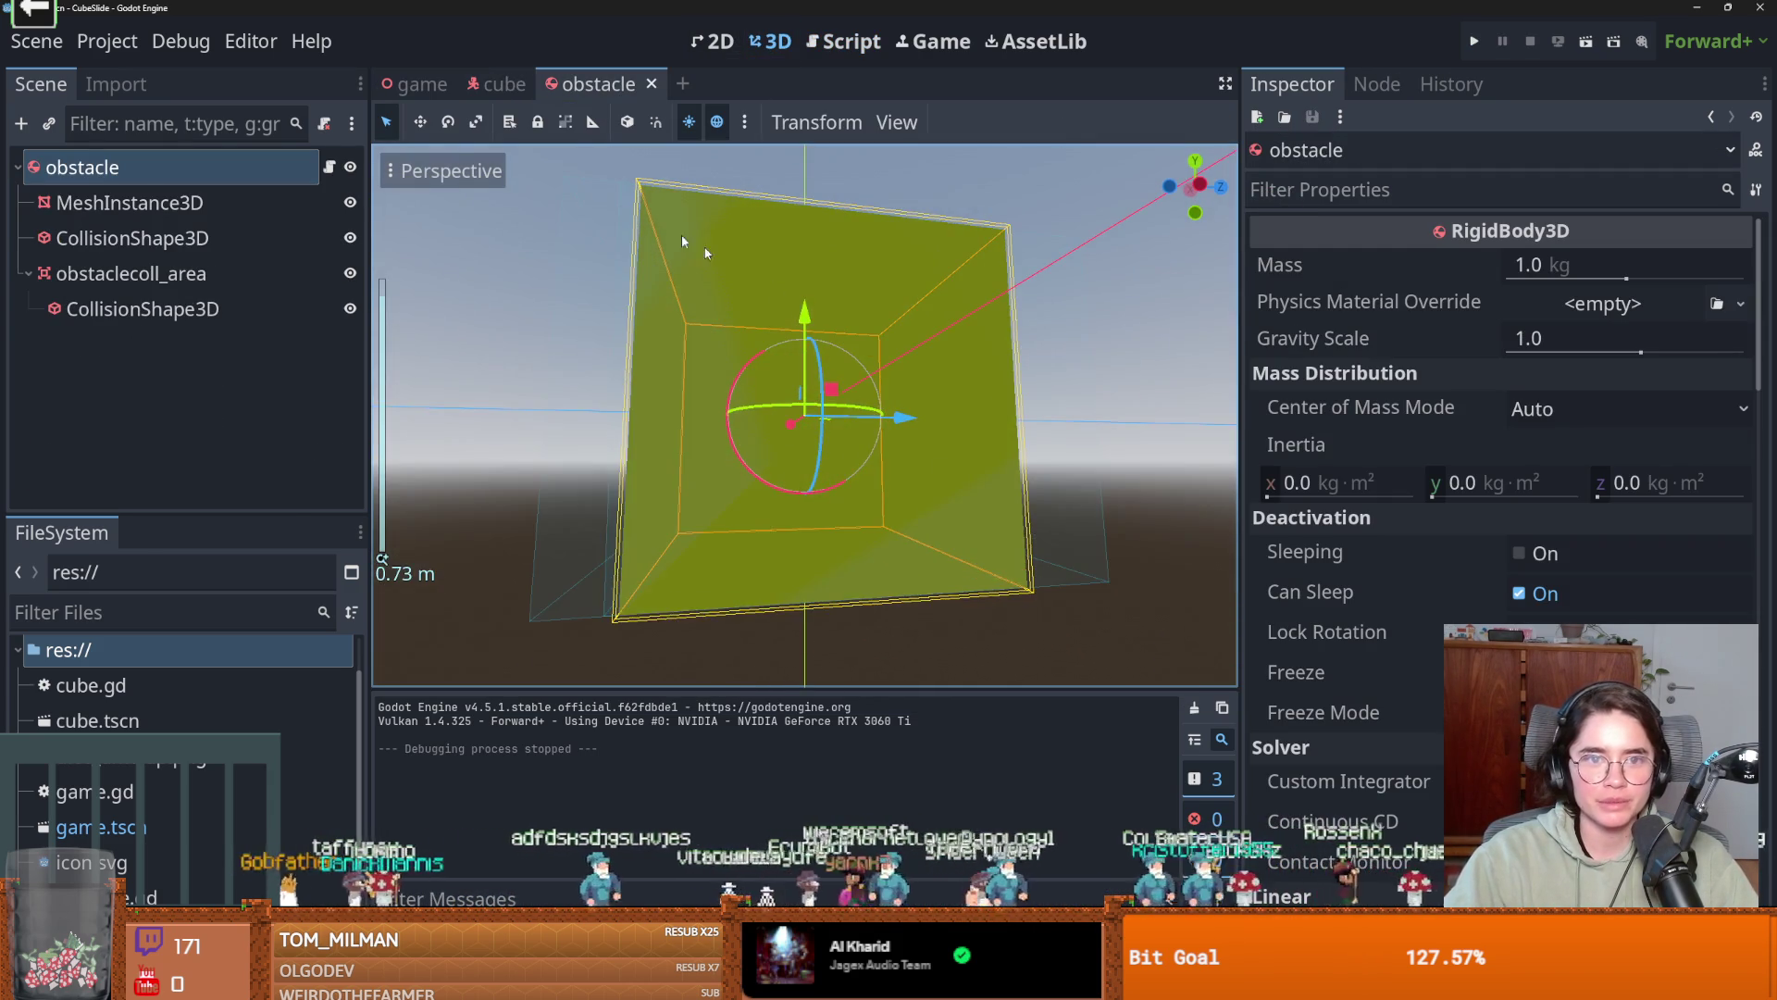
pyautogui.click(421, 84)
pyautogui.scroll(5, 757, 381)
pyautogui.moveTo(853, 274); pyautogui.dragTo(854, 287)
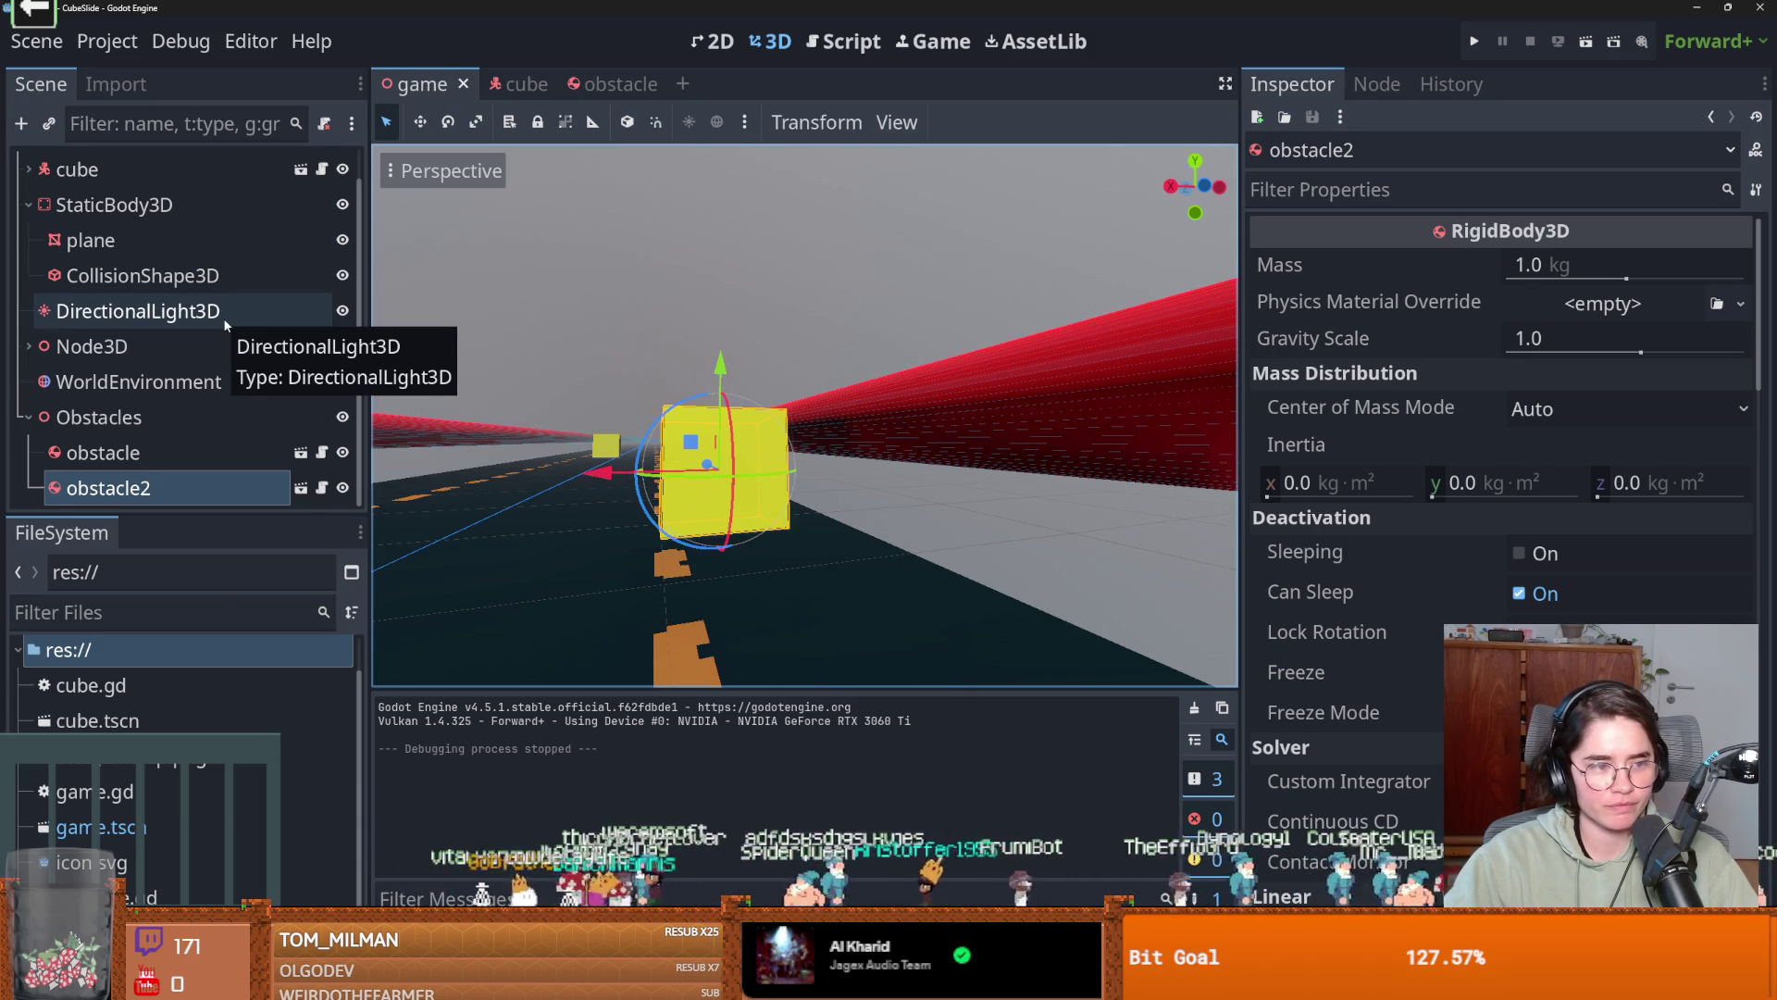
pyautogui.moveTo(639, 480); pyautogui.dragTo(802, 546)
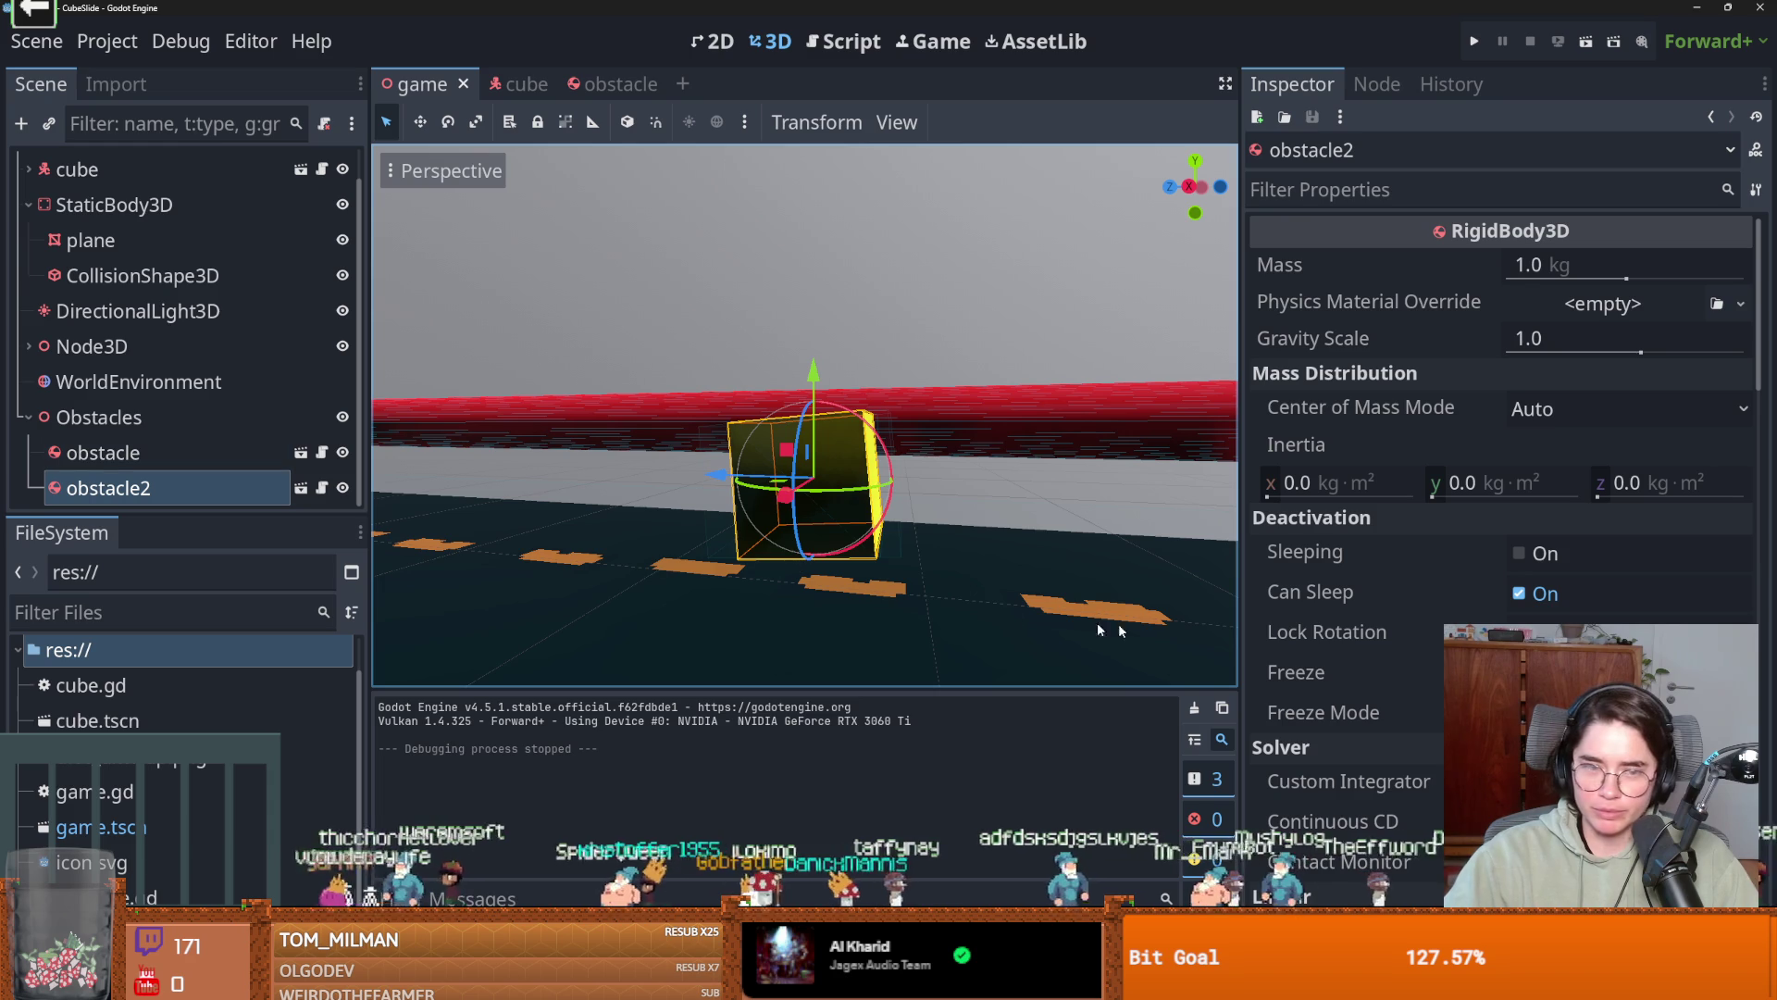
pyautogui.moveTo(484, 460); pyautogui.dragTo(869, 471)
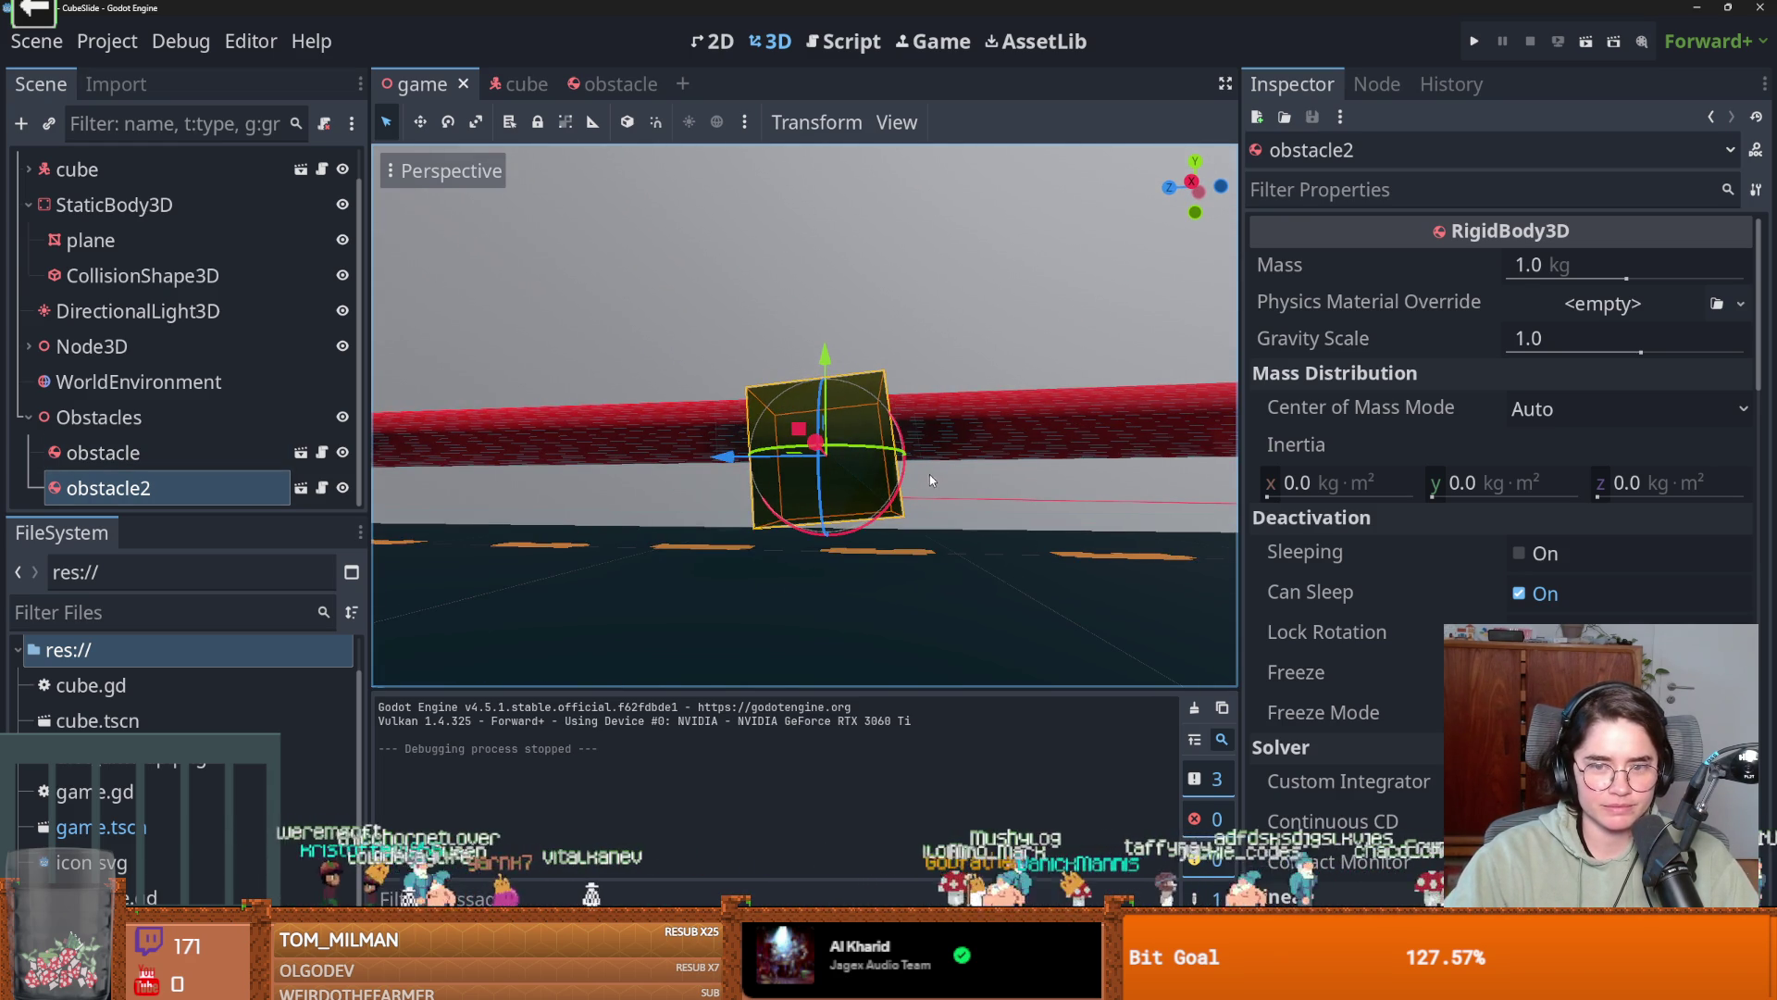
pyautogui.moveTo(904, 486); pyautogui.dragTo(909, 472)
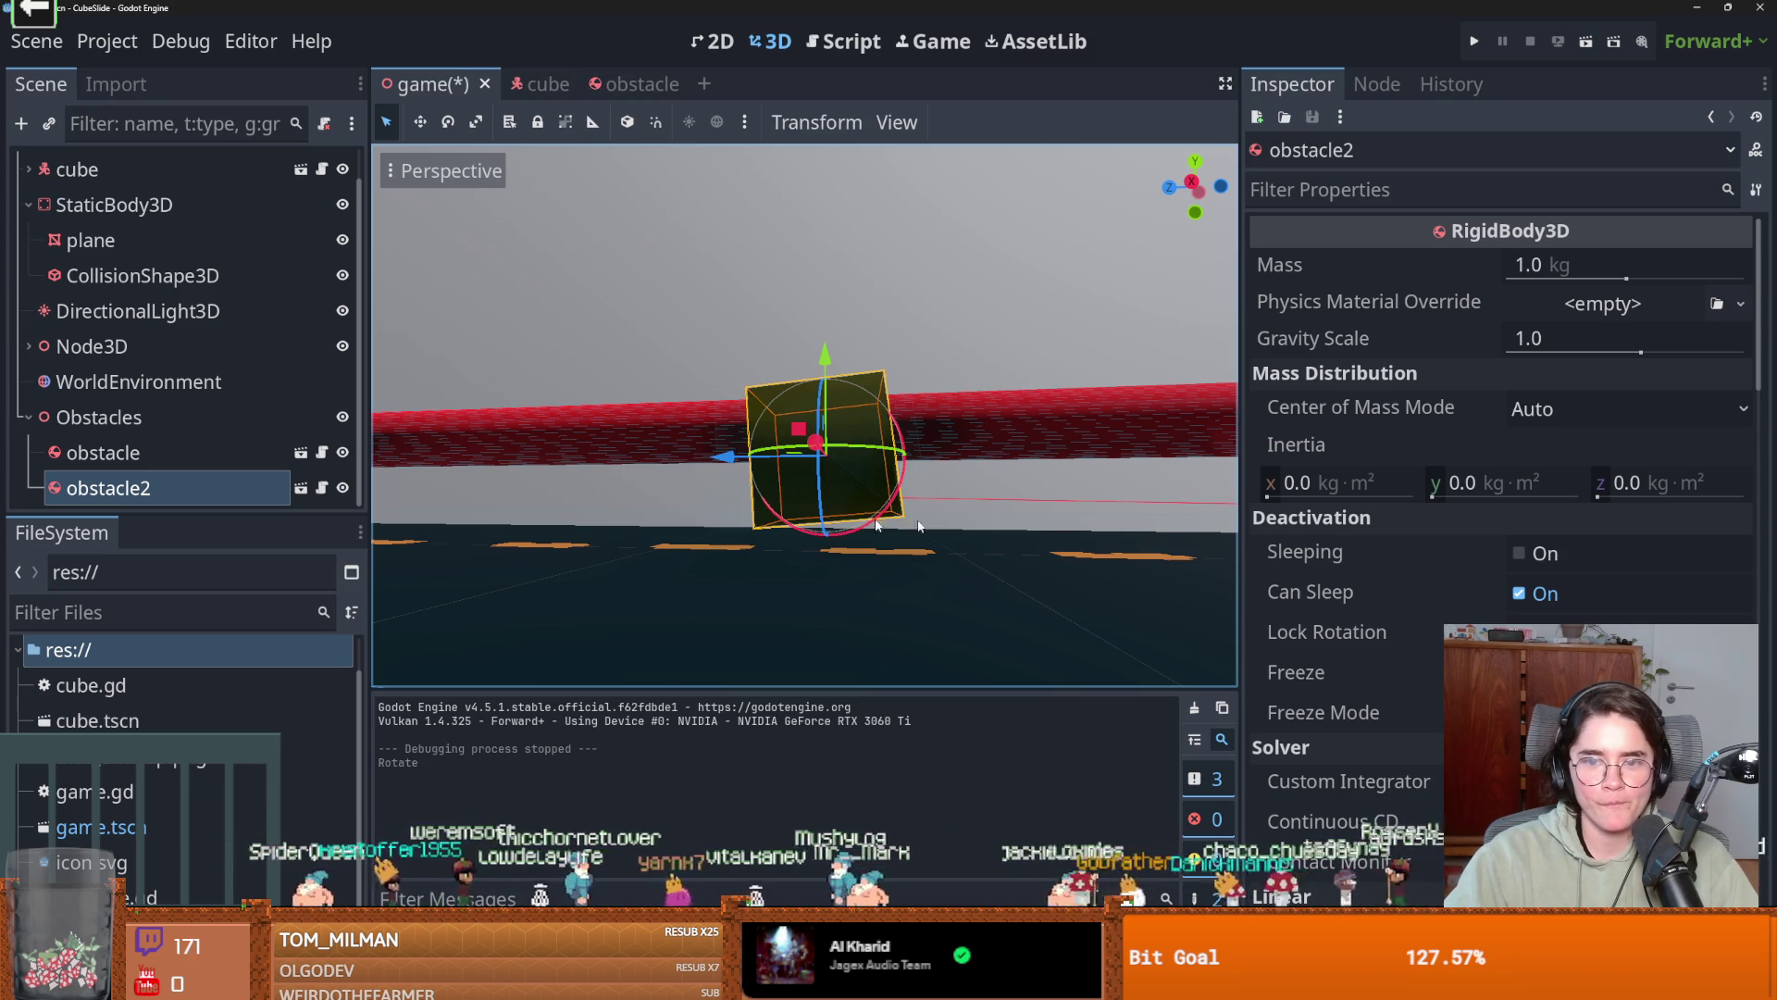
# Select obstacle and obstacle2 under Obstacles and delete both, confirming with OK.
pyautogui.click(158, 450)
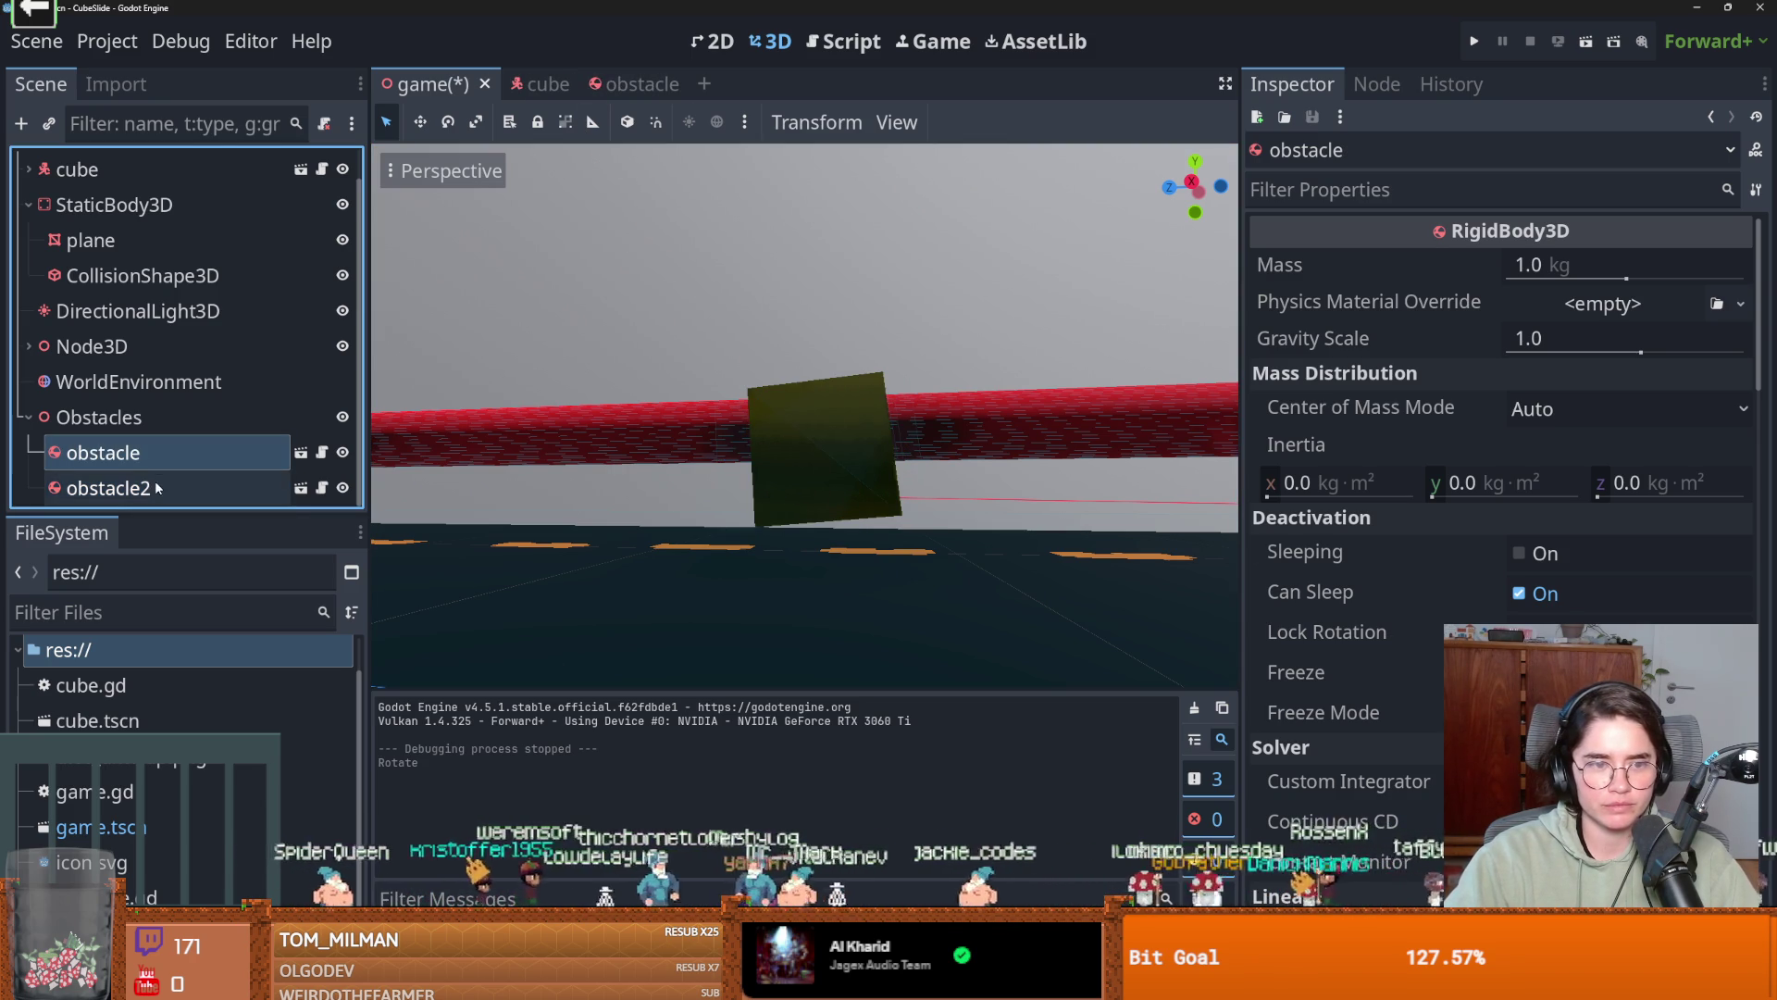
pyautogui.keyDown('shift'); pyautogui.click(157, 488); pyautogui.keyUp('shift')
pyautogui.click(630, 84)
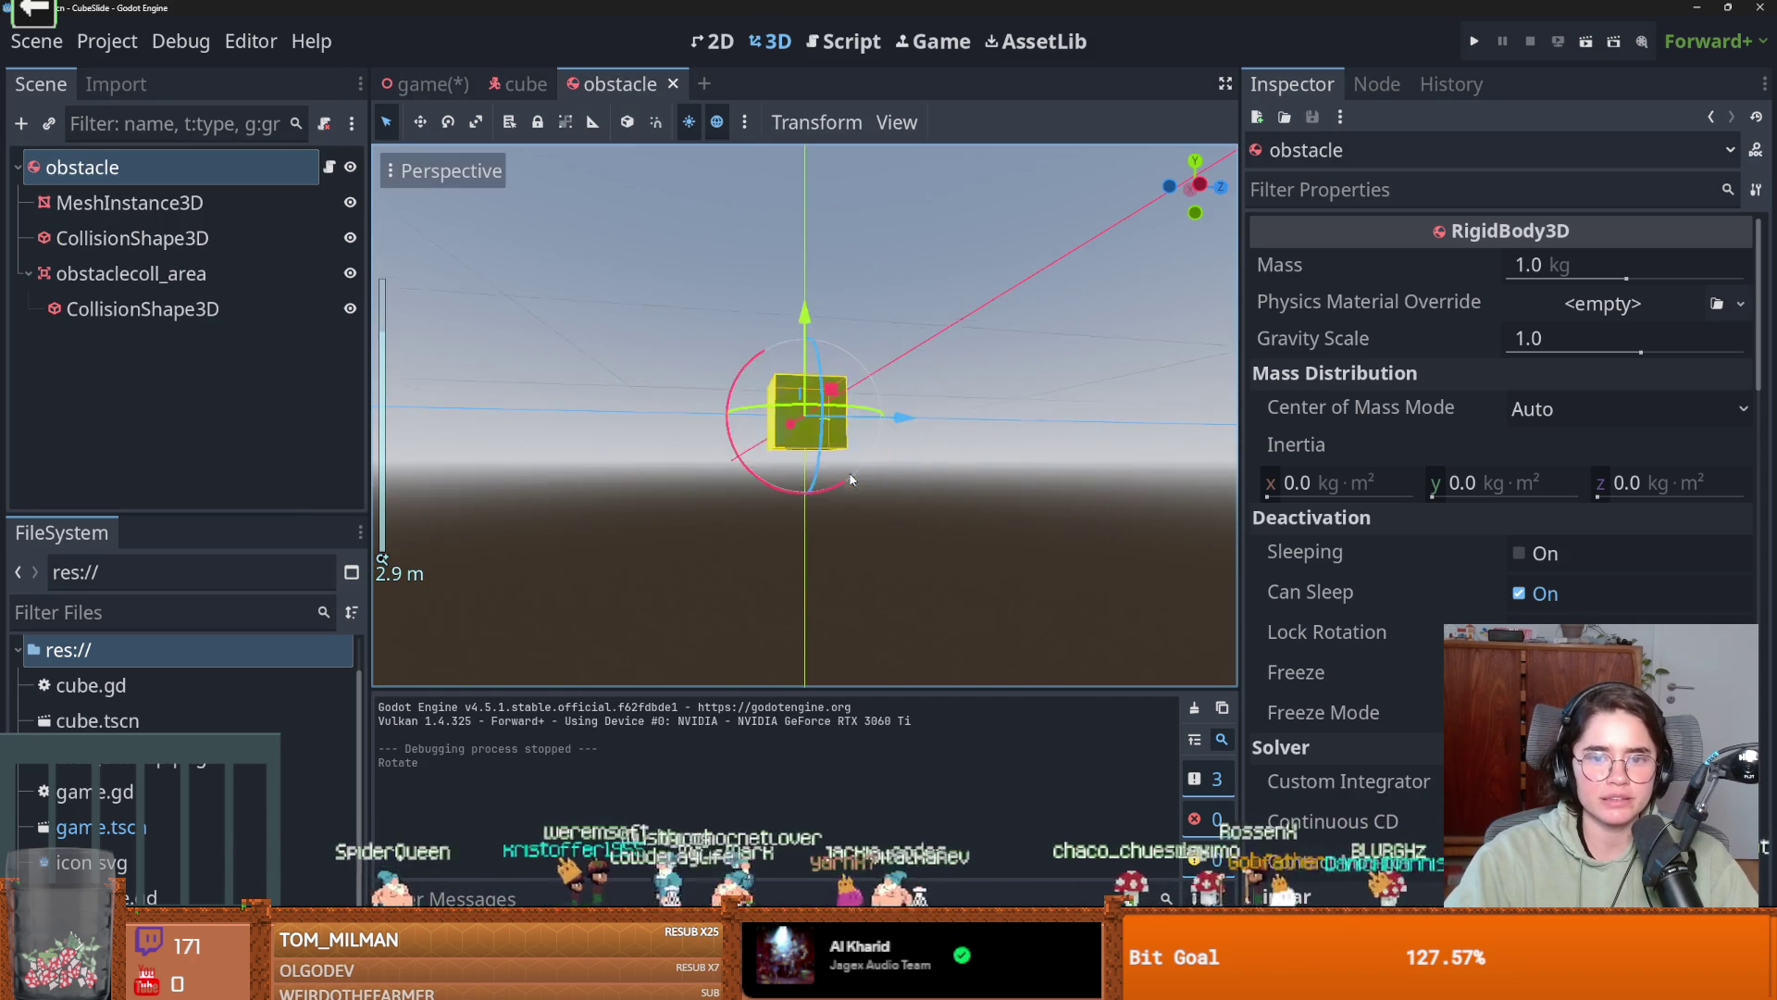
pyautogui.moveTo(849, 478); pyautogui.dragTo(848, 545)
pyautogui.click(432, 85)
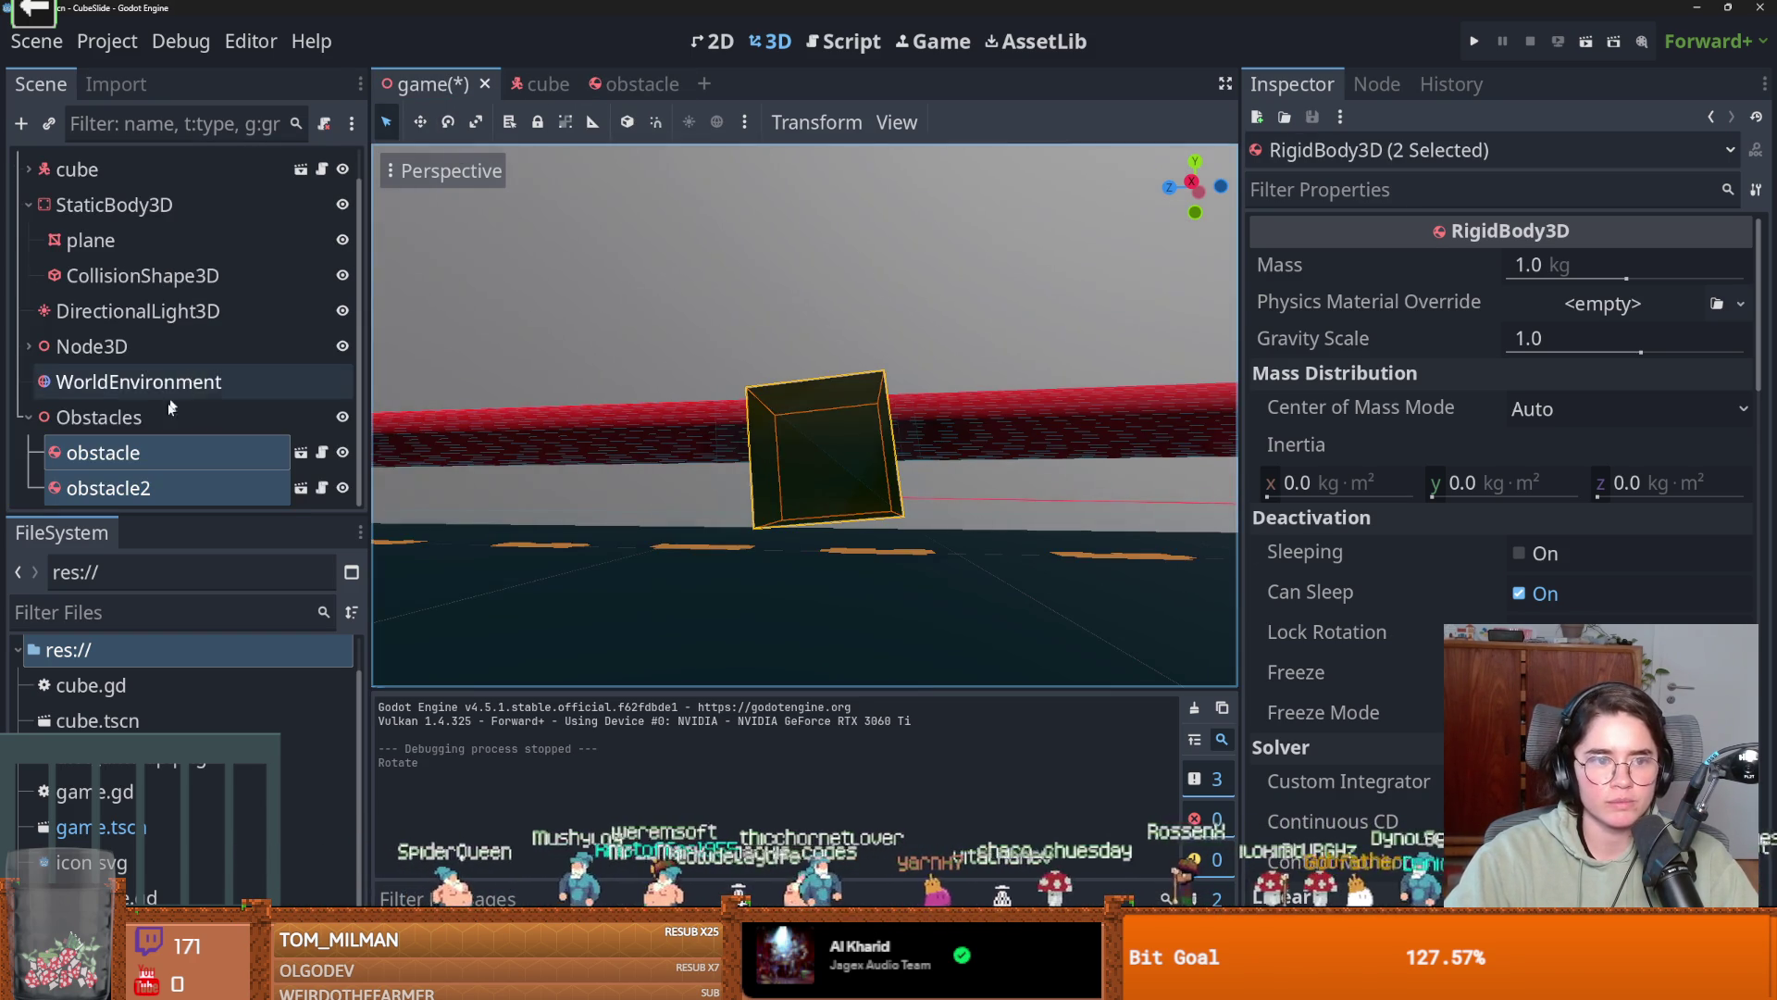
pyautogui.rightClick(151, 451)
pyautogui.click(258, 917)
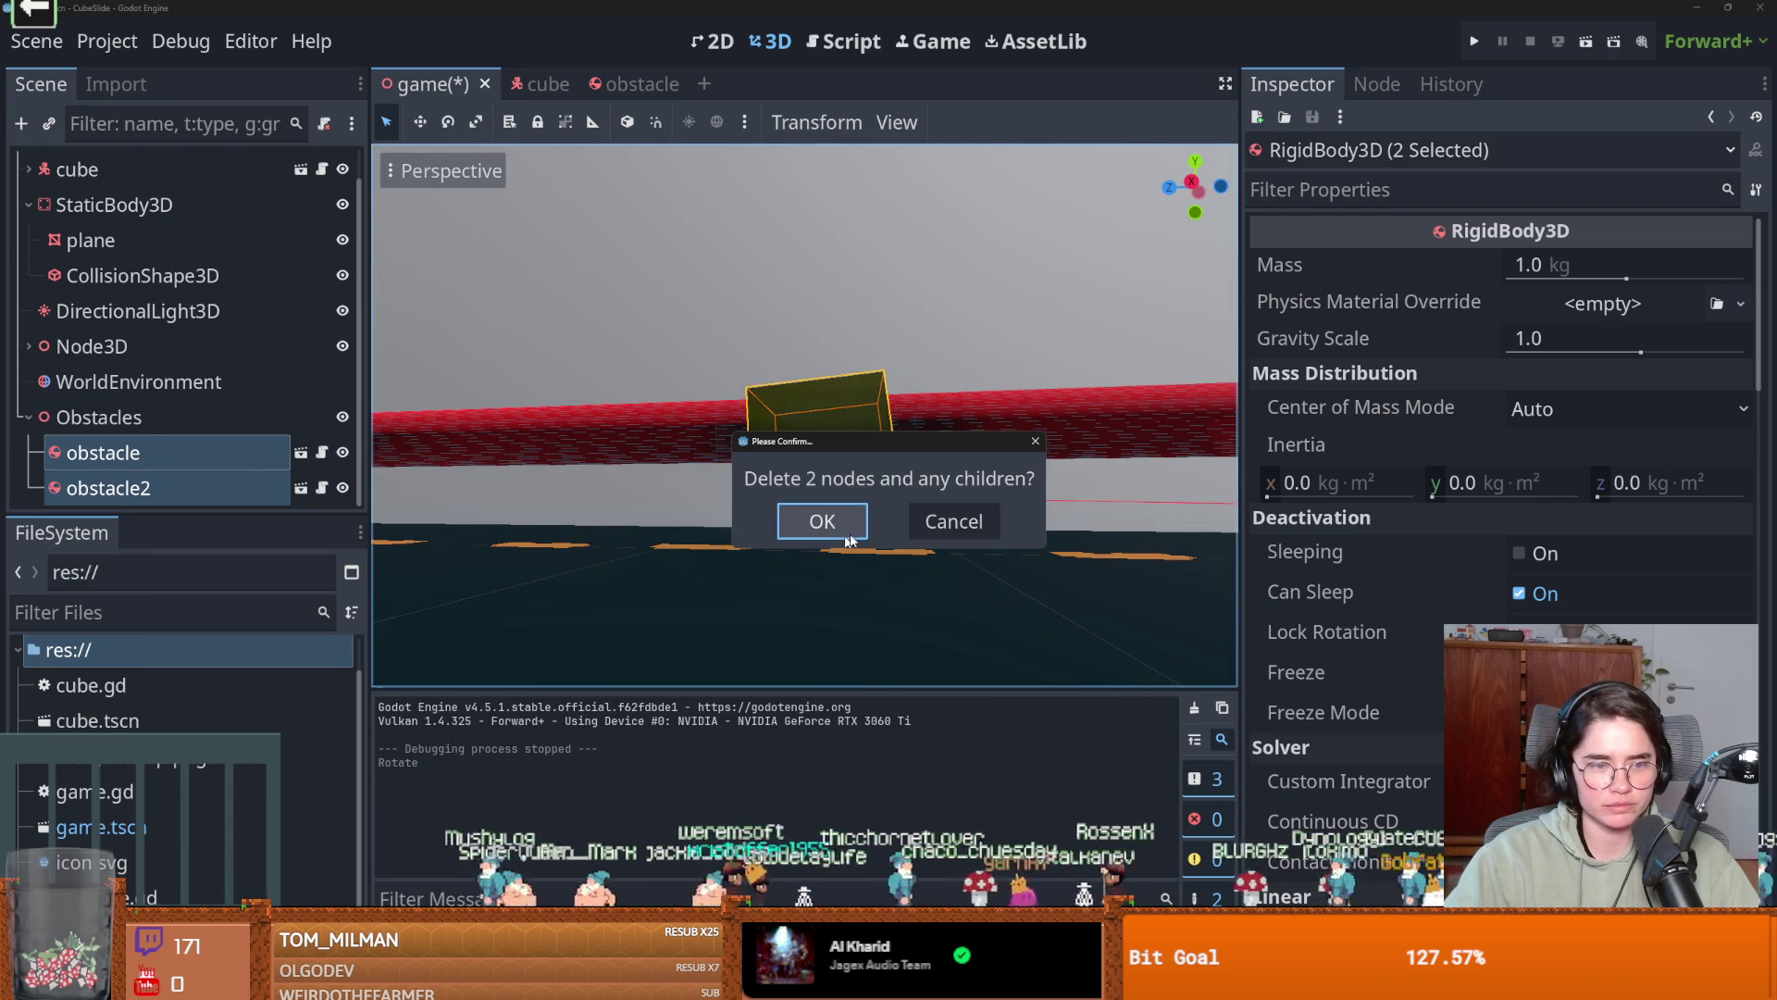
pyautogui.click(814, 524)
pyautogui.scroll(-8, 735, 485)
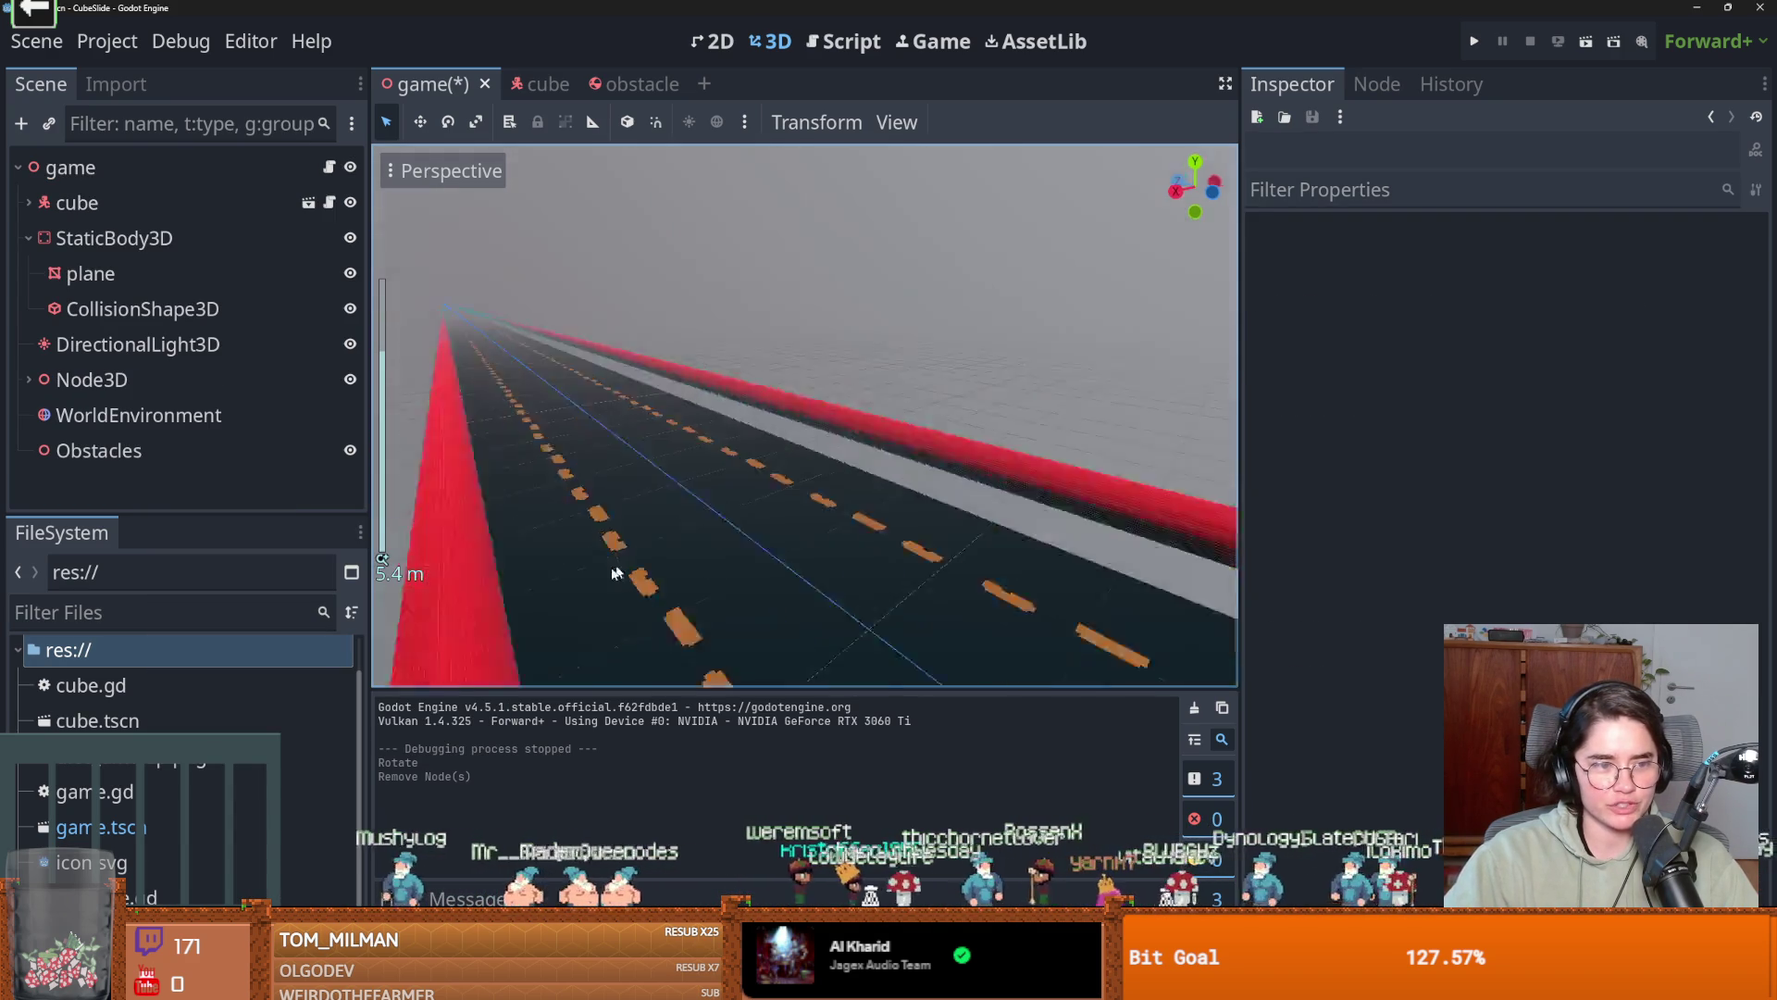
# Instance obstacle.tscn under Obstacles, move it along the road, save, and test-run the game.
pyautogui.scroll(-2, 672, 518)
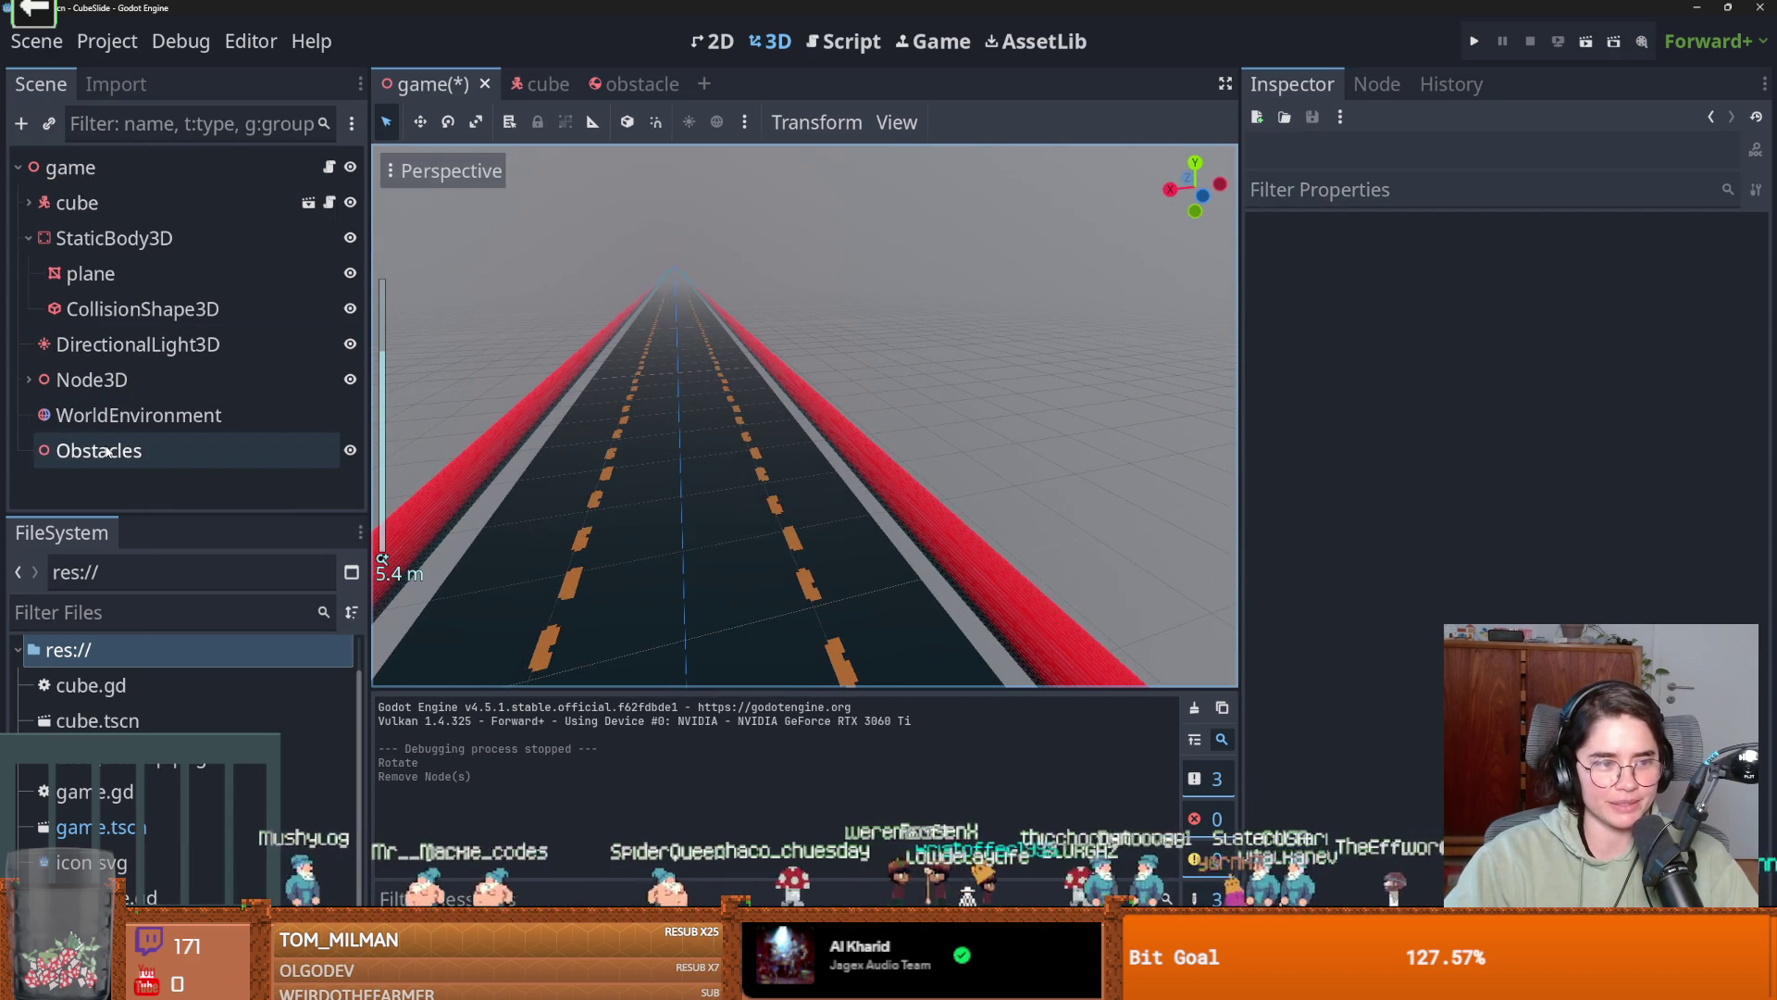
pyautogui.click(109, 451)
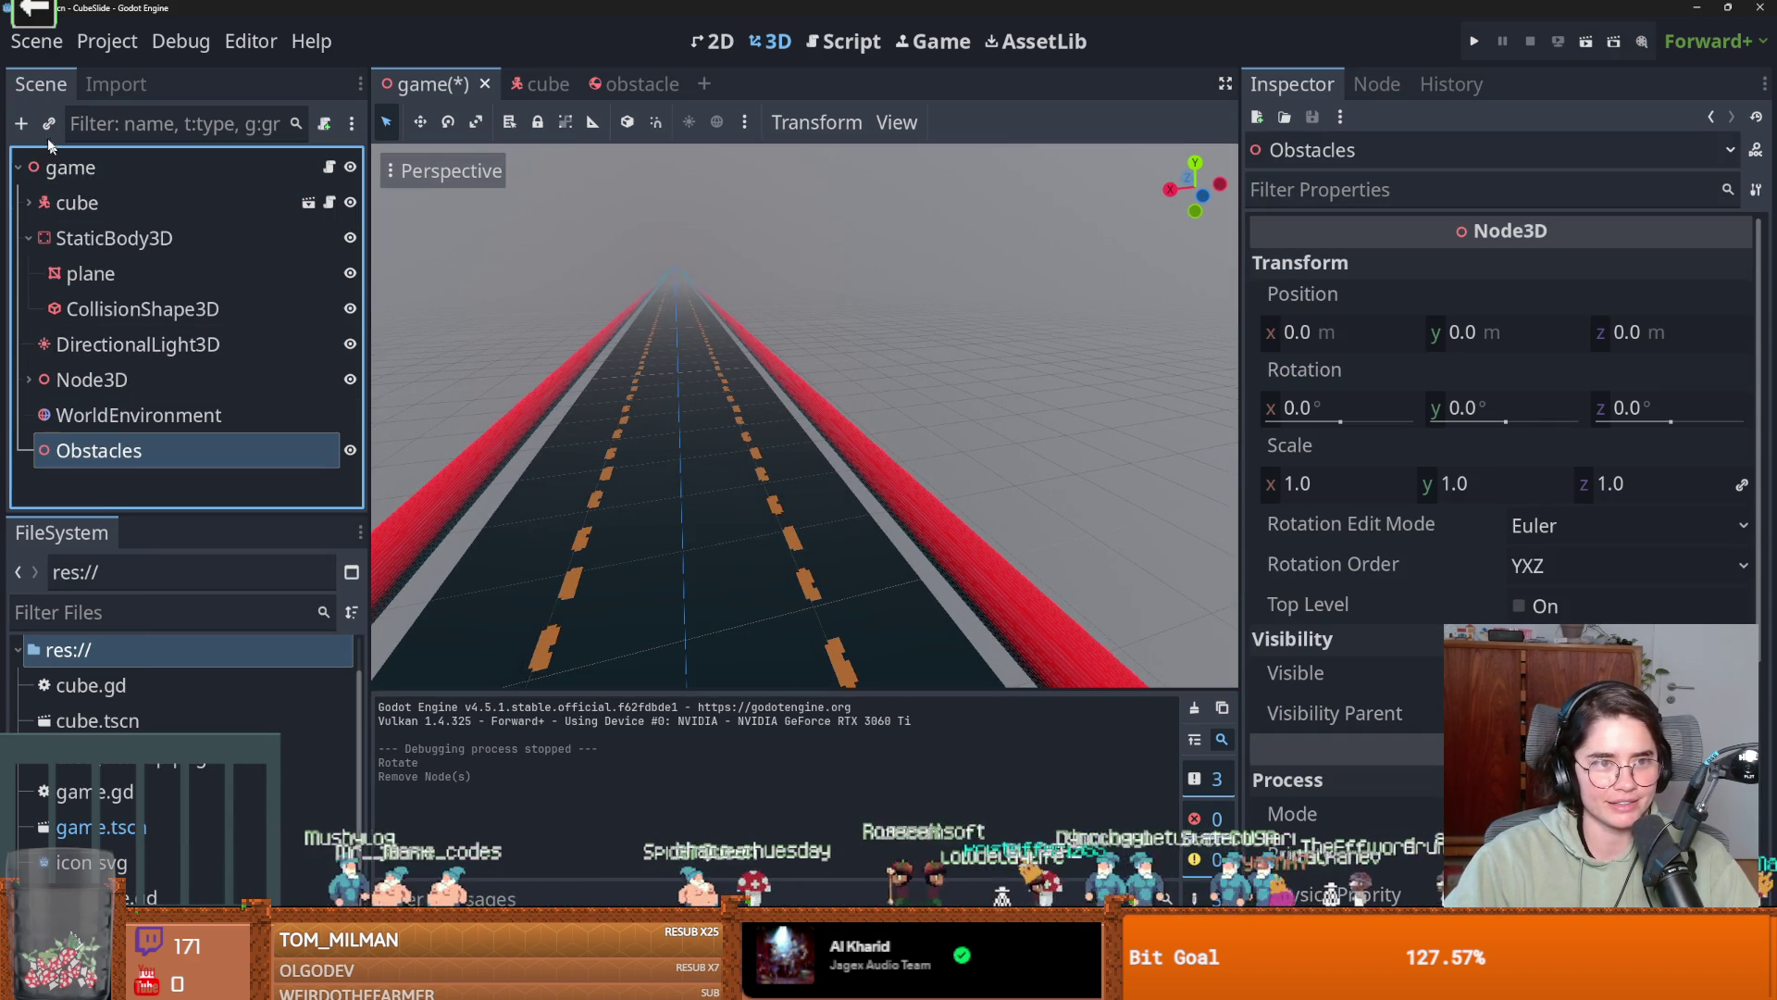
pyautogui.click(47, 126)
pyautogui.press('Down')
pyautogui.press('Down')
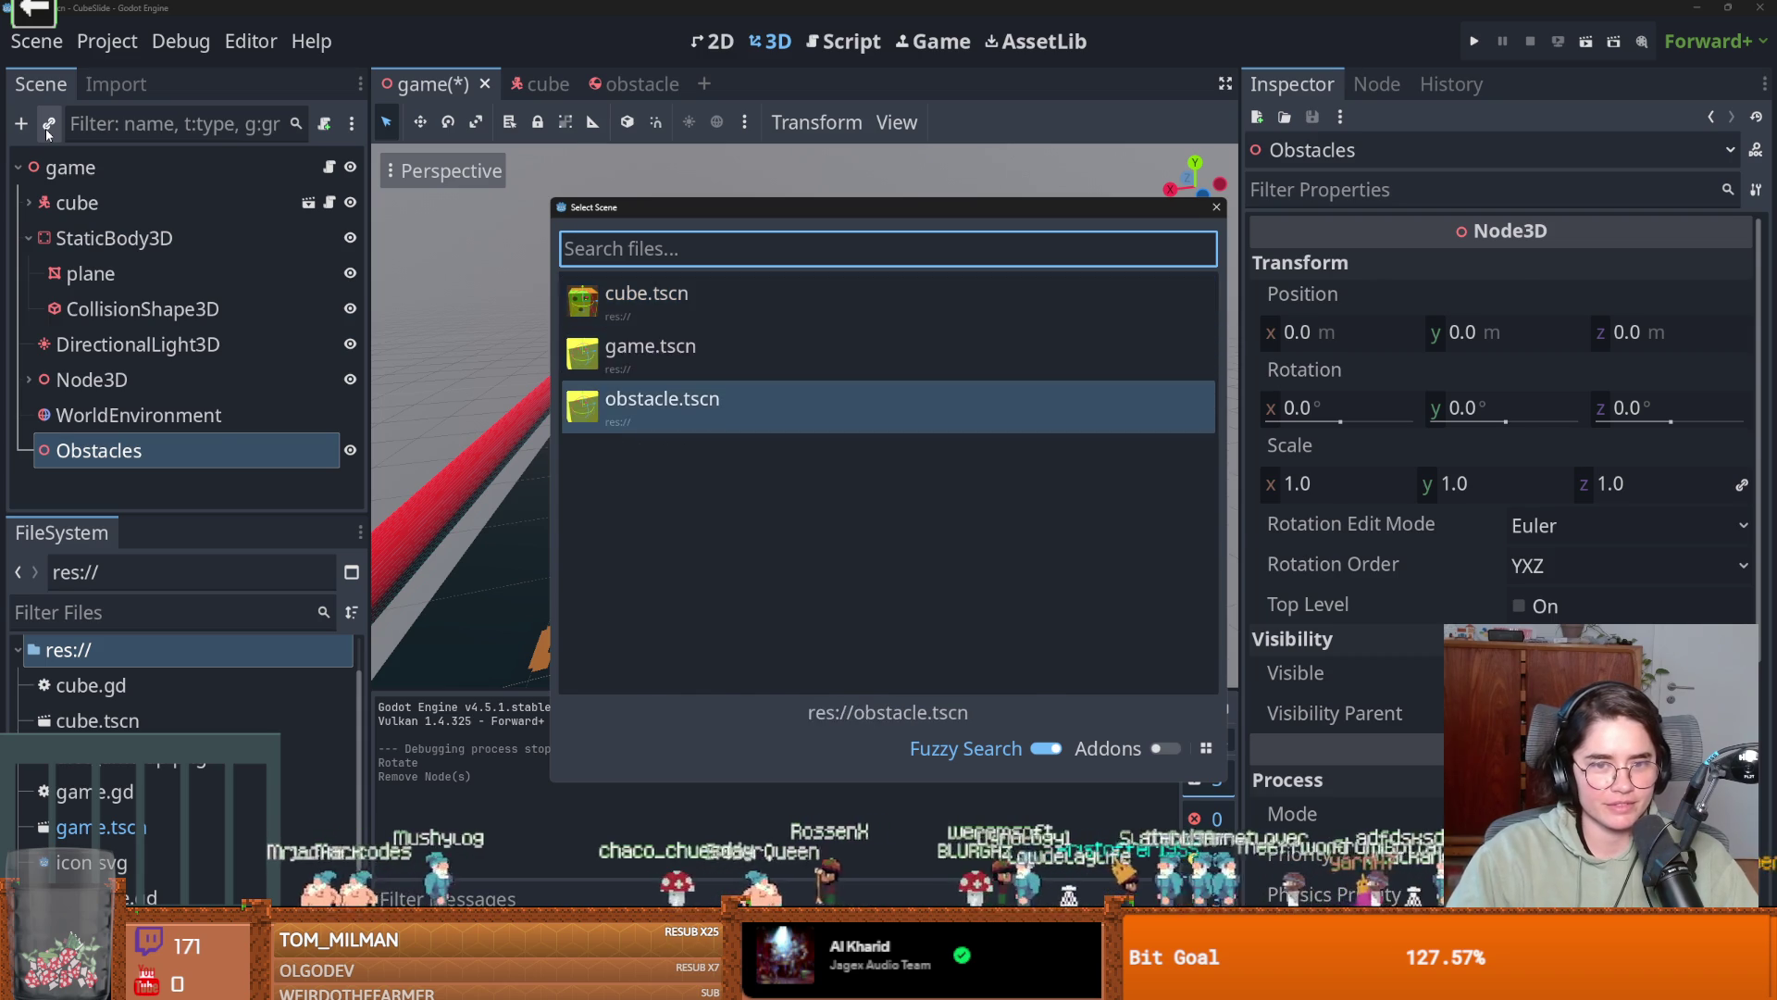
pyautogui.press('Return')
pyautogui.moveTo(670, 448)
pyautogui.mouseDown()
pyautogui.moveTo(824, 499)
pyautogui.moveTo(797, 469)
pyautogui.mouseUp()
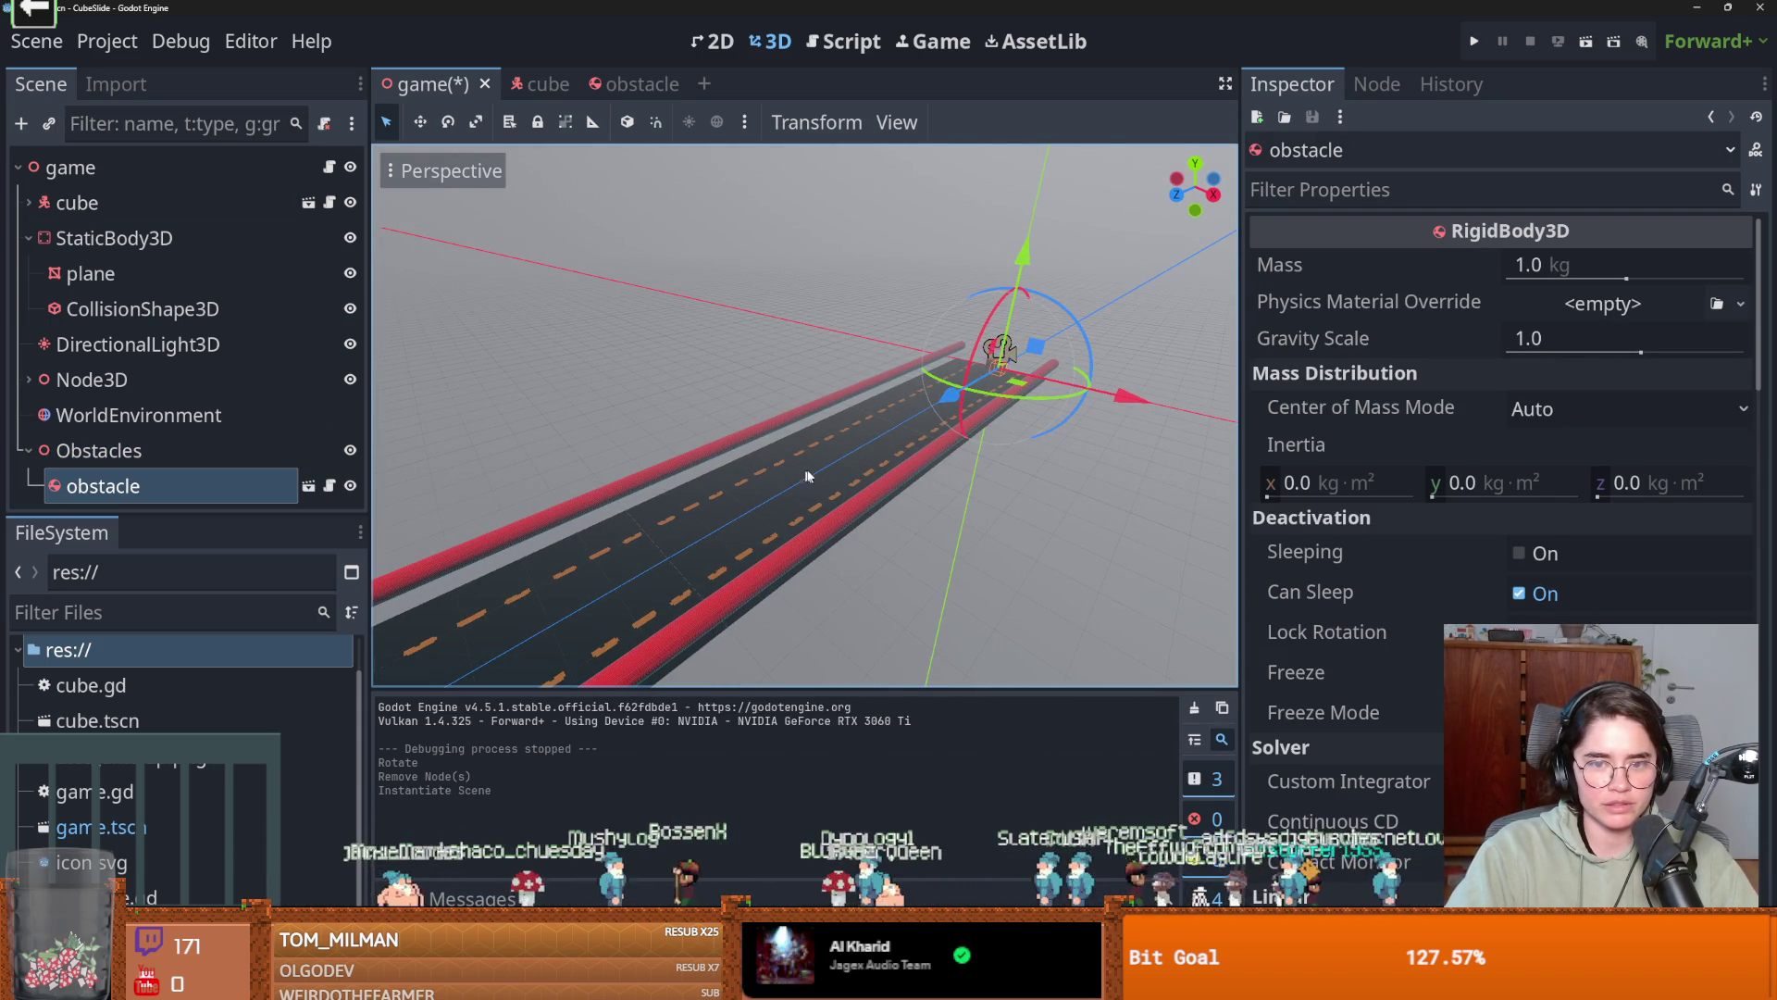
pyautogui.moveTo(935, 405)
pyautogui.mouseDown()
pyautogui.moveTo(392, 534)
pyautogui.moveTo(775, 453)
pyautogui.moveTo(797, 351)
pyautogui.mouseUp()
pyautogui.hotkey('ctrl', 's')
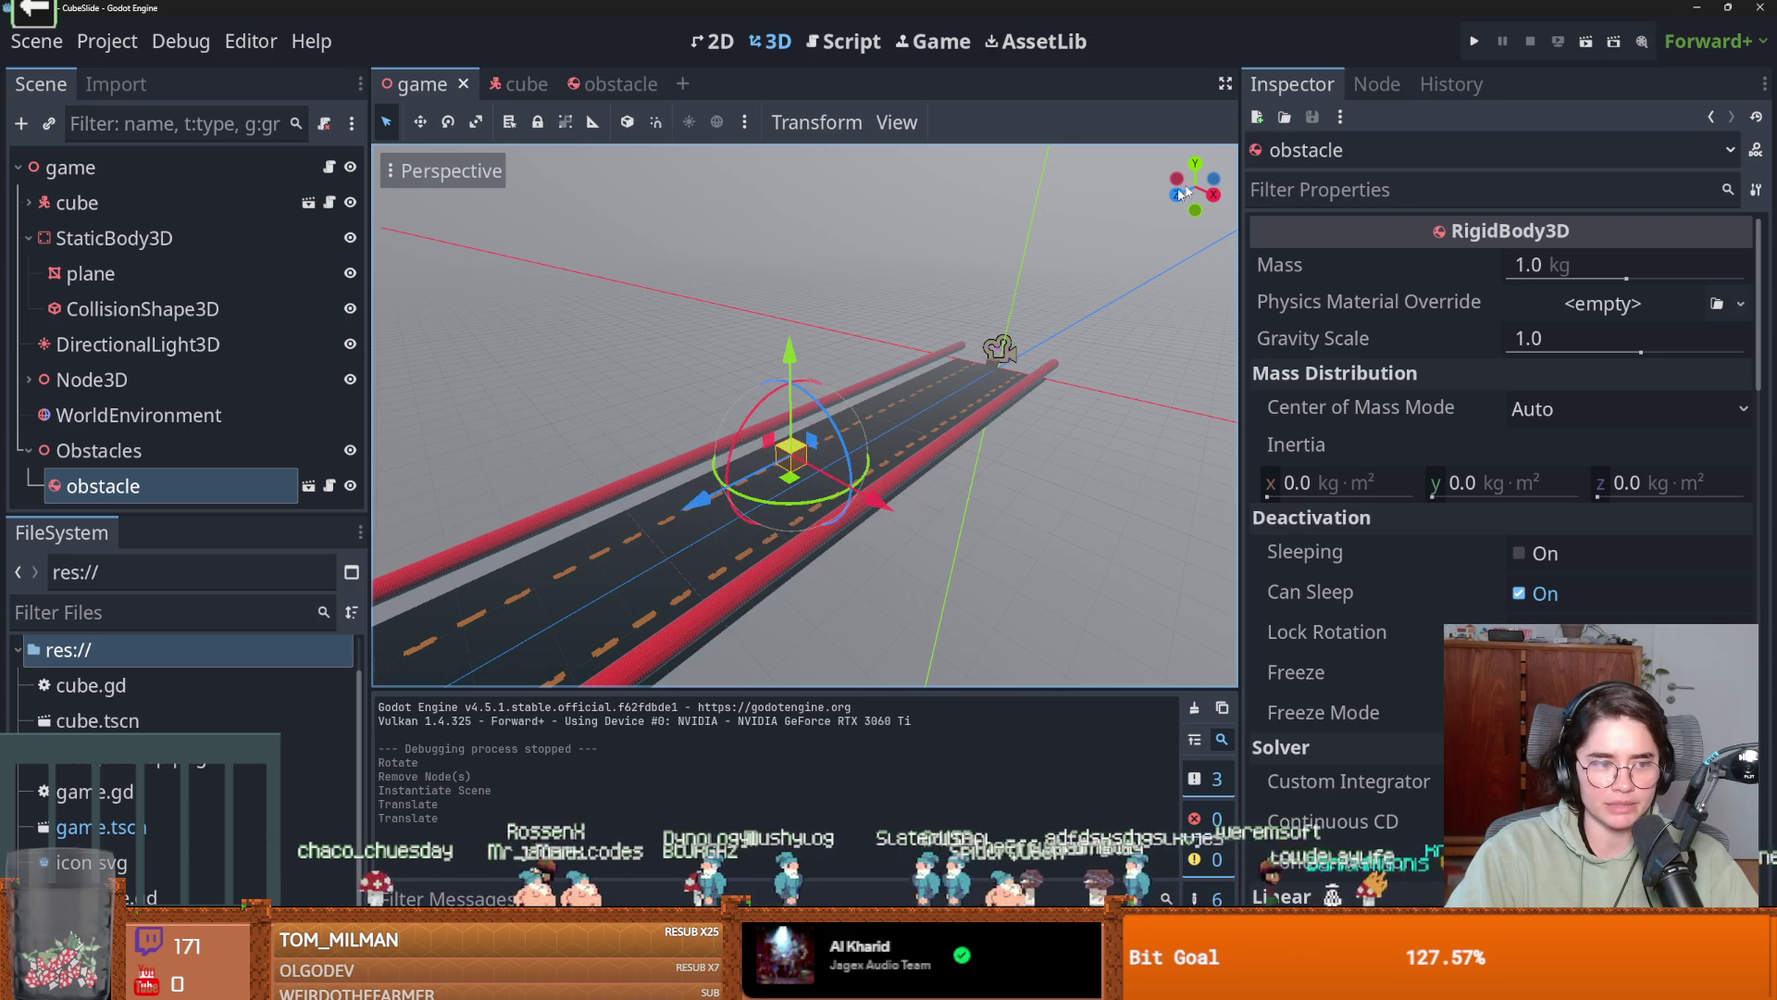
pyautogui.click(1475, 40)
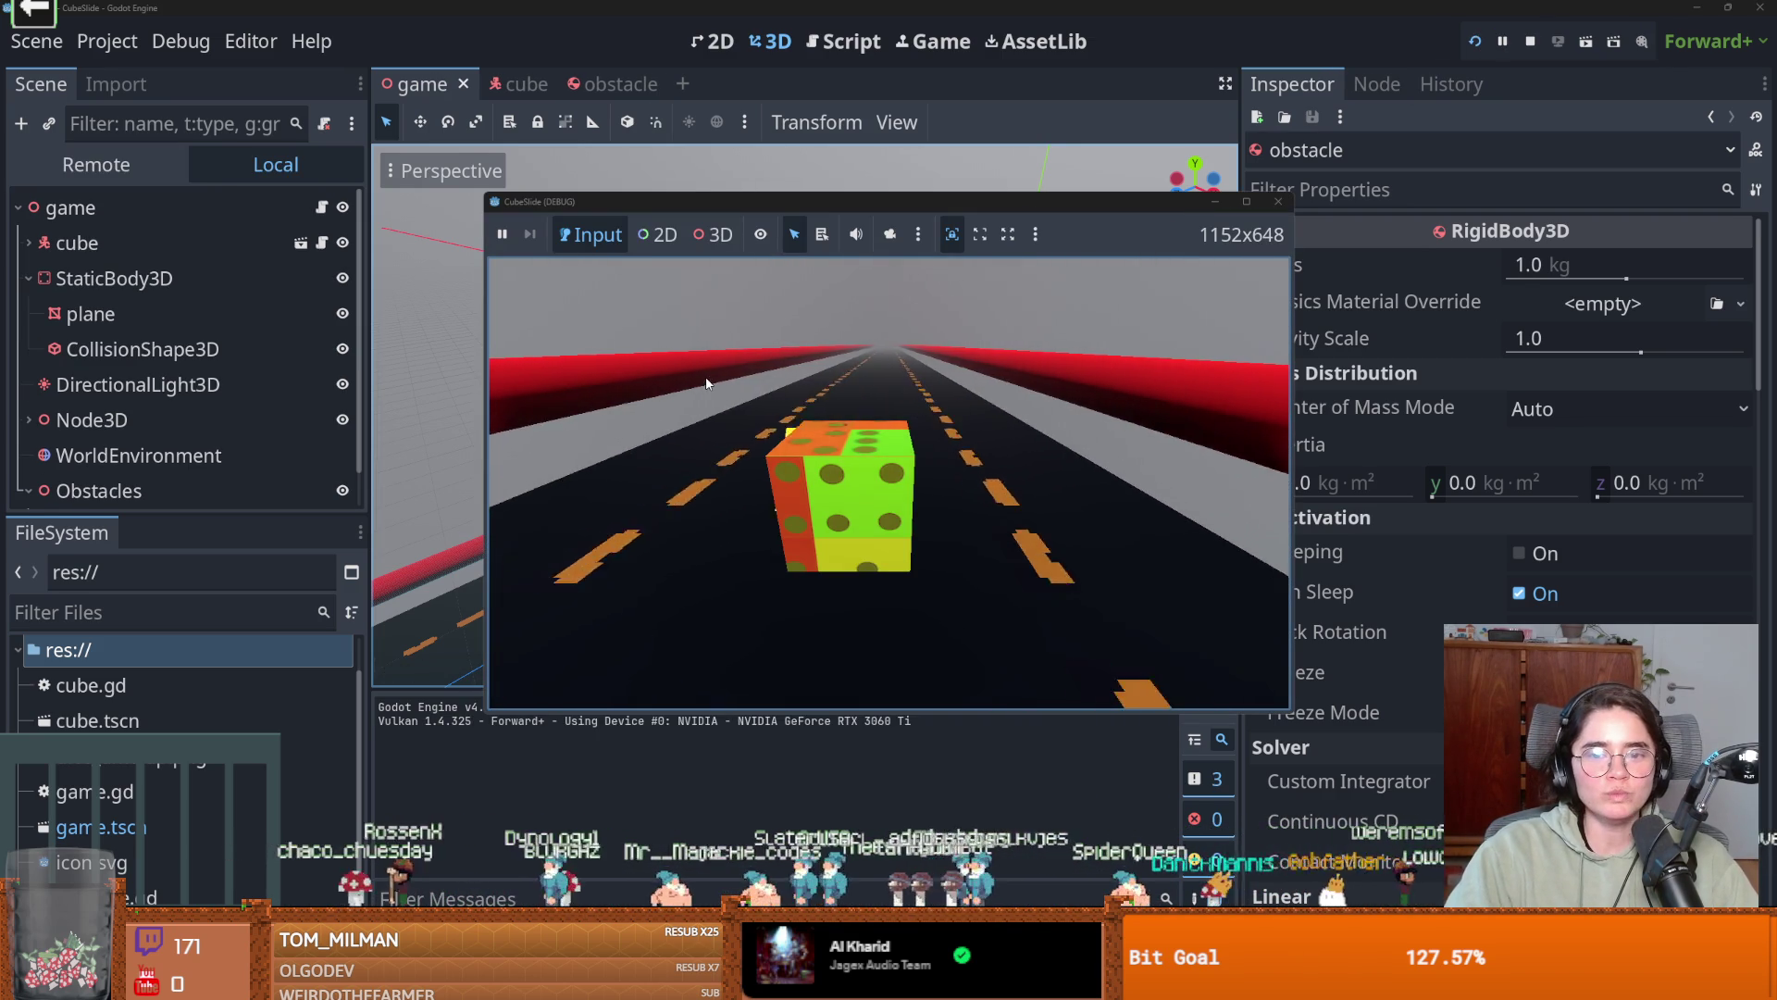
pyautogui.click(1277, 202)
# Select the road plane and its StaticBody3D, viewing the road from above.
pyautogui.scroll(5, 872, 392)
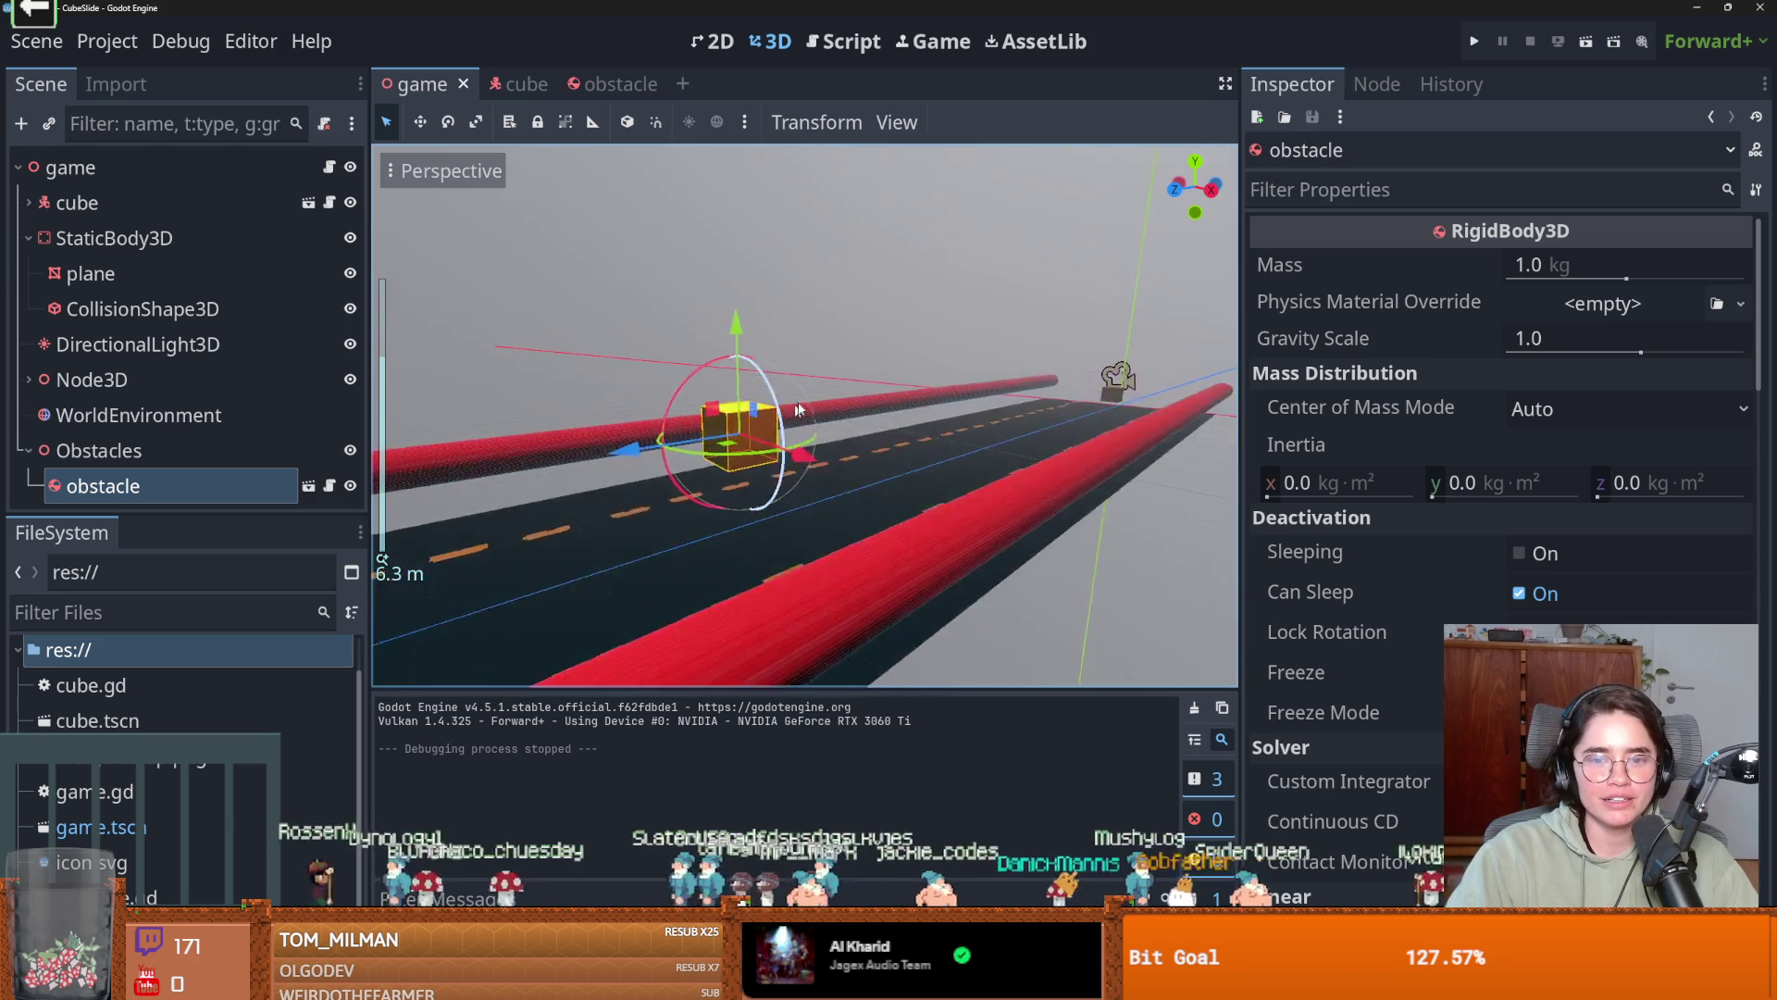
pyautogui.scroll(3, 966, 469)
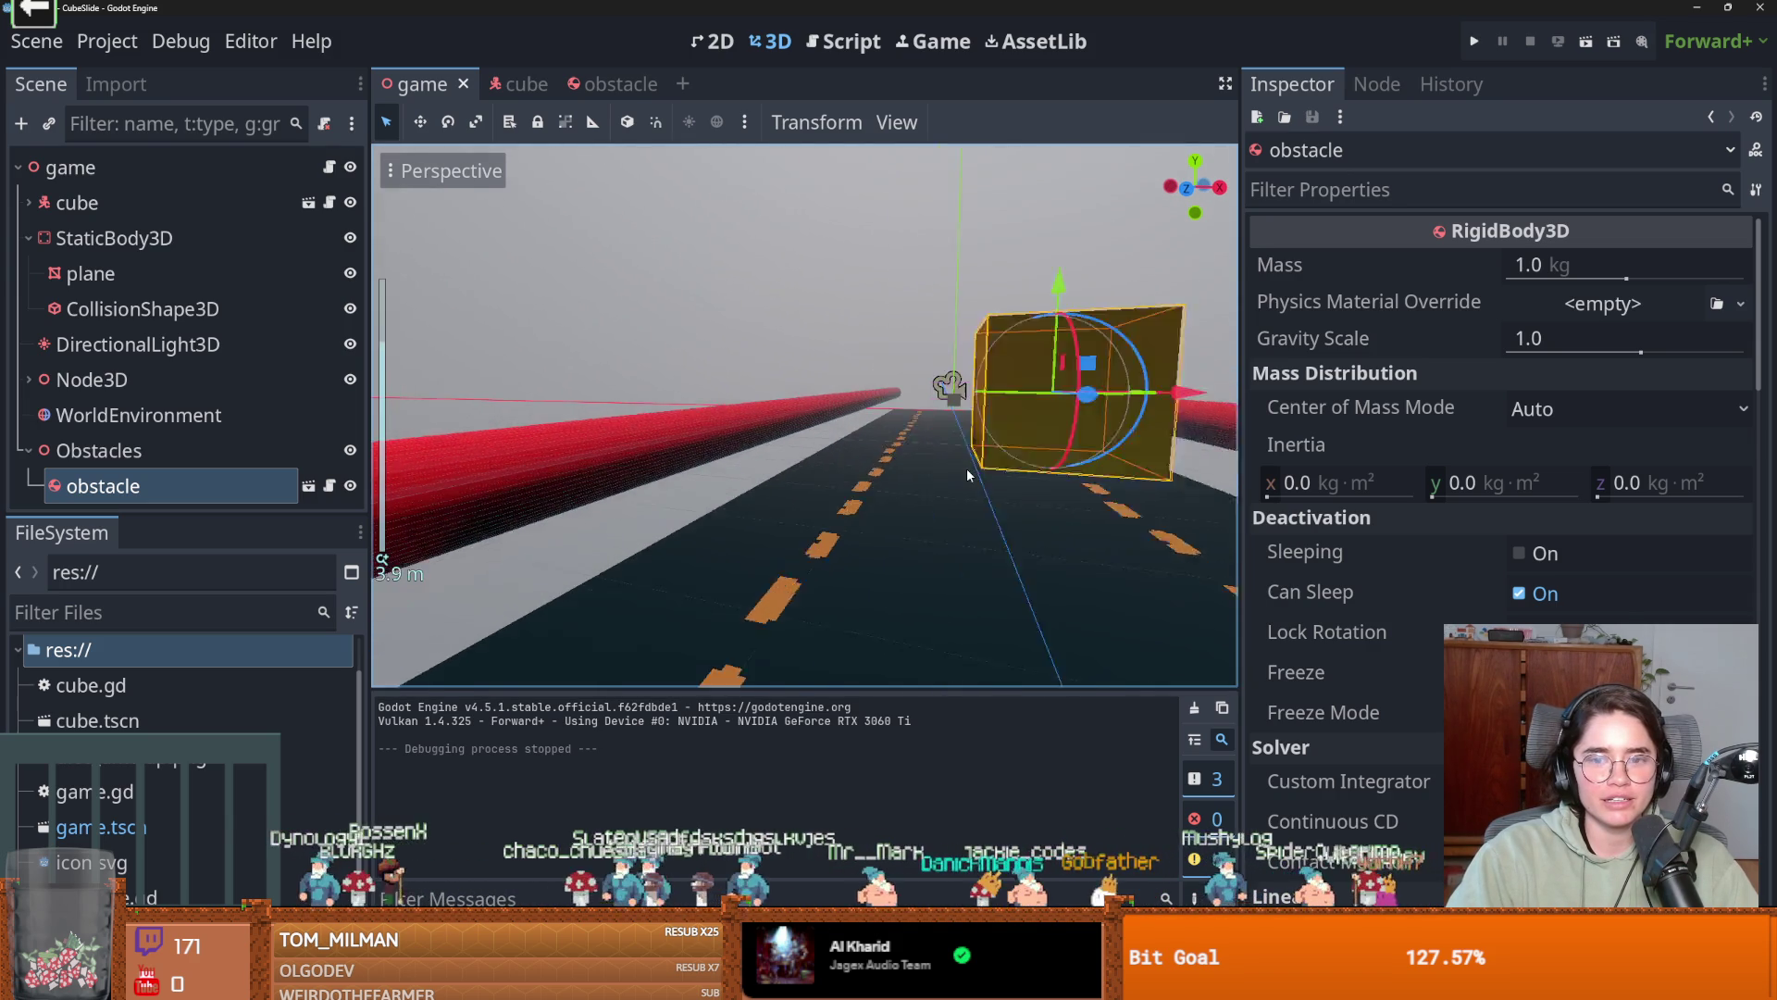
pyautogui.click(808, 530)
pyautogui.click(107, 239)
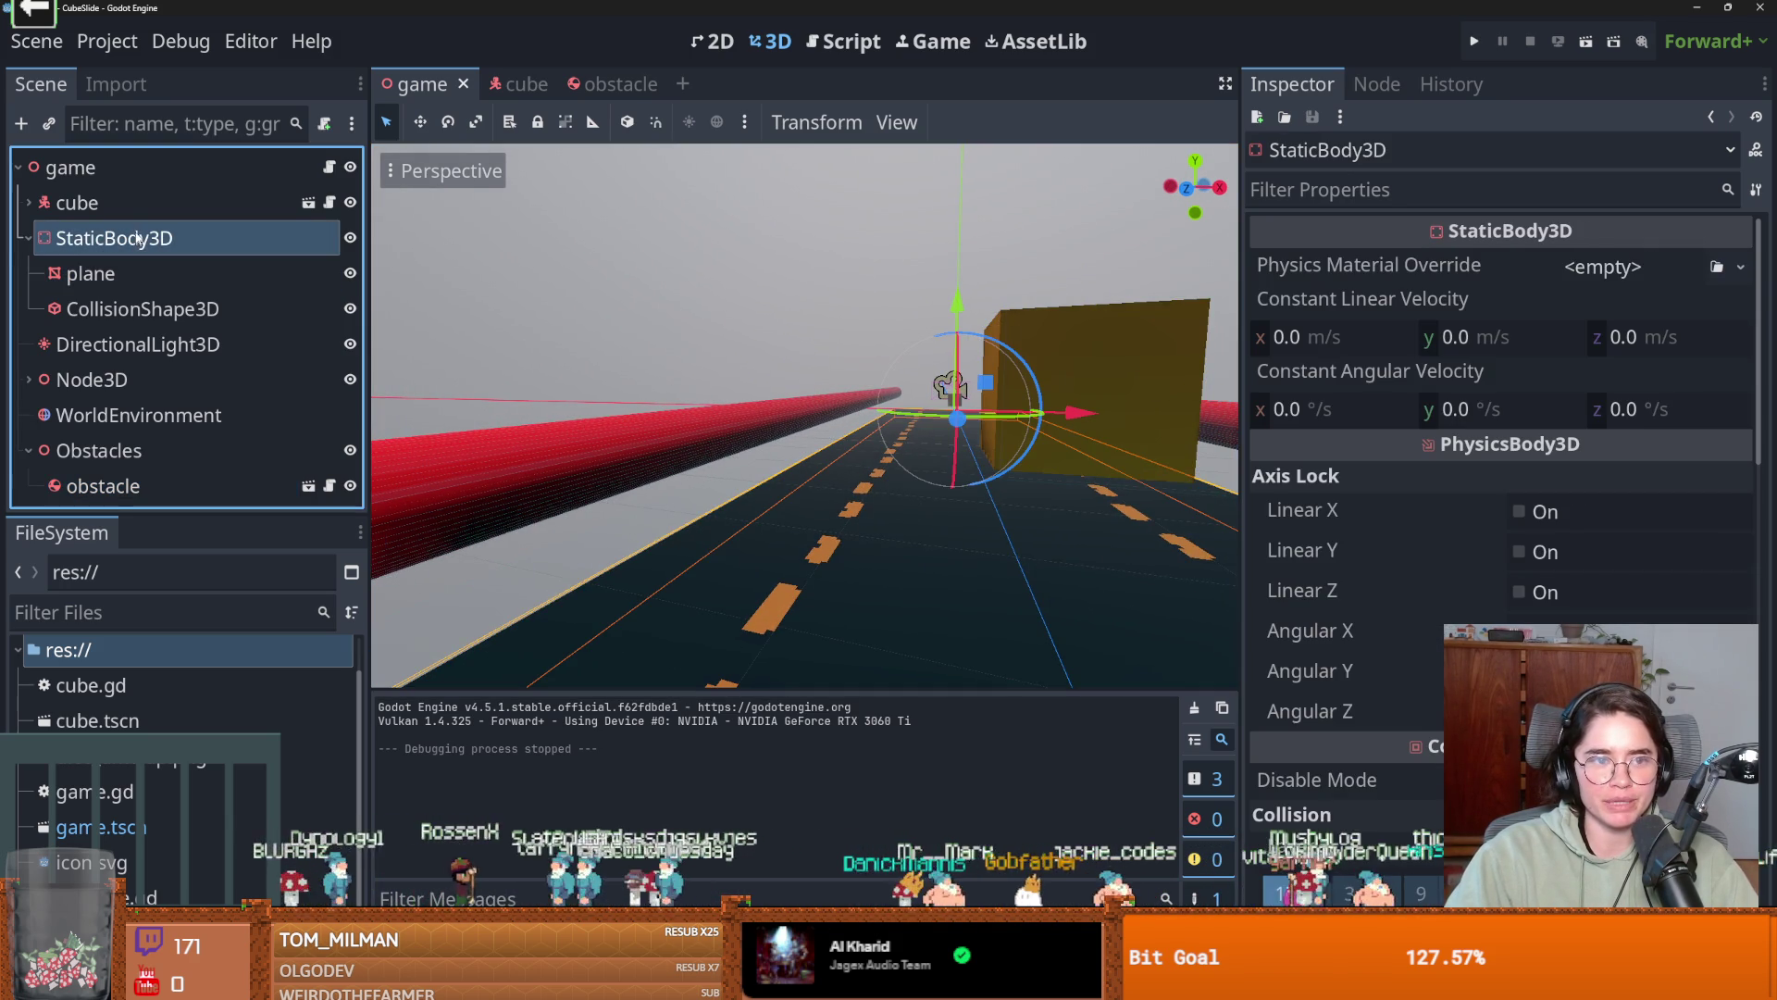
pyautogui.click(131, 277)
pyautogui.scroll(-3, 1133, 424)
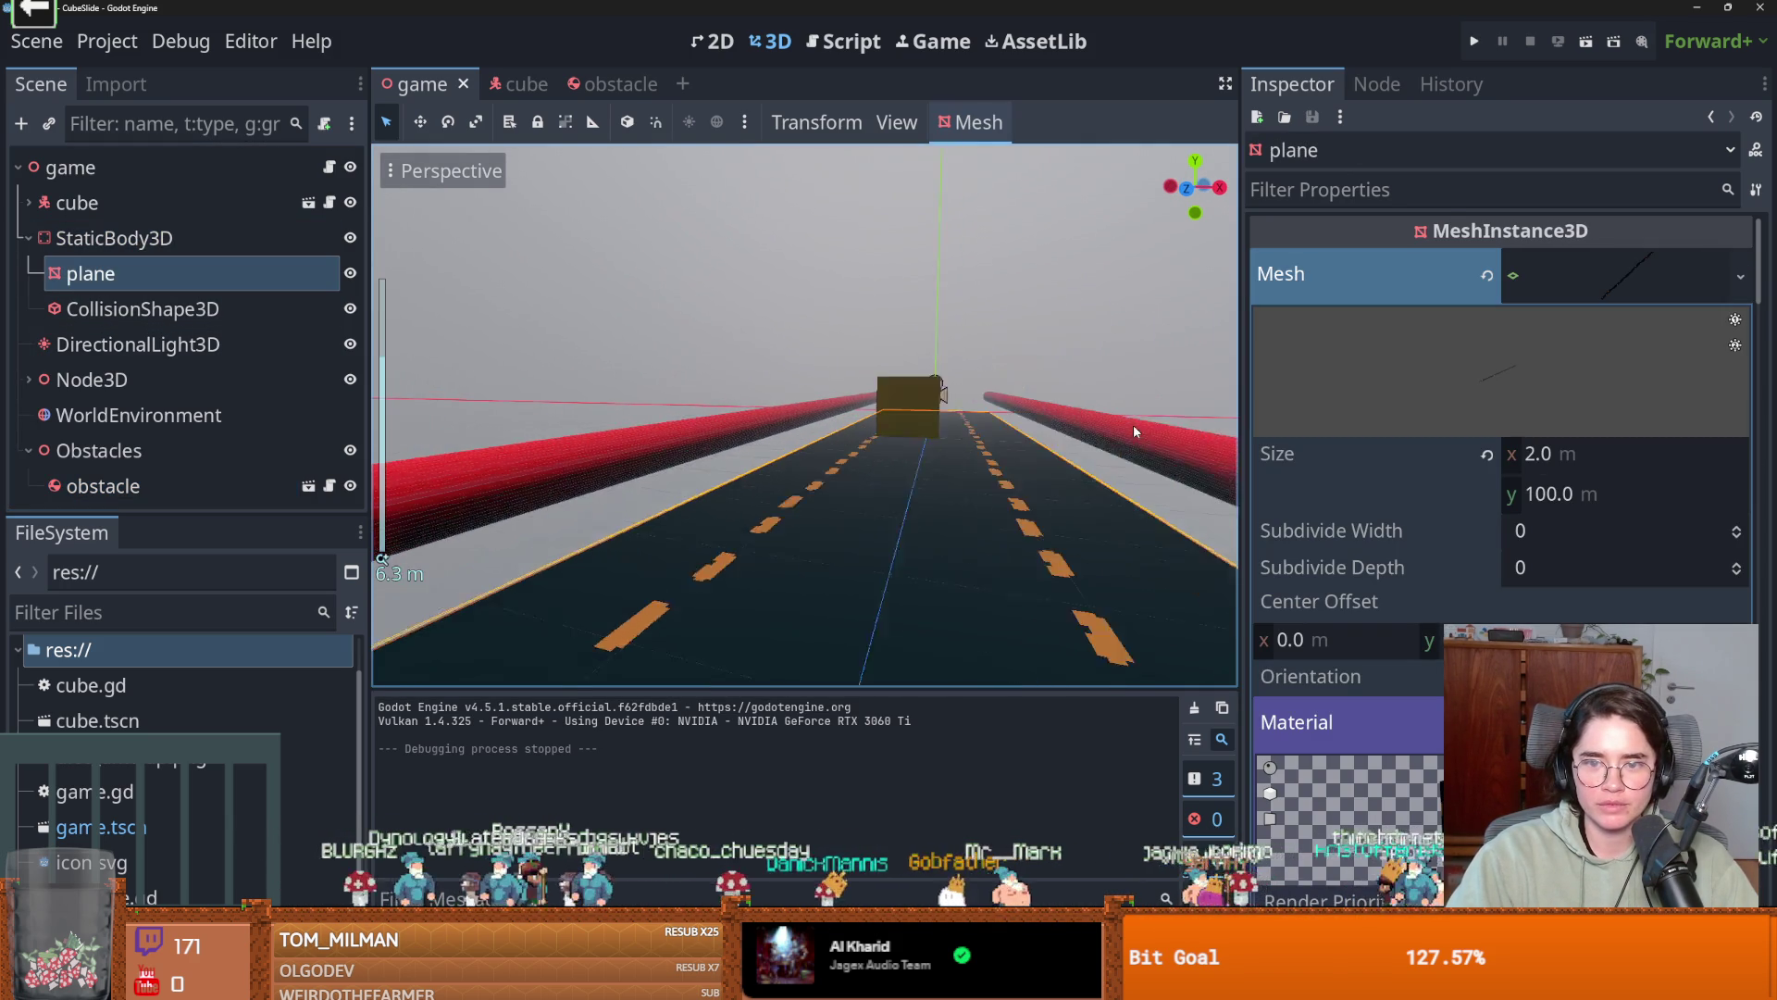
pyautogui.moveTo(998, 457); pyautogui.dragTo(930, 451)
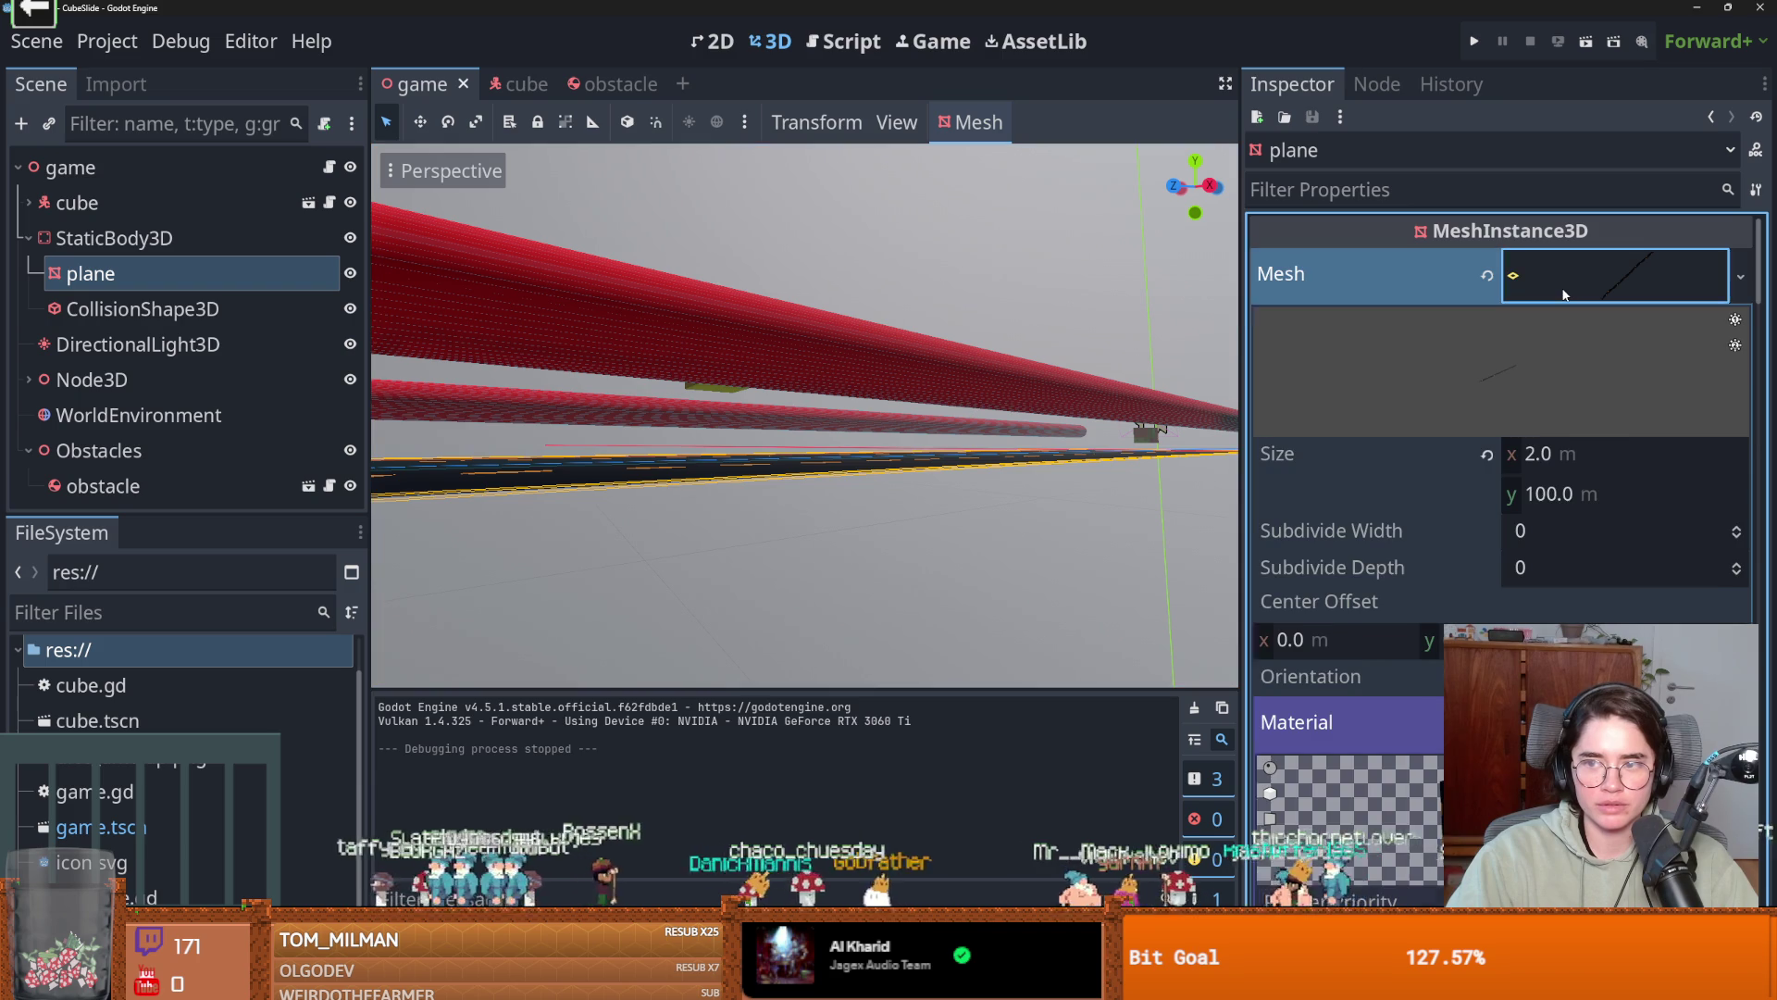
pyautogui.click(1565, 294)
pyautogui.moveTo(1018, 463); pyautogui.dragTo(989, 520)
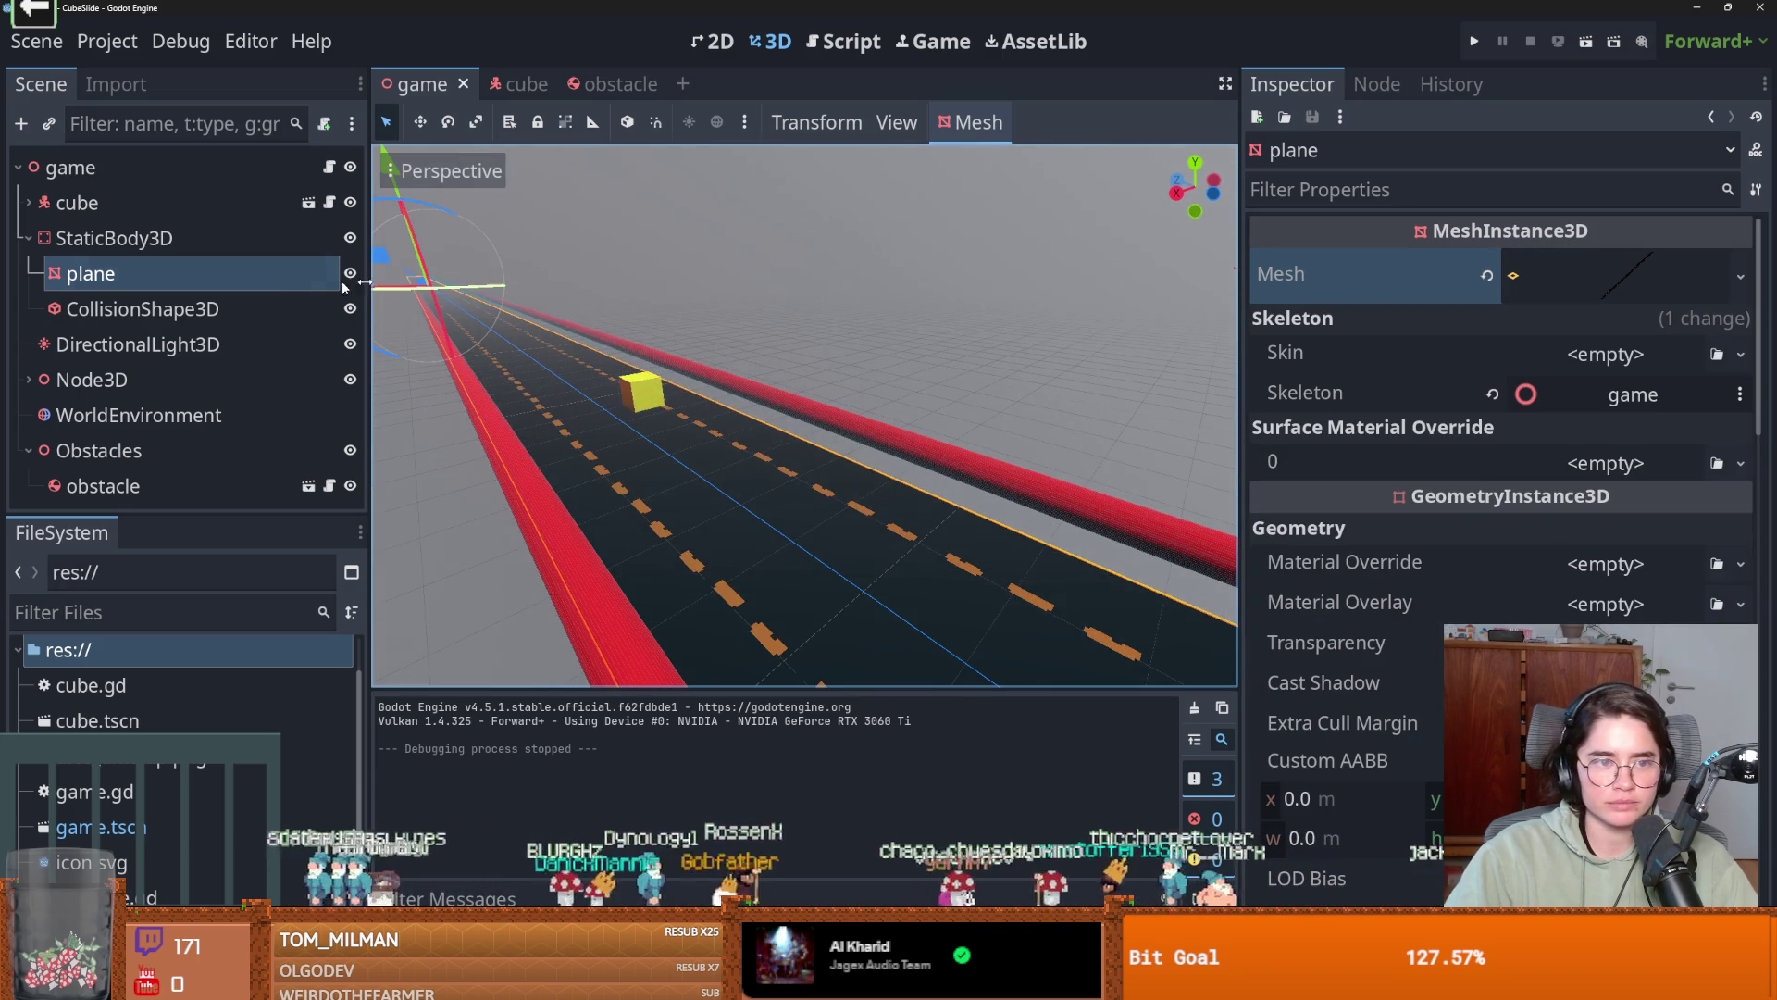
pyautogui.rightClick(111, 238)
# Add a CollisionShape3D child to the road's StaticBody3D with a new BoxShape3D.
pyautogui.click(208, 224)
pyautogui.write('rigi')
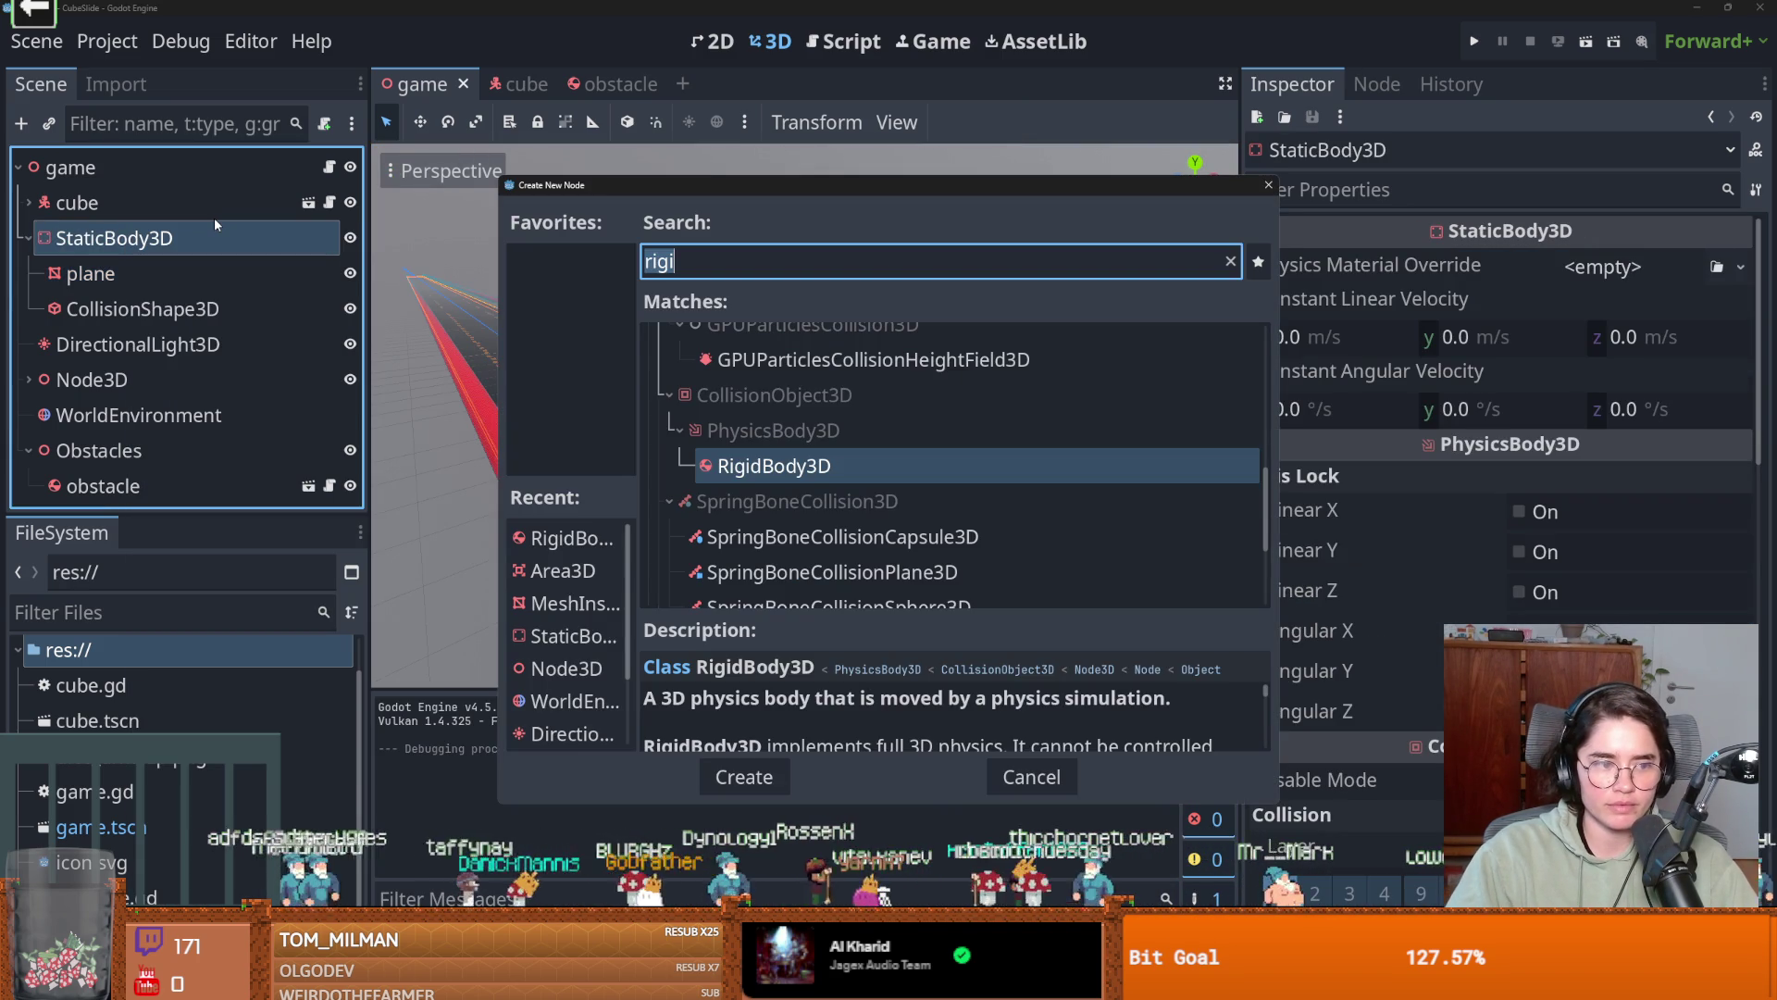
pyautogui.write('curb')
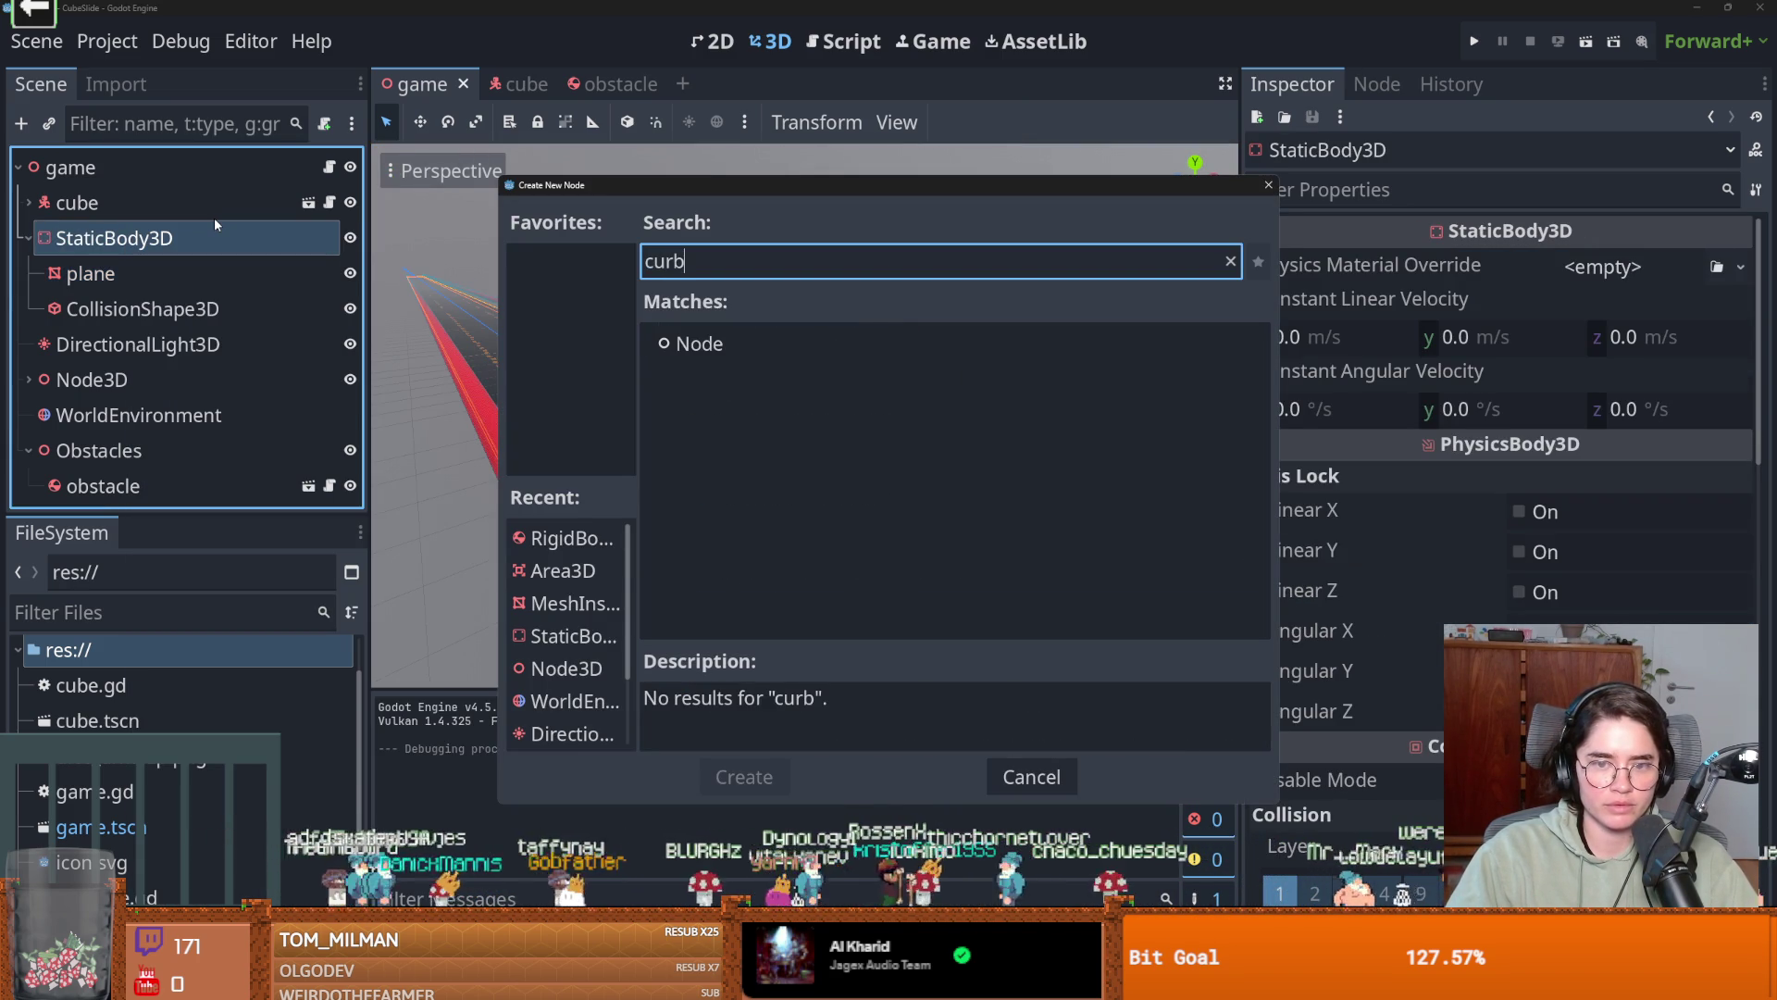
pyautogui.press('BackSpace')
pyautogui.press('BackSpace')
pyautogui.press('BackSpace')
pyautogui.press('BackSpace')
pyautogui.write('collisionshape')
pyautogui.press('Return')
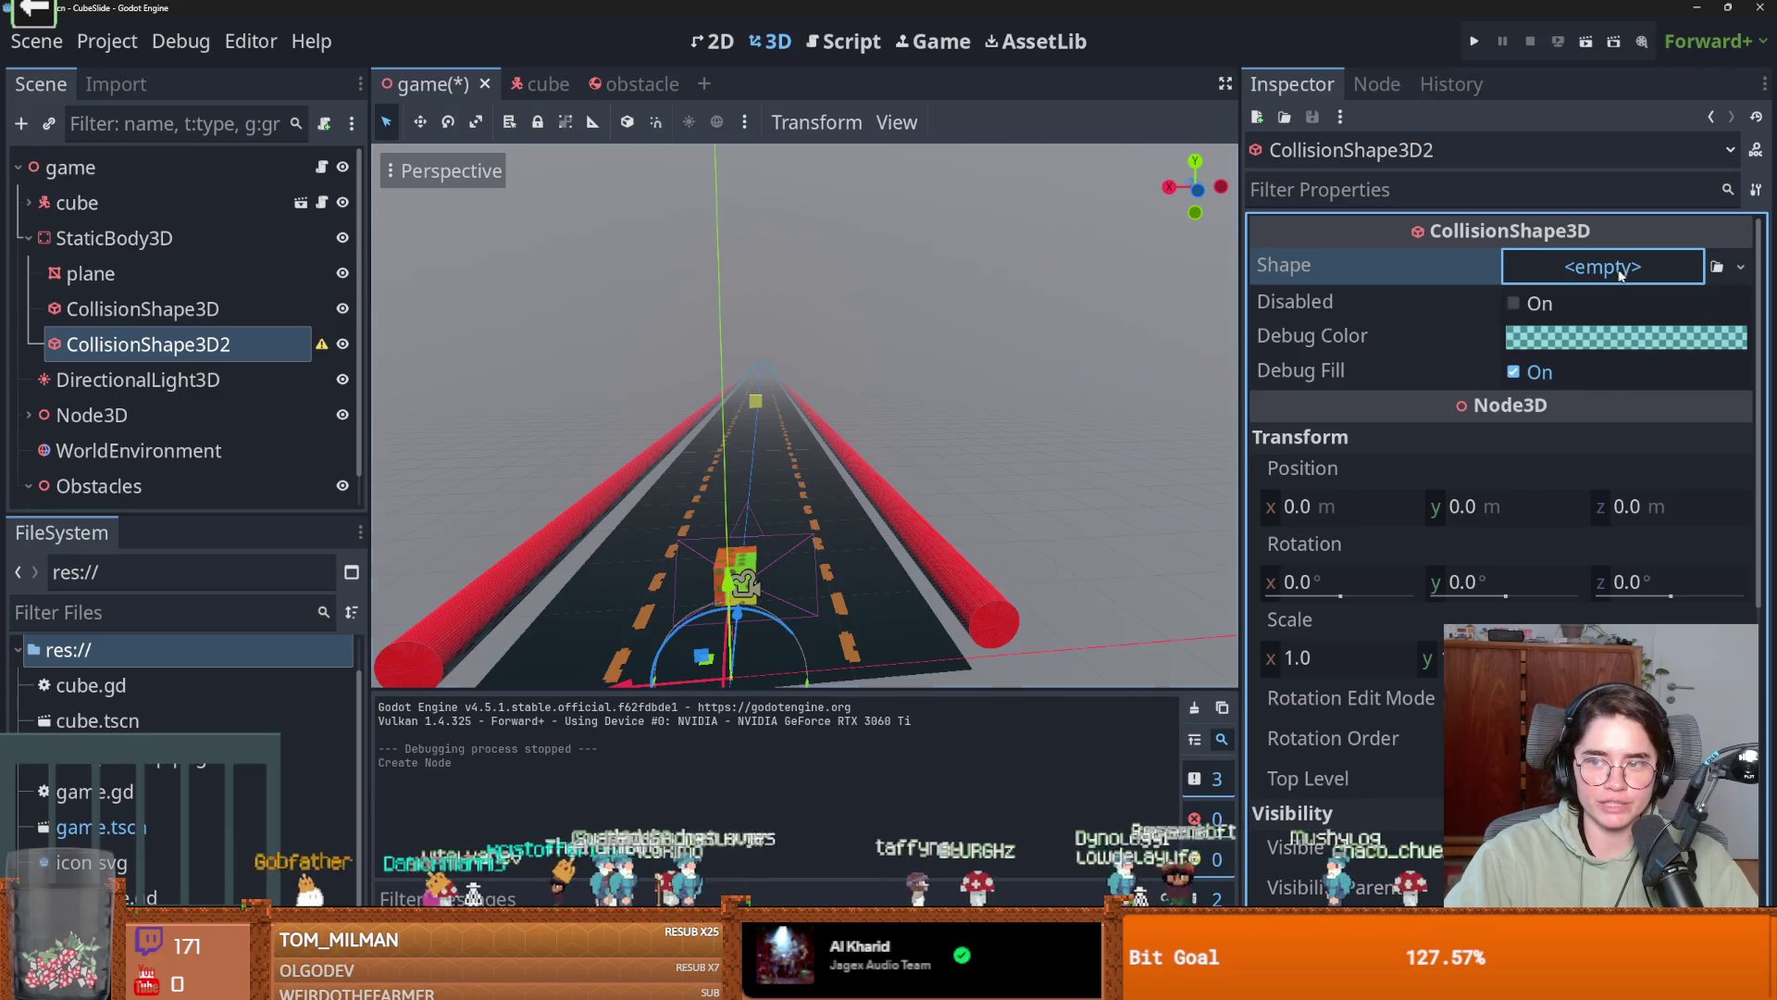
pyautogui.click(1585, 269)
pyautogui.click(1563, 406)
# Resize the box into a thin slab spanning the road and stretched along it, then run.
pyautogui.scroll(-5, 772, 657)
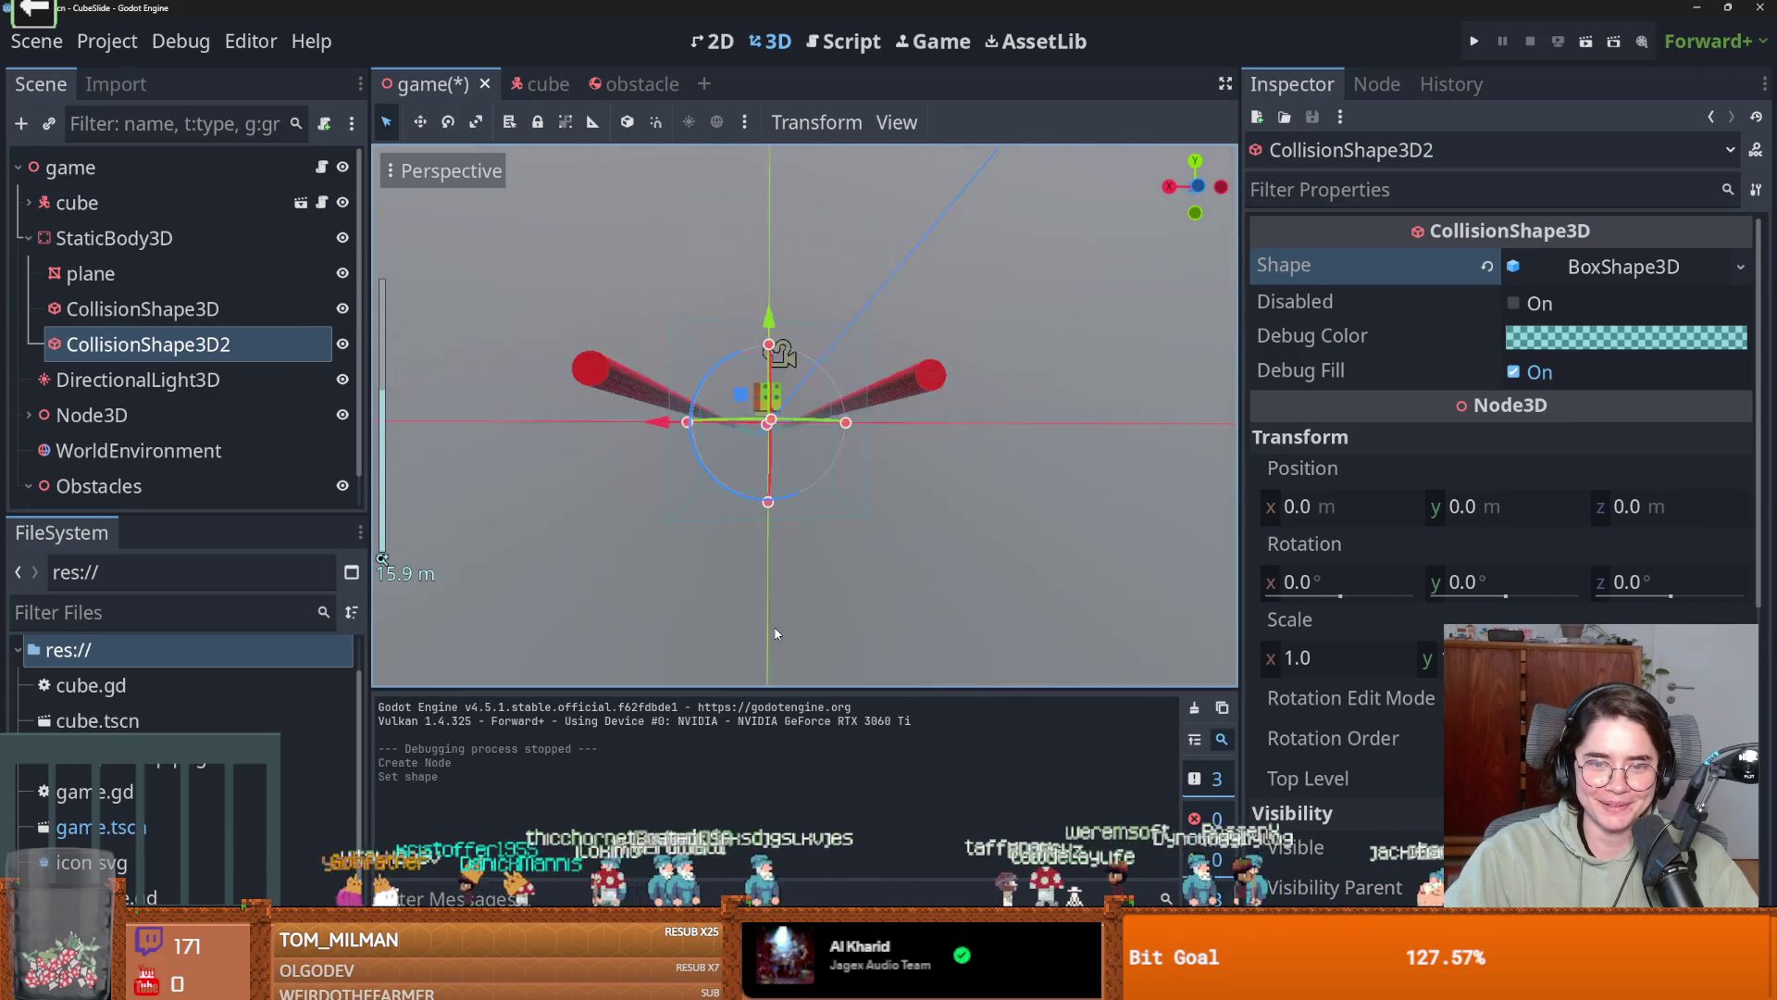
pyautogui.scroll(3, 743, 592)
pyautogui.moveTo(743, 593); pyautogui.dragTo(761, 550)
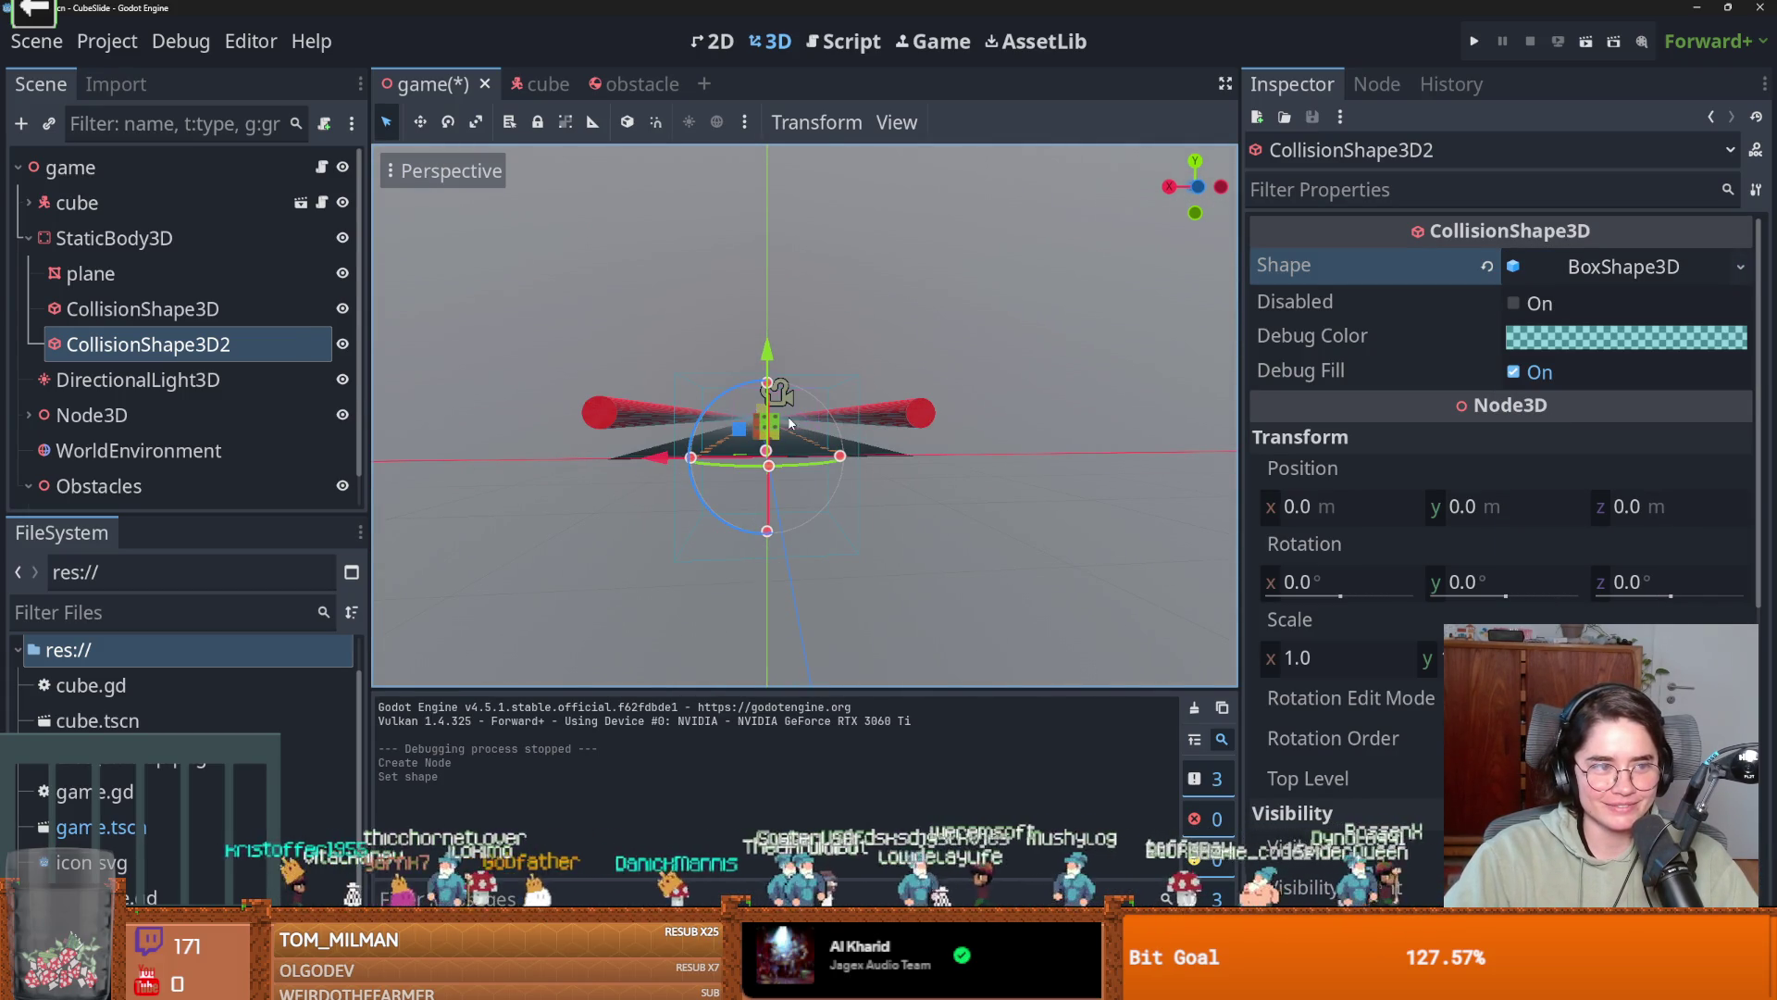
pyautogui.moveTo(771, 389)
pyautogui.mouseDown()
pyautogui.moveTo(814, 489)
pyautogui.moveTo(884, 489)
pyautogui.mouseUp()
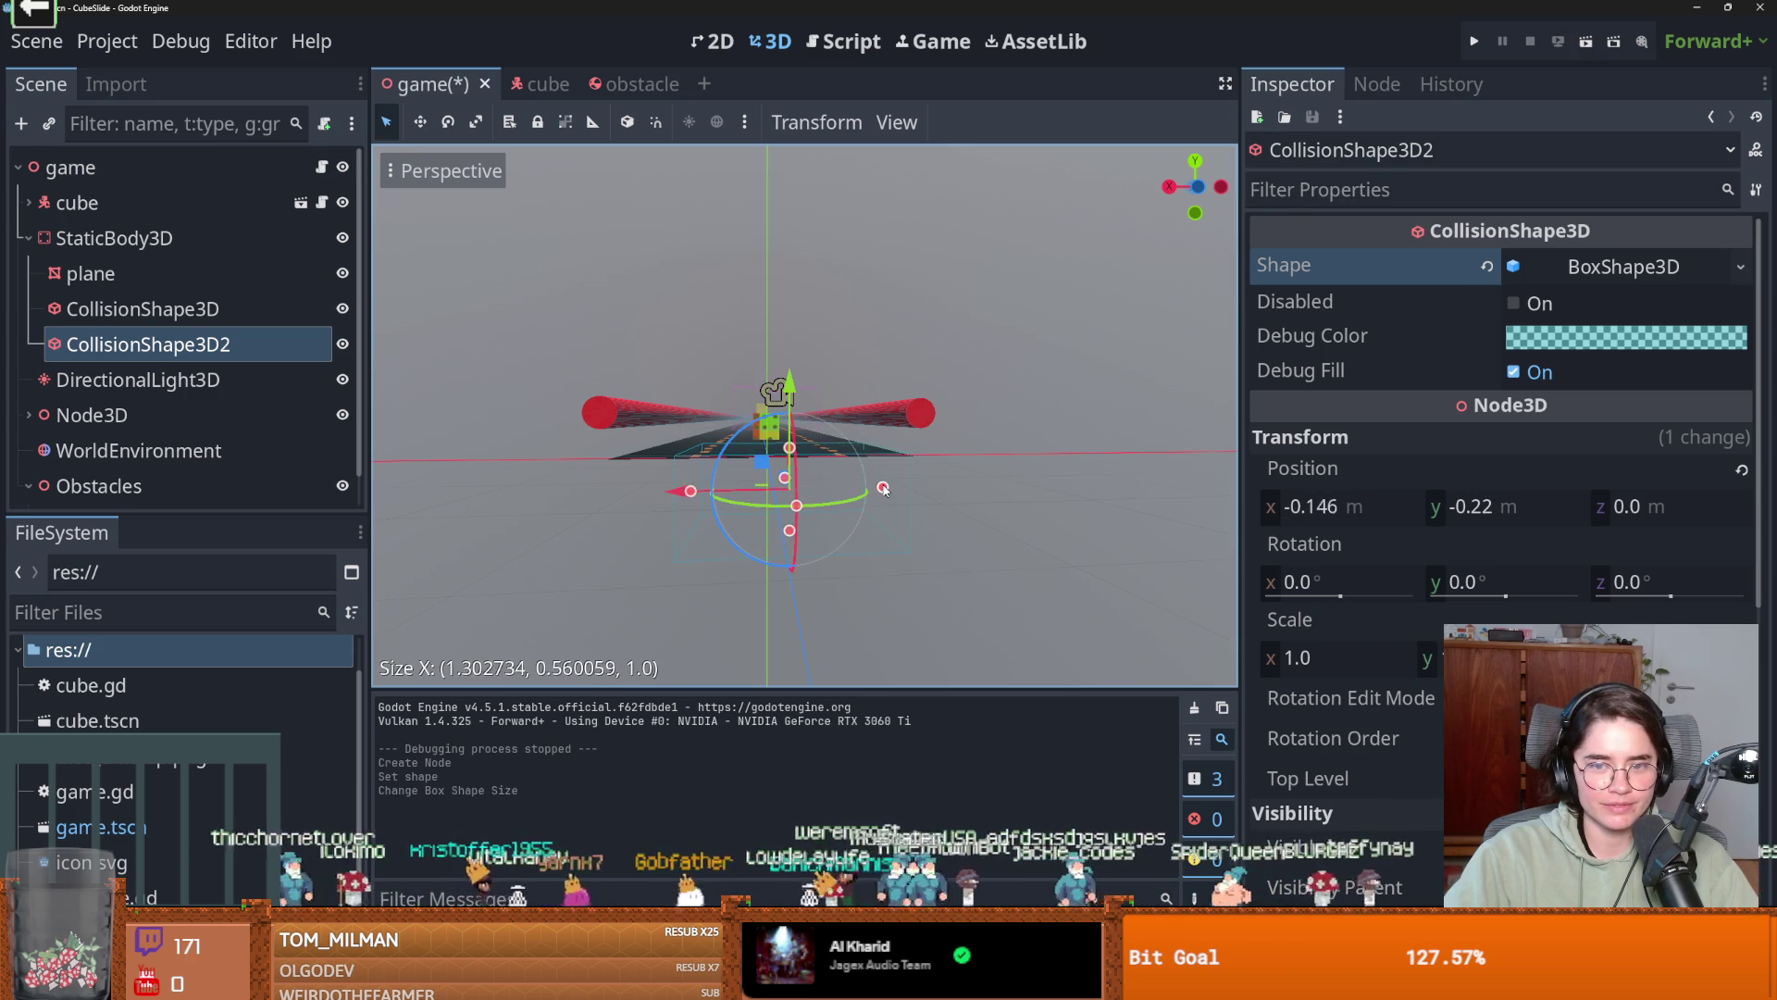
pyautogui.moveTo(683, 492); pyautogui.dragTo(626, 492)
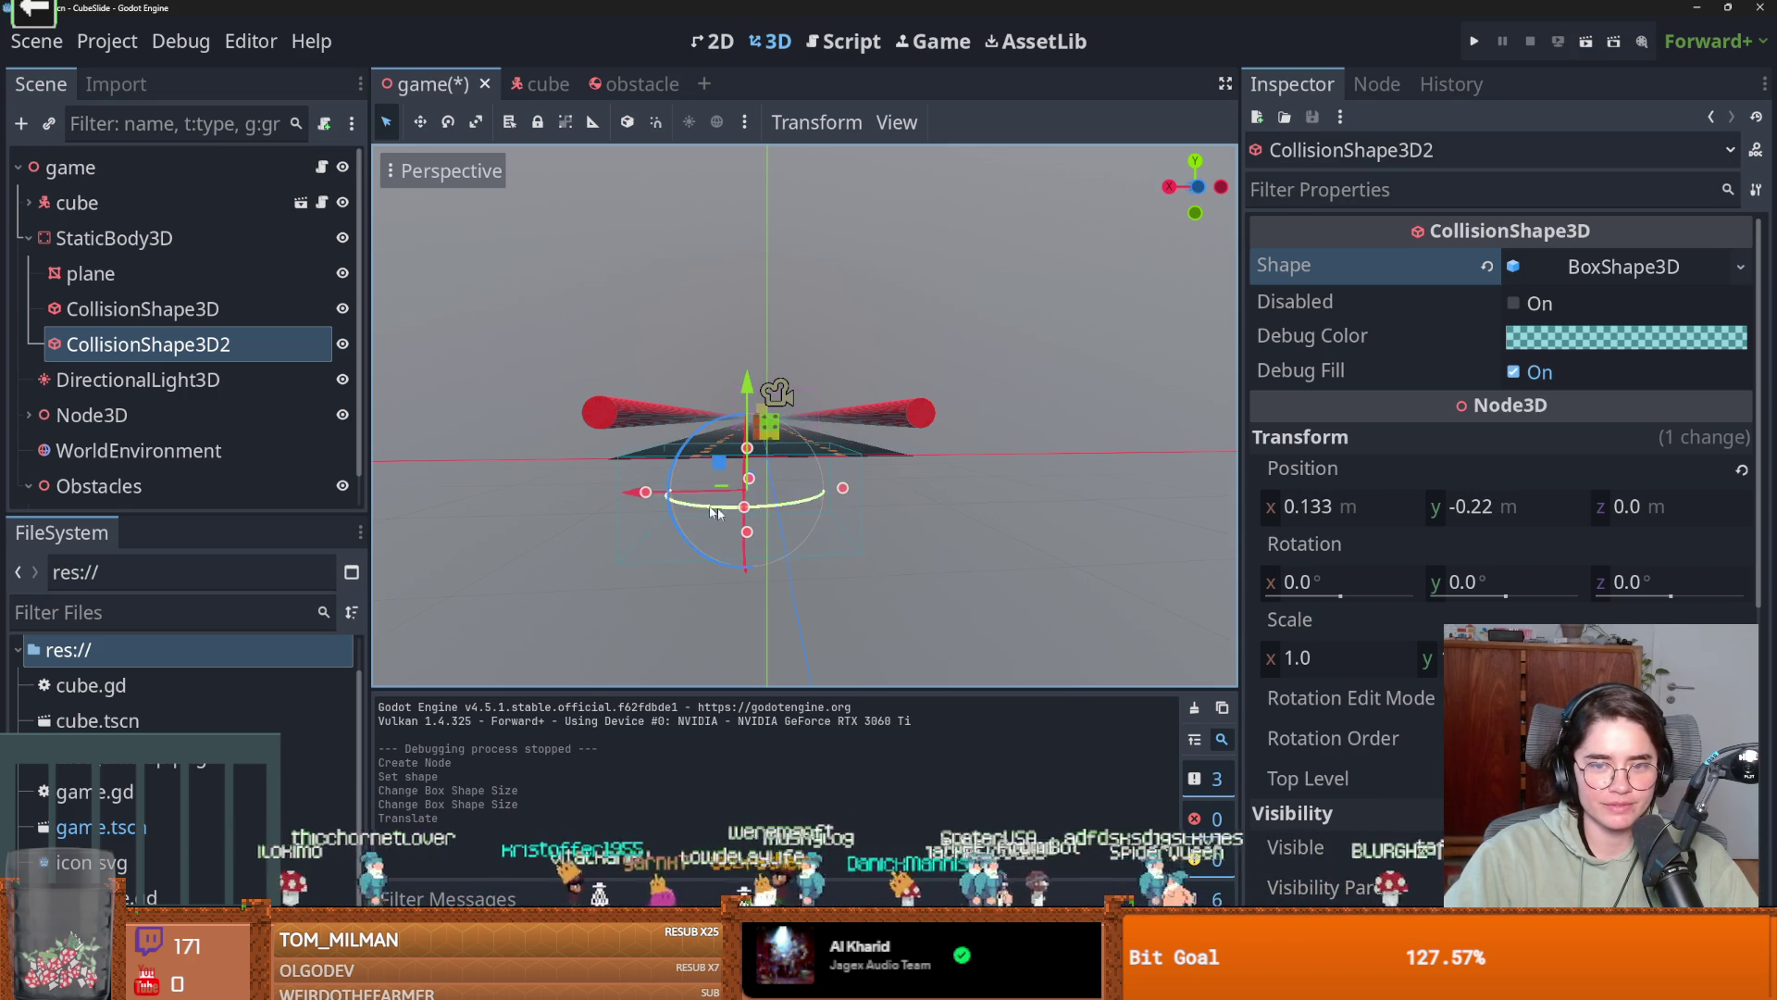
pyautogui.moveTo(870, 540)
pyautogui.mouseDown()
pyautogui.moveTo(602, 555)
pyautogui.moveTo(705, 584)
pyautogui.mouseUp()
pyautogui.moveTo(495, 562); pyautogui.dragTo(486, 553)
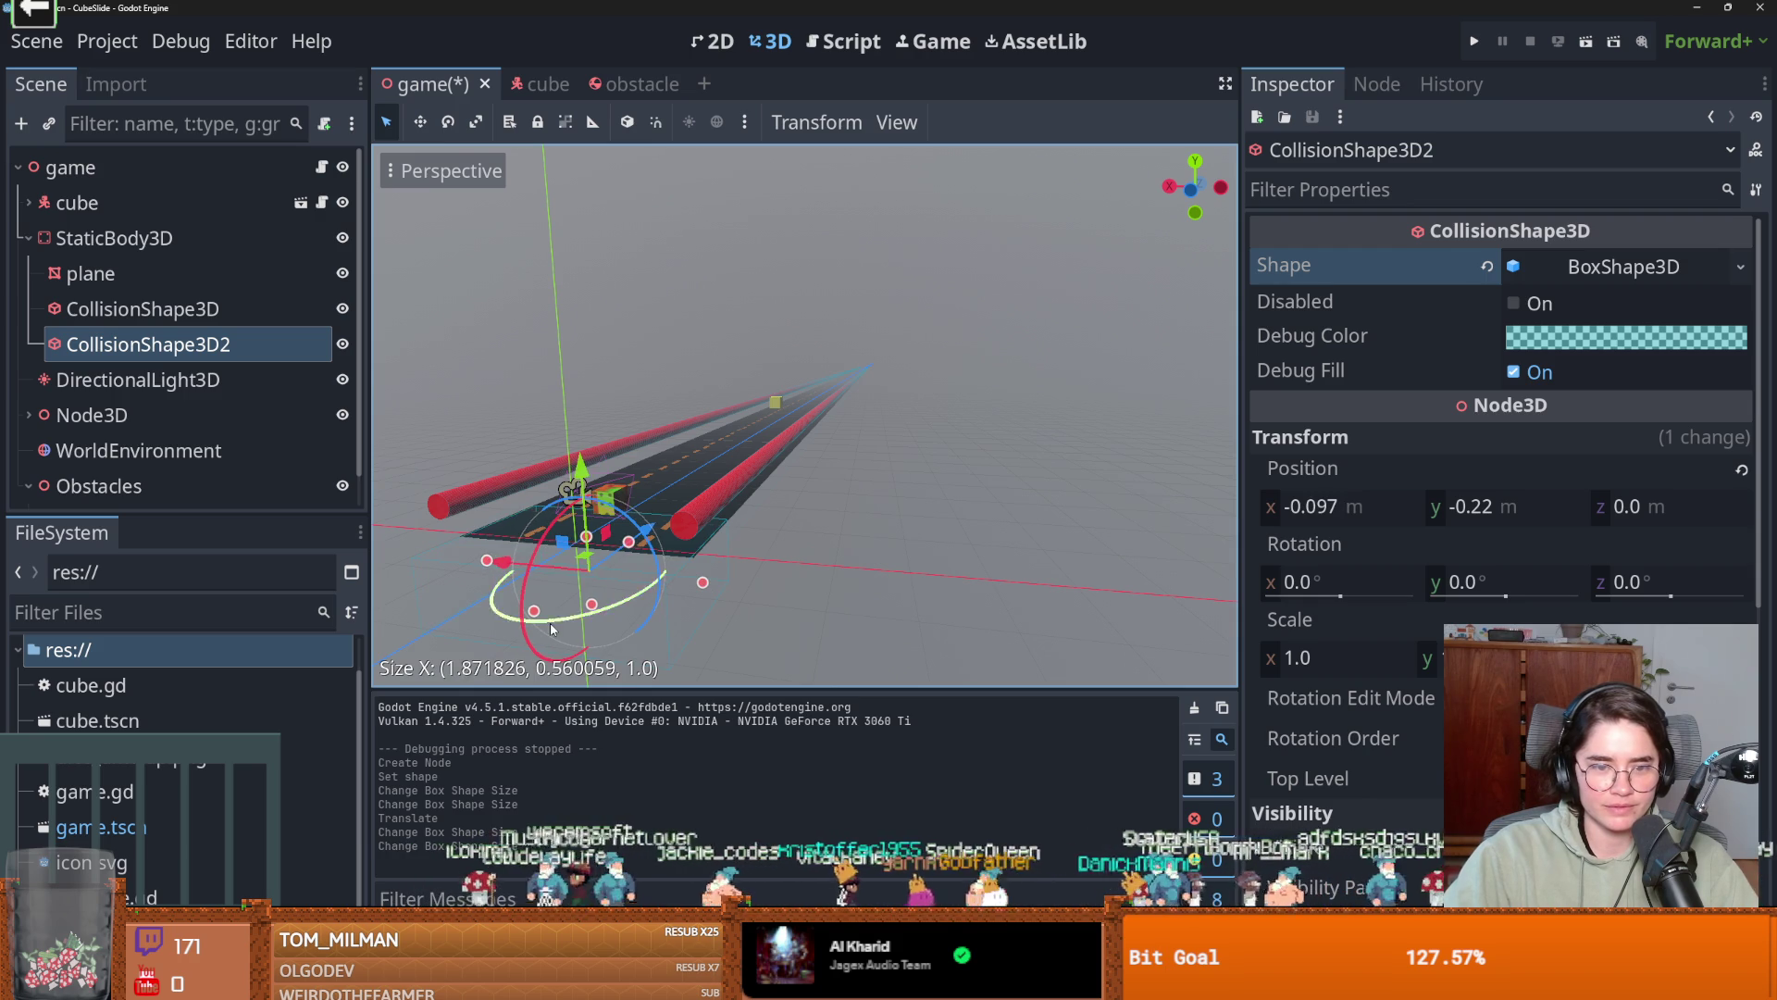
pyautogui.moveTo(595, 604); pyautogui.dragTo(602, 552)
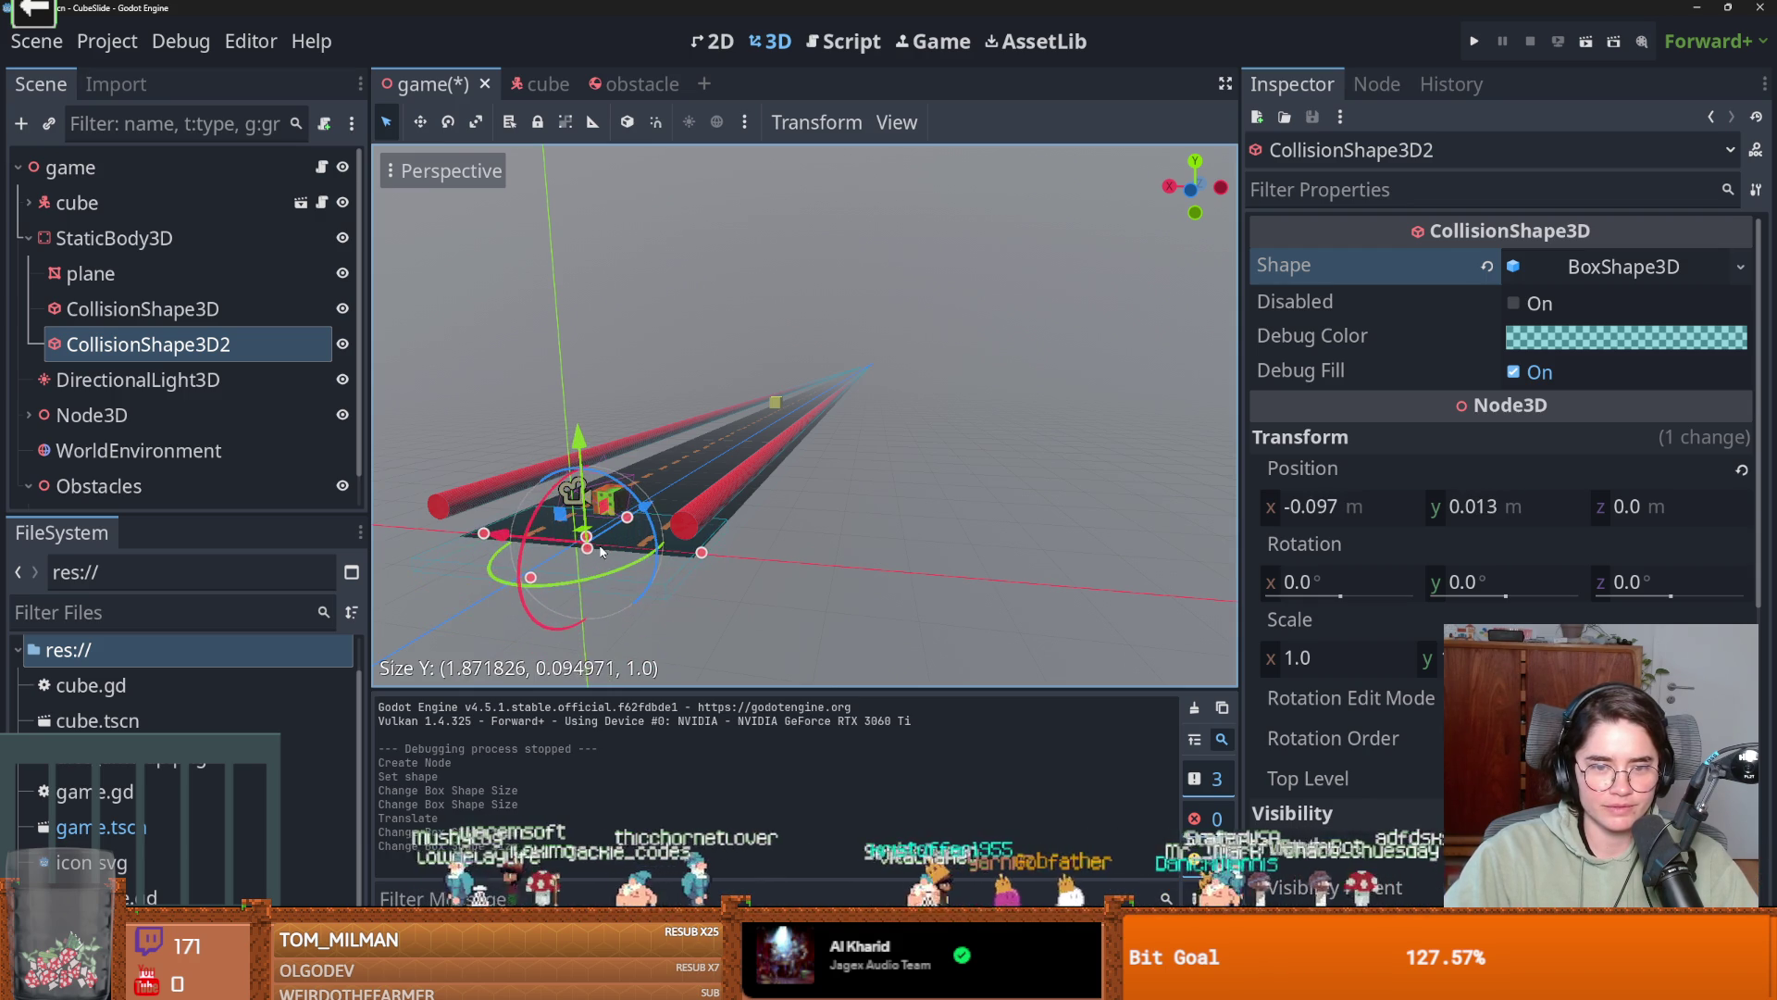
pyautogui.moveTo(602, 463); pyautogui.dragTo(1421, 357)
pyautogui.click(1473, 40)
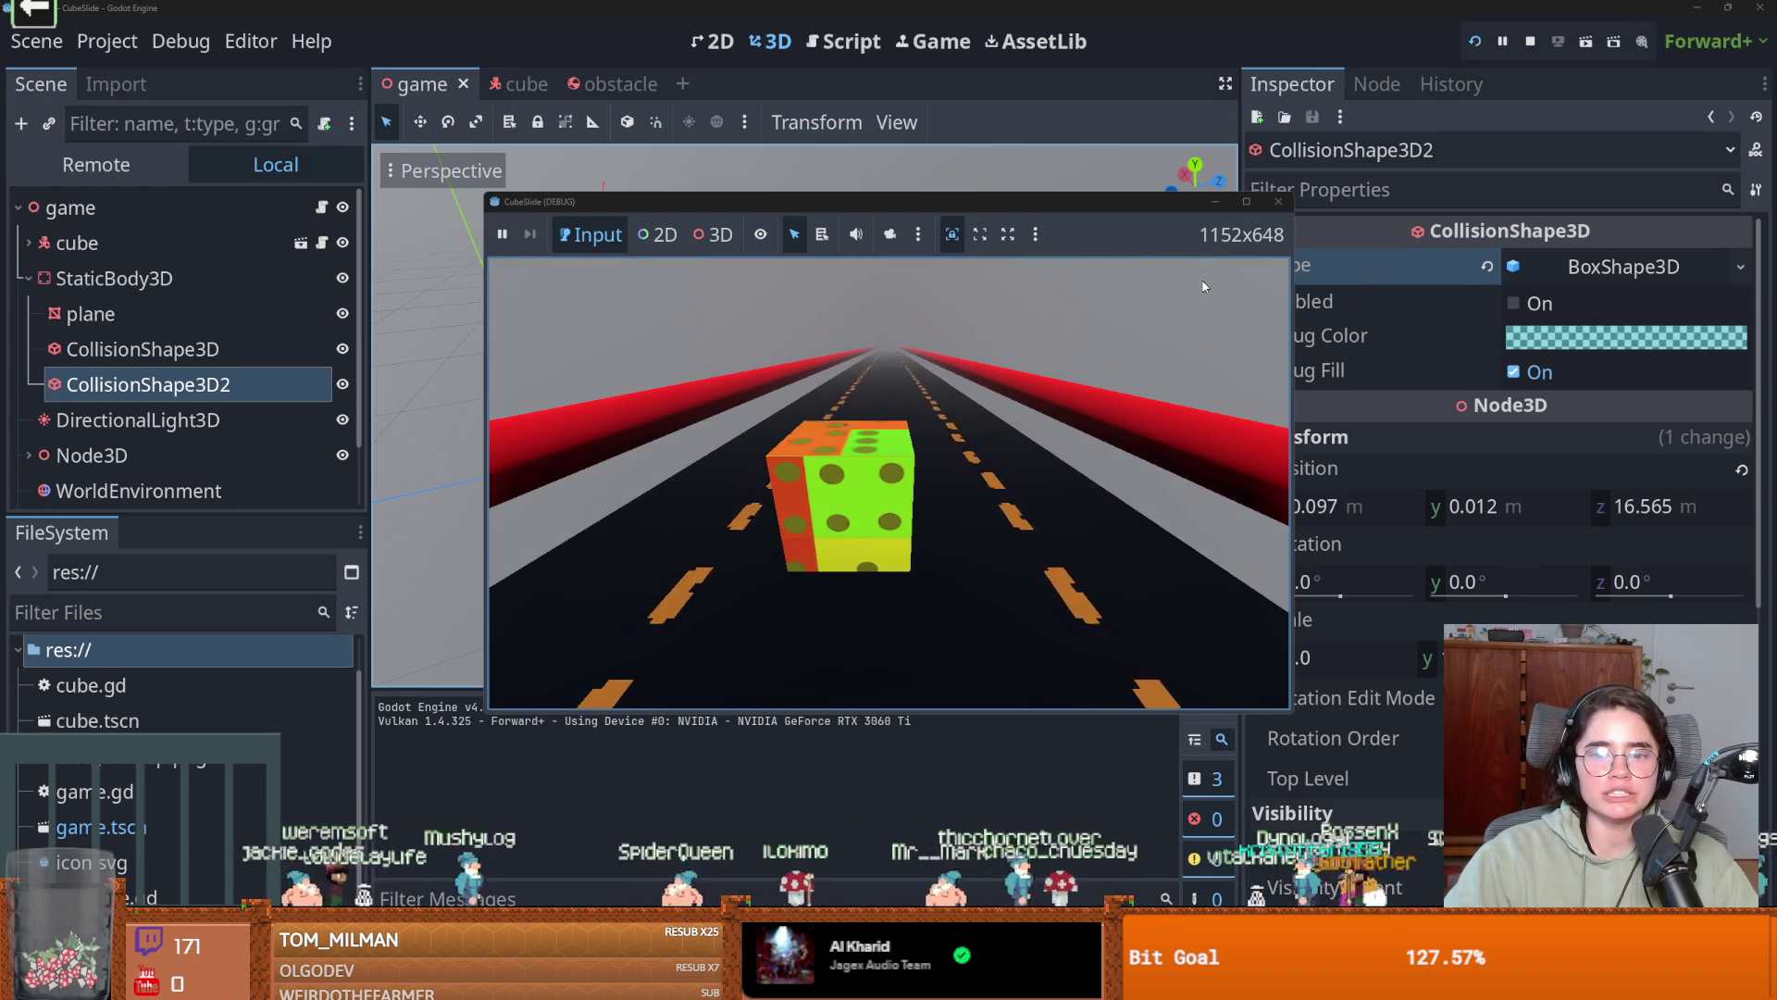
# Stop the game and change obstacle.gd line 1 from RigidBody3D to 'extends StaticBody3D'.
pyautogui.click(1278, 202)
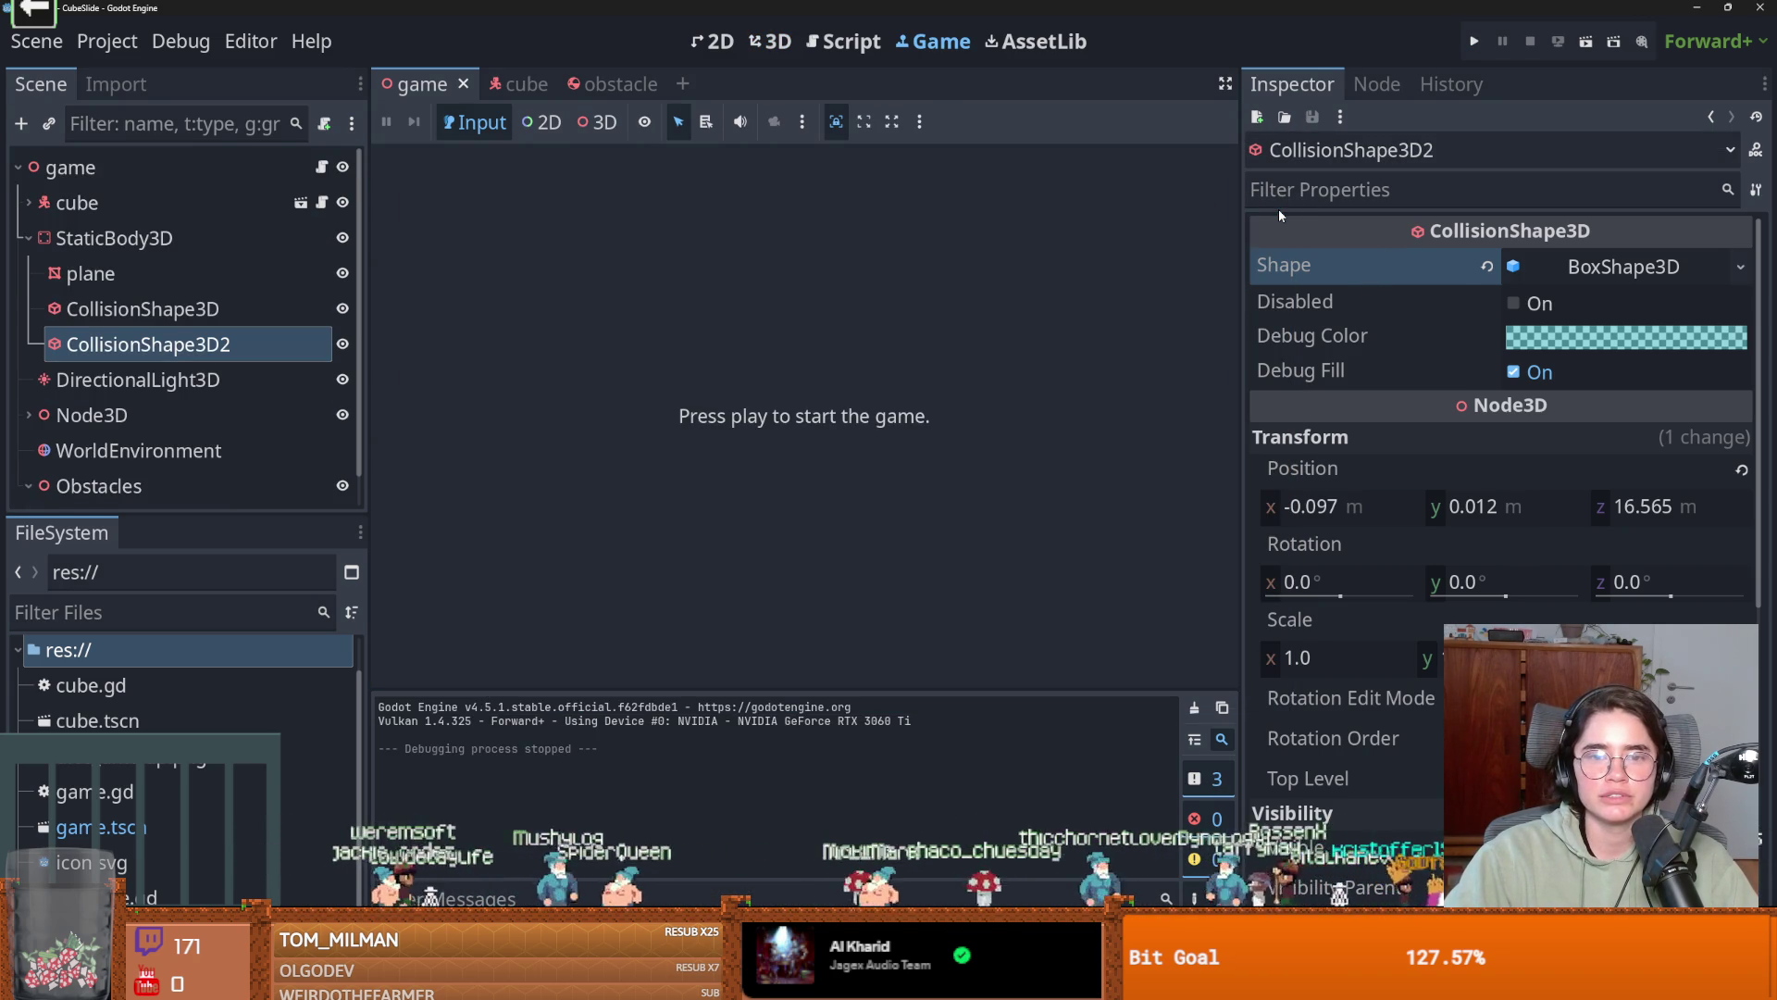
pyautogui.click(606, 84)
pyautogui.click(330, 169)
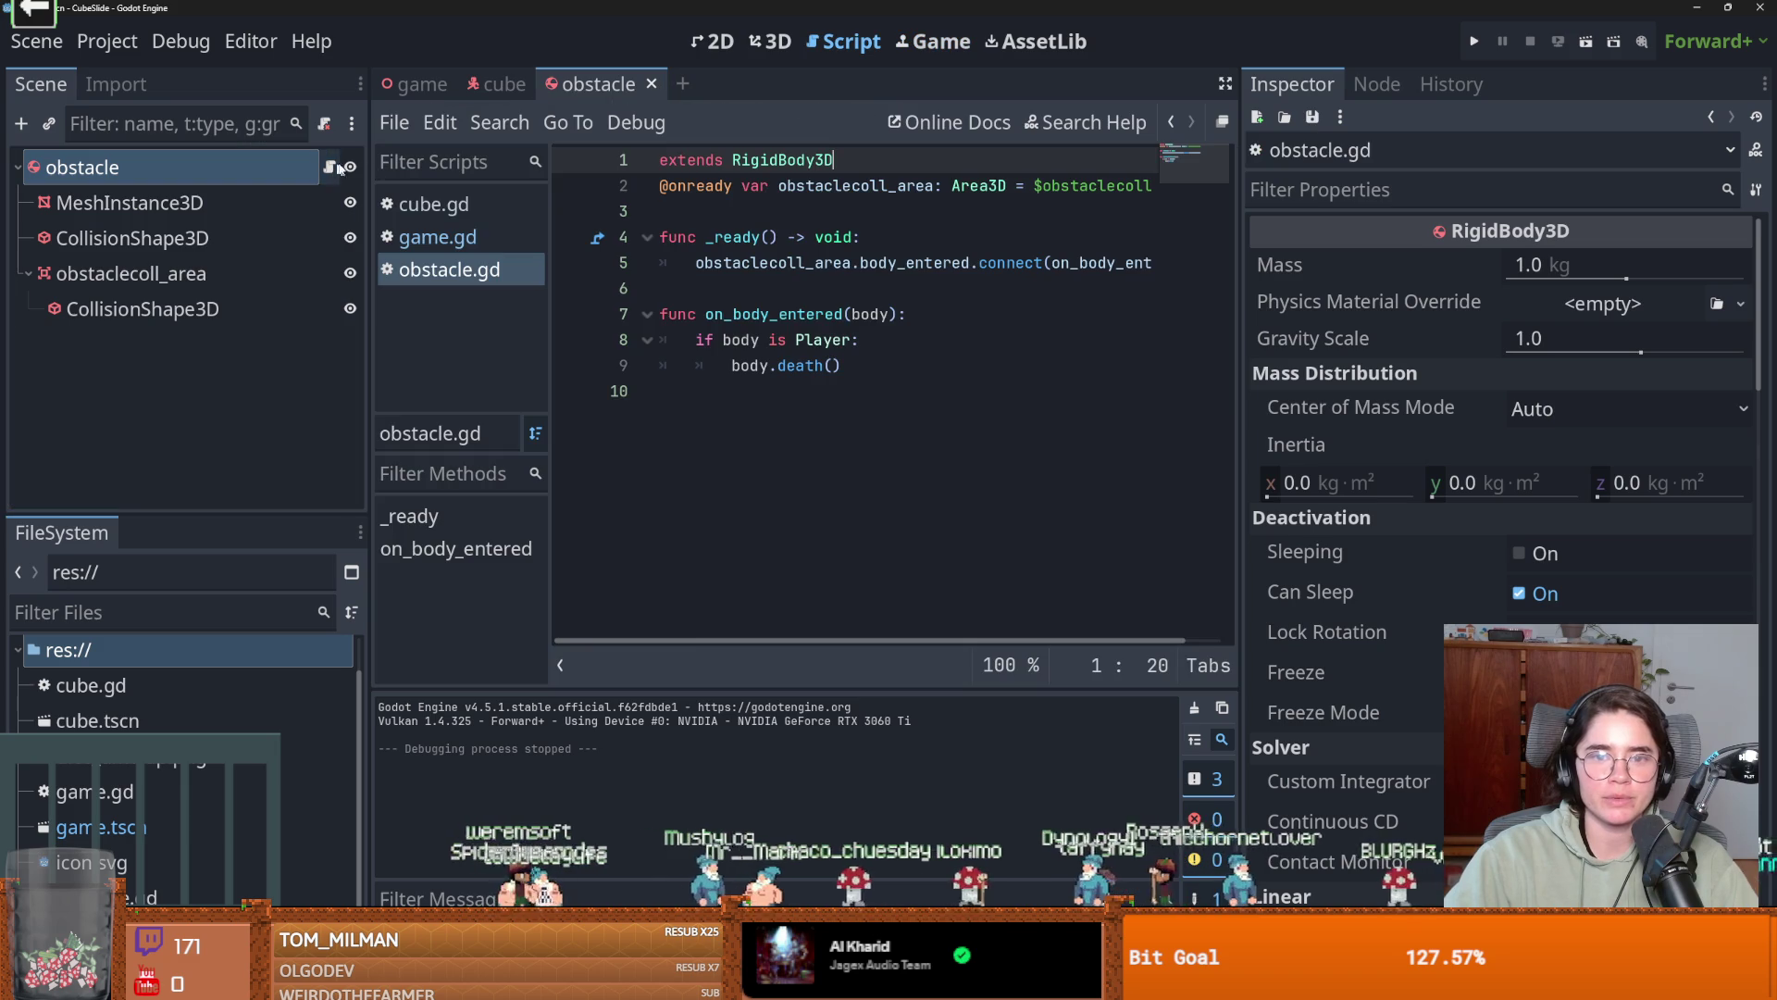
pyautogui.doubleClick(800, 153)
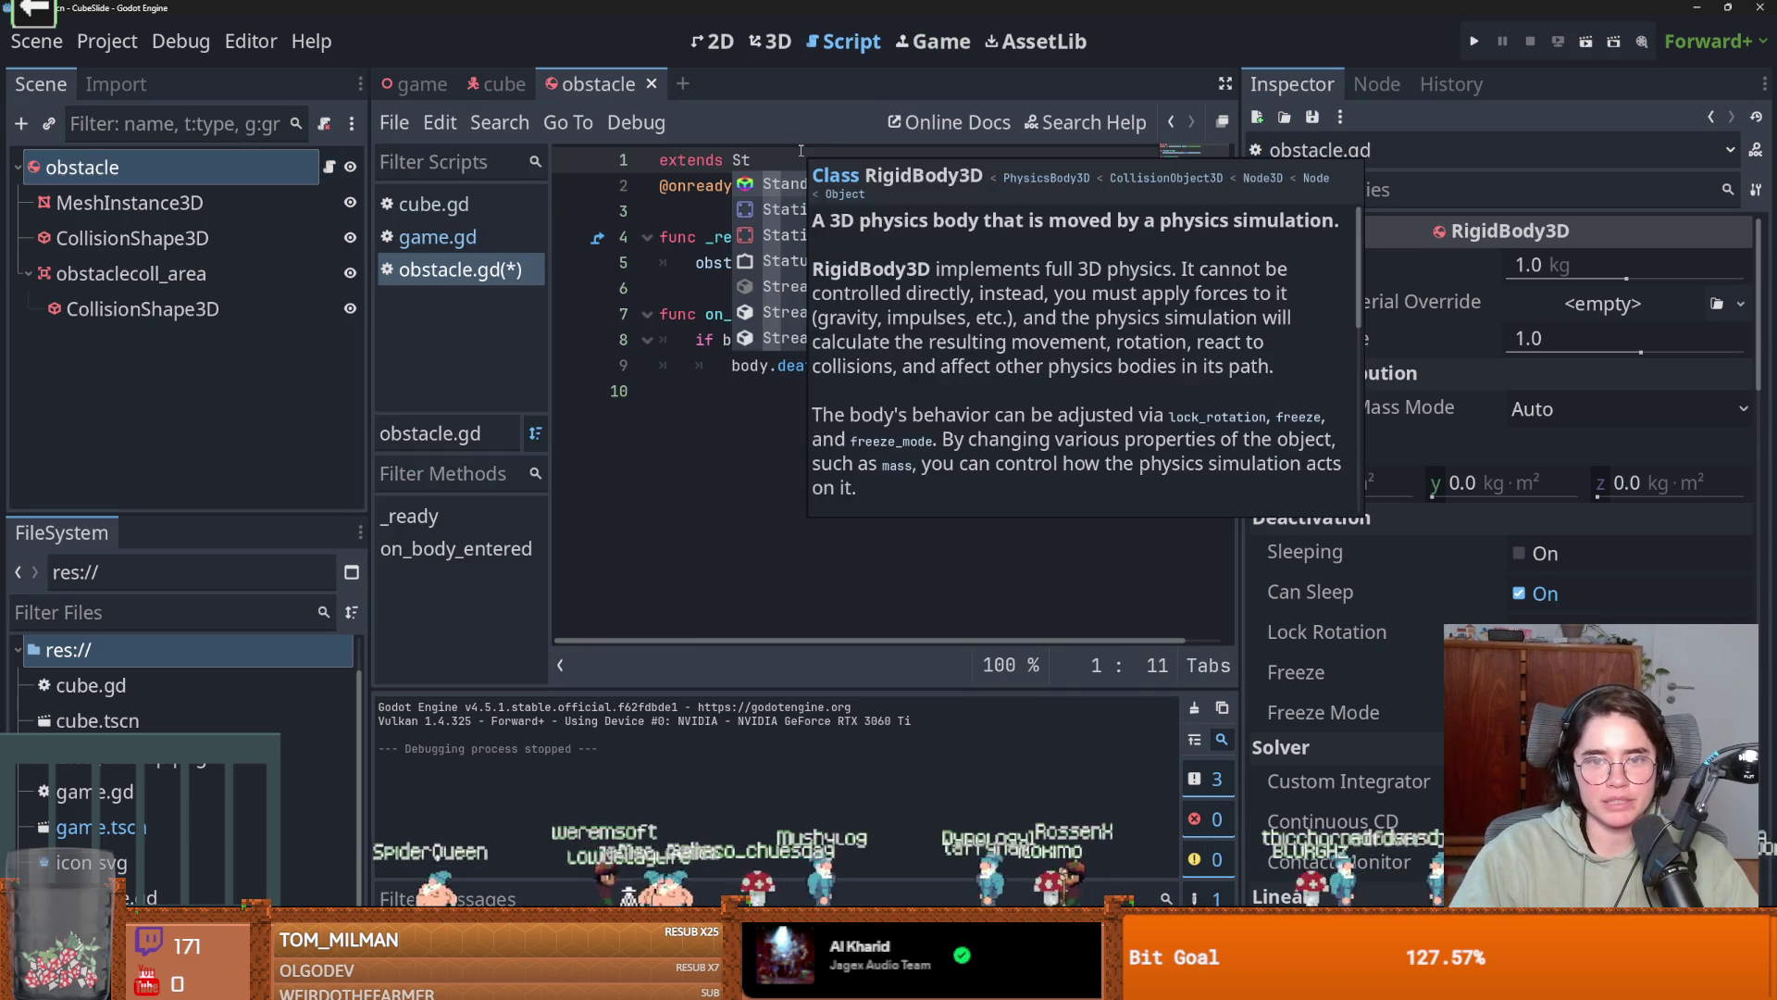
pyautogui.write('Sti')
pyautogui.press('BackSpace')
pyautogui.write('at')
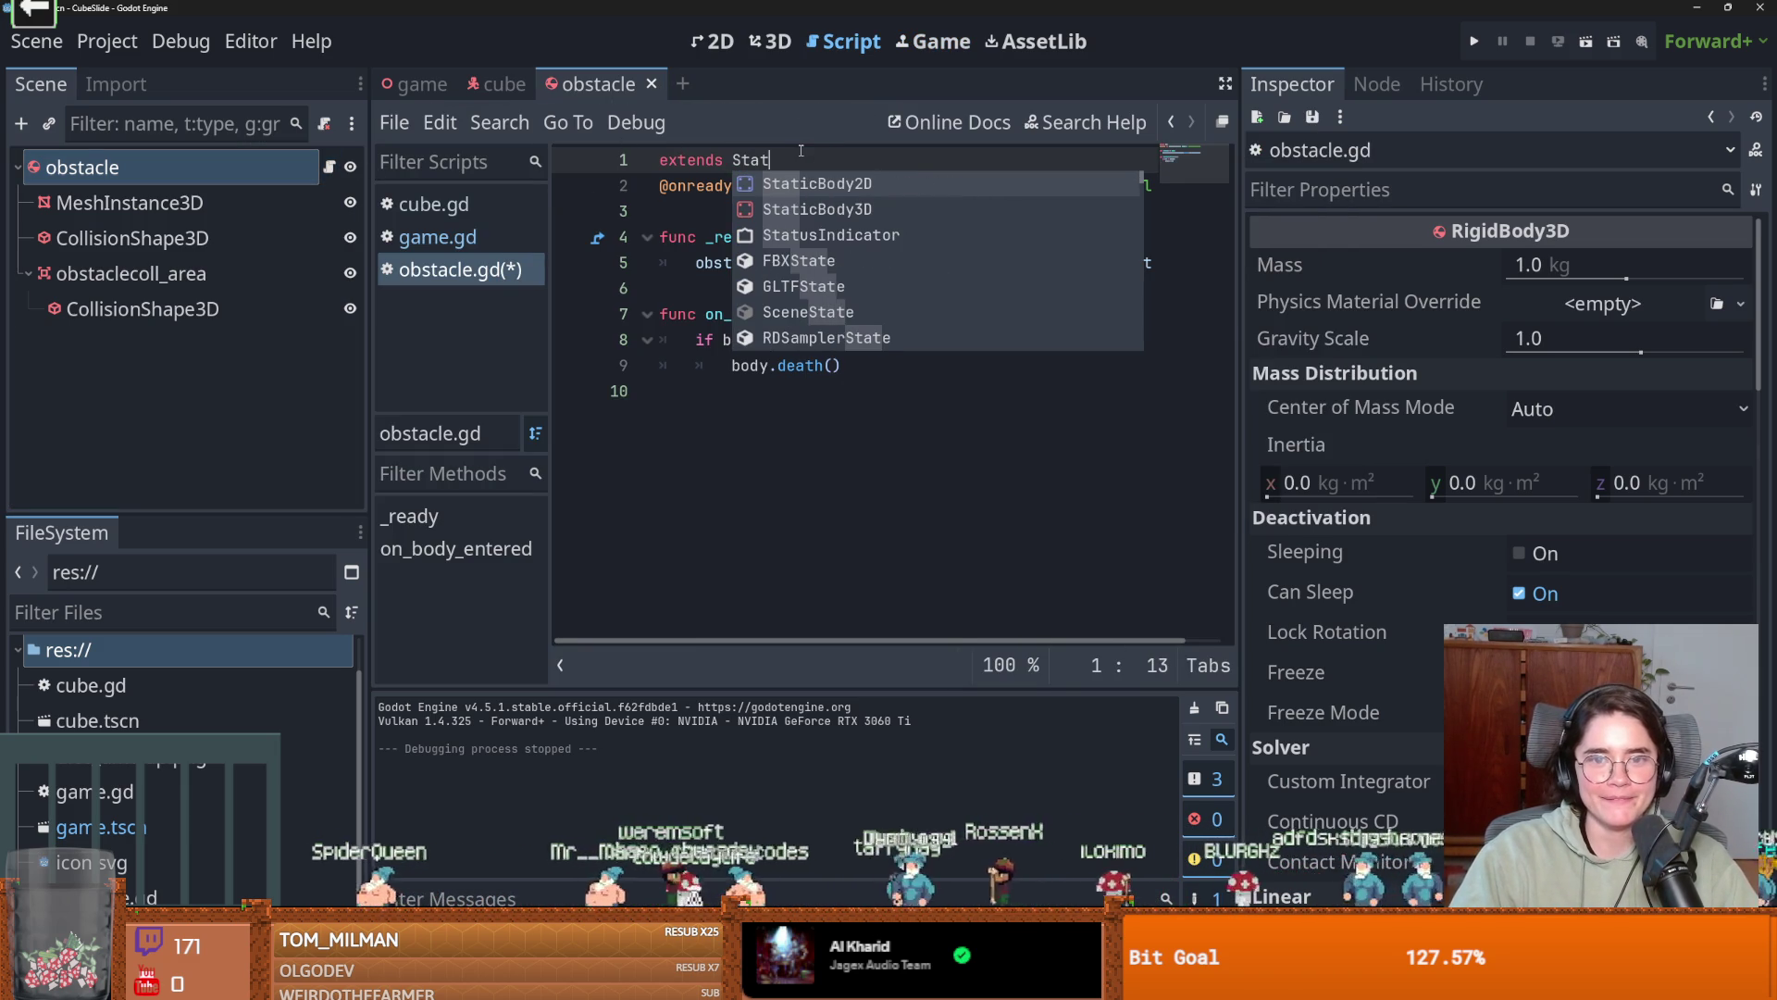
pyautogui.press('Down')
pyautogui.press('Return')
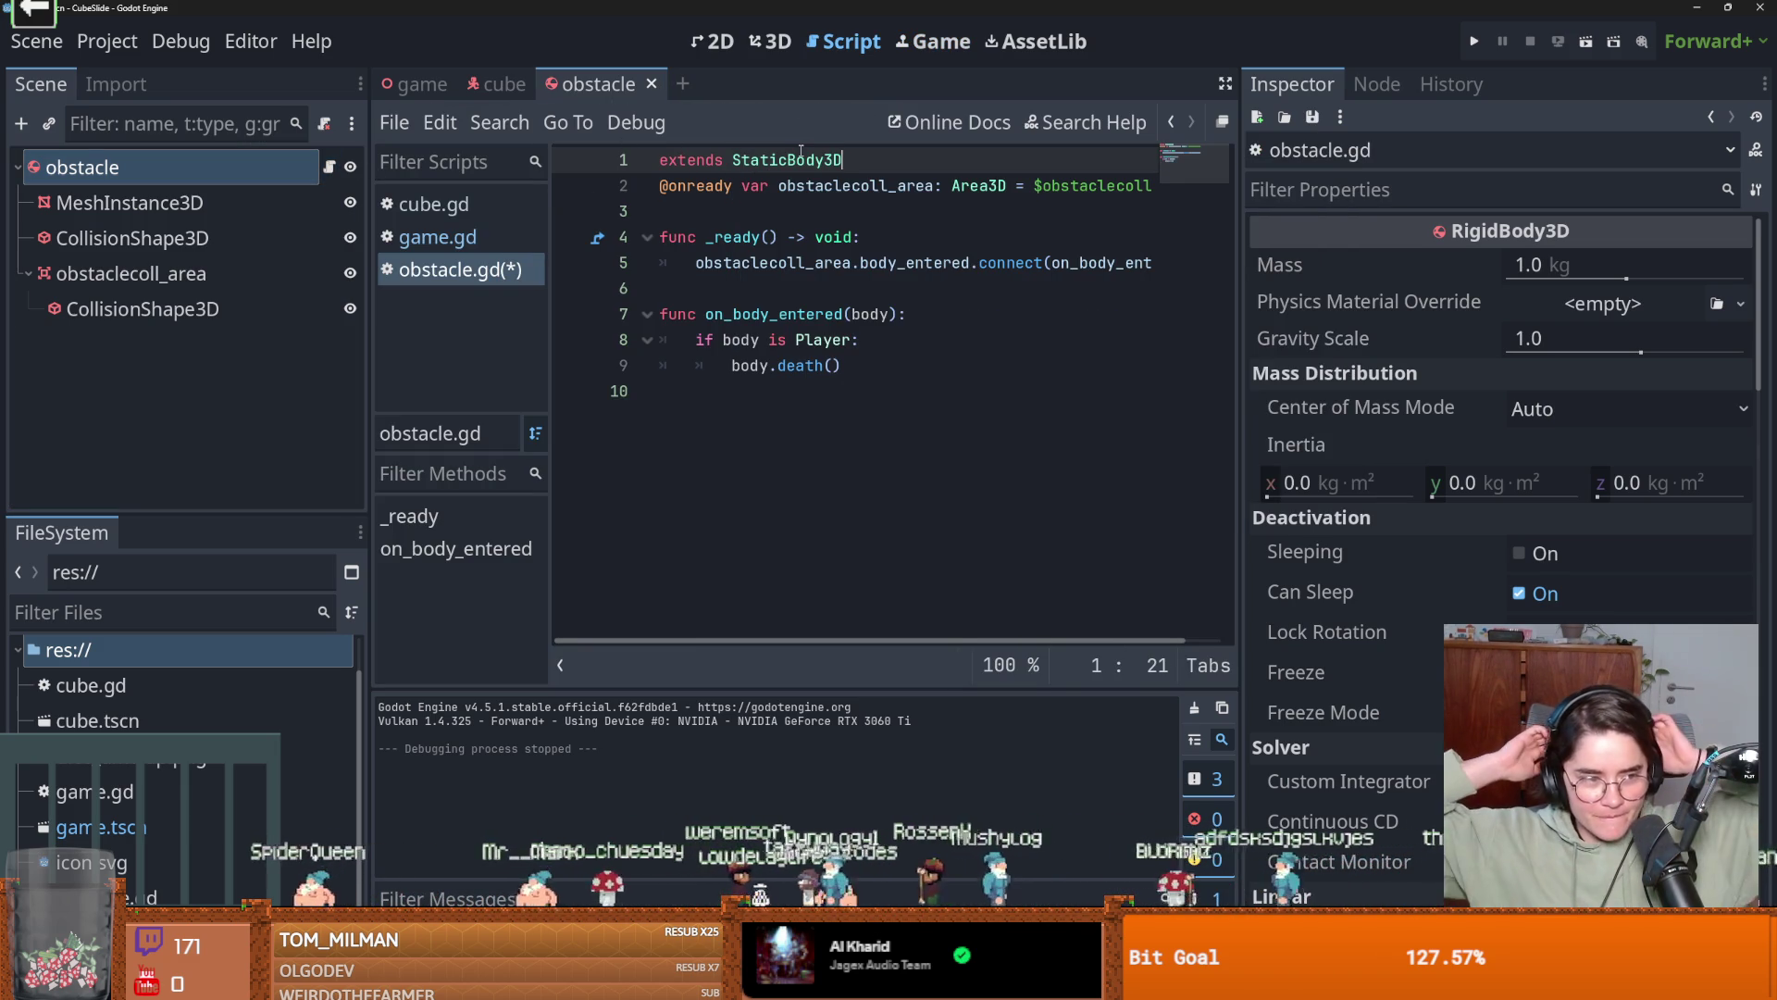
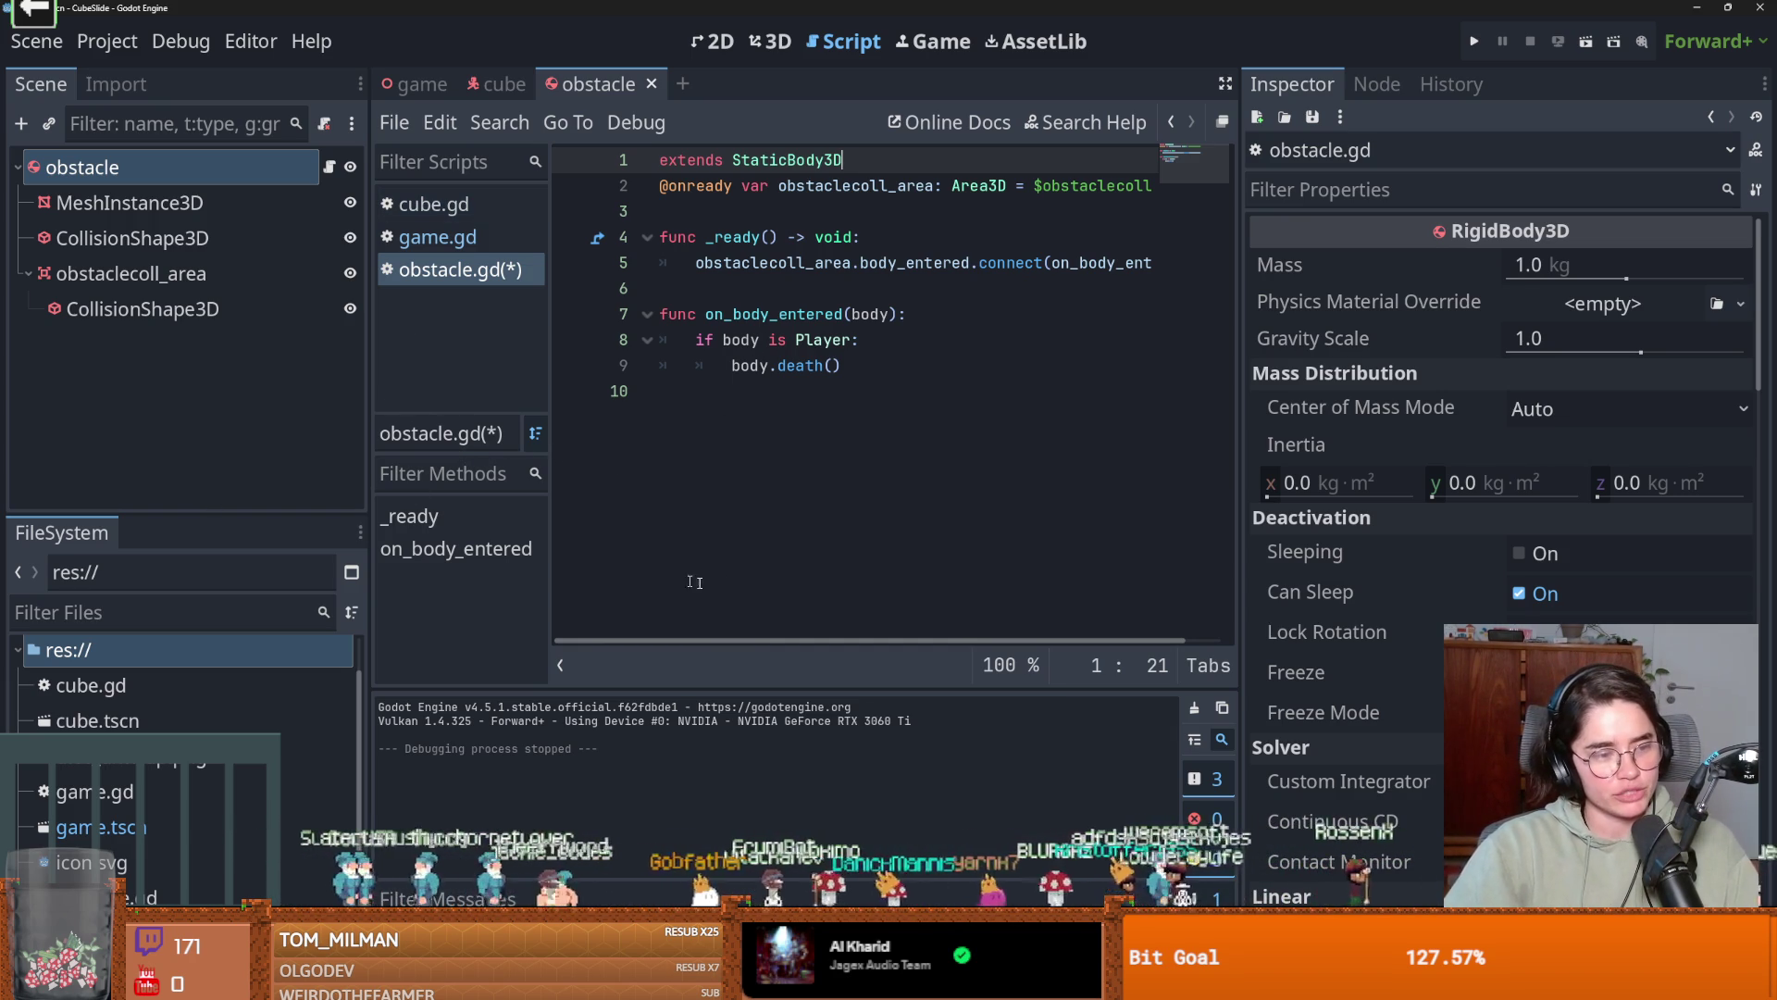
# Save obstacle.gd, change the obstacle root node from RigidBody3D to StaticBody3D, and save the scene.
pyautogui.click(681, 495)
pyautogui.hotkey('ctrl', 's')
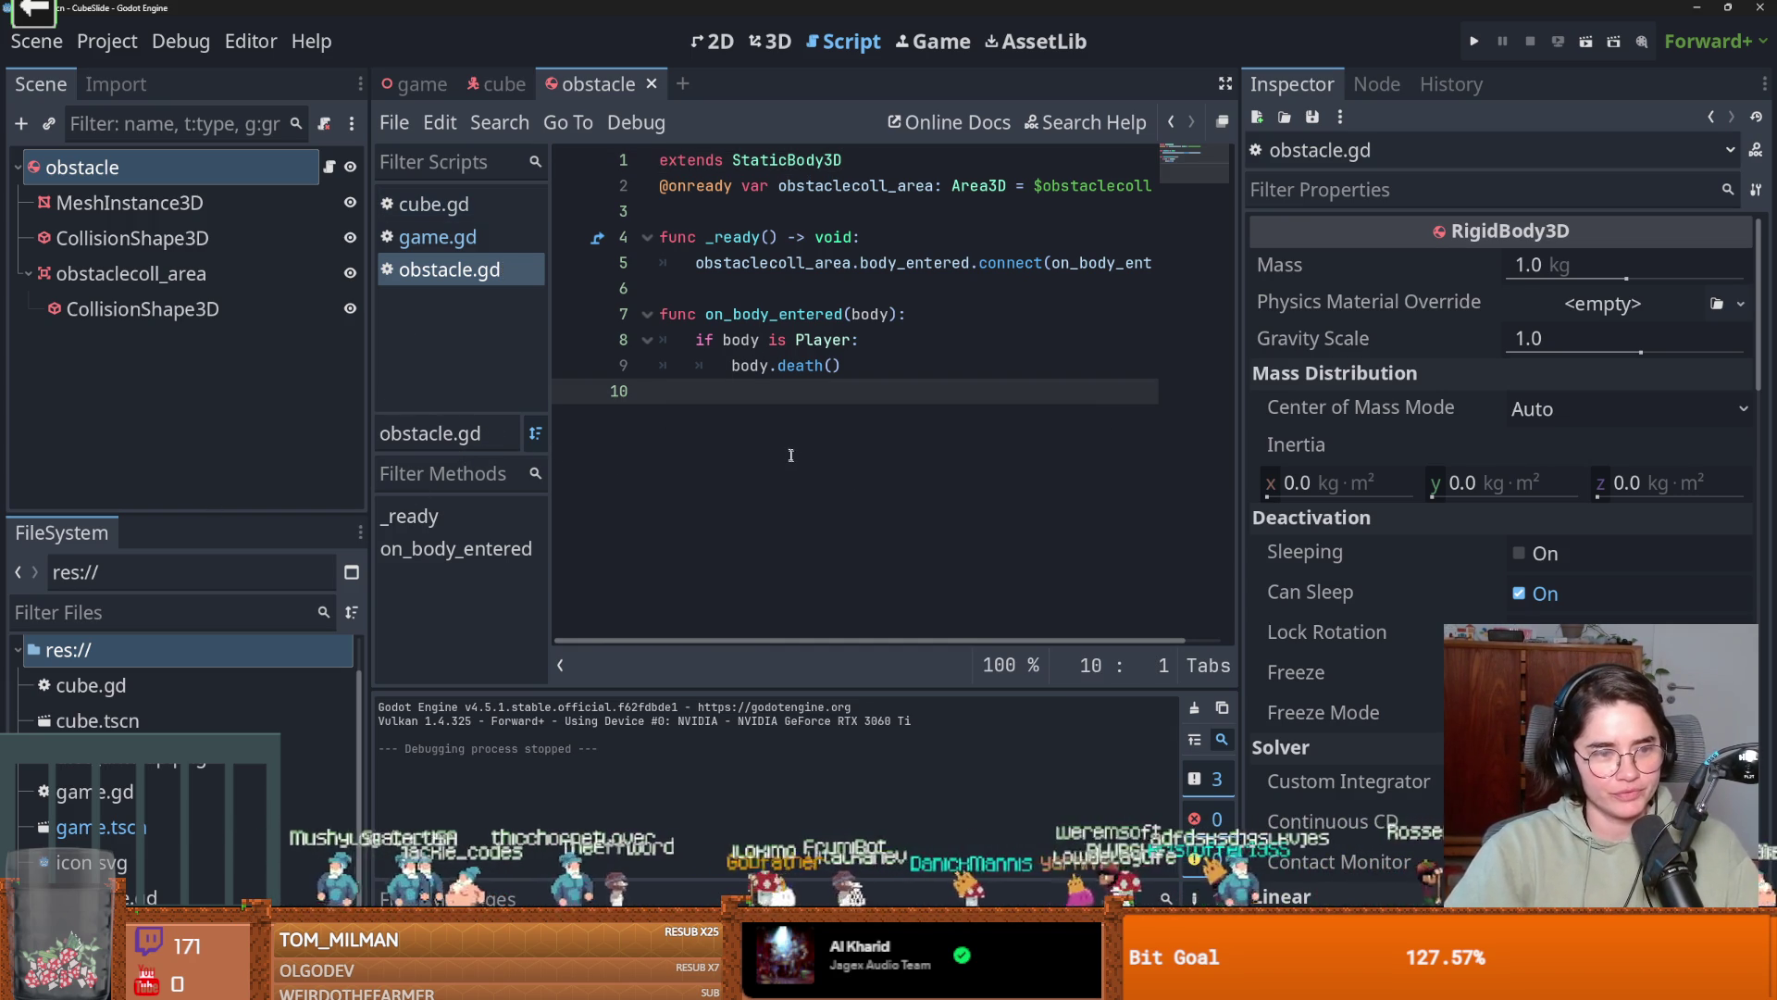
pyautogui.click(829, 160)
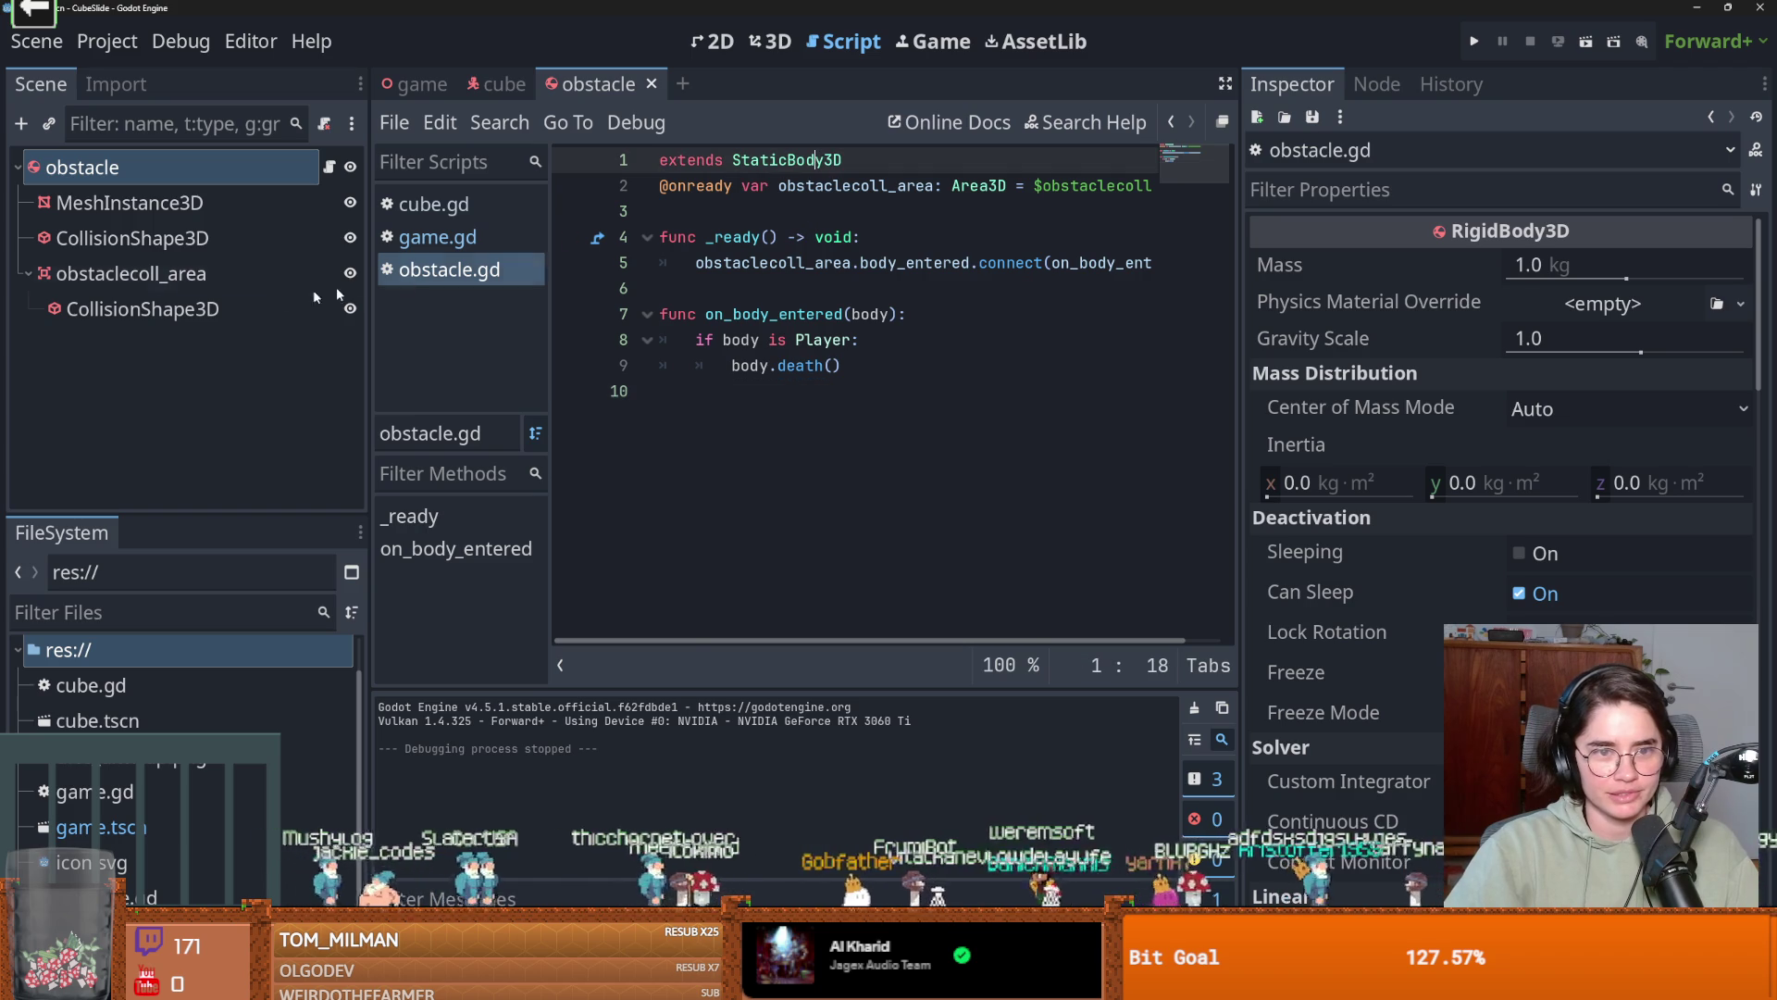
pyautogui.rightClick(204, 168)
pyautogui.click(181, 209)
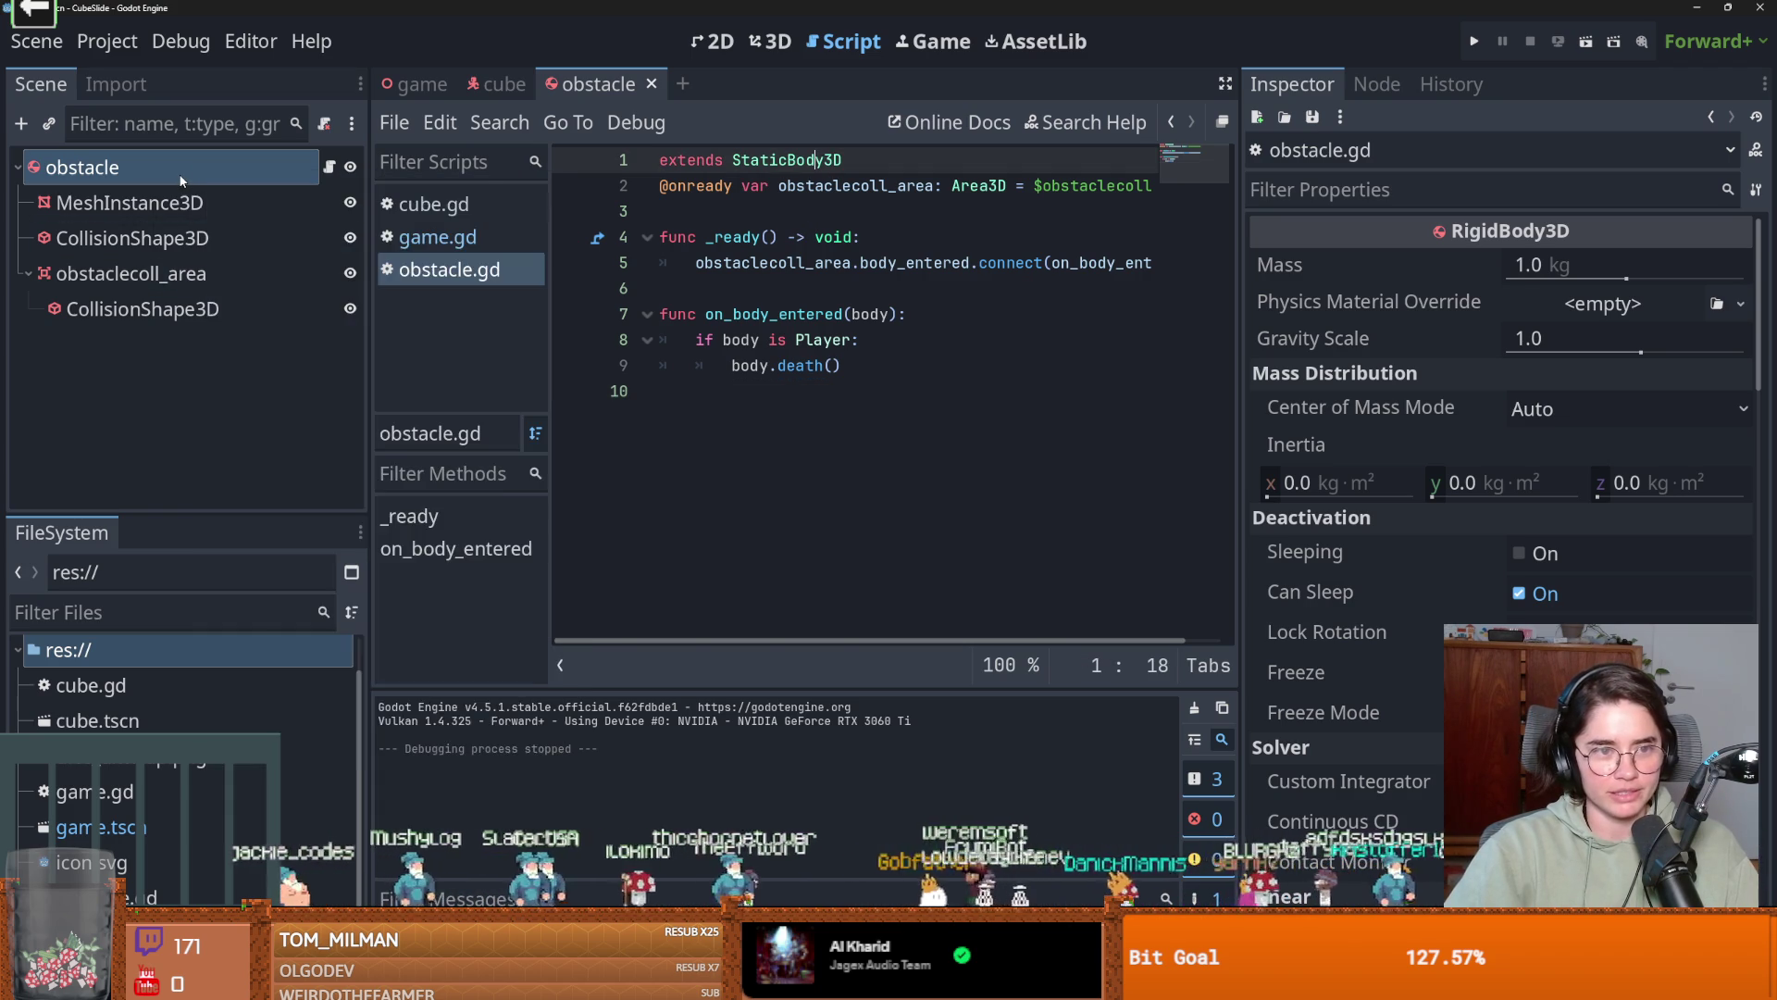
pyautogui.rightClick(177, 174)
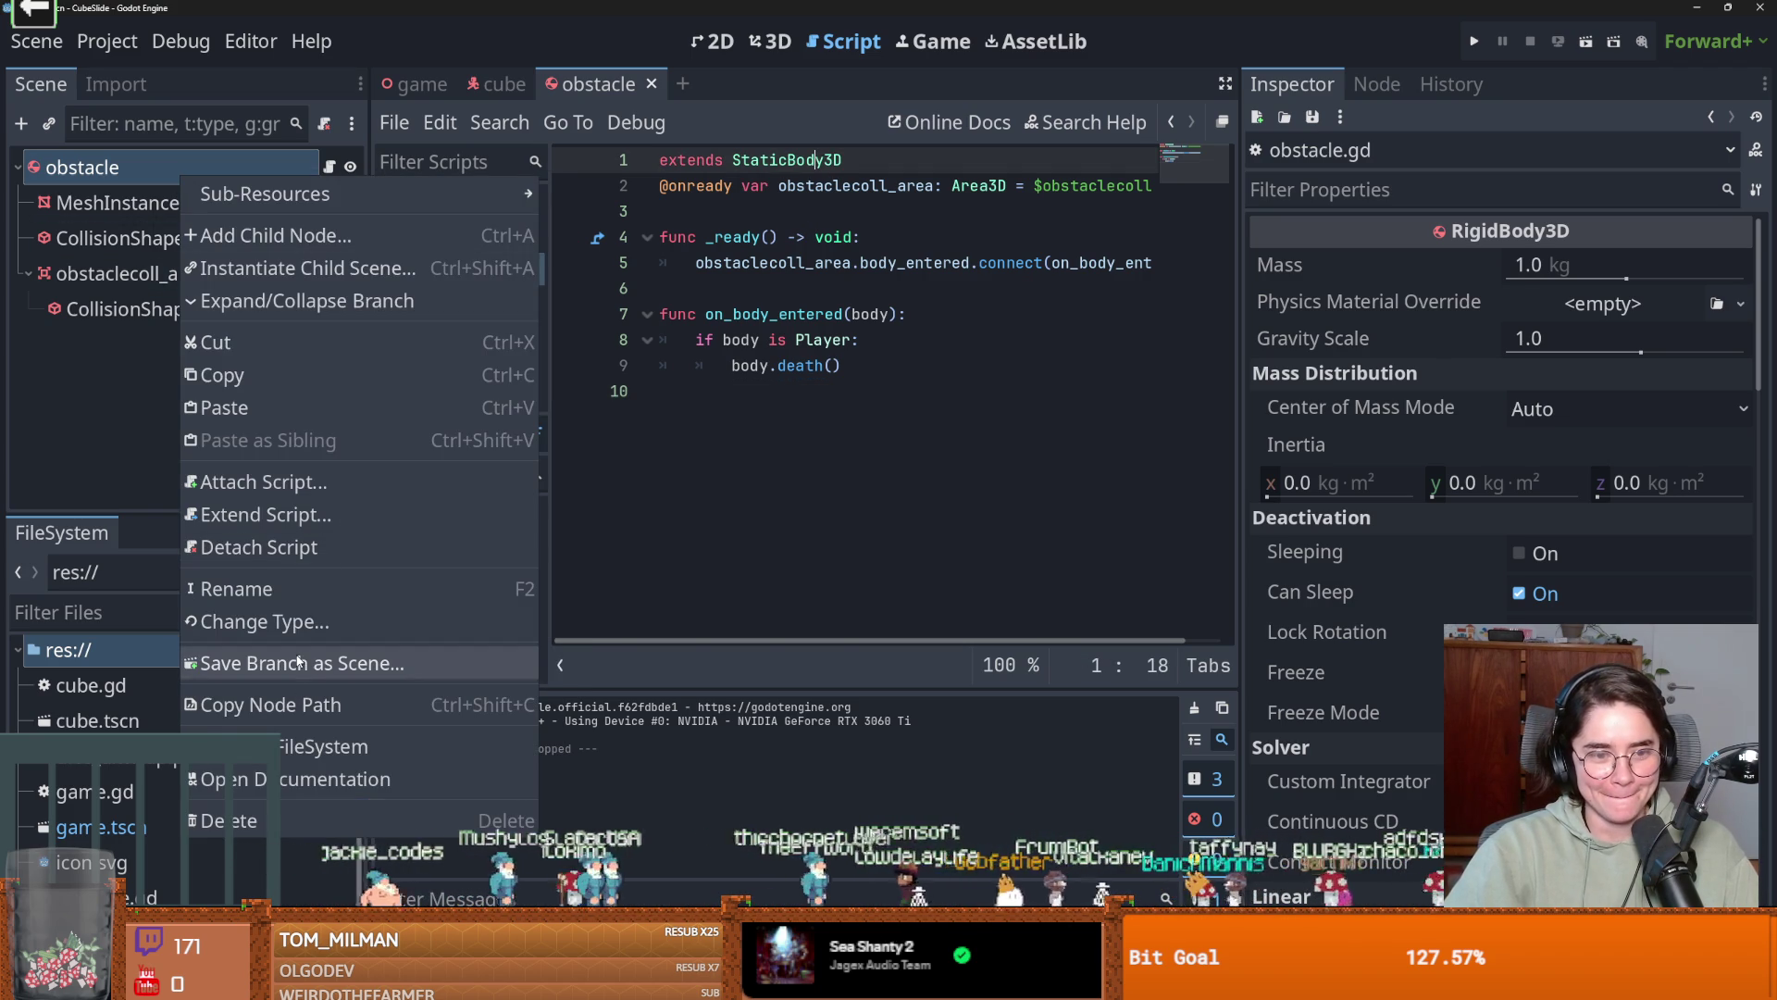
pyautogui.click(310, 629)
pyautogui.write('staitc')
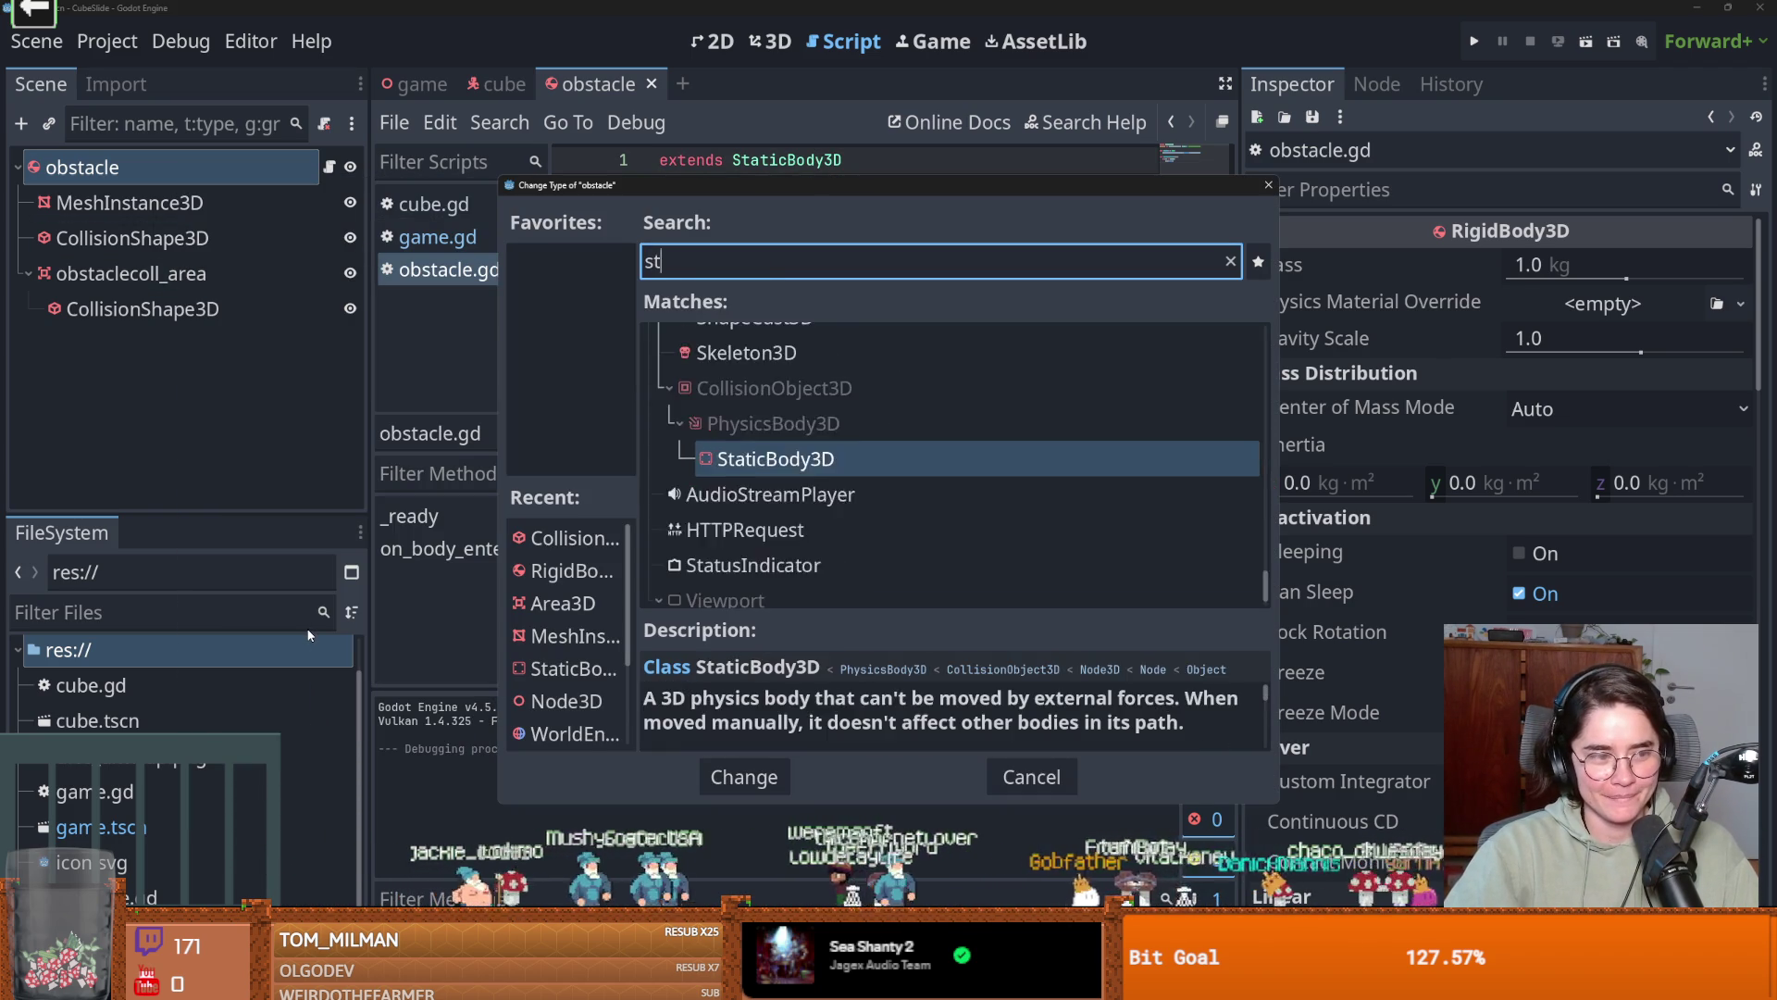
pyautogui.press('BackSpace')
pyautogui.press('BackSpace')
pyautogui.press('BackSpace')
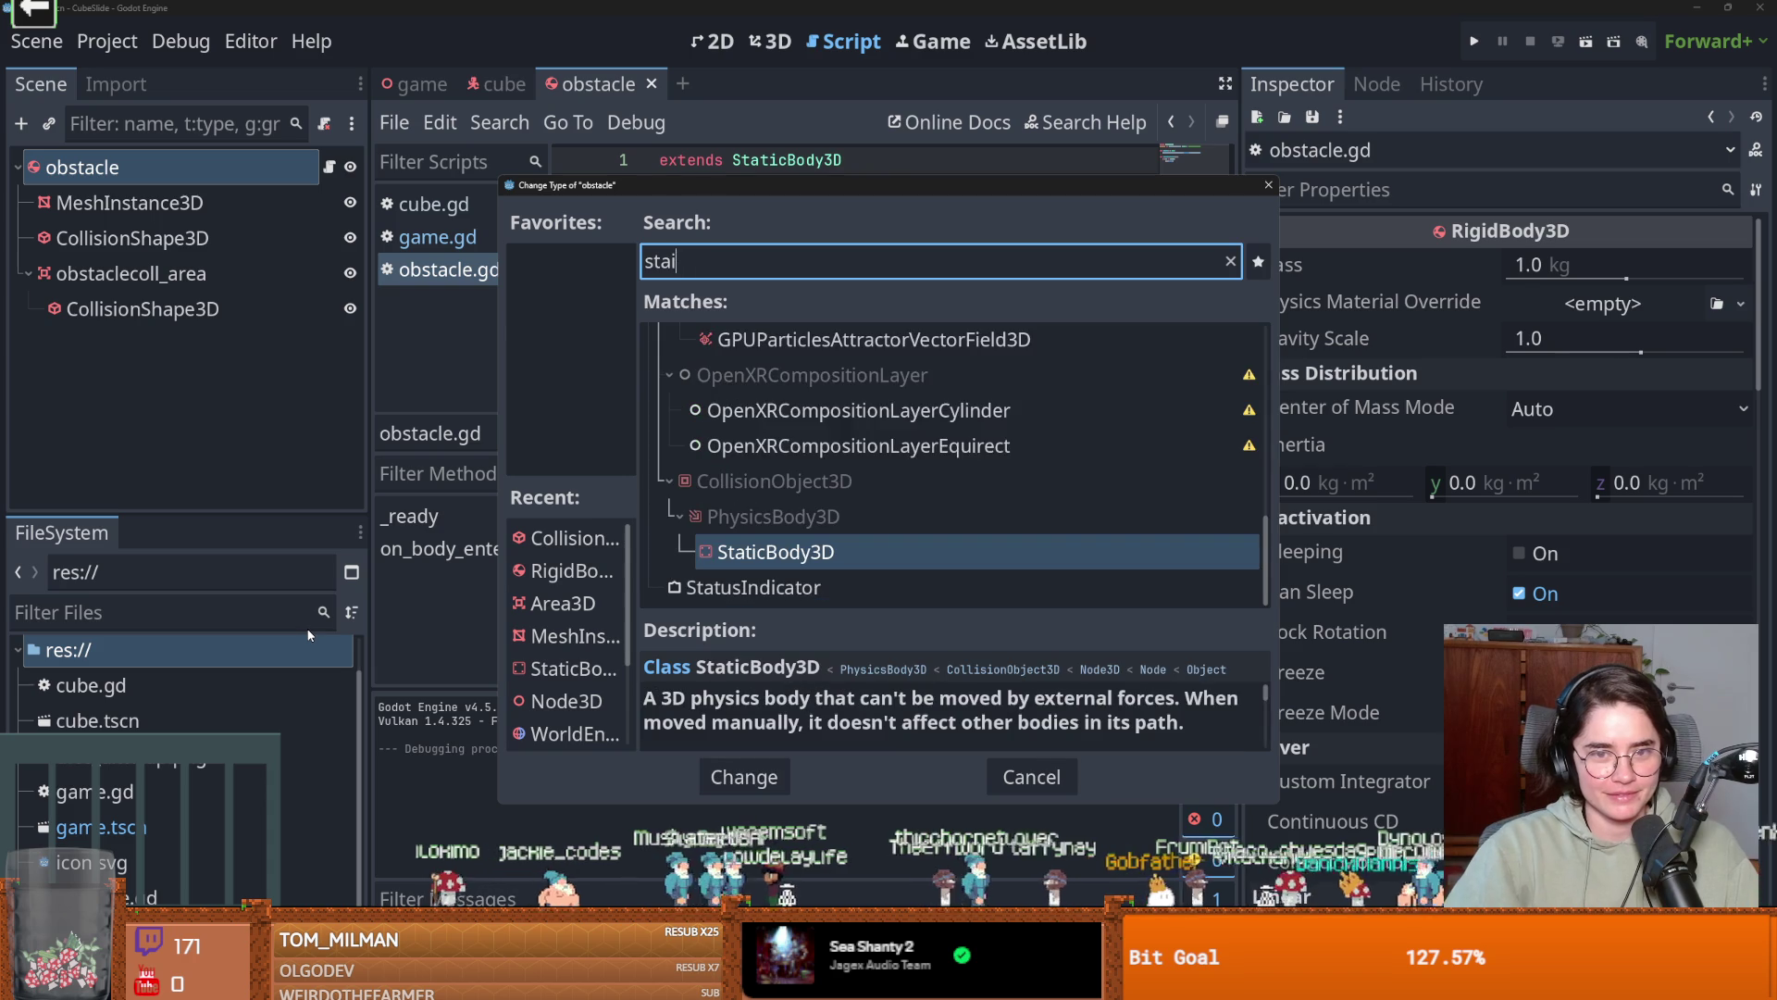
pyautogui.write('tic')
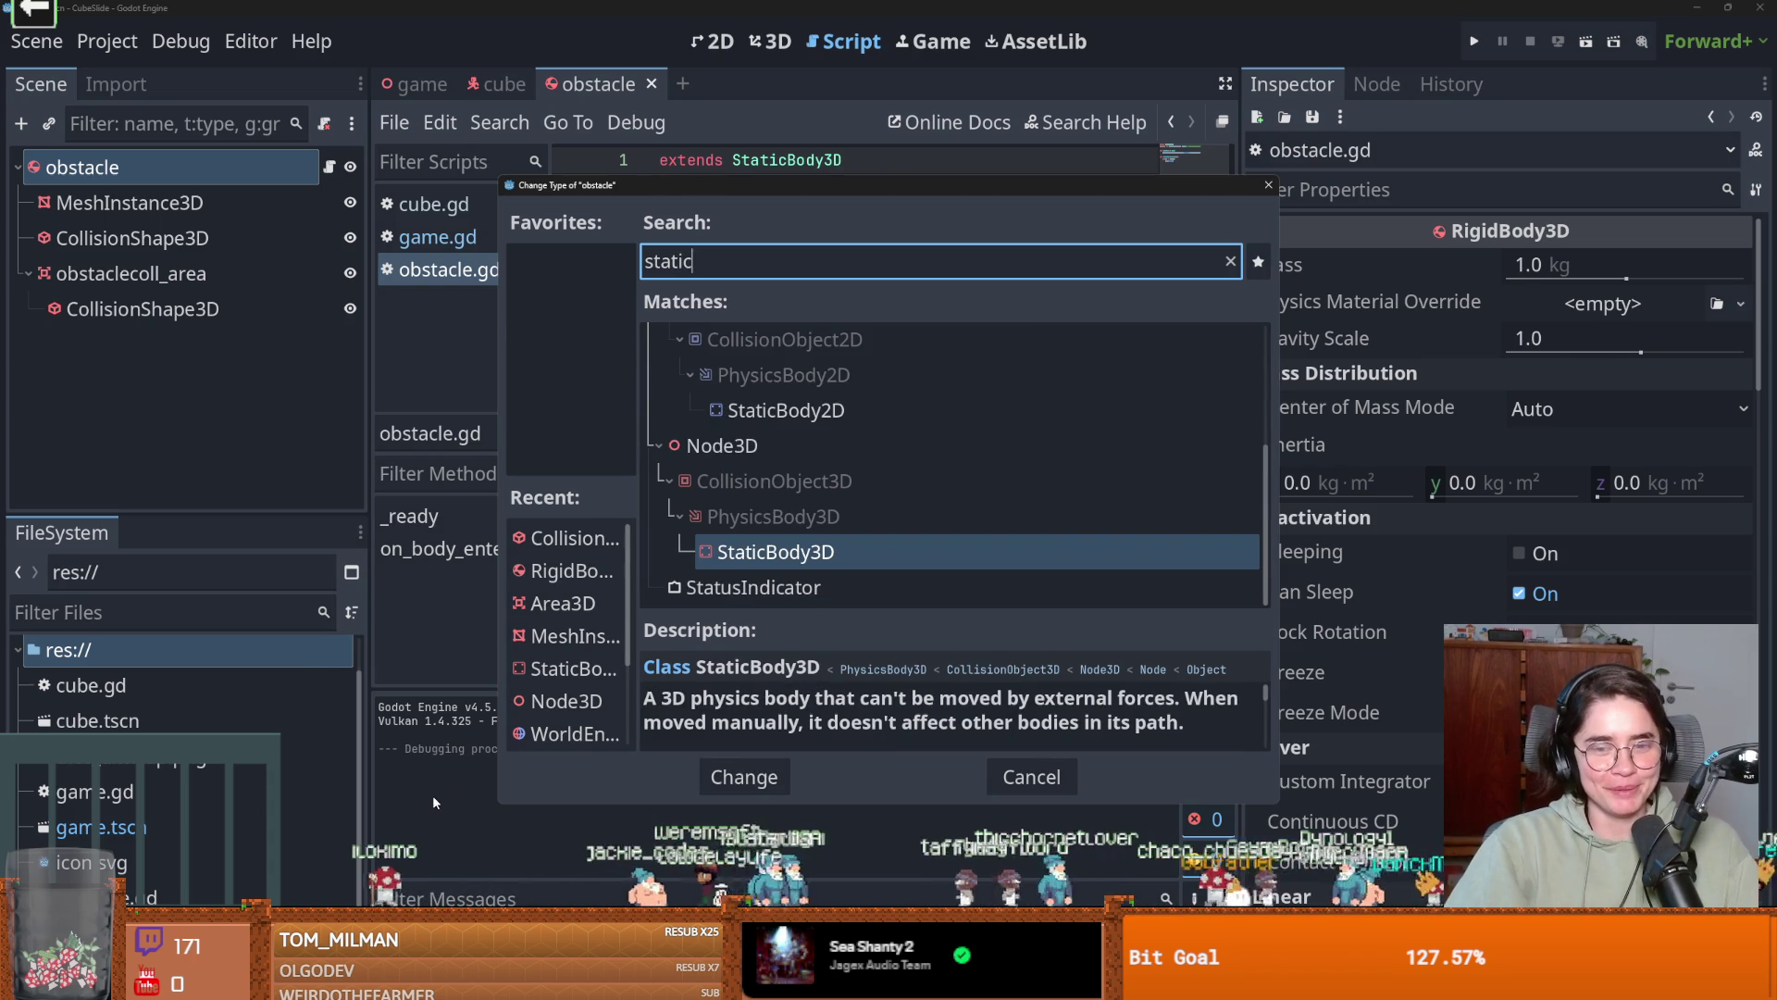
pyautogui.doubleClick(761, 551)
pyautogui.hotkey('ctrl', 's')
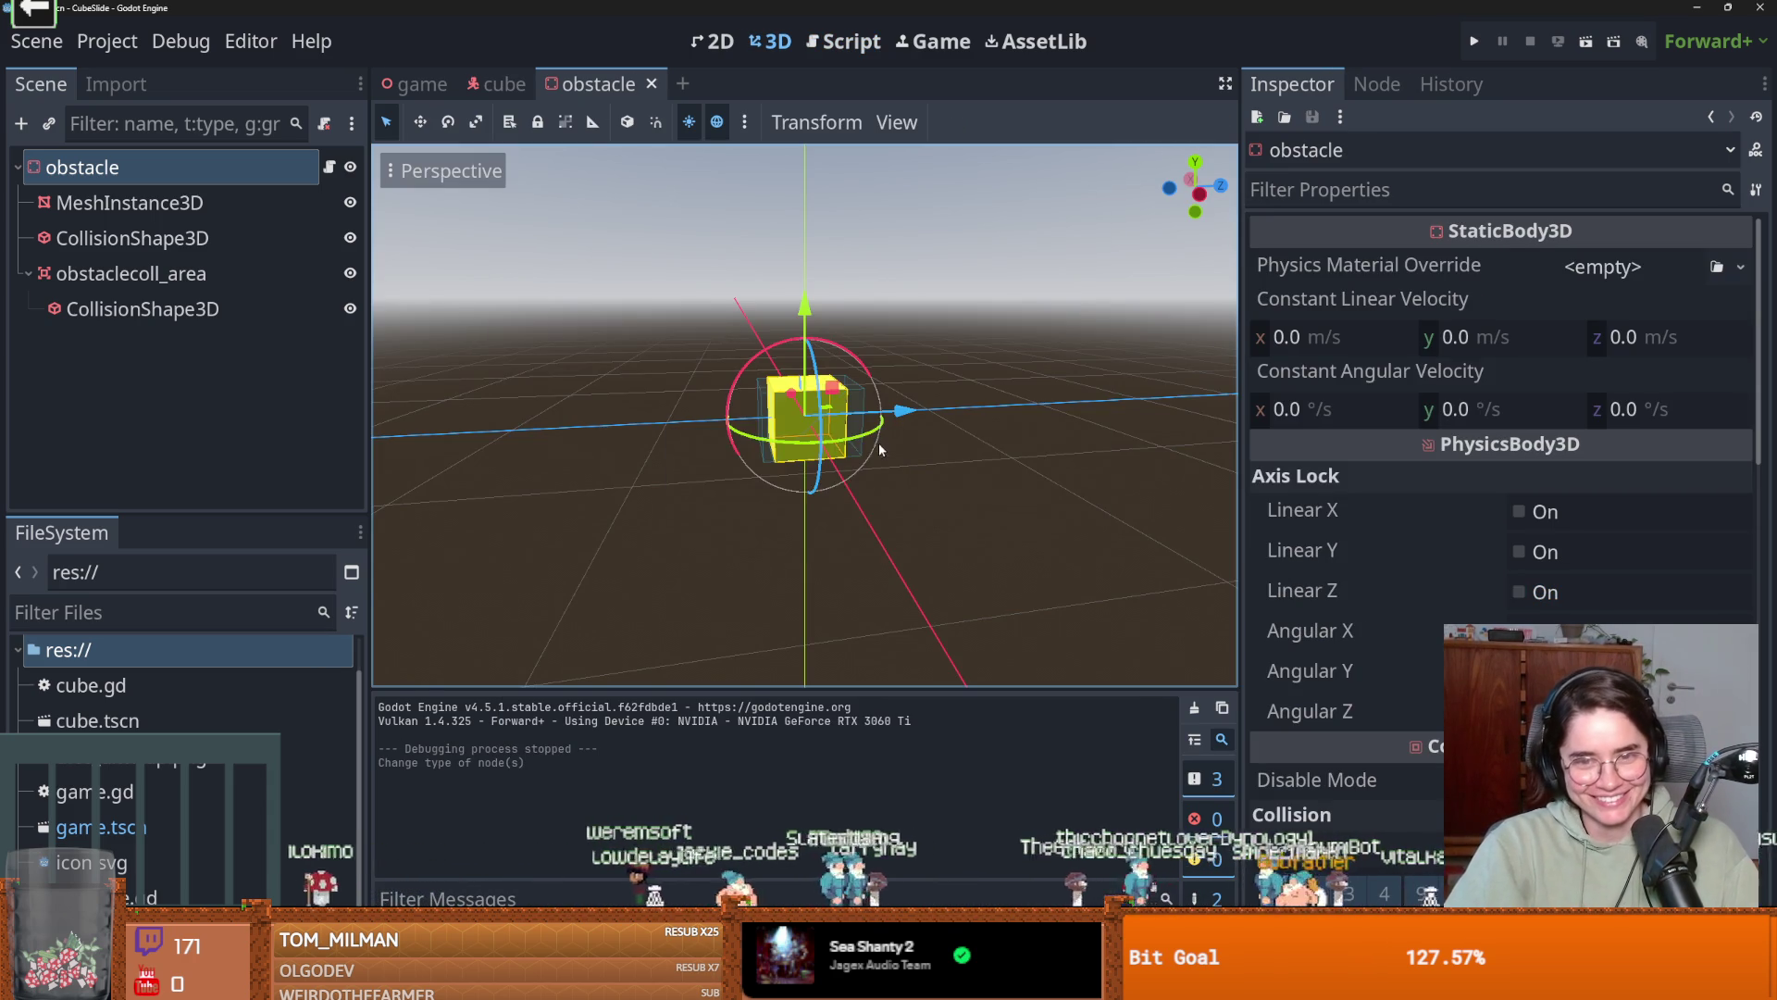
# Test-run the project to watch the cube on the red-edged road, then return to the game scene.
pyautogui.scroll(5, 875, 463)
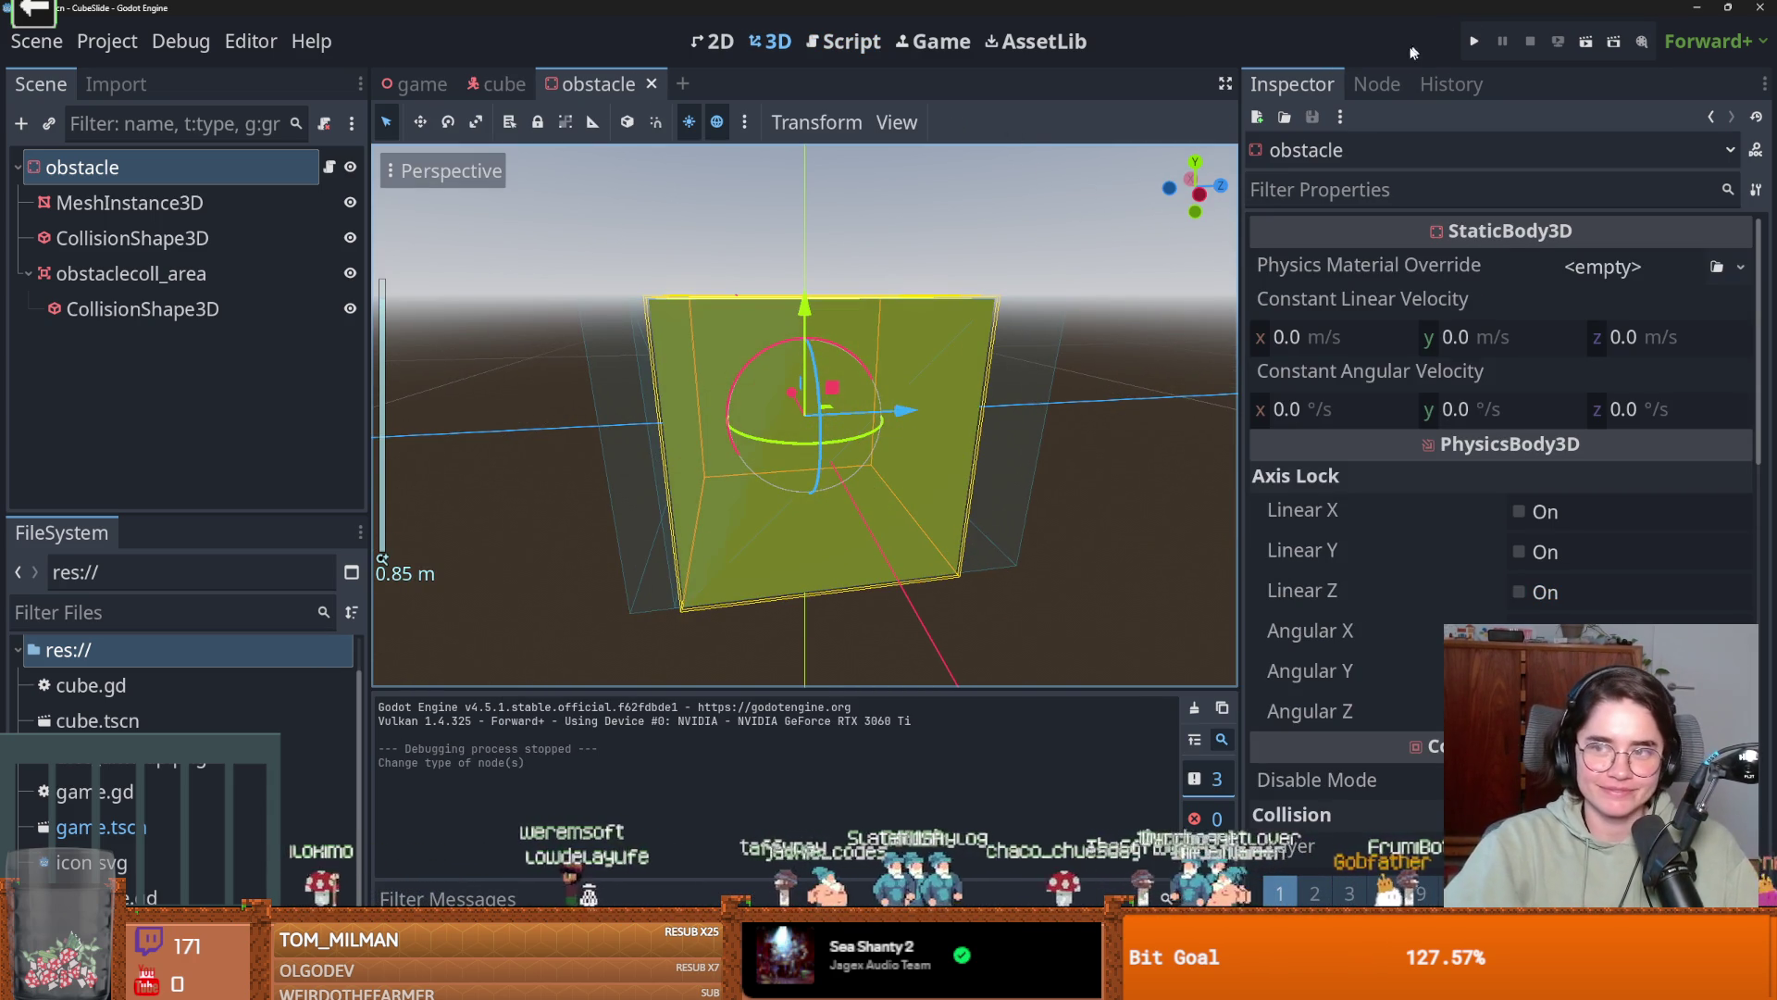
pyautogui.click(1474, 42)
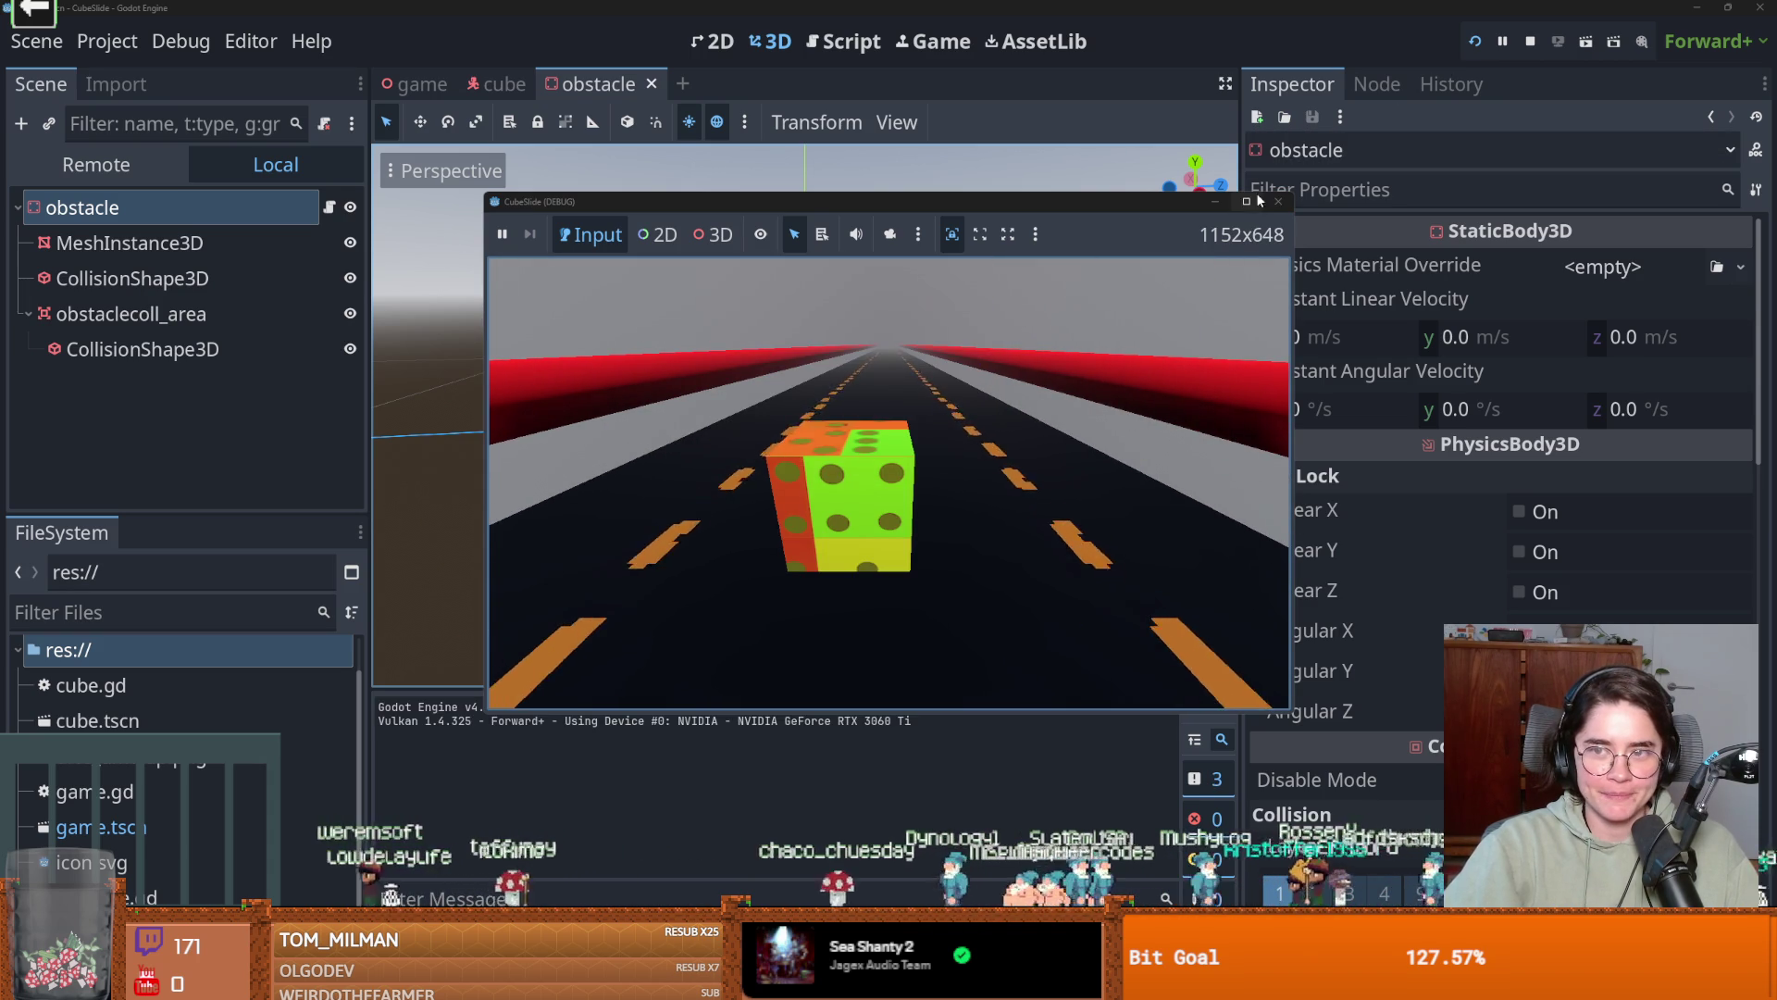
pyautogui.click(414, 84)
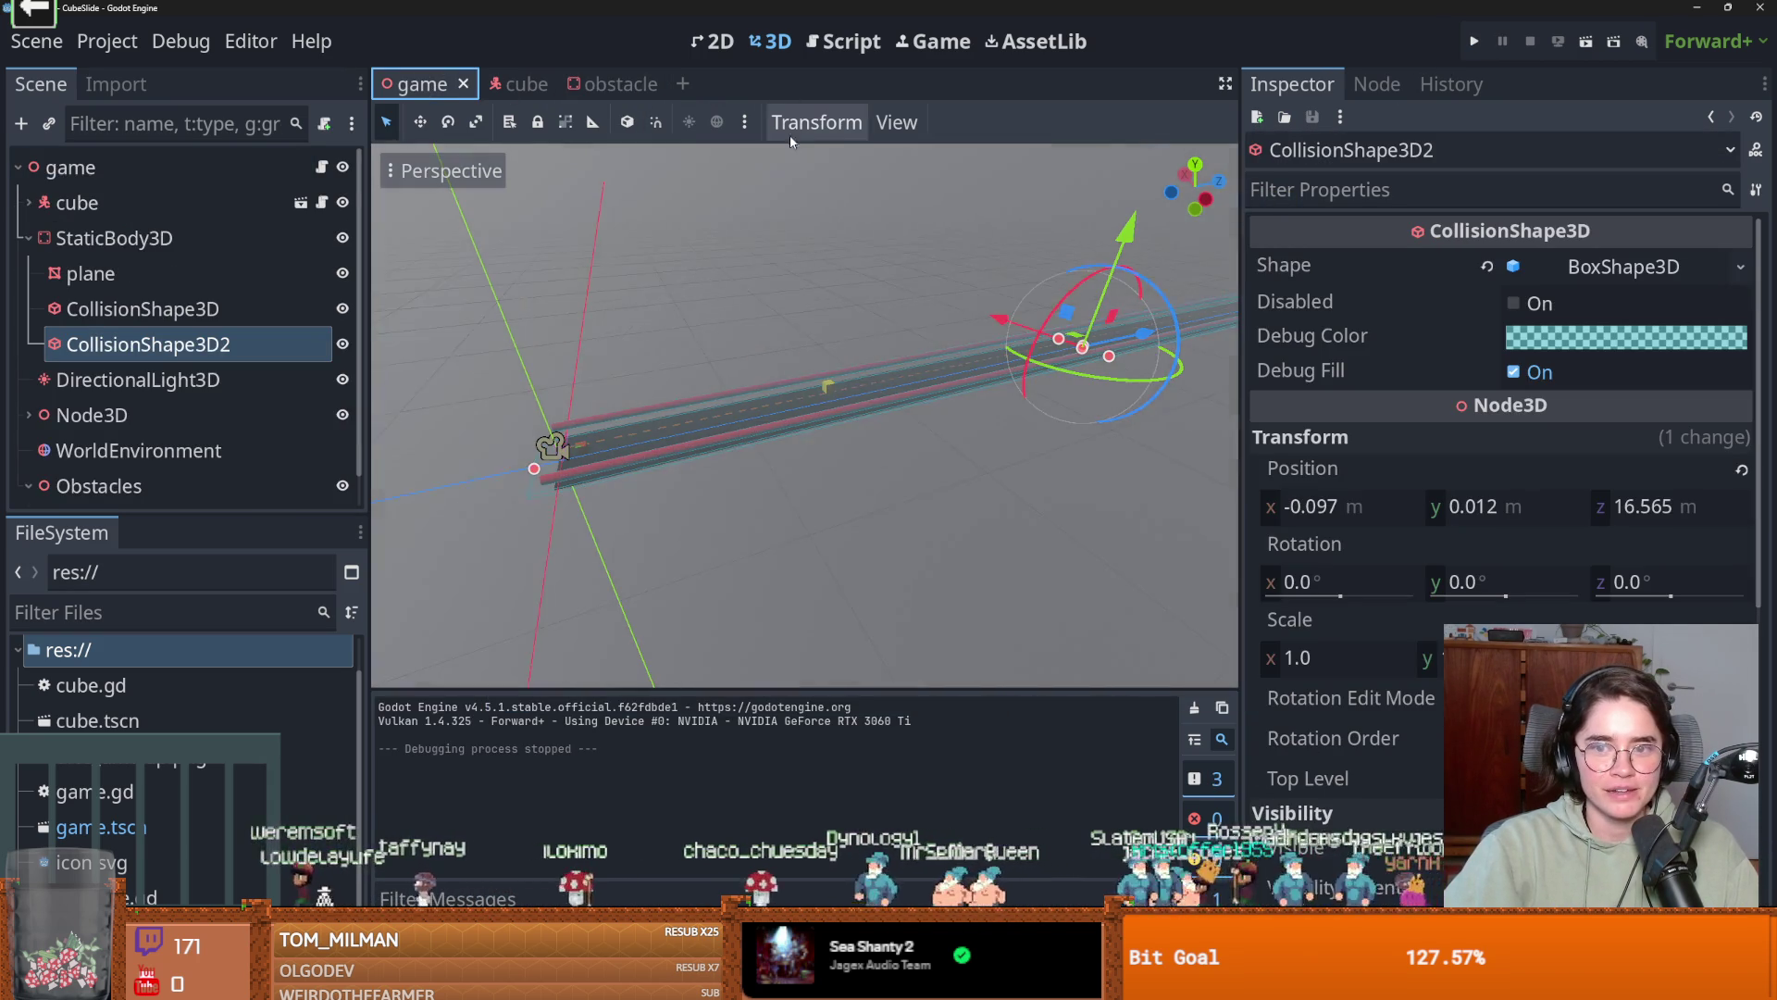
# Lower the yellow obstacle cube down onto the road.
pyautogui.scroll(5, 851, 362)
pyautogui.click(851, 362)
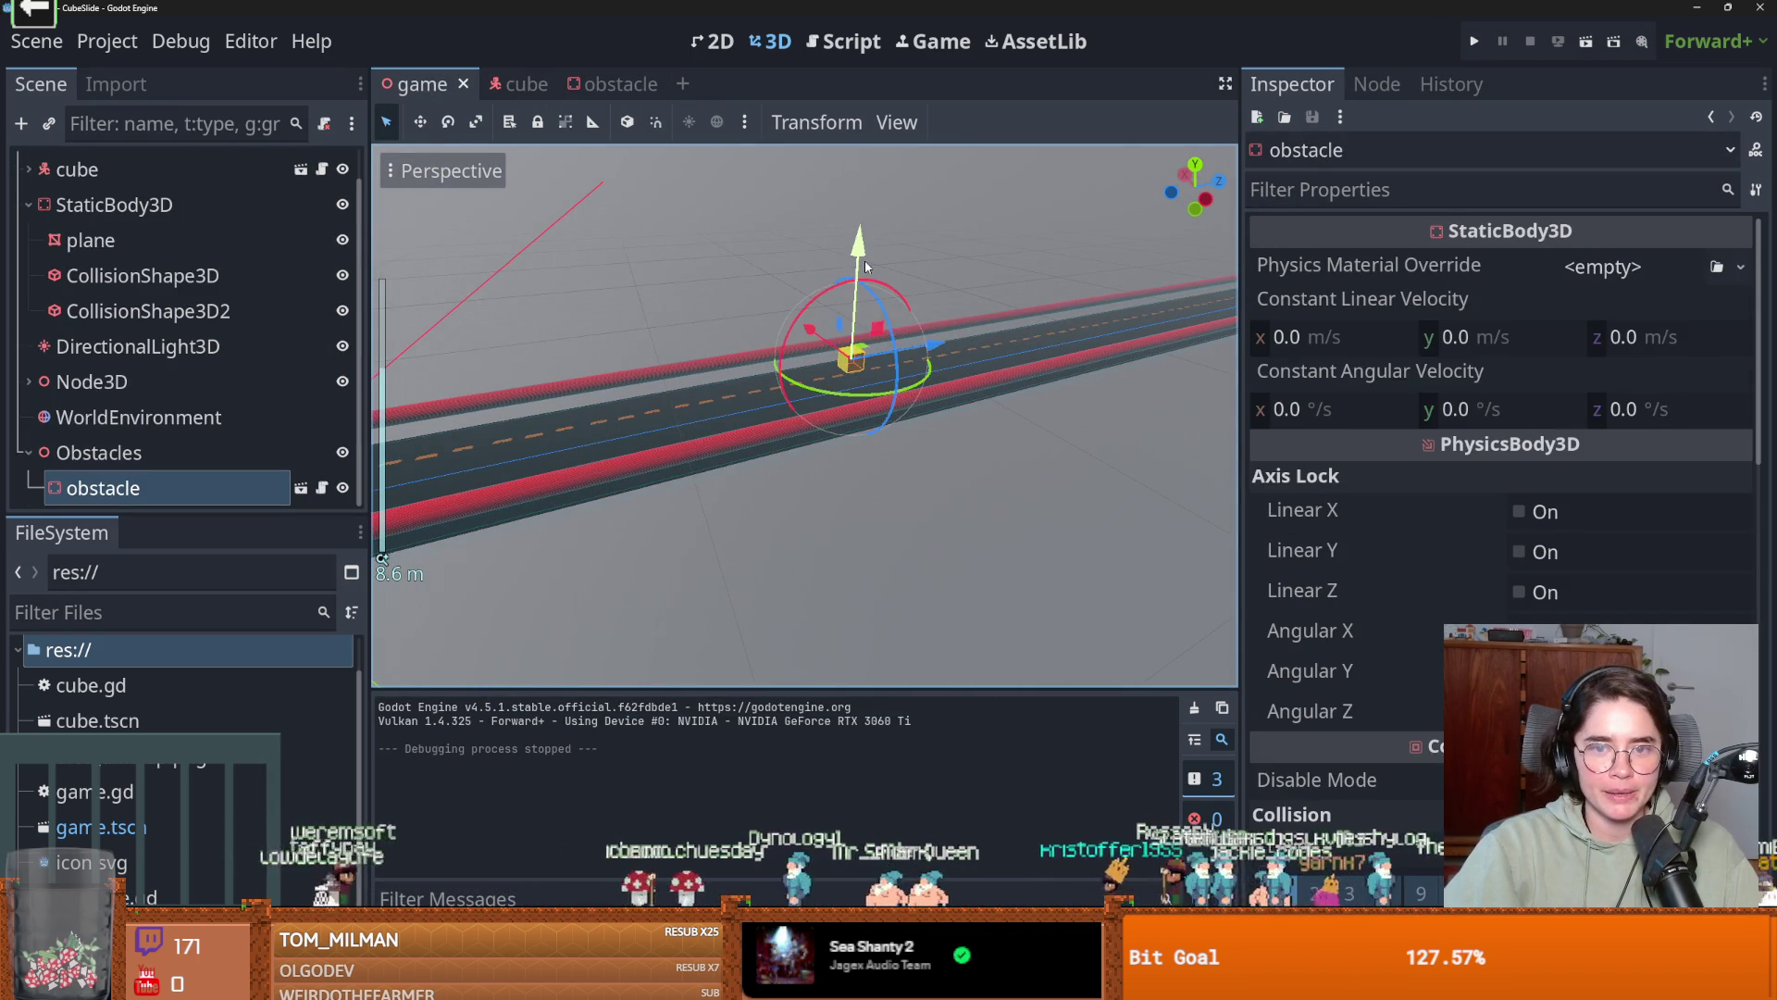
pyautogui.moveTo(865, 272); pyautogui.dragTo(863, 291)
pyautogui.scroll(3, 819, 366)
pyautogui.scroll(6, 820, 366)
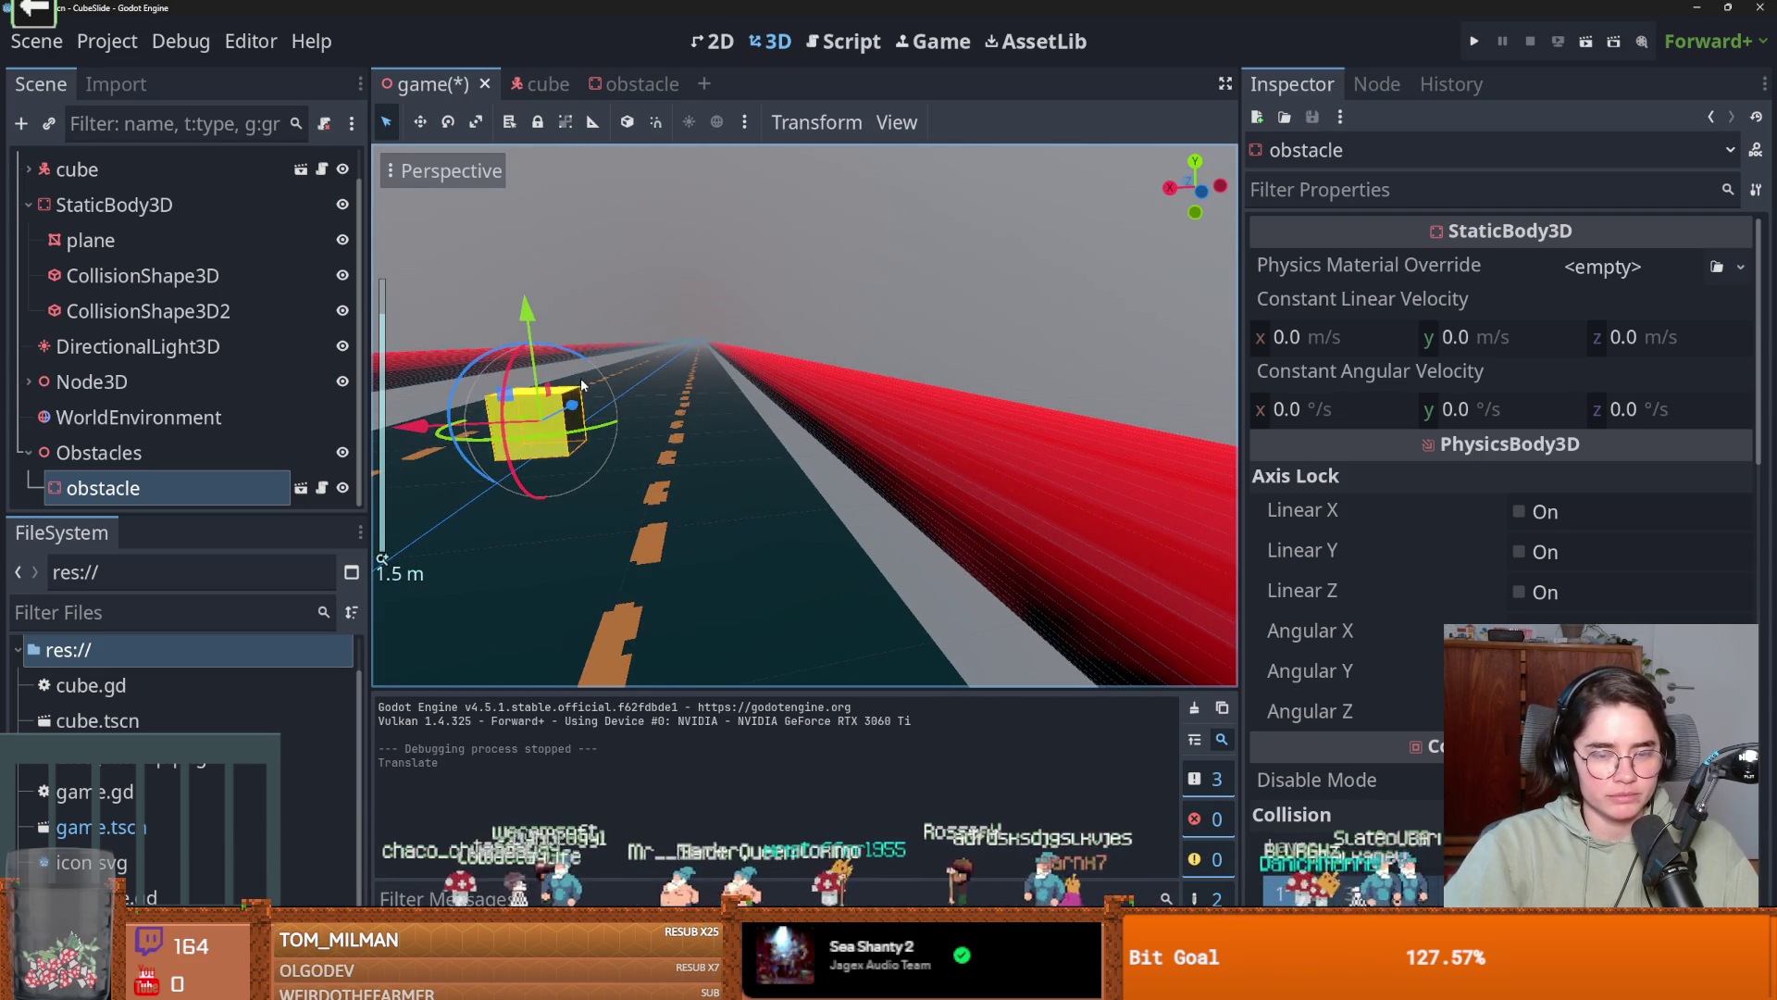
pyautogui.scroll(-5, 582, 382)
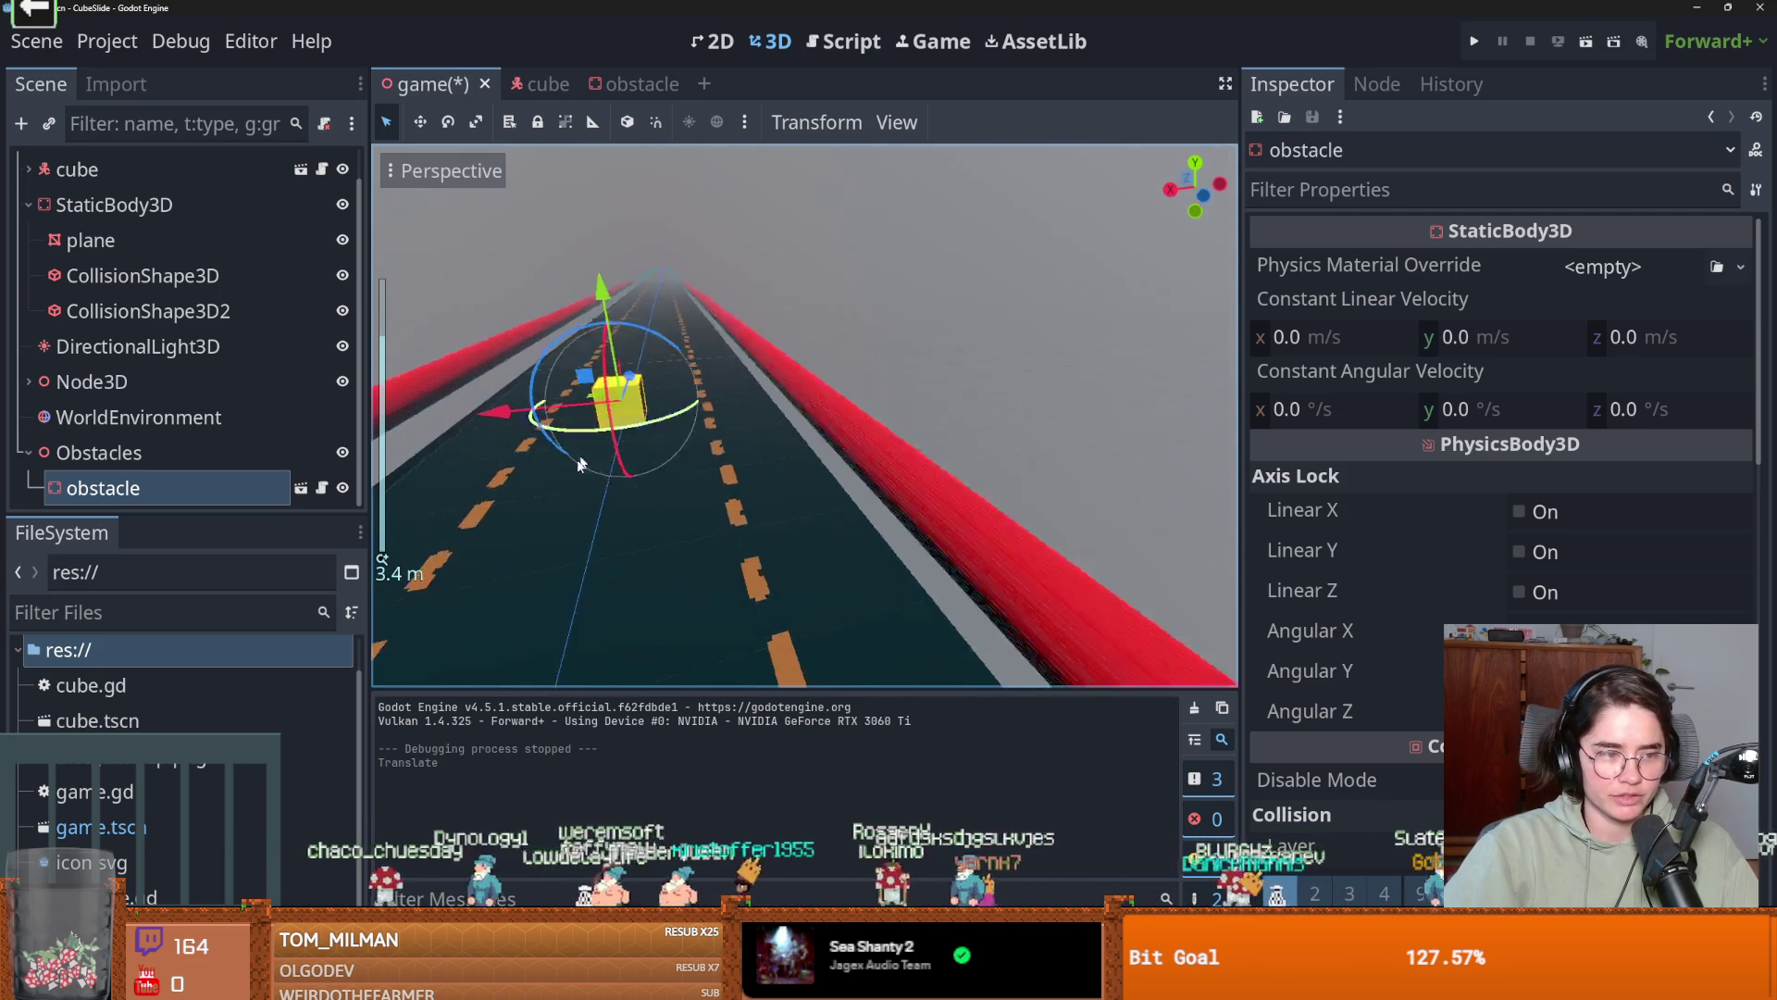
# Duplicate the obstacle once and move the copy further along the road.
pyautogui.hotkey('ctrl', 'd')
pyautogui.moveTo(662, 326)
pyautogui.mouseDown()
pyautogui.moveTo(700, 247)
pyautogui.moveTo(647, 220)
pyautogui.mouseUp()
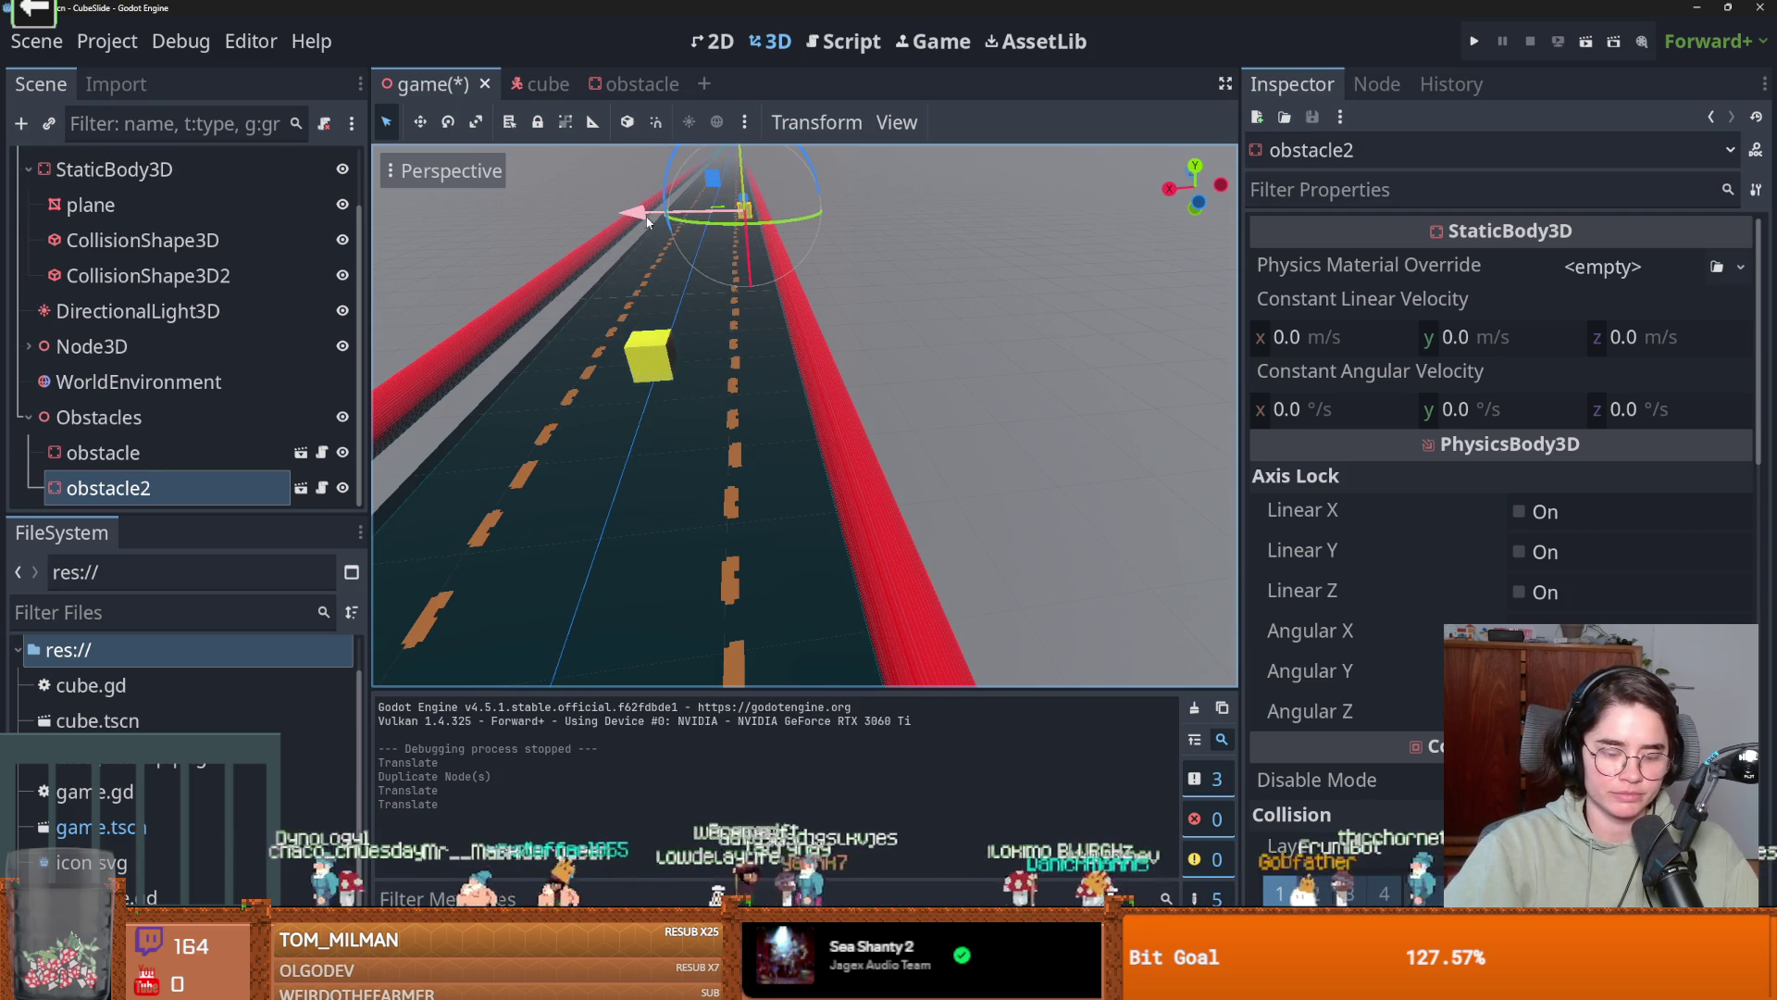
pyautogui.hotkey('ctrl', 'd')
pyautogui.scroll(-5, 686, 309)
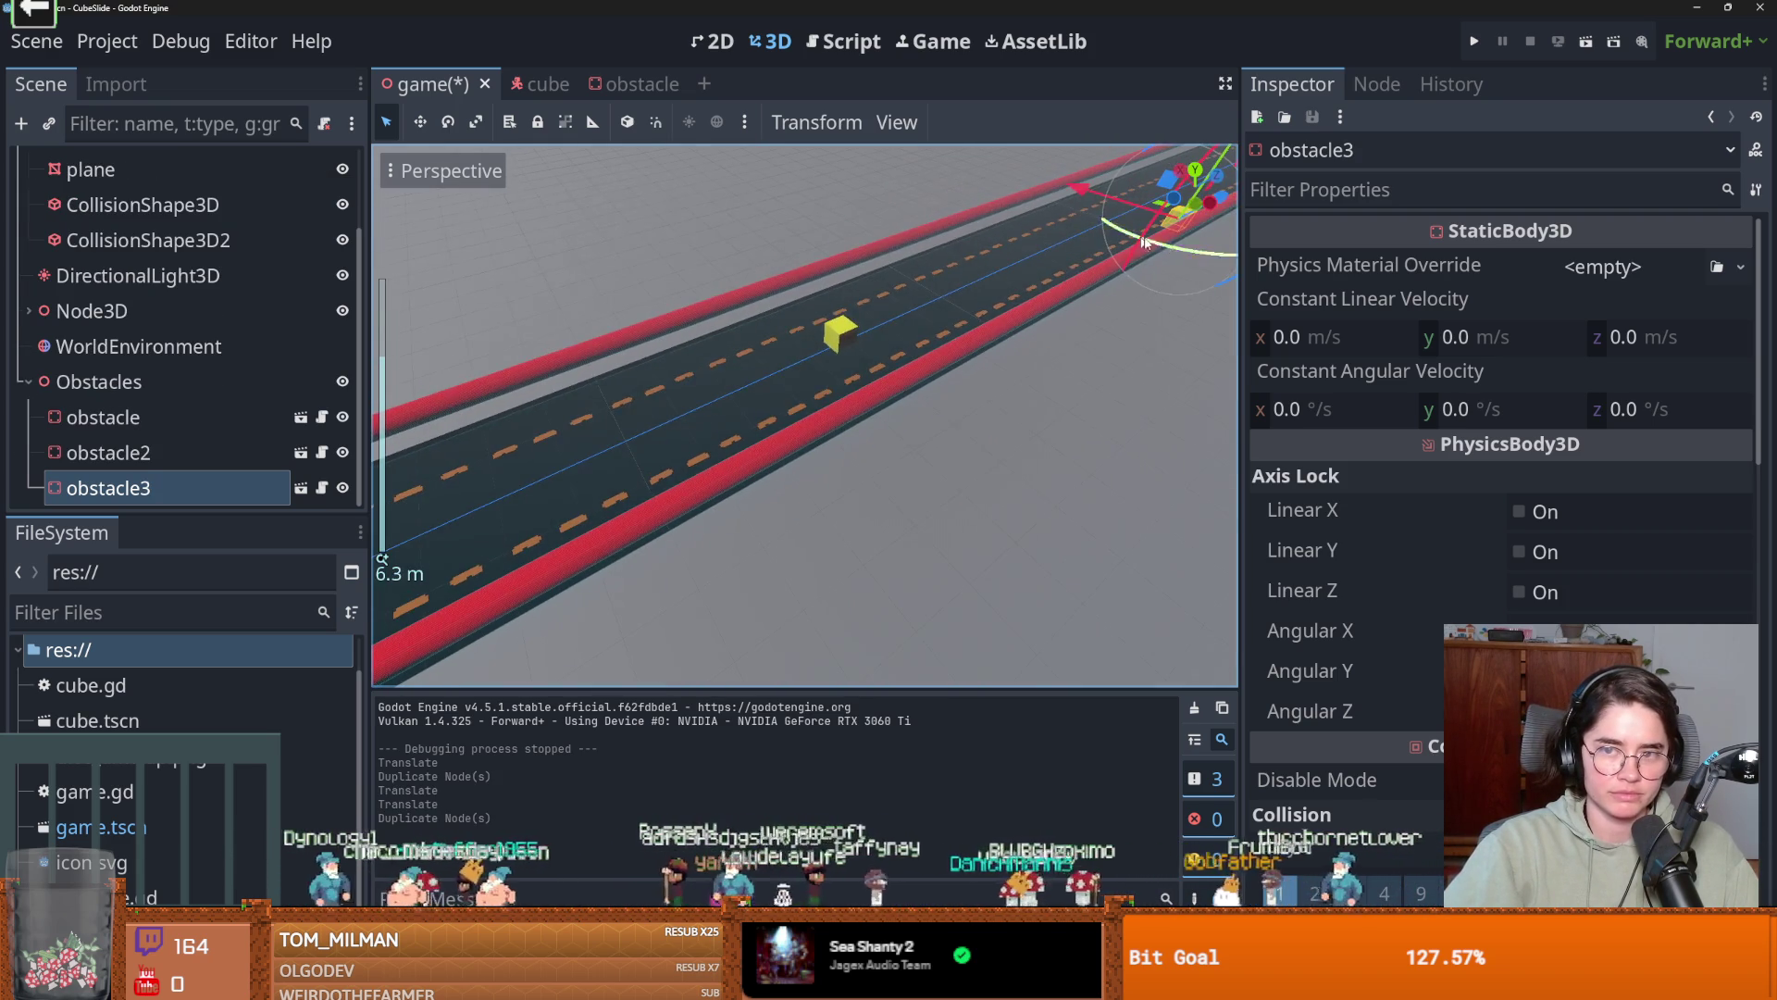
pyautogui.hotkey('ctrl', 'z')
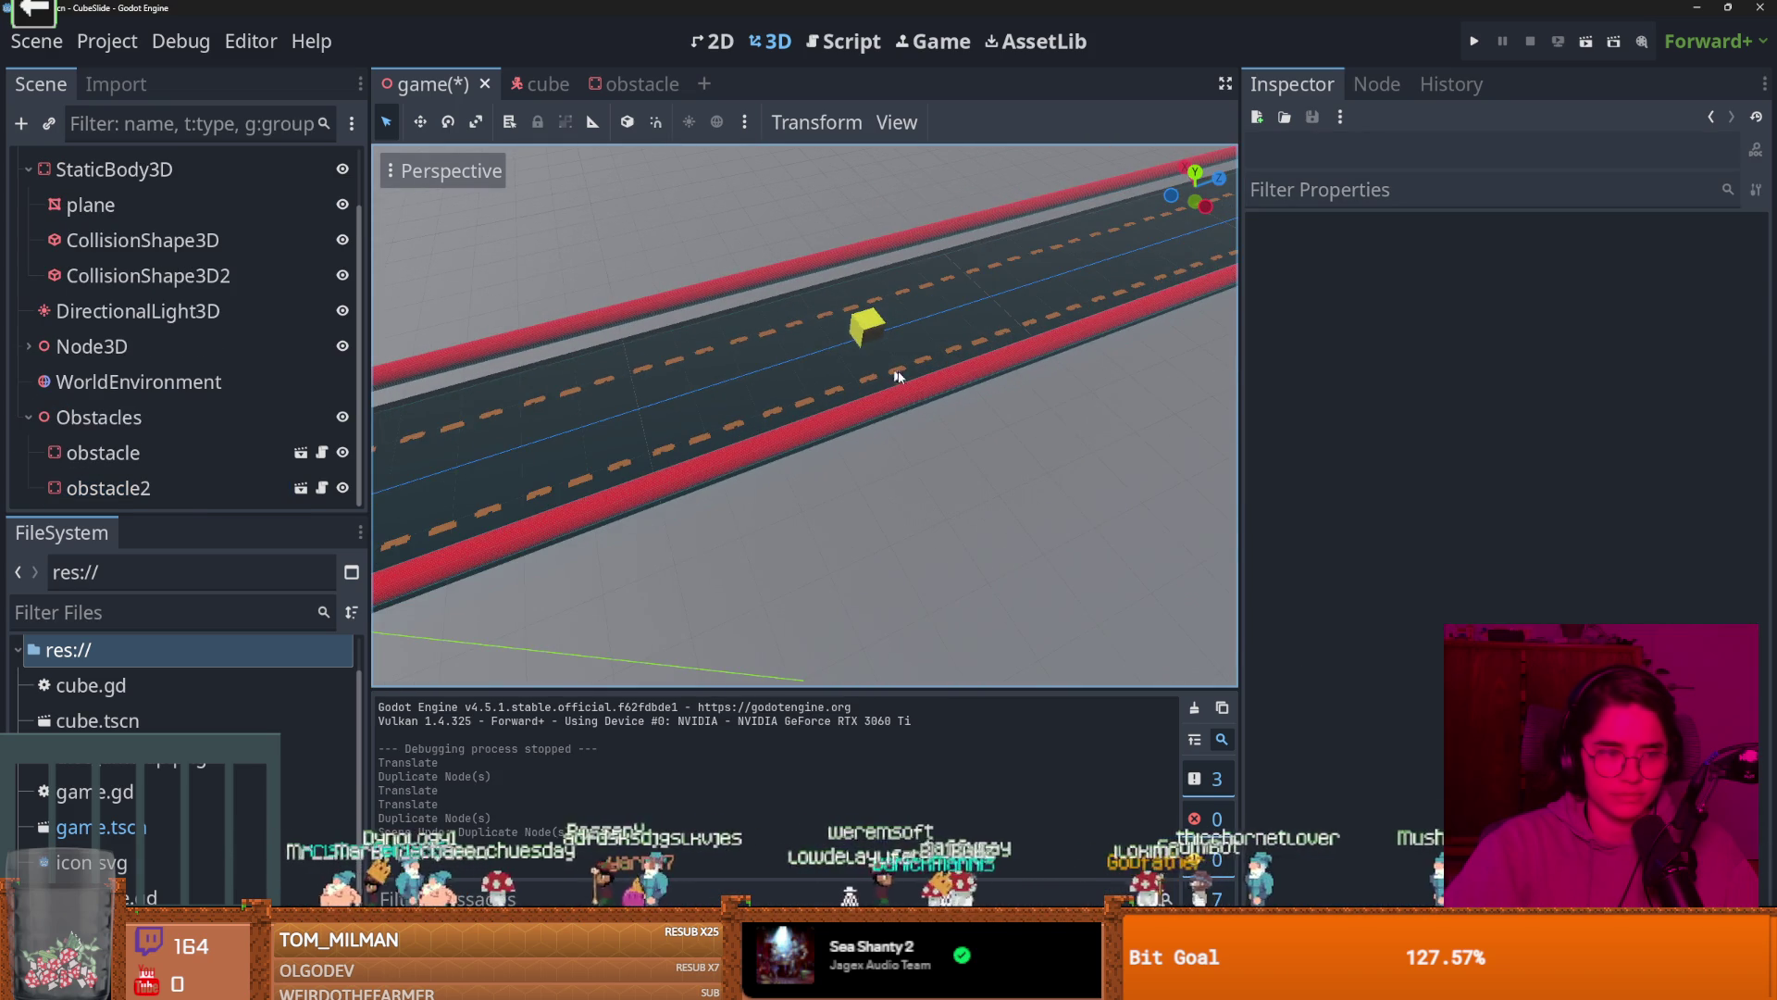
pyautogui.scroll(-4, 711, 377)
pyautogui.moveTo(793, 401); pyautogui.dragTo(646, 369)
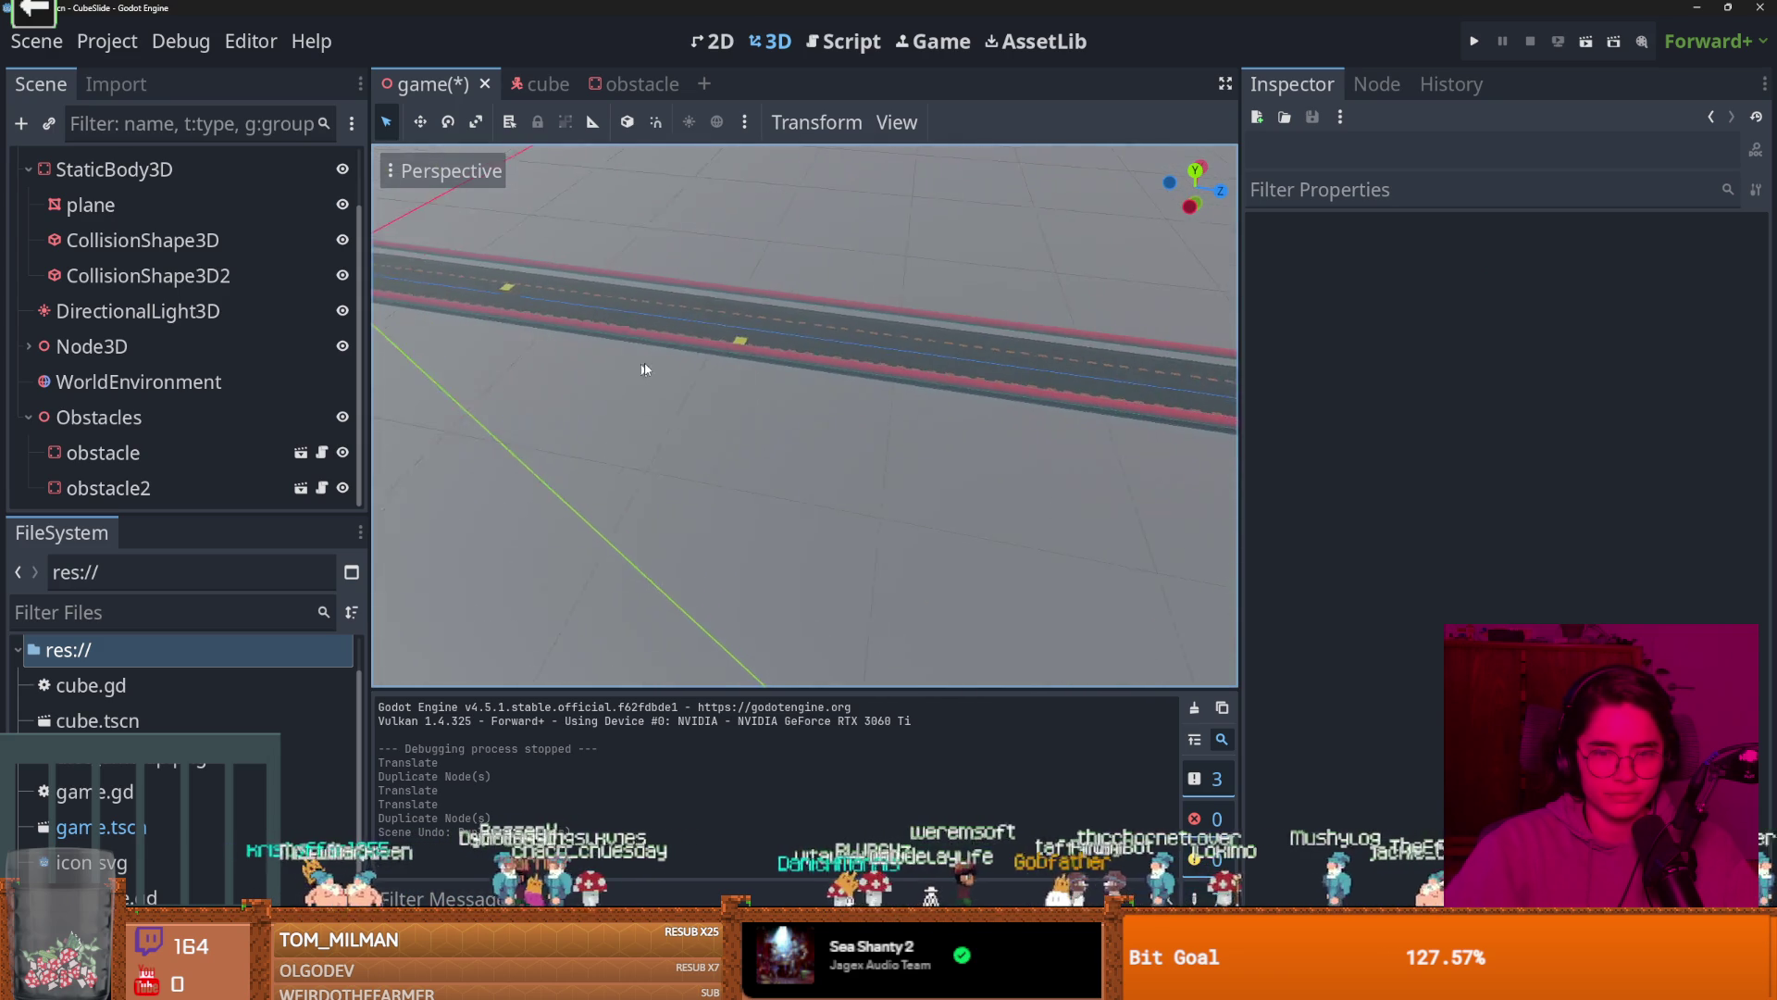
pyautogui.scroll(2, 741, 375)
pyautogui.scroll(-3, 670, 353)
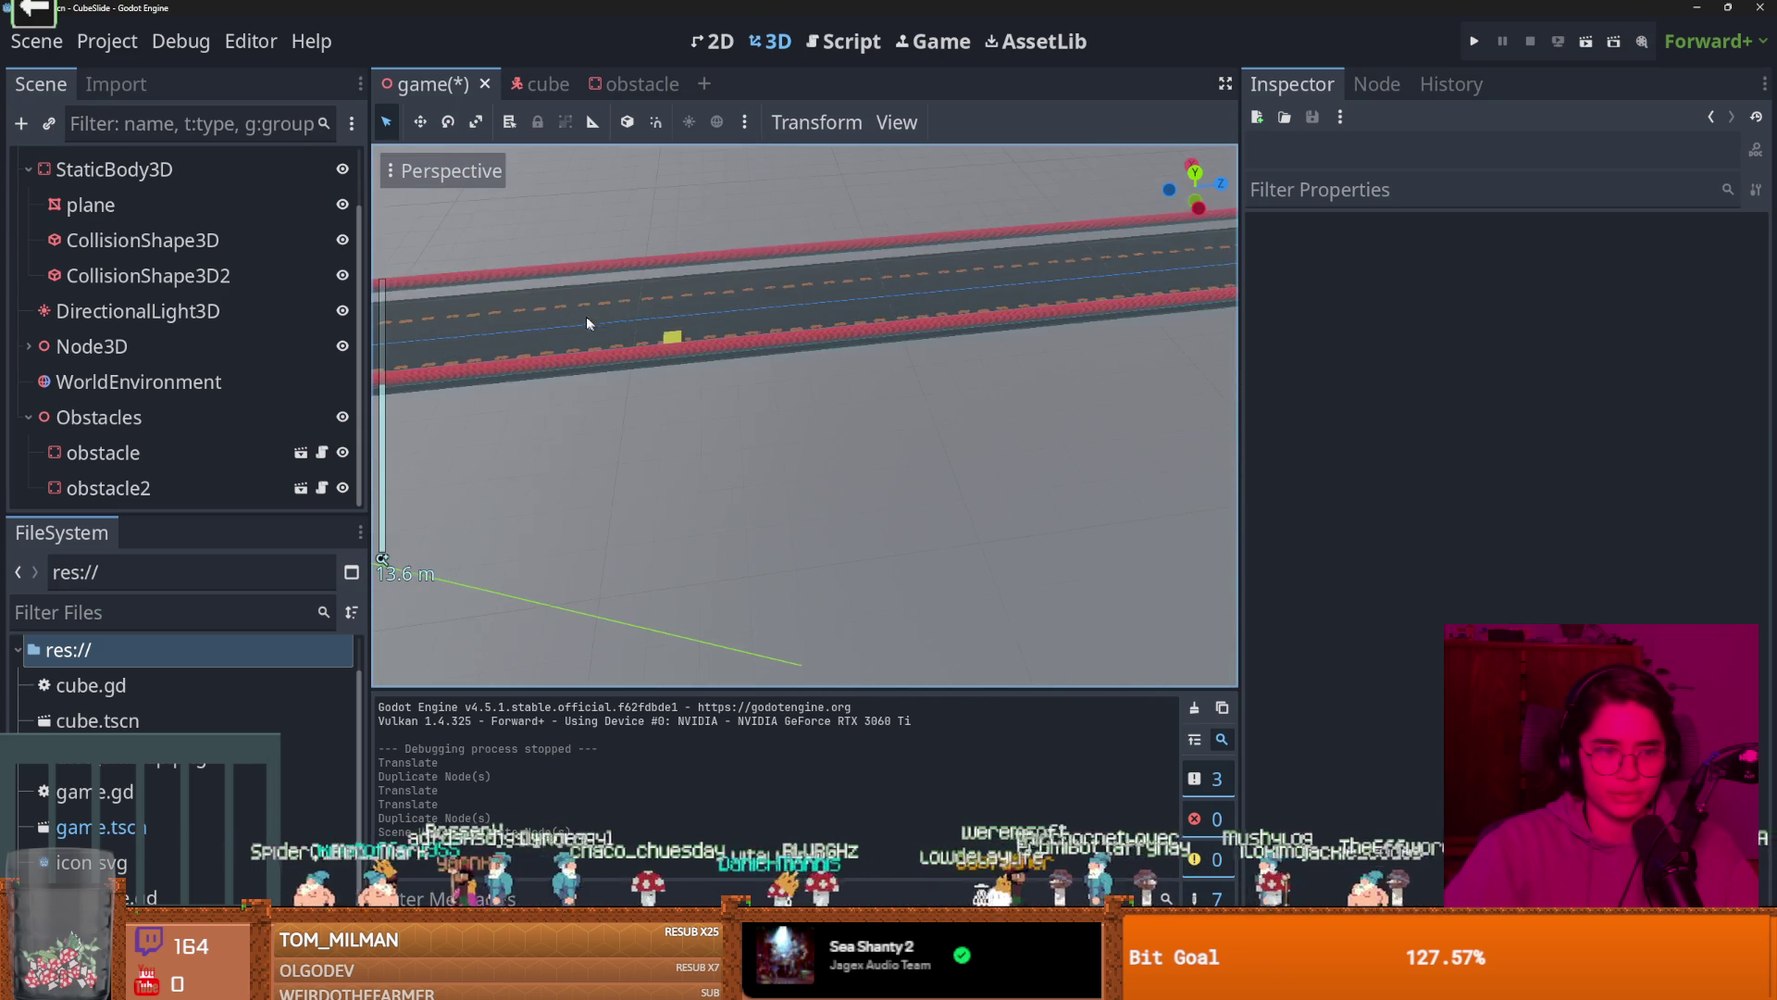
# Duplicate obstacle2 as obstacle3 and slide it to a new spot along the road.
pyautogui.click(671, 337)
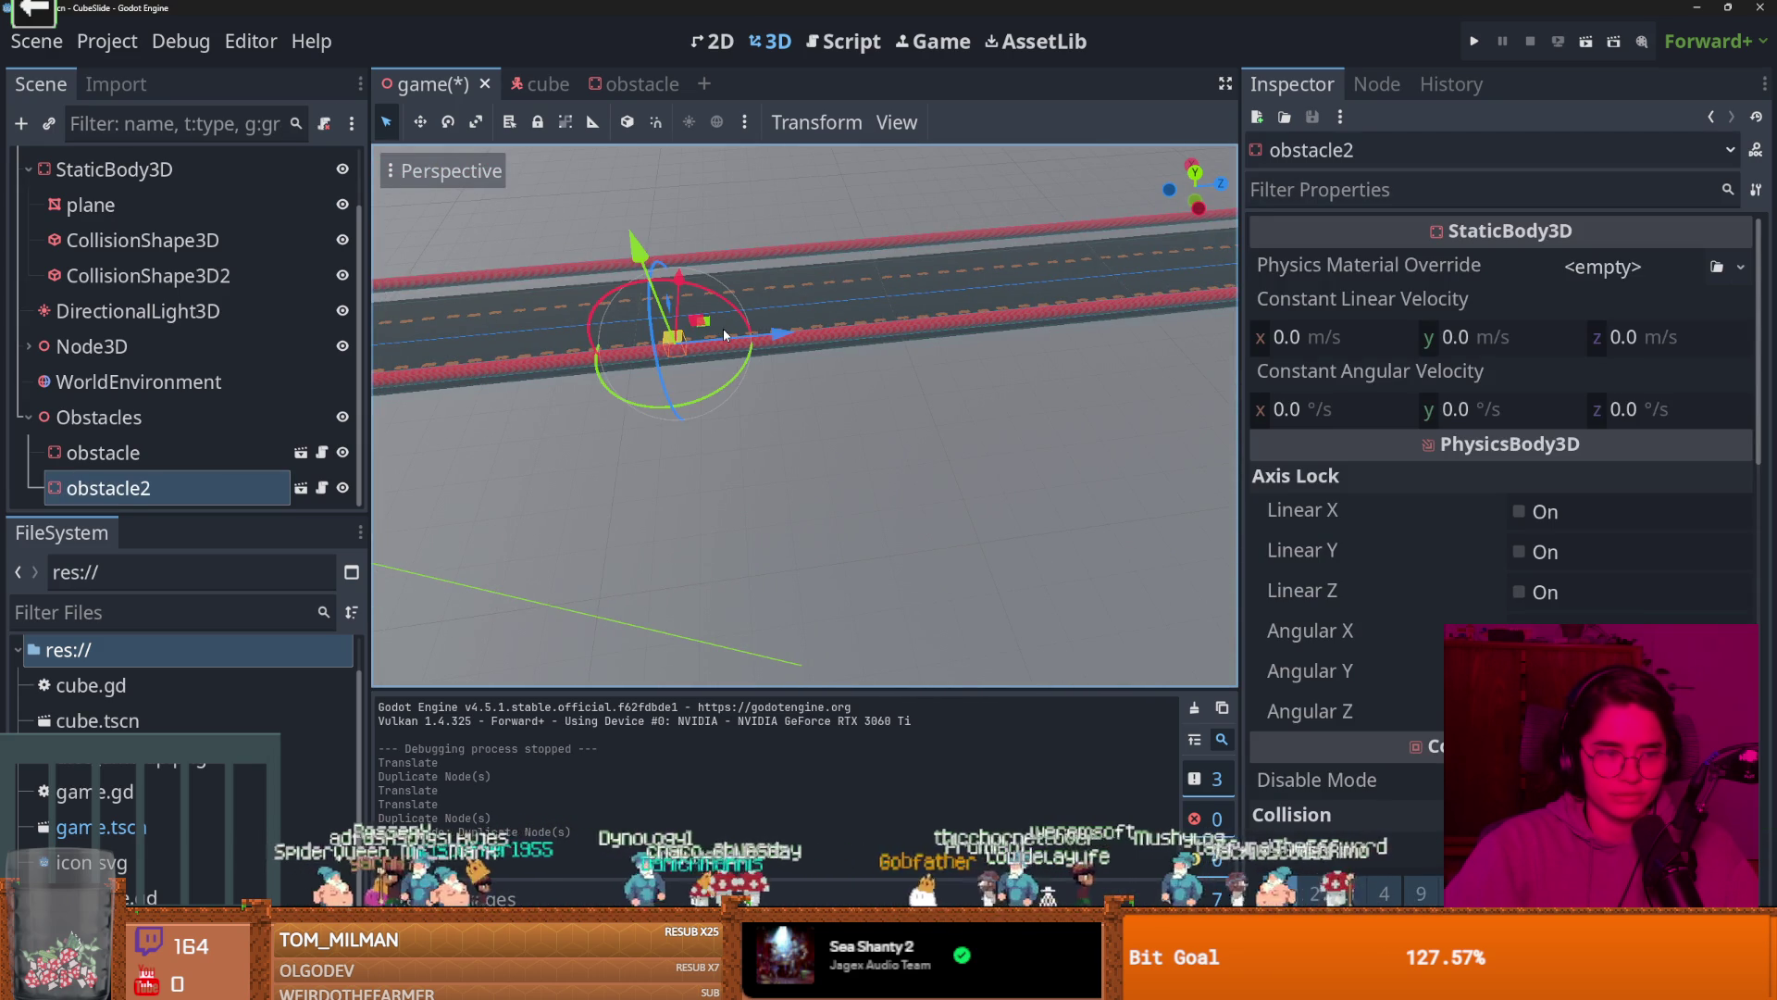
pyautogui.hotkey('ctrl', 'd')
pyautogui.moveTo(680, 287)
pyautogui.mouseDown()
pyautogui.moveTo(684, 256)
pyautogui.moveTo(714, 280)
pyautogui.moveTo(595, 287)
pyautogui.mouseUp()
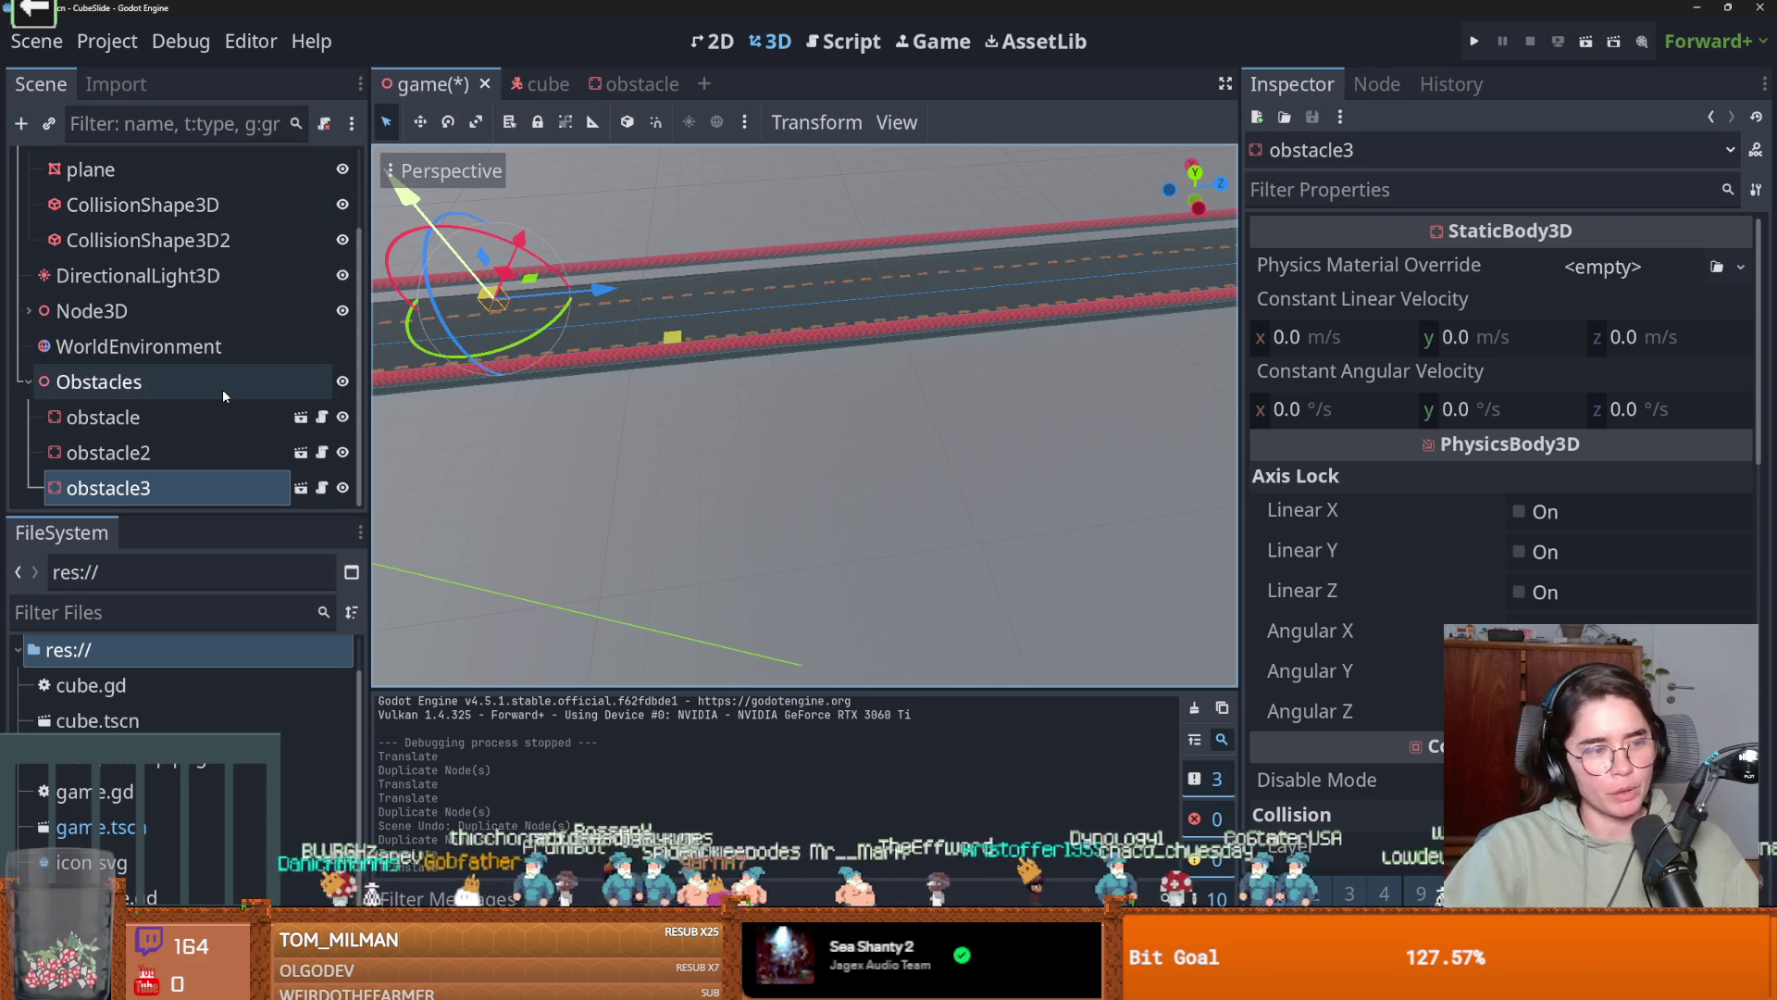
pyautogui.scroll(3, 567, 383)
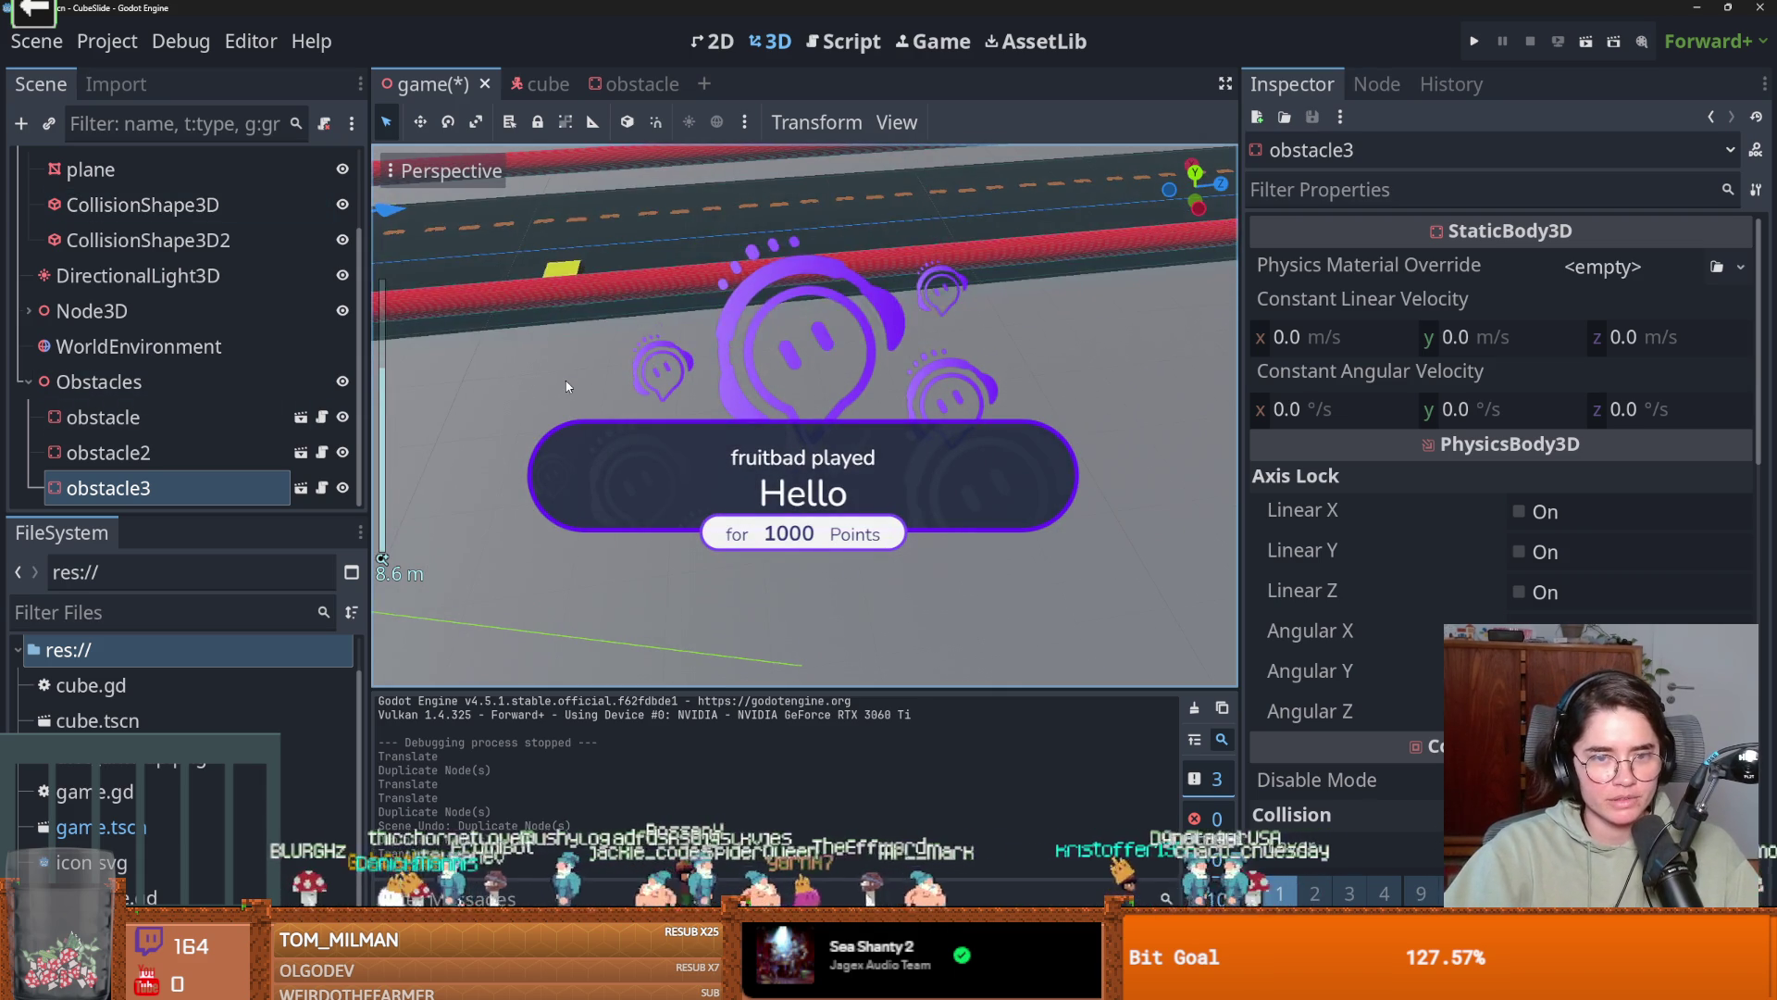
pyautogui.scroll(-3, 536, 370)
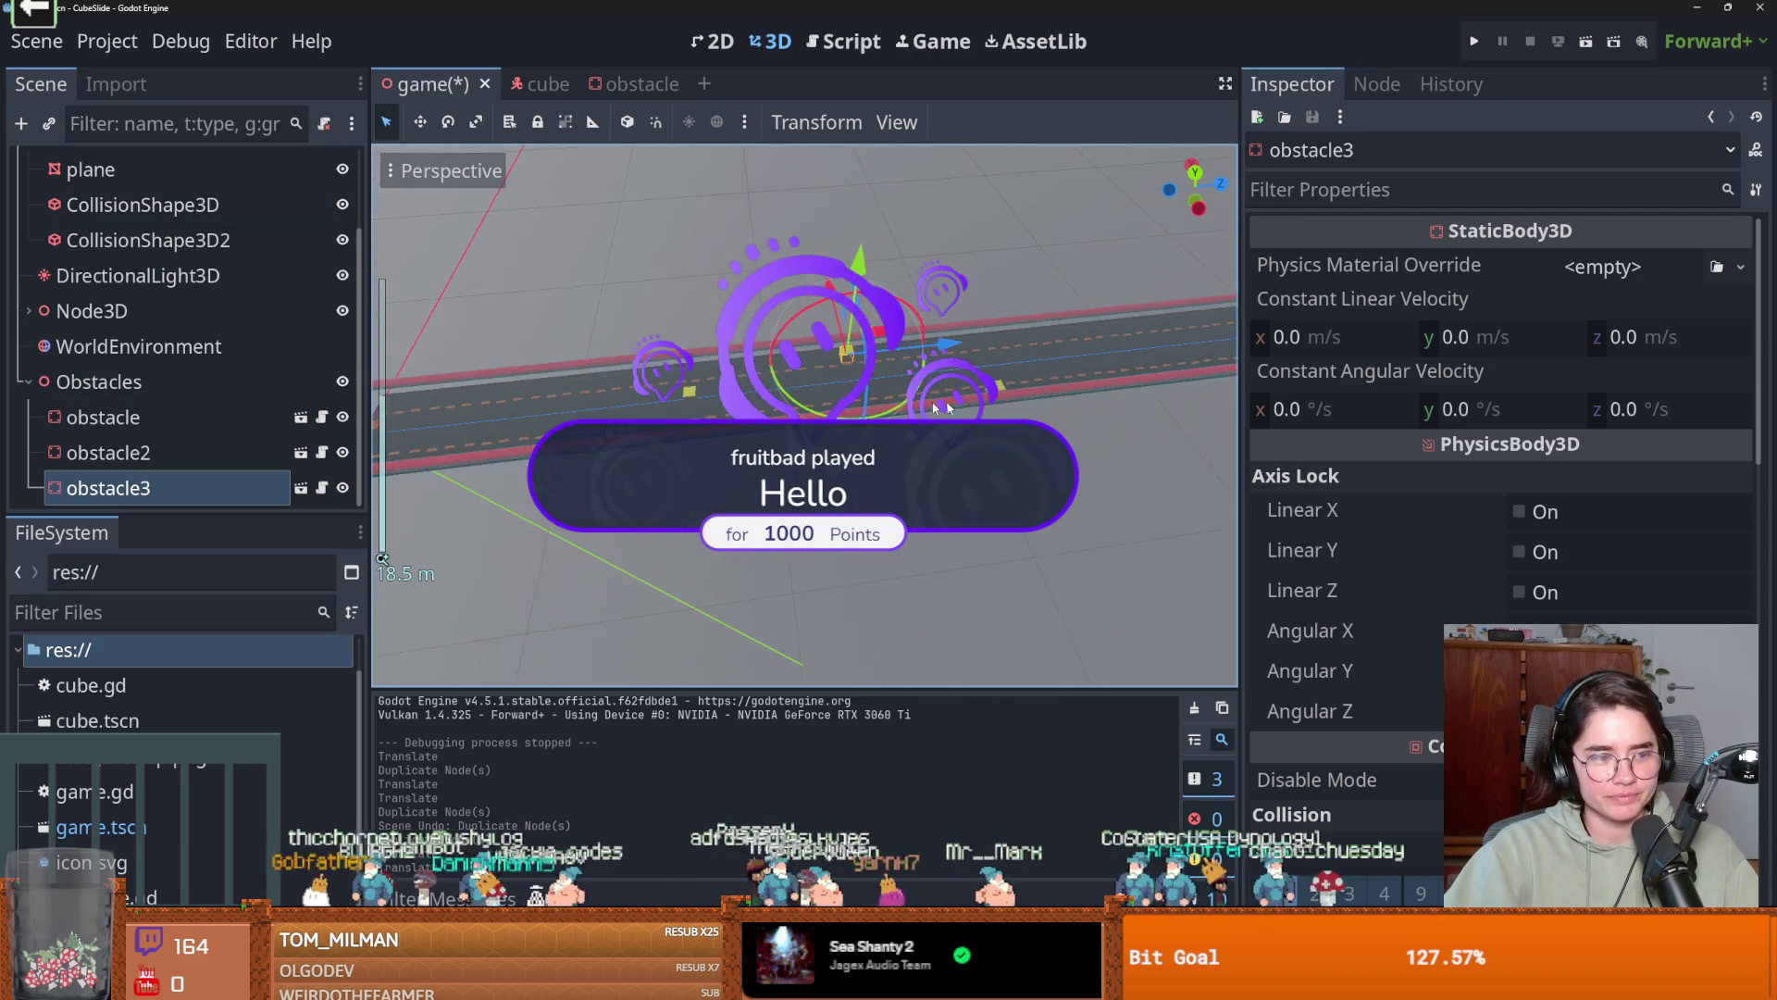
# Duplicate the original obstacle as obstacle4 and shift it sideways into another lane.
pyautogui.moveTo(956, 414); pyautogui.dragTo(1017, 418)
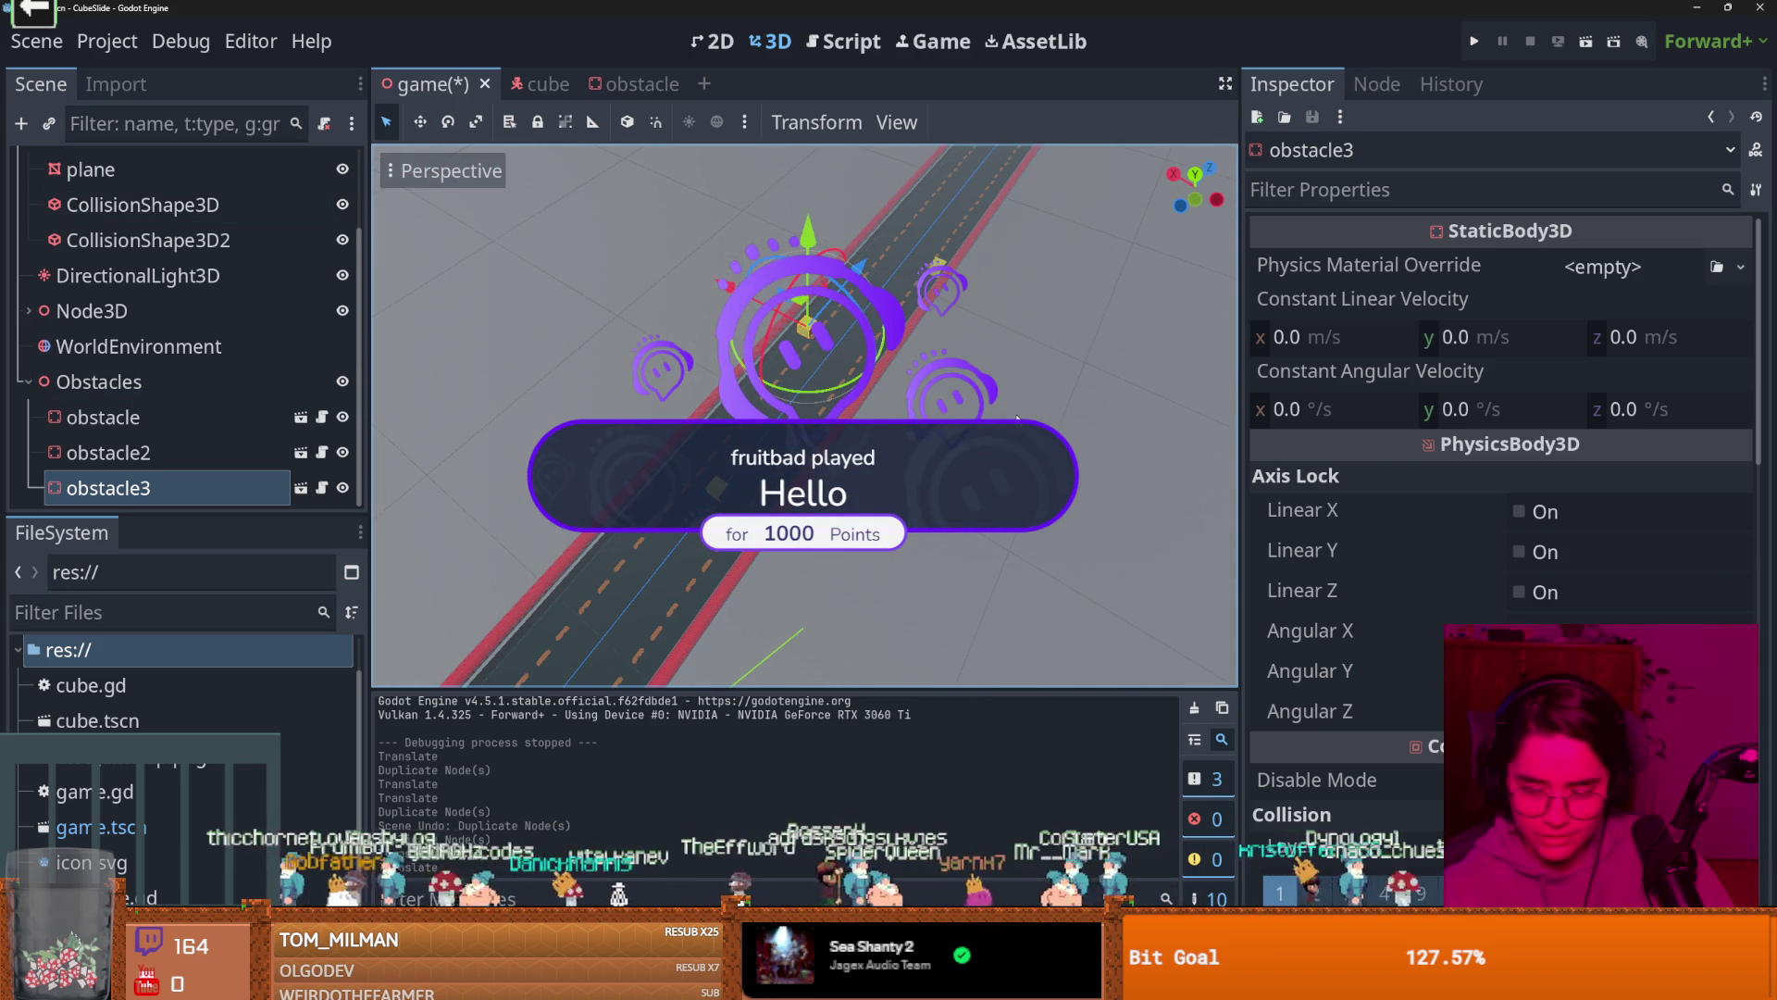
pyautogui.moveTo(926, 435); pyautogui.dragTo(838, 449)
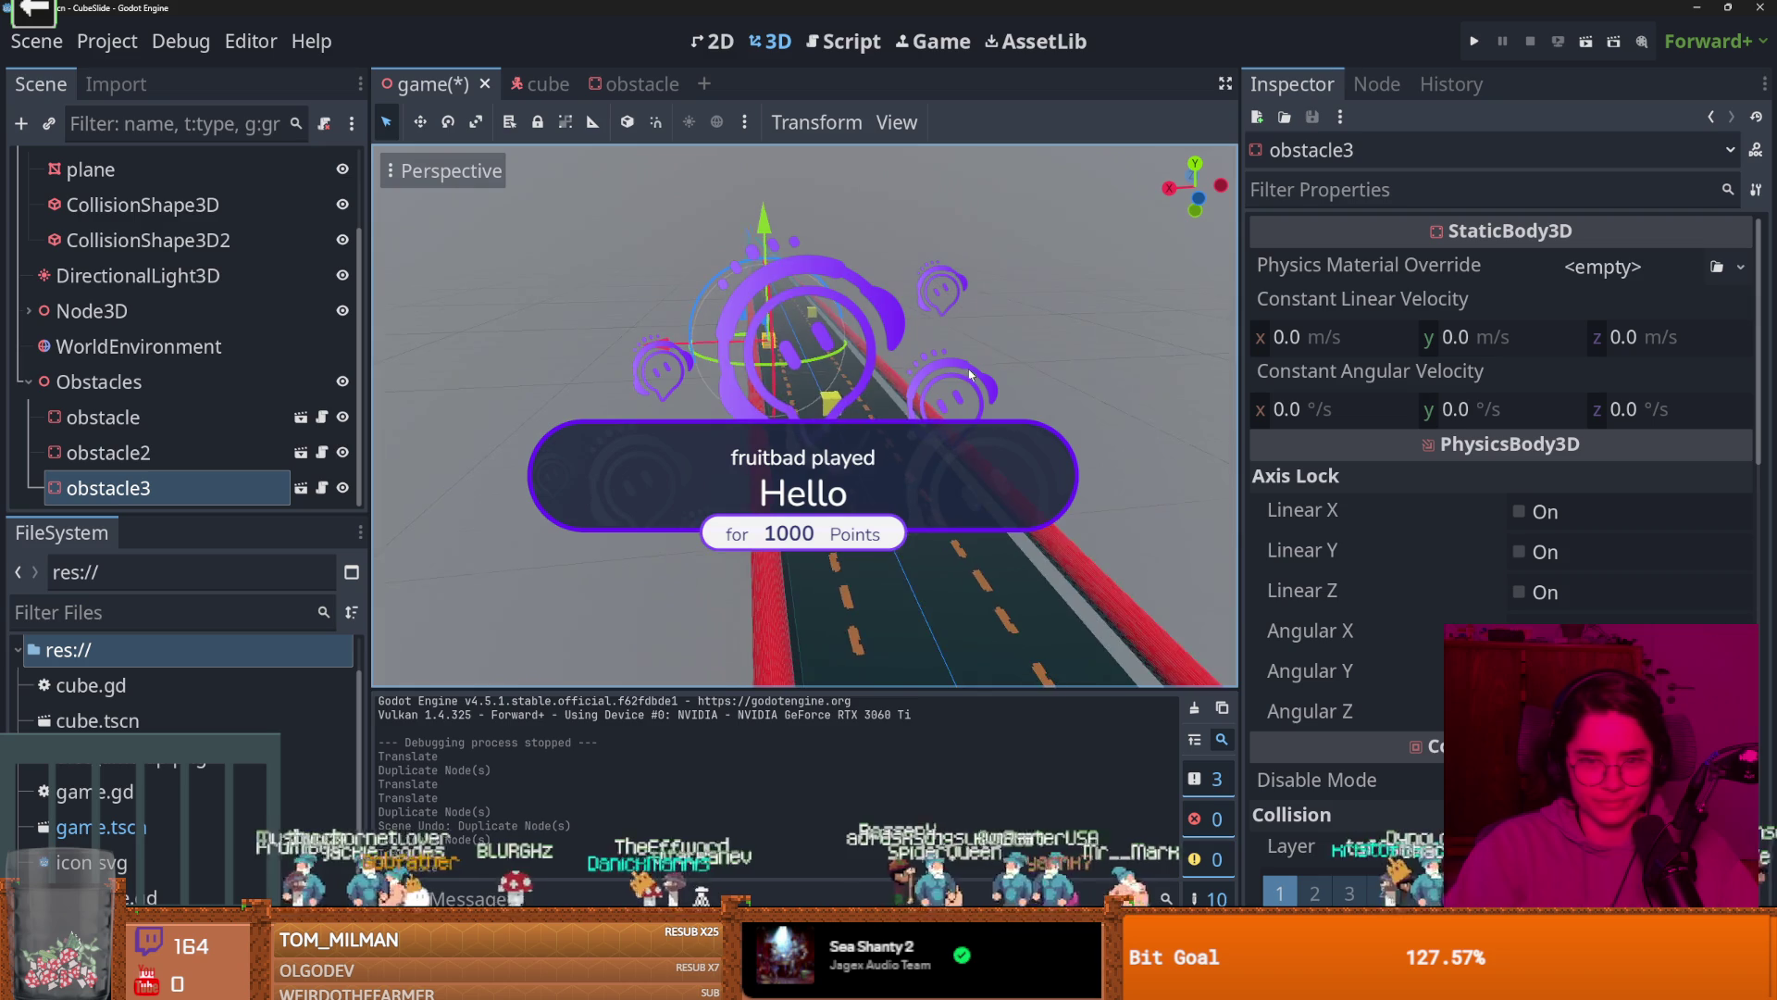
pyautogui.click(833, 451)
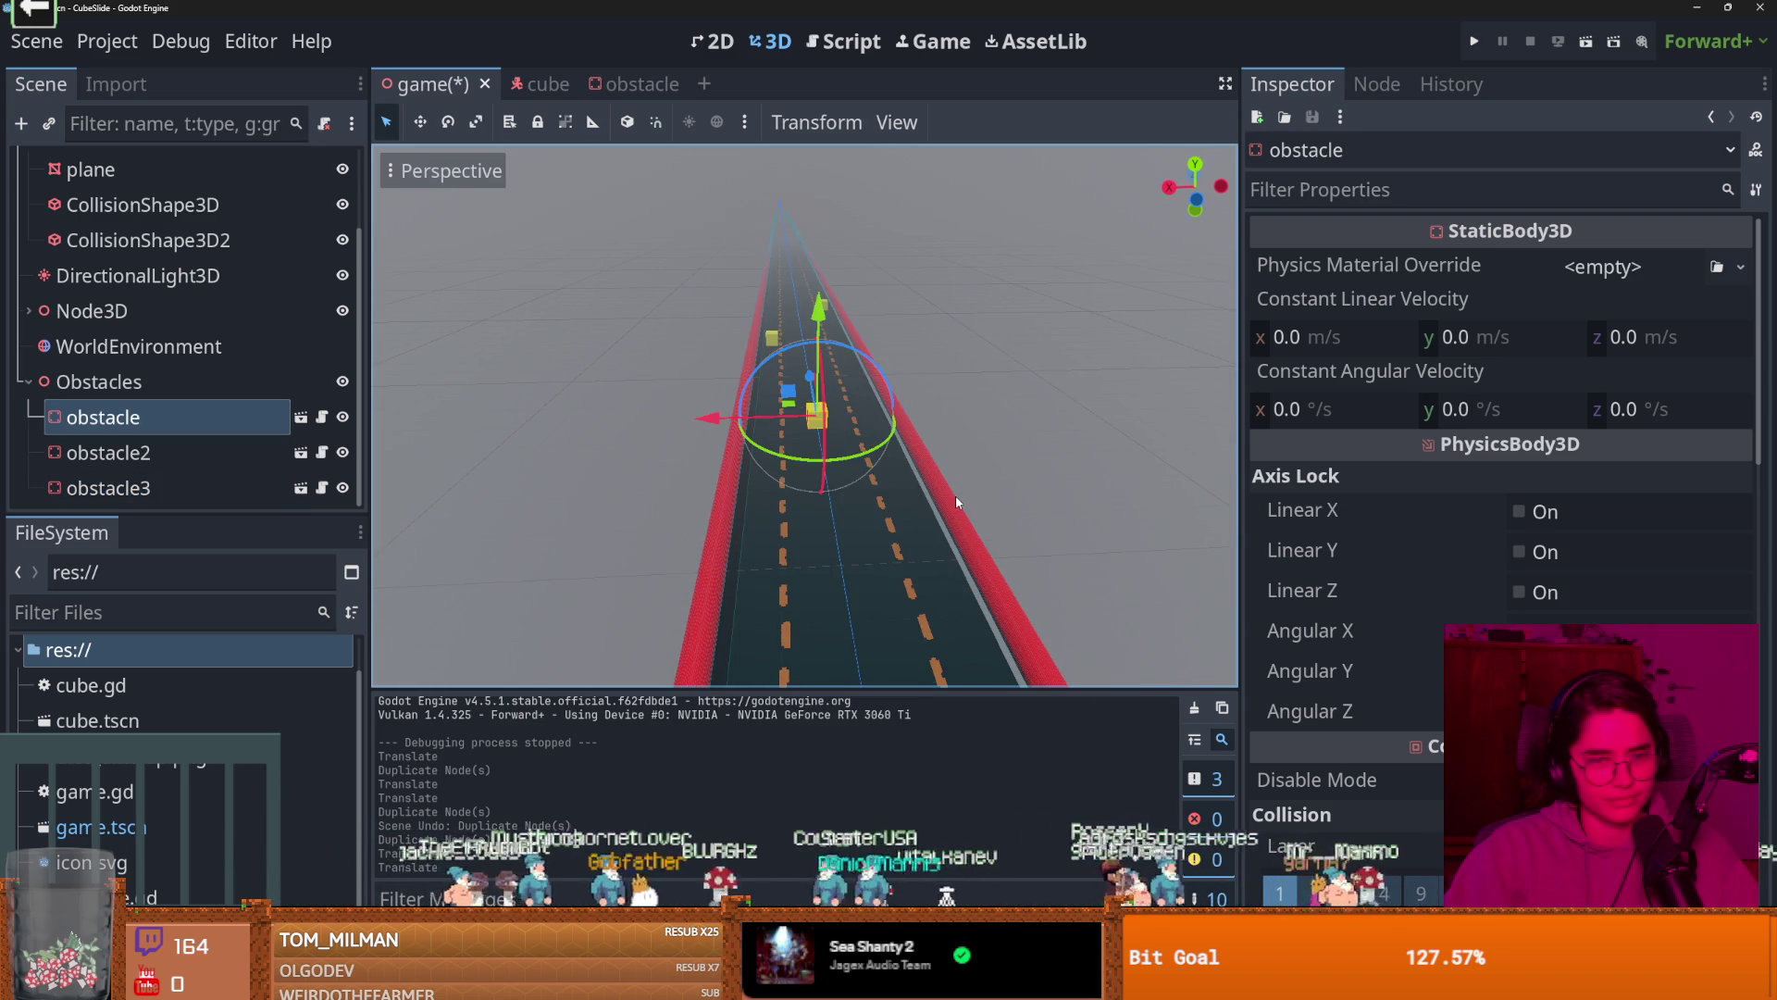
pyautogui.scroll(3, 852, 452)
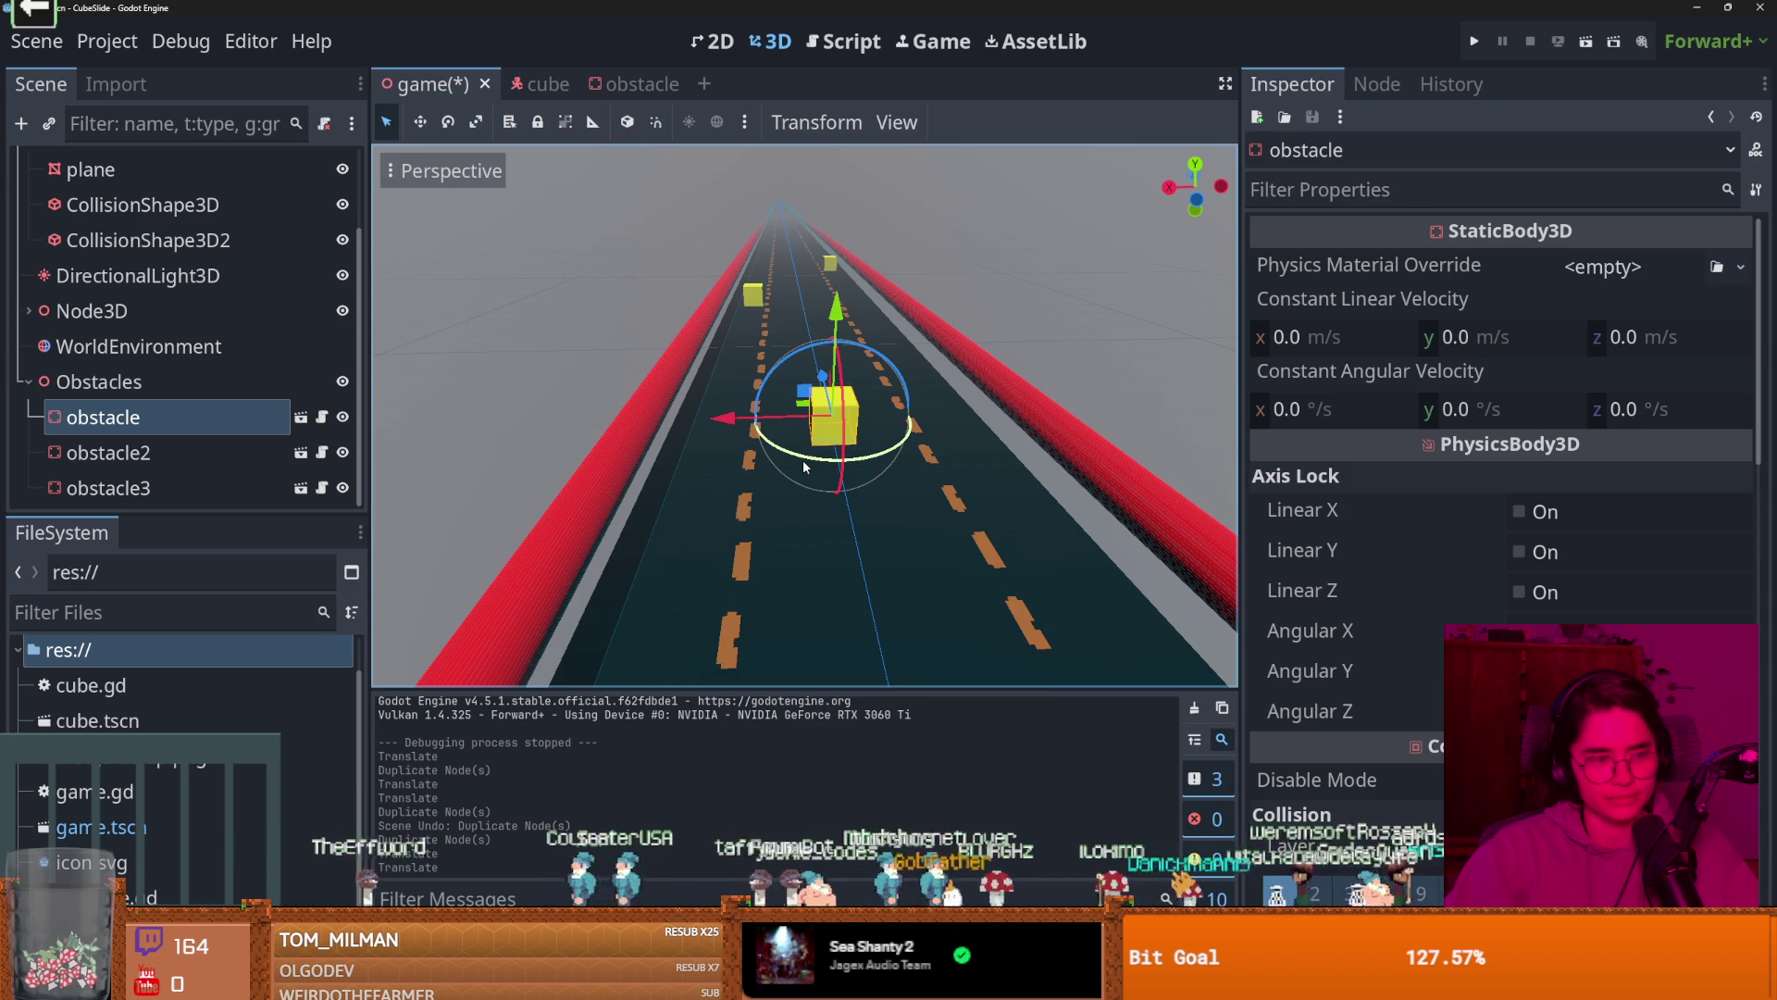
pyautogui.scroll(-2, 802, 459)
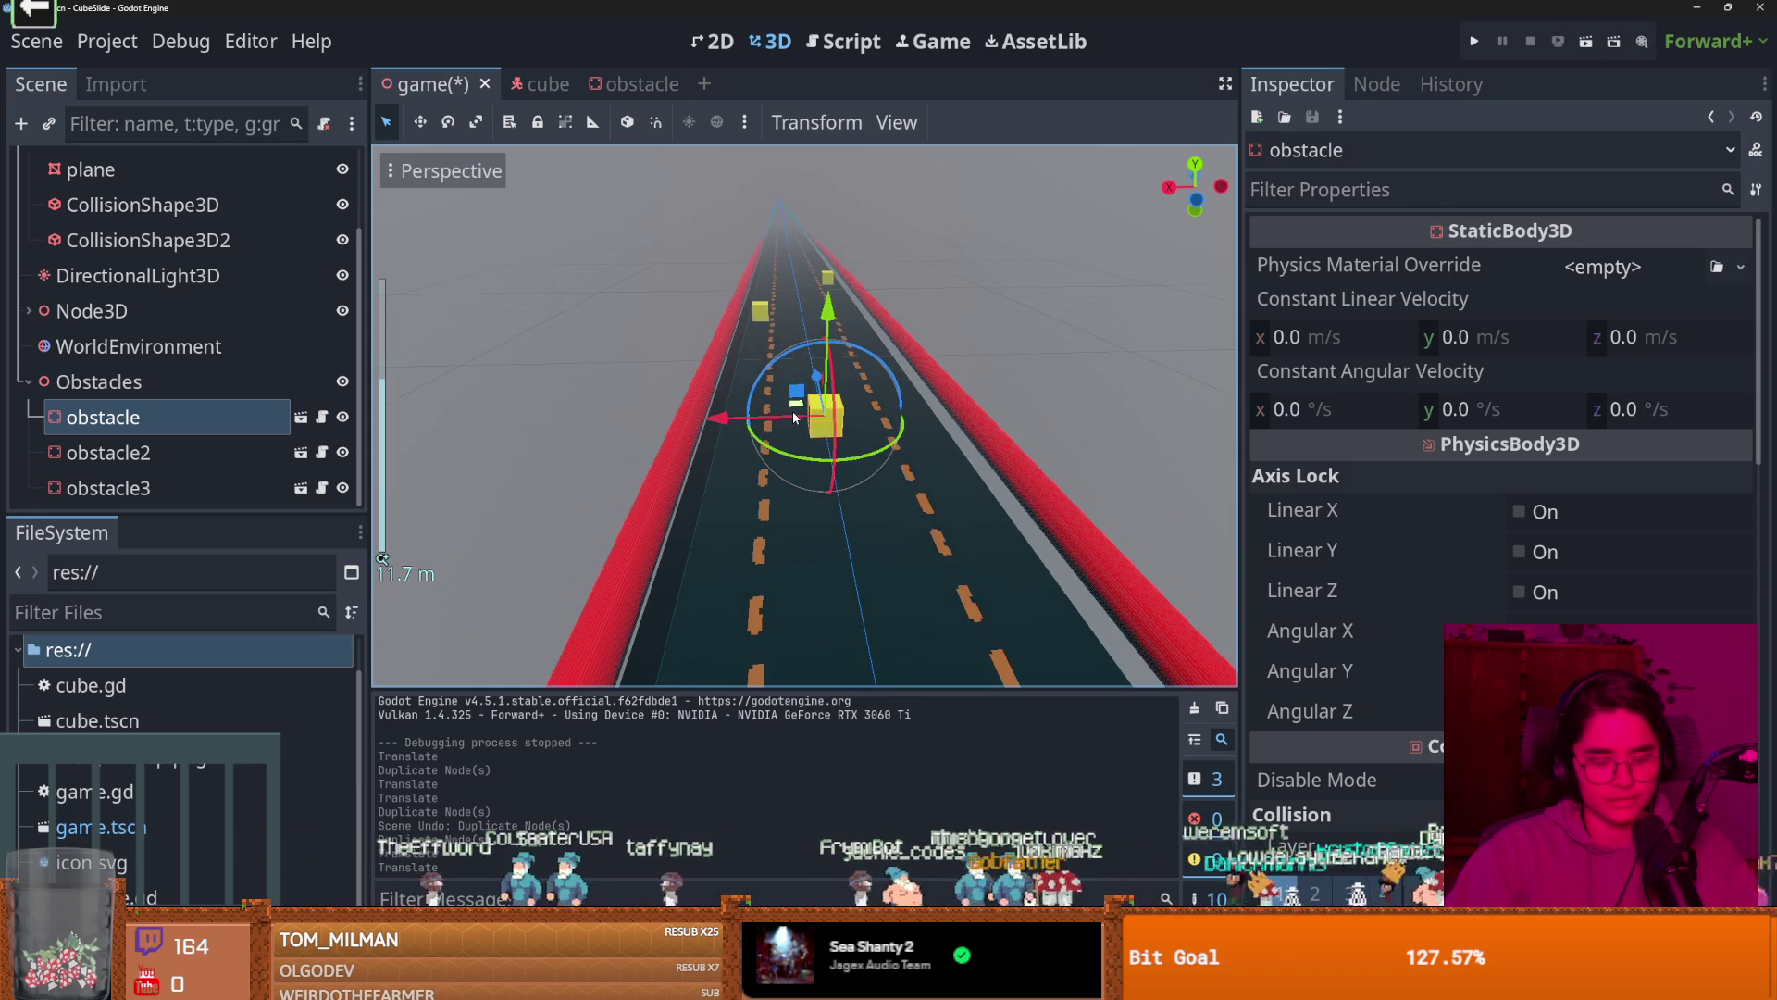
pyautogui.hotkey('ctrl', 'd')
pyautogui.moveTo(718, 417); pyautogui.dragTo(778, 417)
# Duplicate obstacle4 as obstacle5 and move it across into the other lane further down the road.
pyautogui.scroll(-6, 864, 413)
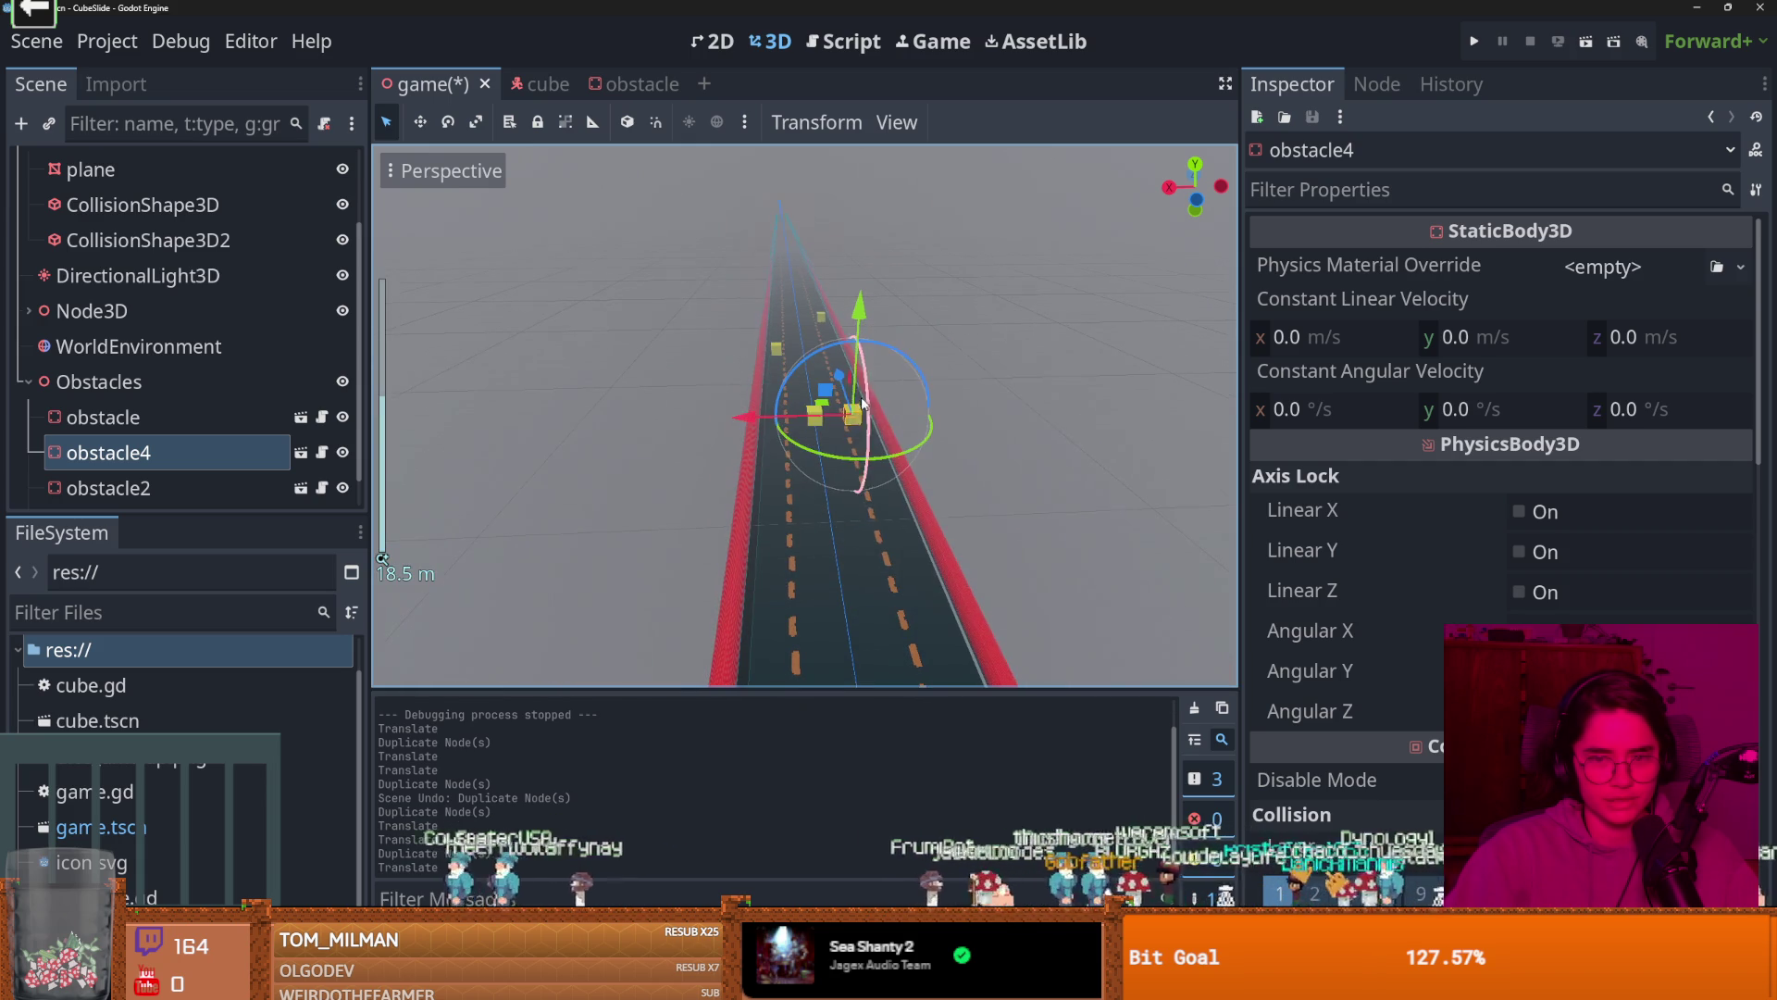
pyautogui.scroll(-4, 864, 413)
pyautogui.moveTo(926, 555); pyautogui.dragTo(931, 574)
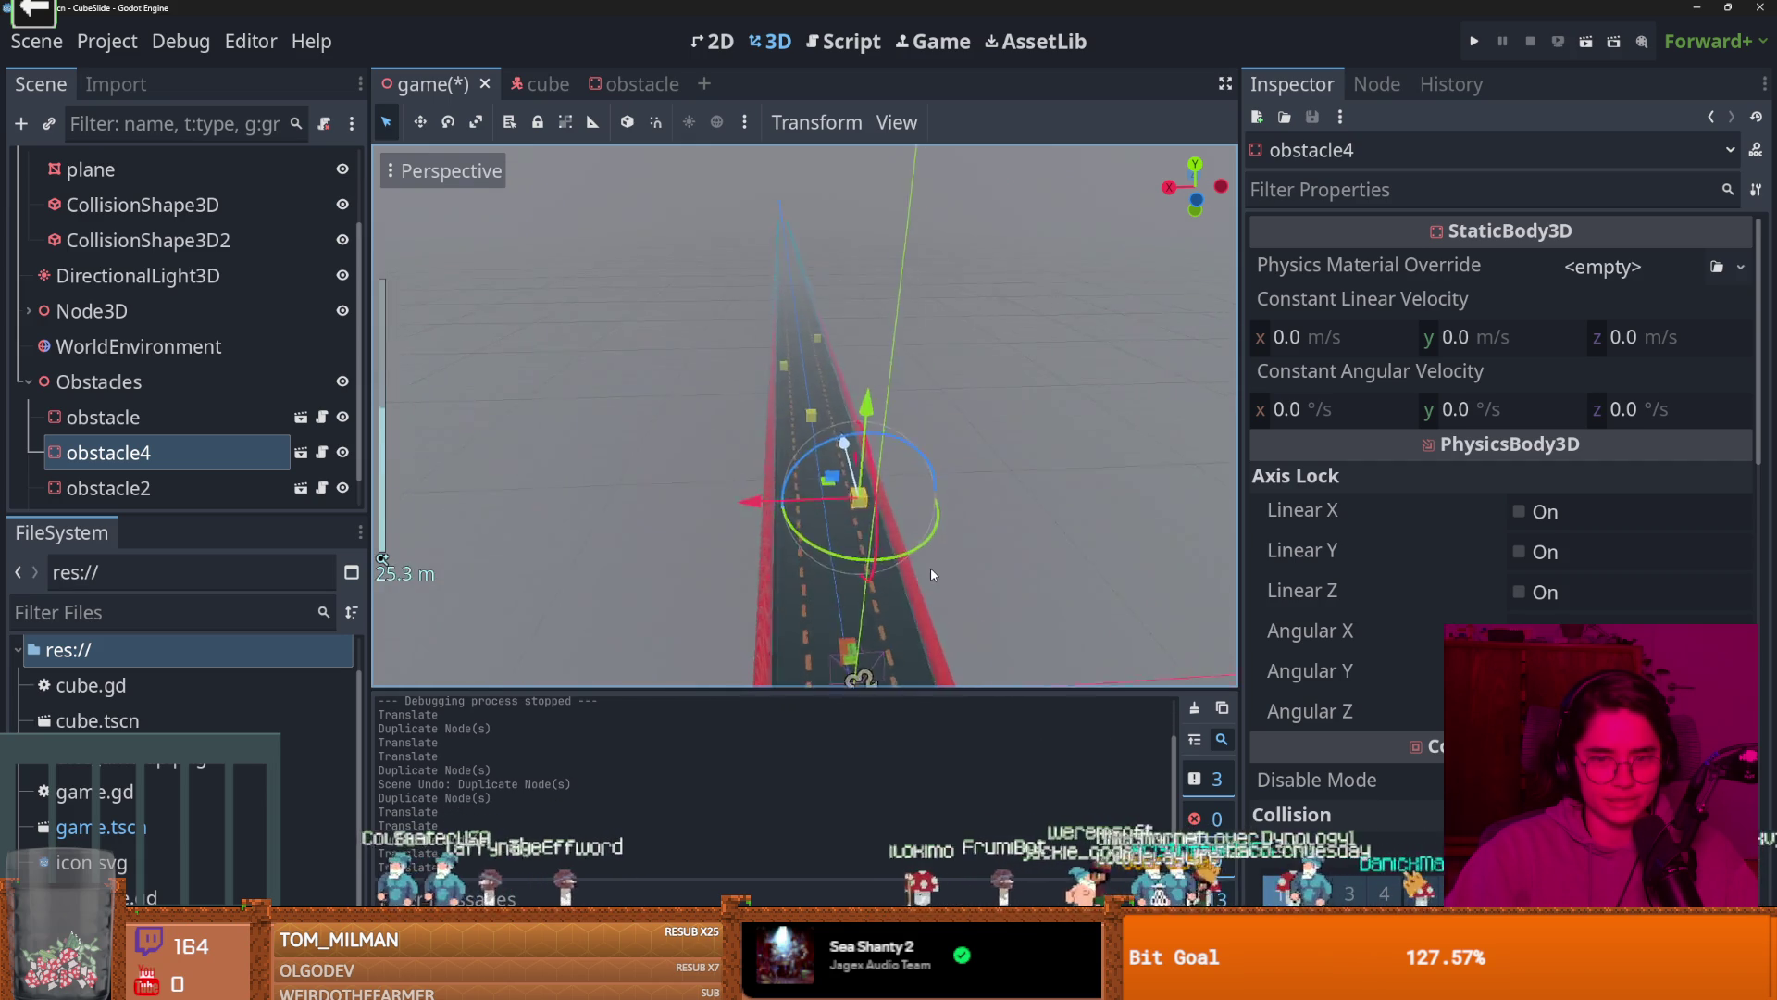
pyautogui.scroll(4, 930, 571)
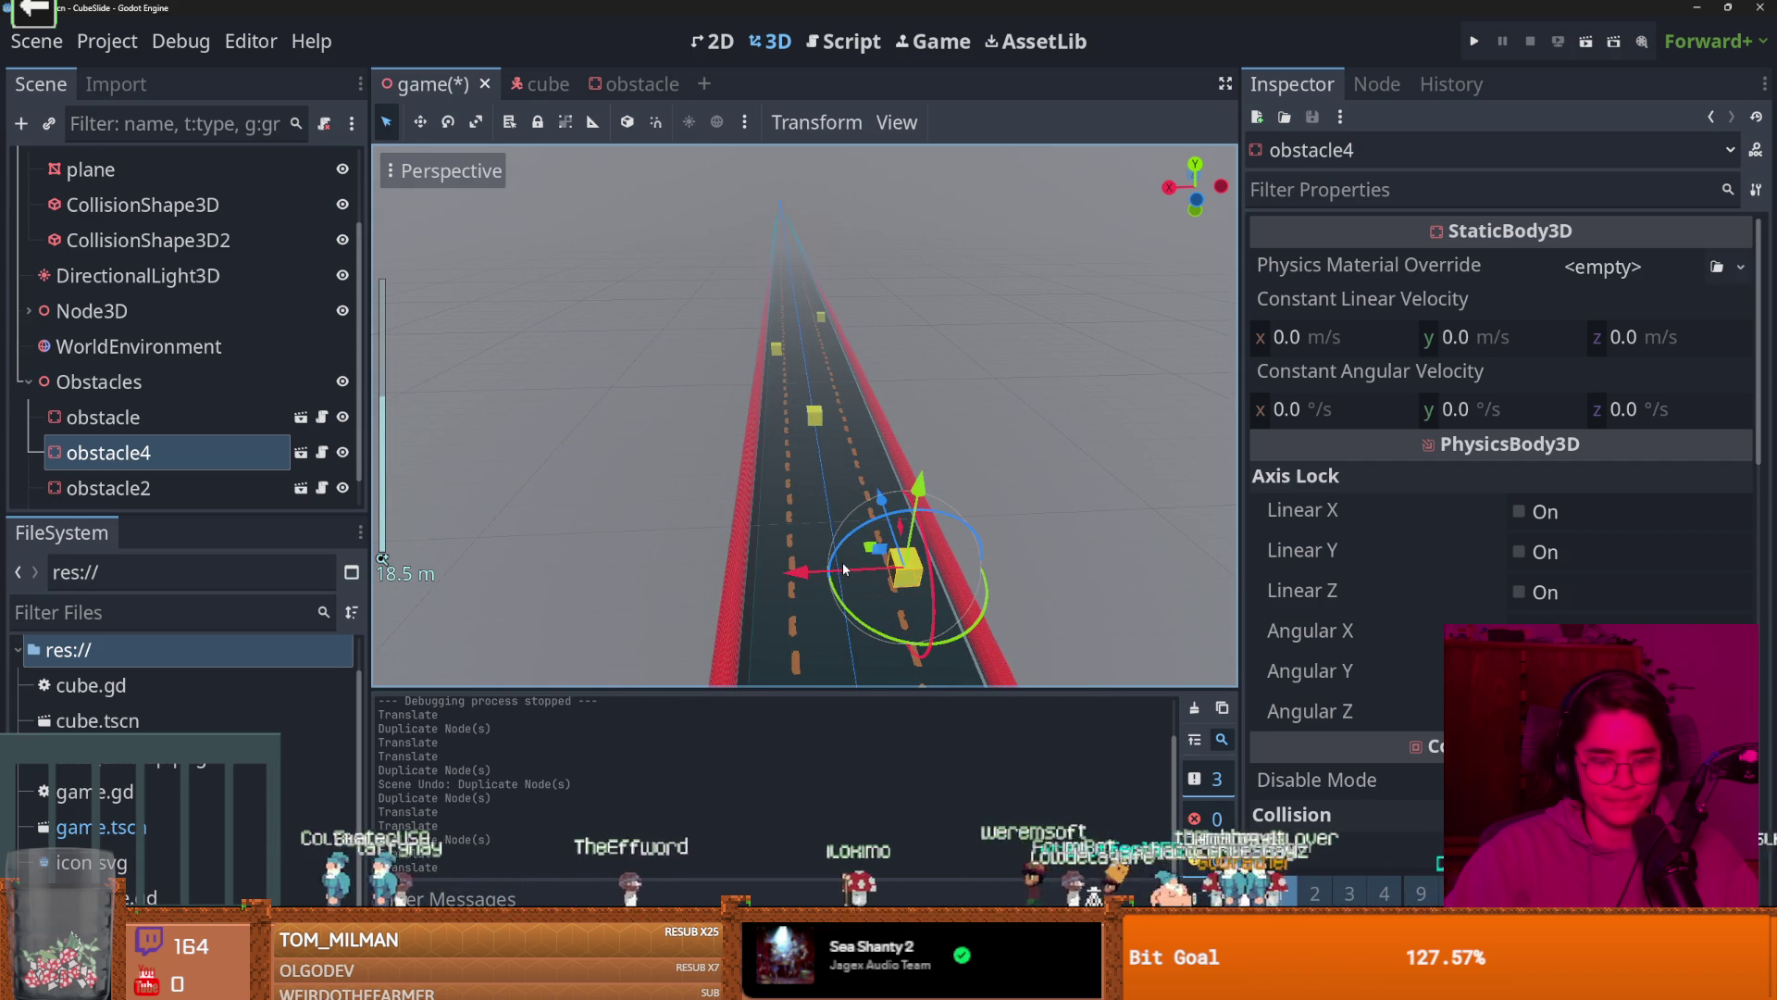
pyautogui.hotkey('ctrl', 'd')
pyautogui.moveTo(843, 567); pyautogui.dragTo(671, 576)
# Test-run the game to check the obstacle layout, then save the game scene.
pyautogui.click(1475, 43)
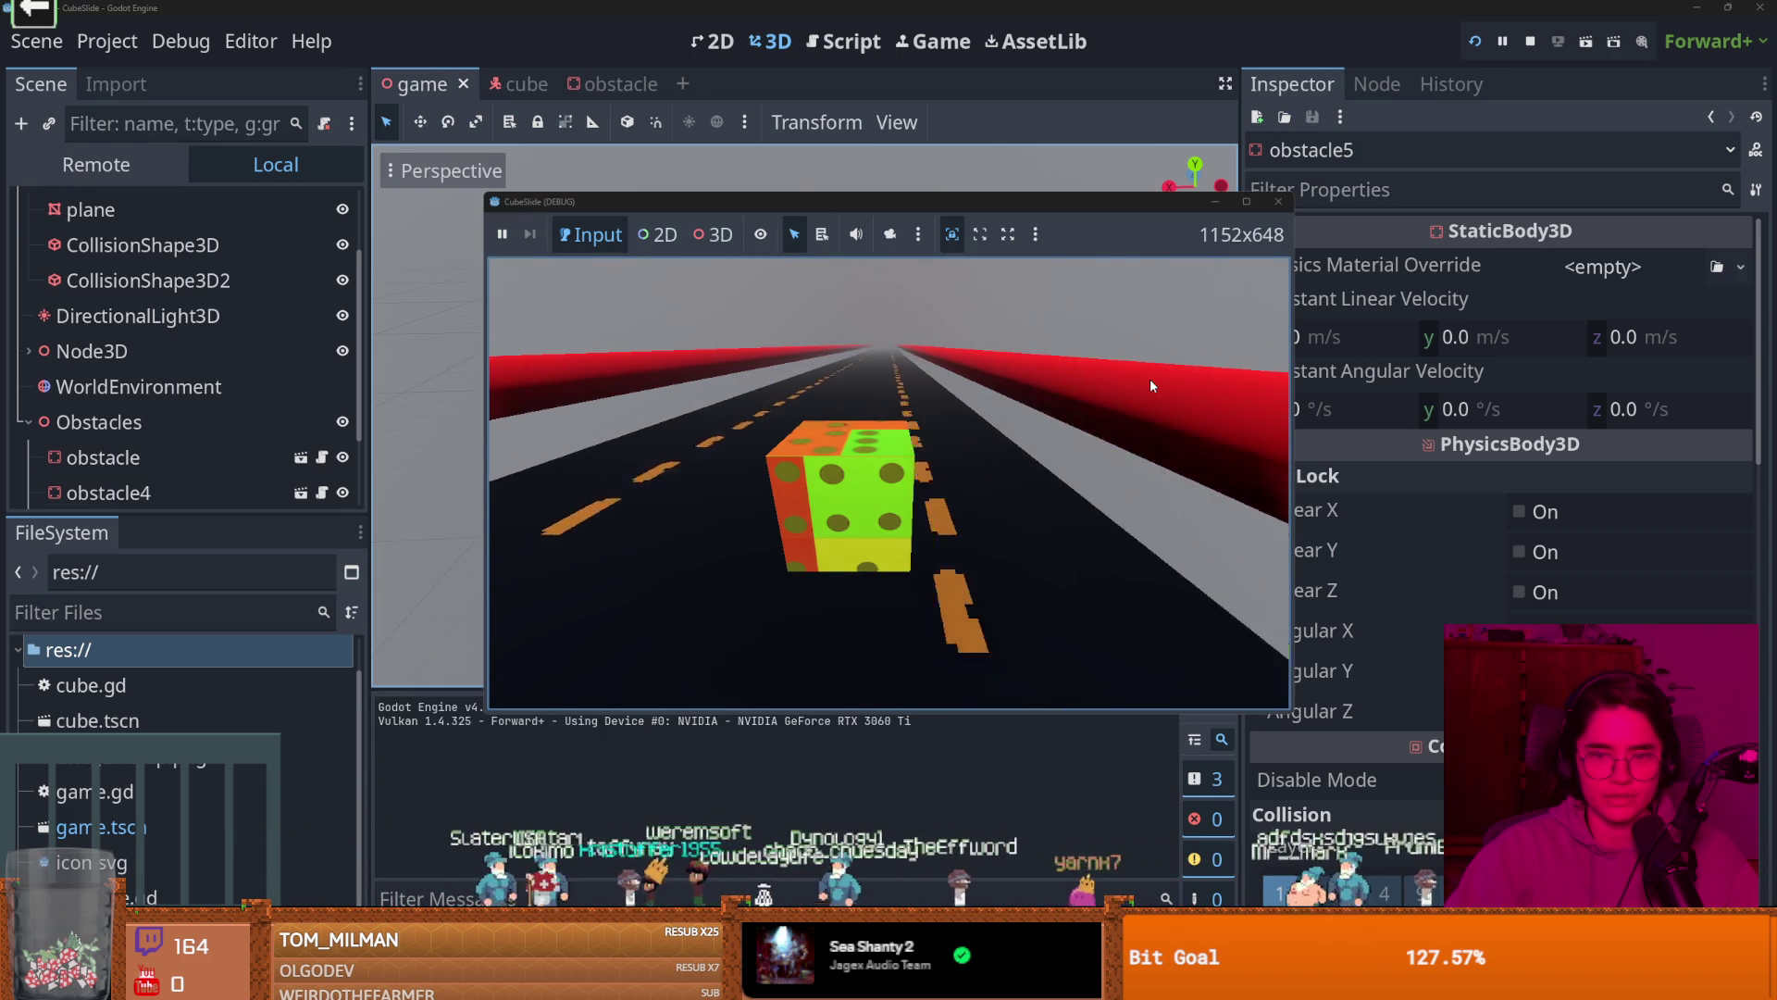
pyautogui.click(1279, 203)
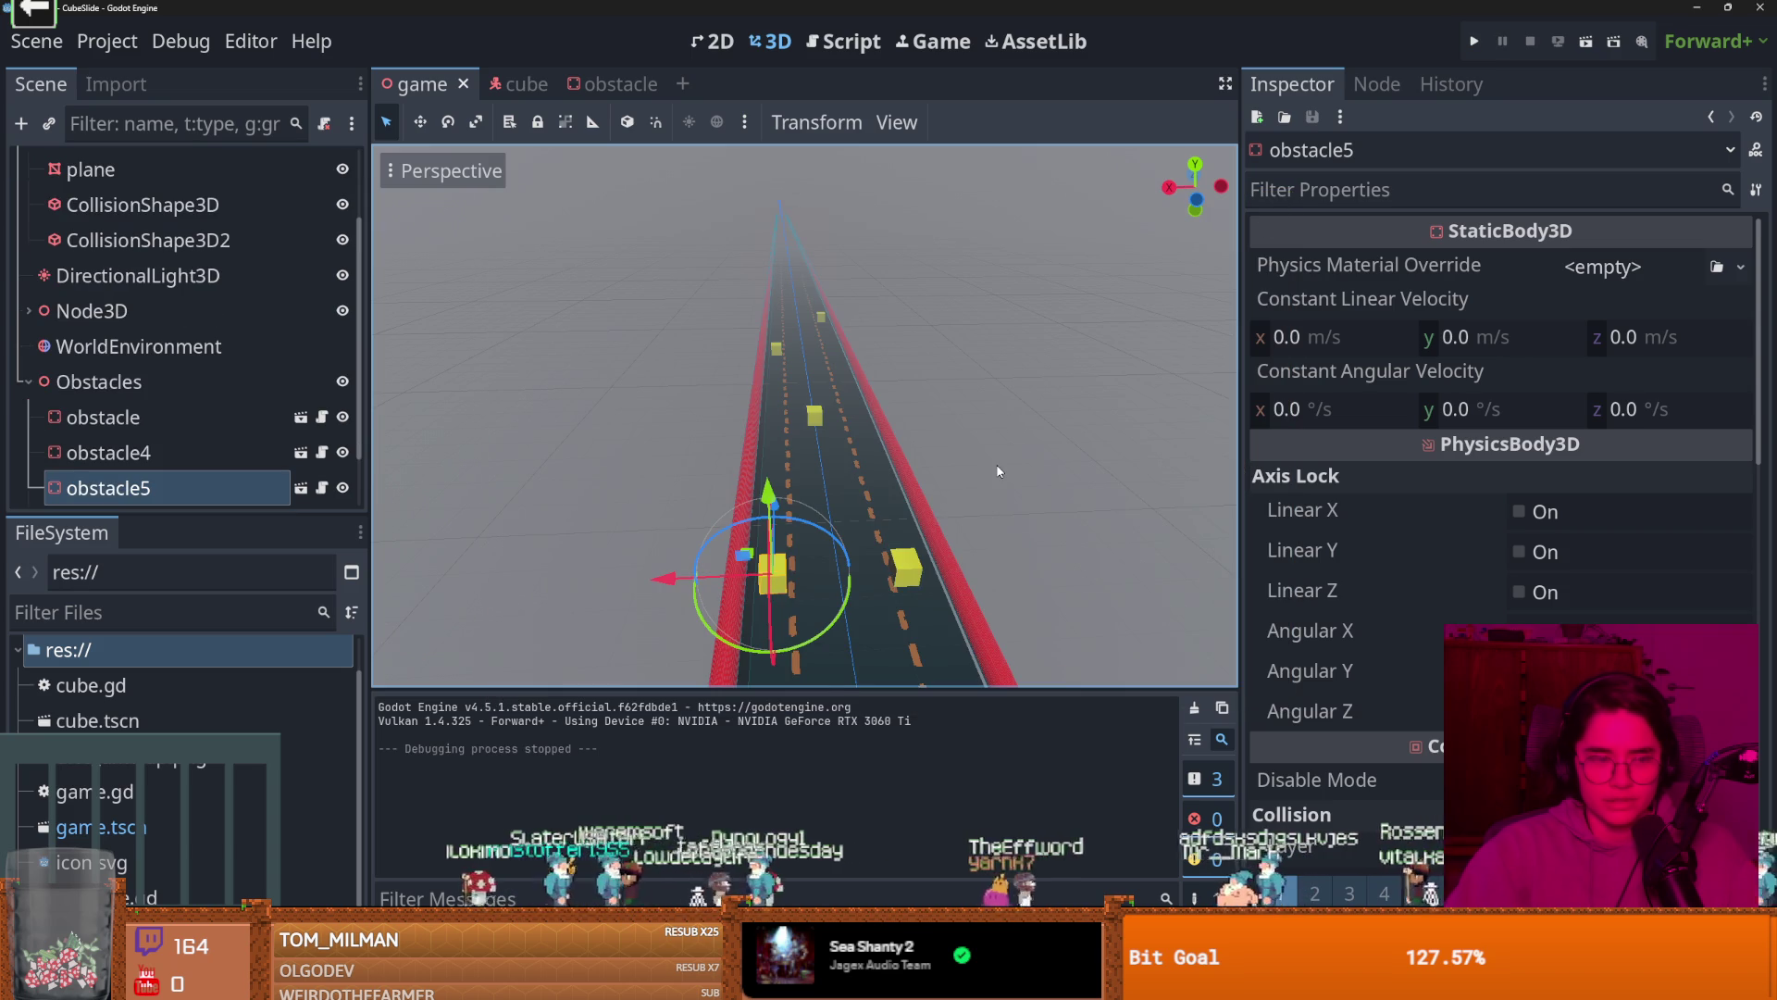
pyautogui.scroll(3, 994, 448)
pyautogui.scroll(5, 859, 454)
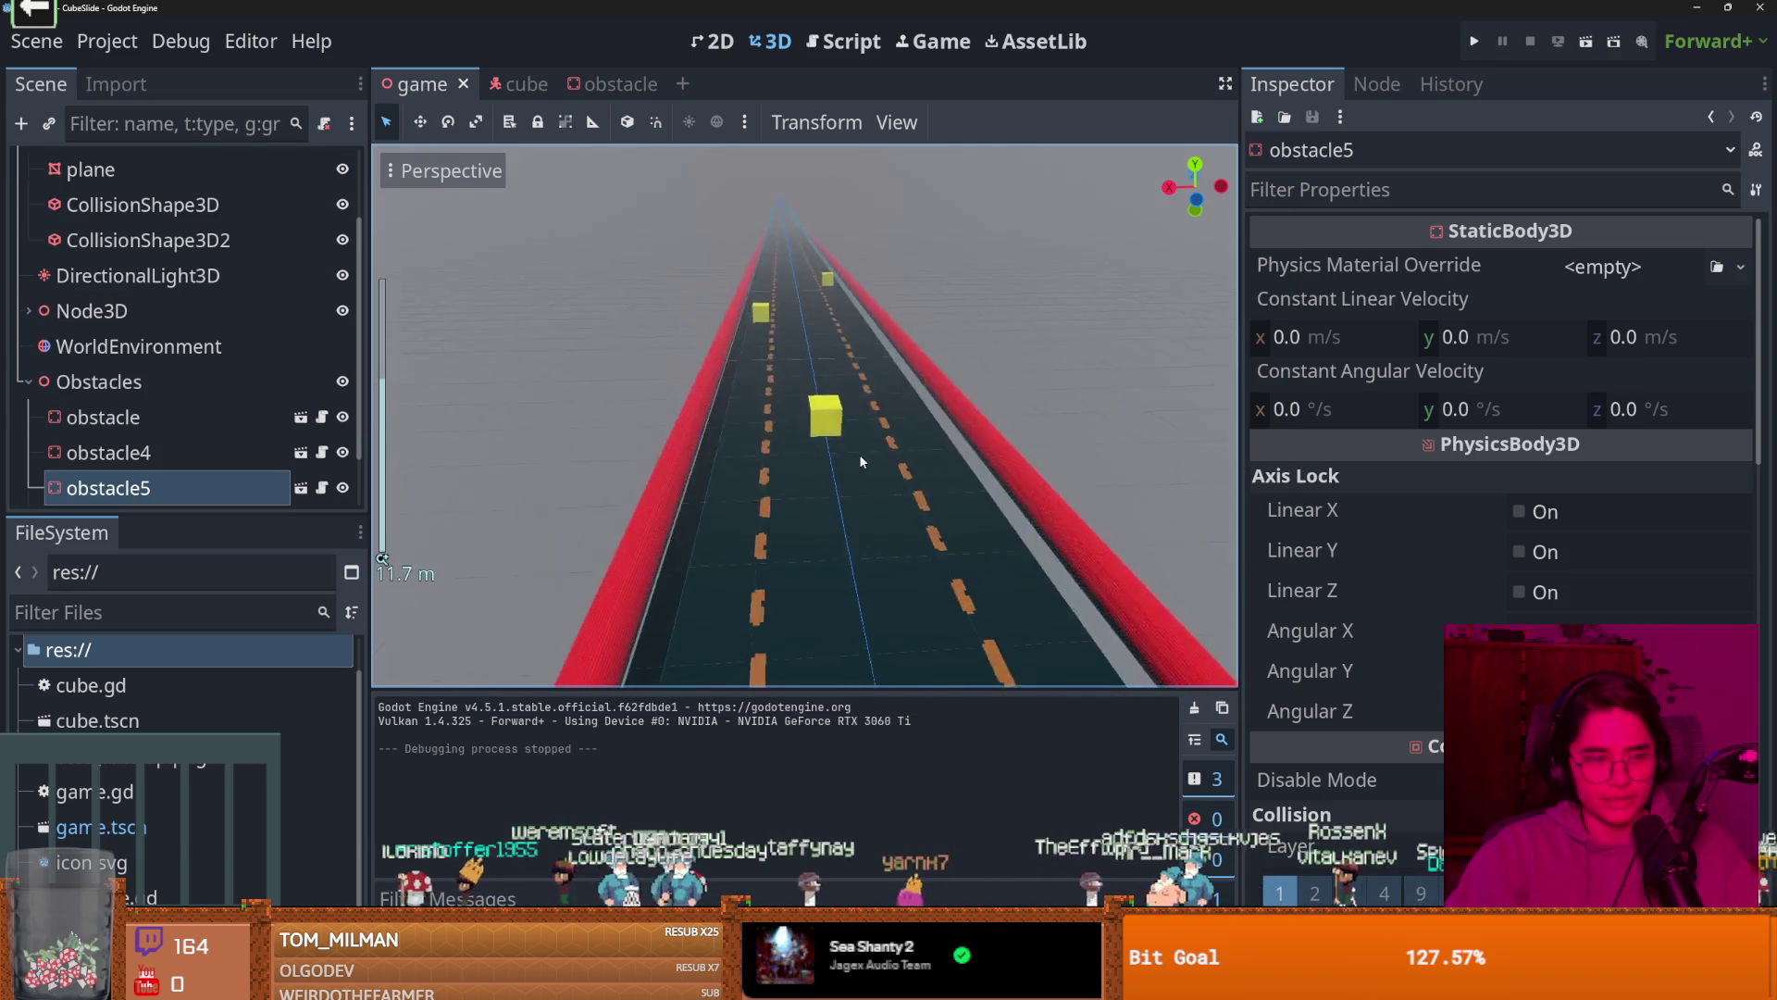
pyautogui.hotkey('ctrl', 's')
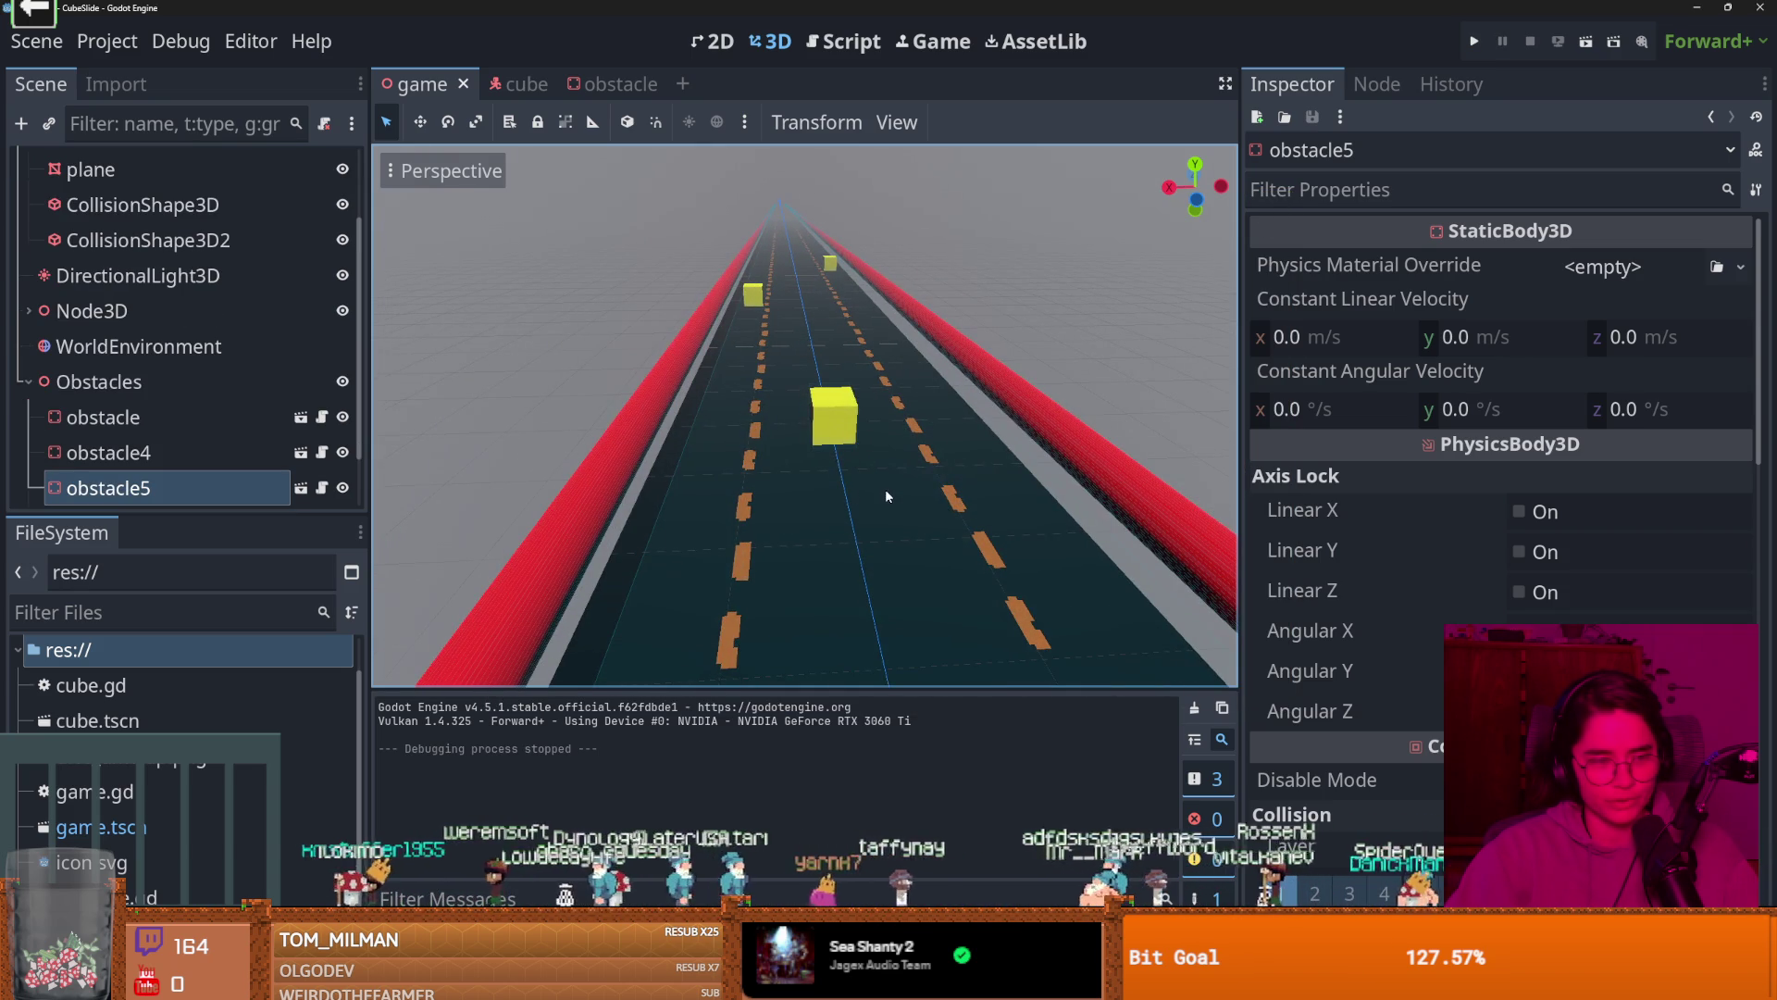
pyautogui.scroll(-4, 885, 489)
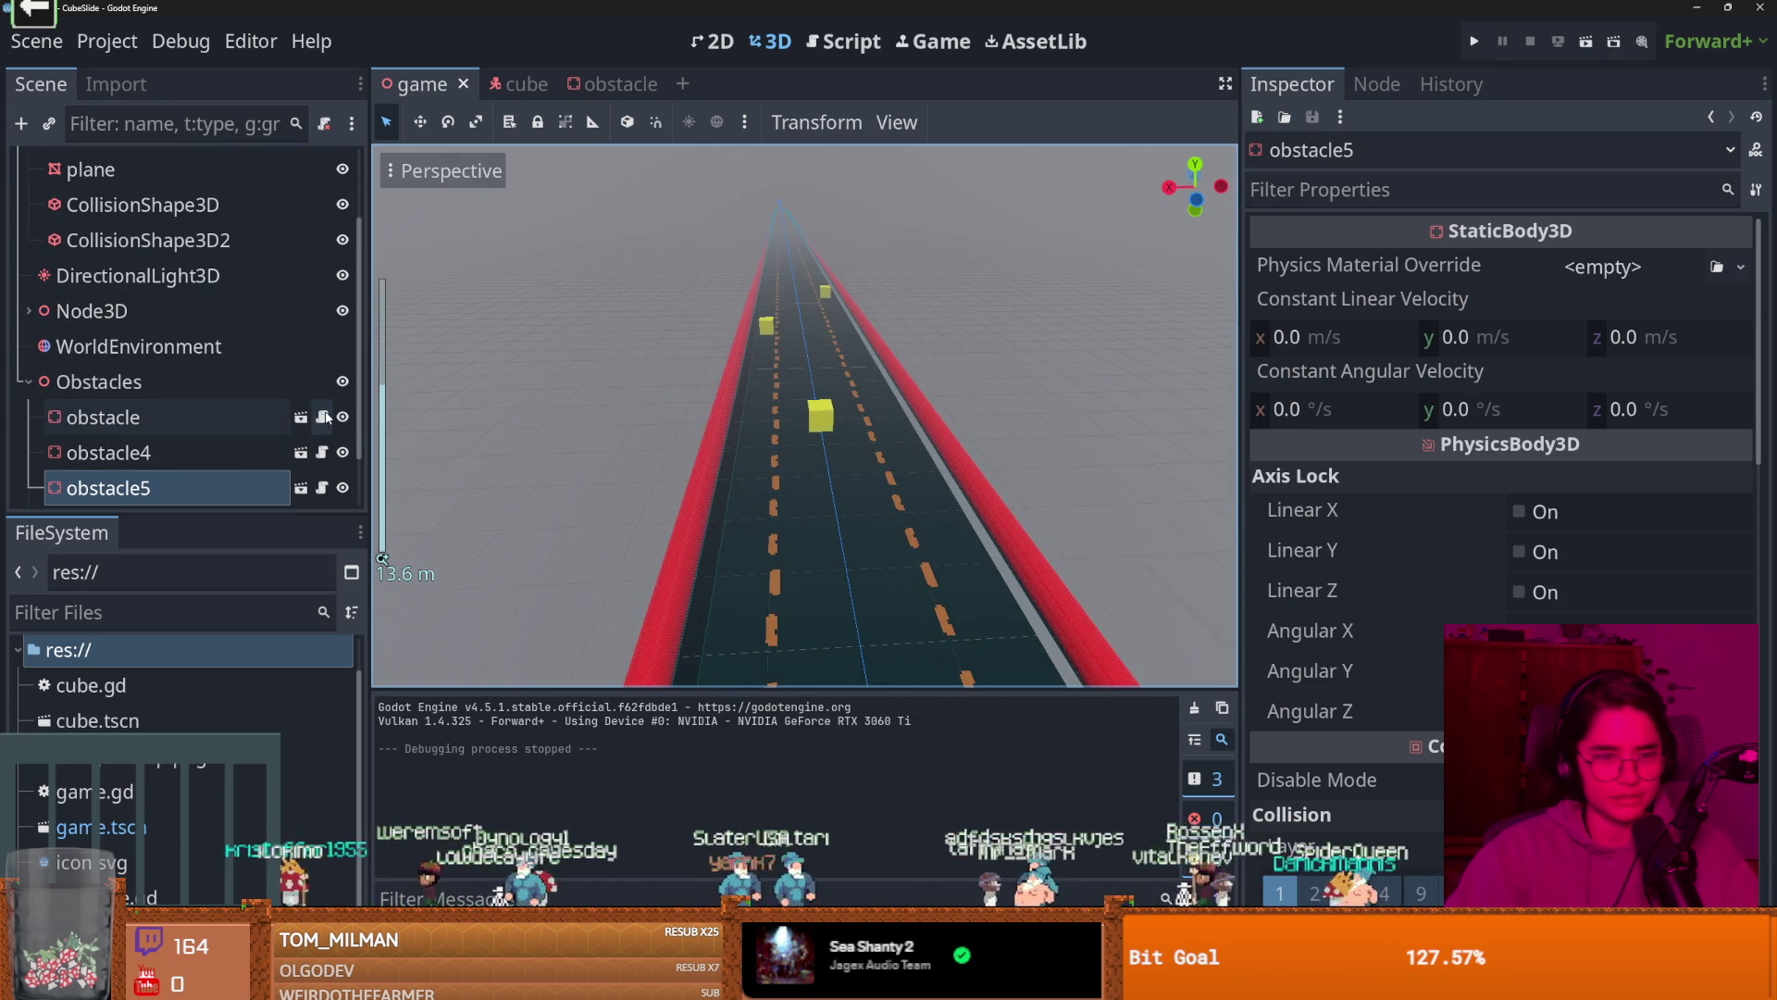
# Make cube.gd's death() function set die = true.
pyautogui.click(321, 416)
pyautogui.keyDown('ctrl'); pyautogui.click(804, 363); pyautogui.keyUp('ctrl')
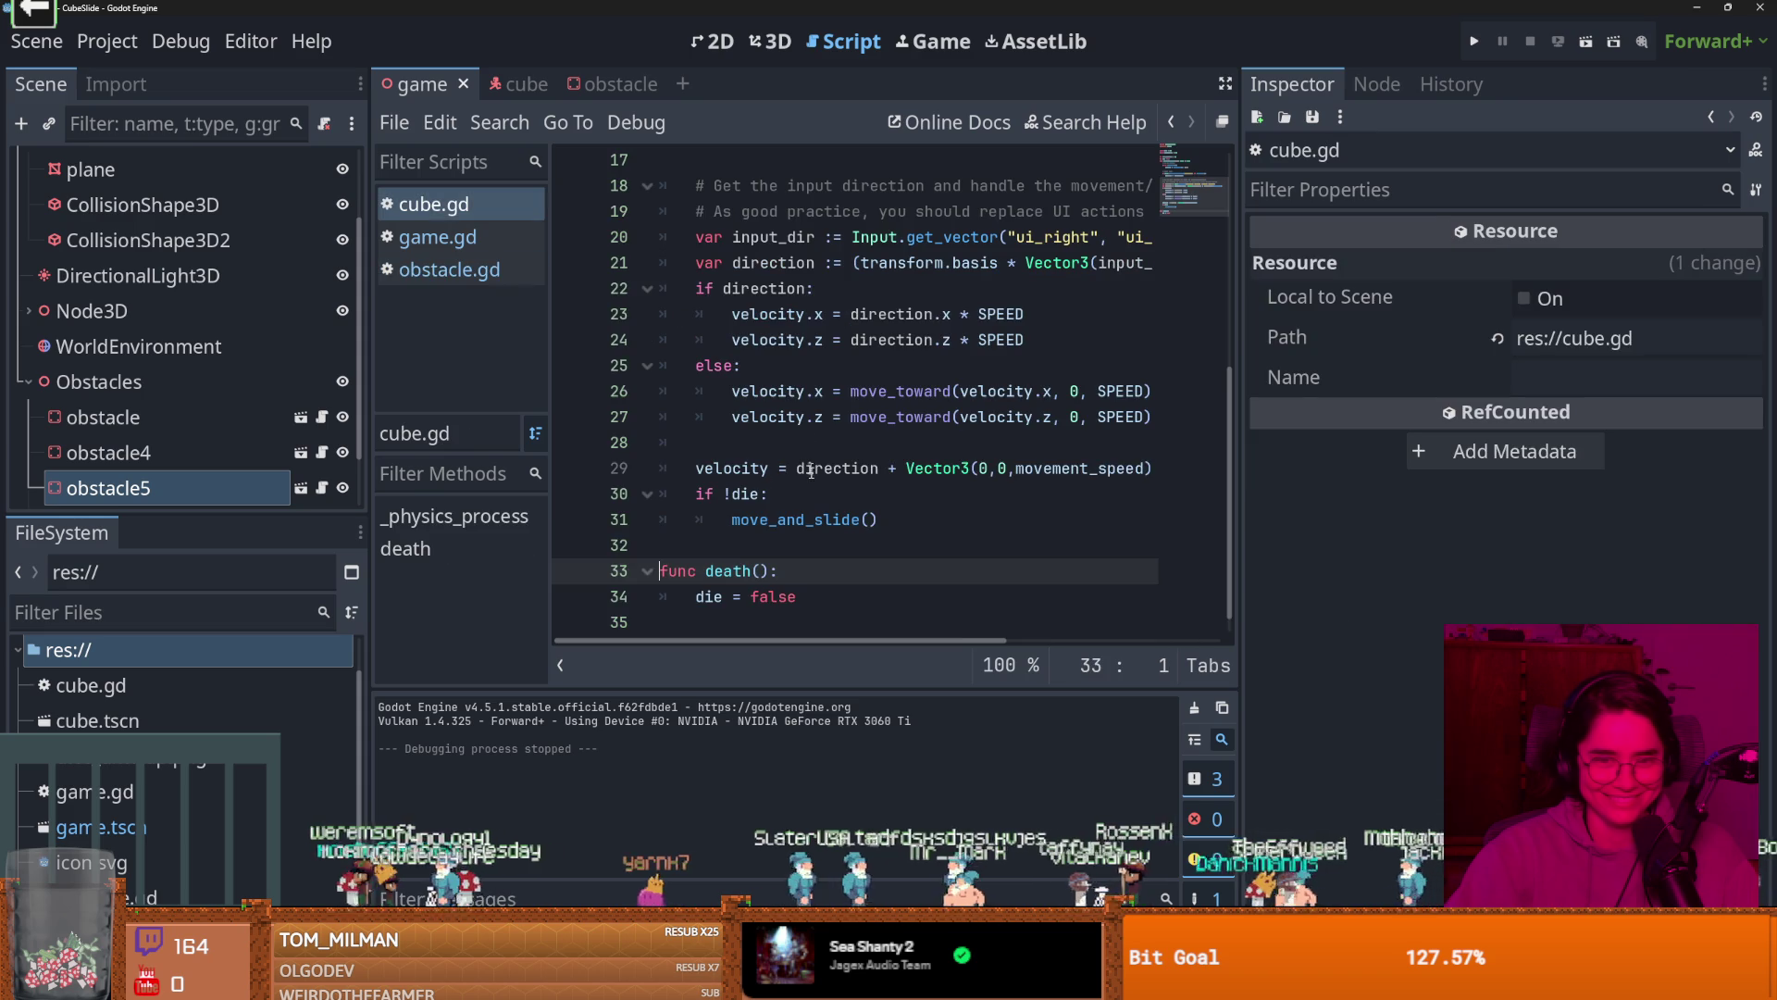
pyautogui.click(778, 600)
pyautogui.write('tru')
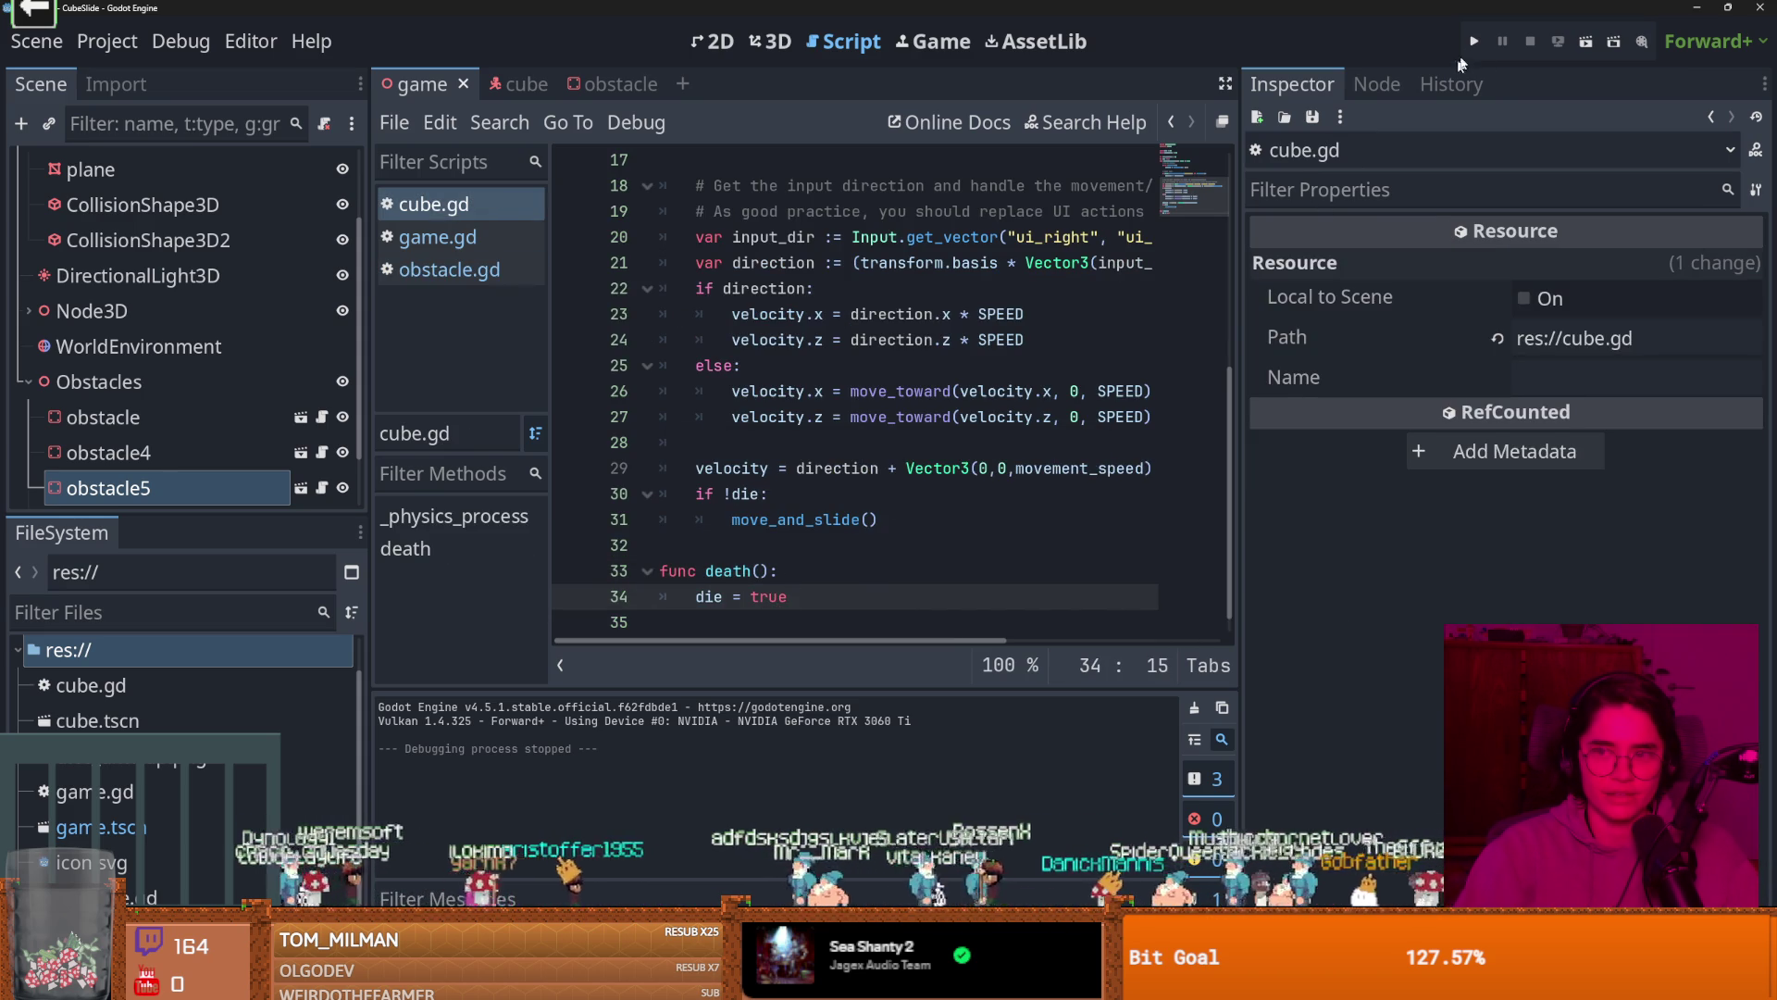
# Test-run the game to check the death change, then stop it and return to cube.gd after move_and_slide.
pyautogui.press('F5')
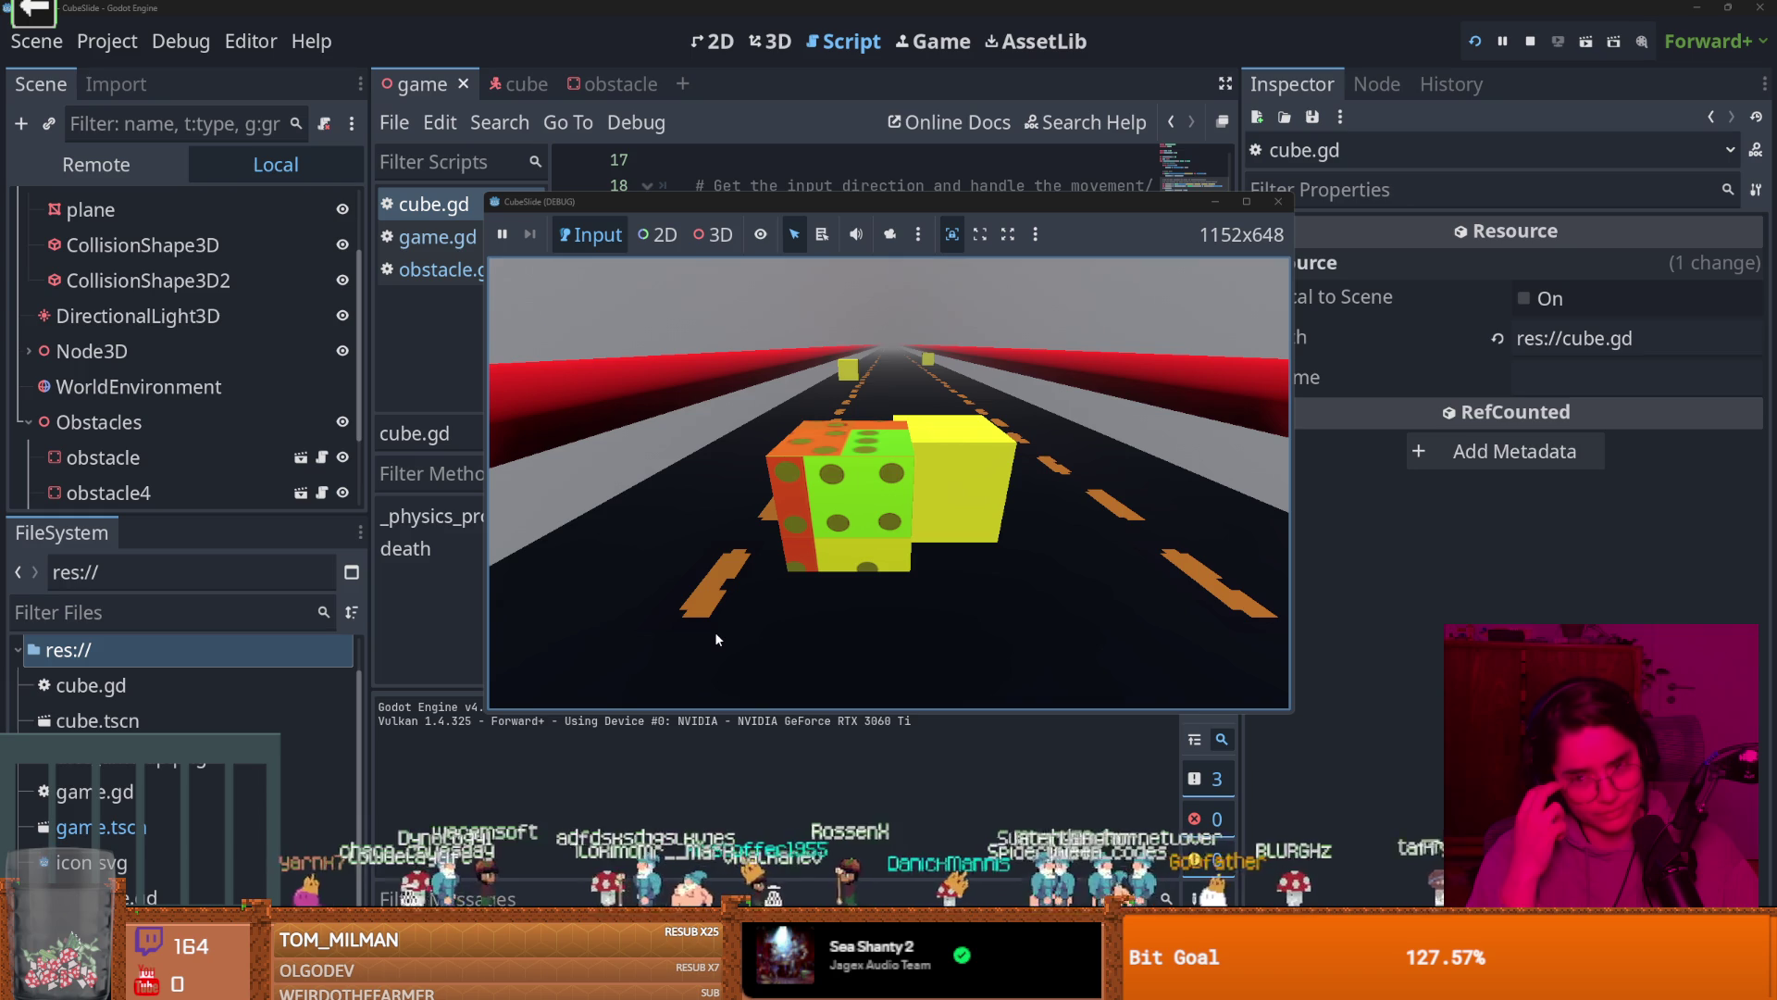
pyautogui.press('F8')
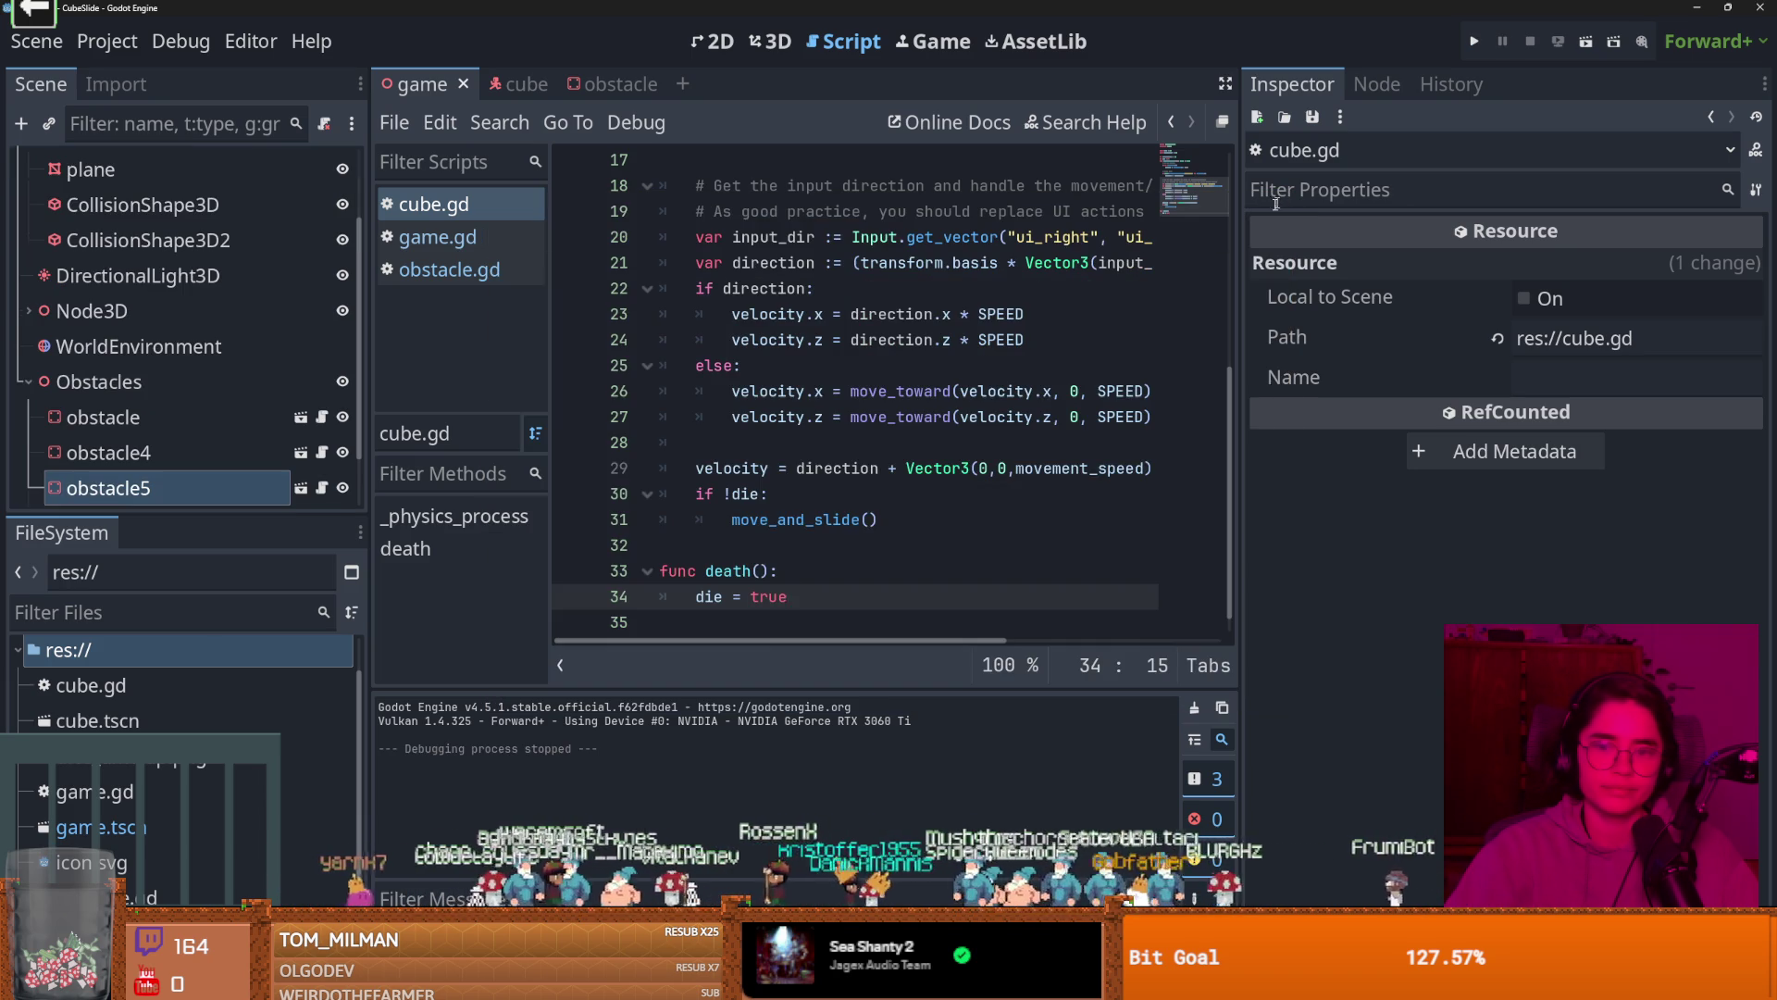
pyautogui.click(827, 541)
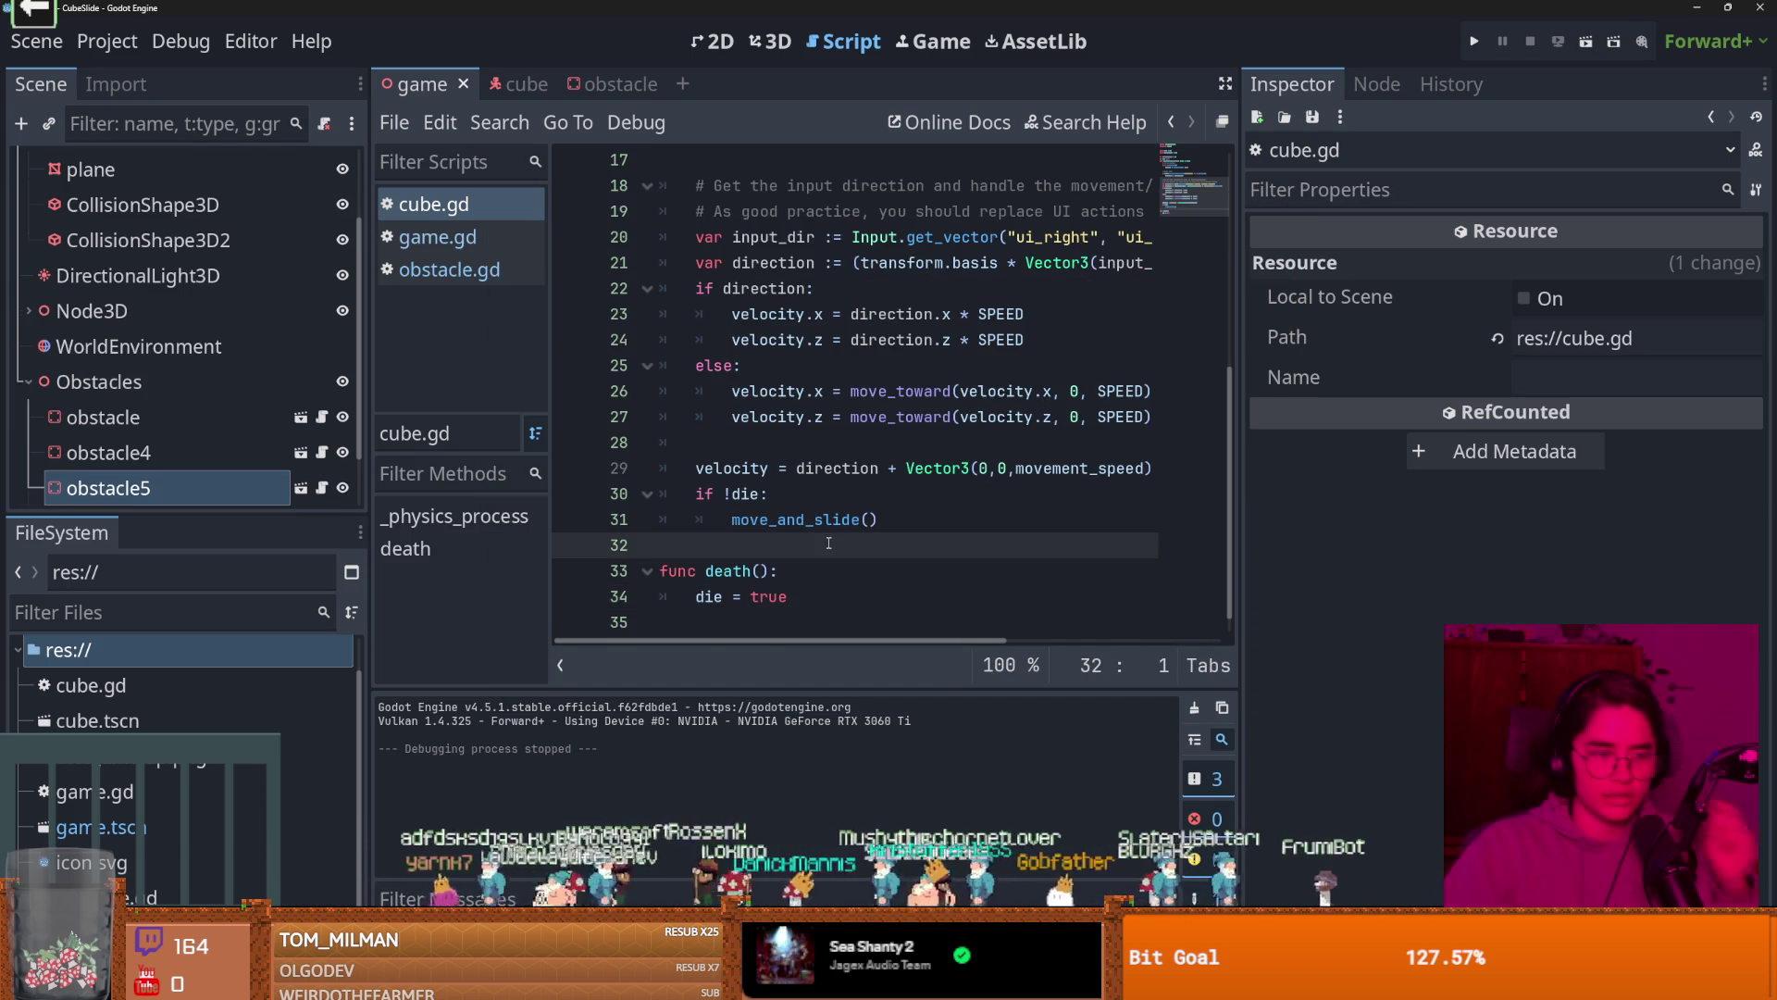
pyautogui.scroll(3, 264, 277)
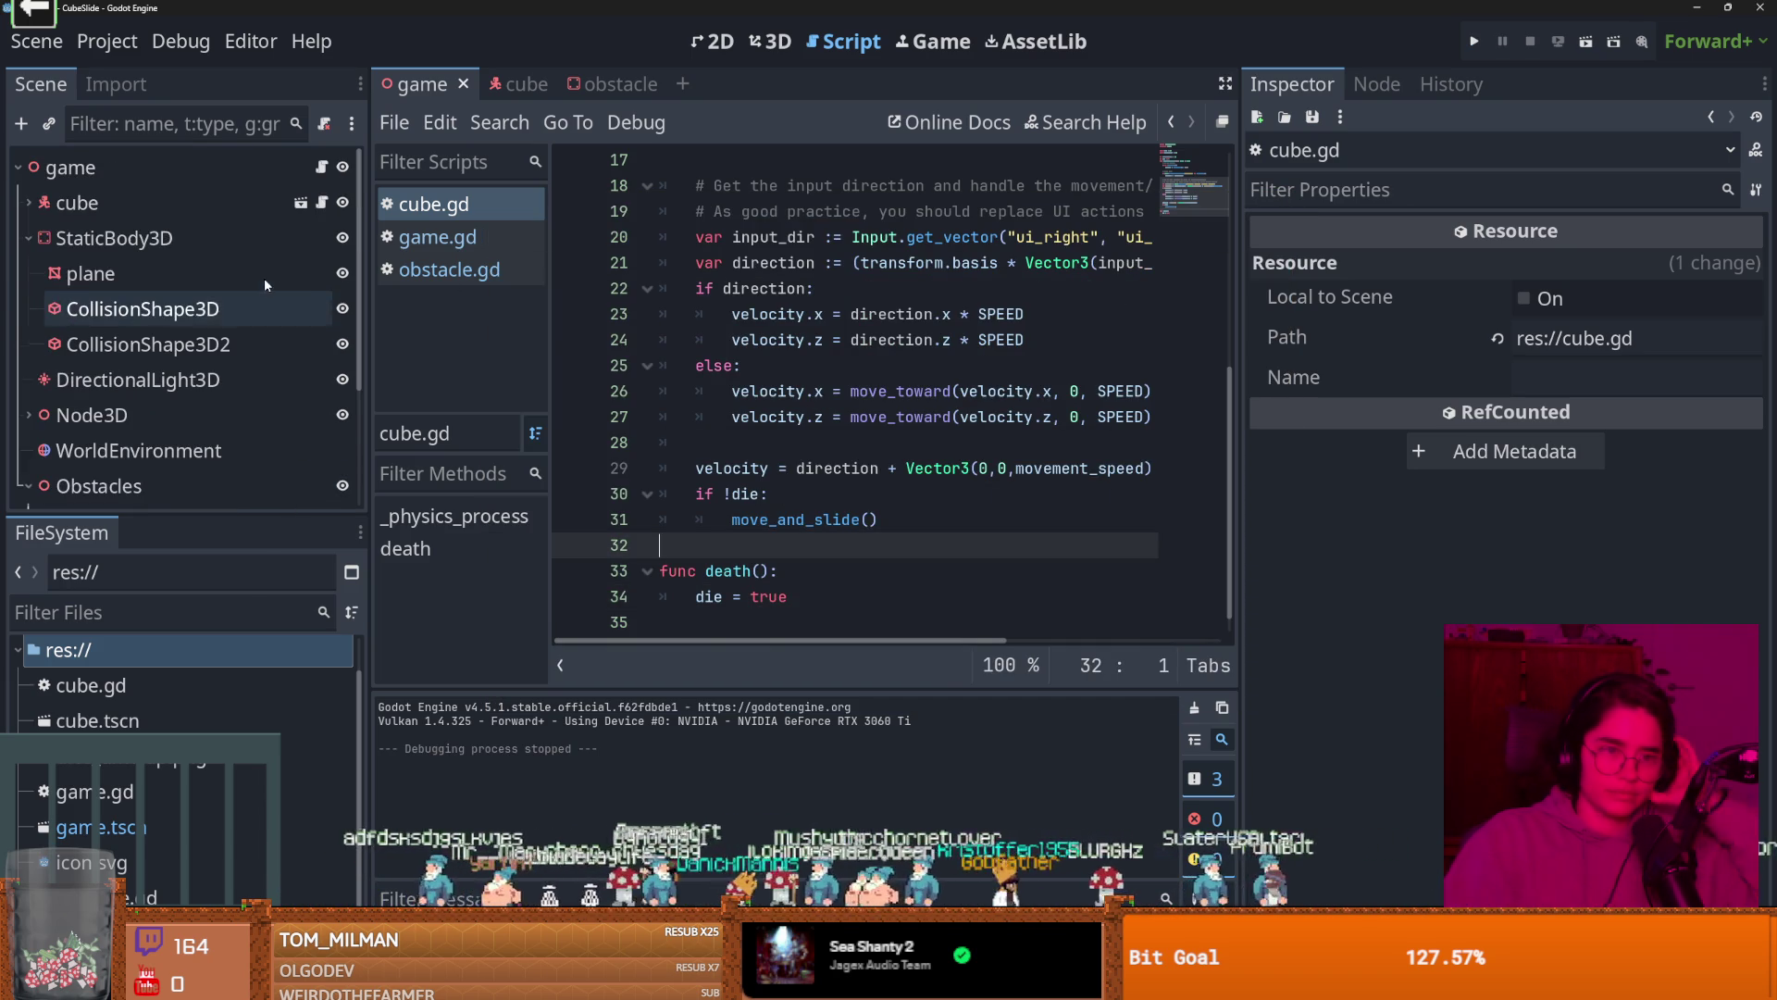
# Open the game scene's game.gd script and discard a half-typed func _input line, leaving only extends Node3D.
pyautogui.click(321, 167)
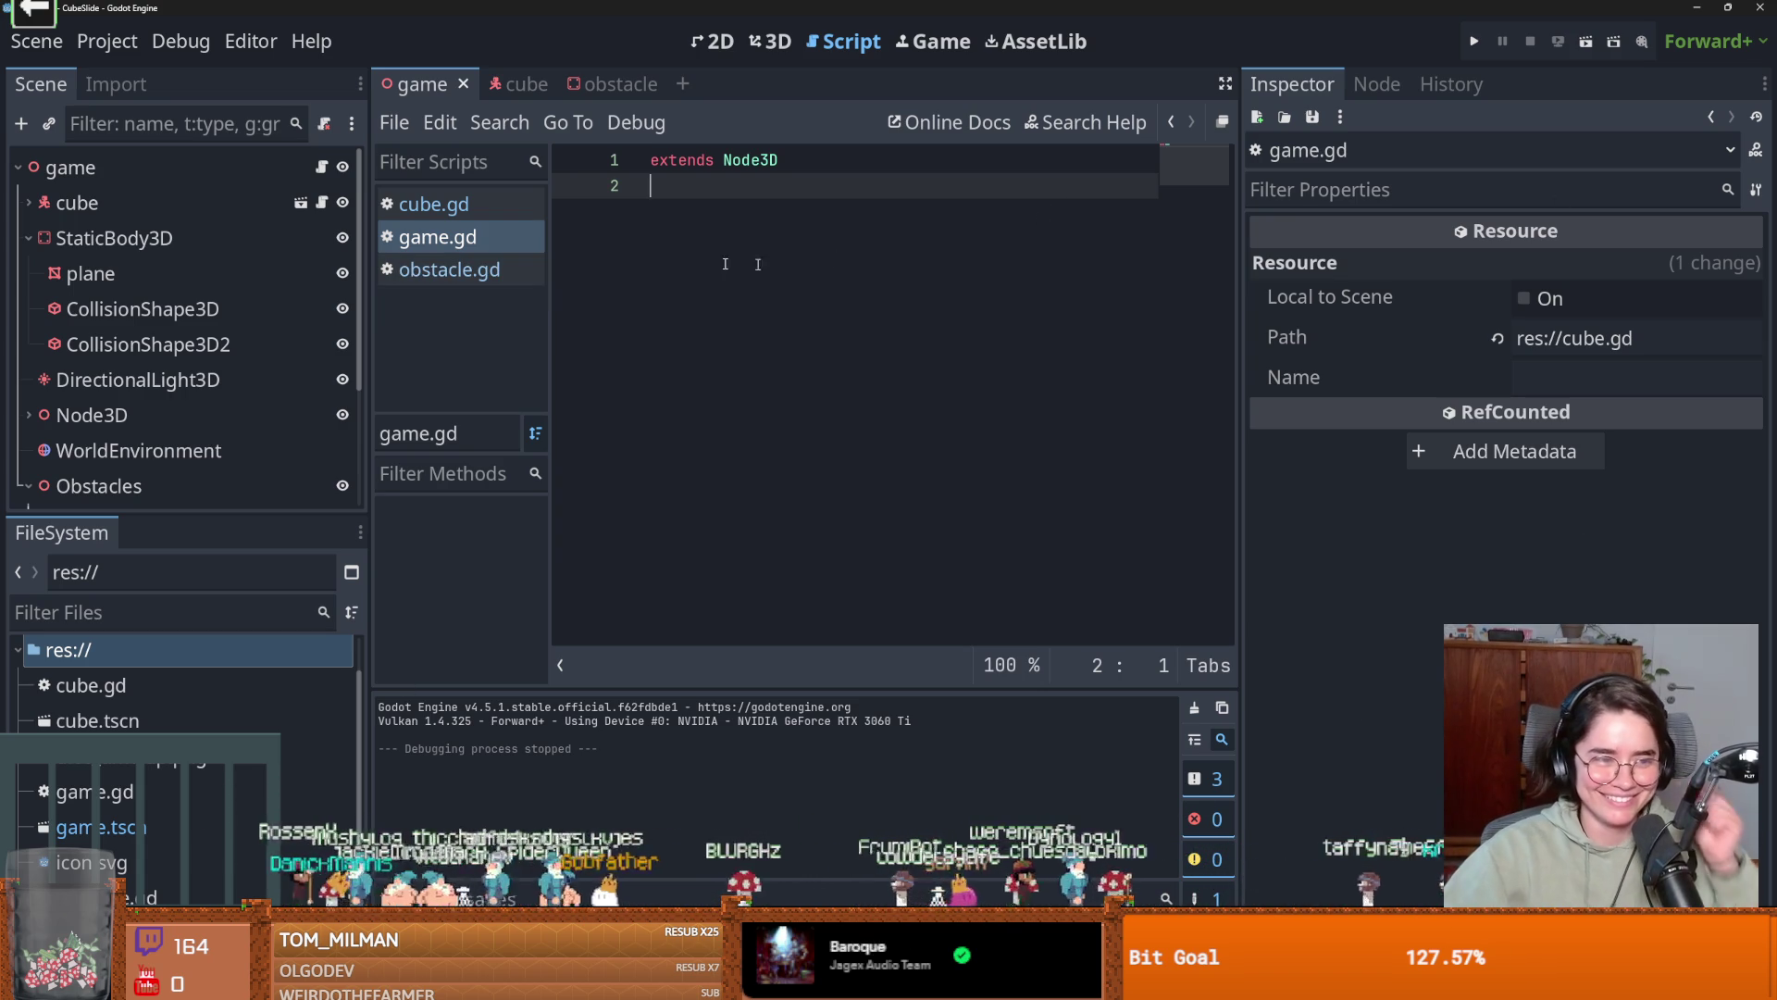
pyautogui.press('Return')
pyautogui.write('func _input')
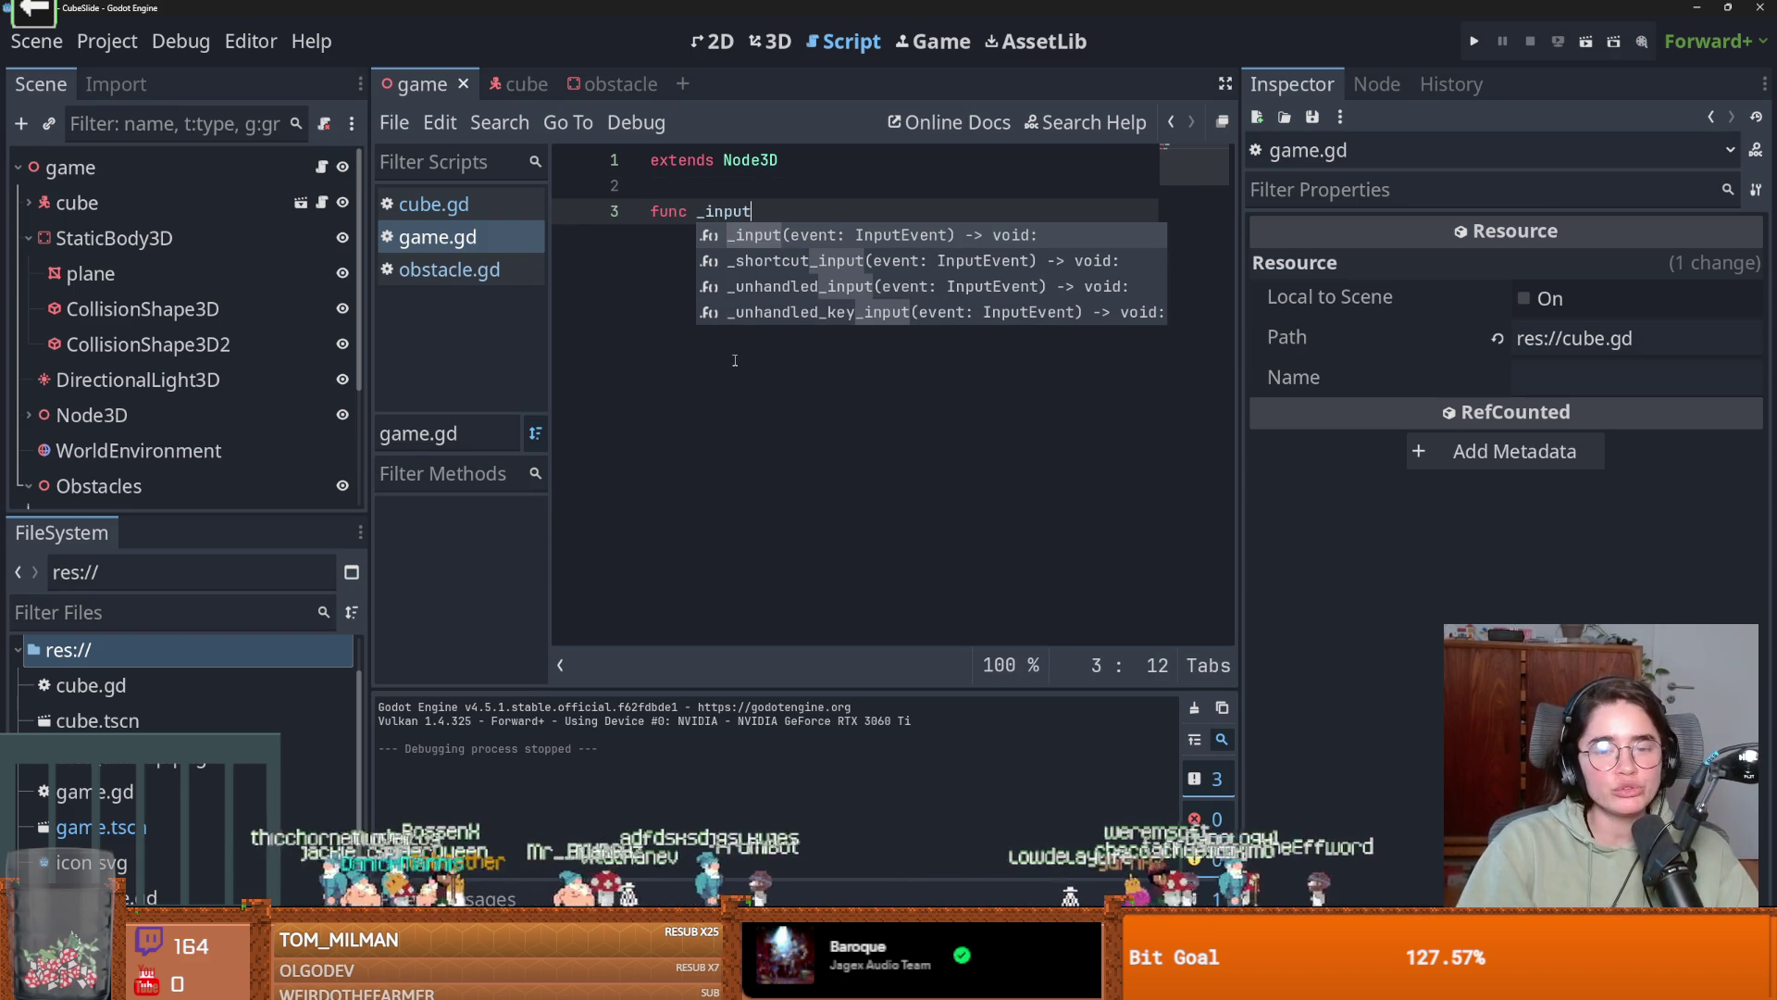
pyautogui.press('Escape')
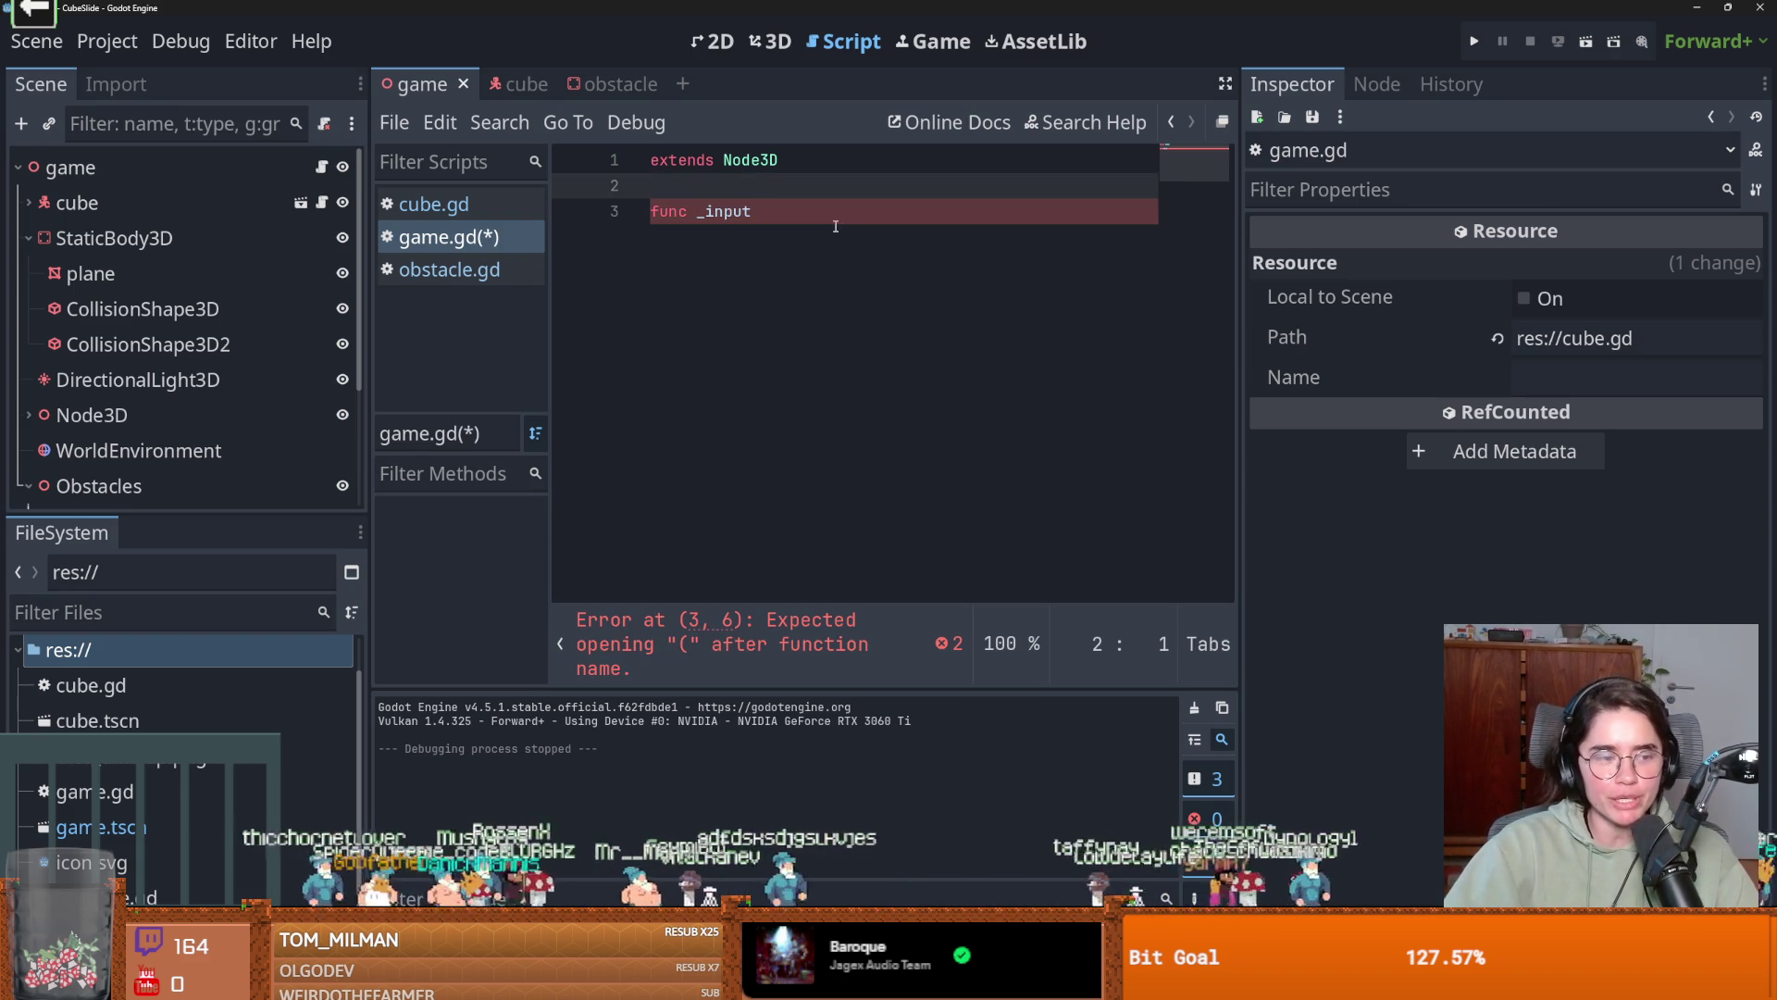
pyautogui.hotkey('ctrl', 'z')
pyautogui.hotkey('ctrl', 'z')
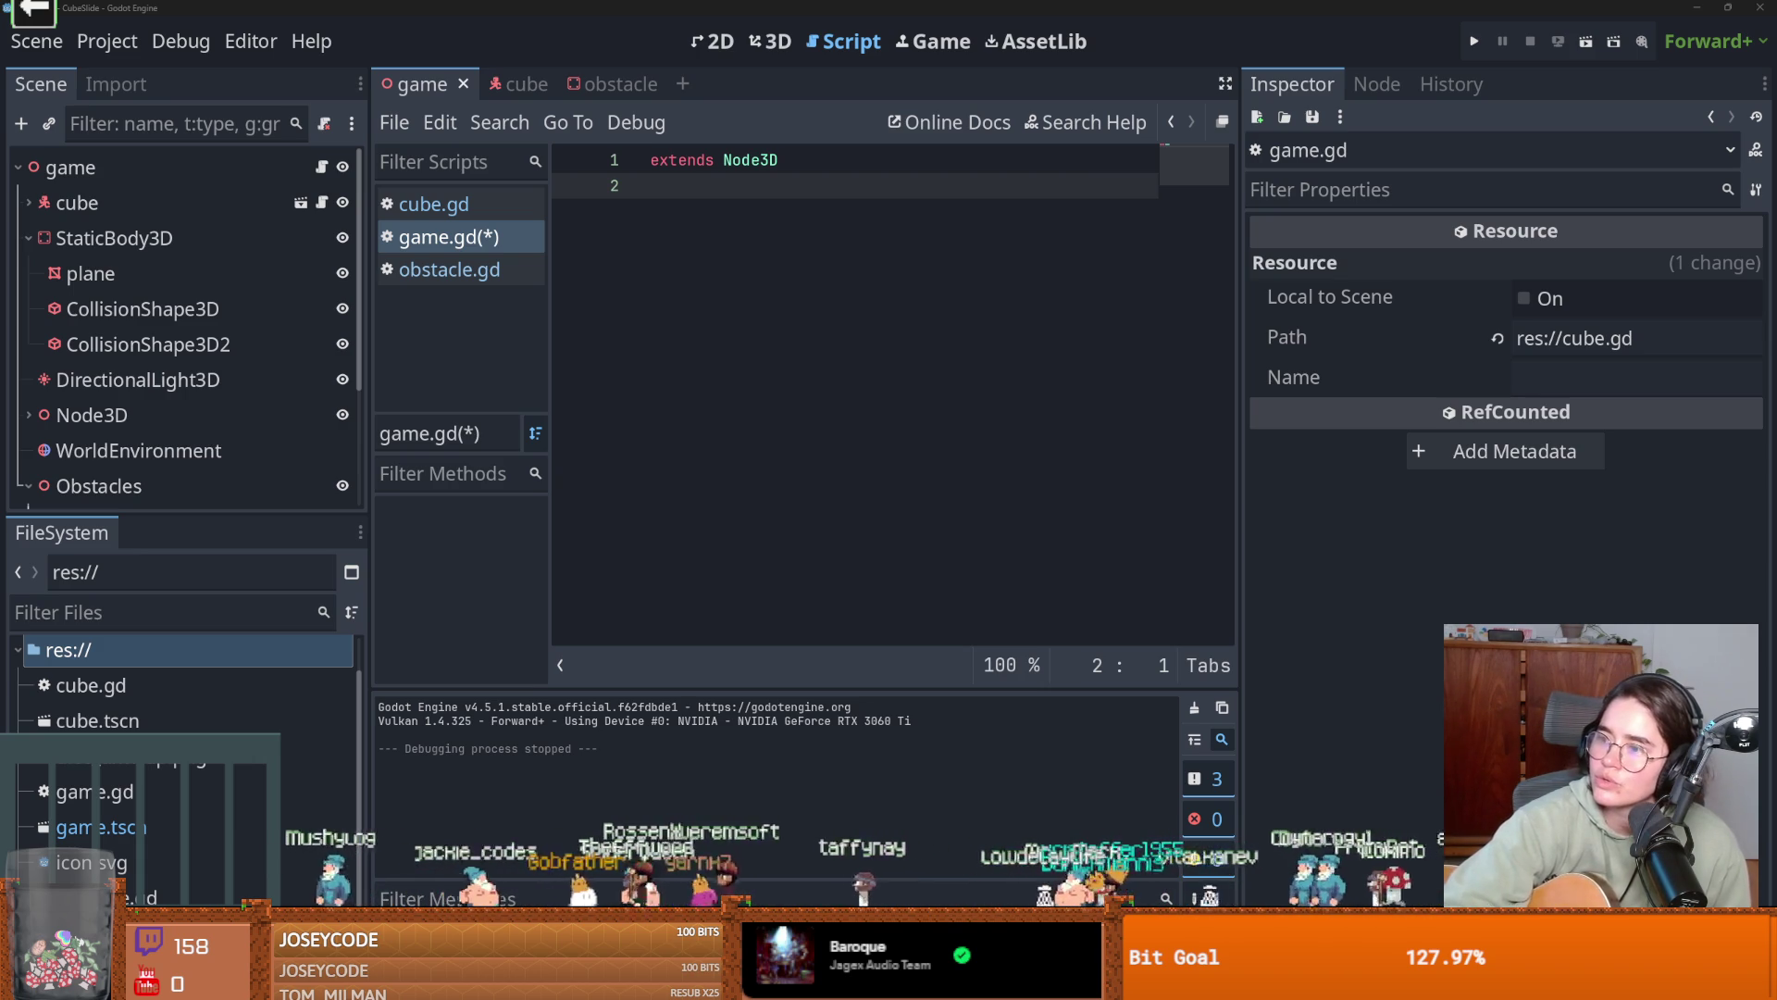
pyautogui.hotkey('alt', 'Tab')
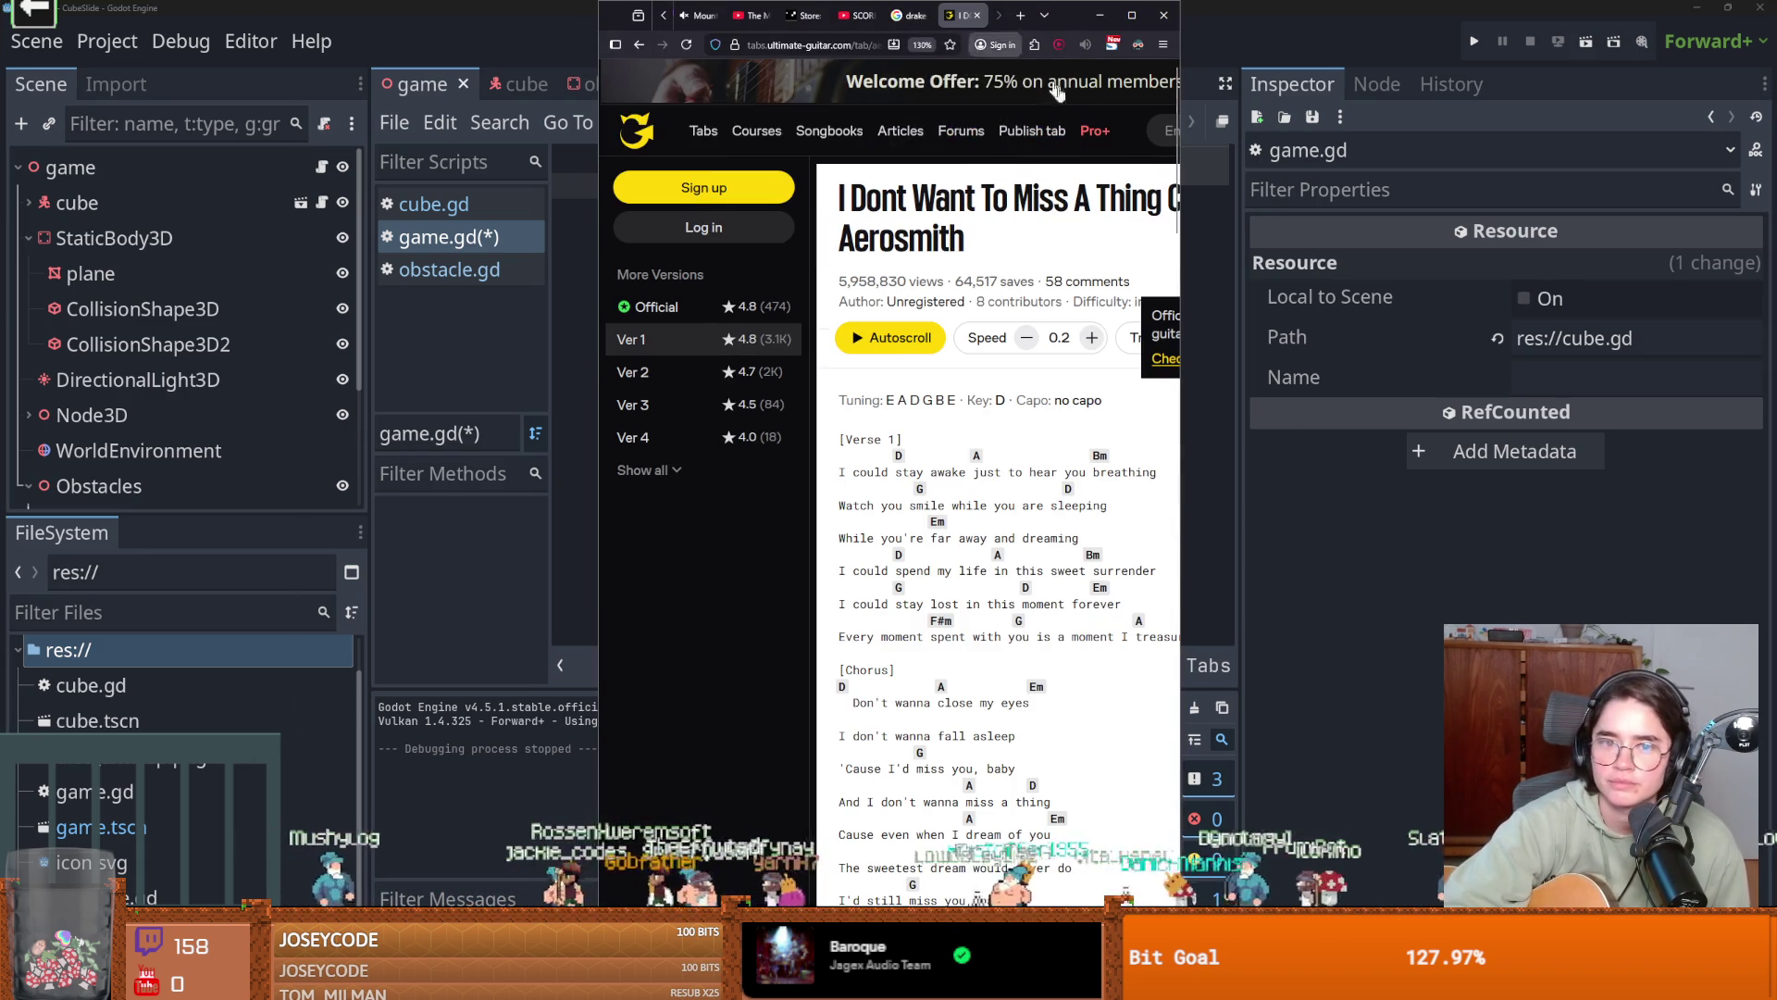
# Maximize the Ultimate Guitar window and scroll through the Aerosmith chord sheet.
pyautogui.click(1131, 15)
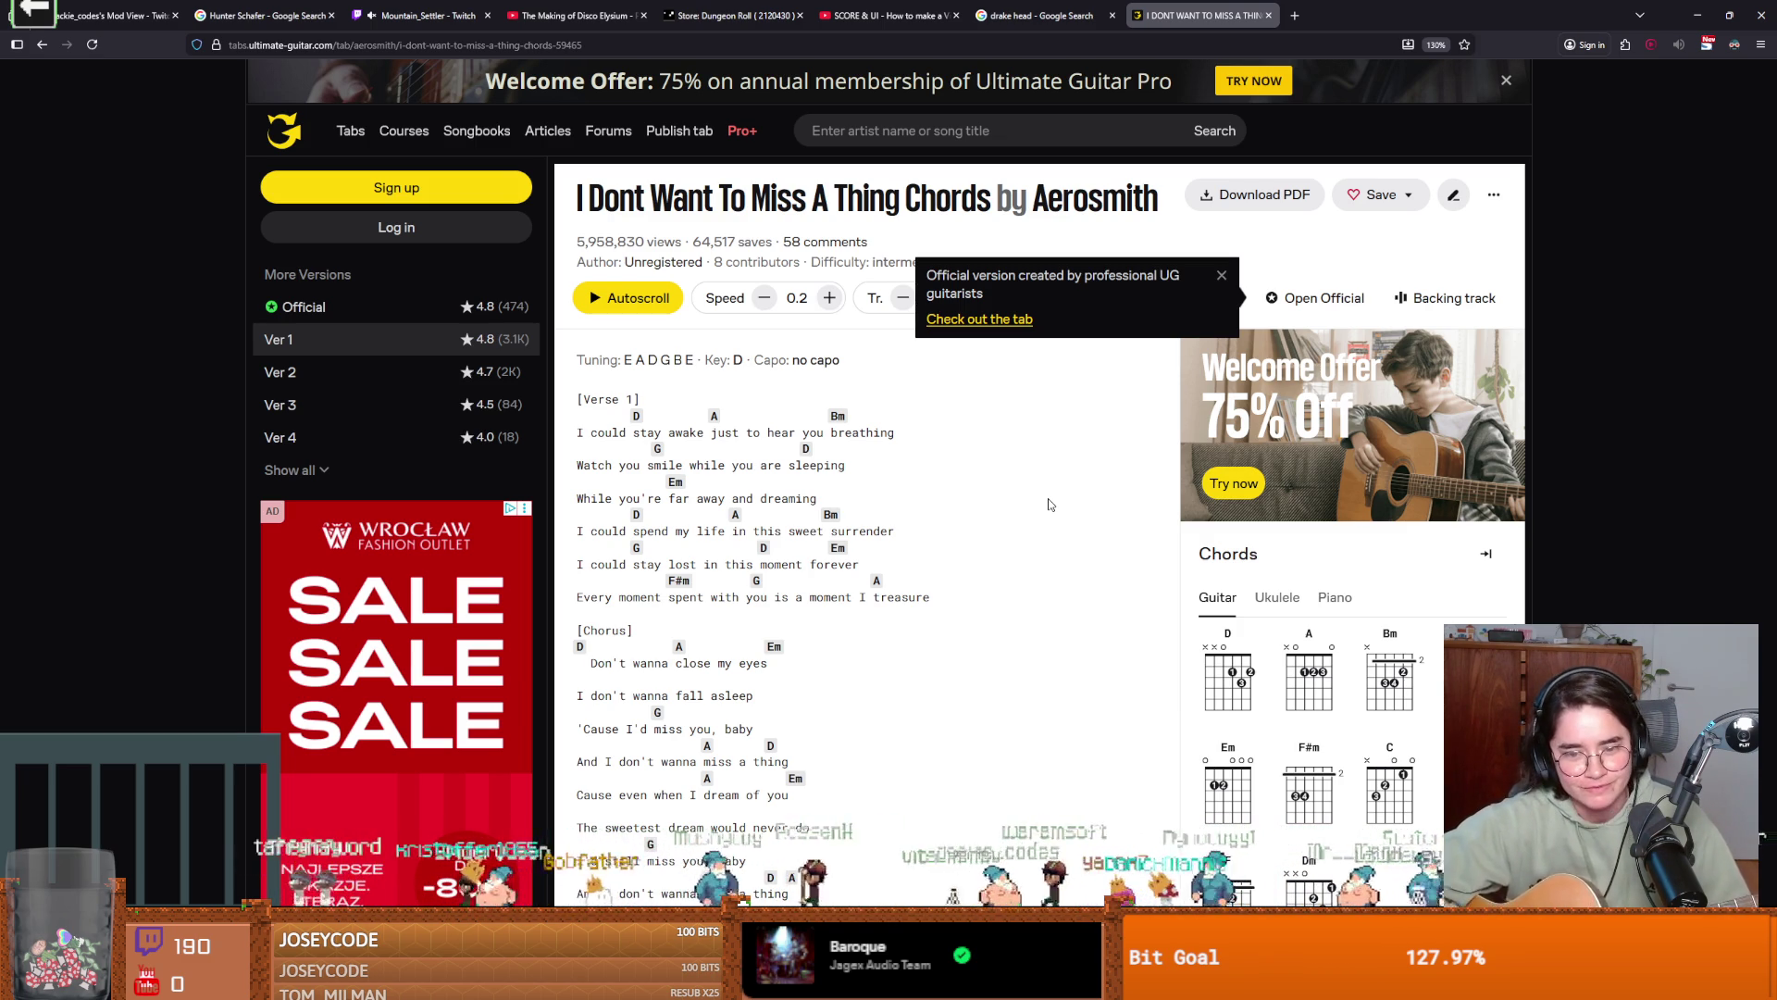
pyautogui.scroll(-6, 978, 608)
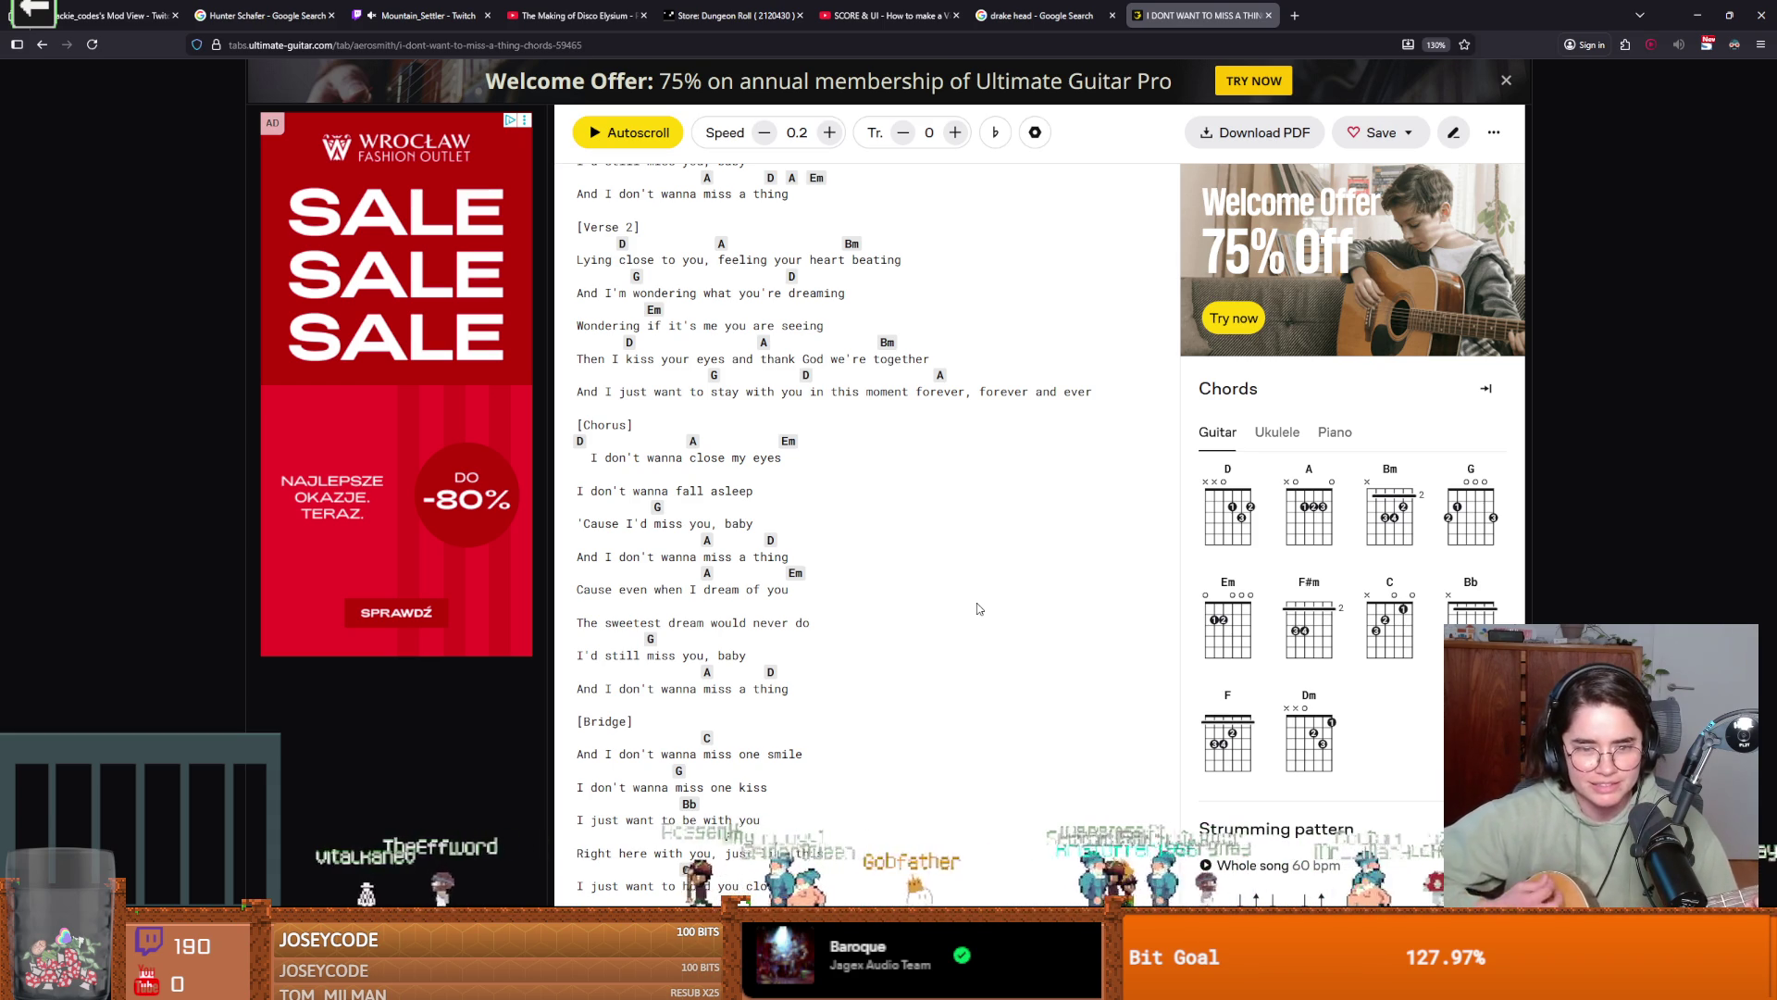
pyautogui.scroll(-3, 916, 593)
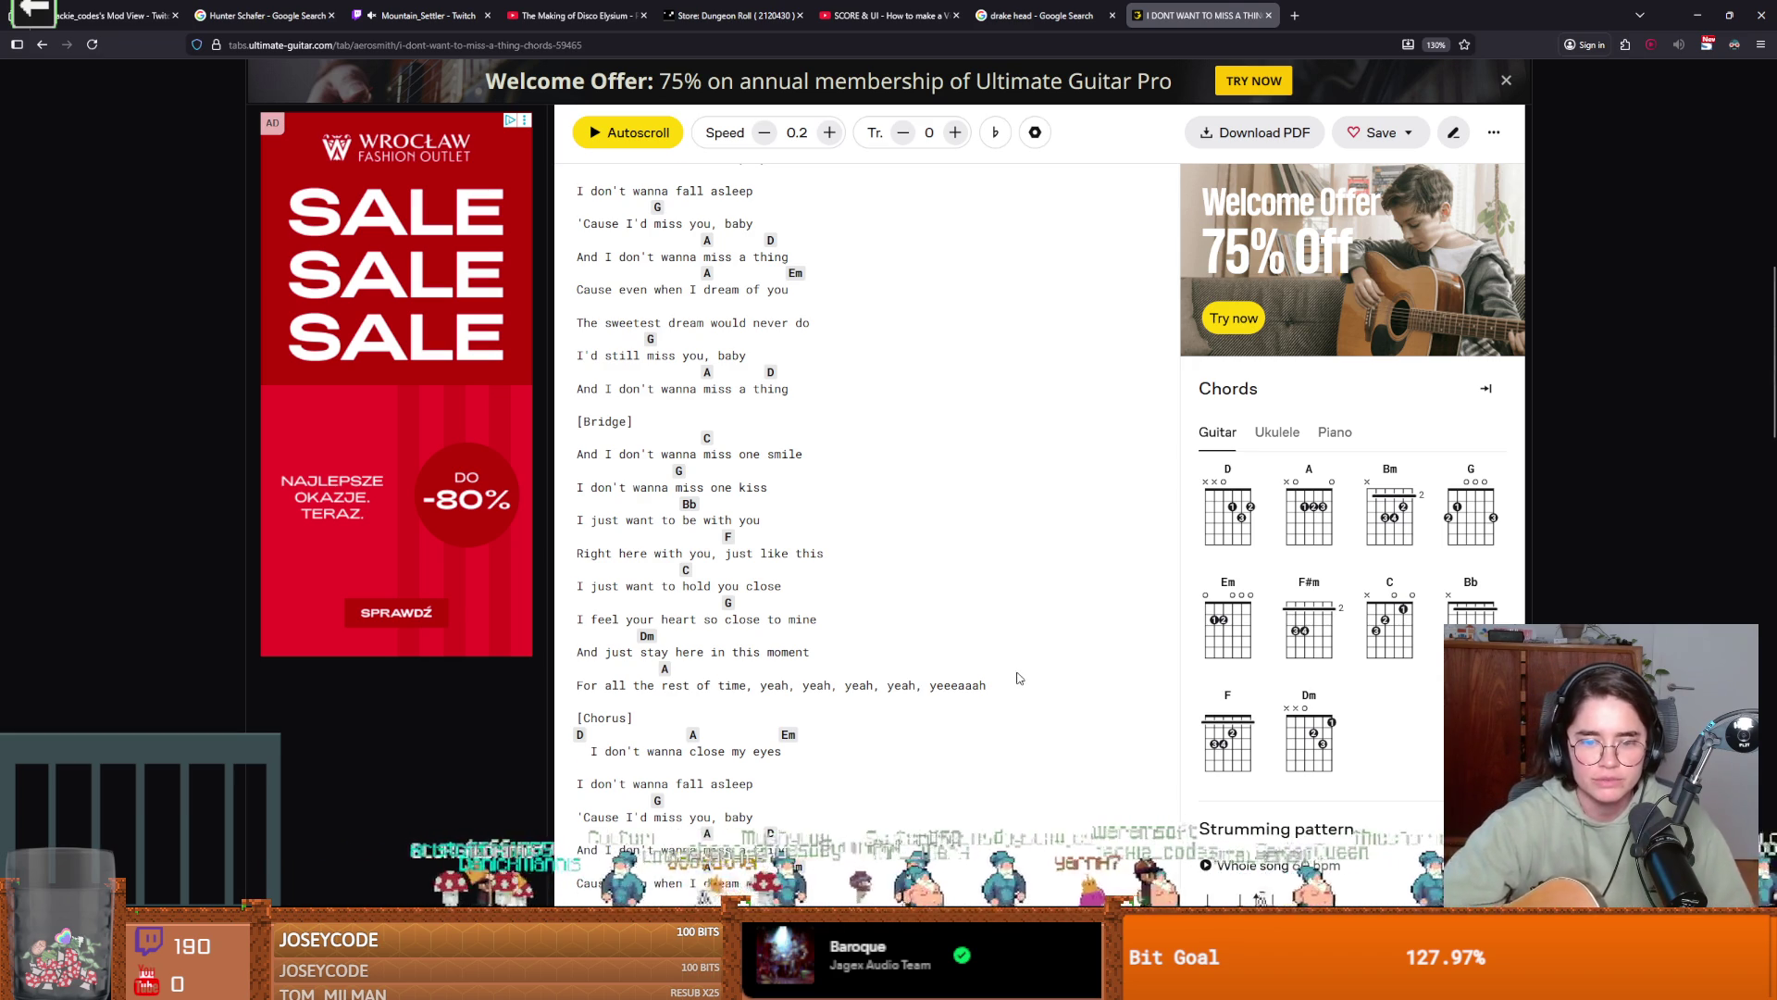
pyautogui.scroll(-3, 1014, 656)
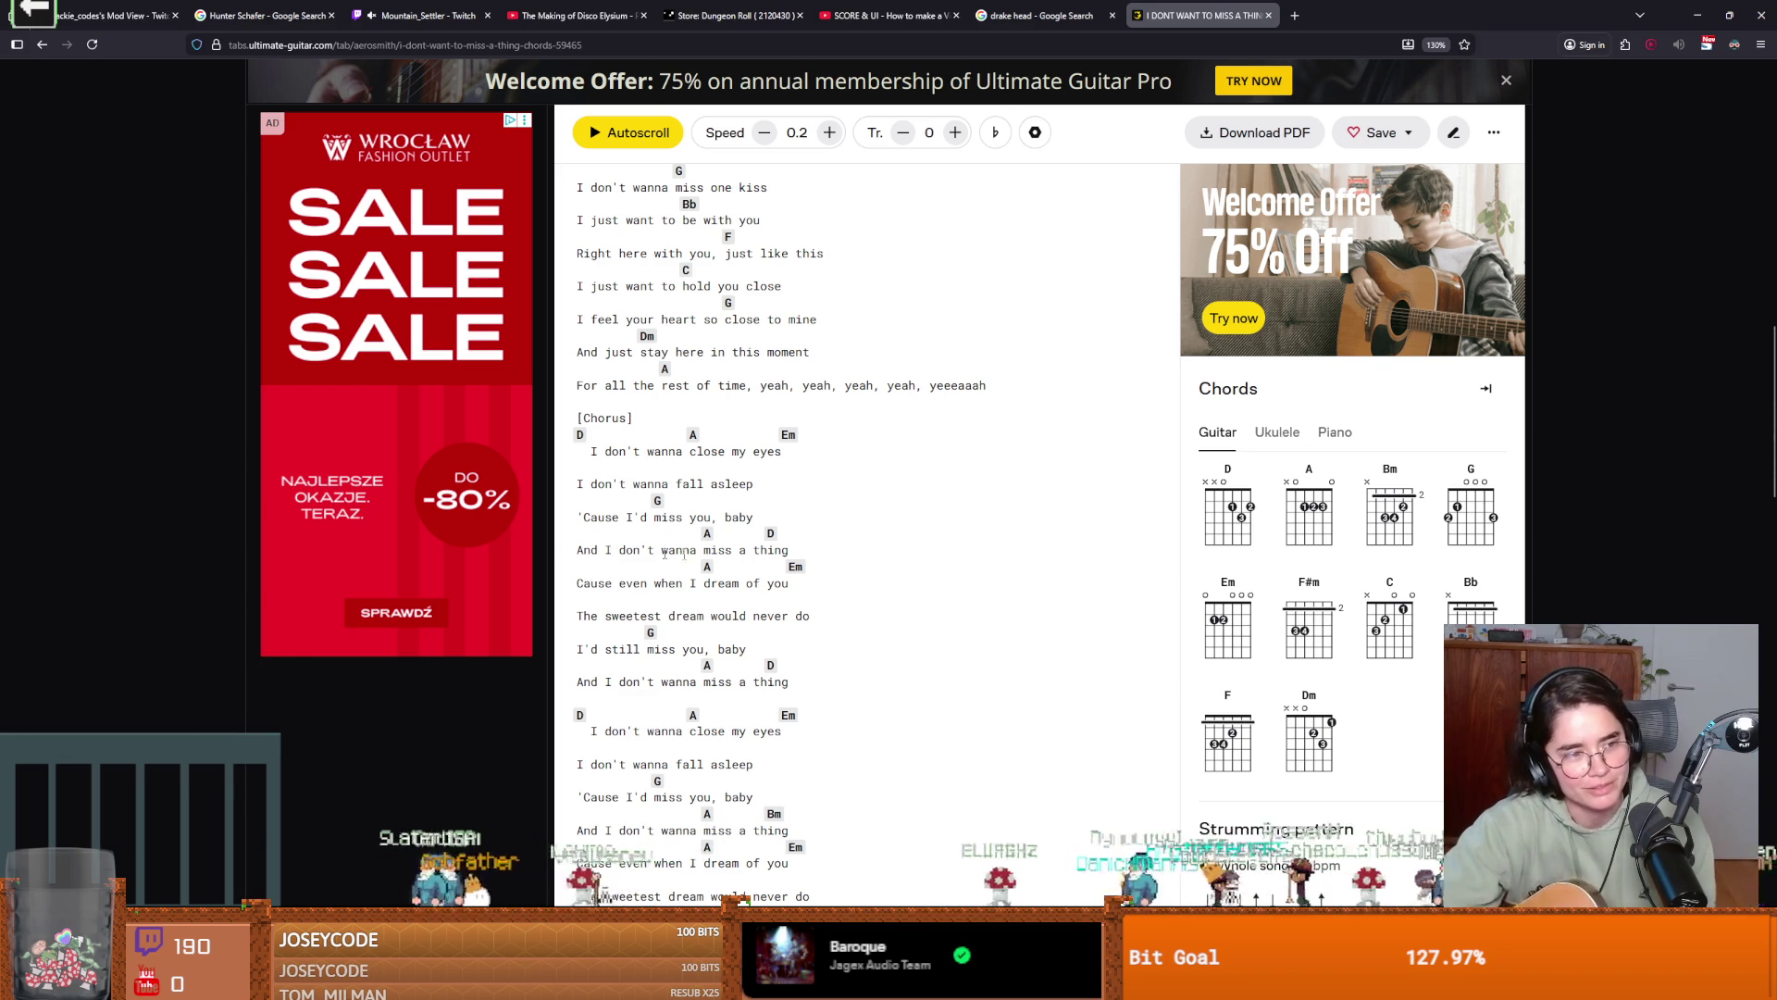
pyautogui.scroll(-5, 926, 596)
pyautogui.scroll(5, 925, 596)
pyautogui.scroll(-5, 865, 590)
pyautogui.scroll(4, 866, 591)
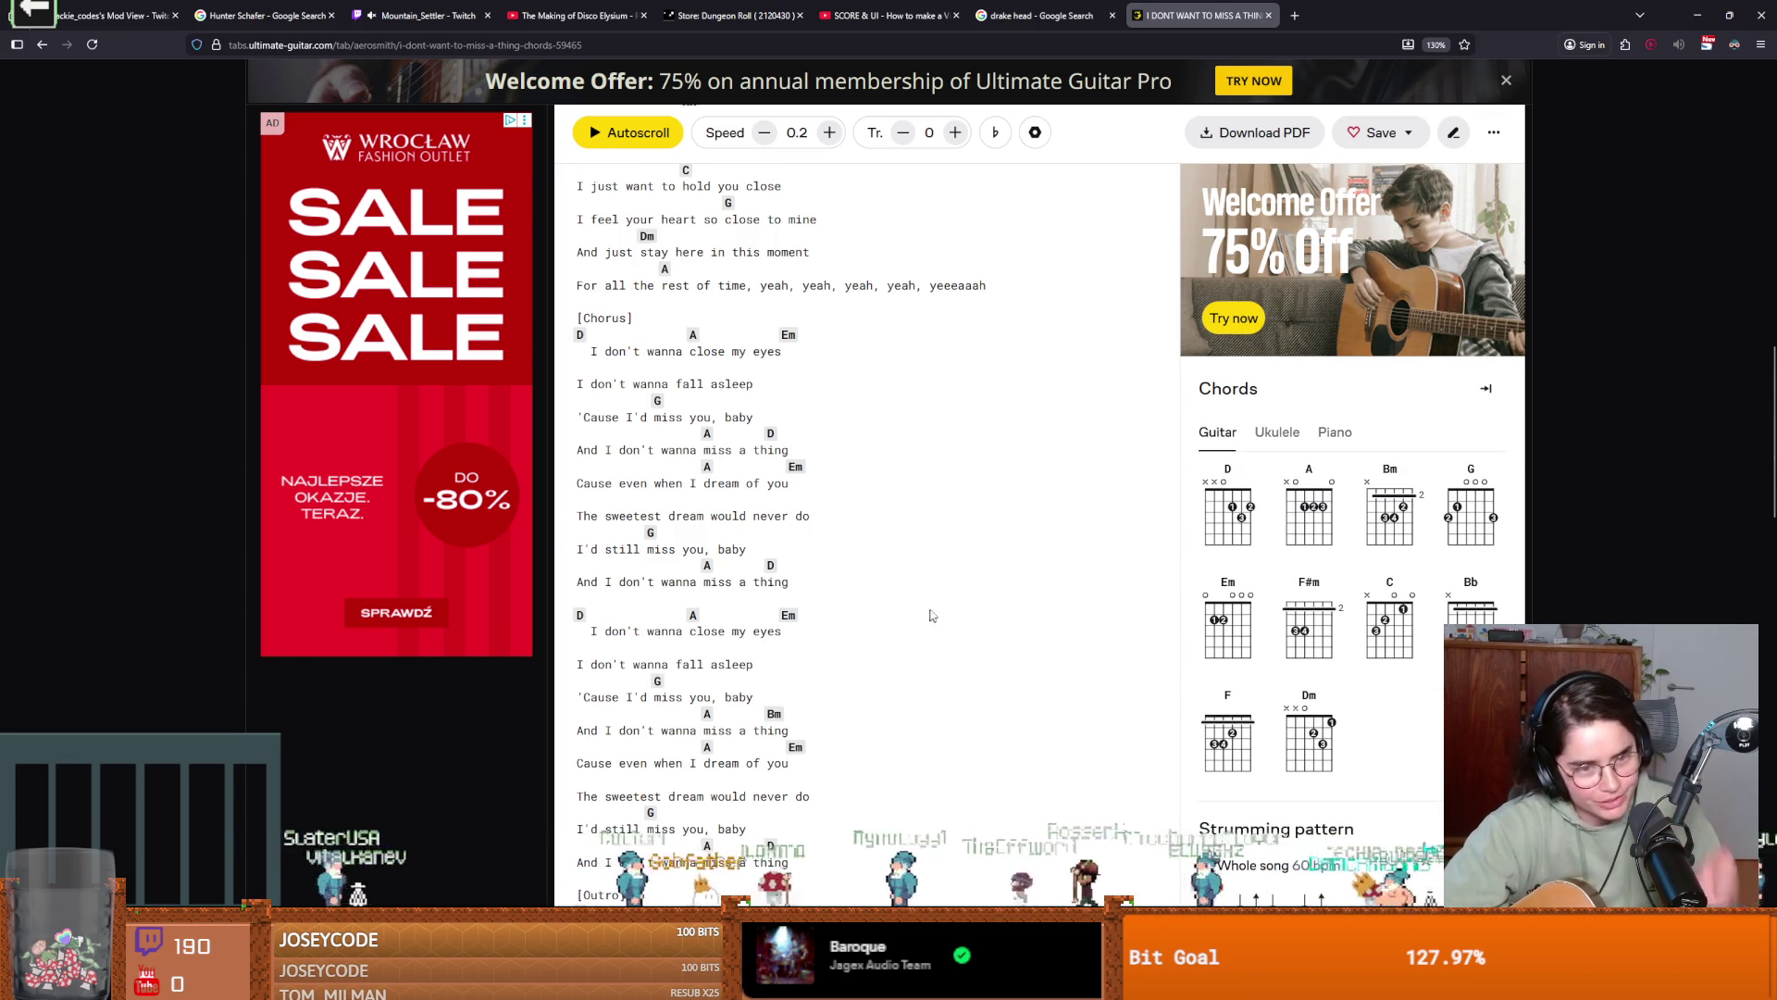
pyautogui.scroll(6, 925, 615)
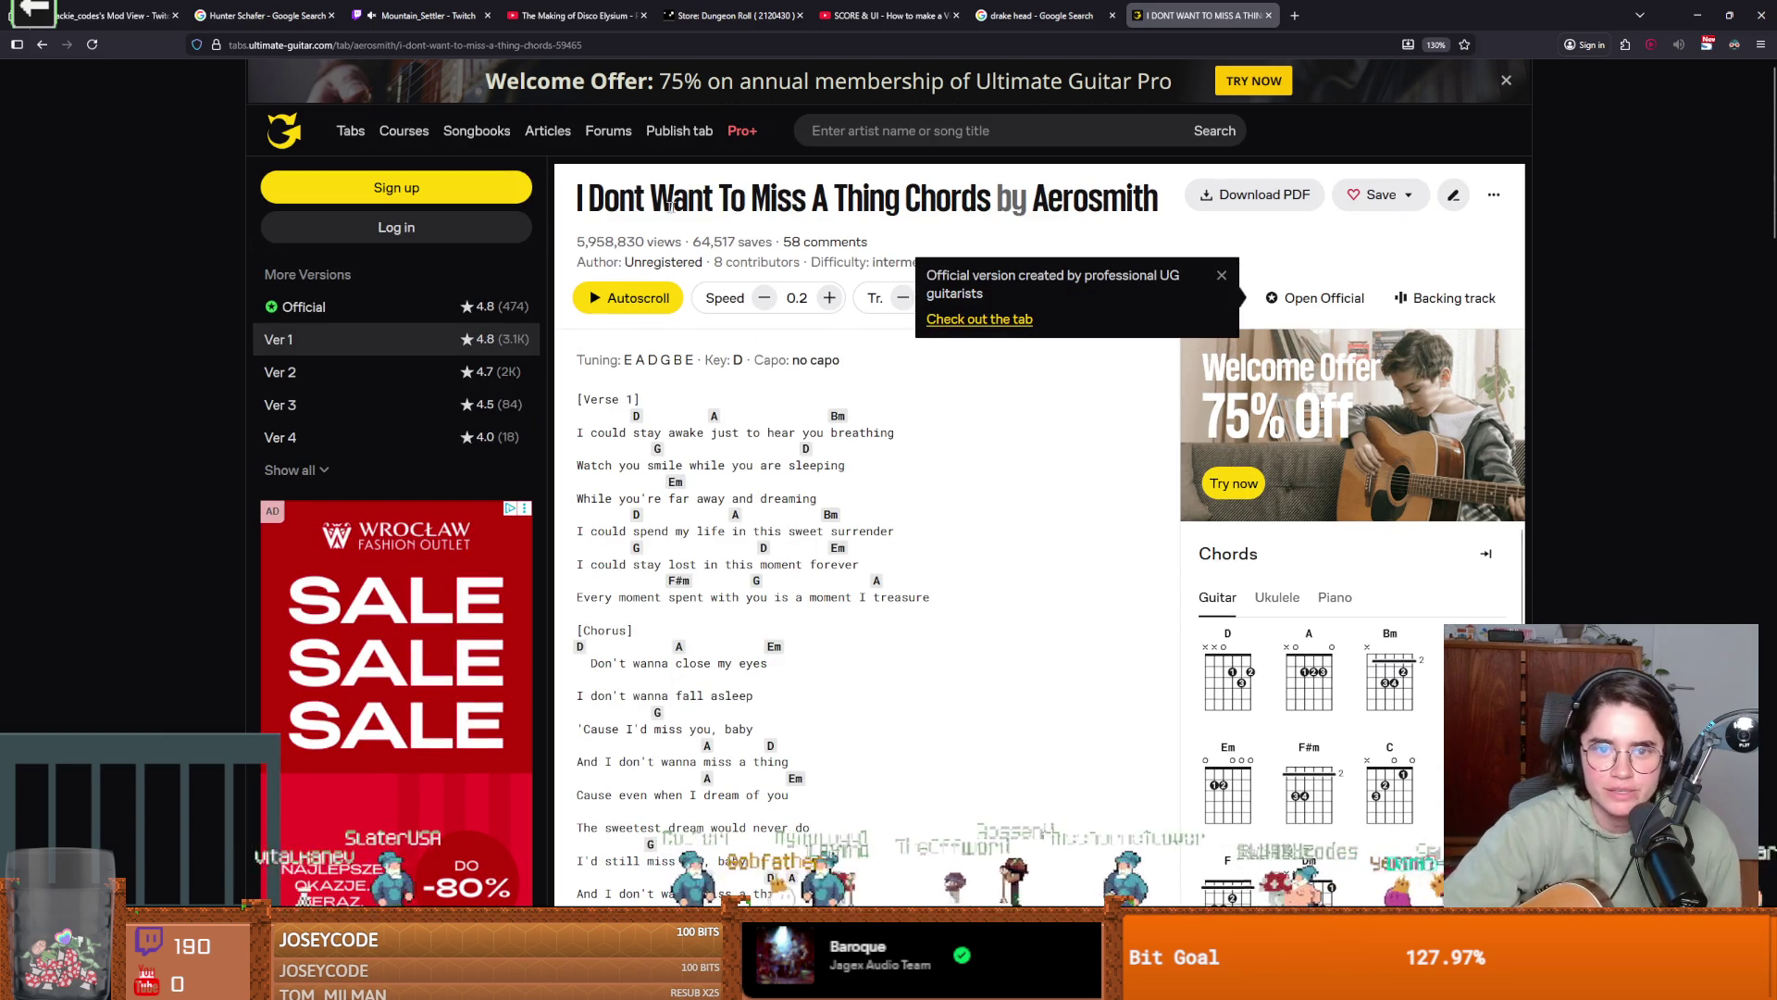
# Scroll through the chord sheet, then return to Godot's game.gd script.
pyautogui.moveTo(673, 198); pyautogui.dragTo(1063, 204)
pyautogui.click(1169, 205)
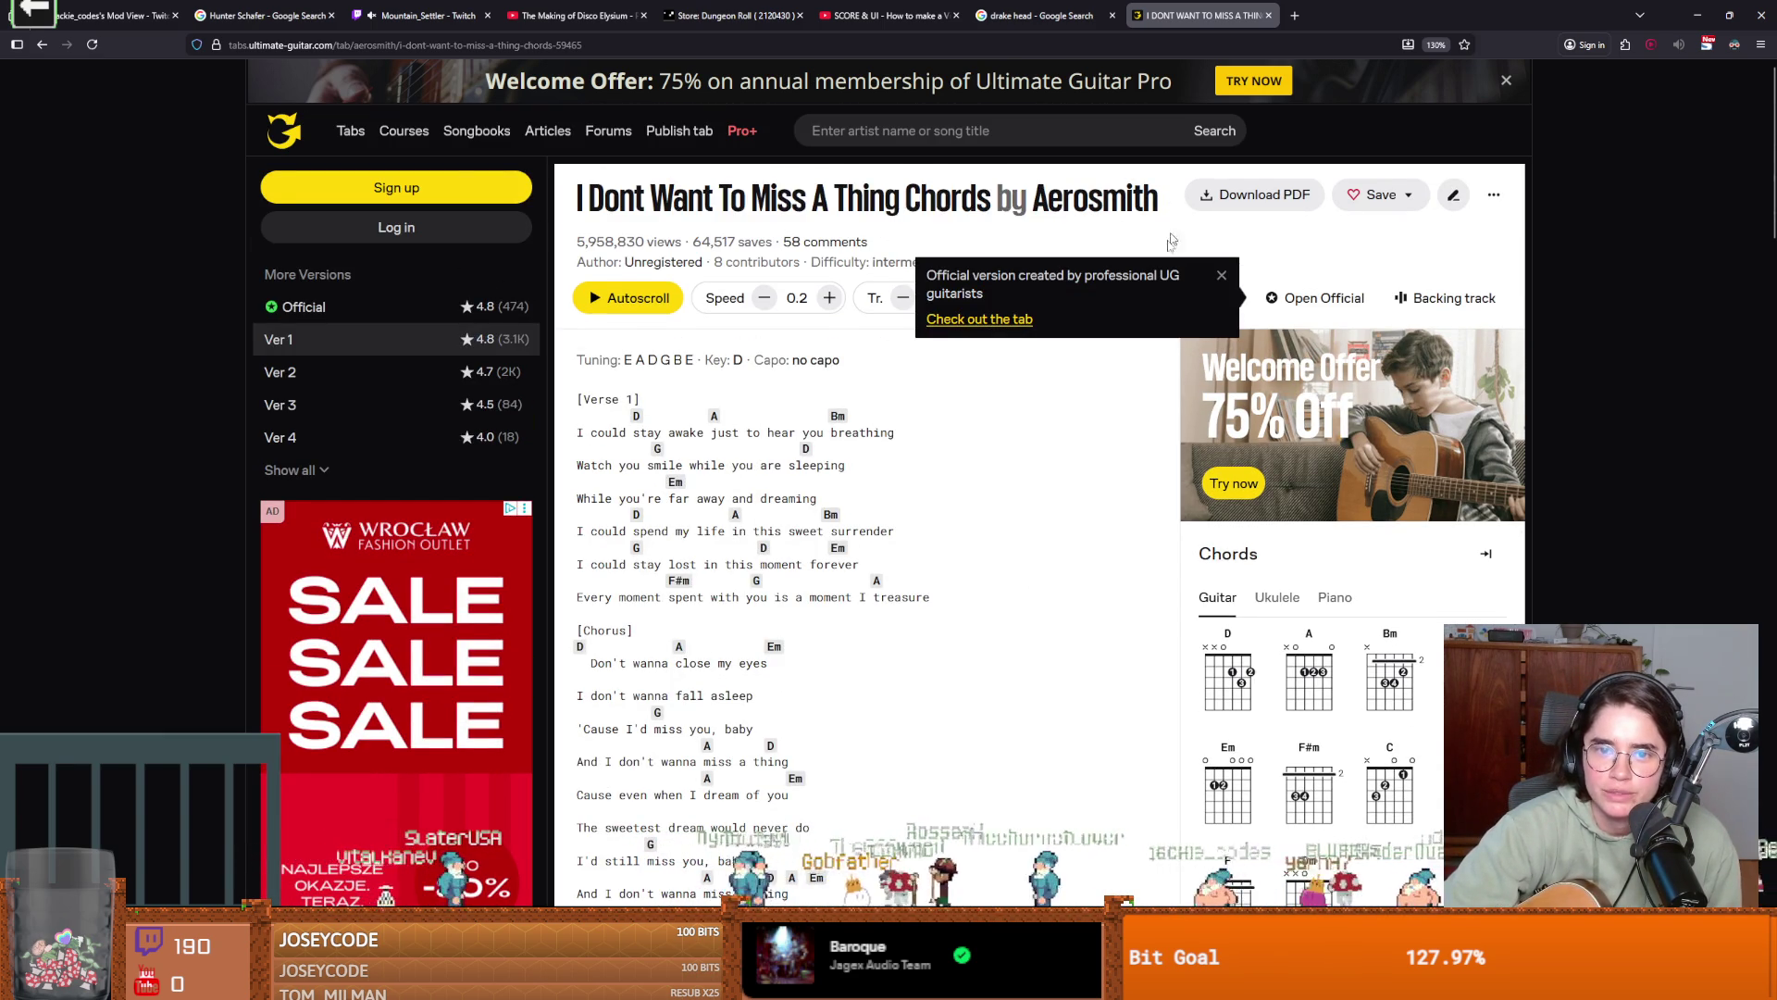
pyautogui.scroll(-5, 904, 436)
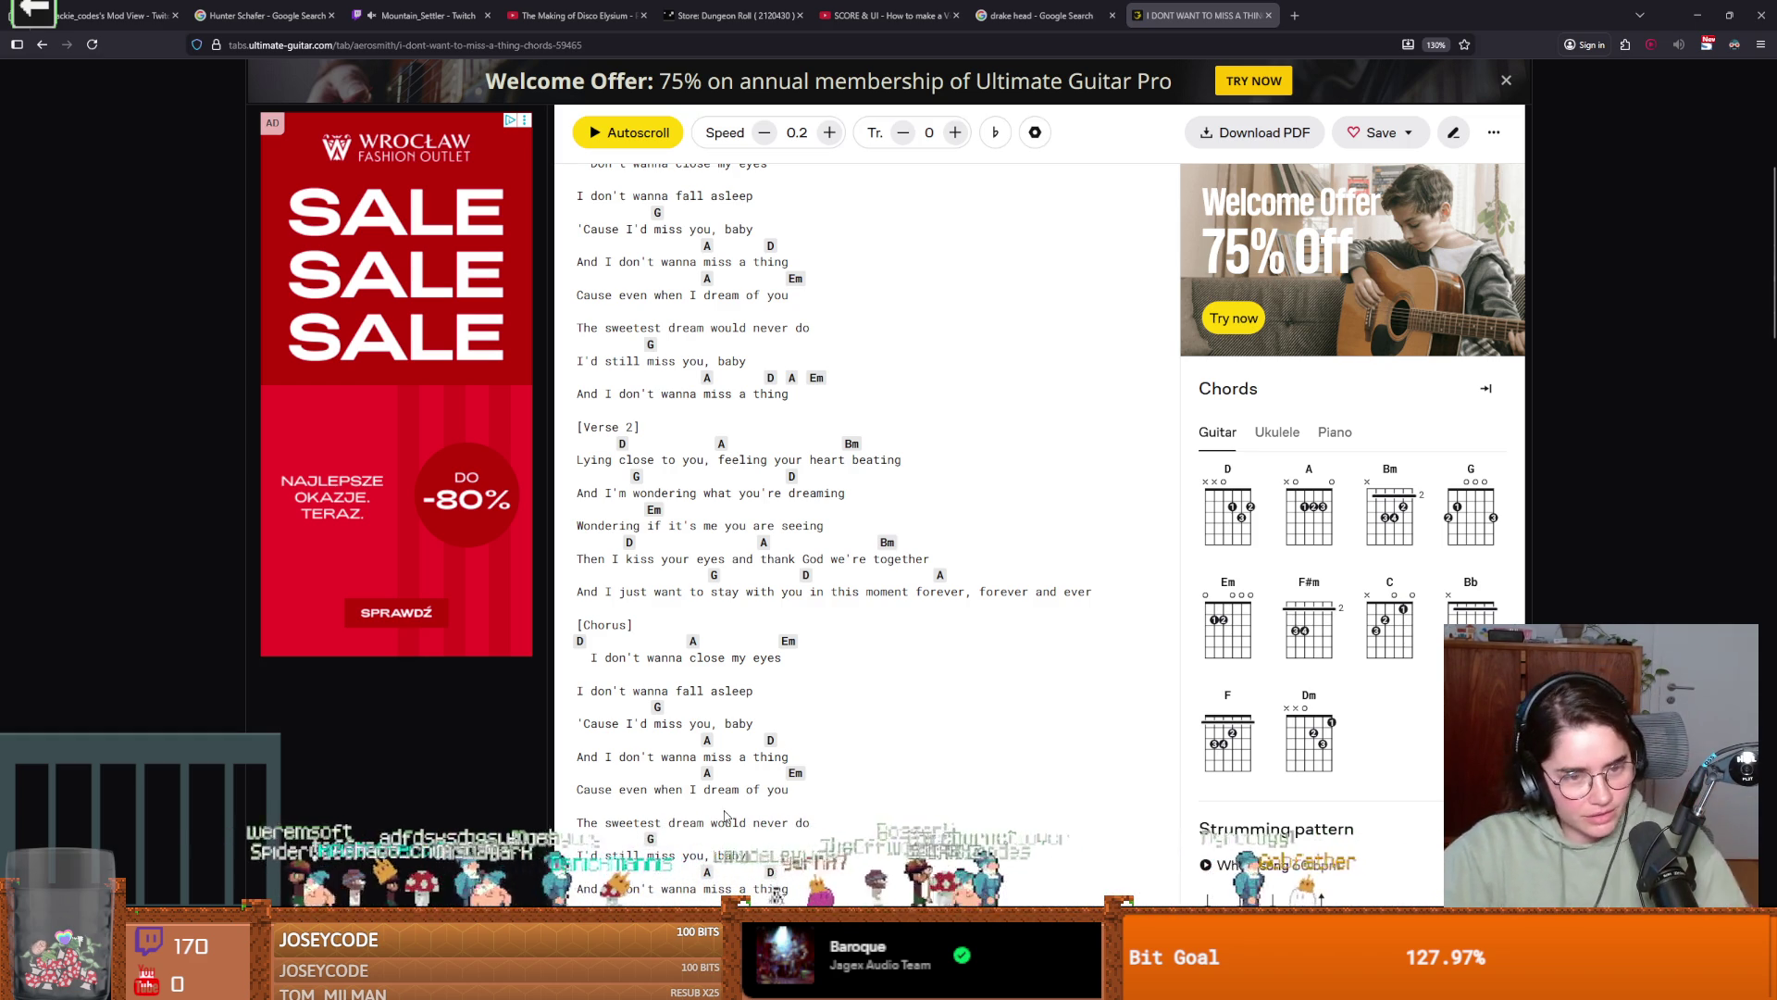
pyautogui.scroll(2, 805, 648)
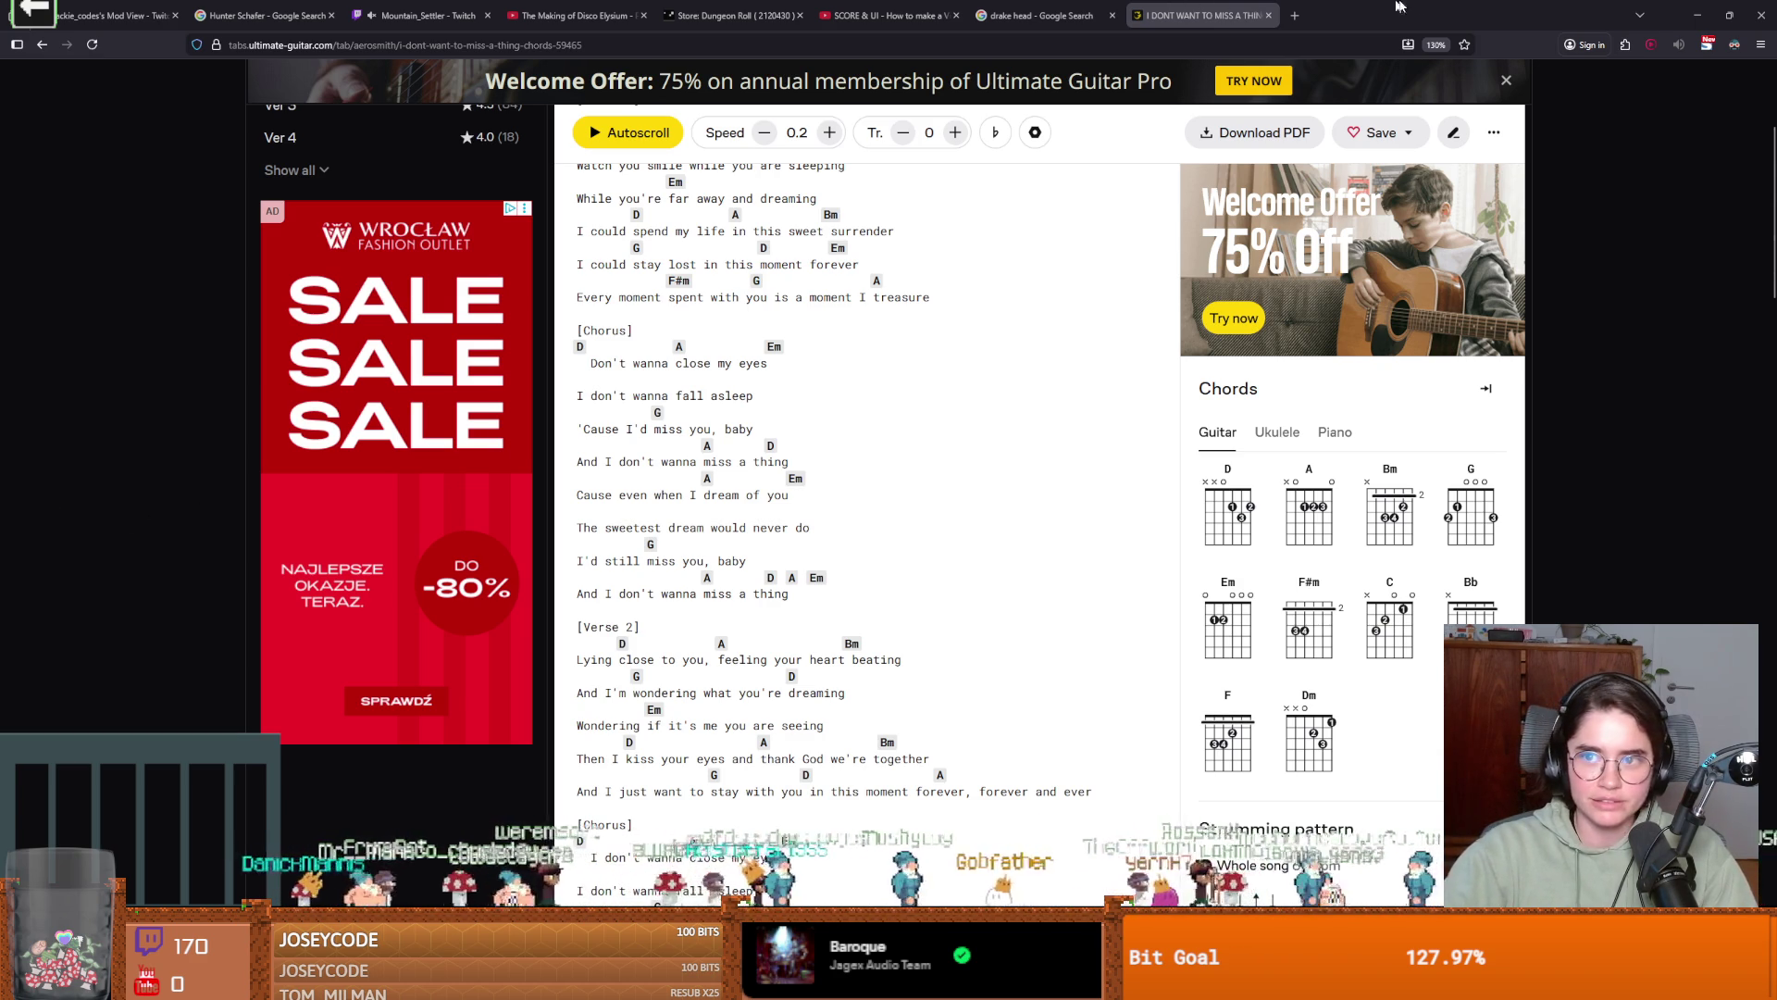
pyautogui.hotkey('alt', 'Tab')
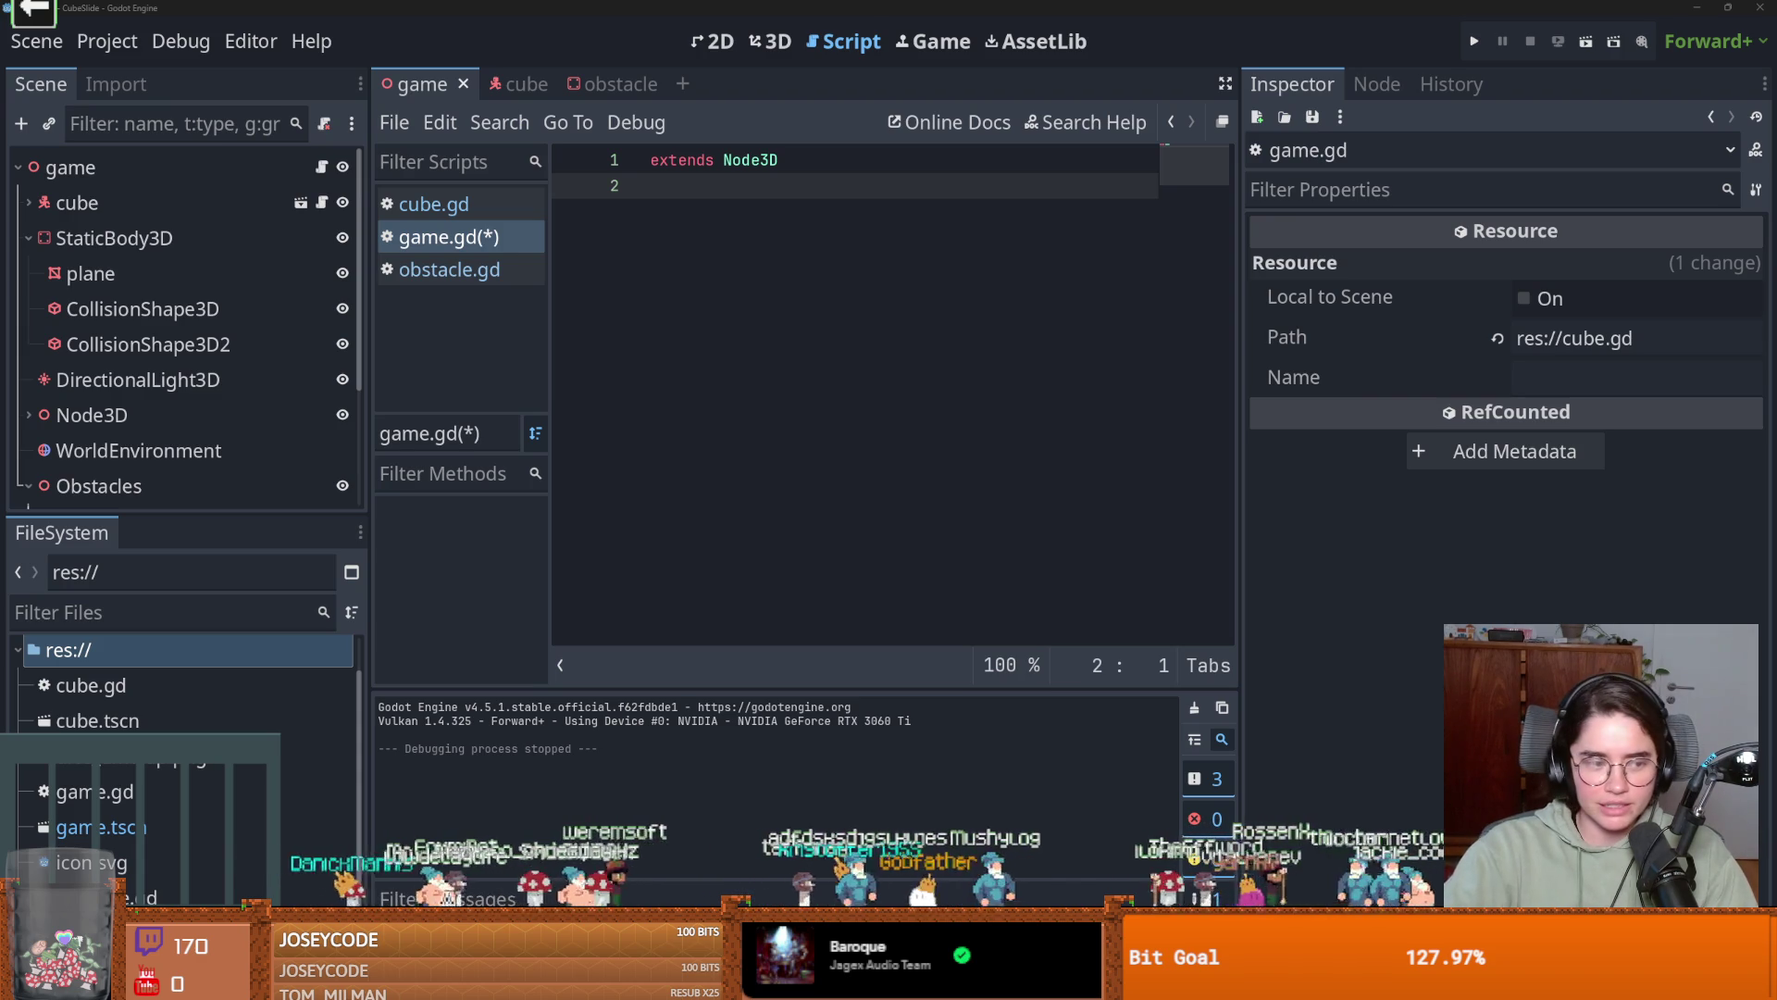